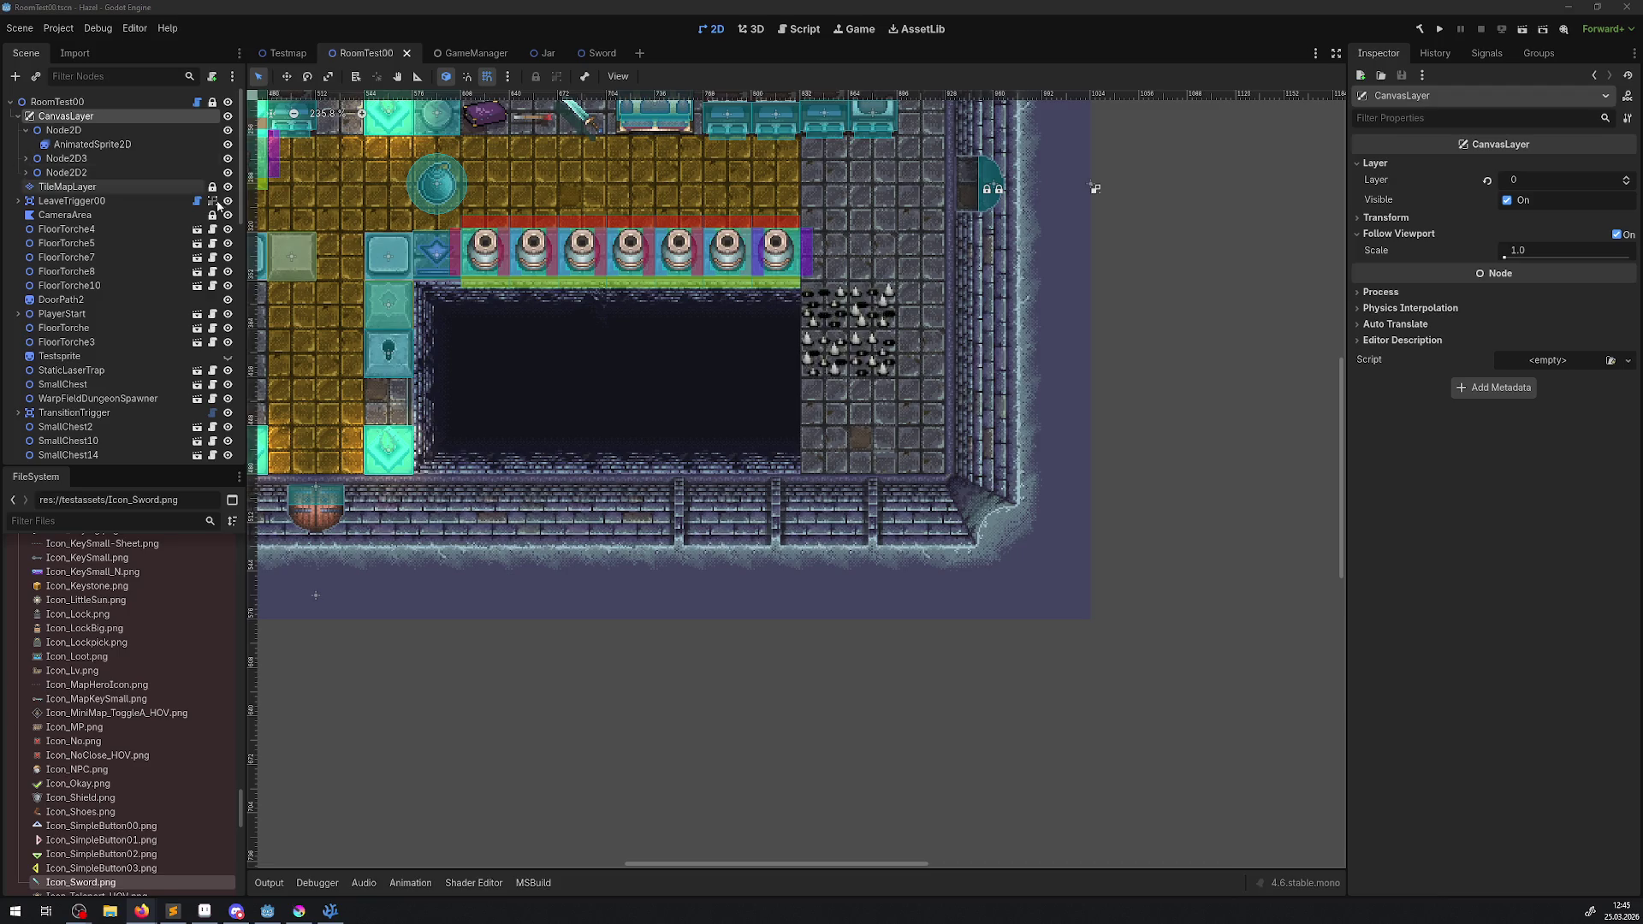
- Pan around the RoomTest00 room, then briefly open the Jar and Sword scenes
left_click_drag(480, 240, 247, 369)
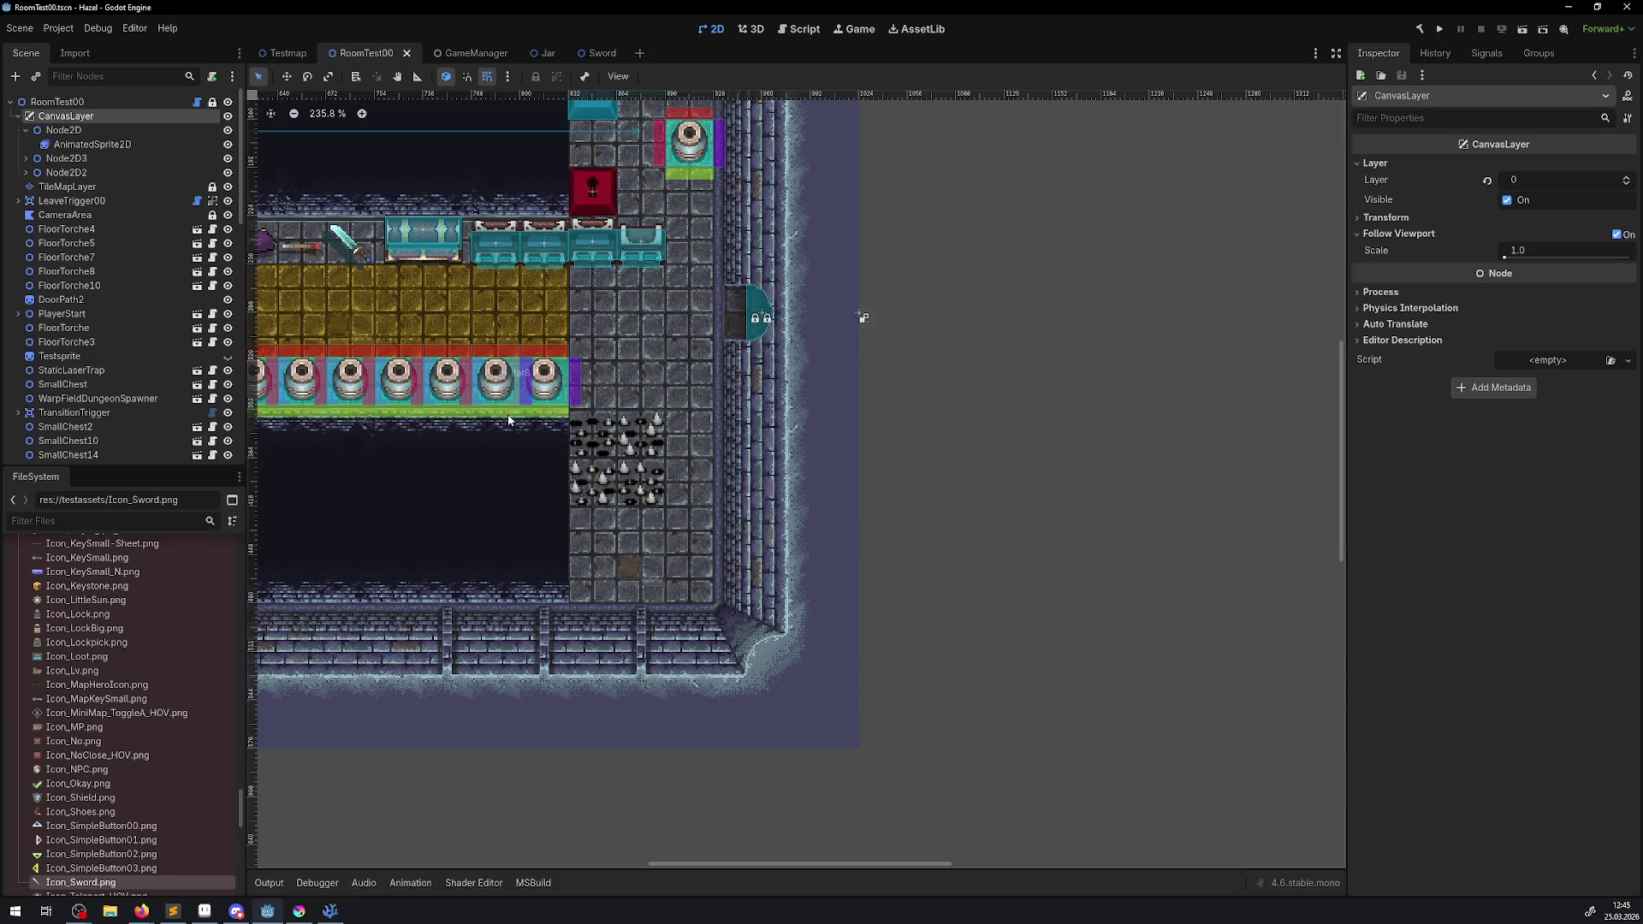
mouse_move(494, 418)
left_mouse_down()
mouse_move(631, 481)
mouse_move(495, 470)
left_mouse_up()
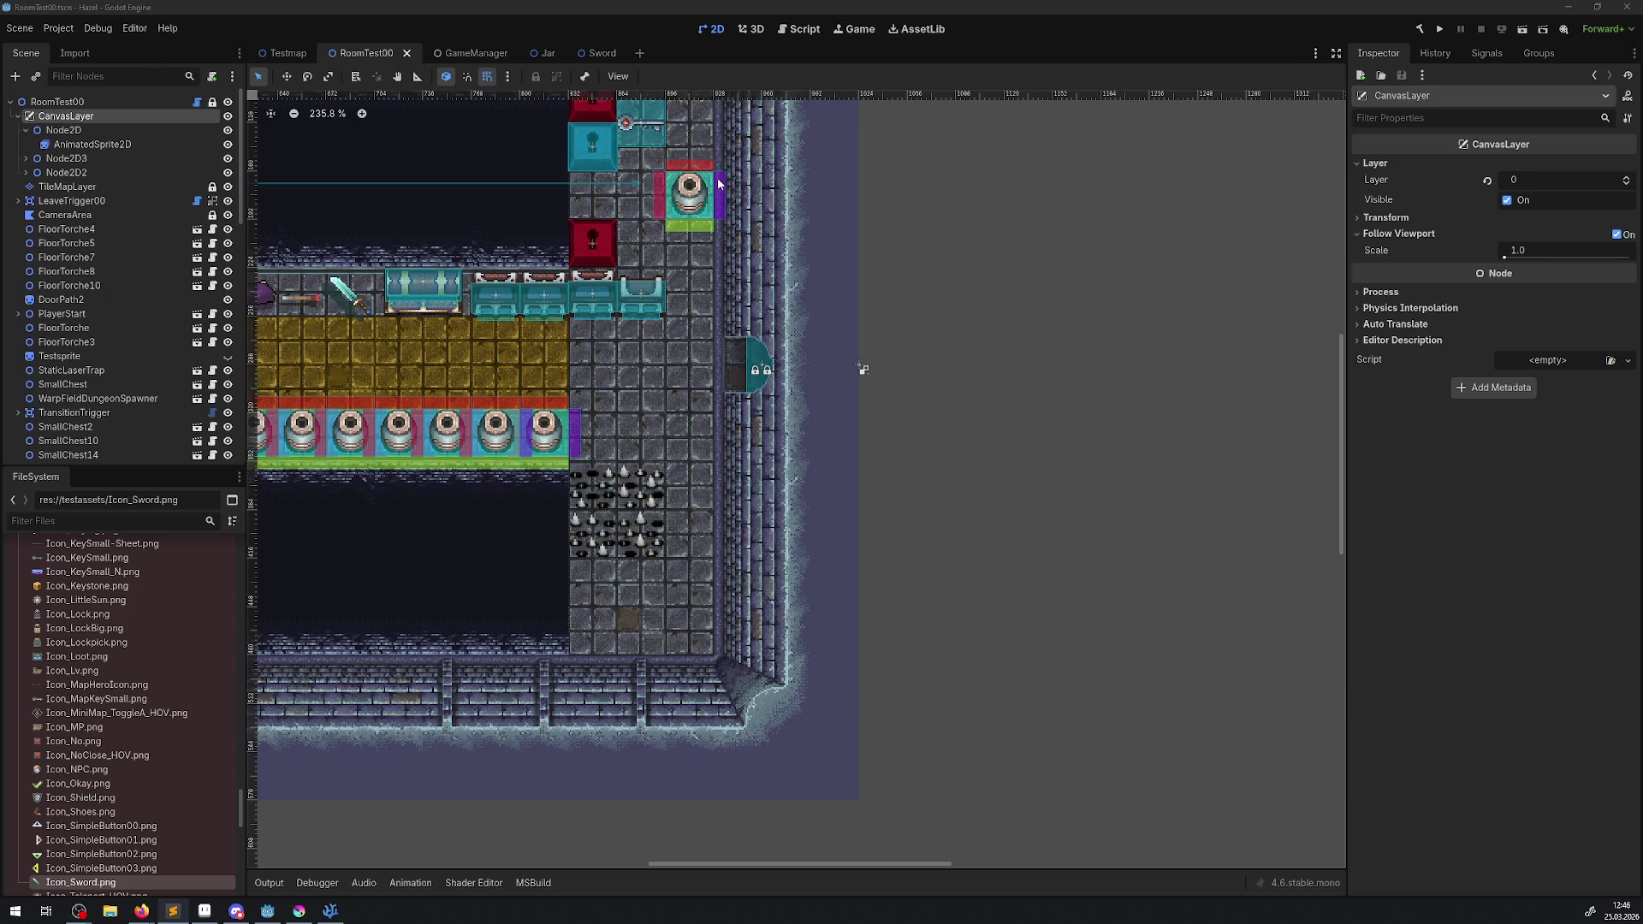
left_click(548, 53)
left_click(555, 52)
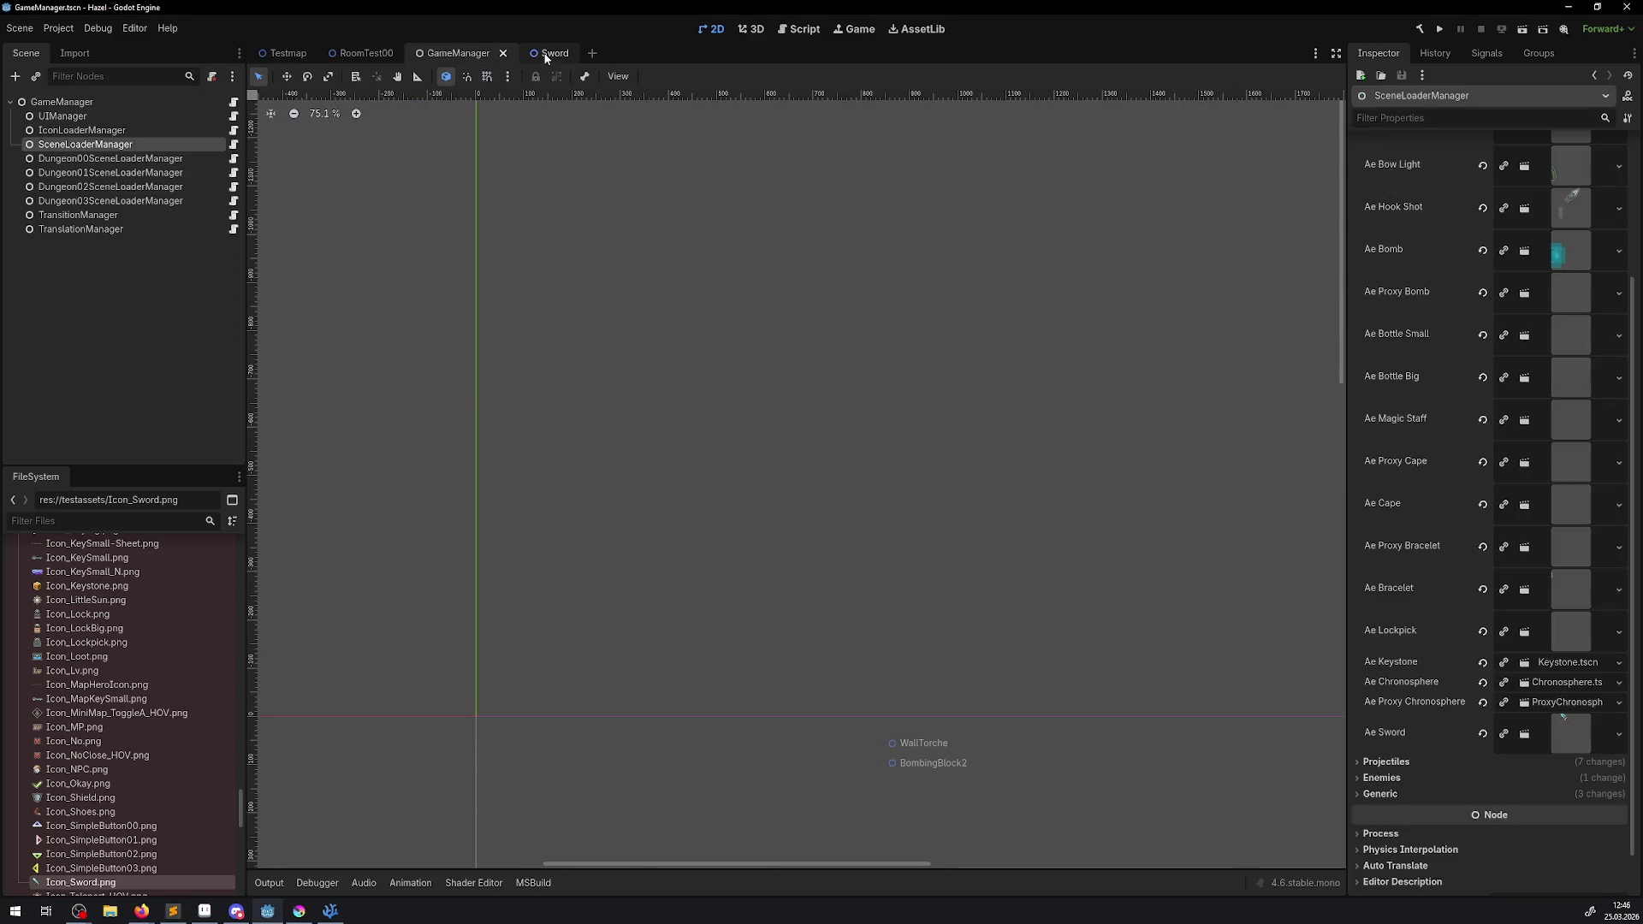
left_click(545, 54)
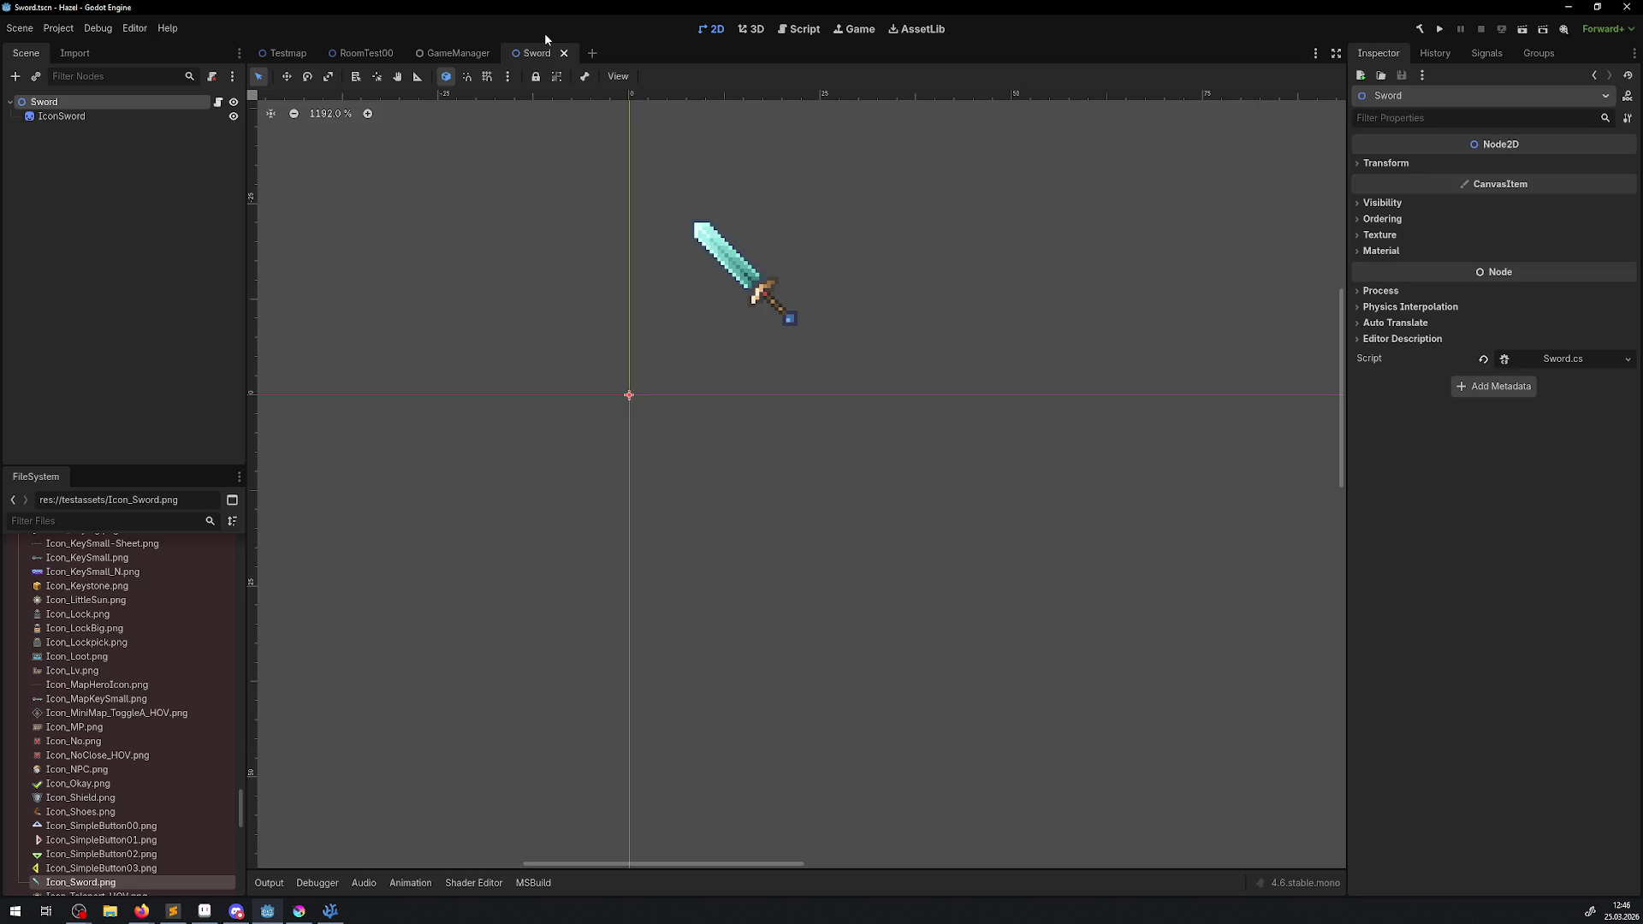
- Return to RoomTest00, switch to Aseprite and close the ScrubMark.png sprite
mouse_move(343, 63)
left_click(359, 60)
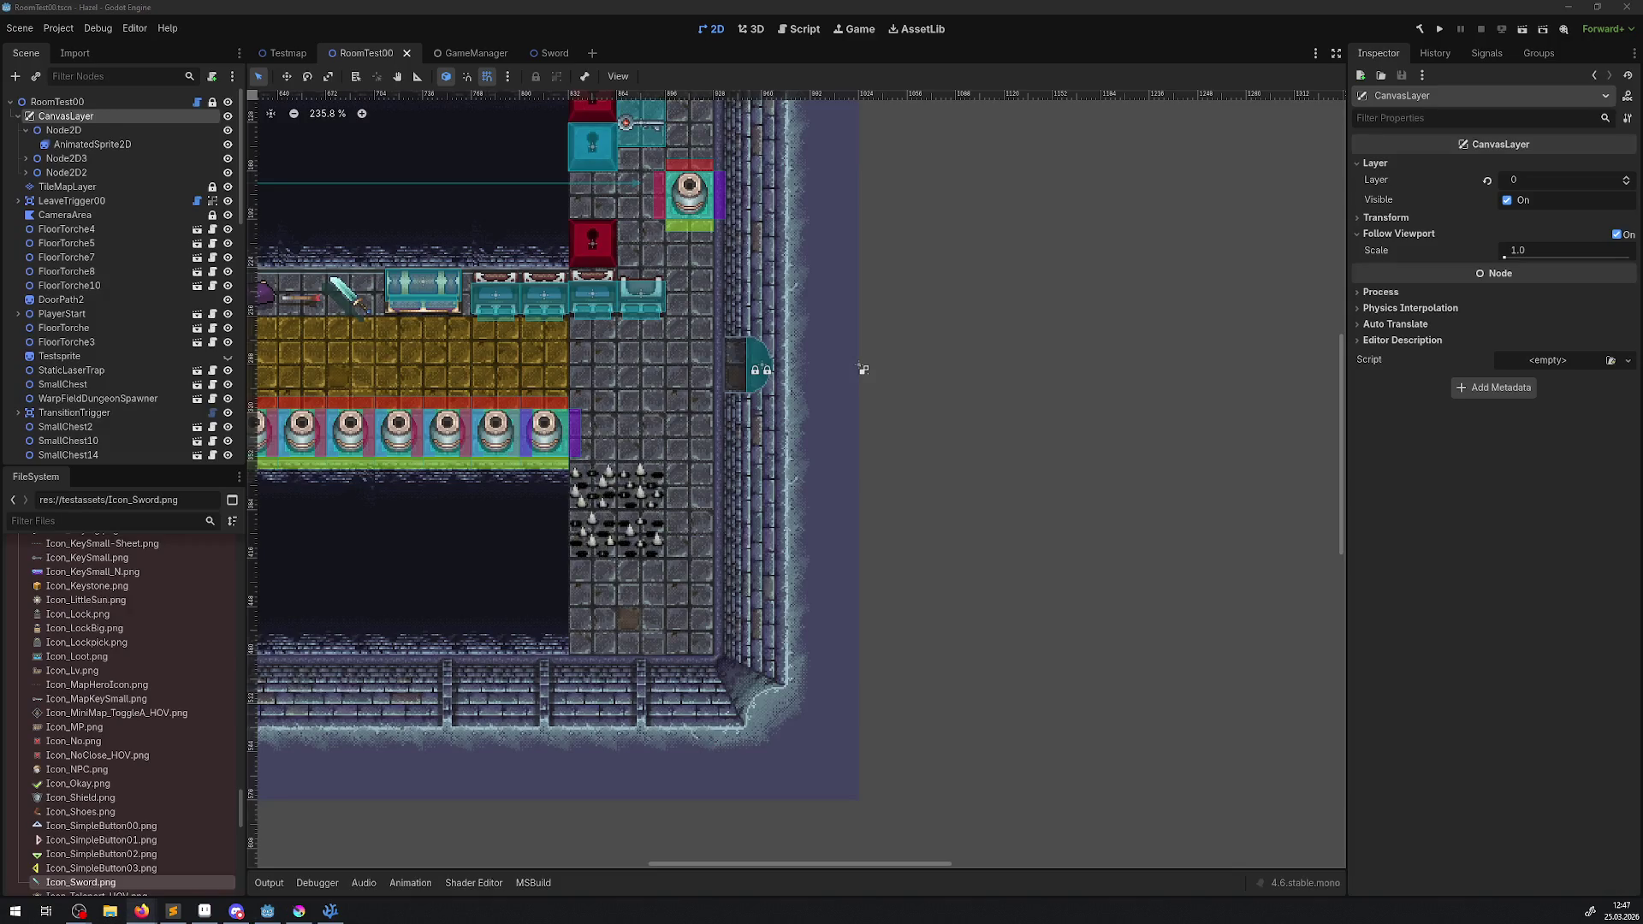
key("alt+Tab")
left_click(196, 38)
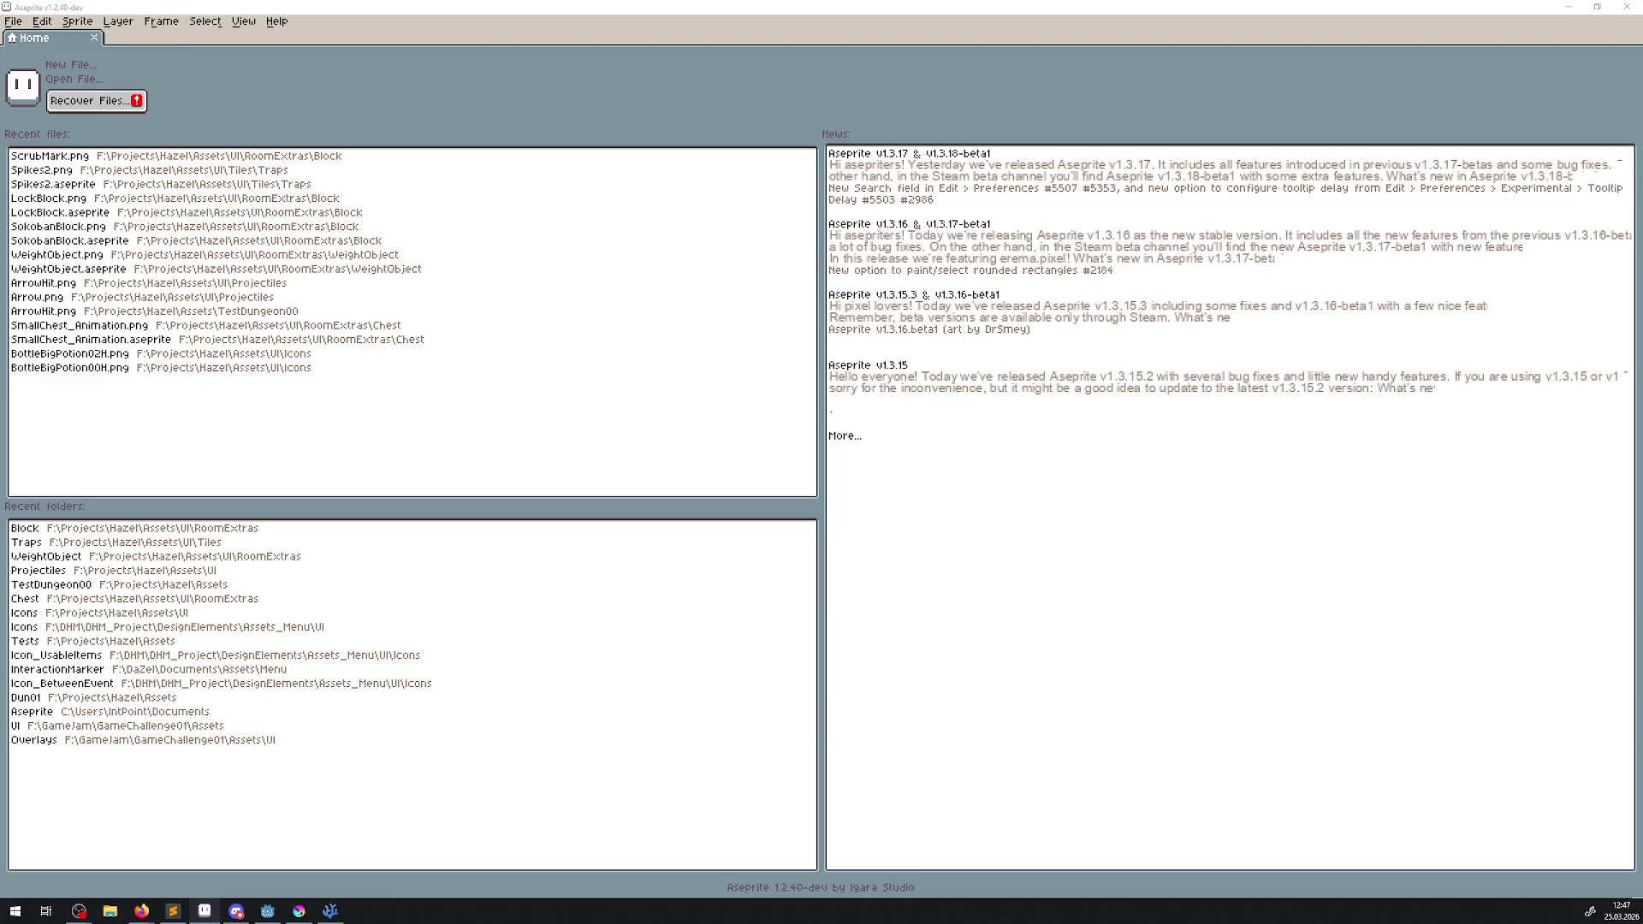
- Create a new 32×32 transparent-background sprite via File > New
key("alt+Tab")
left_click(14, 22)
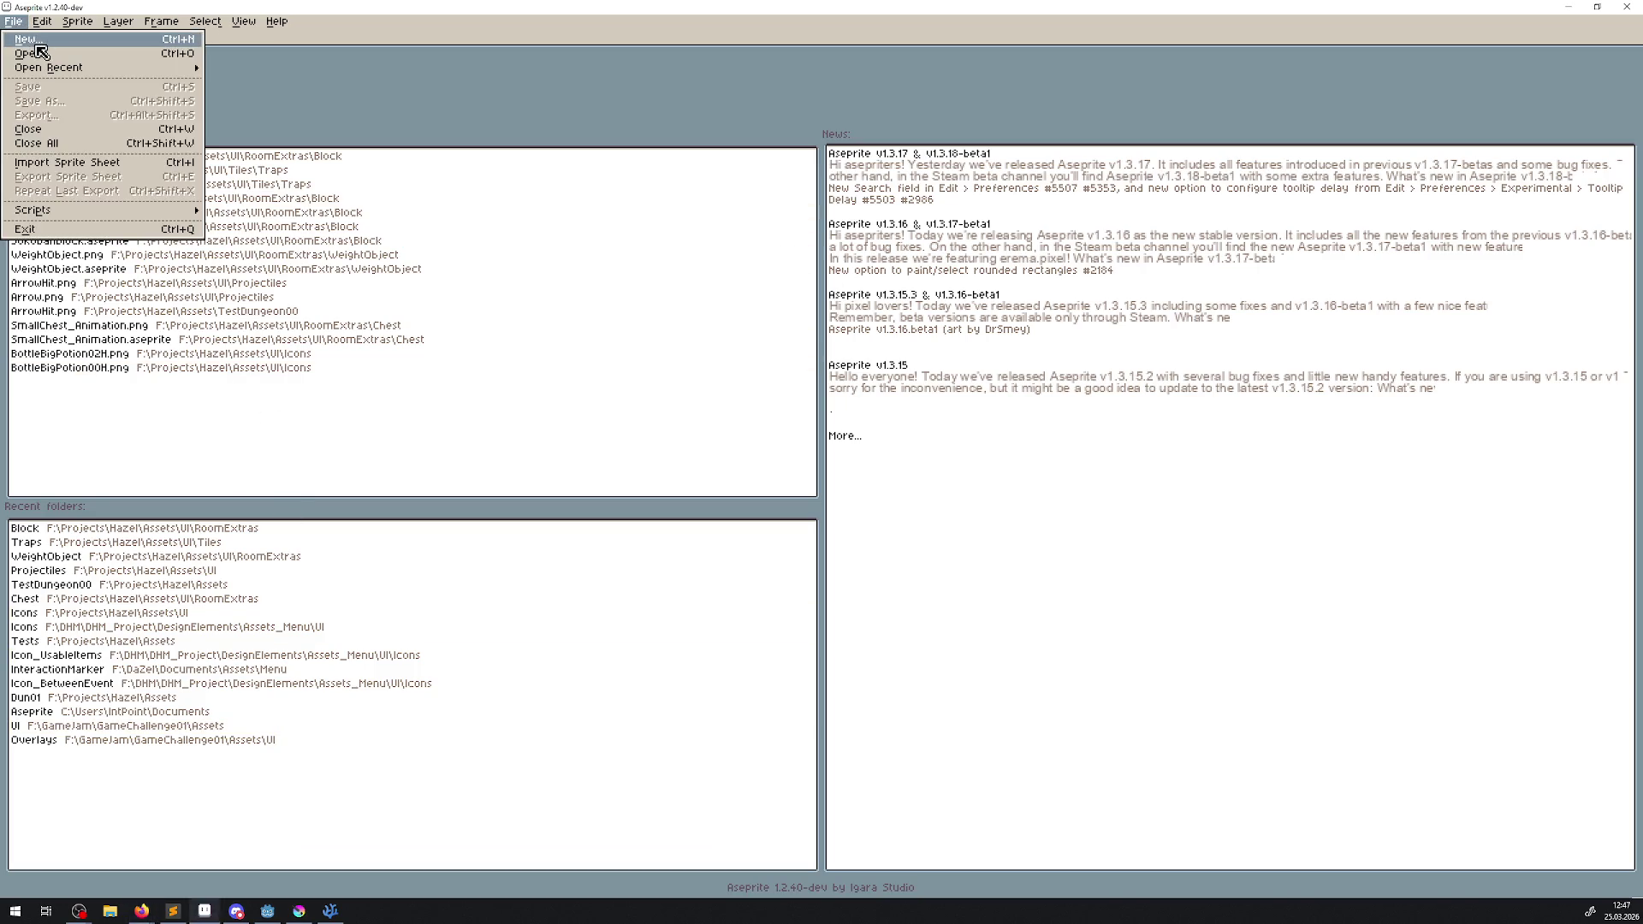
left_click(35, 43)
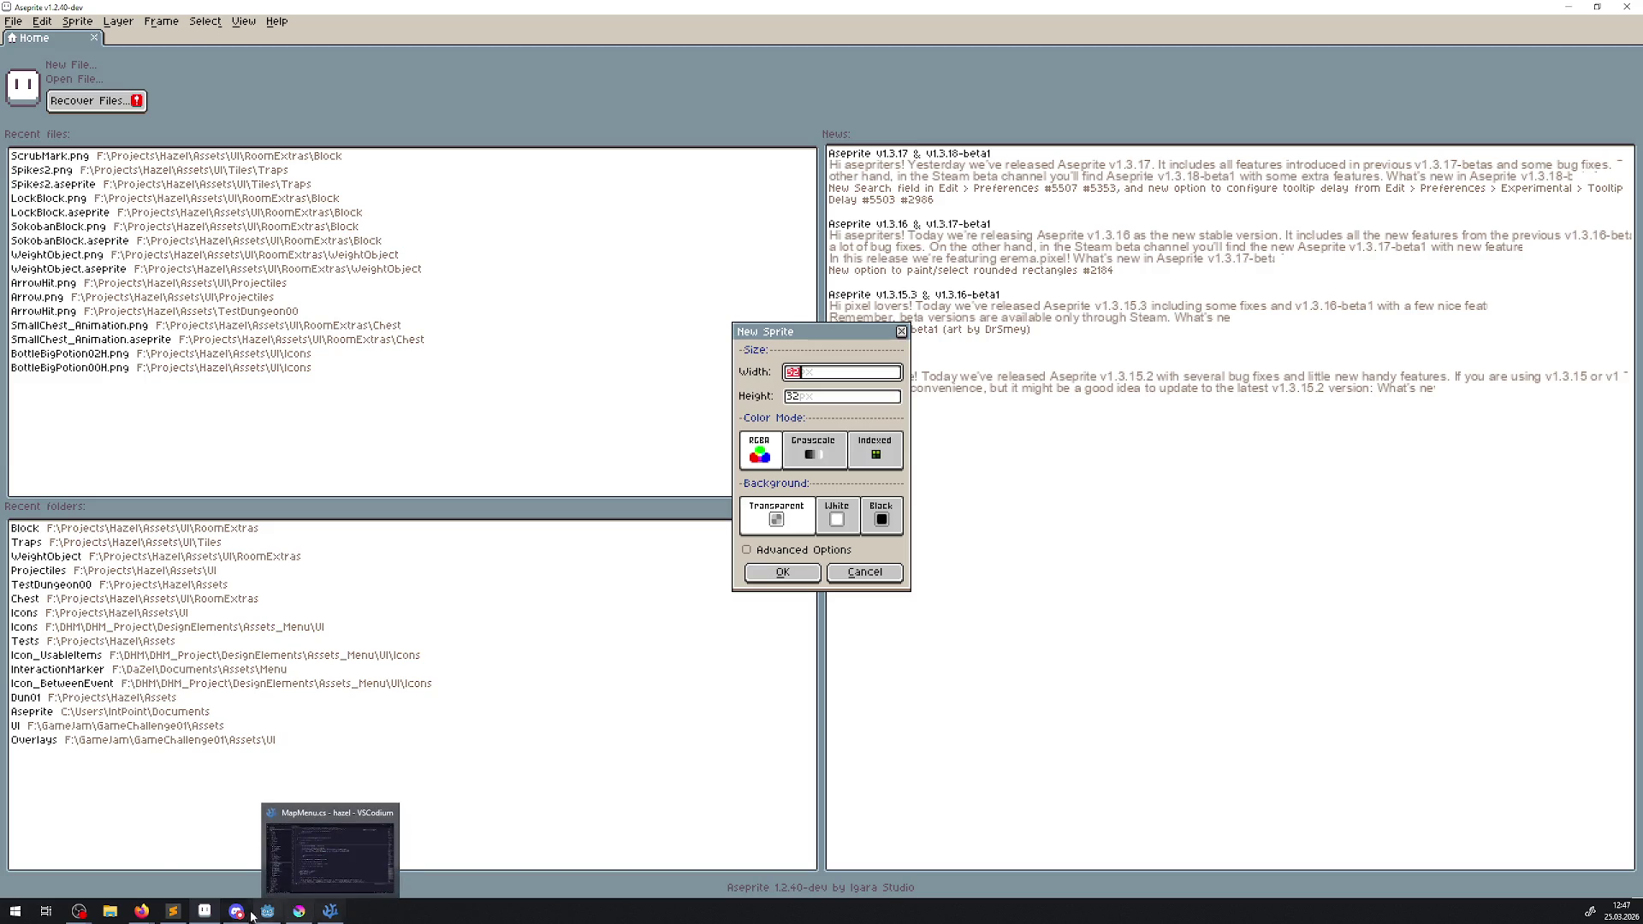
mouse_move(209, 914)
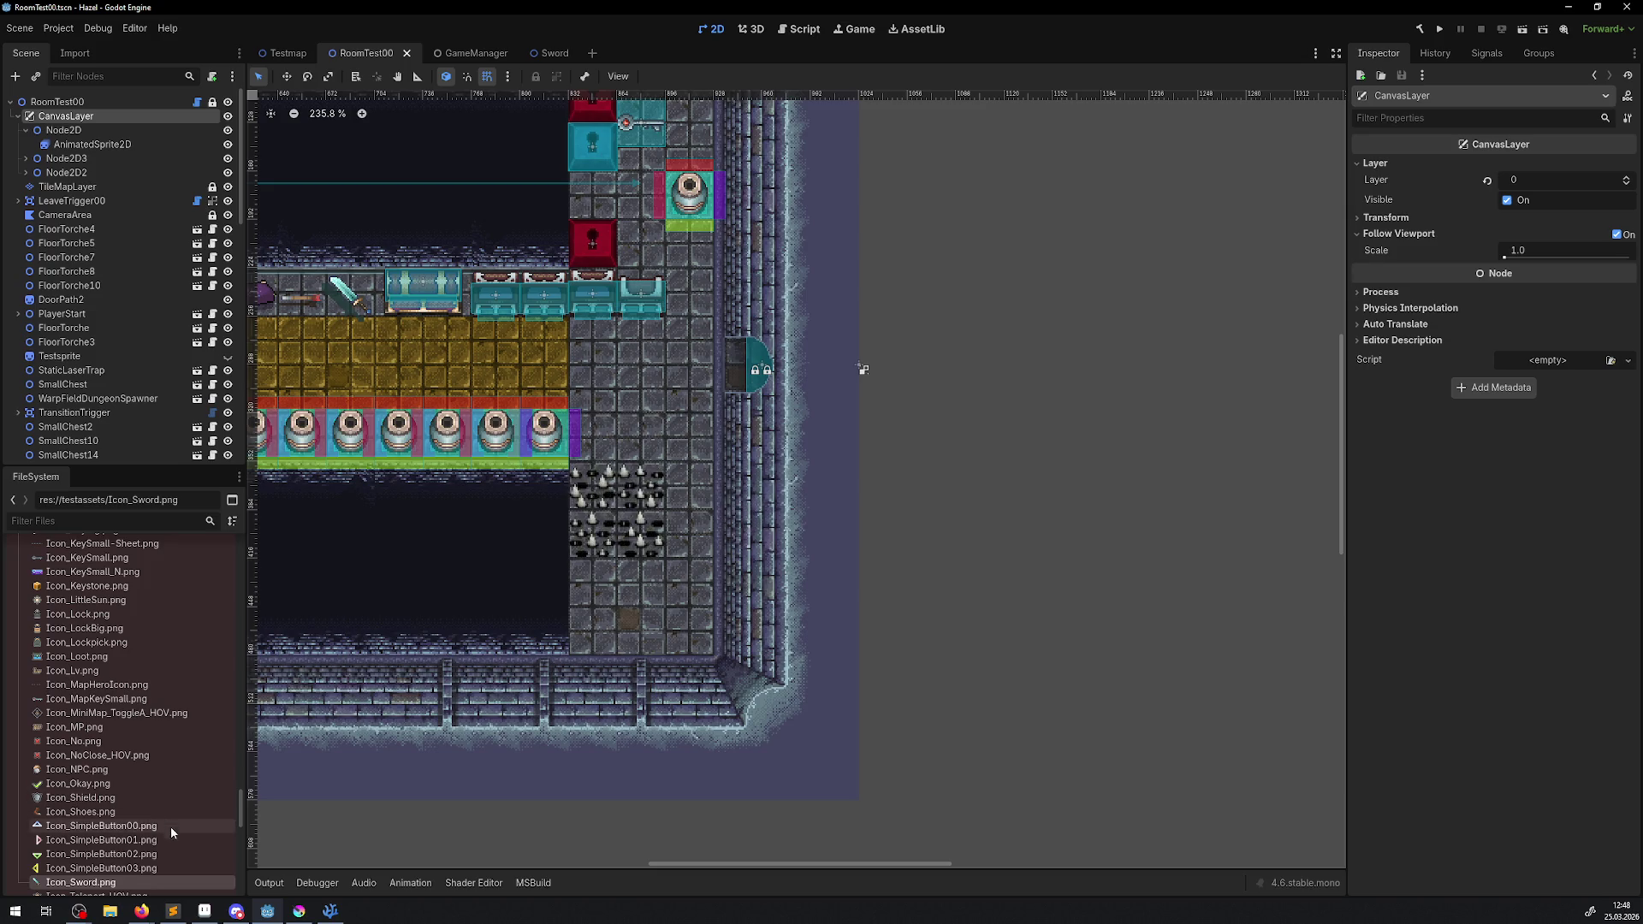
left_click(206, 912)
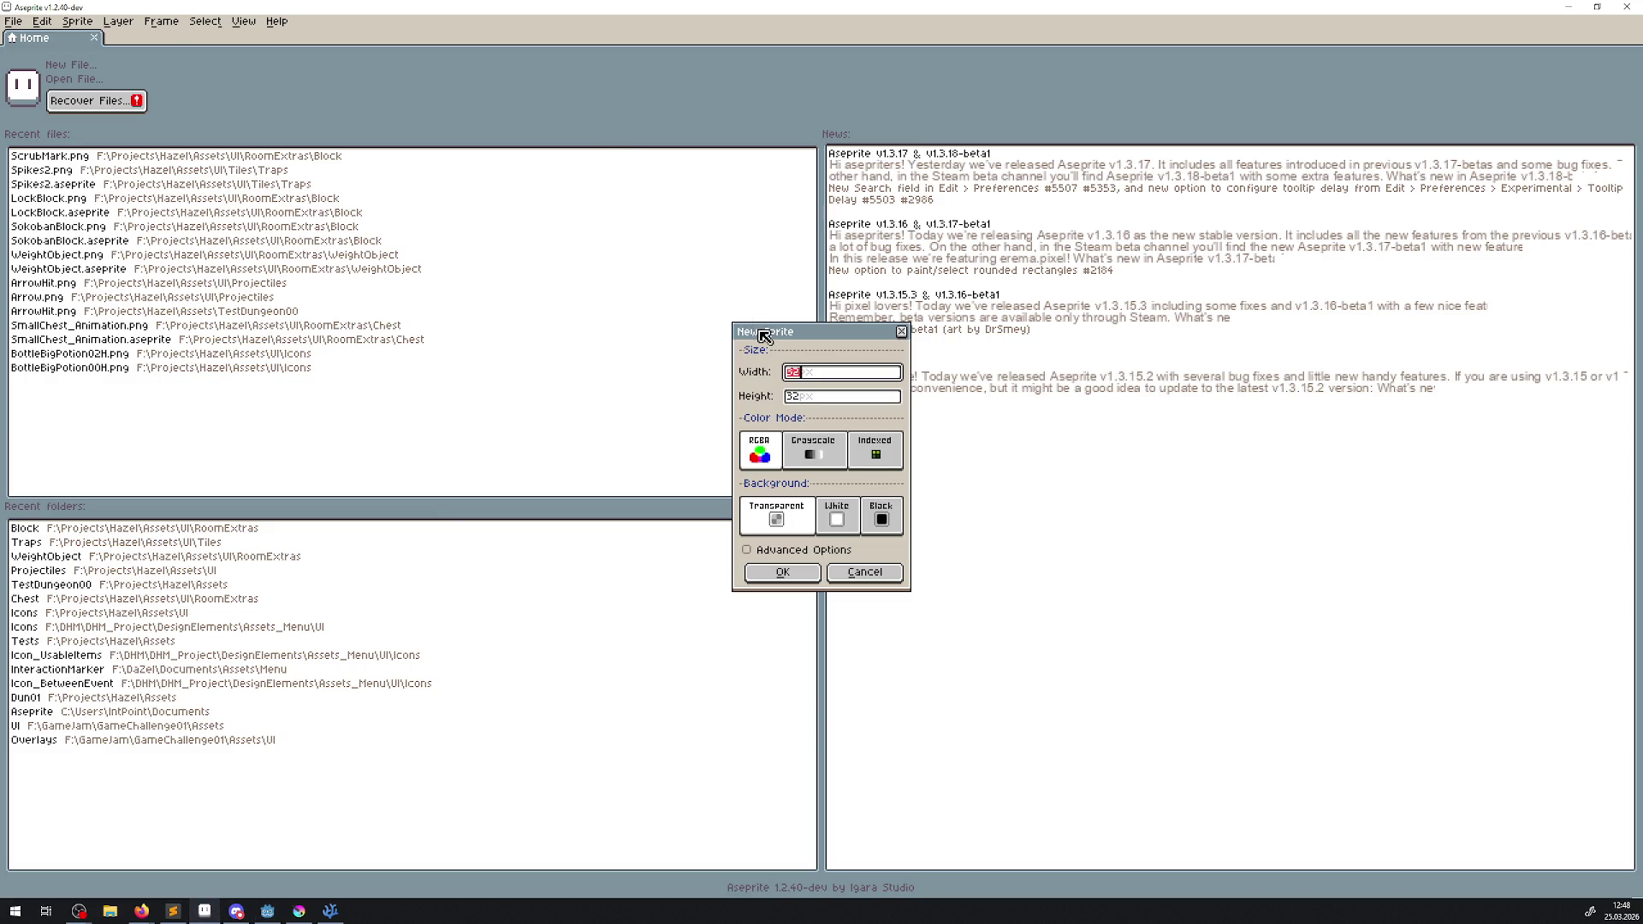
type("64")
left_click(812, 397)
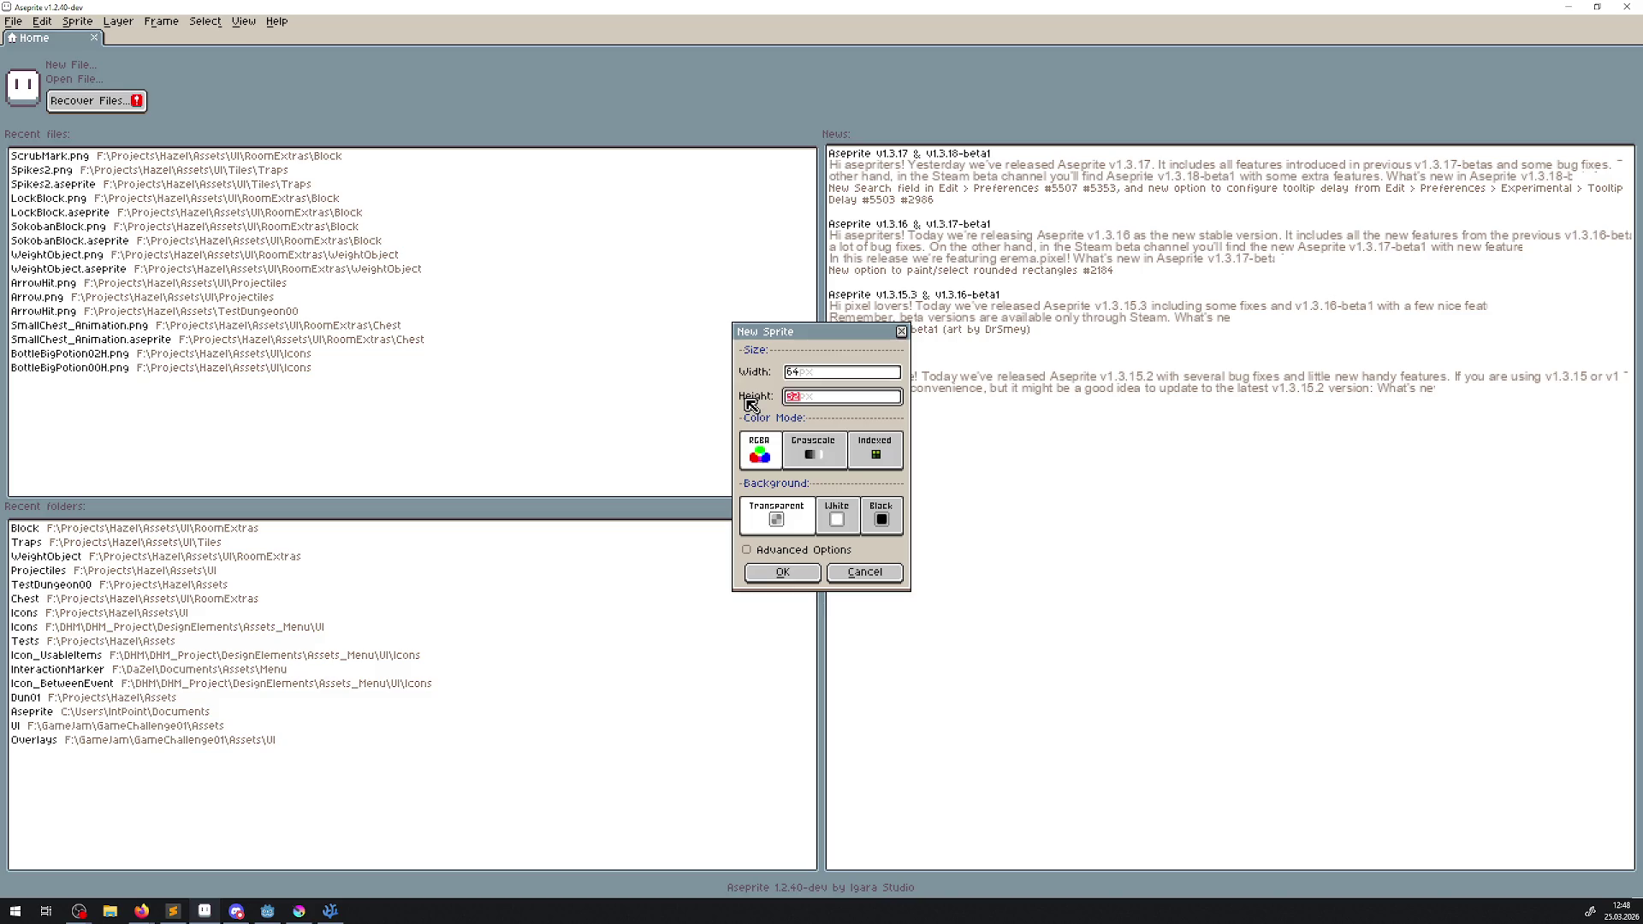
left_click(866, 370)
type("32")
left_click(782, 571)
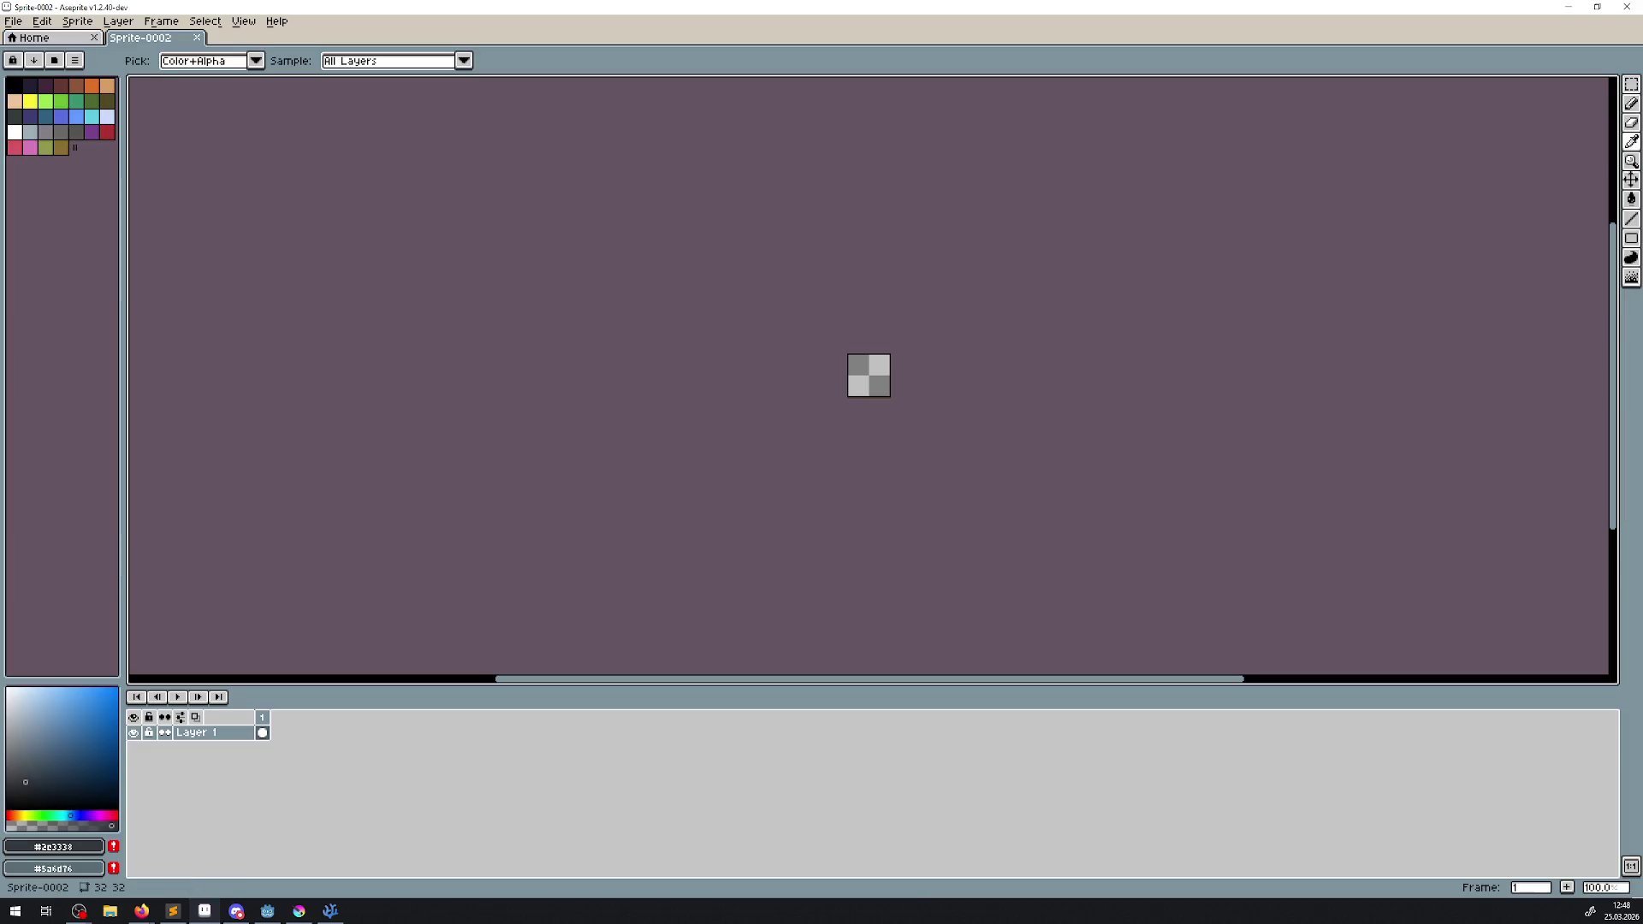
- Begin saving, navigate to RoomExtras and create a new Trap folder there
key("ctrl+s")
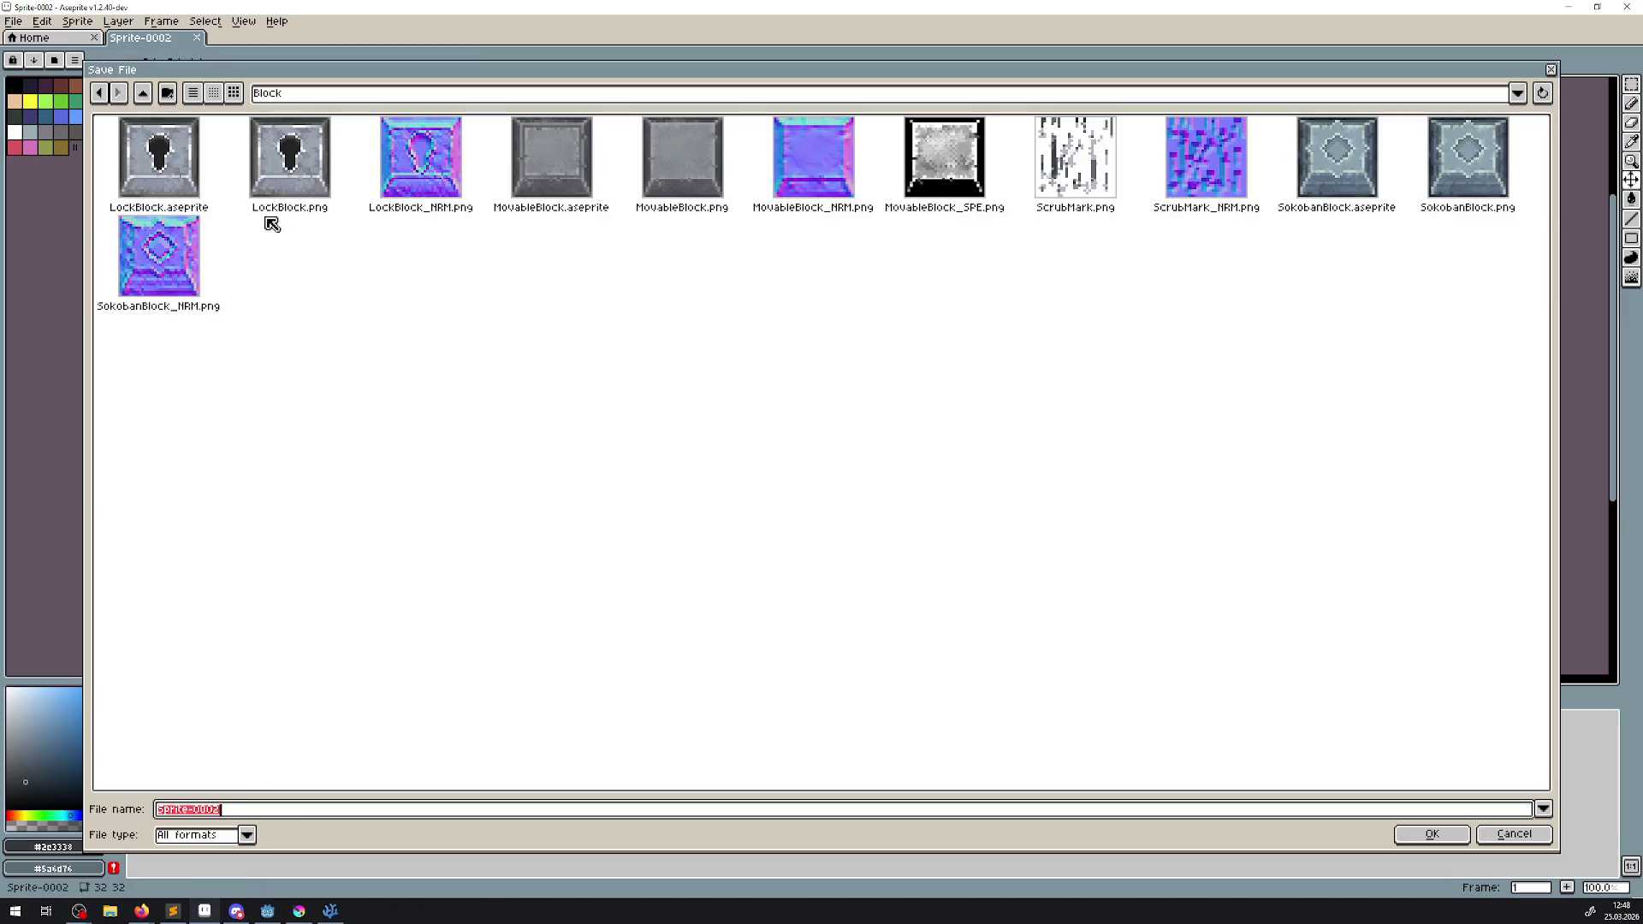
left_click(145, 94)
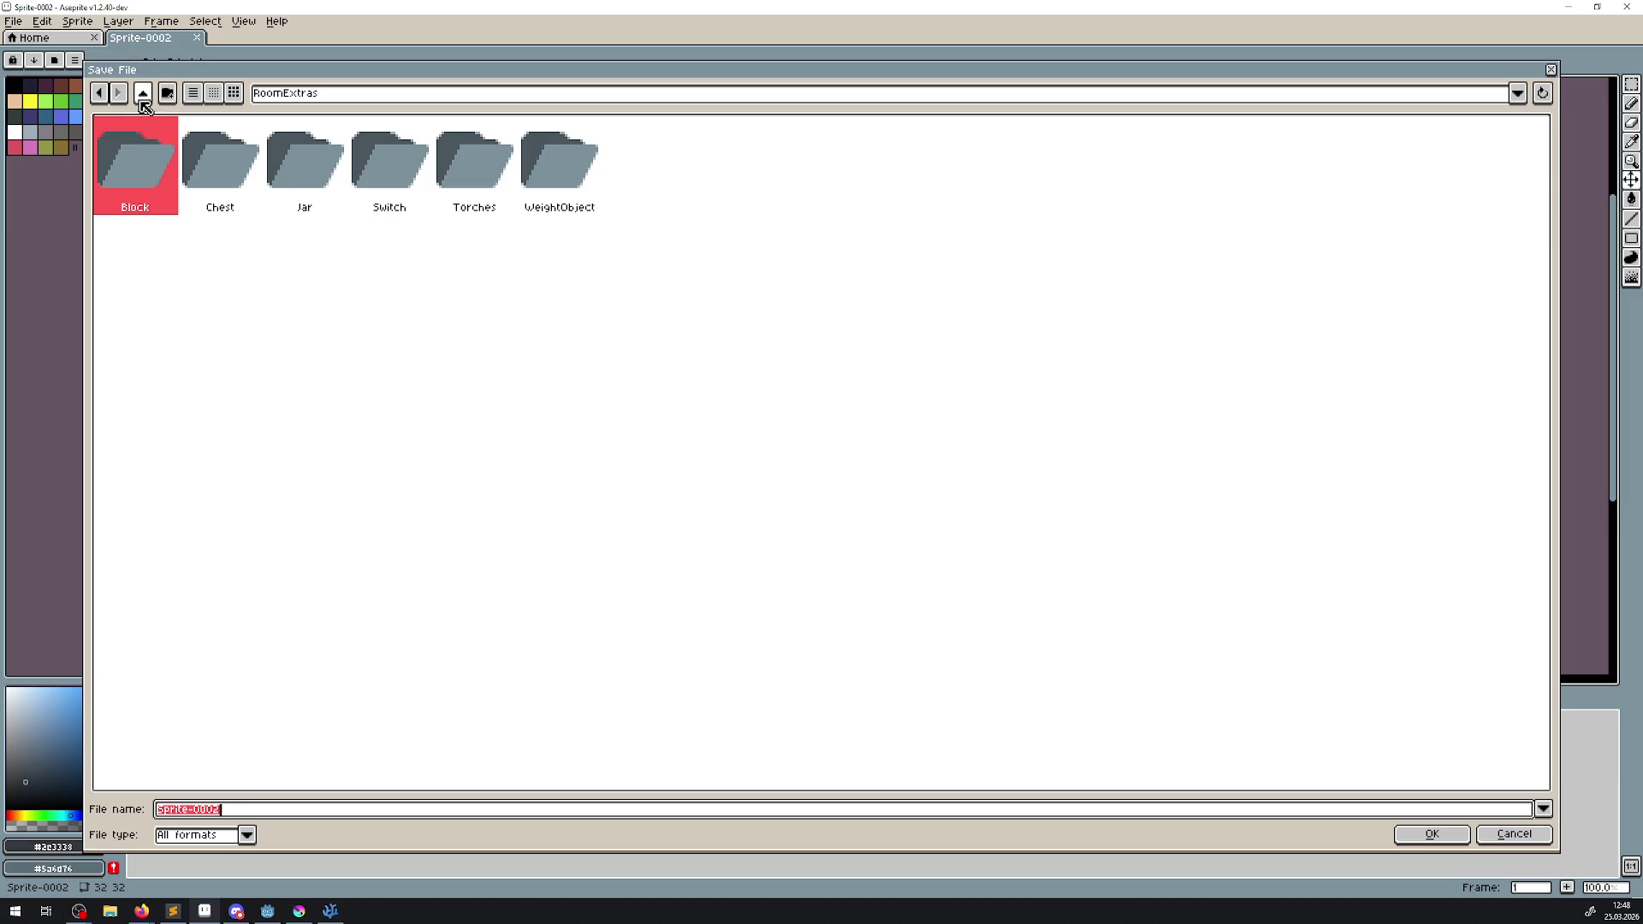
left_click(144, 98)
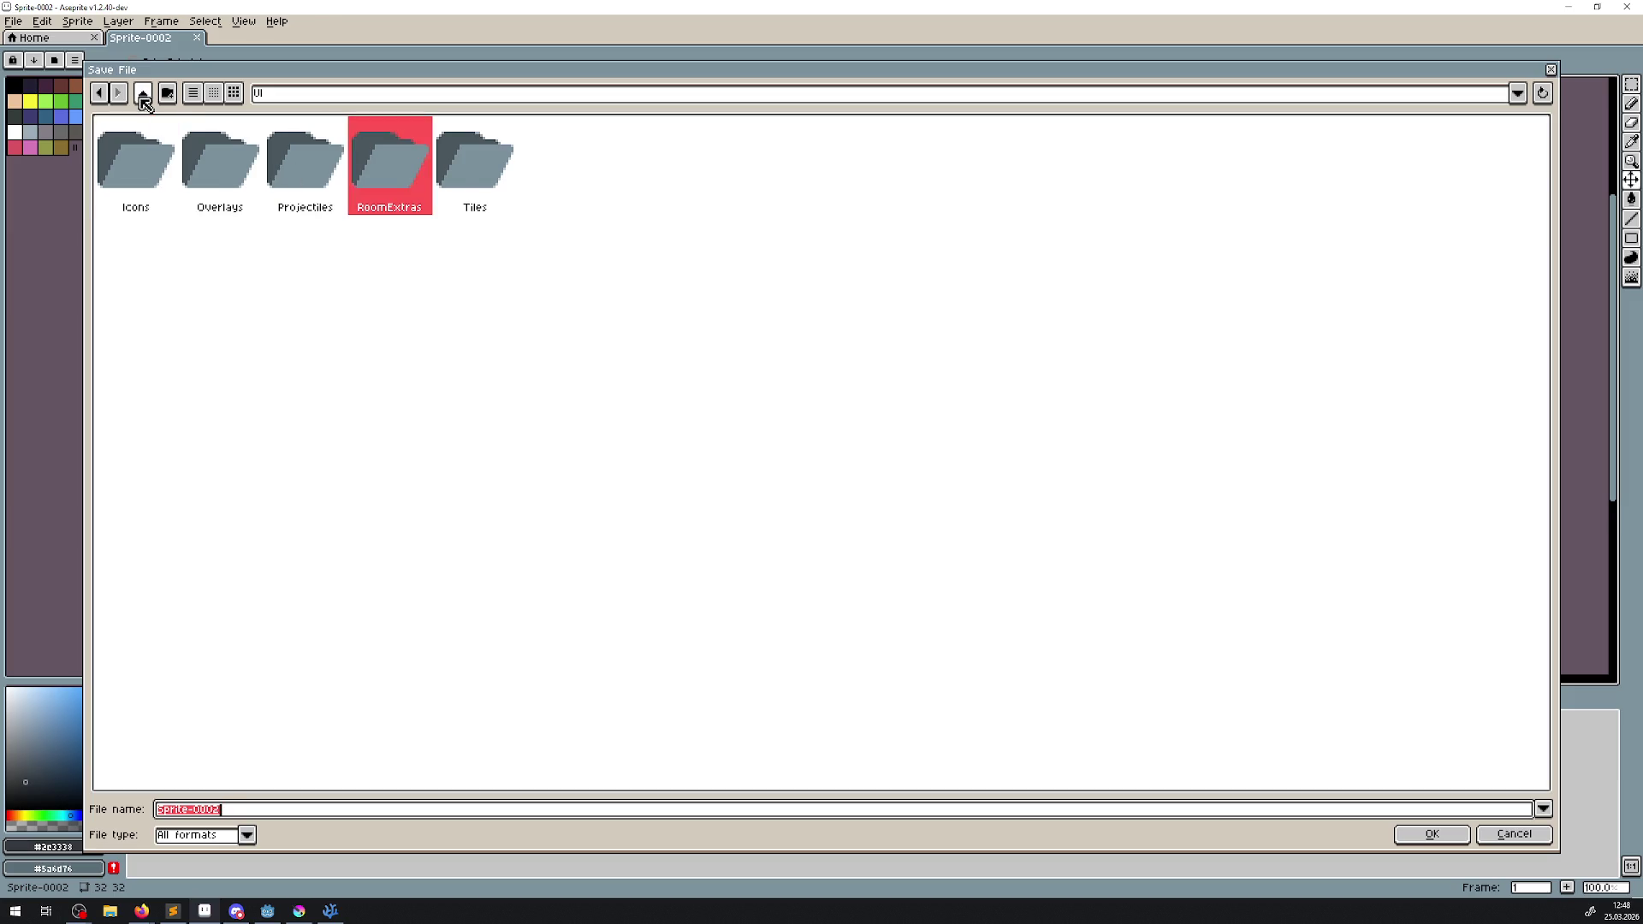
double_click(385, 171)
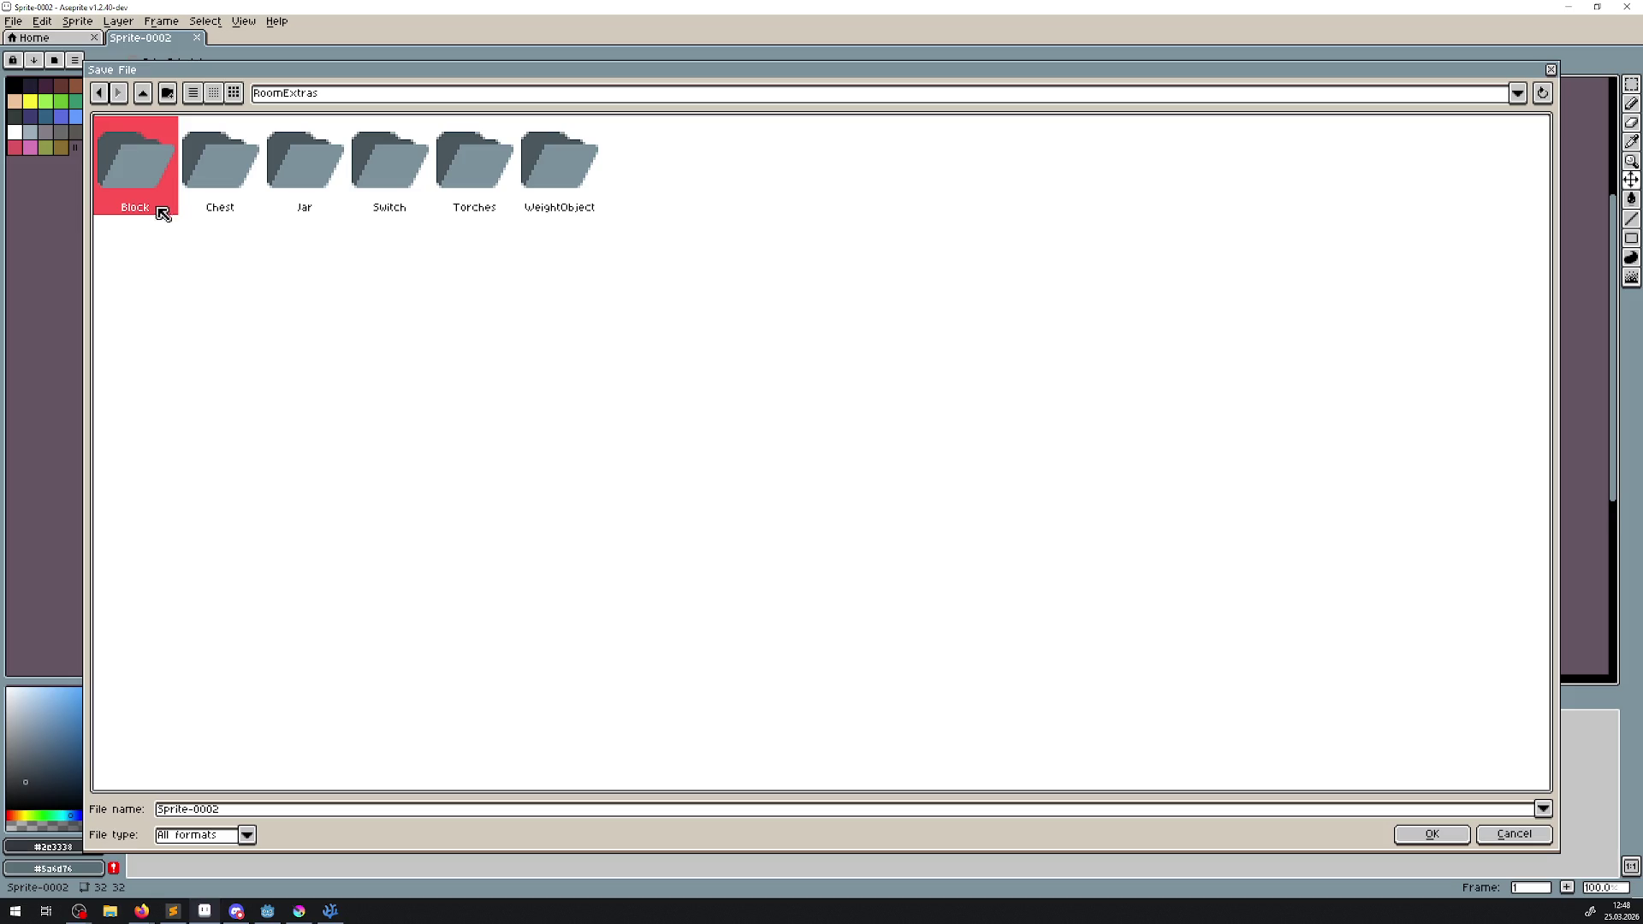
left_click(171, 97)
type("Trap")
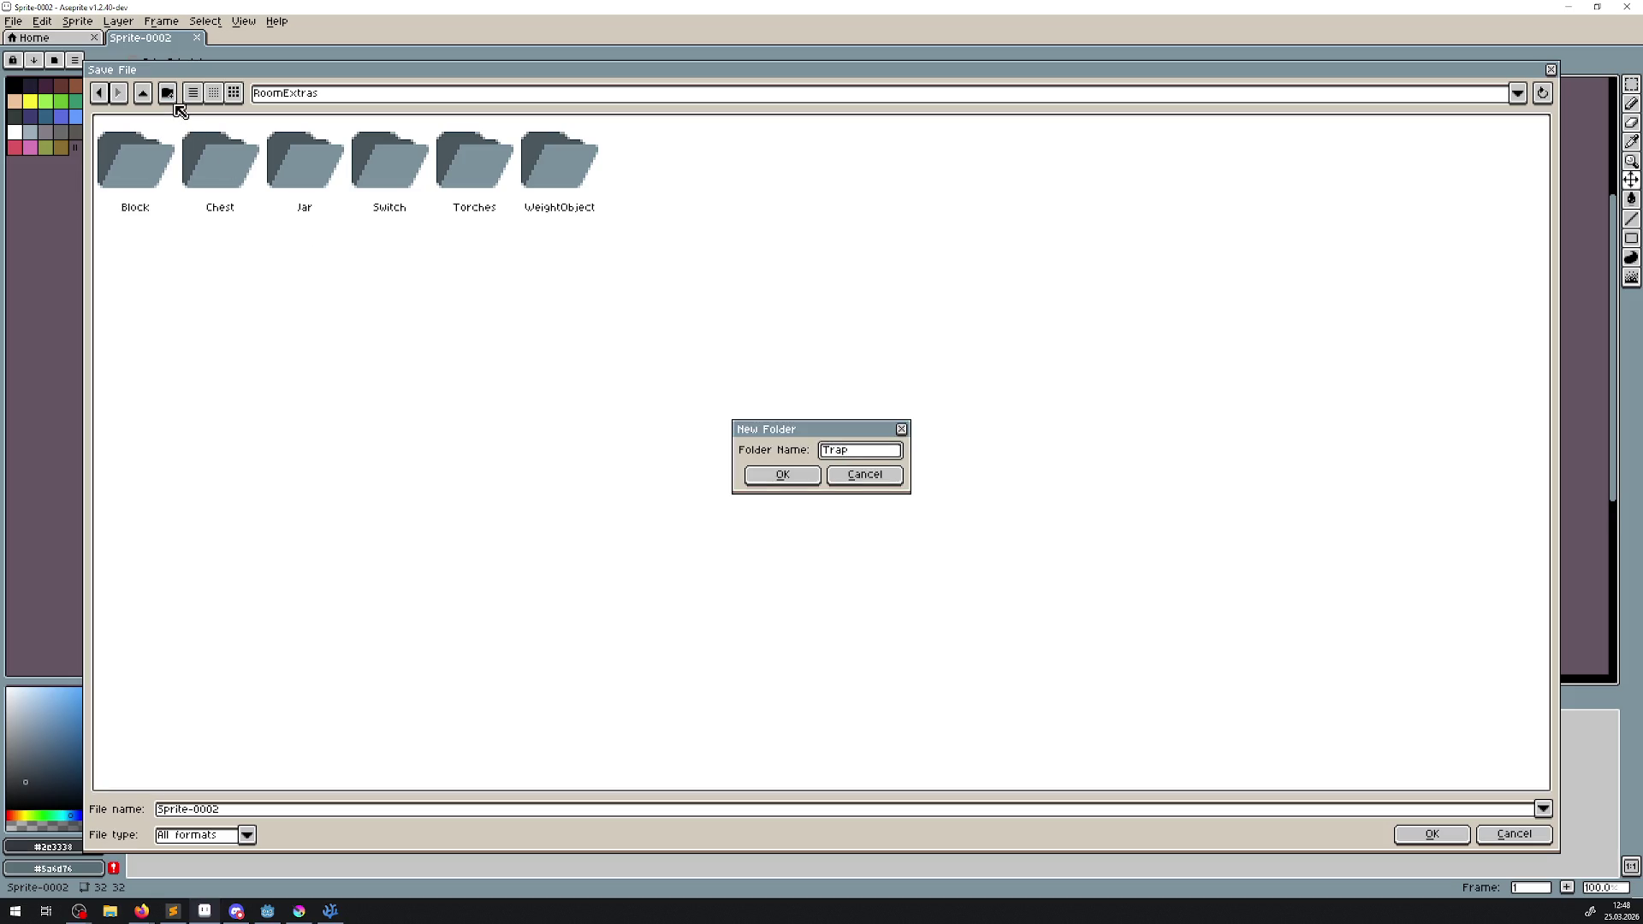
key("Return")
- Save the sprite in Trap as PuschTrap.aseprite
left_click(239, 810)
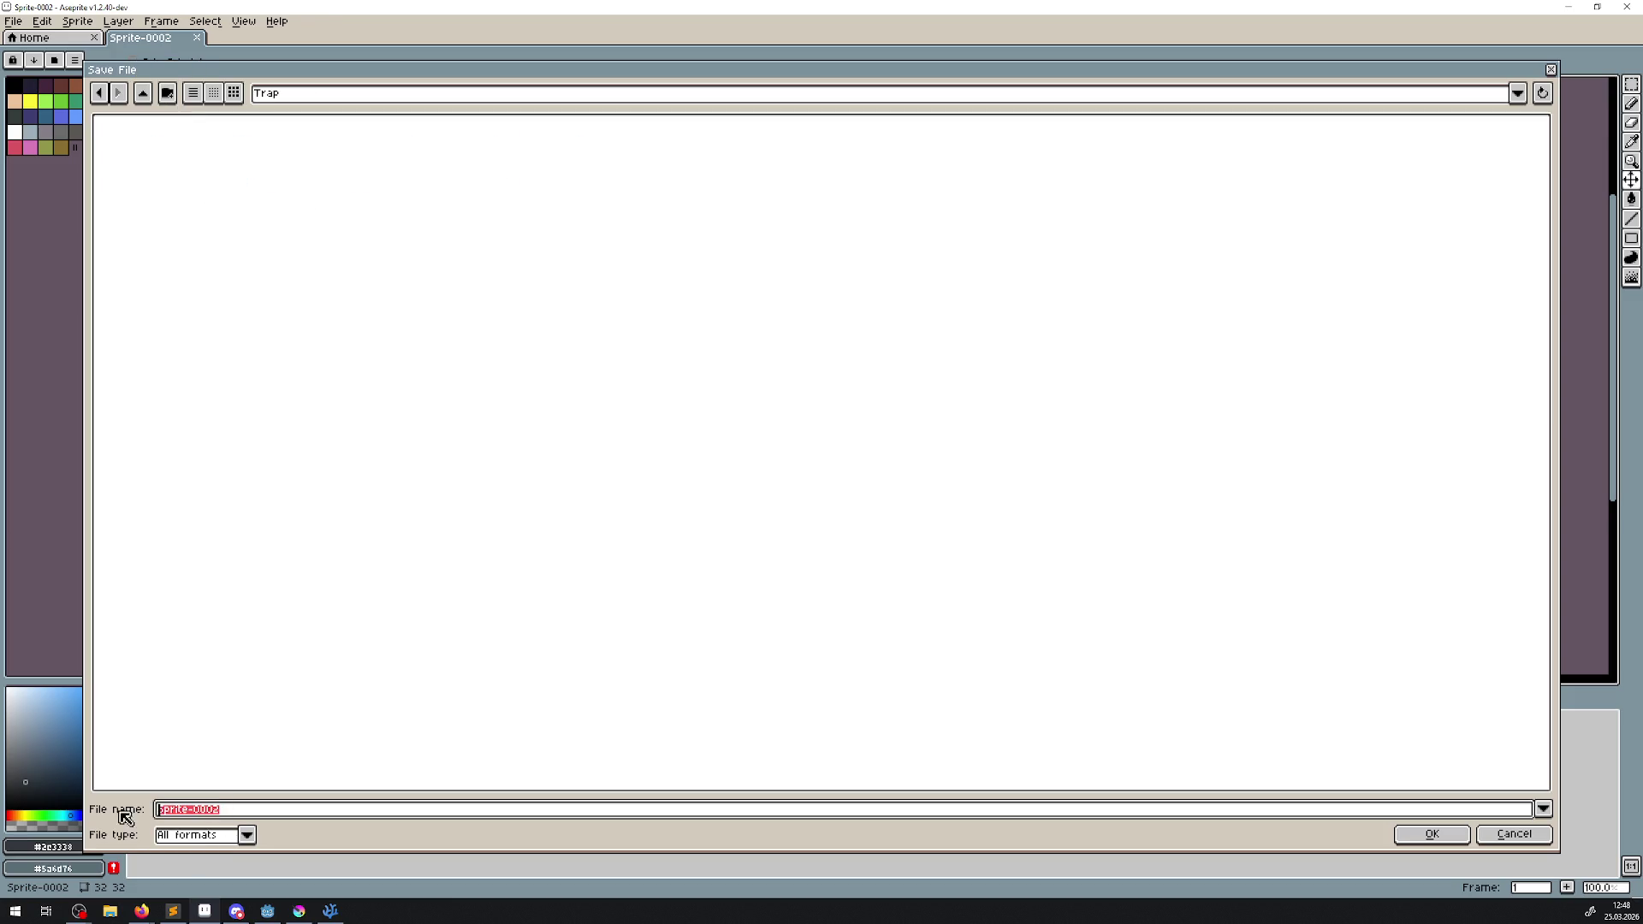
type("P")
key("Return")
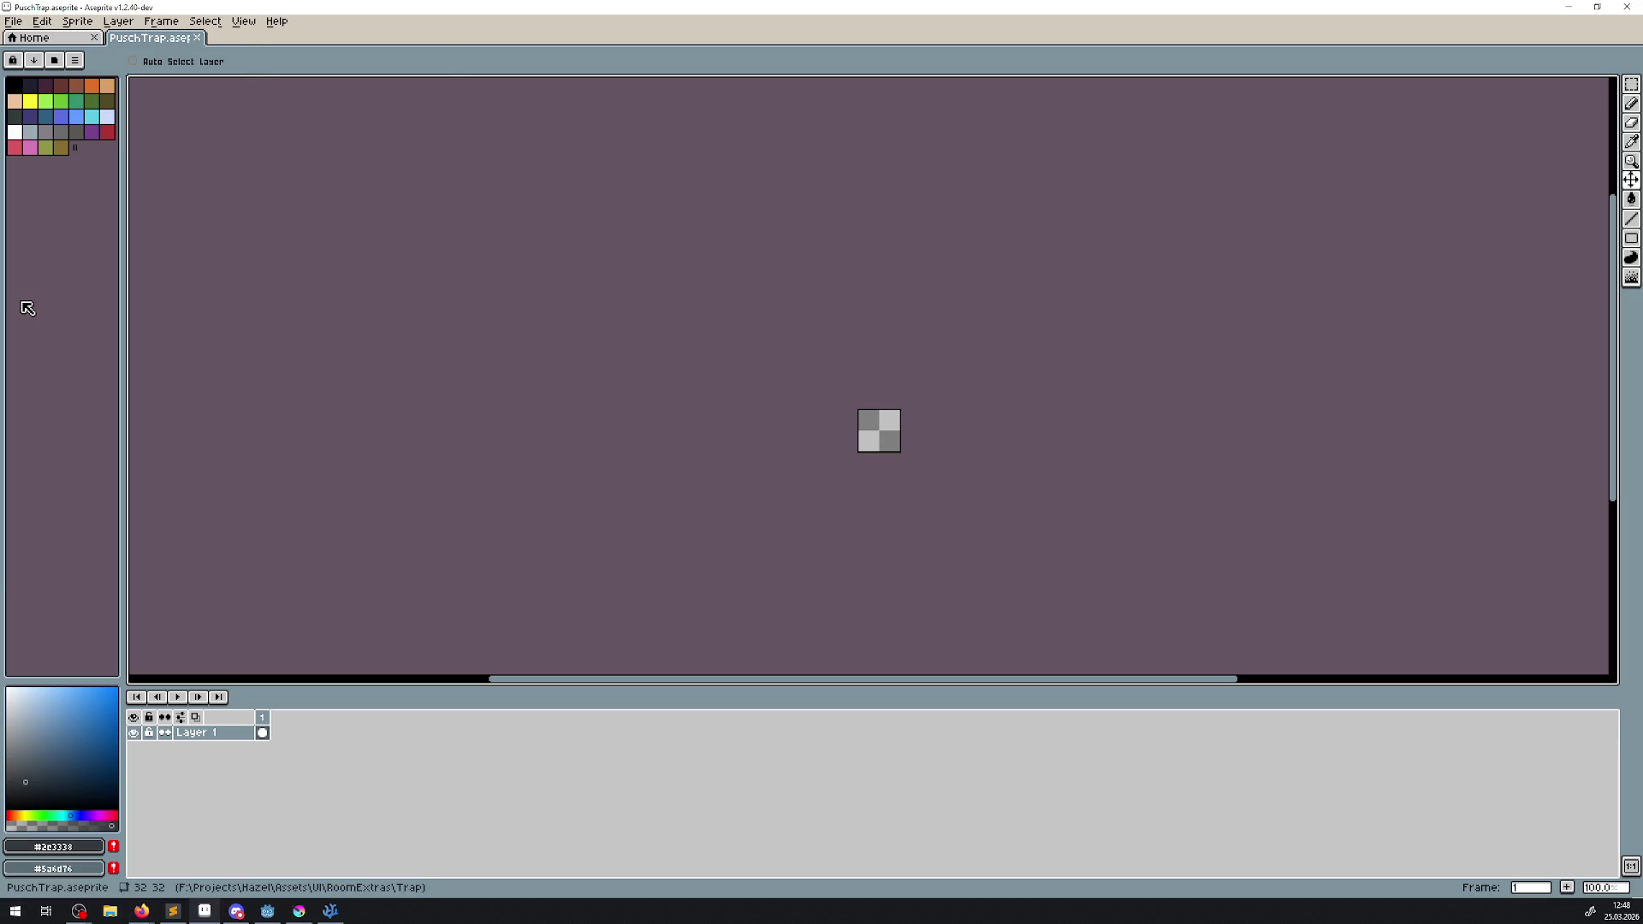
- Zoom in and draw a light grey rectangle strip across the sprite's top edge
key("i")
scroll(888, 469, "up", 5)
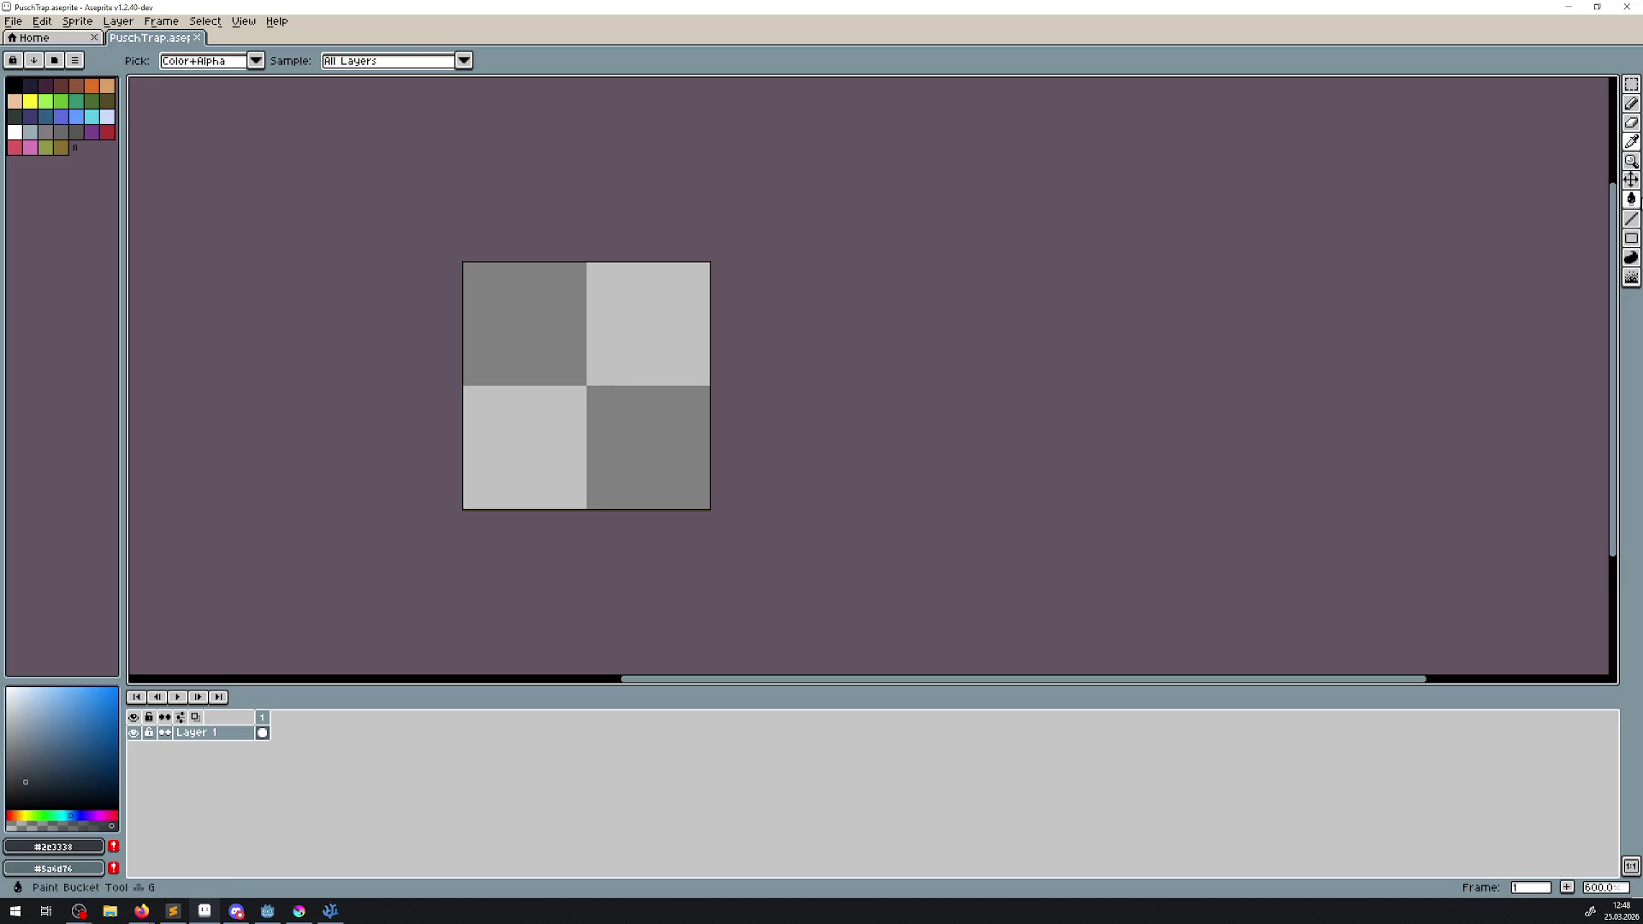
left_click(1631, 238)
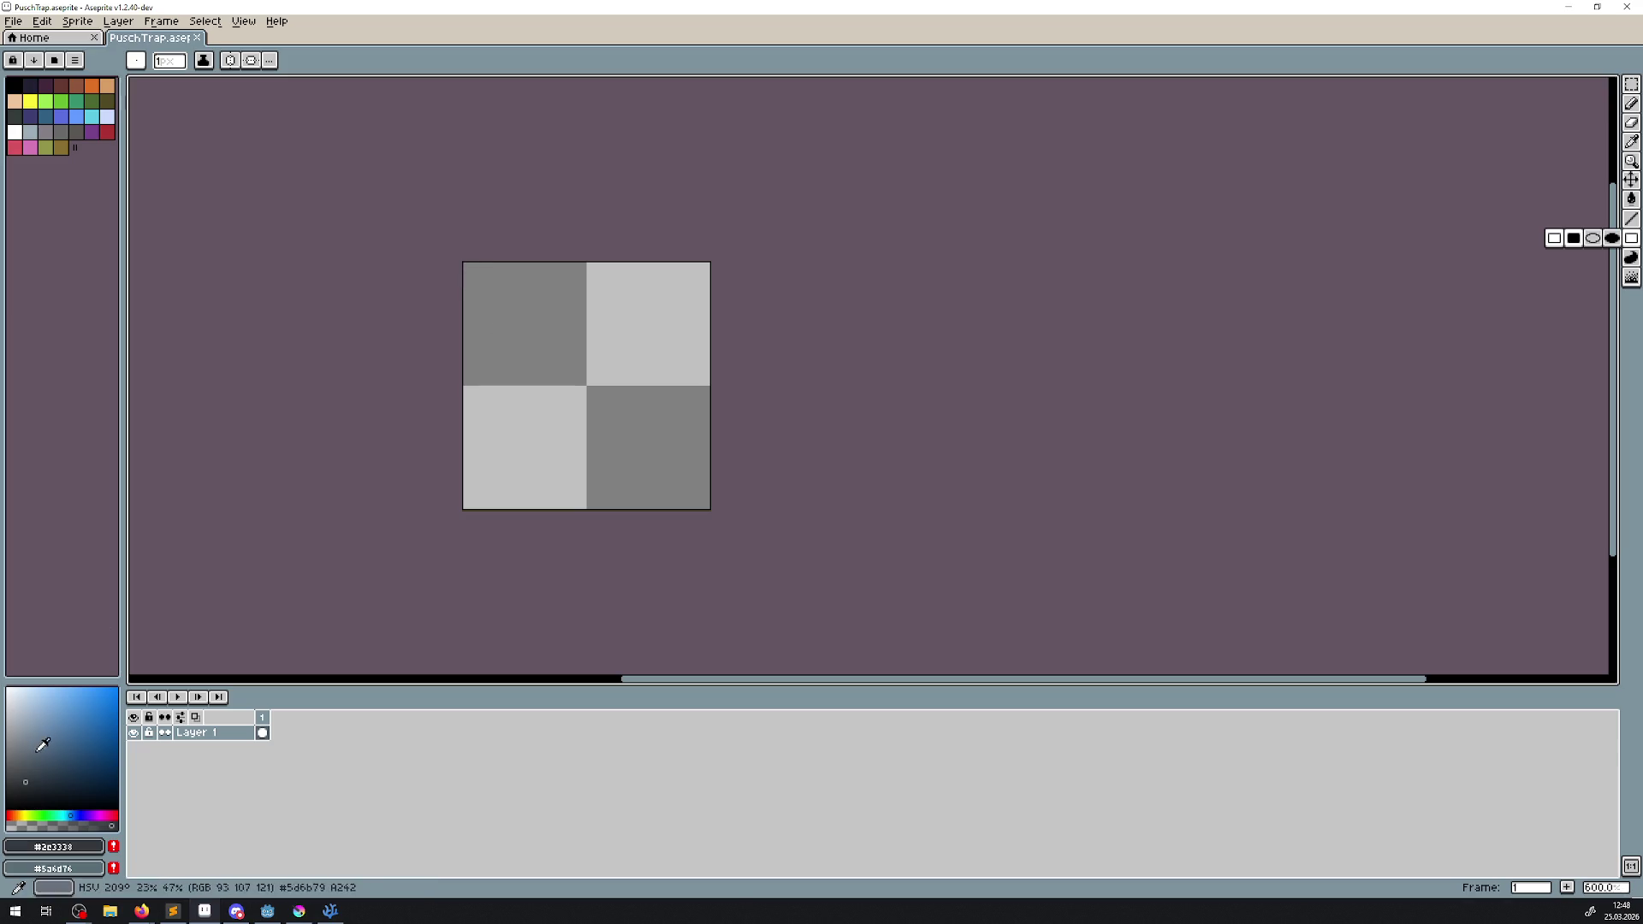
left_click(20, 724)
left_click(13, 785)
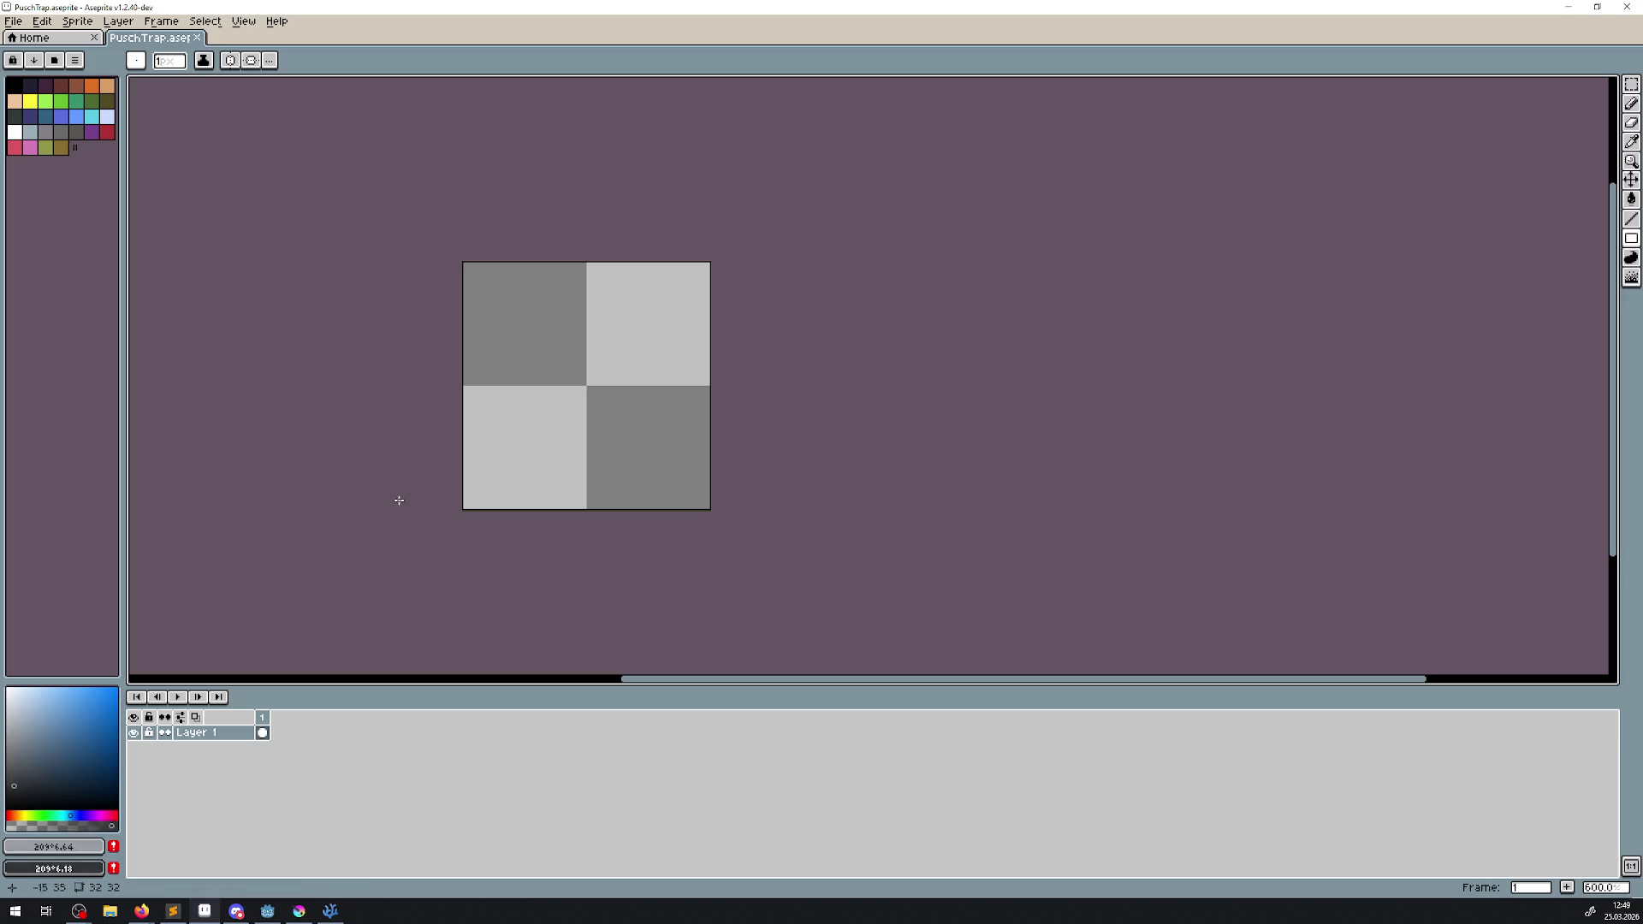
mouse_move(472, 267)
left_mouse_down()
mouse_move(709, 267)
mouse_move(566, 281)
mouse_move(443, 268)
mouse_move(467, 291)
left_mouse_up()
- Flood-fill the block body with grey and the top strip with a lighter grey
key("g")
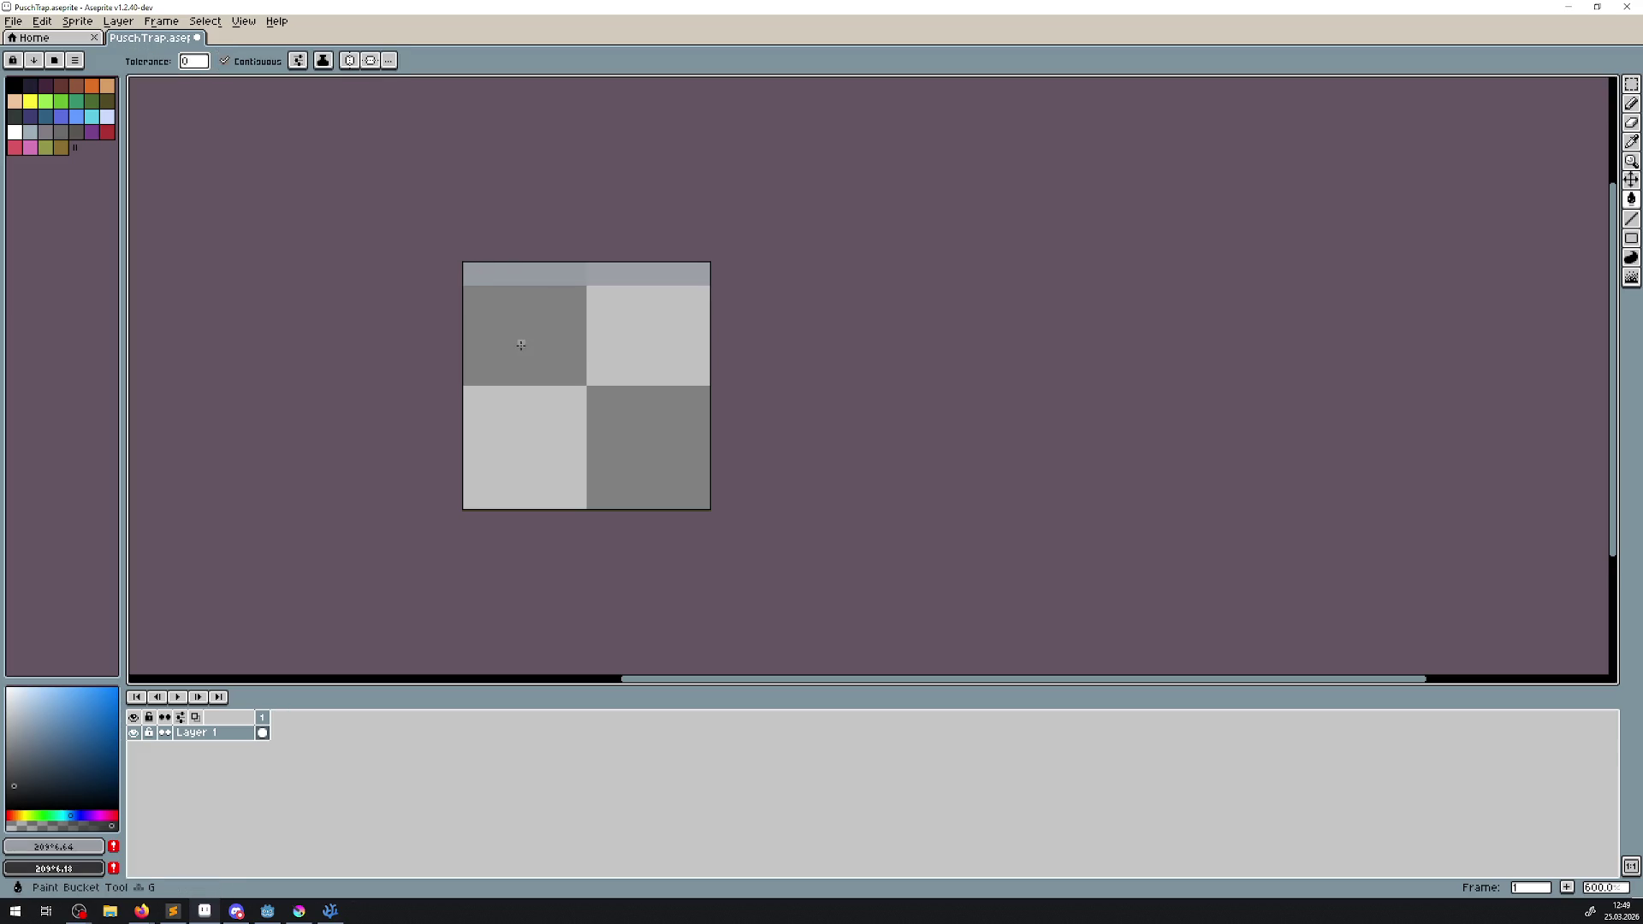
left_click(526, 348)
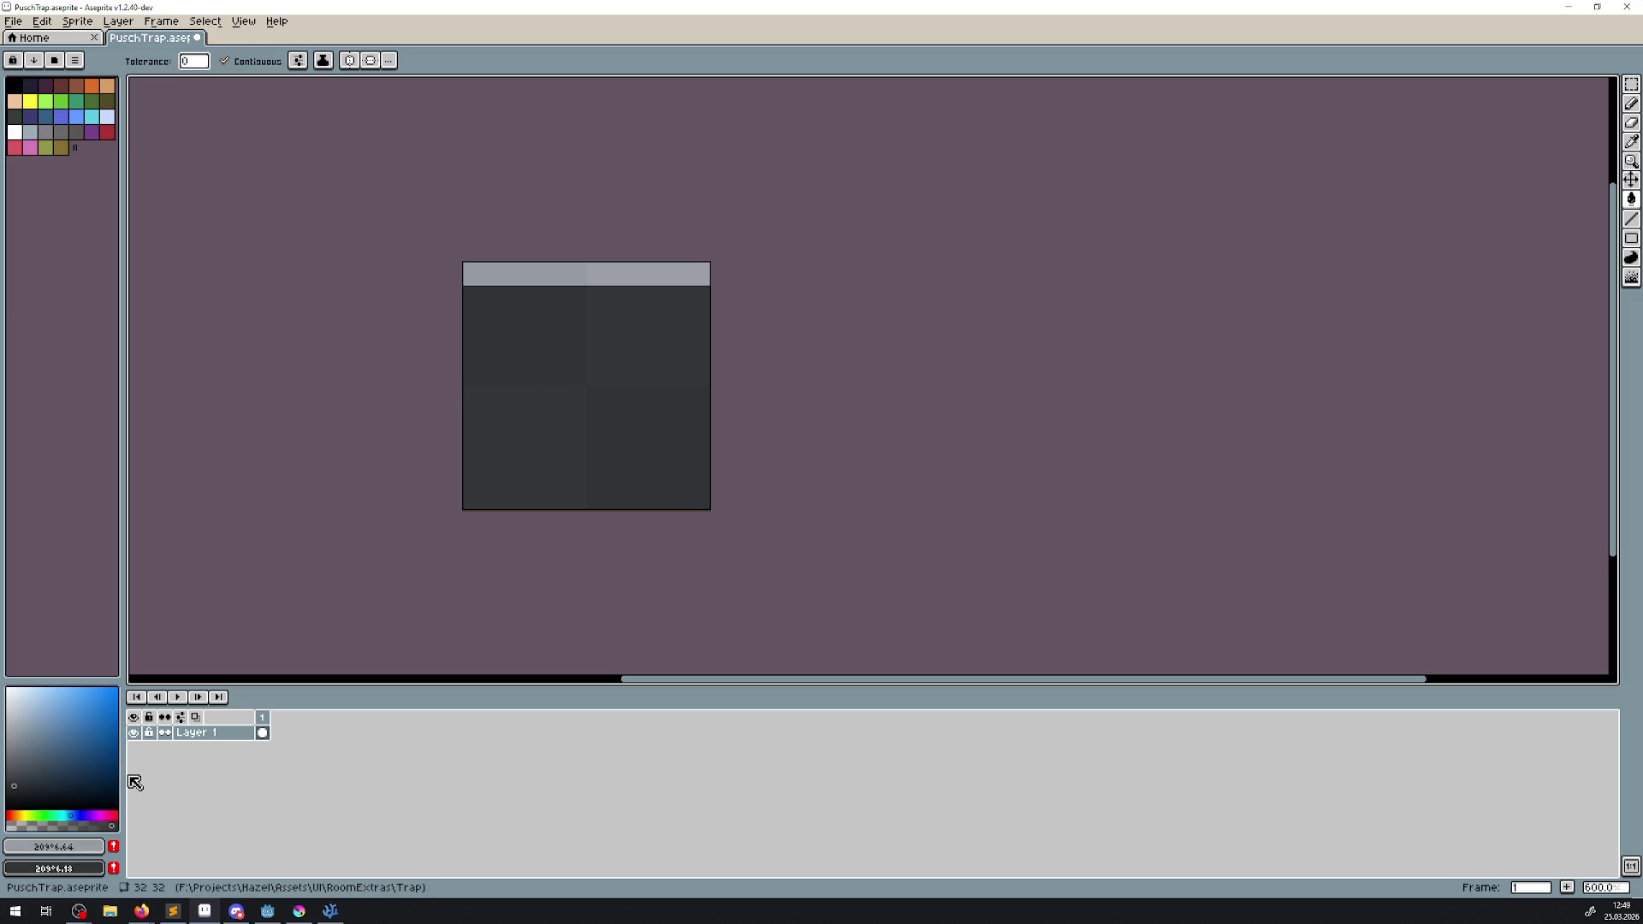
left_click(117, 825)
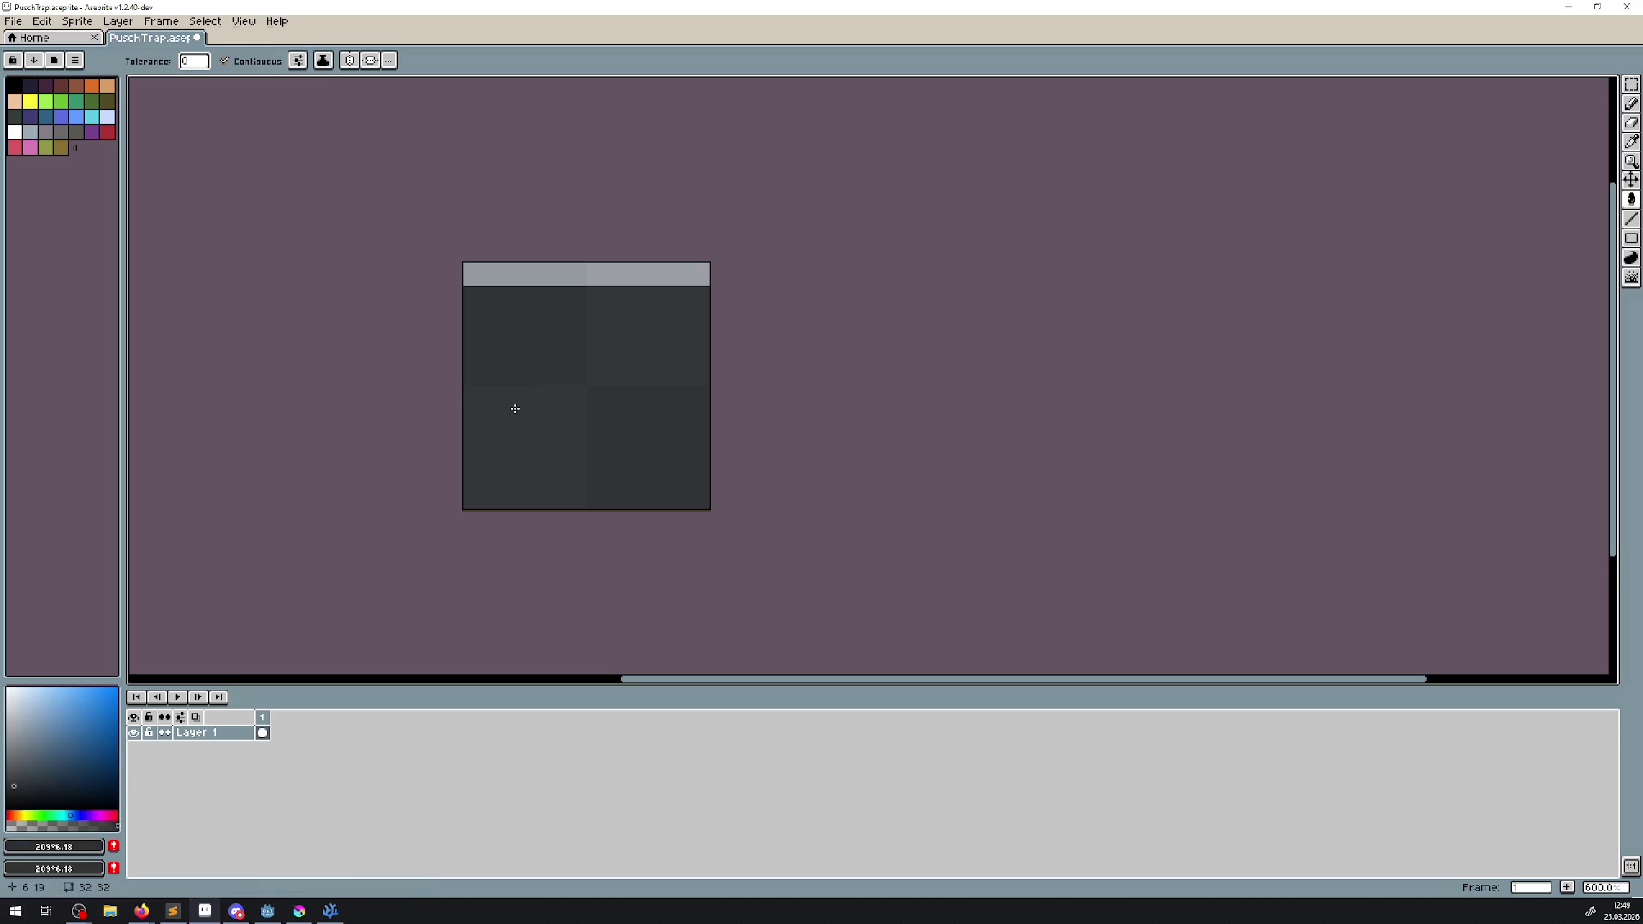
key("g")
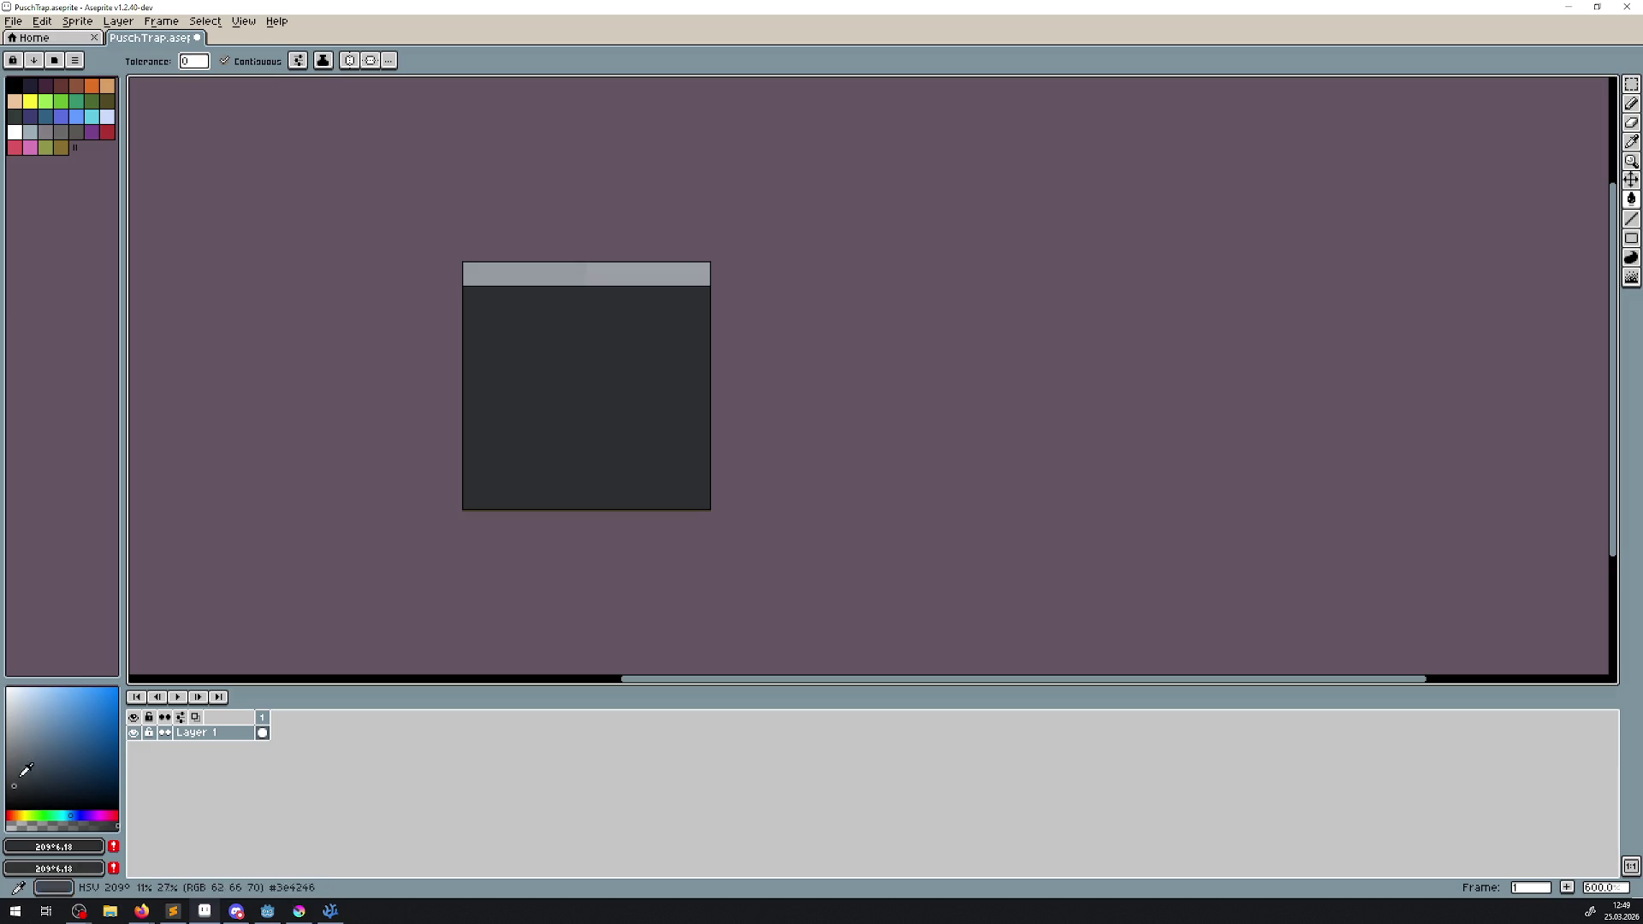
left_click(15, 771)
right_click(18, 741)
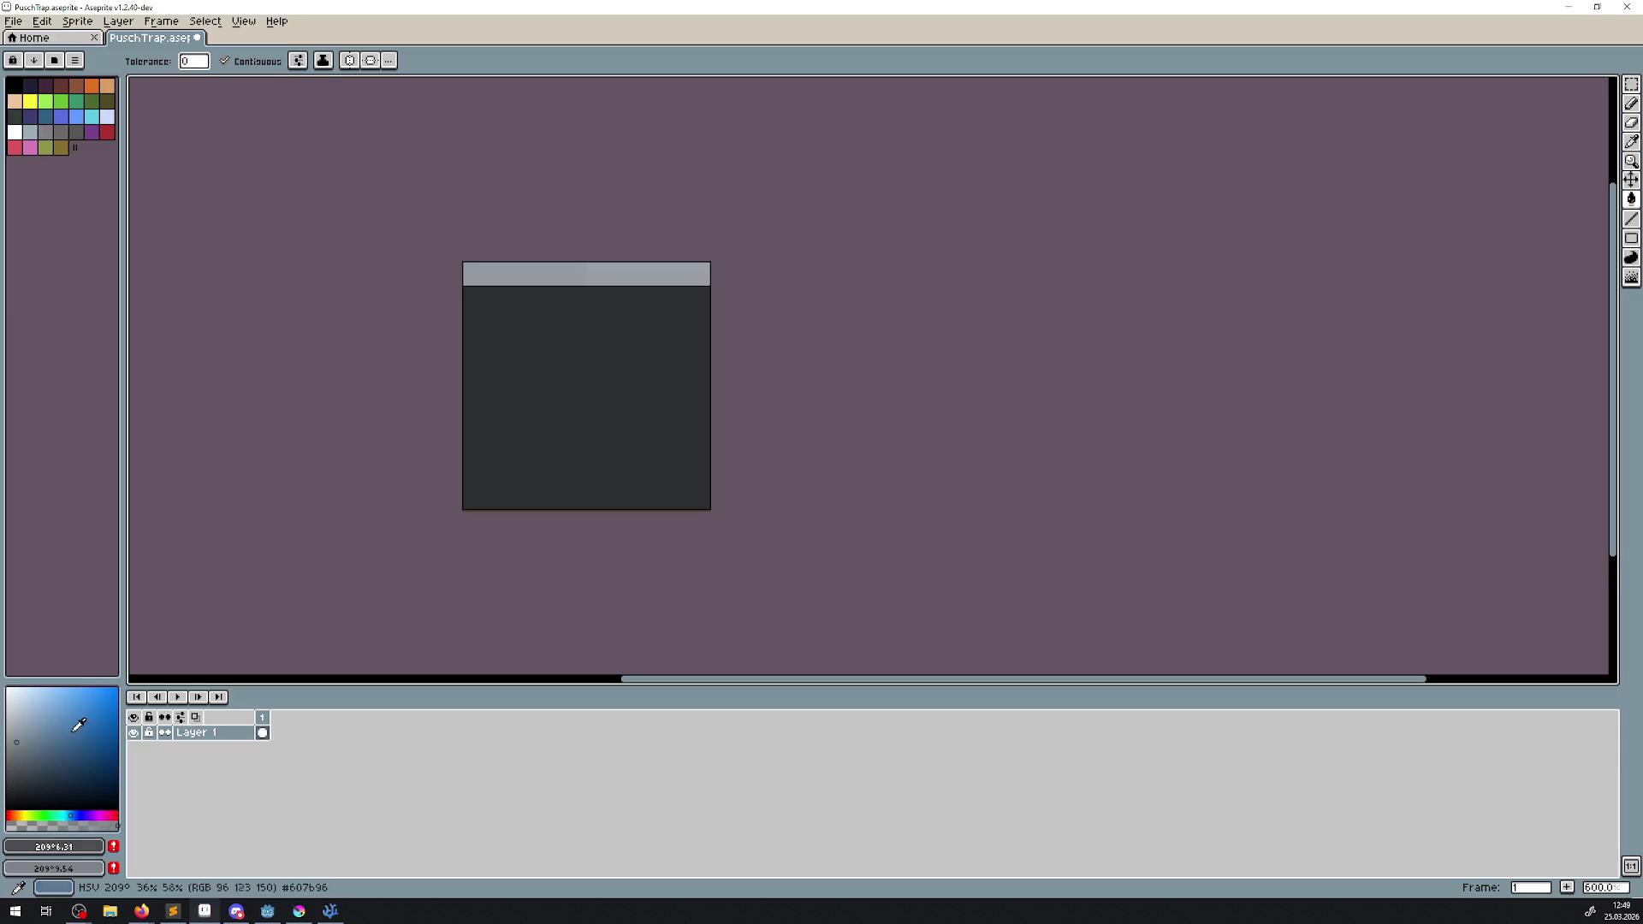
right_click(625, 276)
left_click(613, 315)
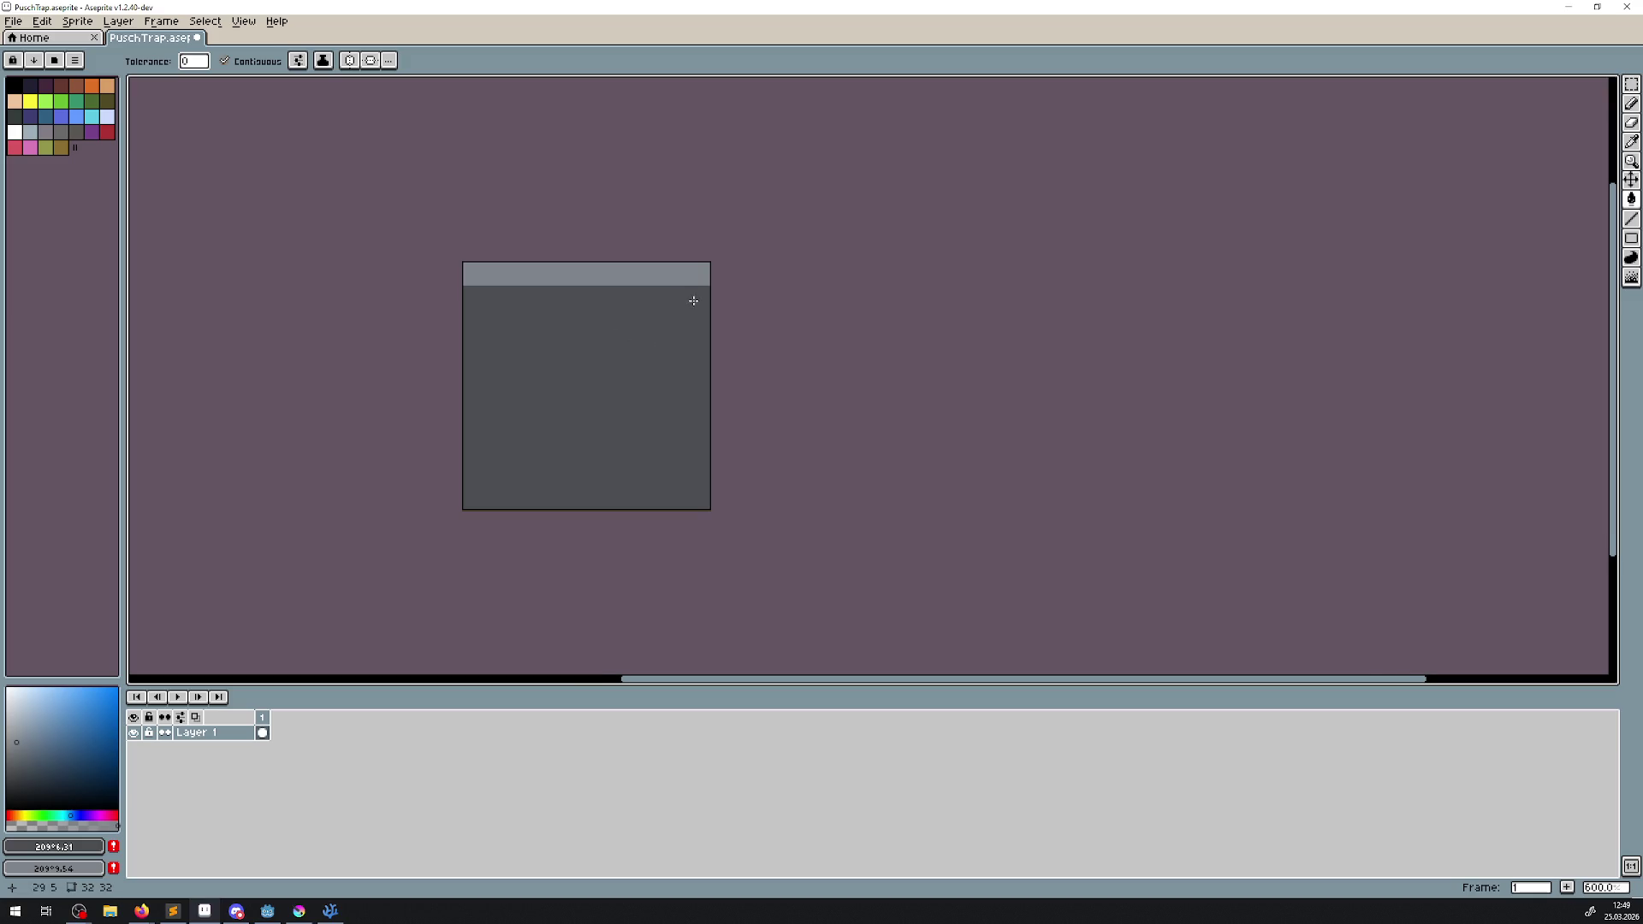
- Zoom out and back in to review the finished grey block
scroll(694, 301, "down", 4)
scroll(695, 316, "up", 2)
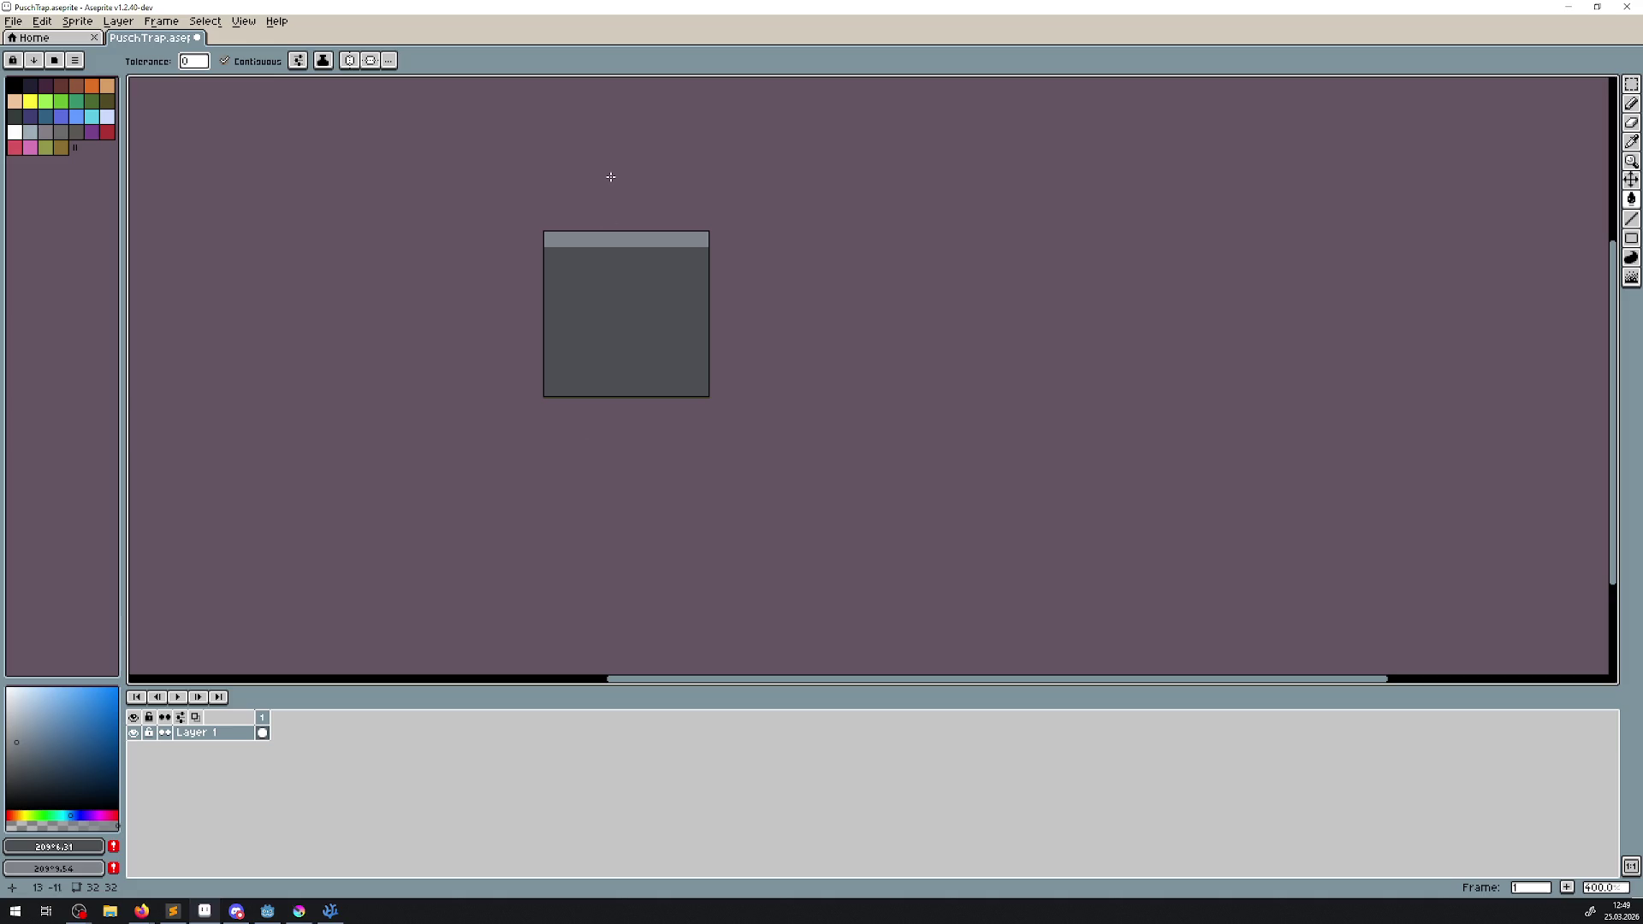
scroll(612, 329, "down", 3)
scroll(629, 338, "up", 4)
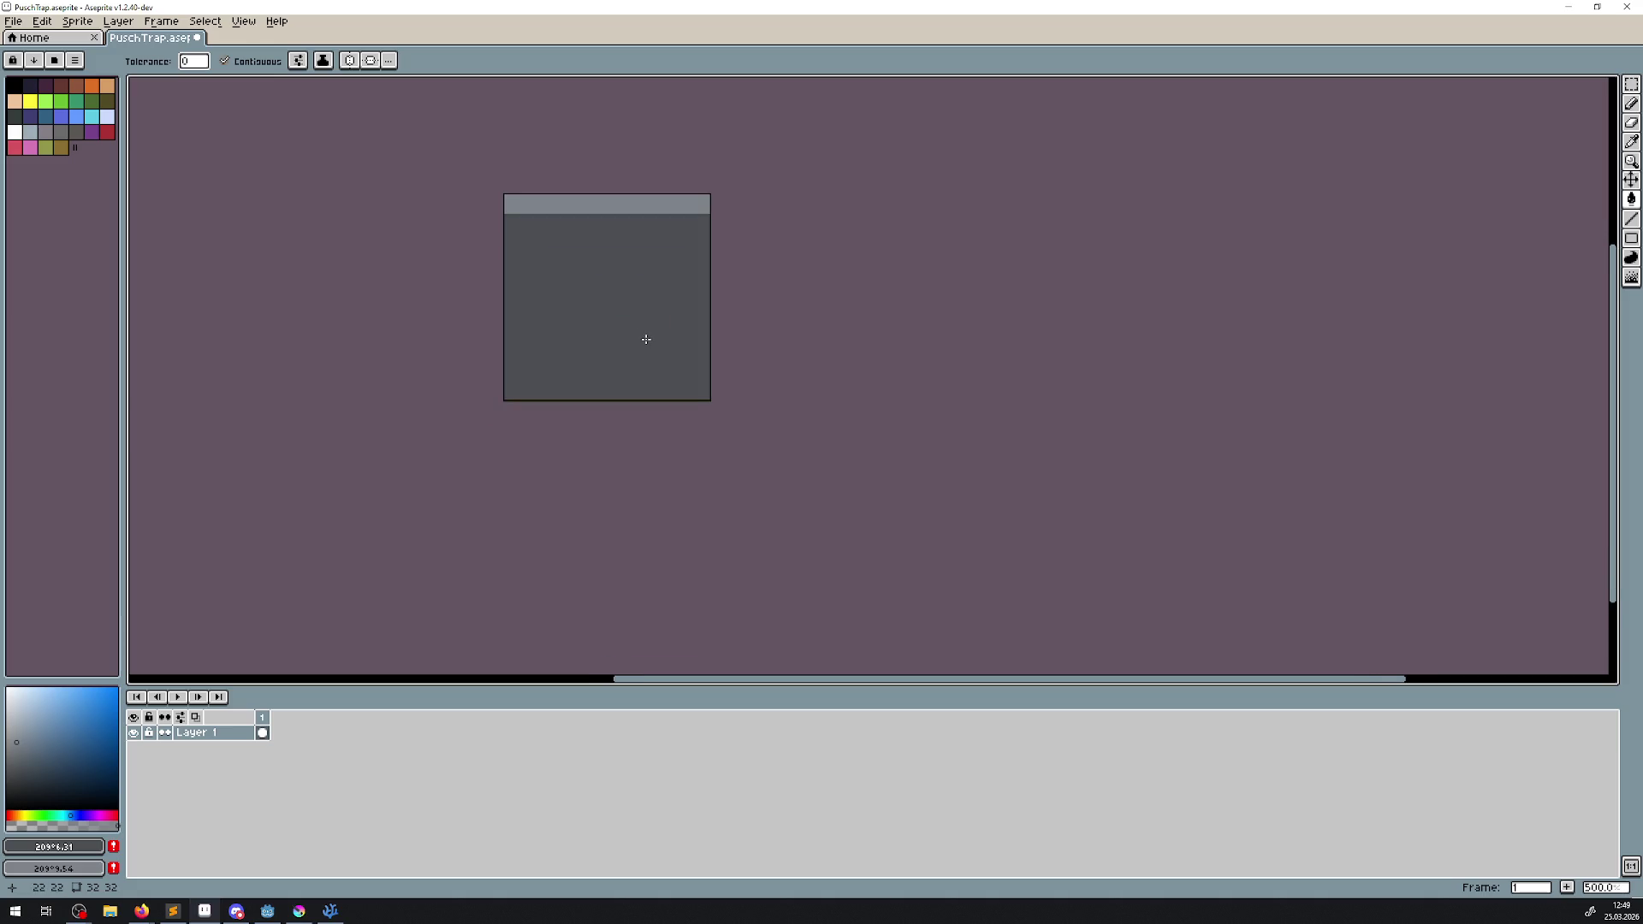
scroll(633, 321, "up", 2)
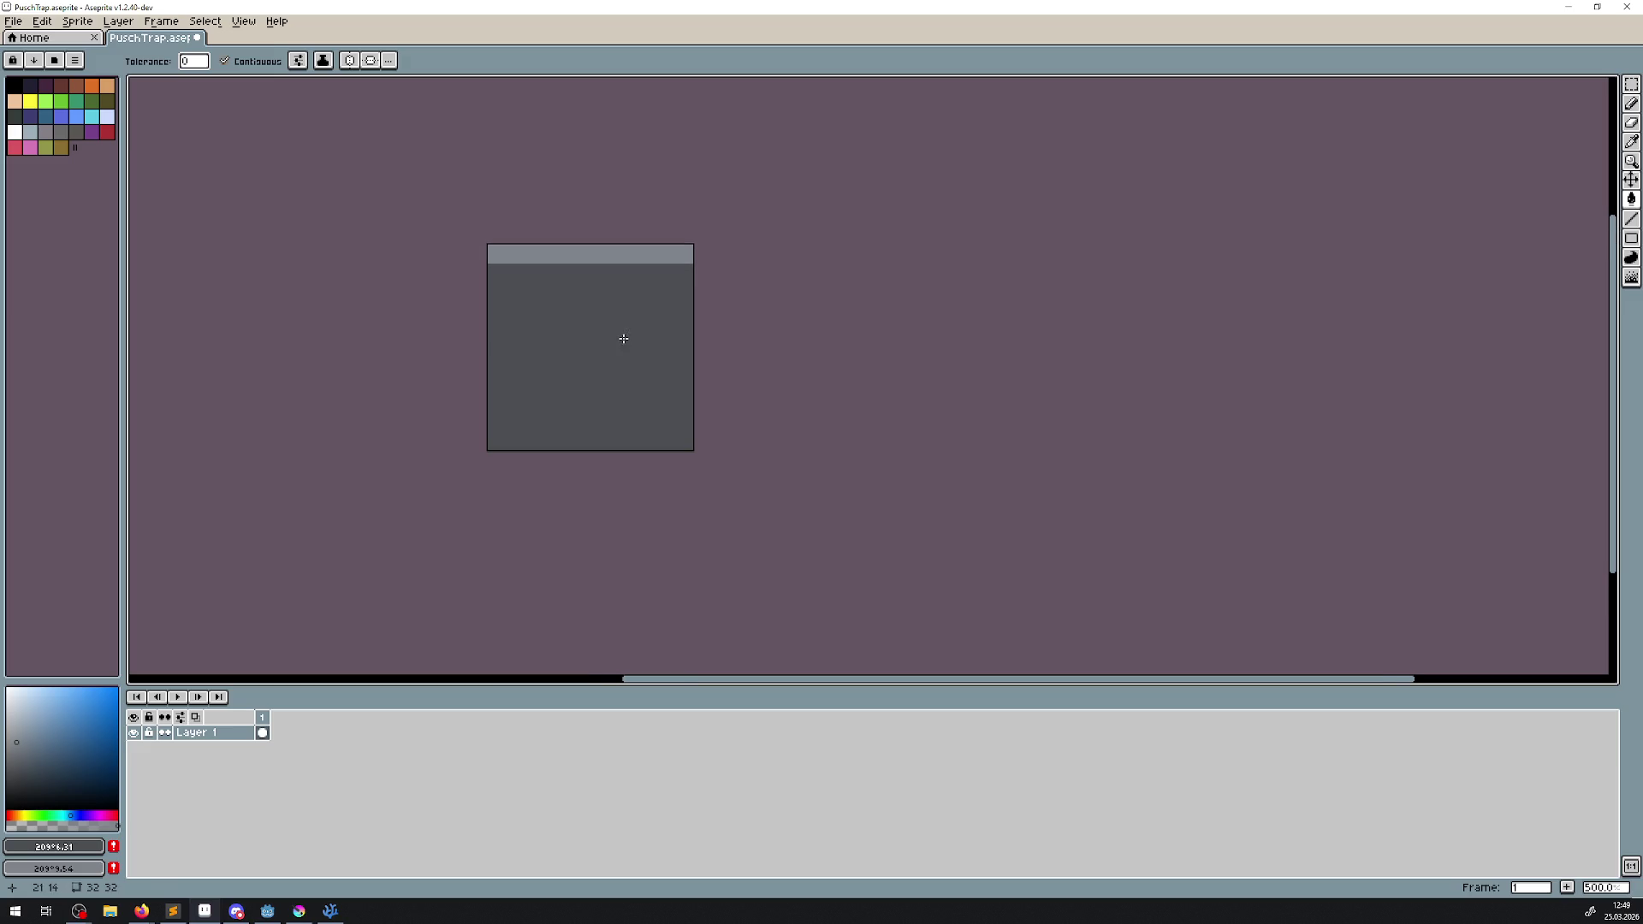
left_click(21, 19)
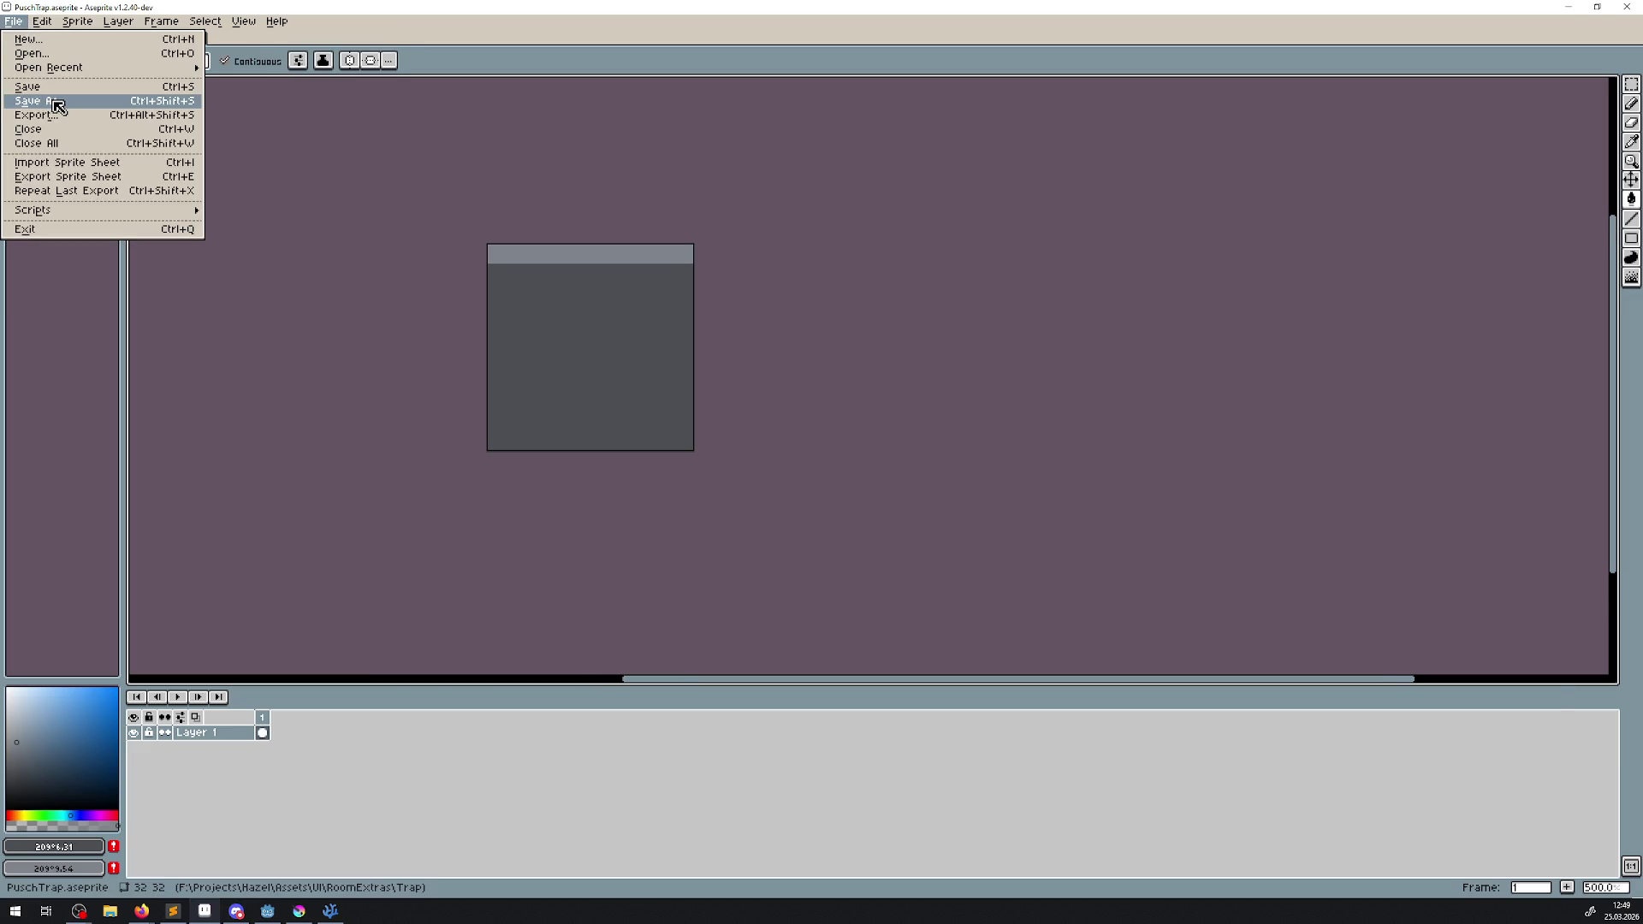
- Save the sprite as PuschTrap.png using the png file type, then return to Godot
left_click(39, 100)
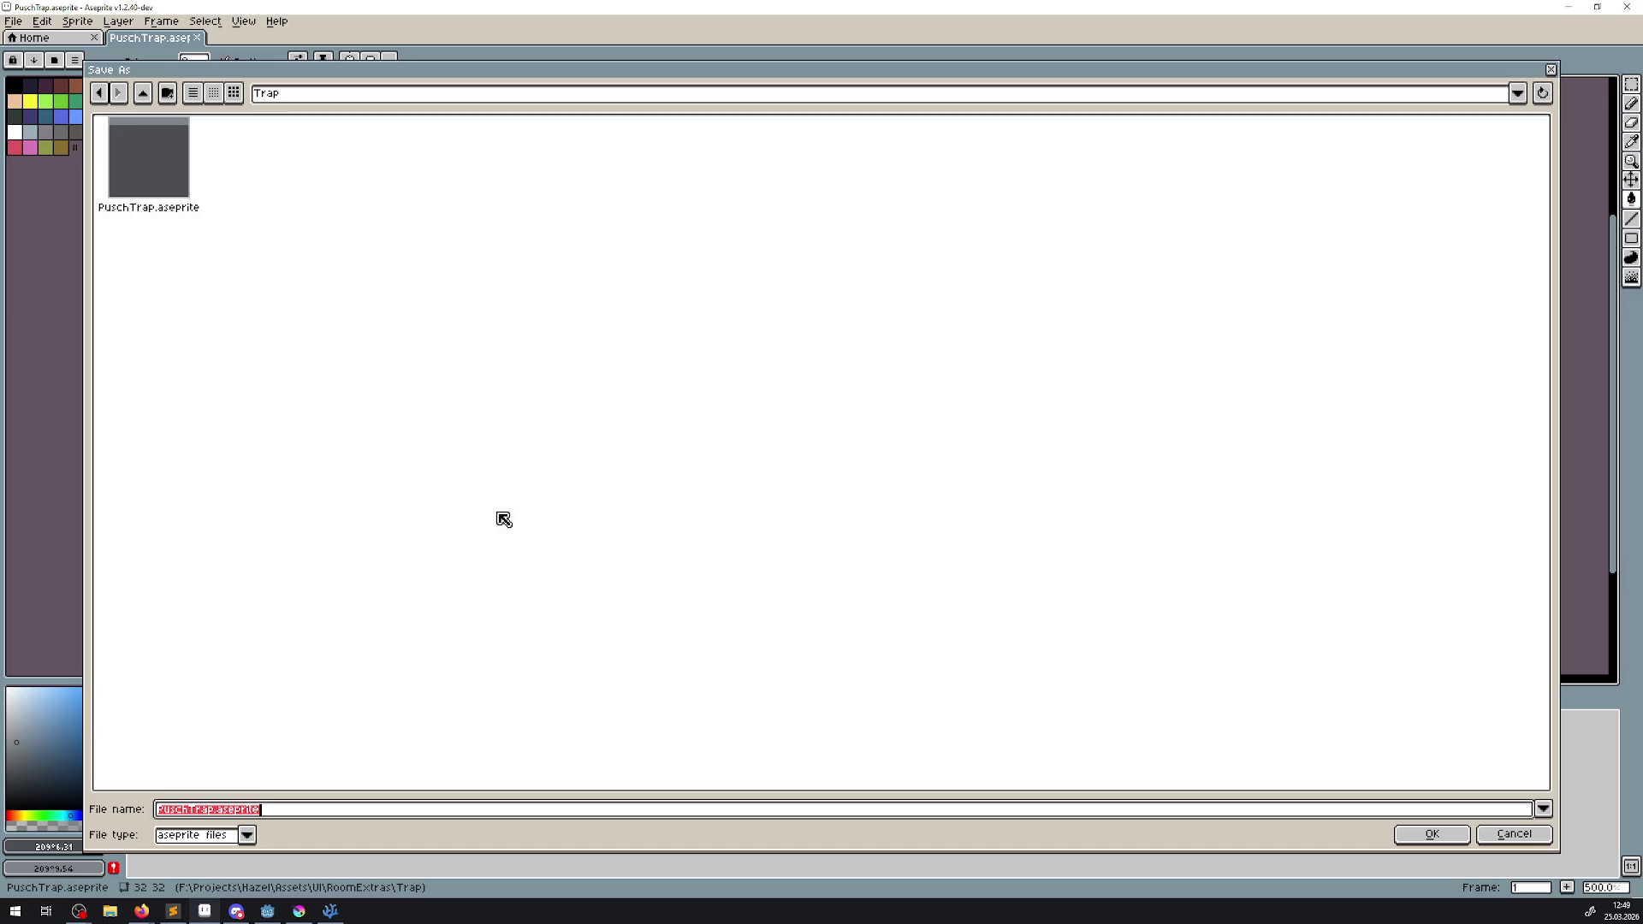
left_click(246, 835)
left_click(181, 768)
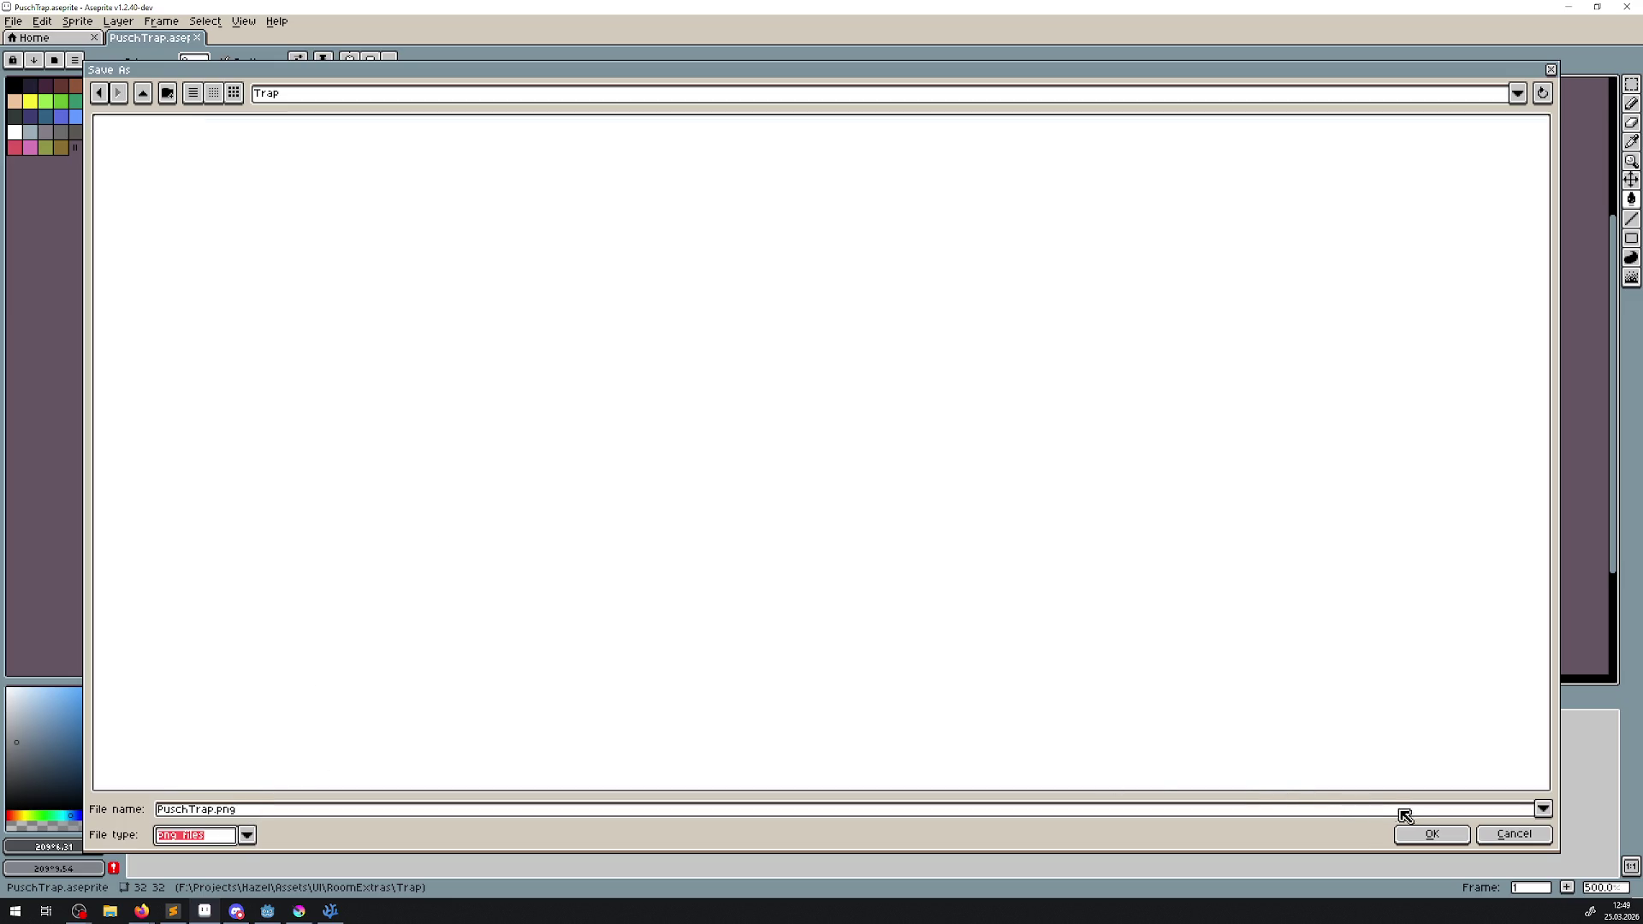
left_click(1427, 833)
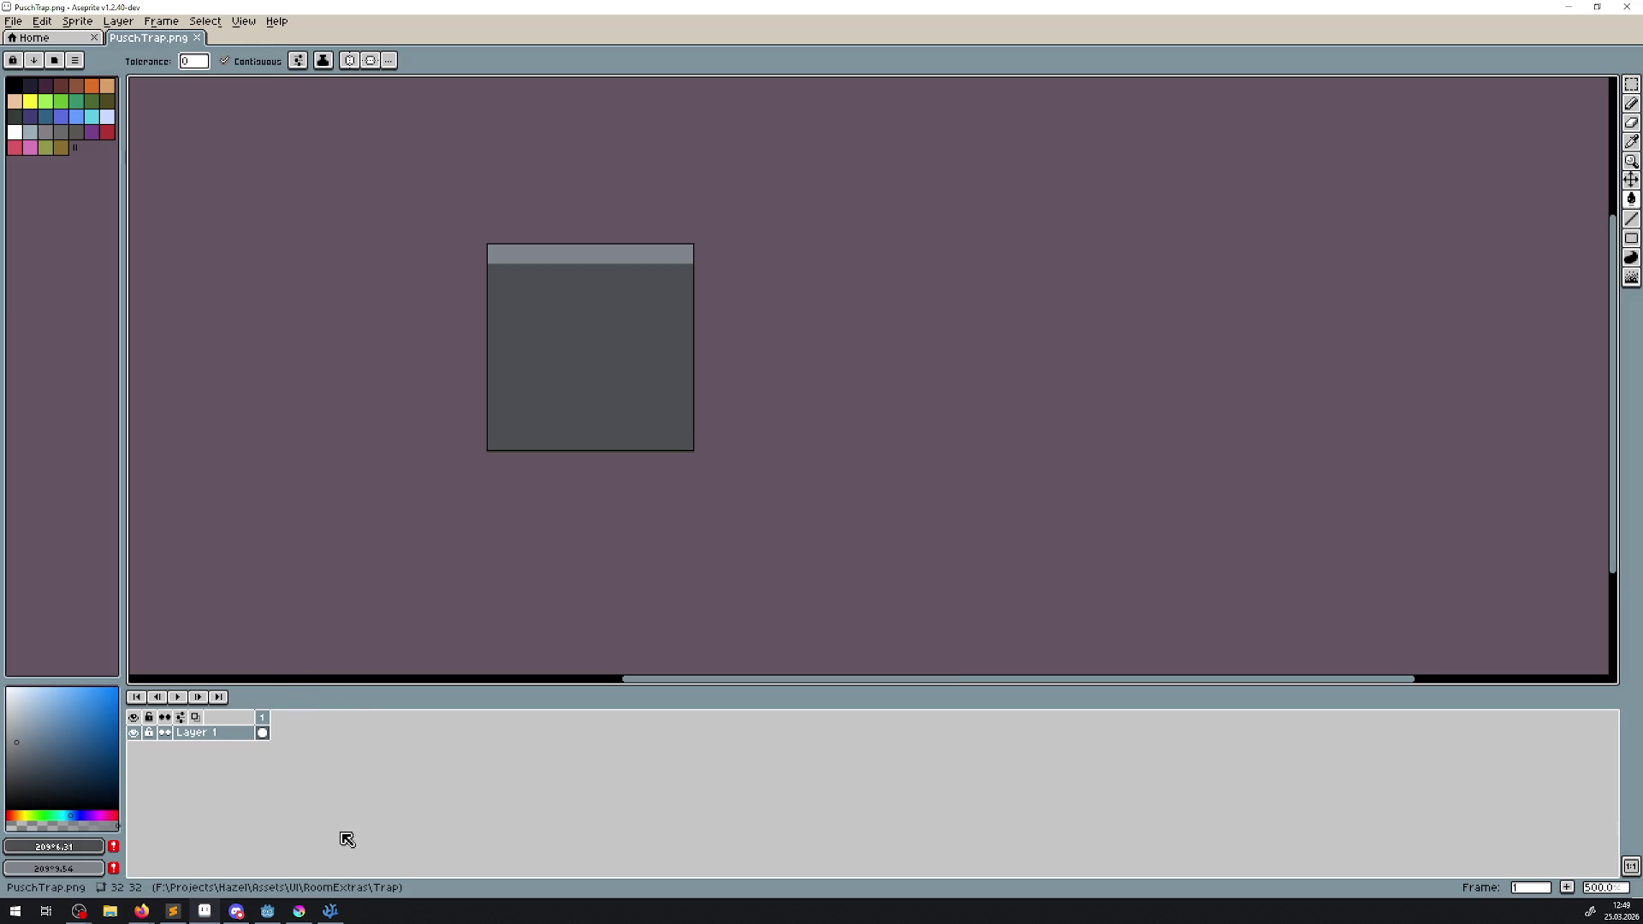
left_click(268, 911)
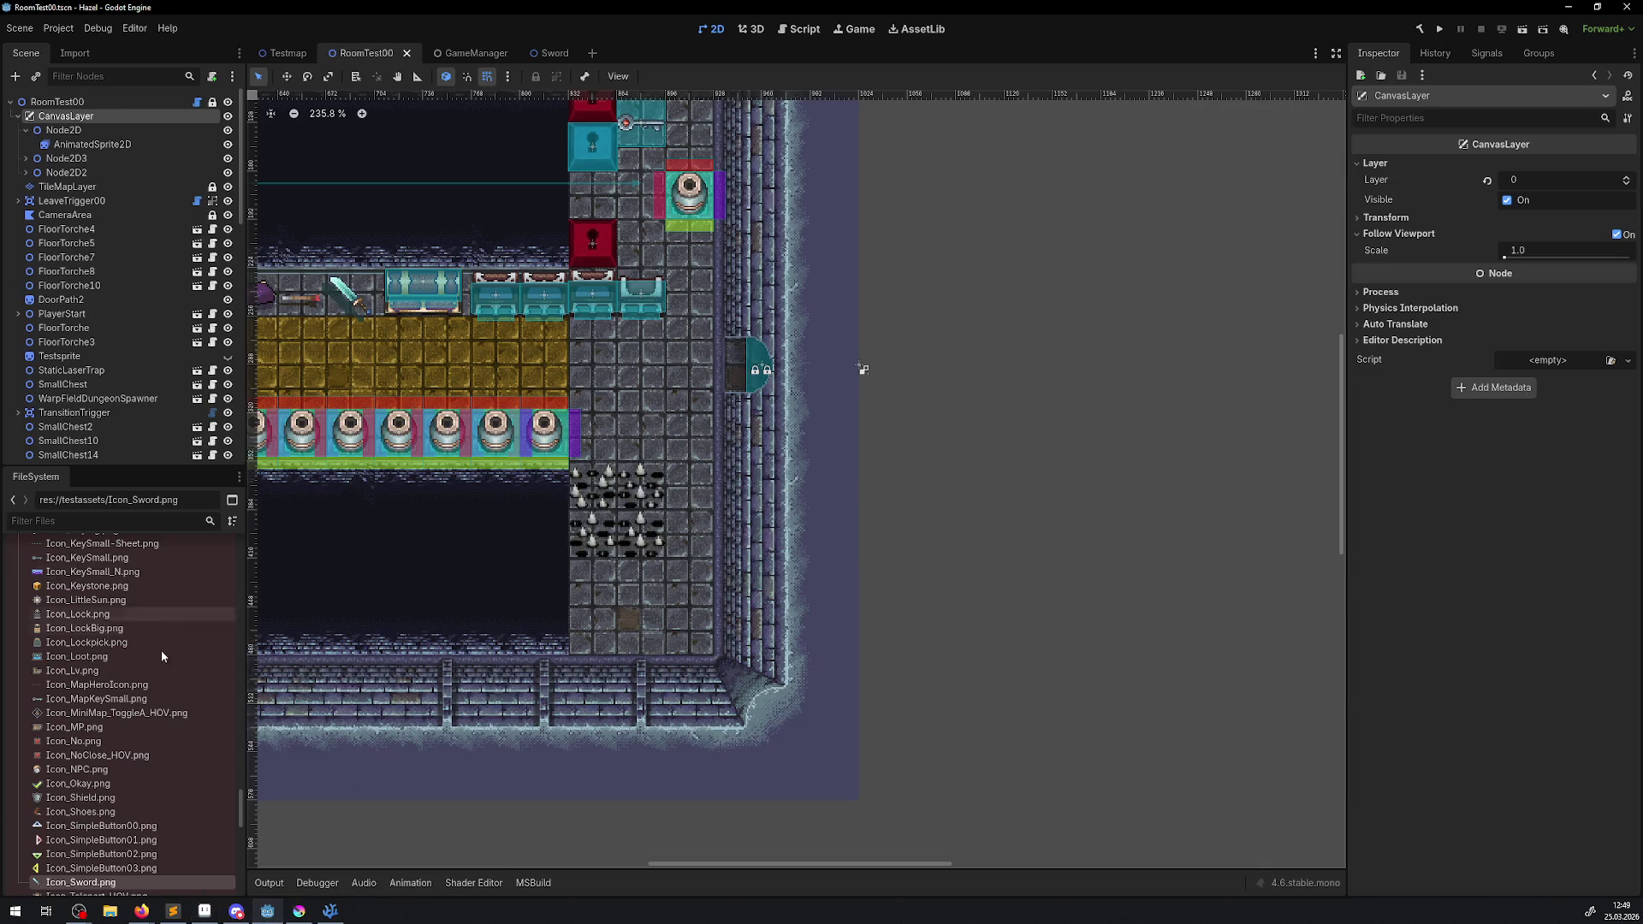
- Create a folder named traps under sprites/objects/roomextras in the FileSystem dock
scroll(35, 869, "down", 5)
scroll(35, 855, "down", 4)
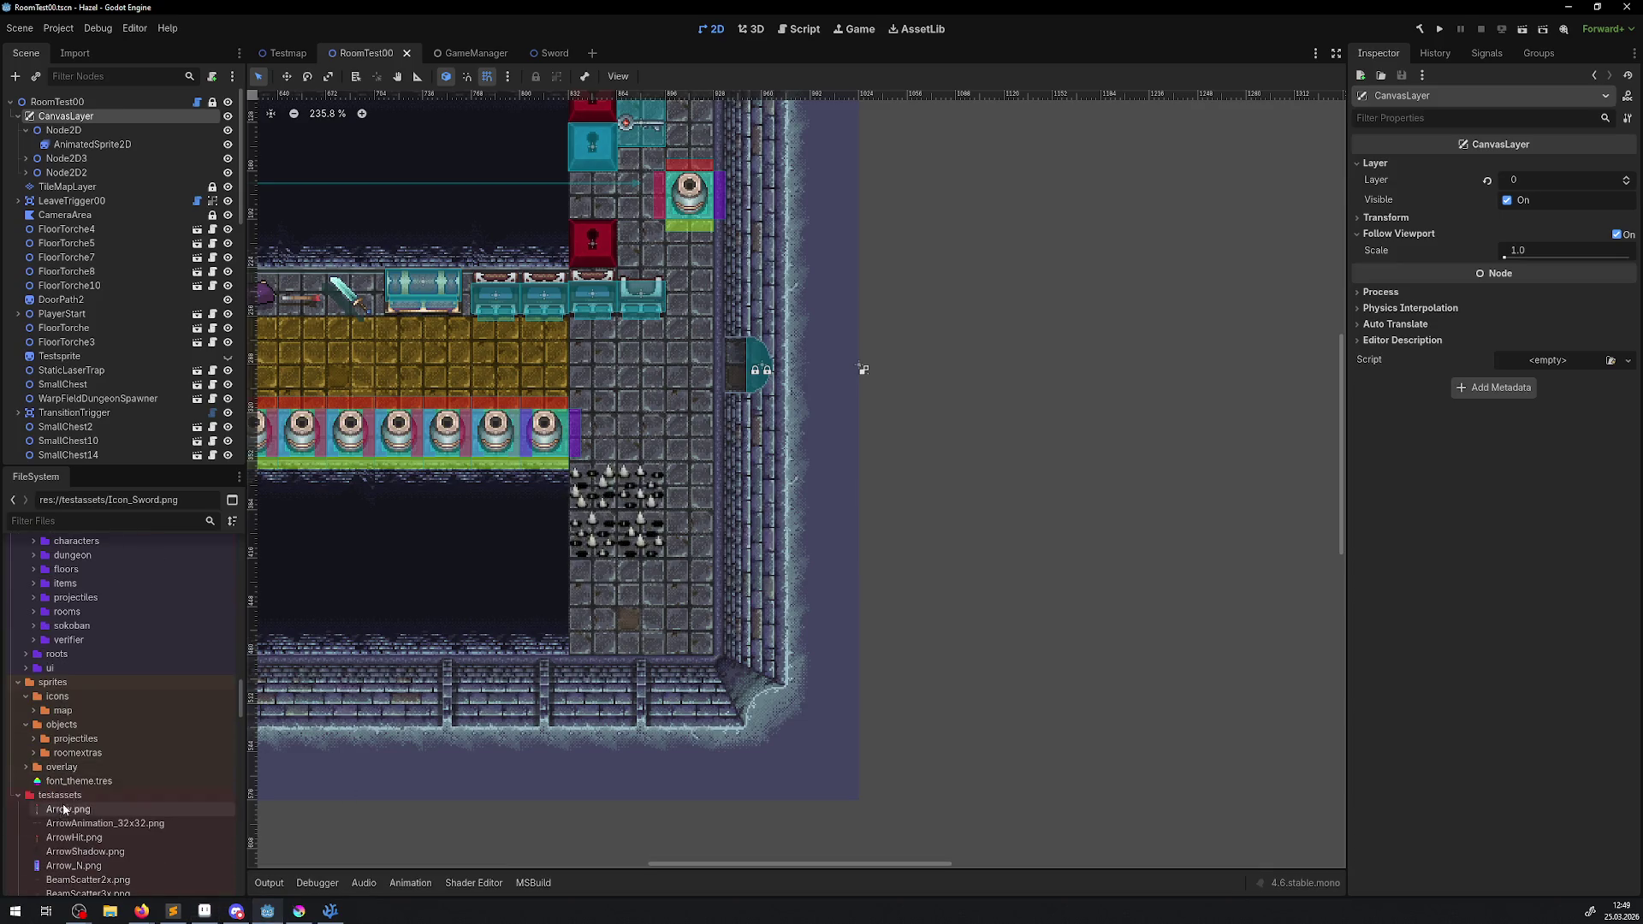
left_click(39, 755)
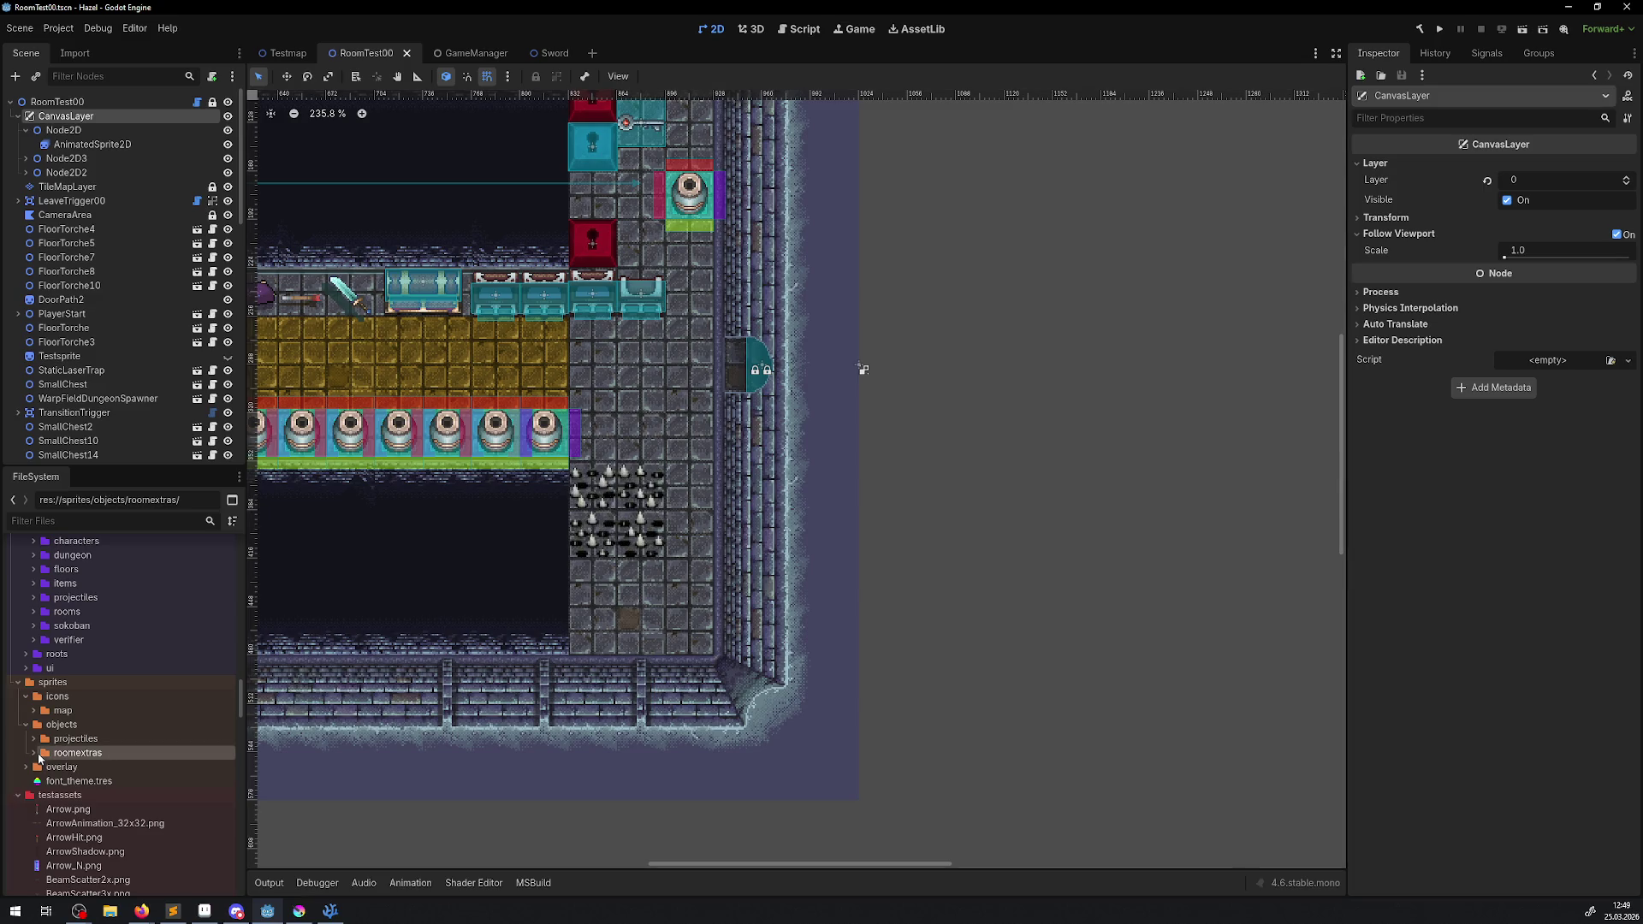
left_click(36, 753)
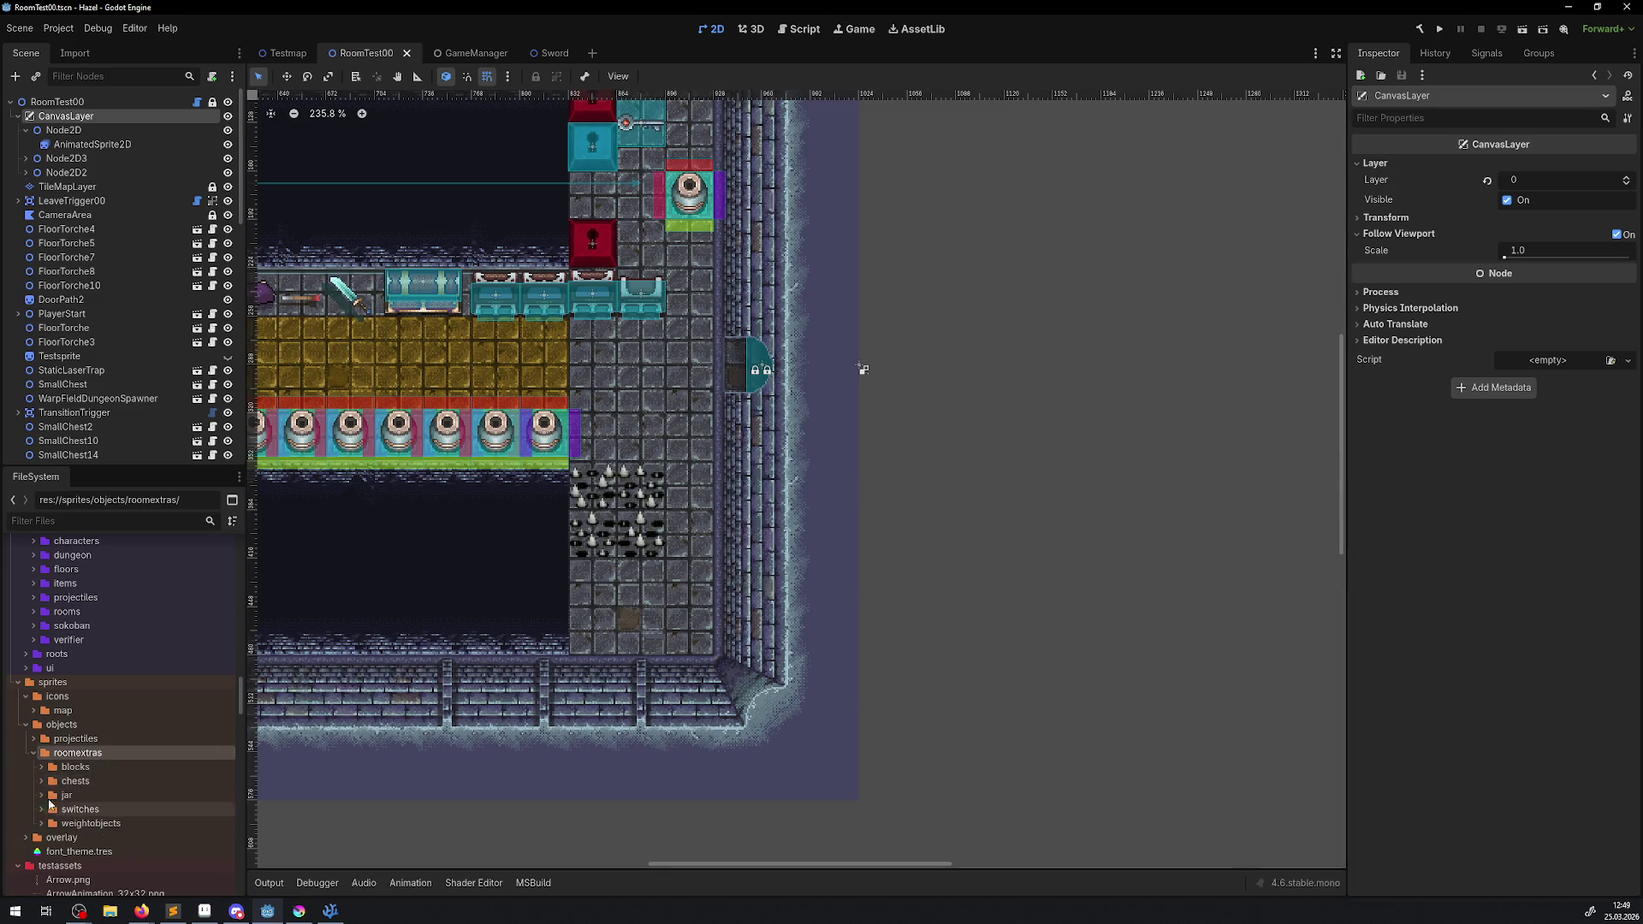
right_click(74, 753)
mouse_move(214, 669)
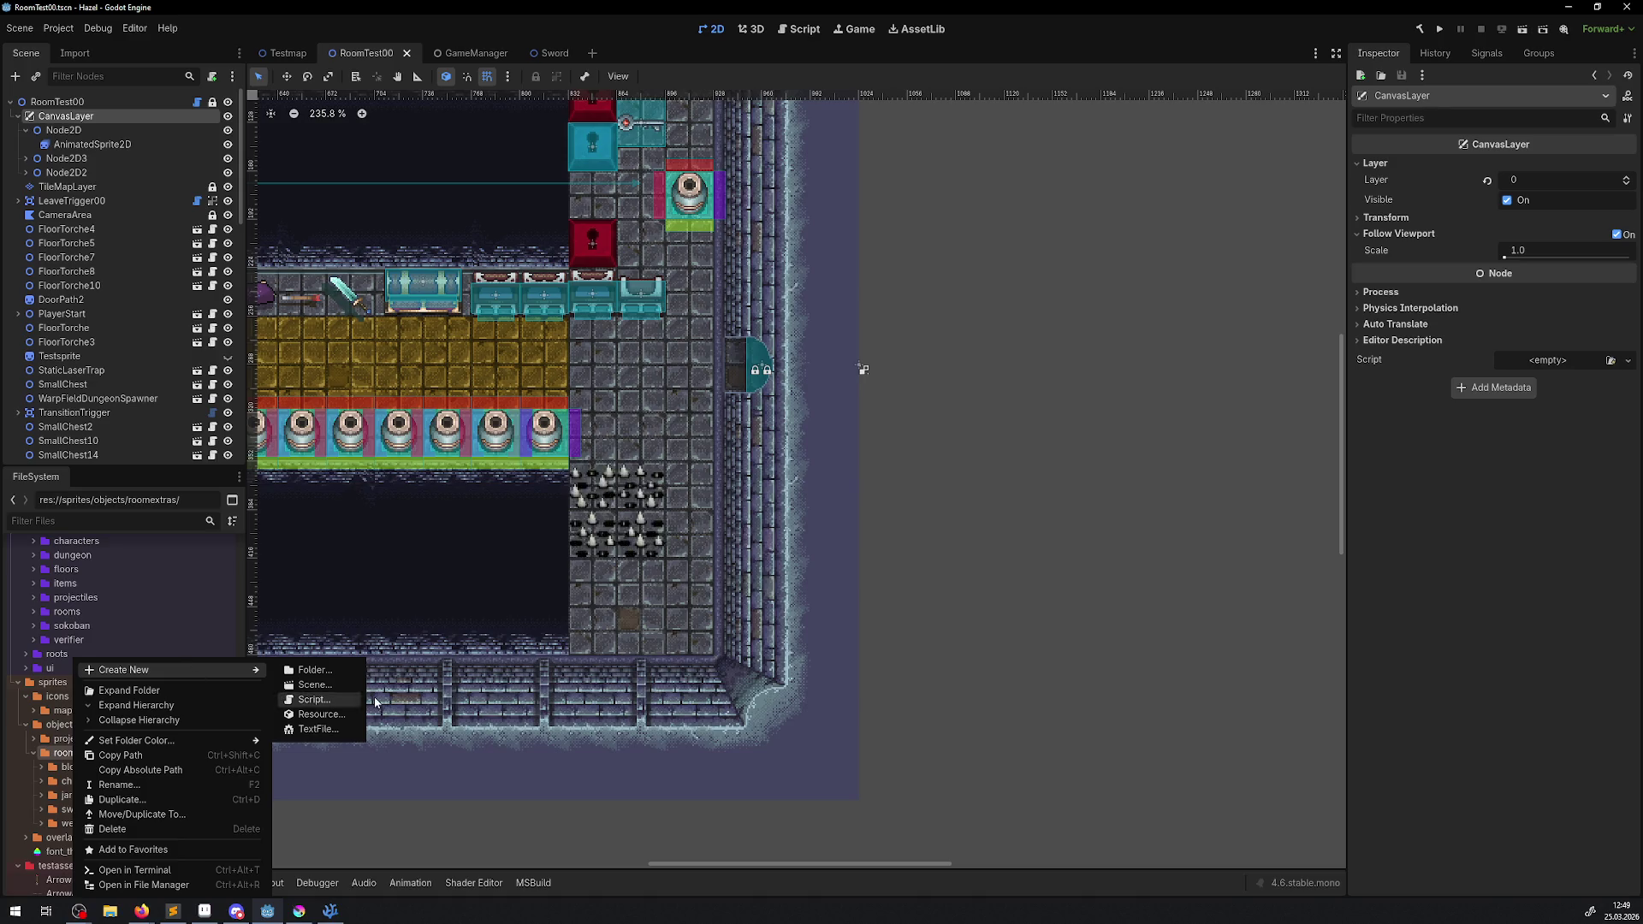
left_click(334, 673)
type("trap")
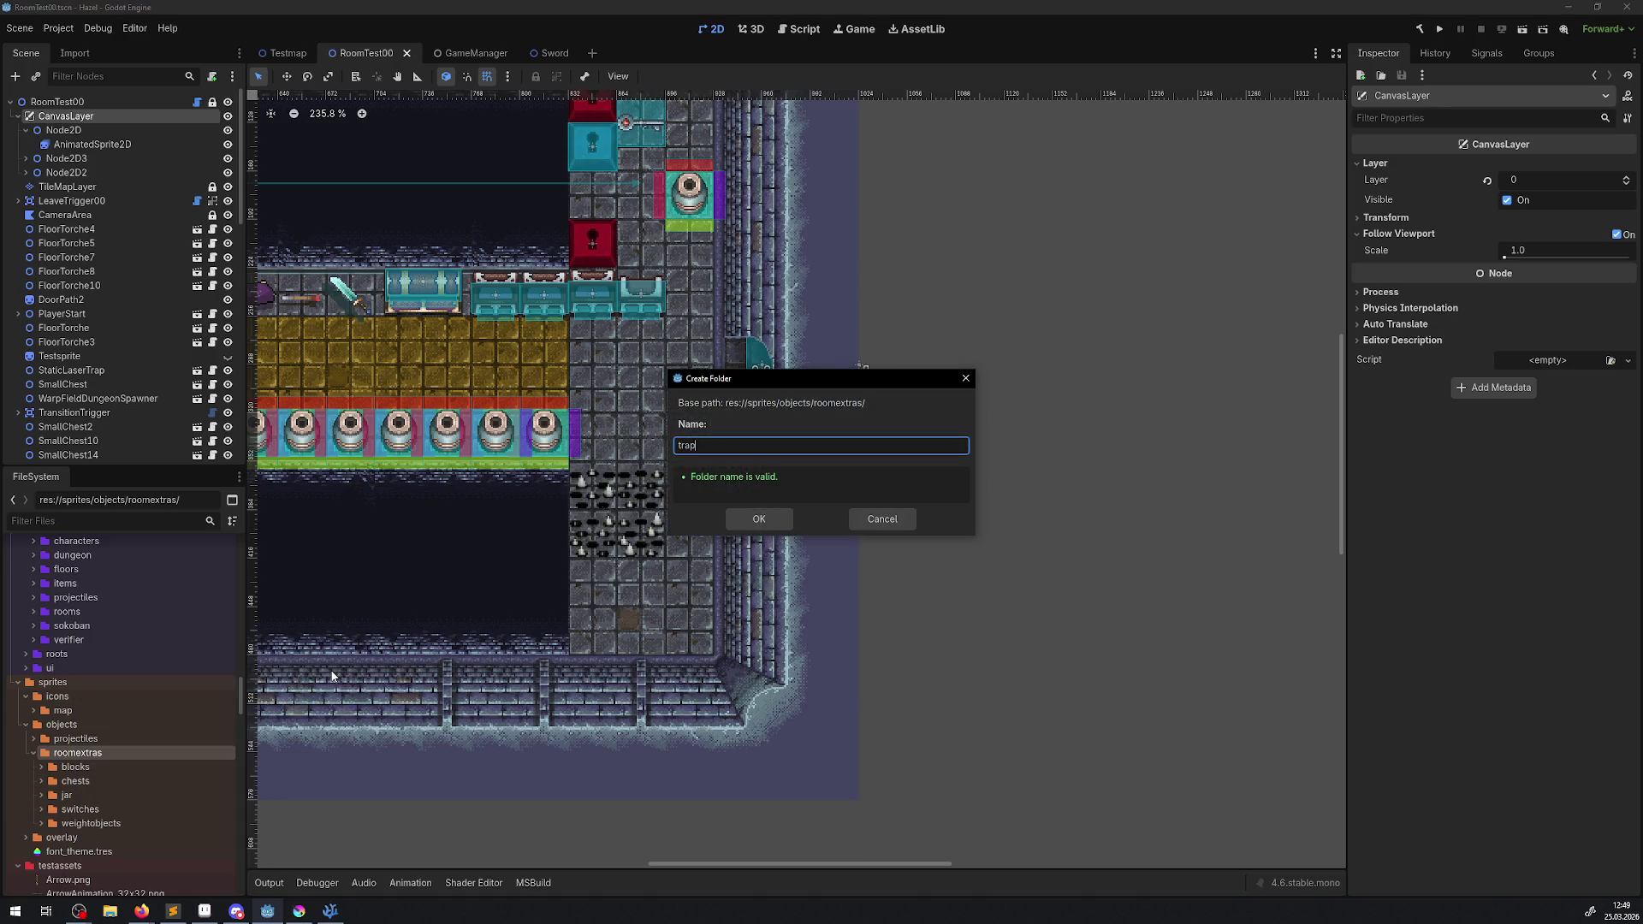
type("s")
key("Return")
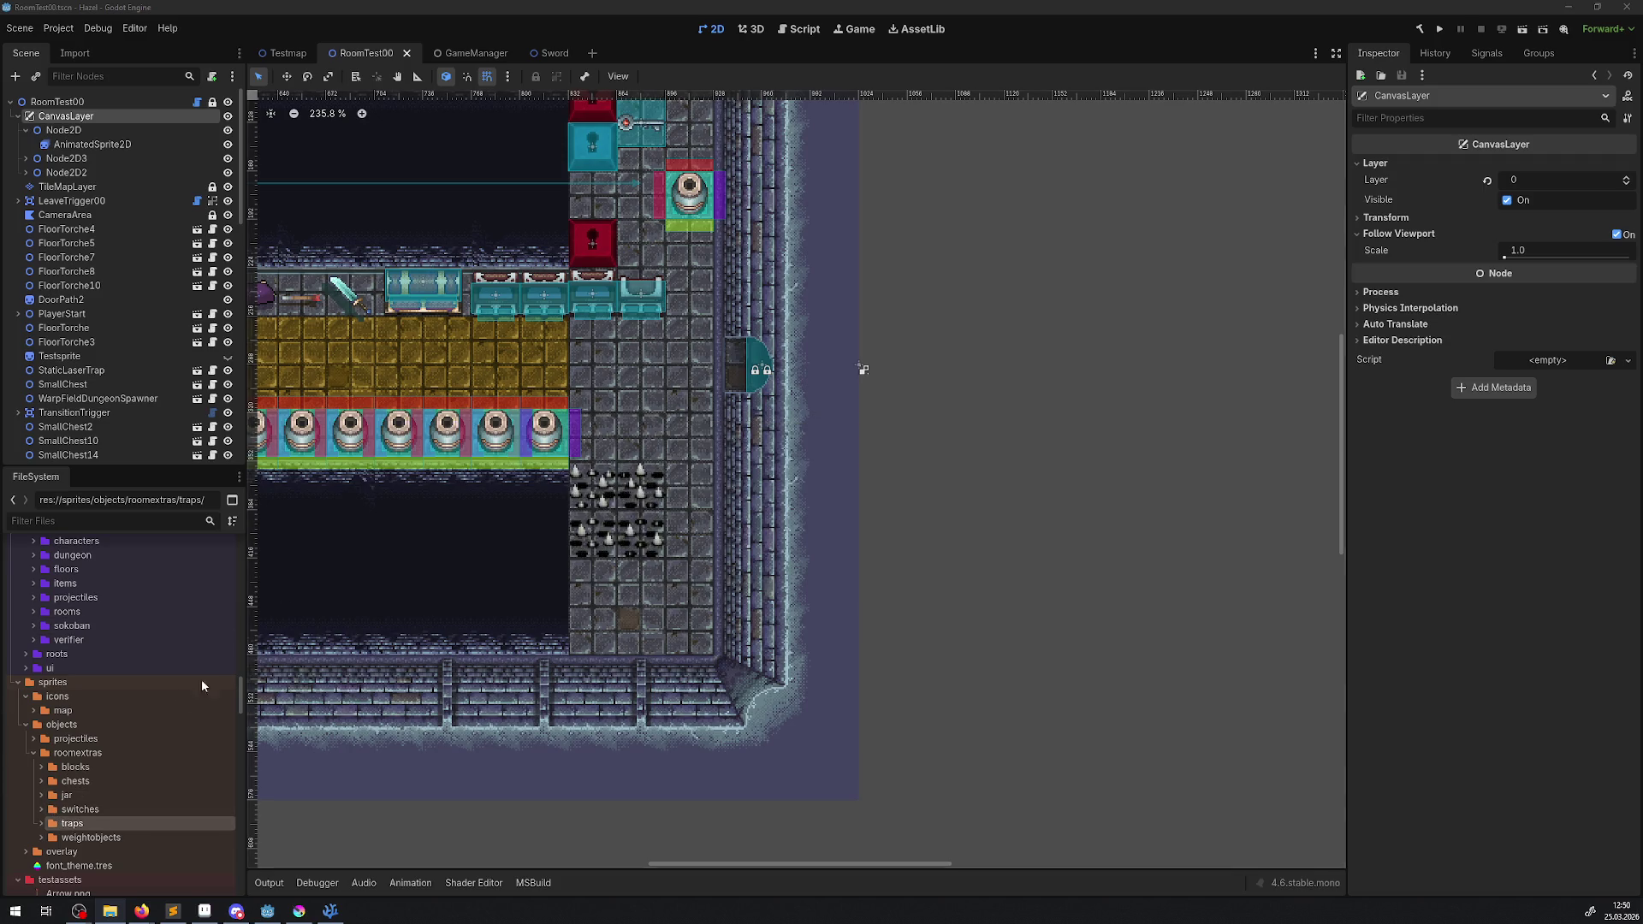
scroll(104, 697, "up", 10)
scroll(86, 684, "down", 10)
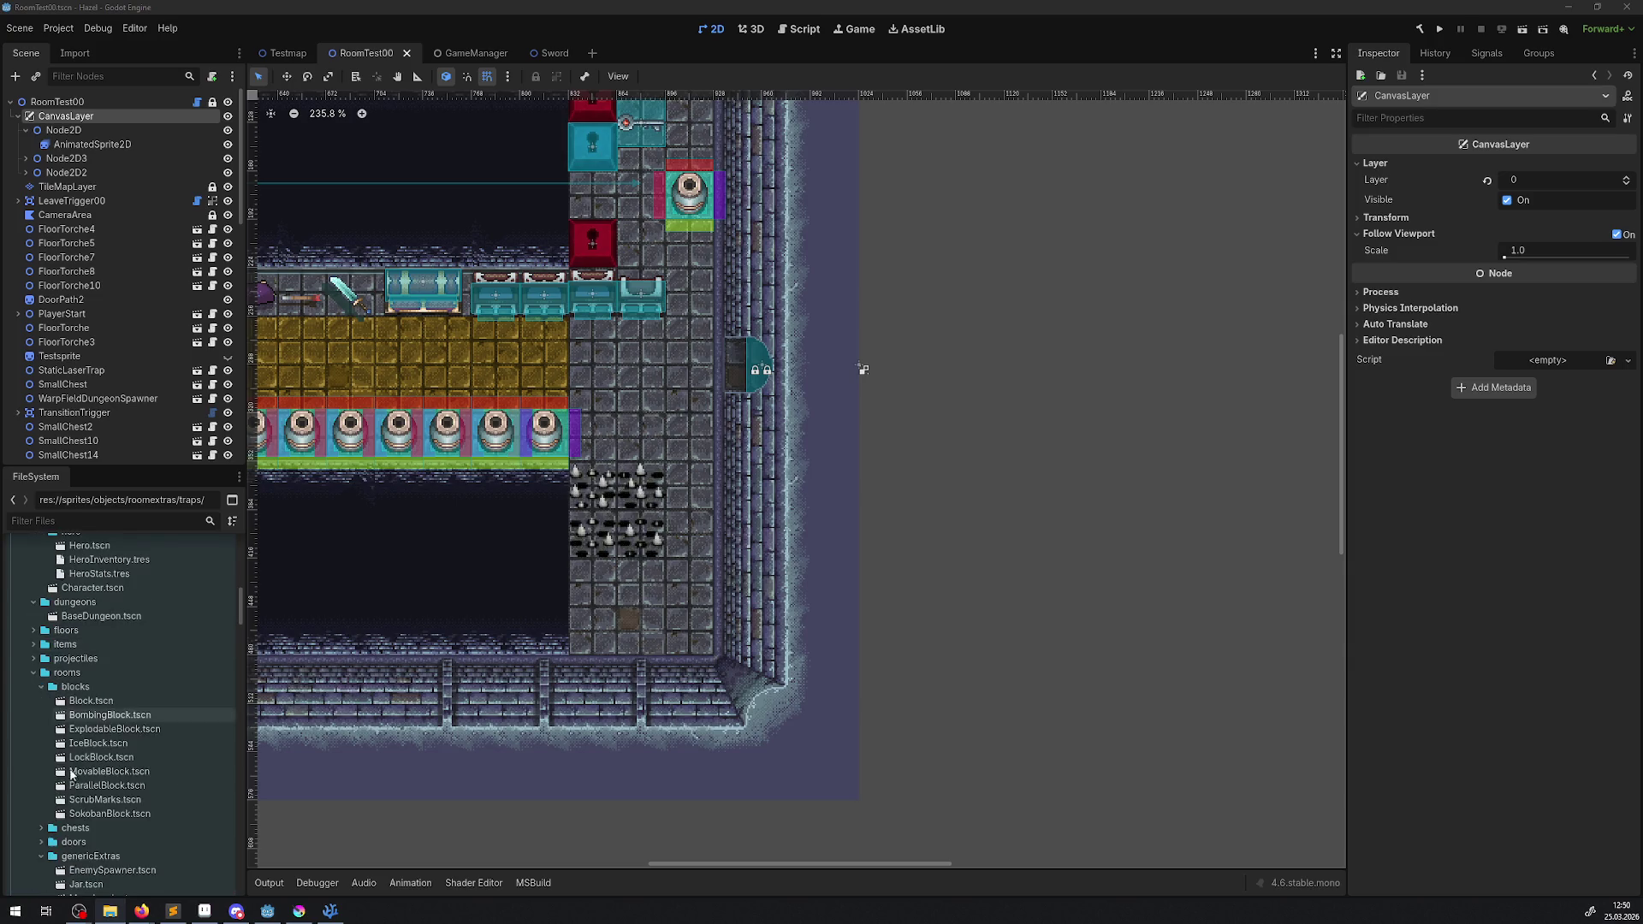
- Create a C# script PushTrap.cs in scripts/objects/rooms/traps with the default Node template
left_click(31, 637)
left_click(35, 722)
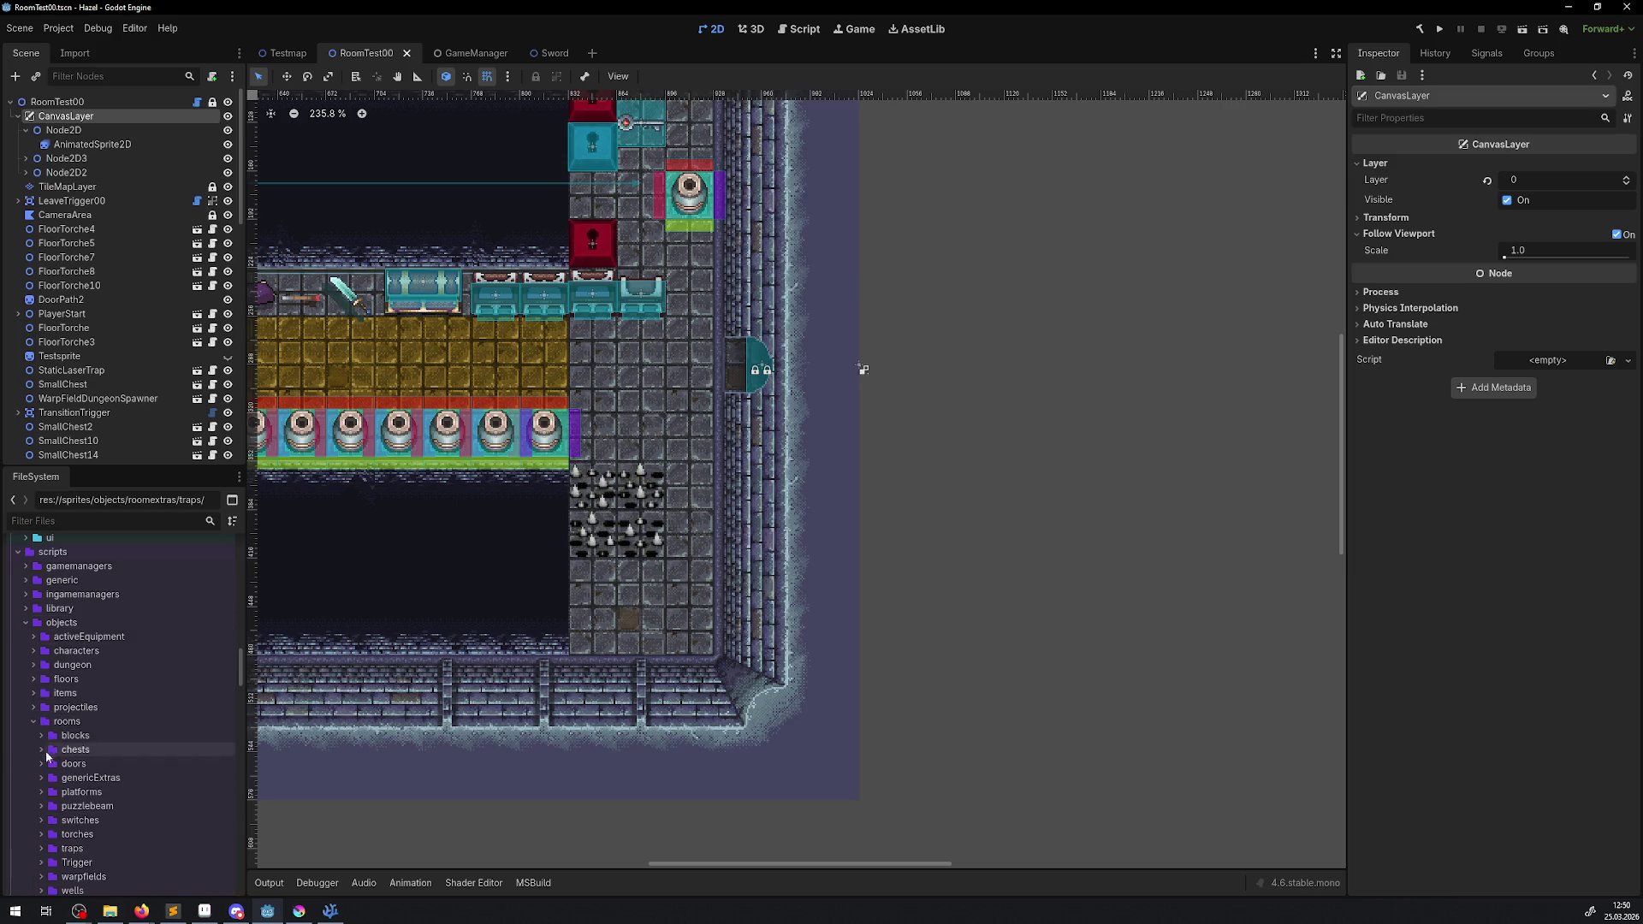
scroll(121, 776, "down", 5)
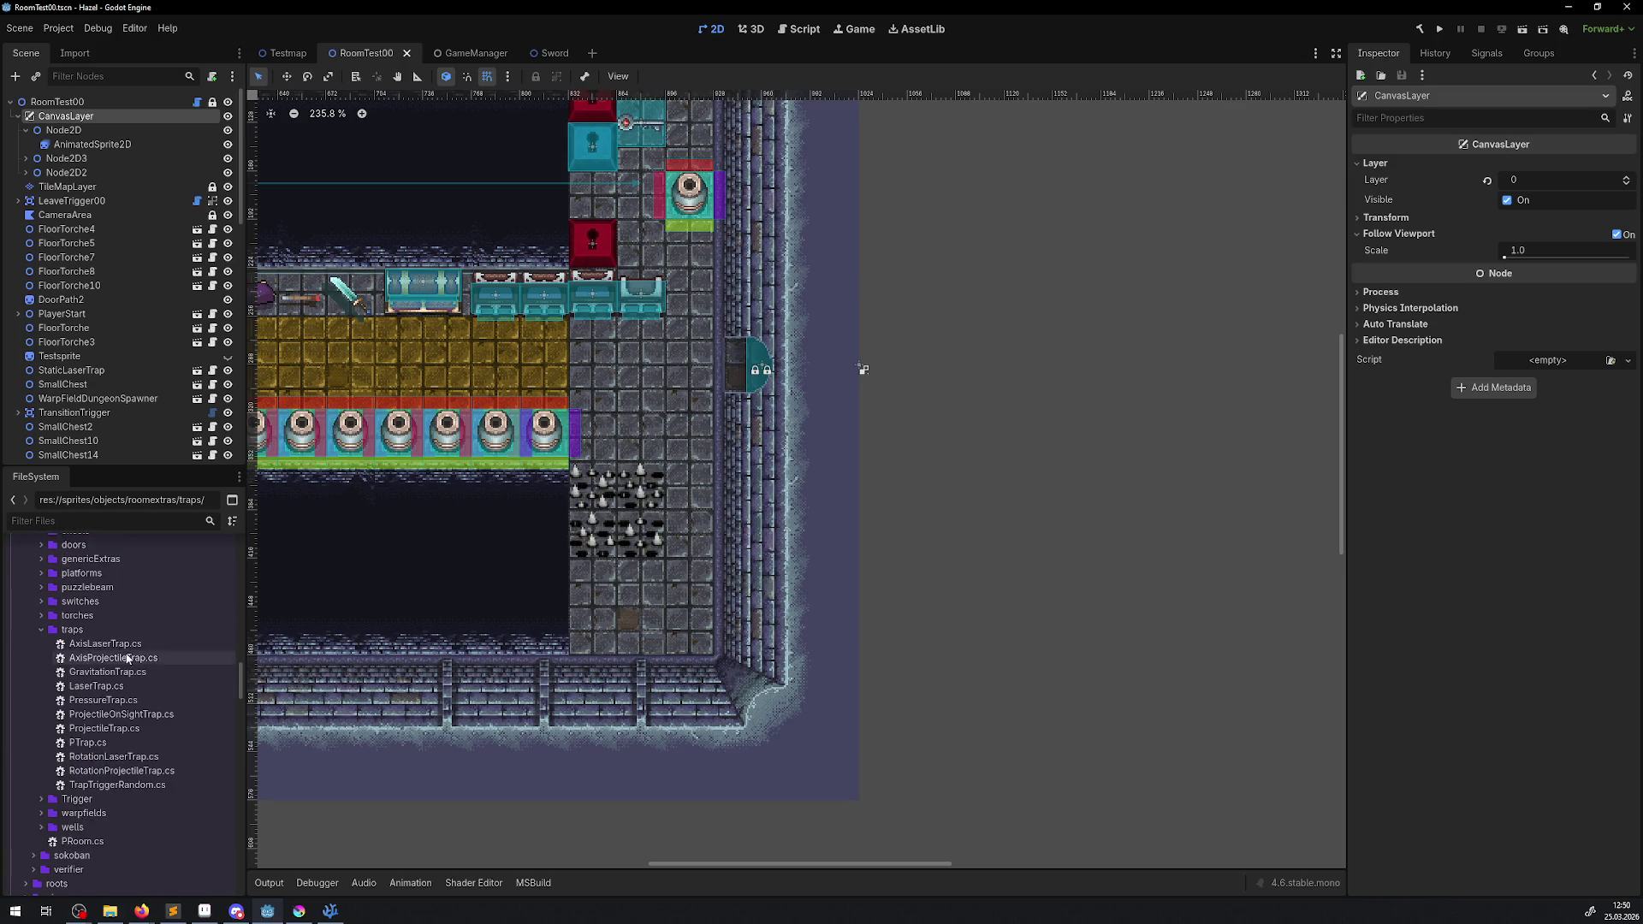
right_click(77, 629)
mouse_move(151, 638)
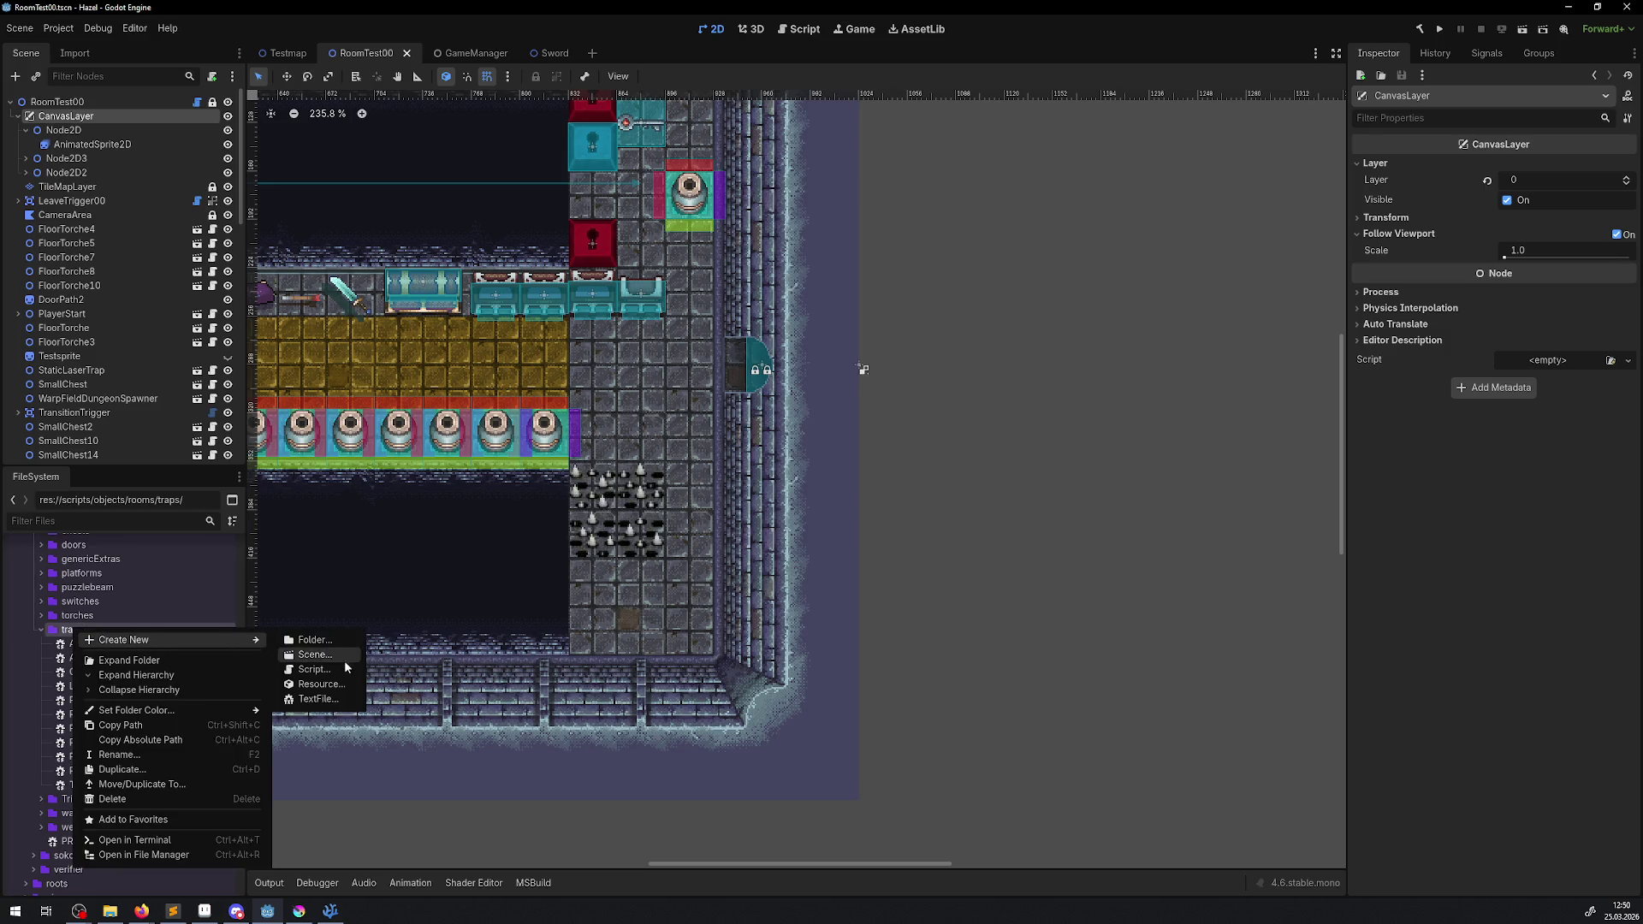
left_click(315, 669)
type("Pus")
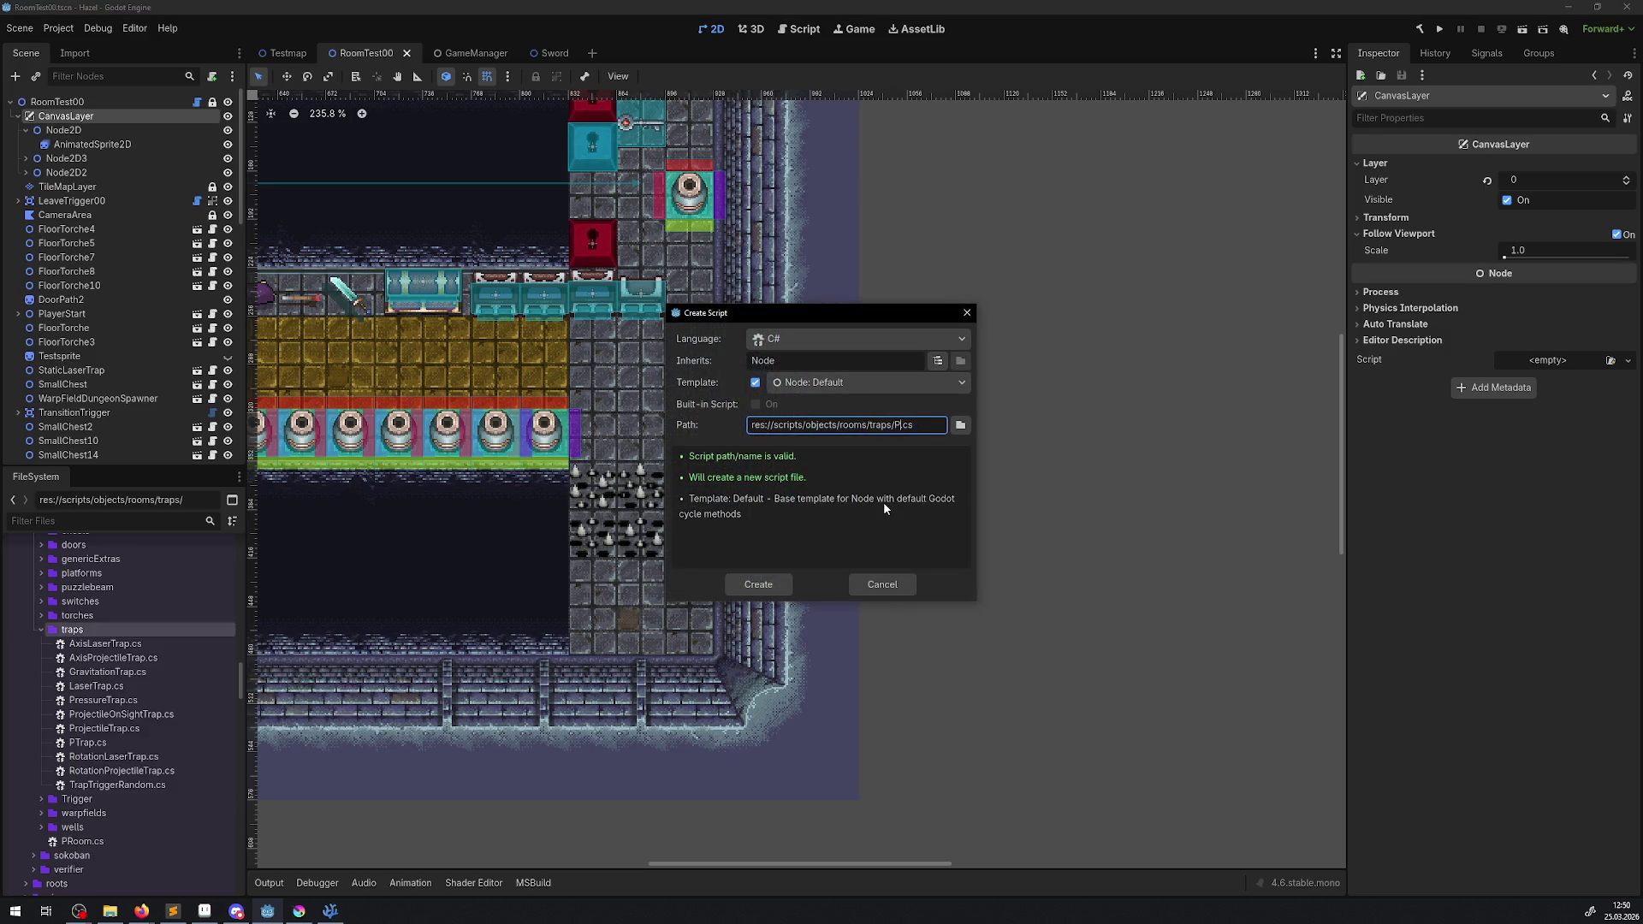
type("chTrap")
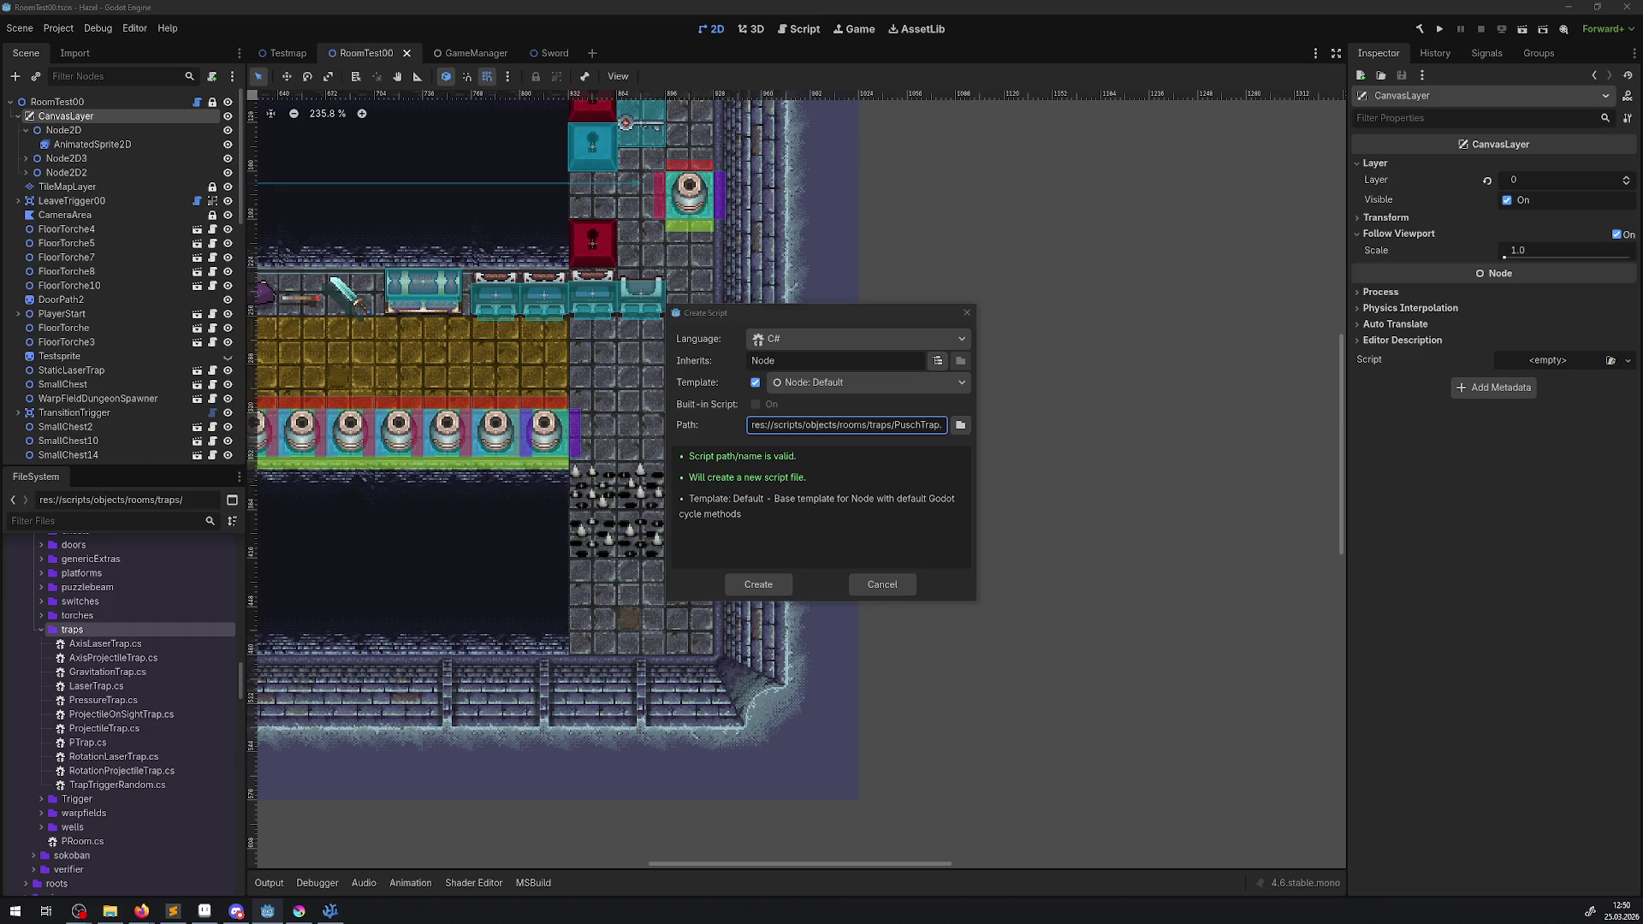
left_click(910, 462)
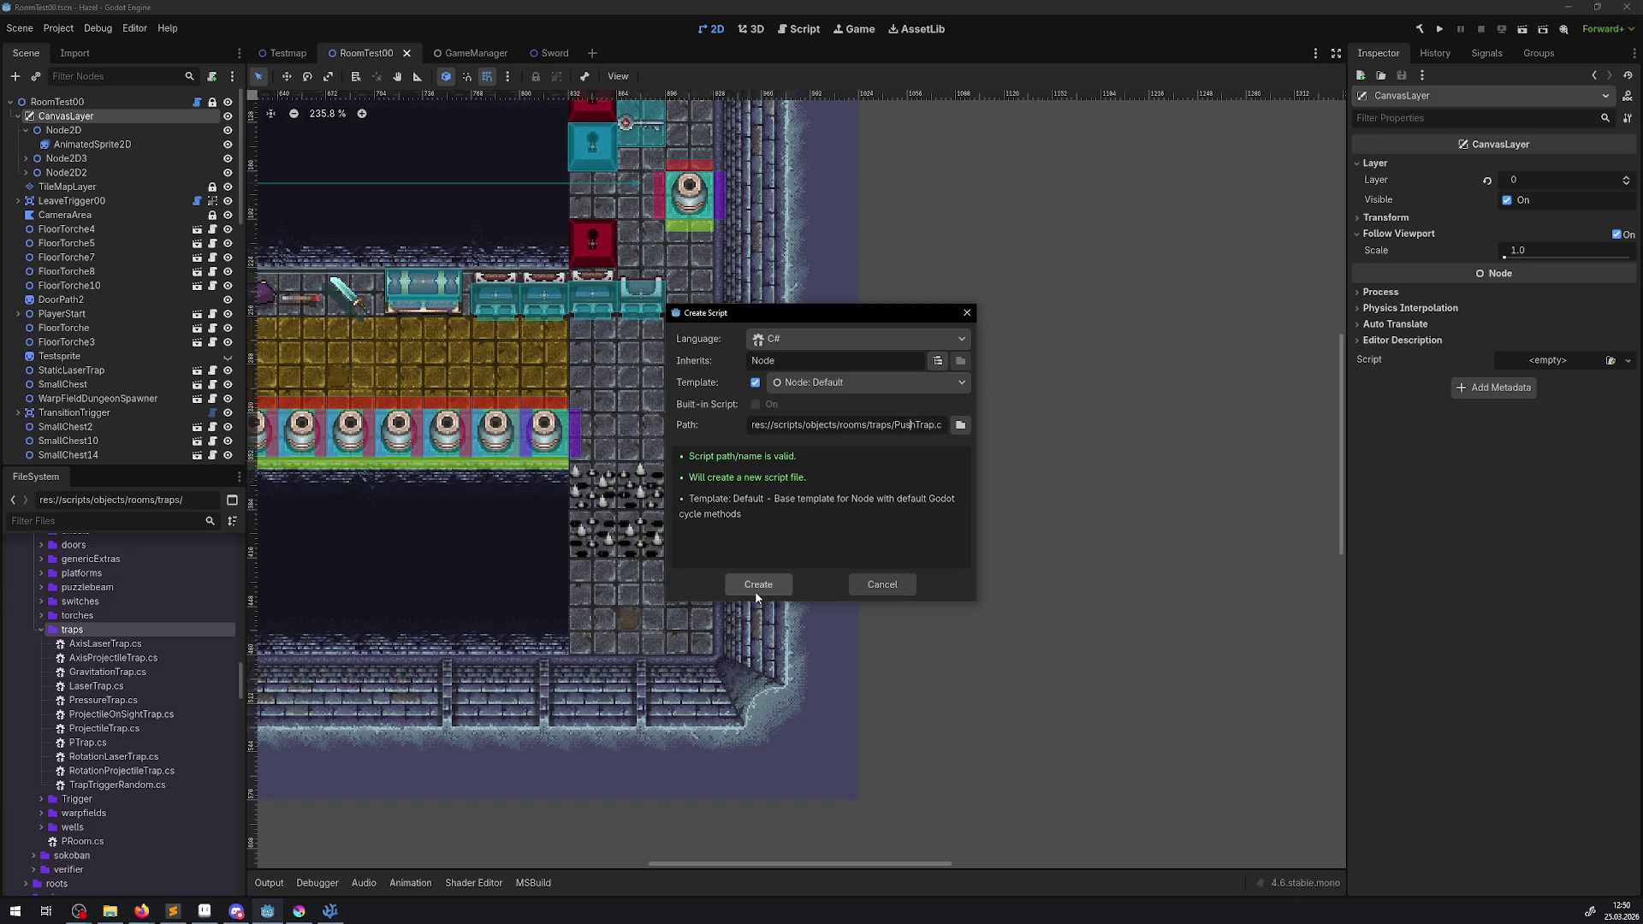
left_click(755, 588)
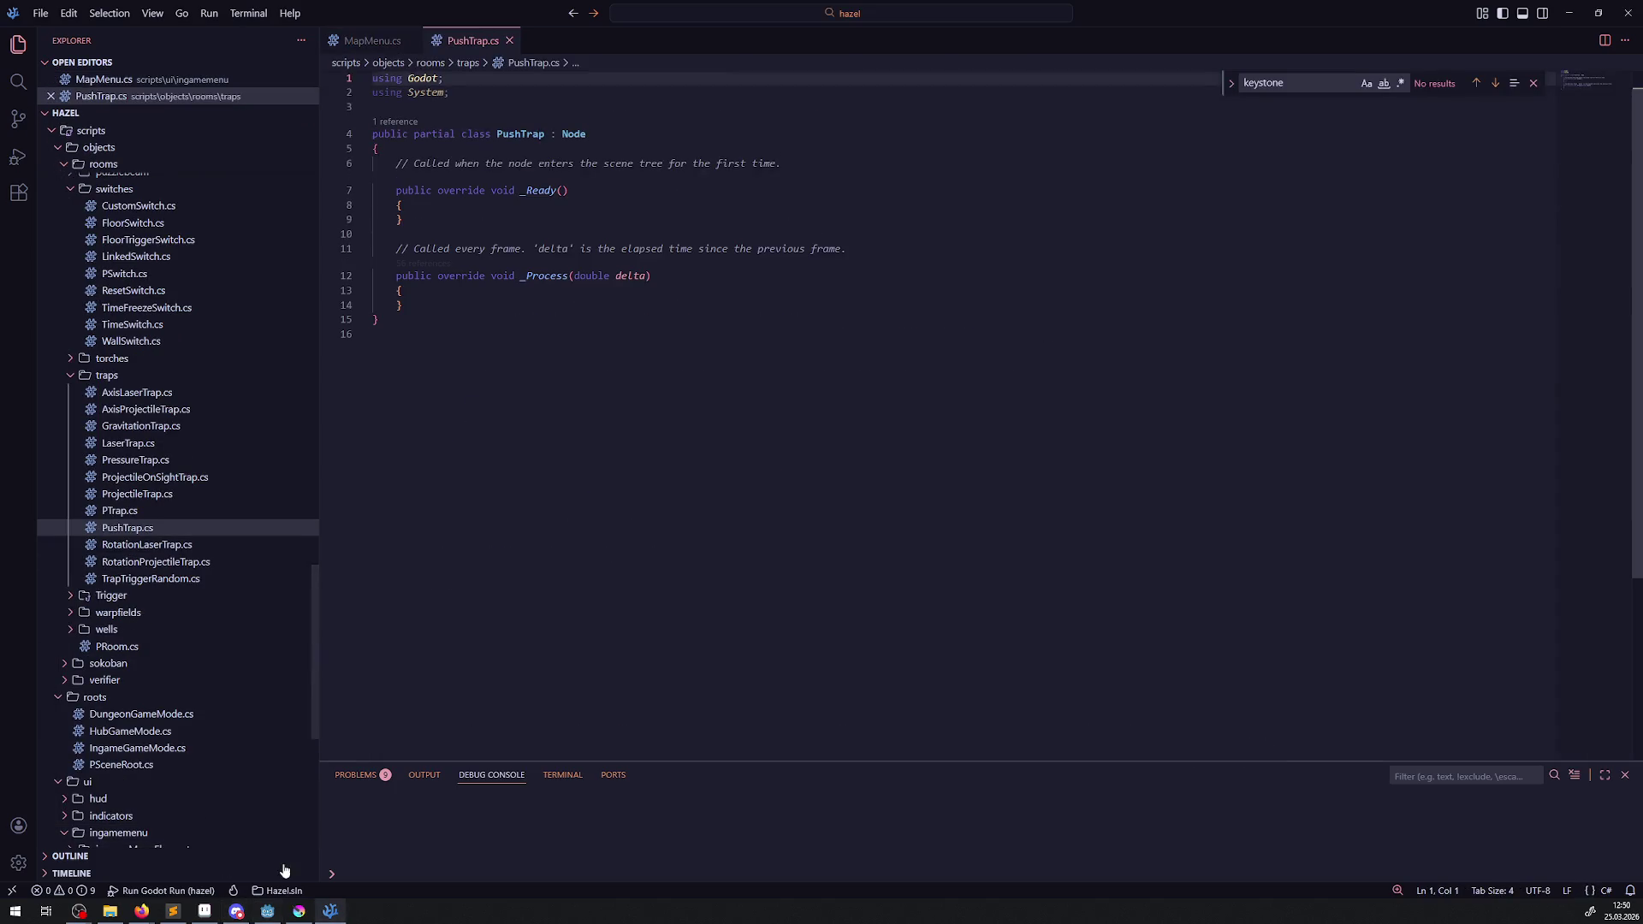
- Hide the Krita window and return to the Godot editor
left_click(295, 914)
left_click(295, 914)
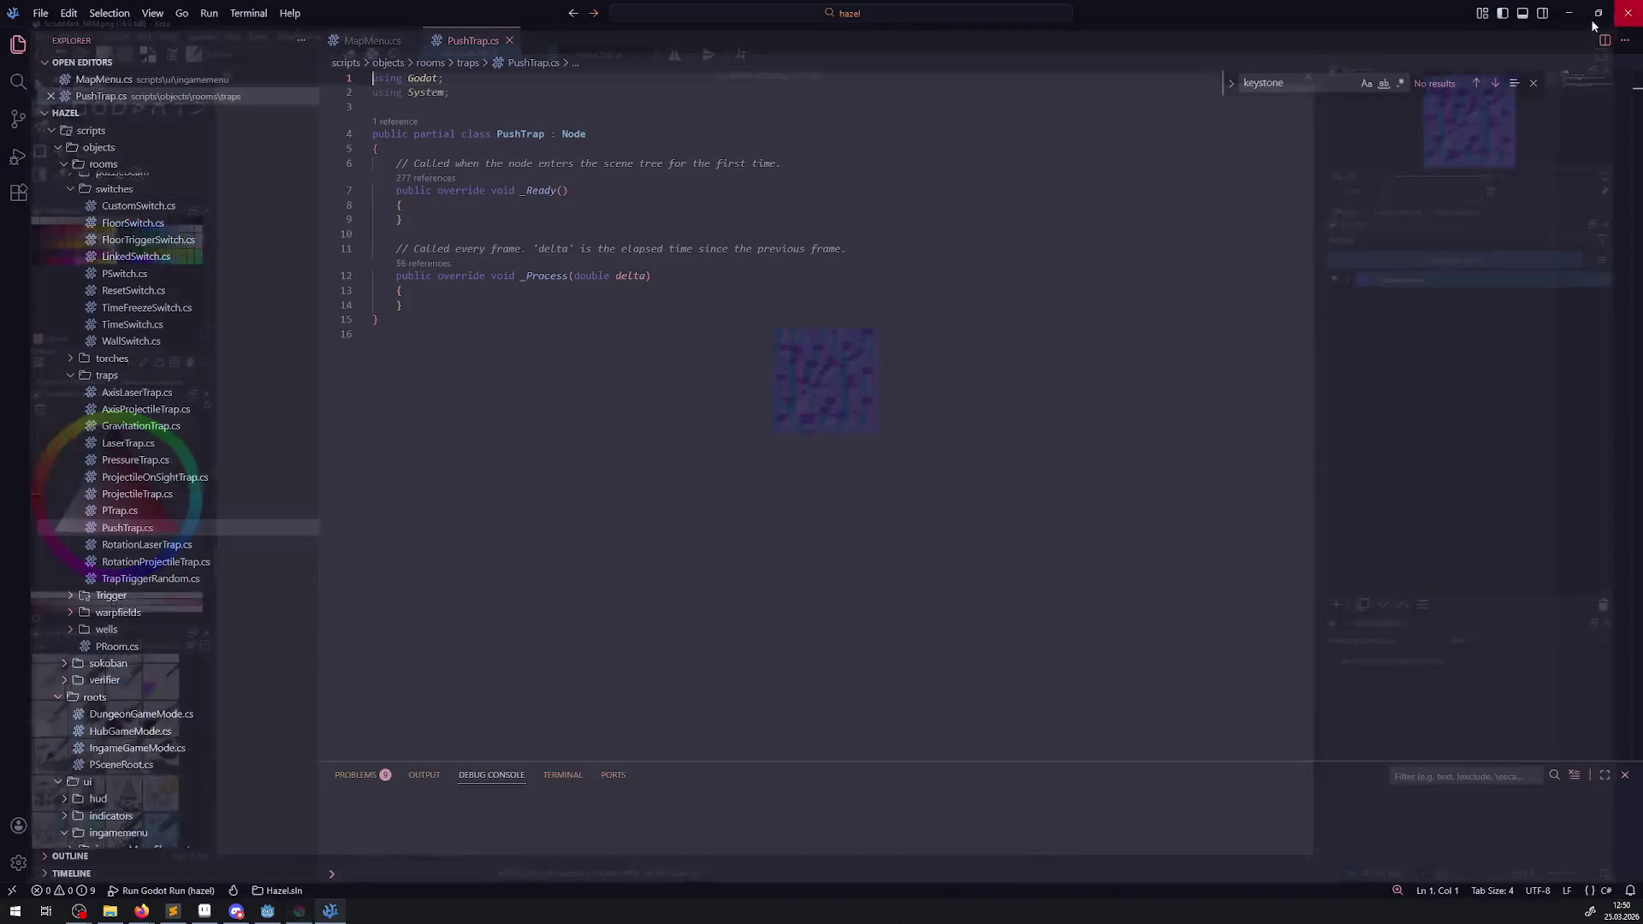
left_click(266, 911)
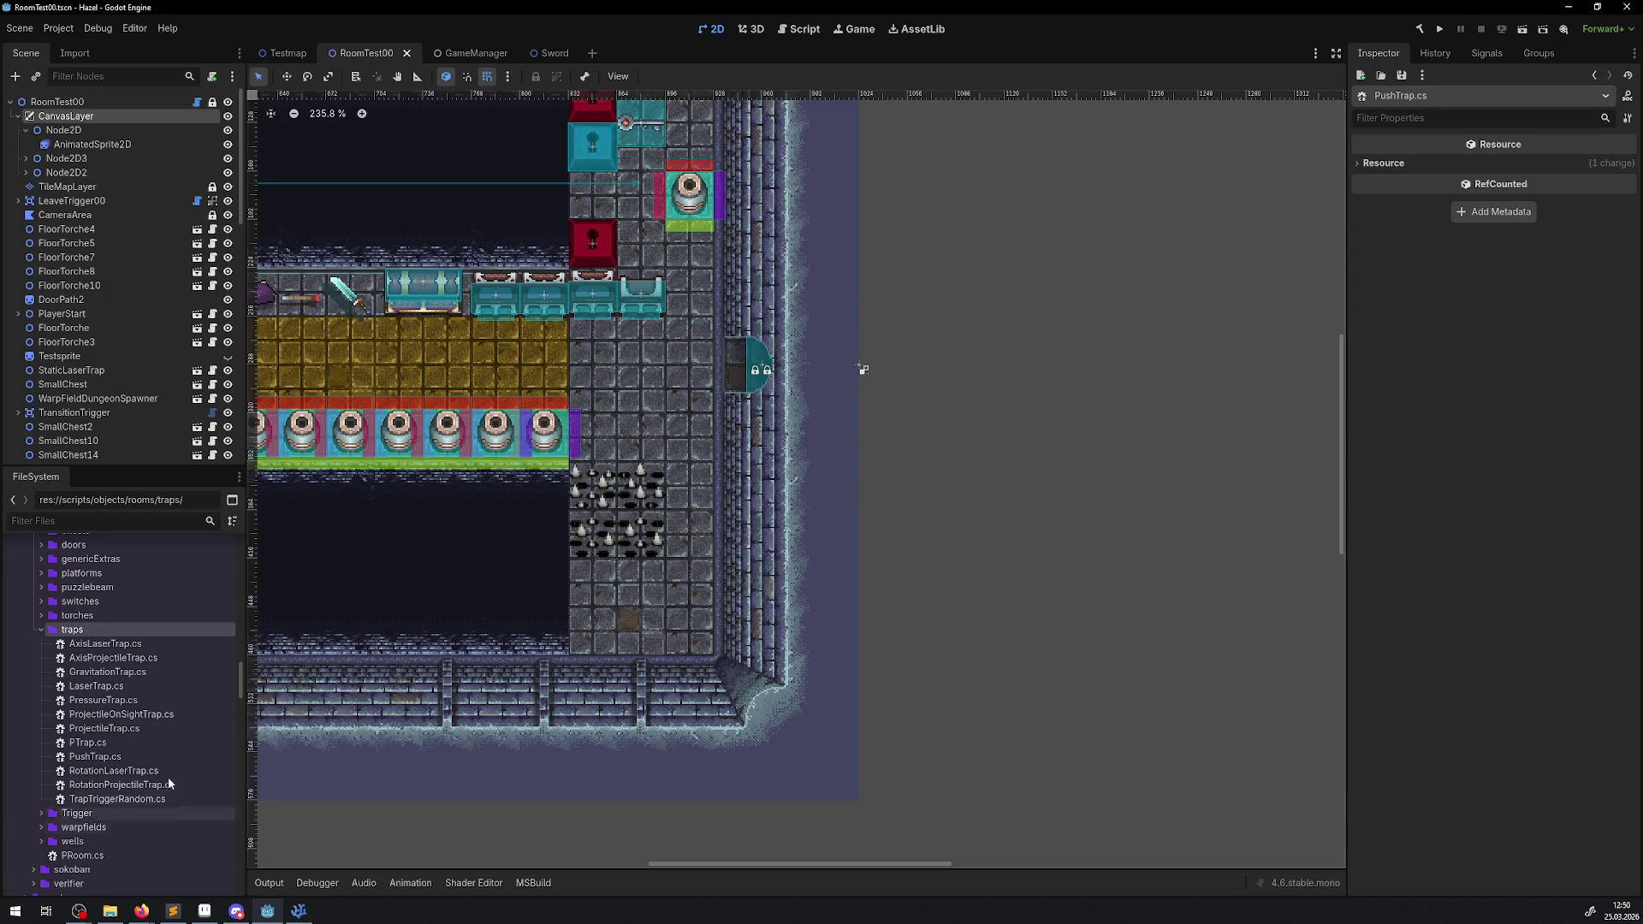
- Rename PuschTrap.png to PushTrap.png in roomextras/traps, then switch to Aseprite
scroll(115, 753, "down", 3)
scroll(116, 753, "up", 5)
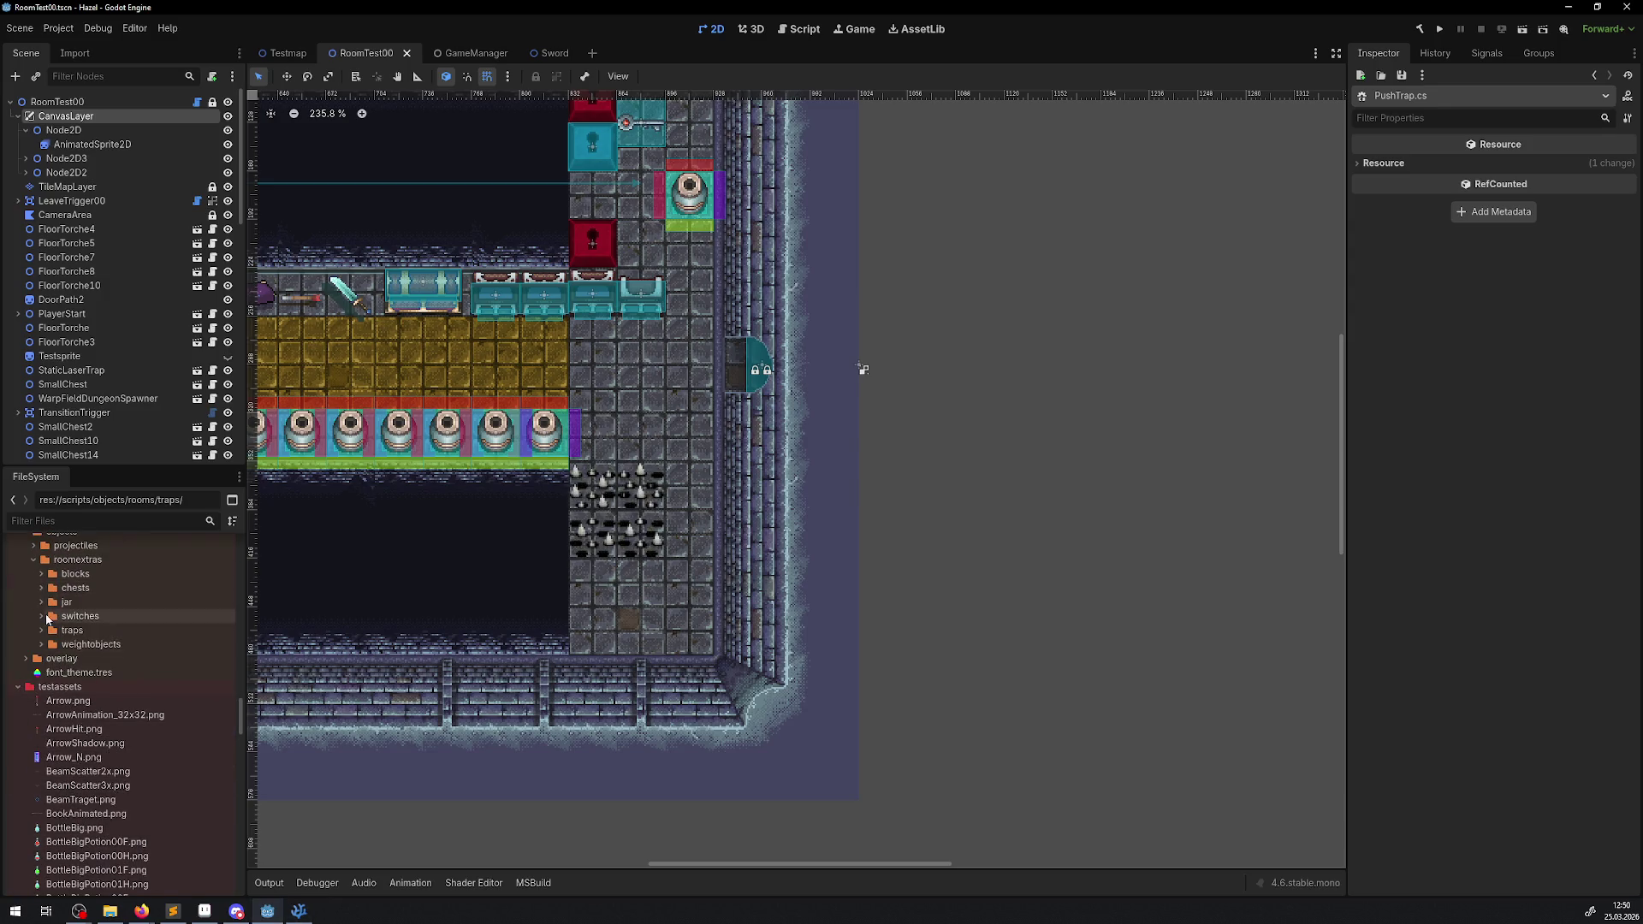
left_click(41, 629)
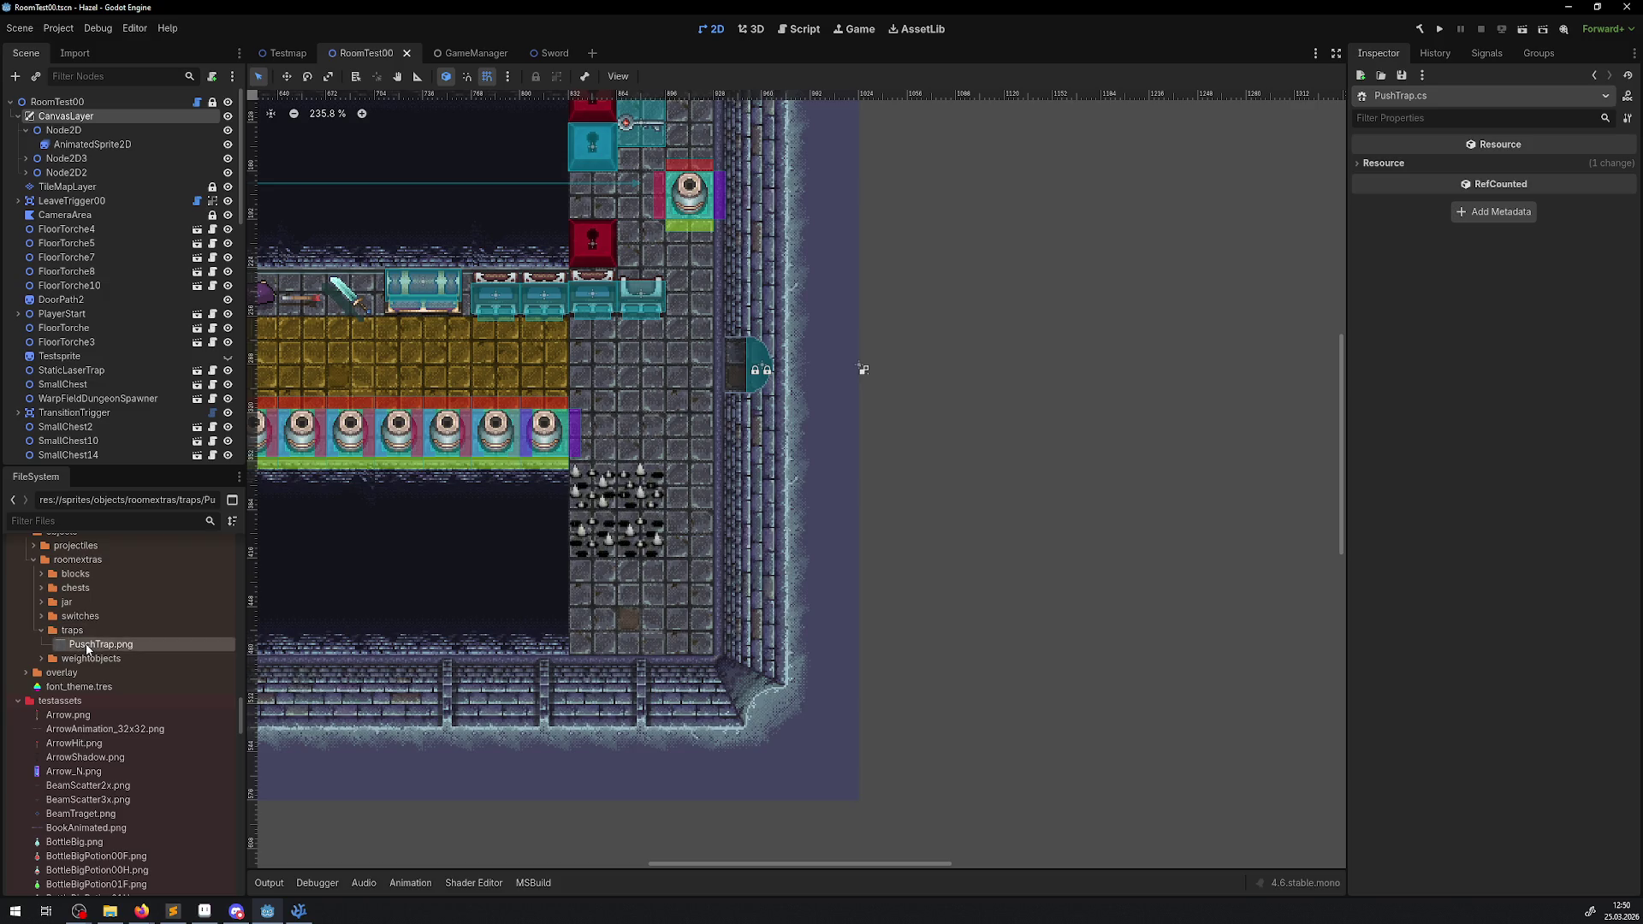
right_click(81, 643)
left_click(146, 755)
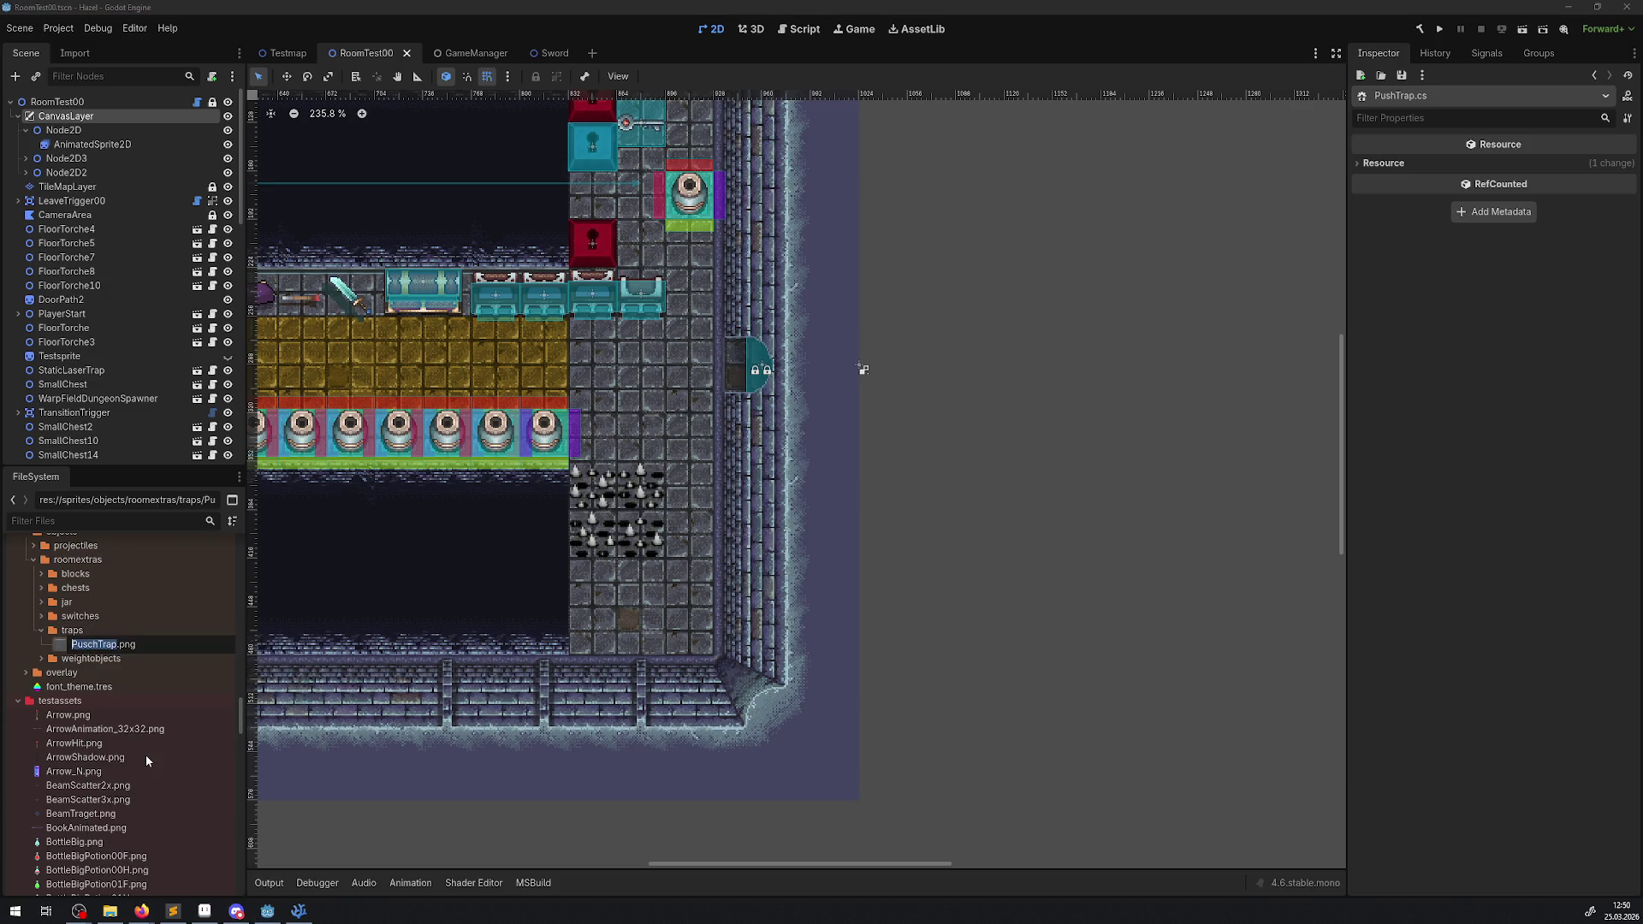
key("BackSpace")
key("Return")
left_click(172, 911)
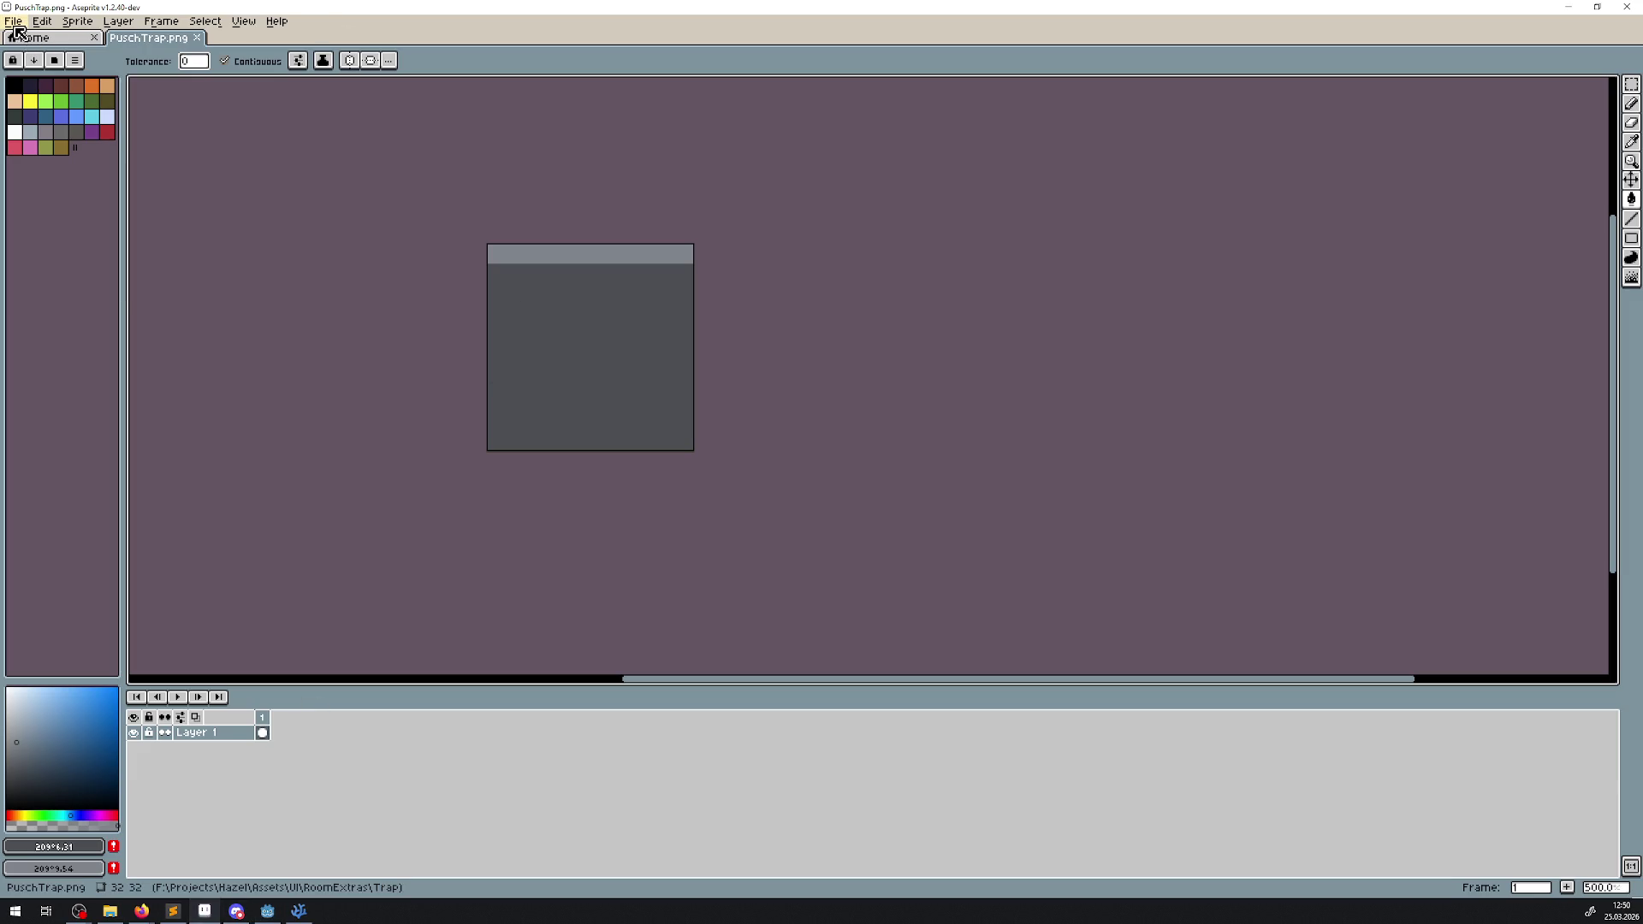
- Close the PuschTrap.png sprite and quit Aseprite
left_click(197, 37)
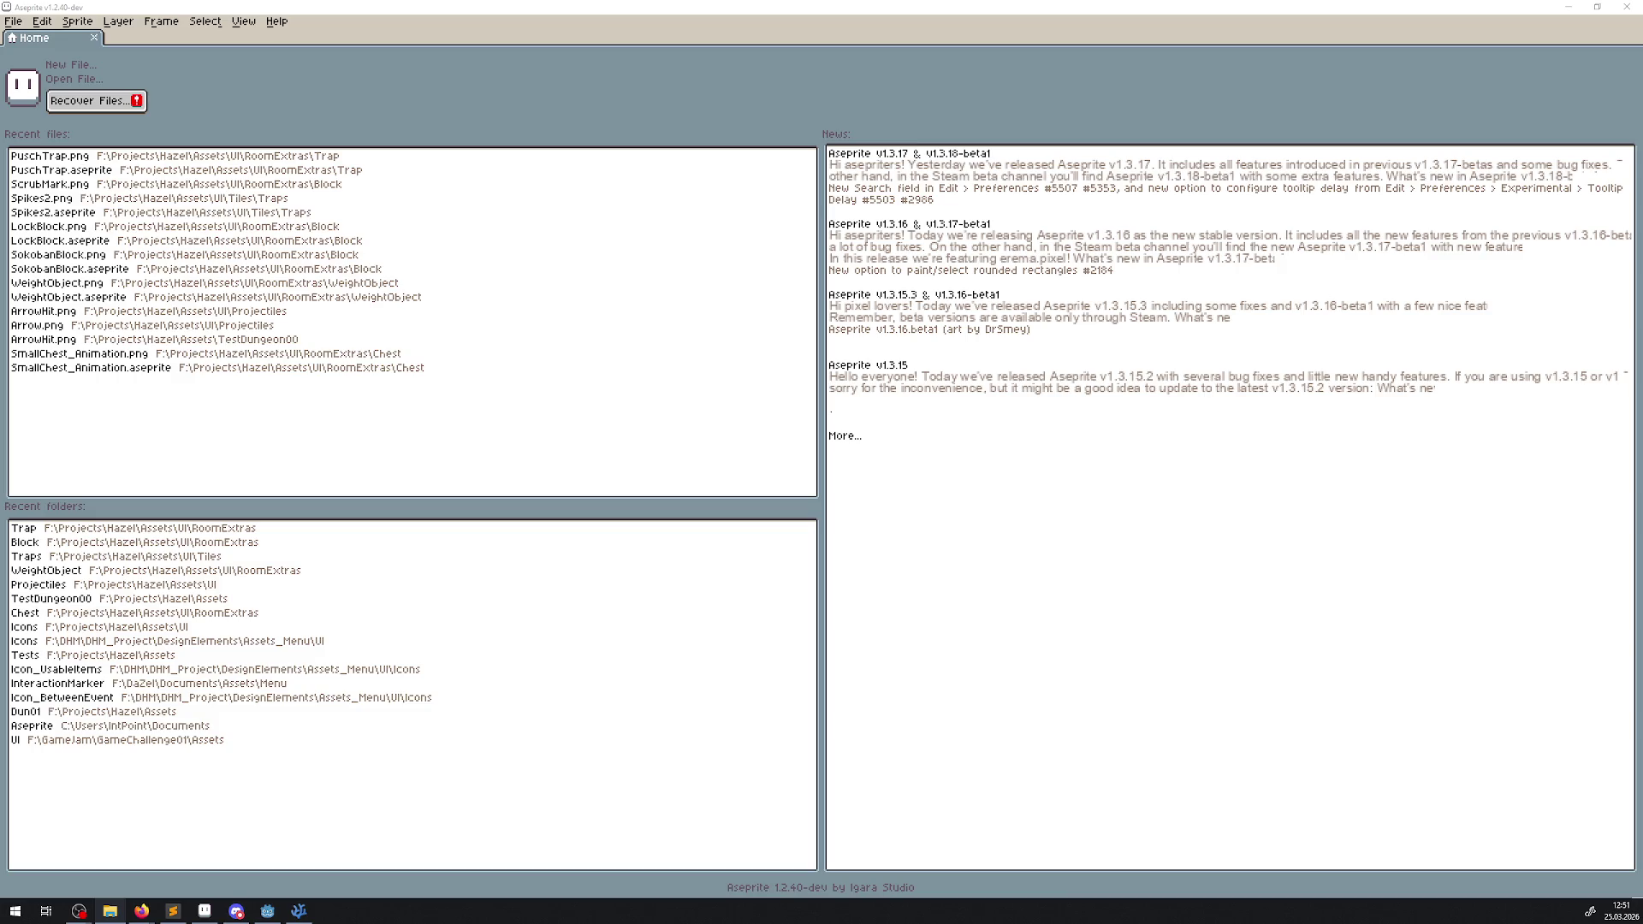
key("alt+Tab")
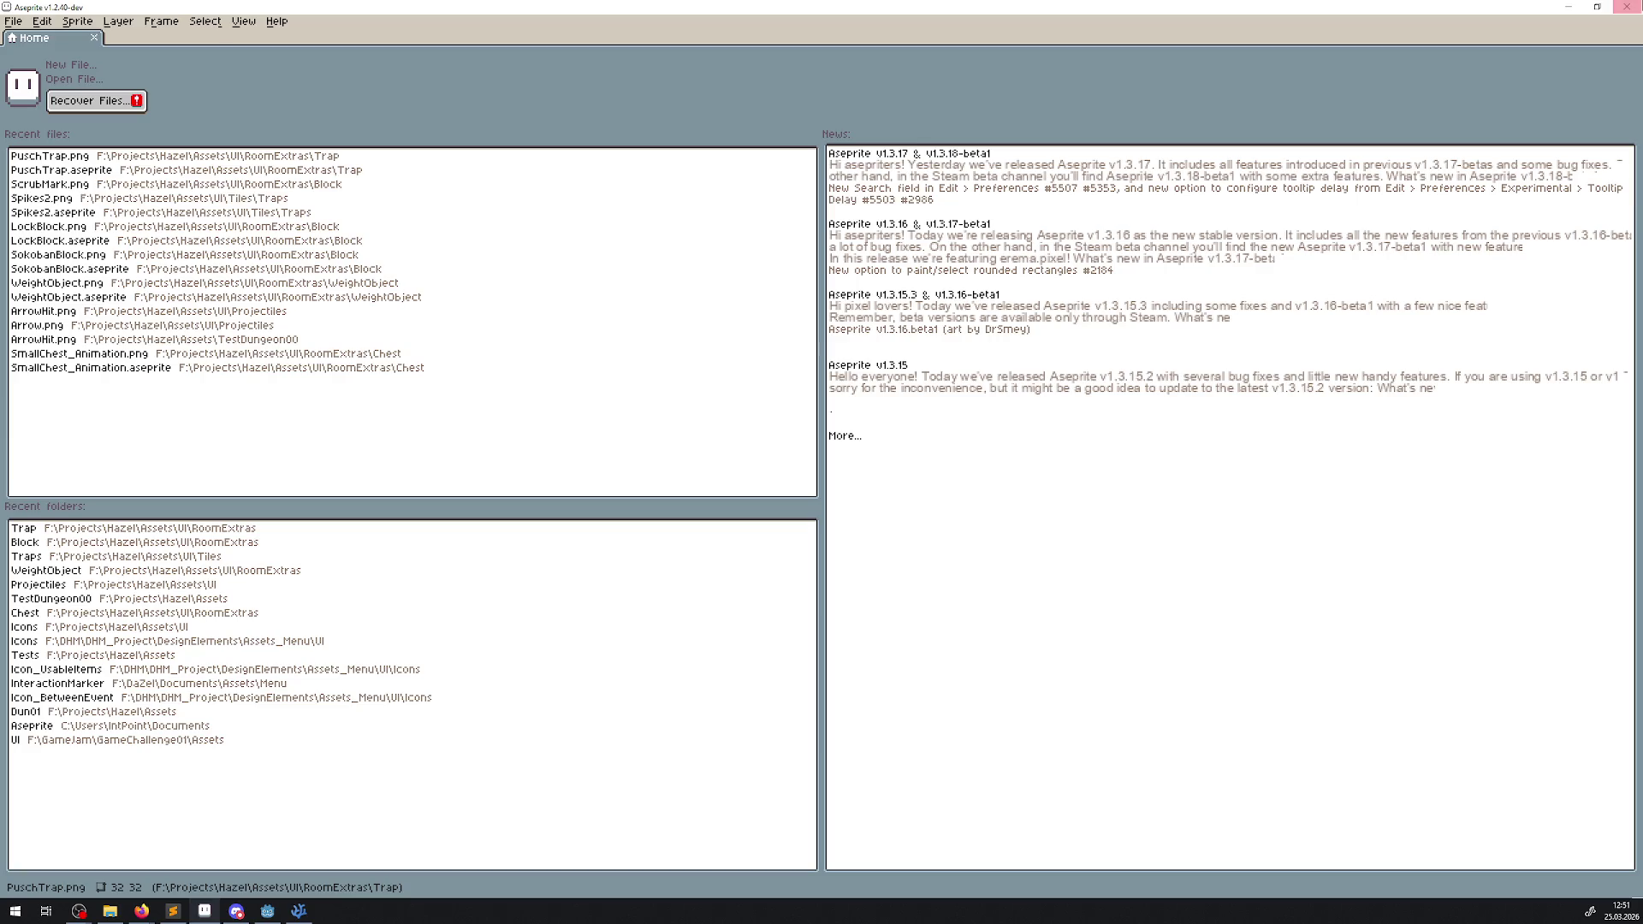
left_click(1626, 7)
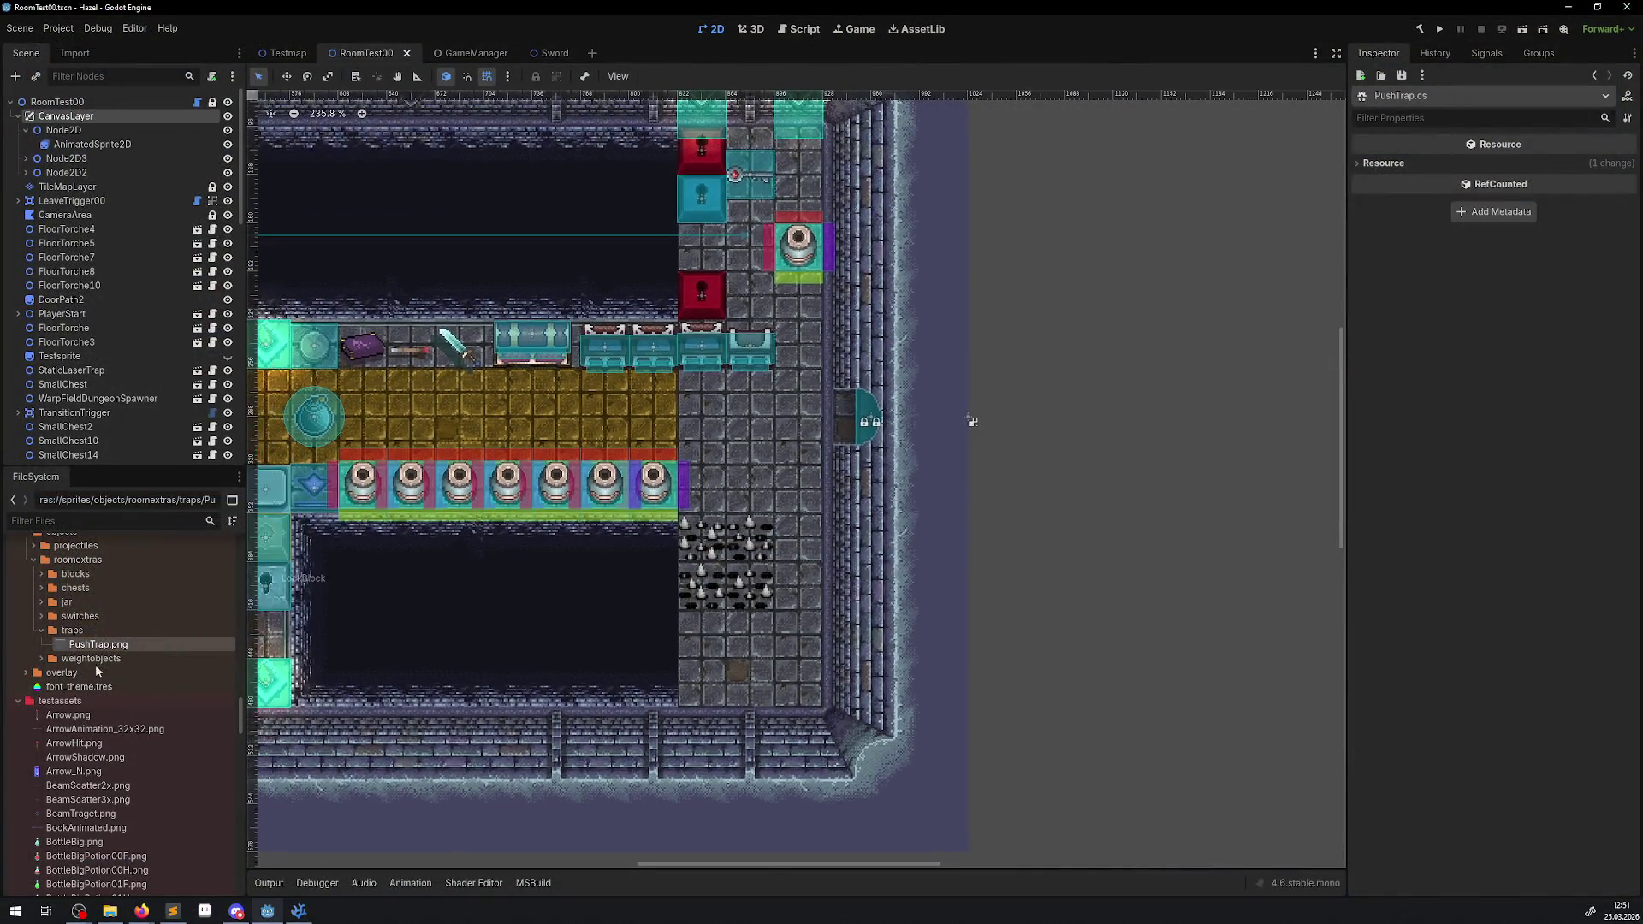
- Open PushTrap.cs in VS Code, close MapMenu.cs and check the PTrap class name
scroll(100, 719, "down", 2)
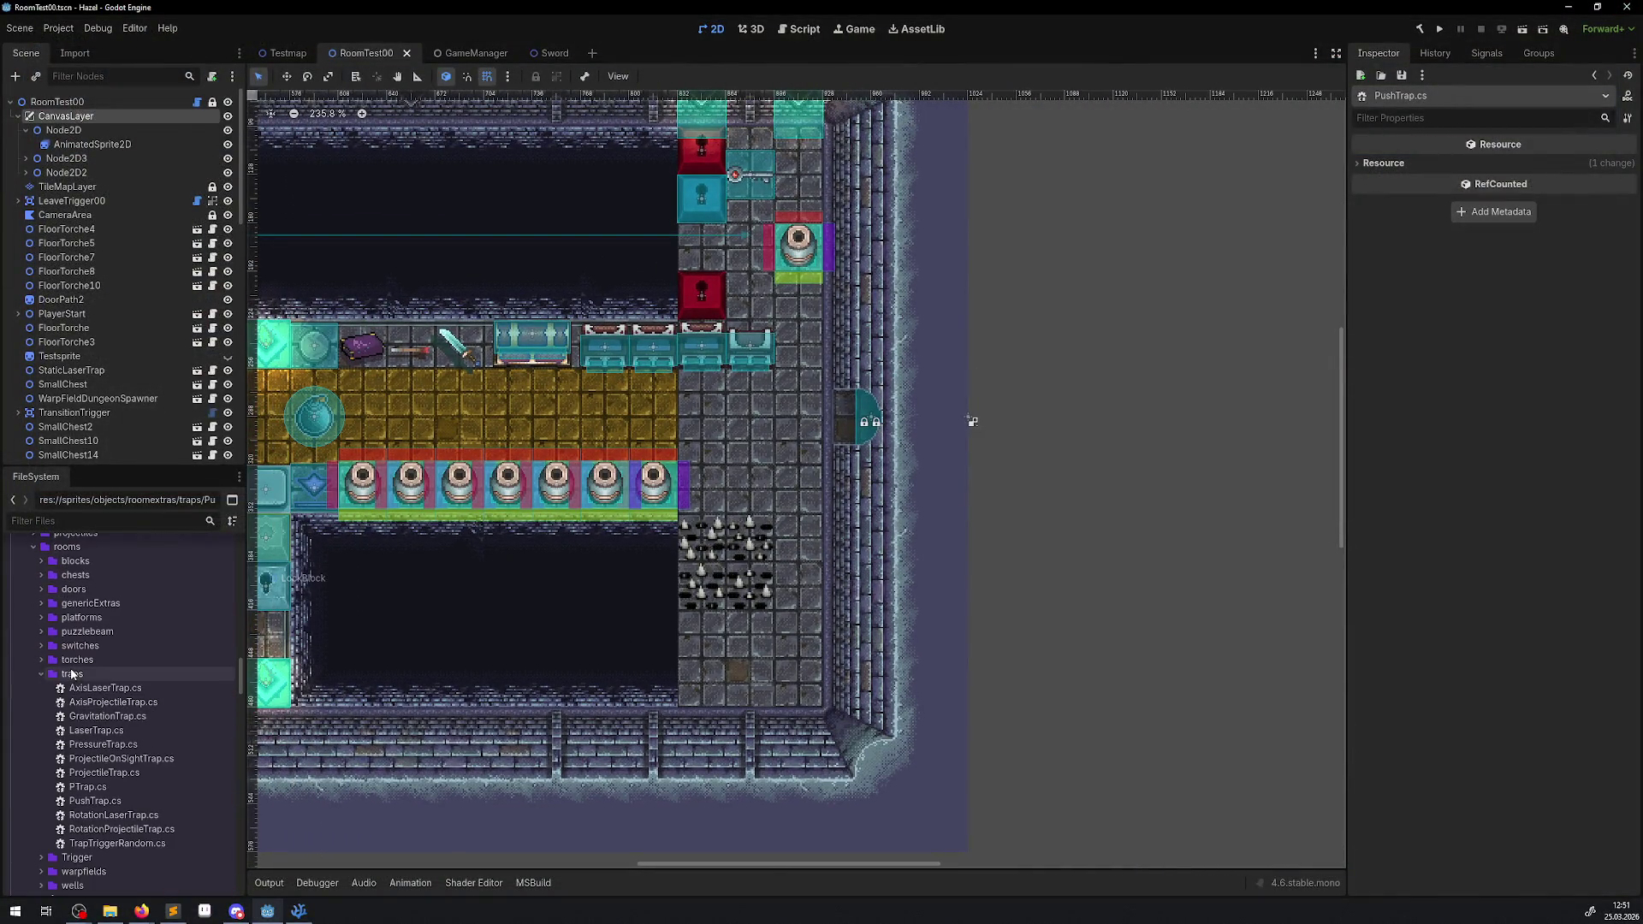
double_click(90, 802)
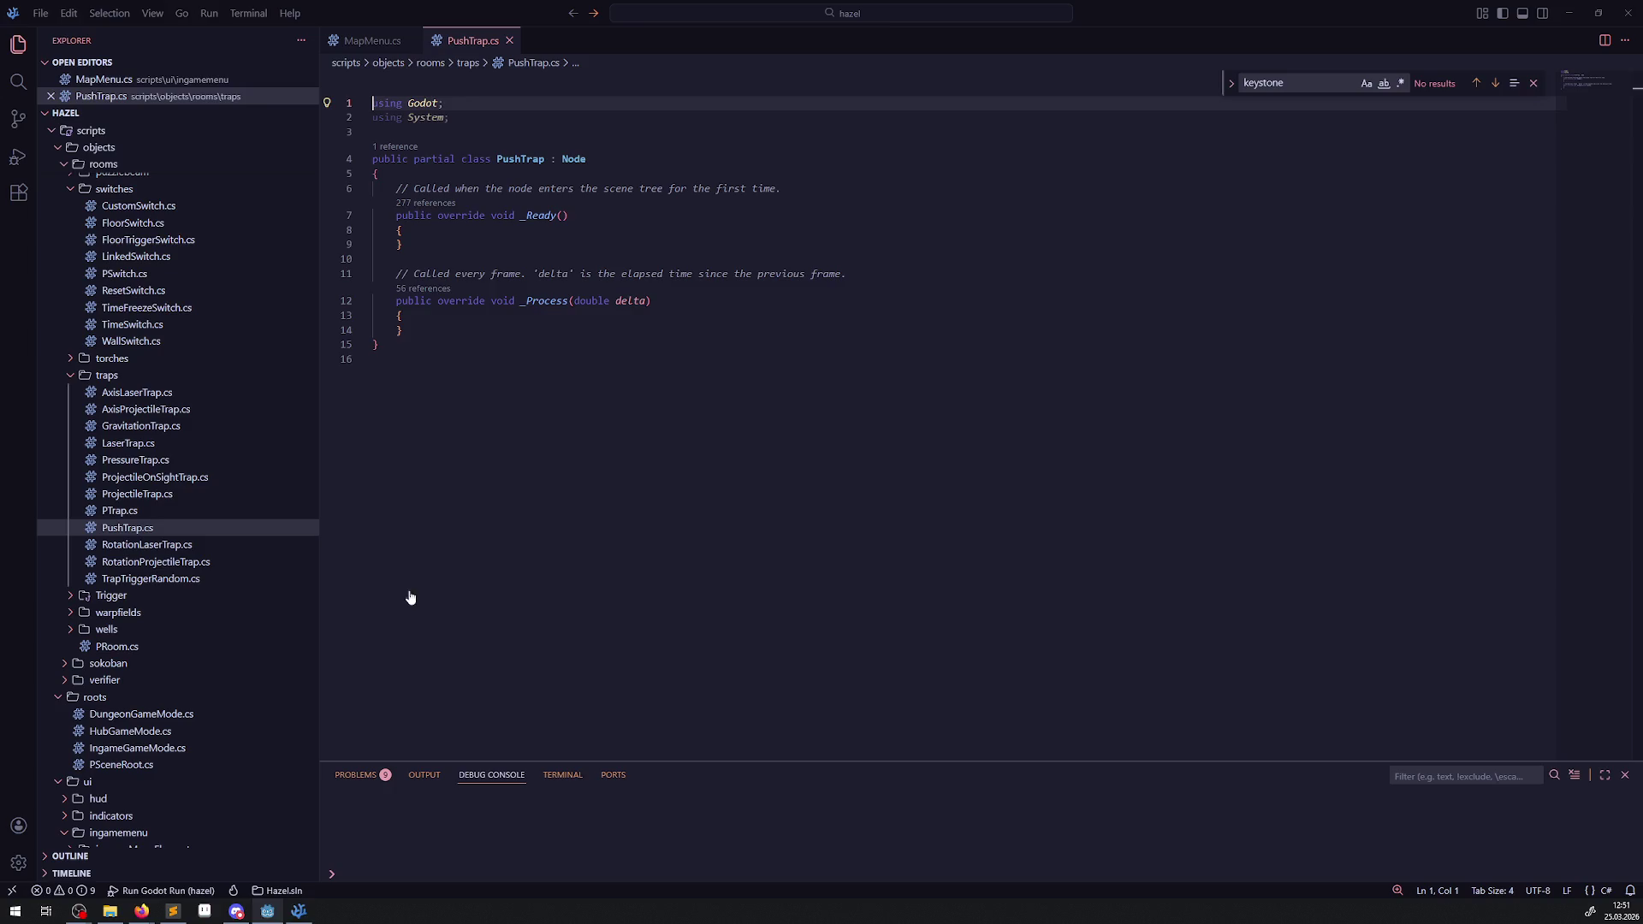
left_click(411, 40)
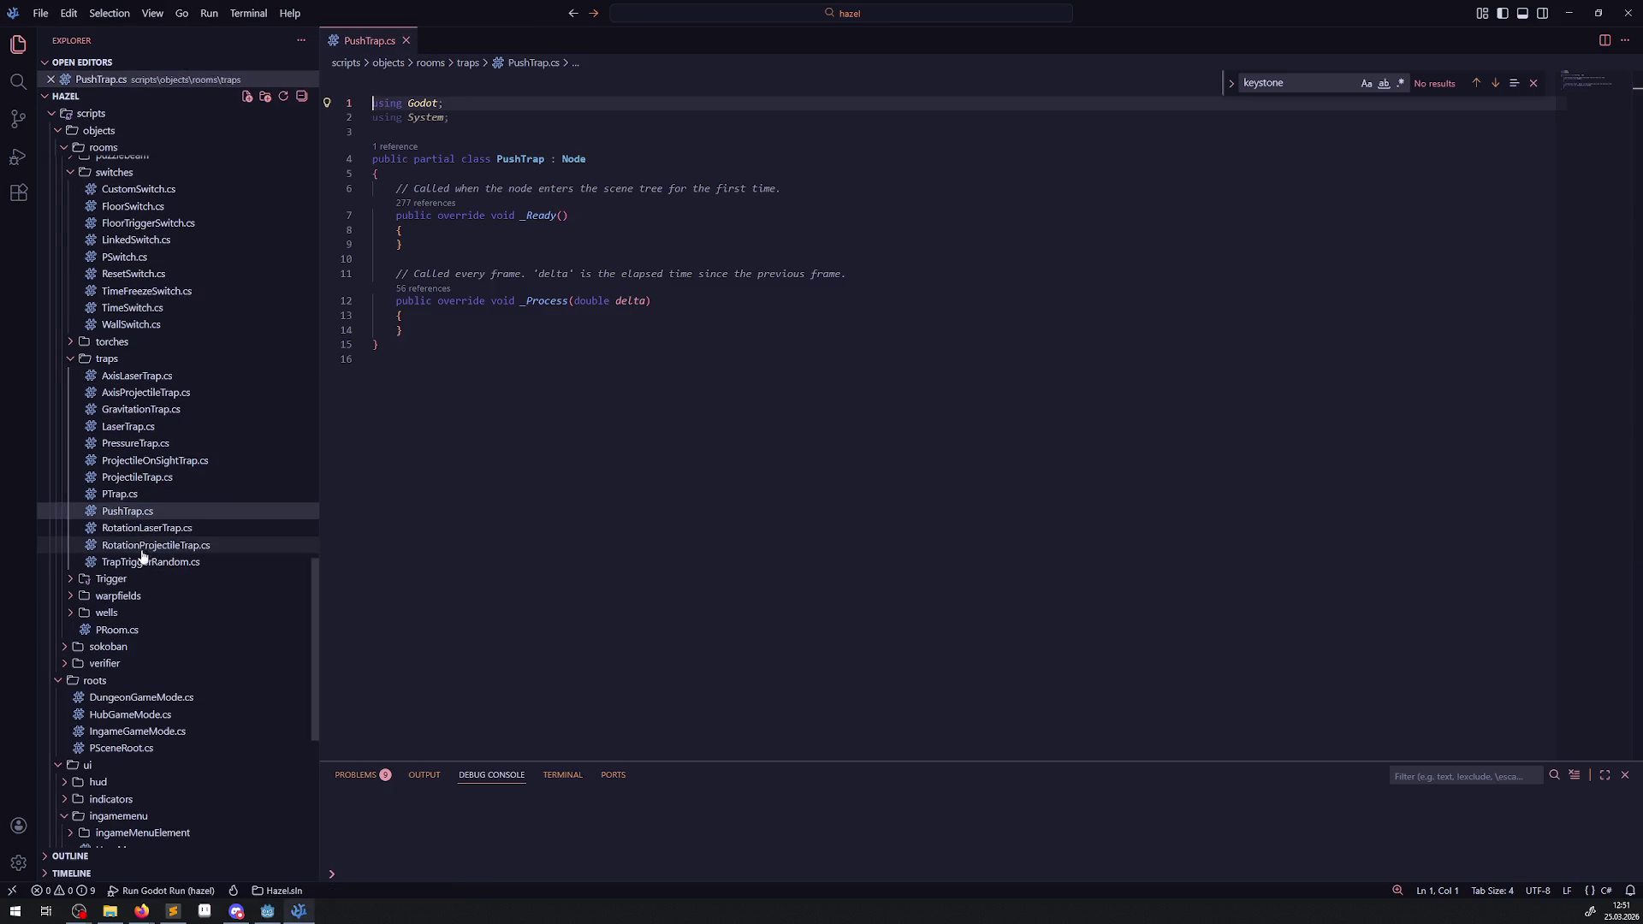
left_click(120, 493)
scroll(588, 296, "up", 3)
double_click(512, 189)
left_click(369, 40)
left_click(598, 159)
- Remove the template comments, add base._Ready(); inside _Ready, and save PushTrap.cs
triple_click(796, 196)
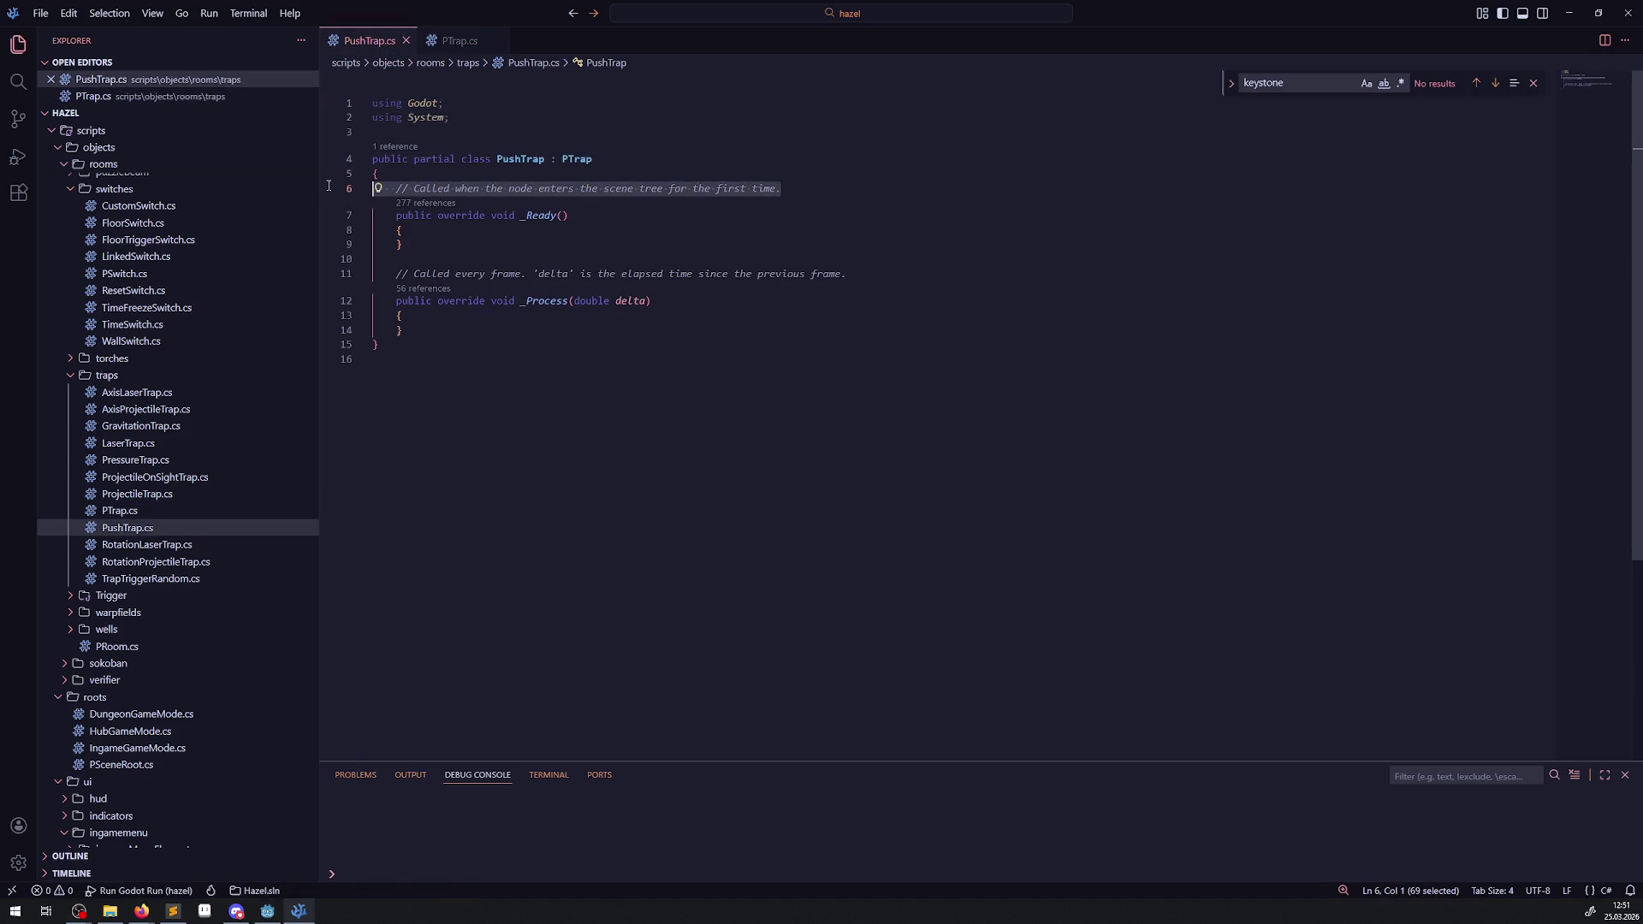
key("BackSpace")
key("BackSpace")
left_click(420, 216)
key("Return")
type("base.")
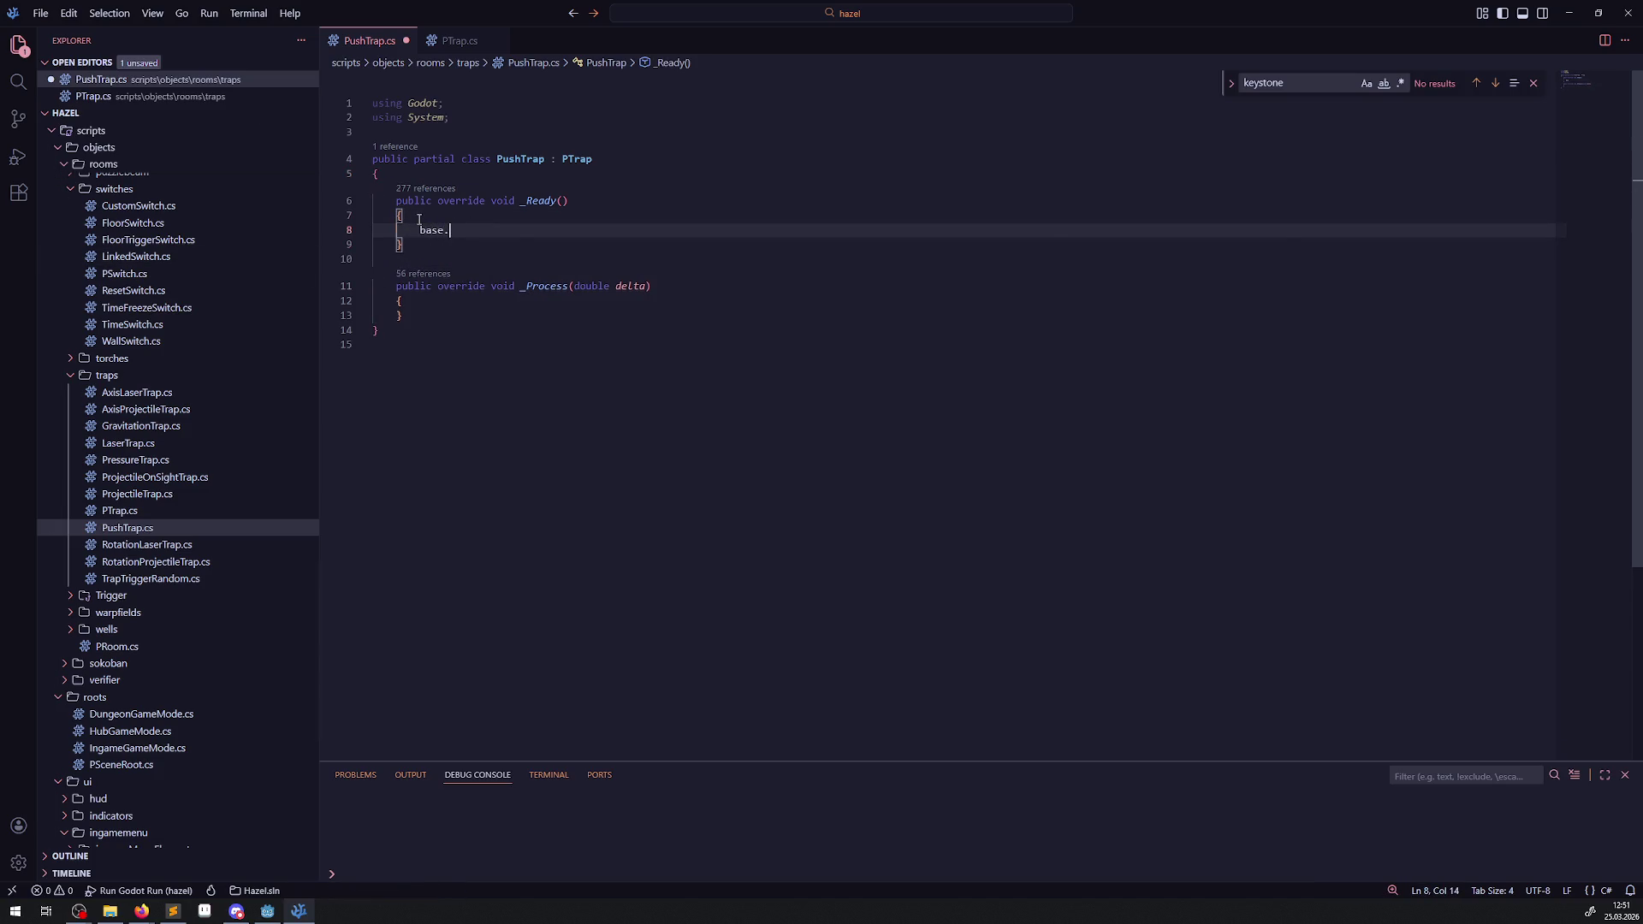
type("_Re")
key("Tab")
type("();")
key("ctrl+s")
- Review the PTrap base class fields, then return to PushTrap's _Process and Godot
left_click(449, 40)
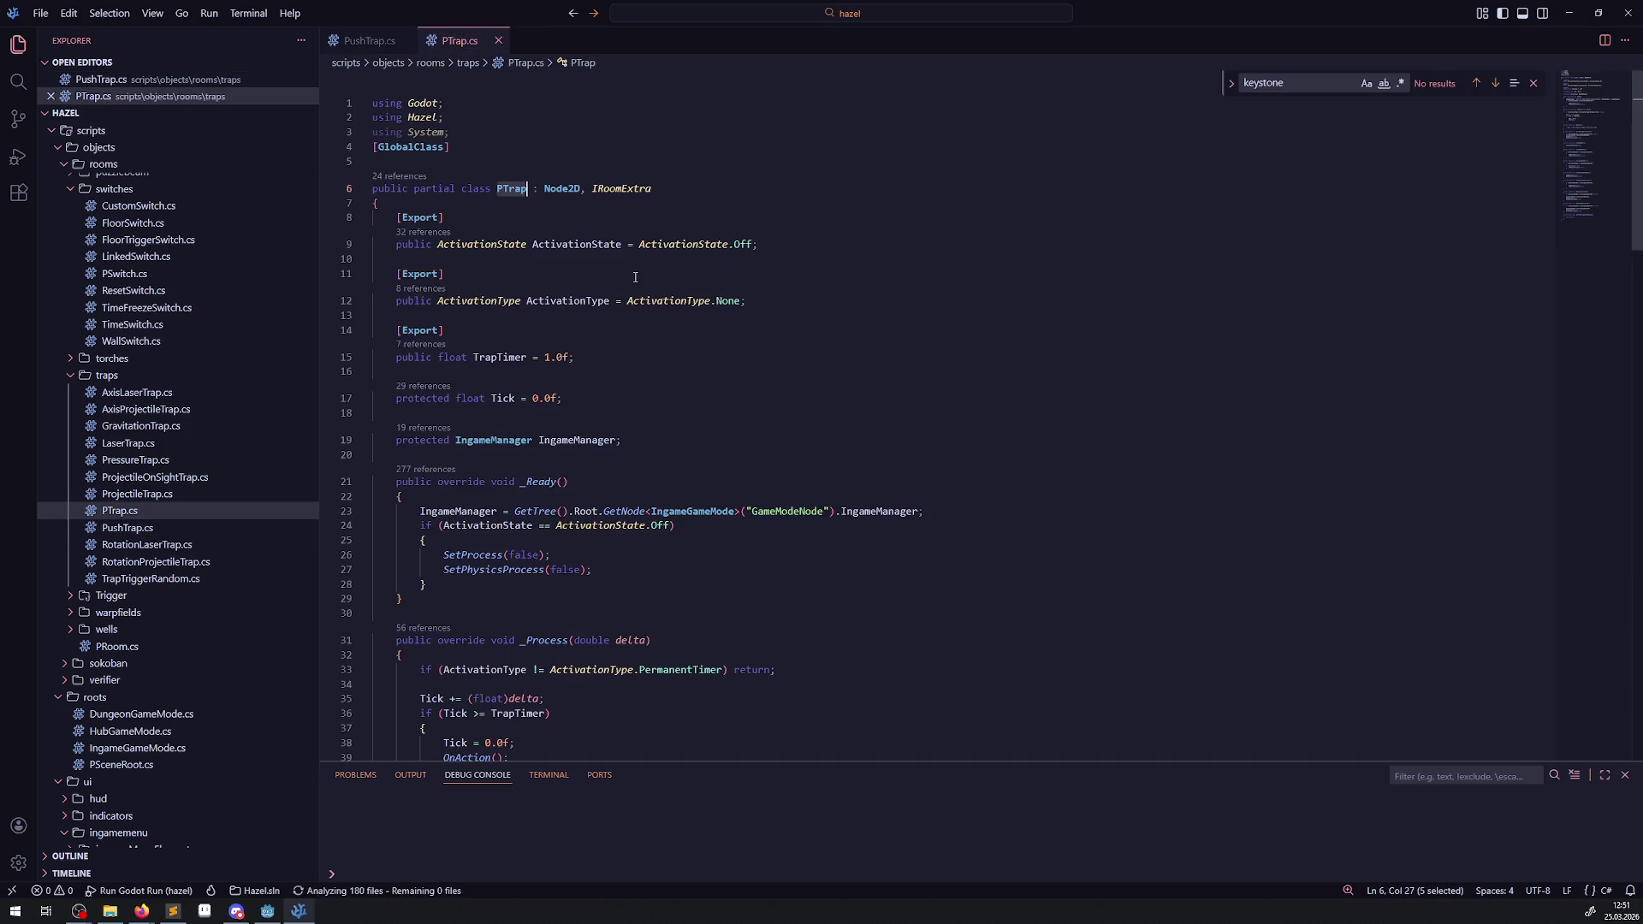
left_click_drag(633, 209, 741, 440)
scroll(717, 444, "down", 2)
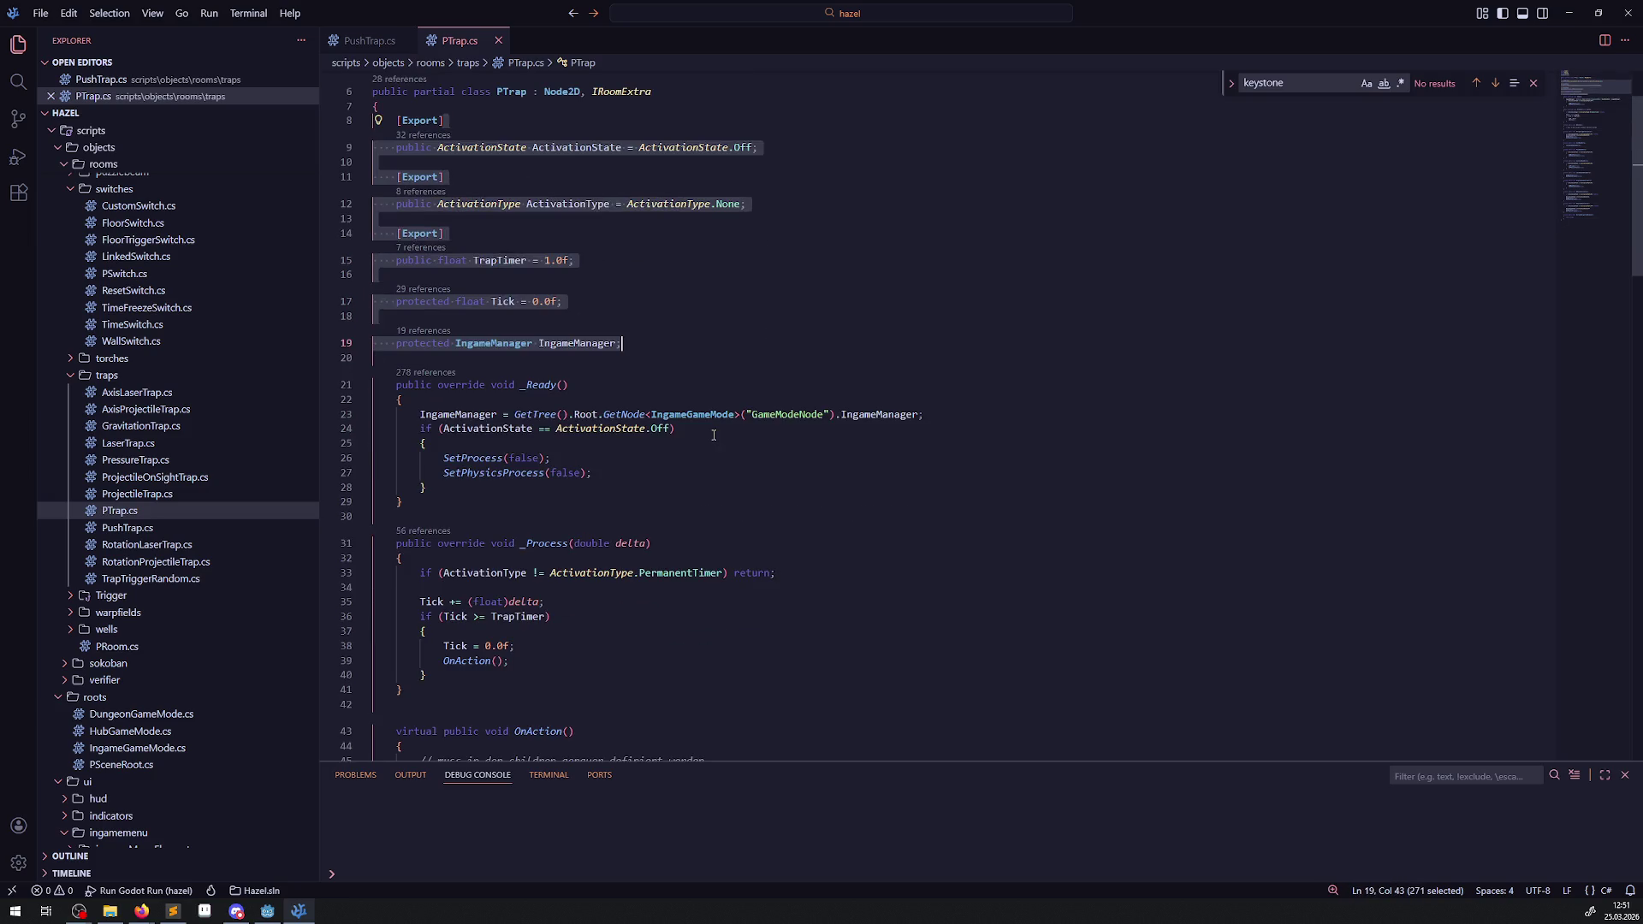
scroll(714, 433, "down", 18)
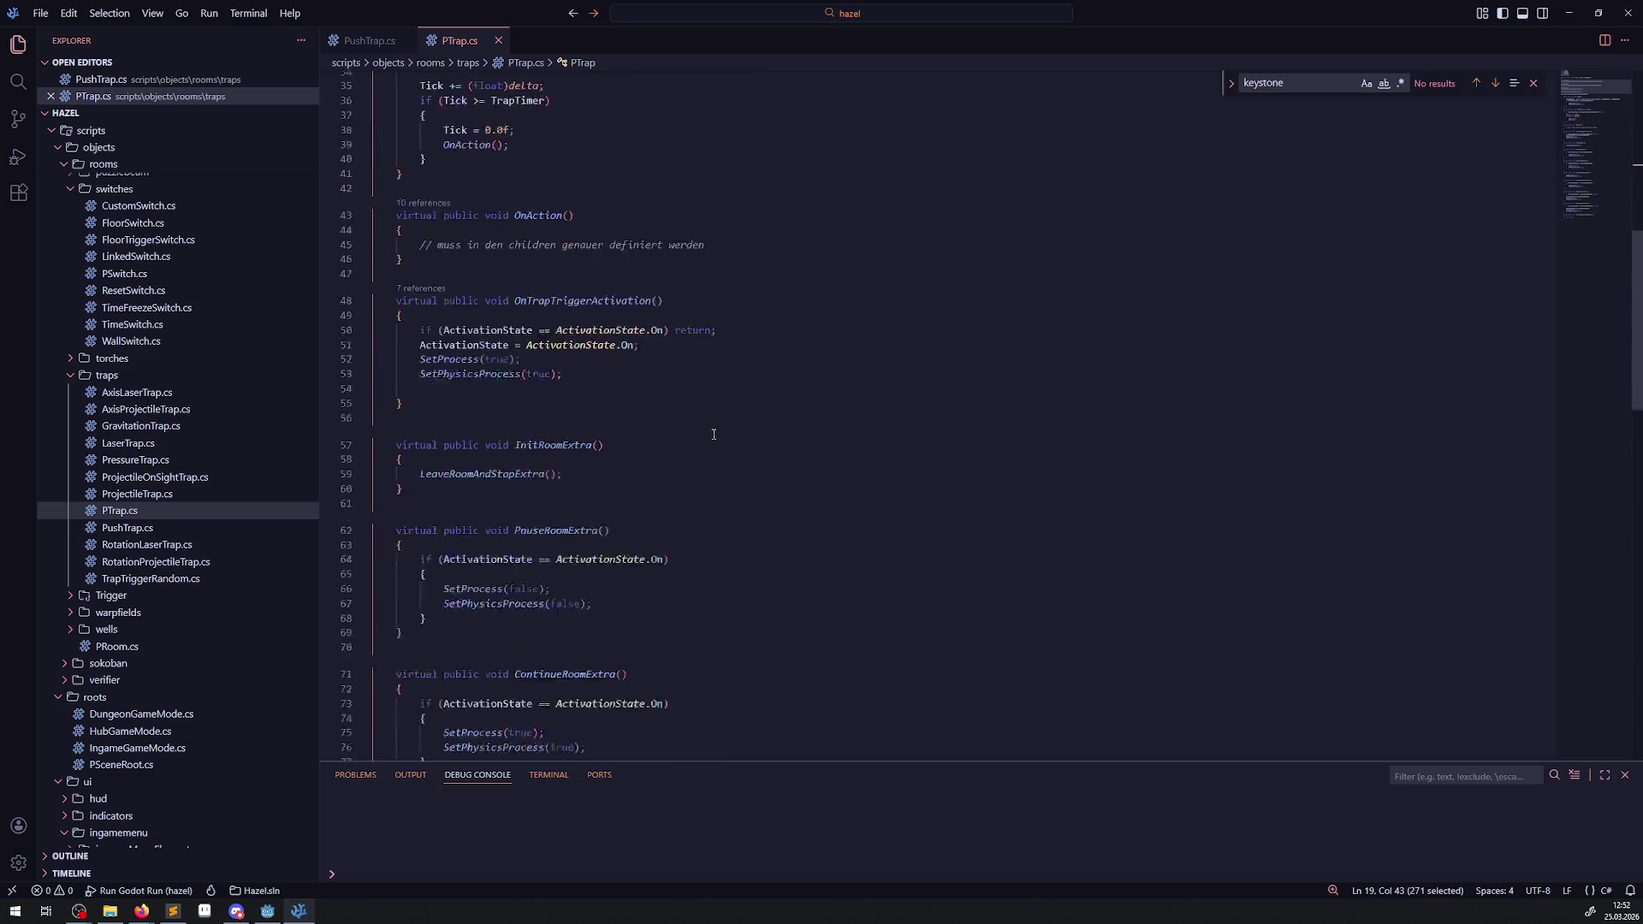
scroll(714, 434, "down", 7)
scroll(714, 430, "up", 20)
left_click(371, 49)
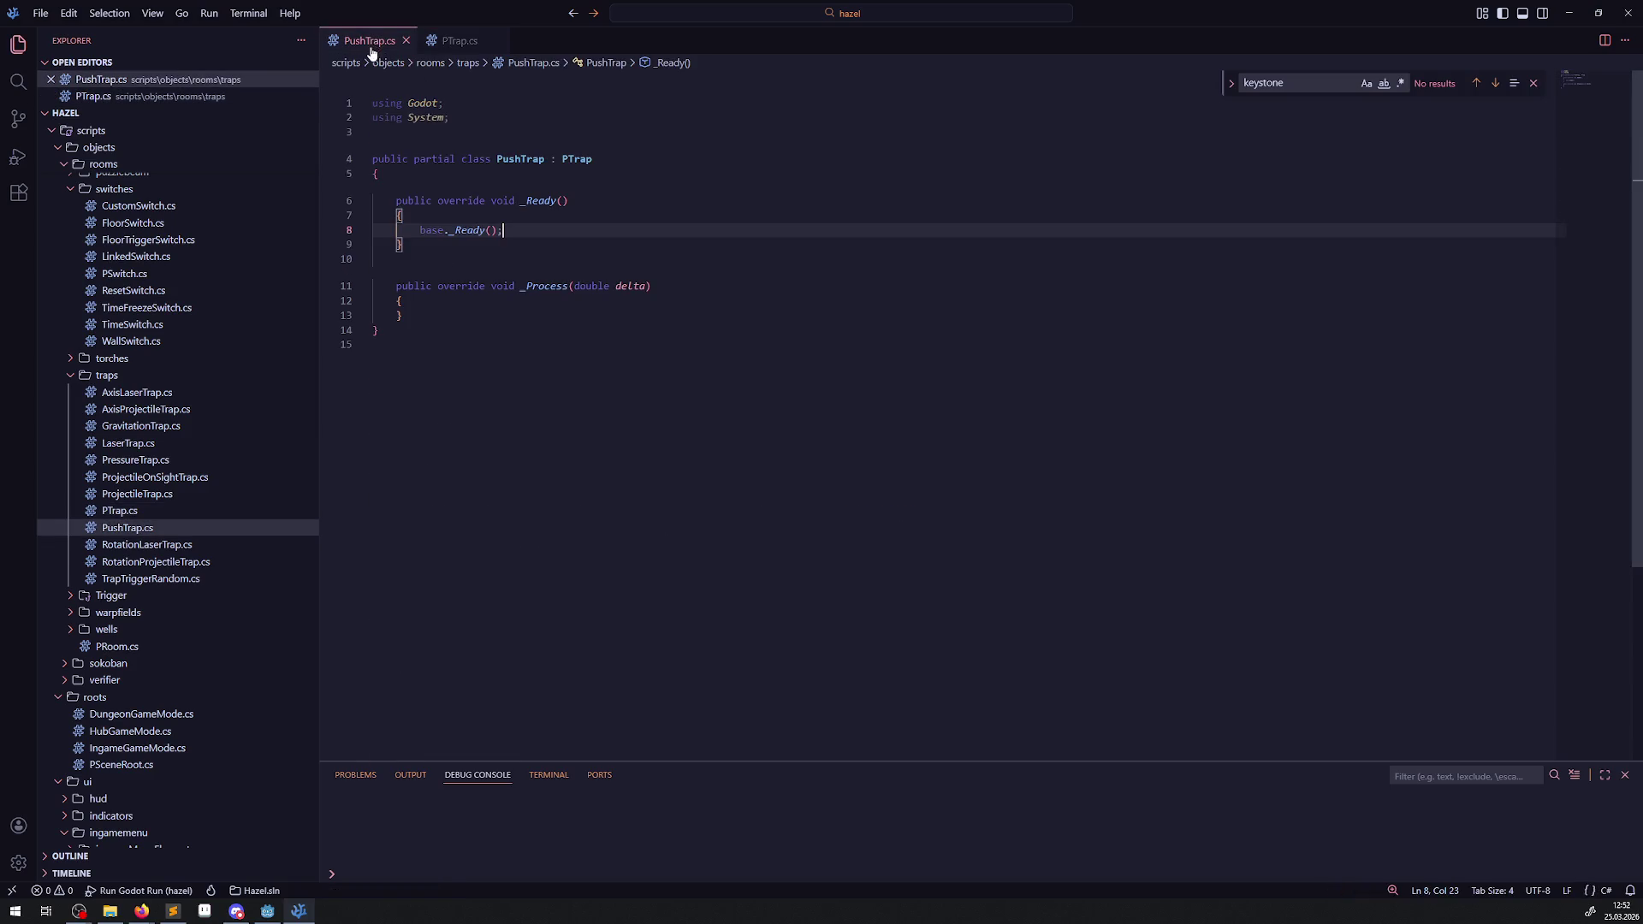
left_click(527, 317)
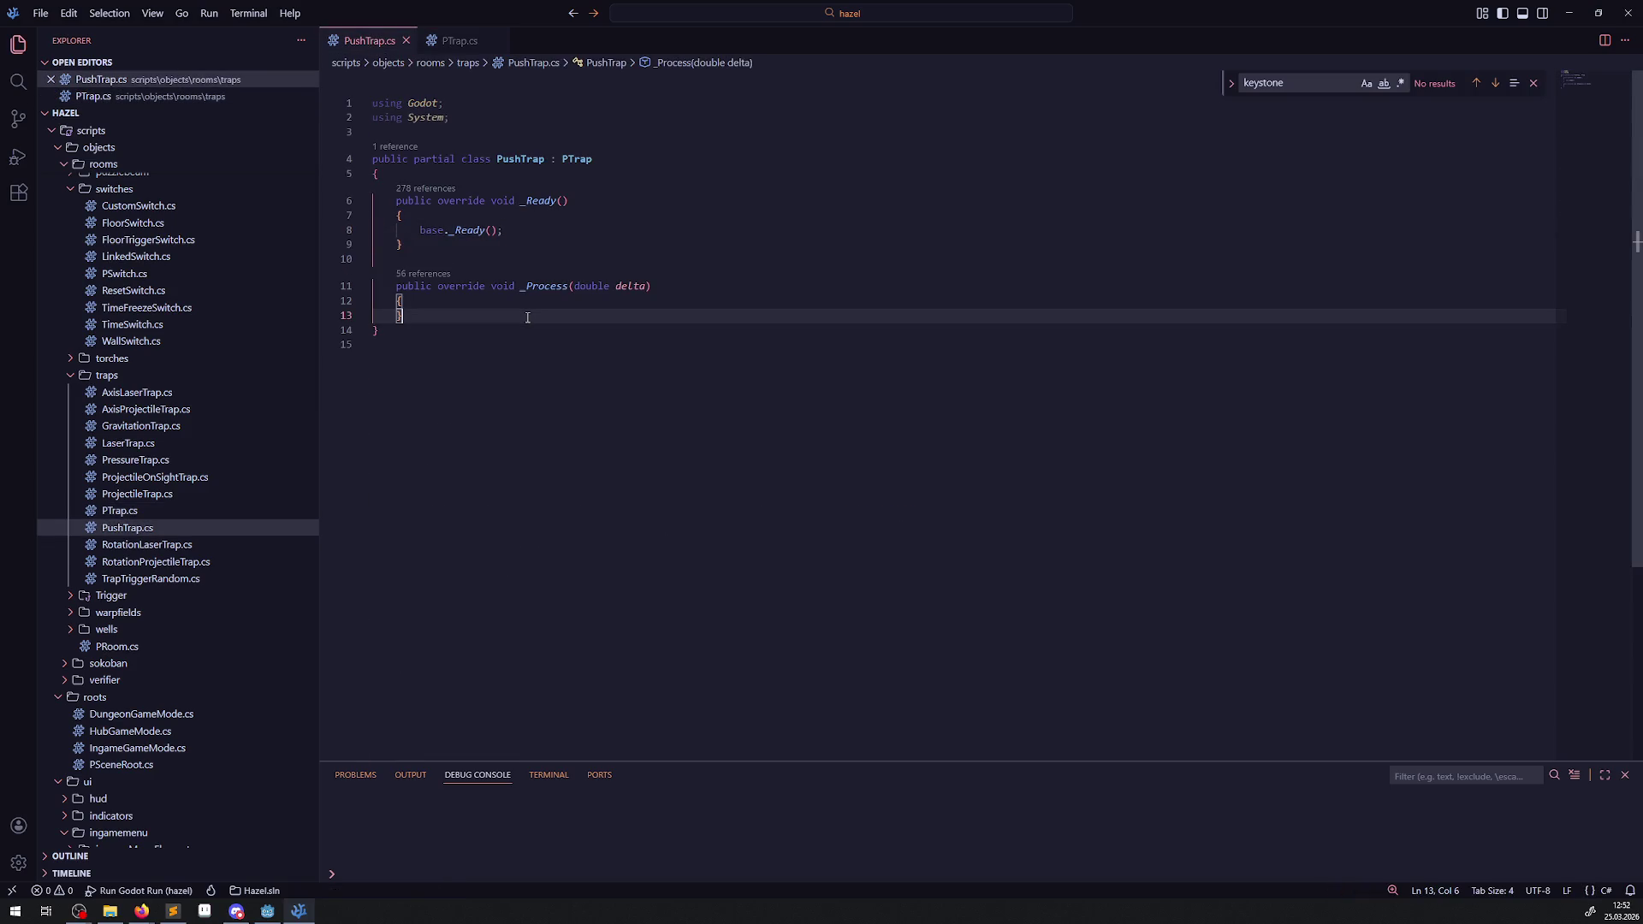
left_click(267, 910)
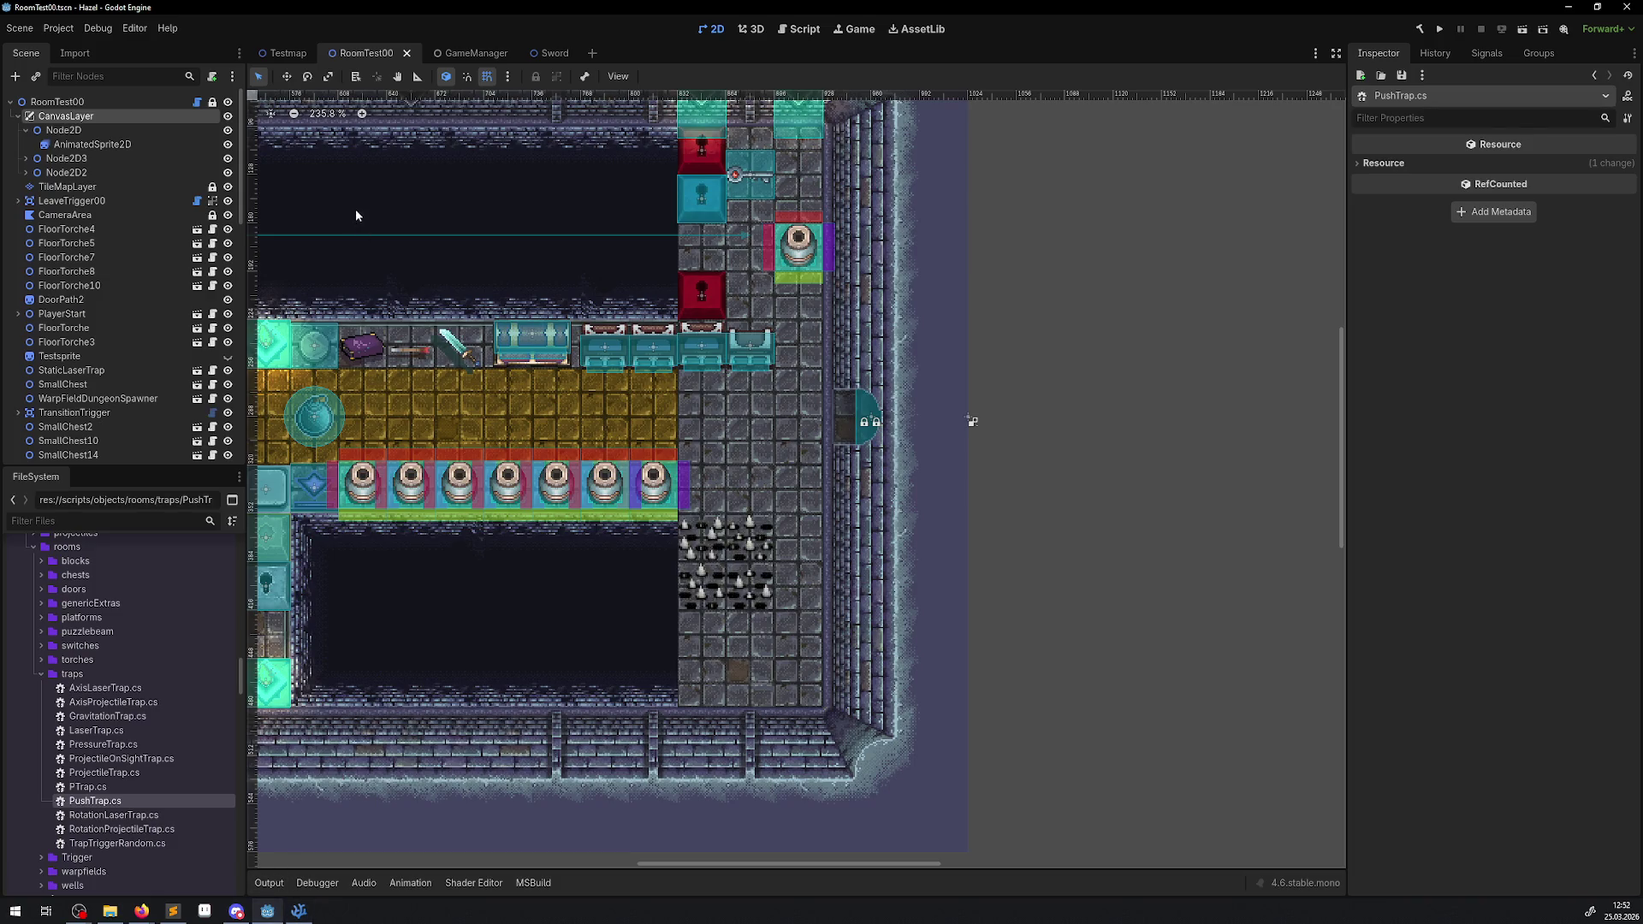
- Build the C# project and select the scenes/objects/rooms/traps folder in FileSystem
left_click(1418, 29)
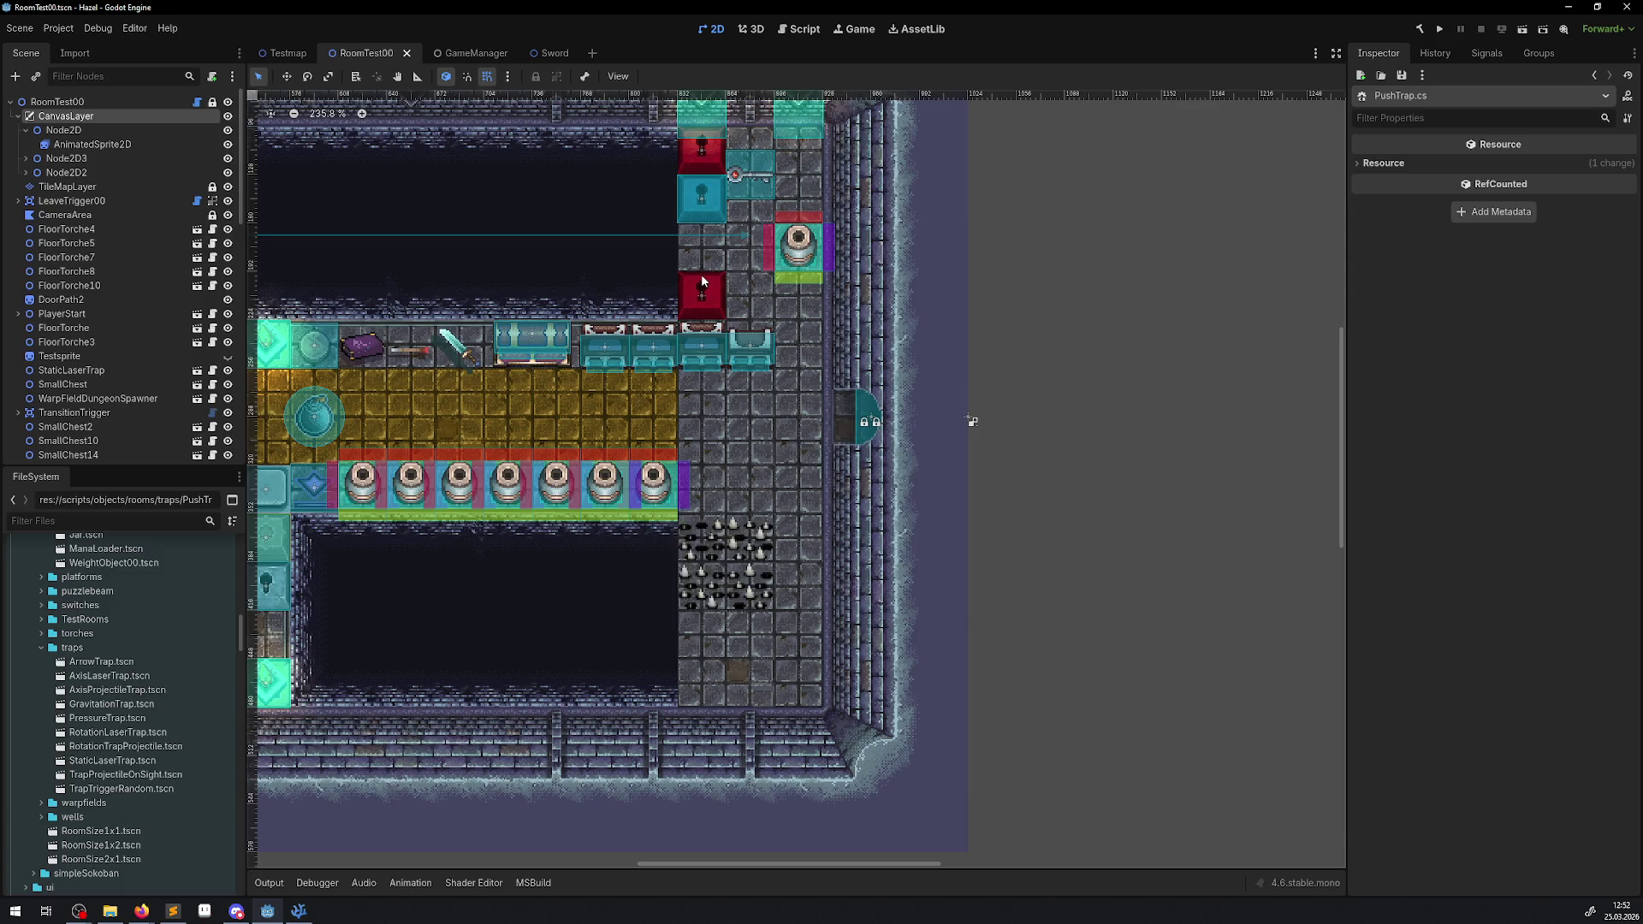
scroll(137, 719, "up", 10)
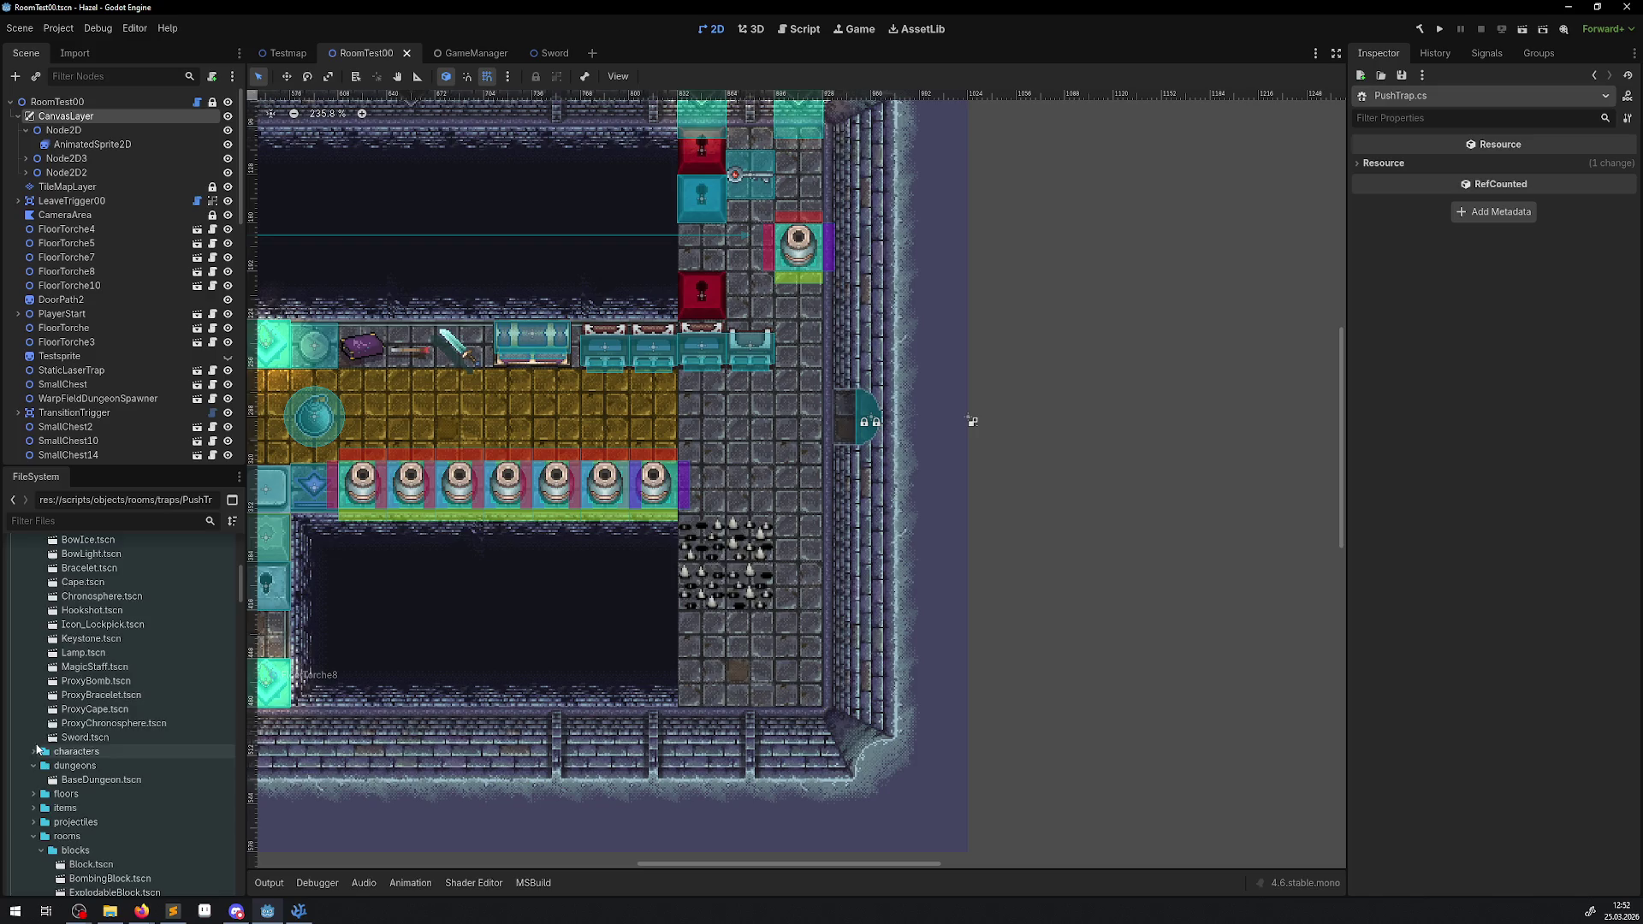
left_click(34, 753)
left_click(27, 814)
scroll(31, 684, "down", 3)
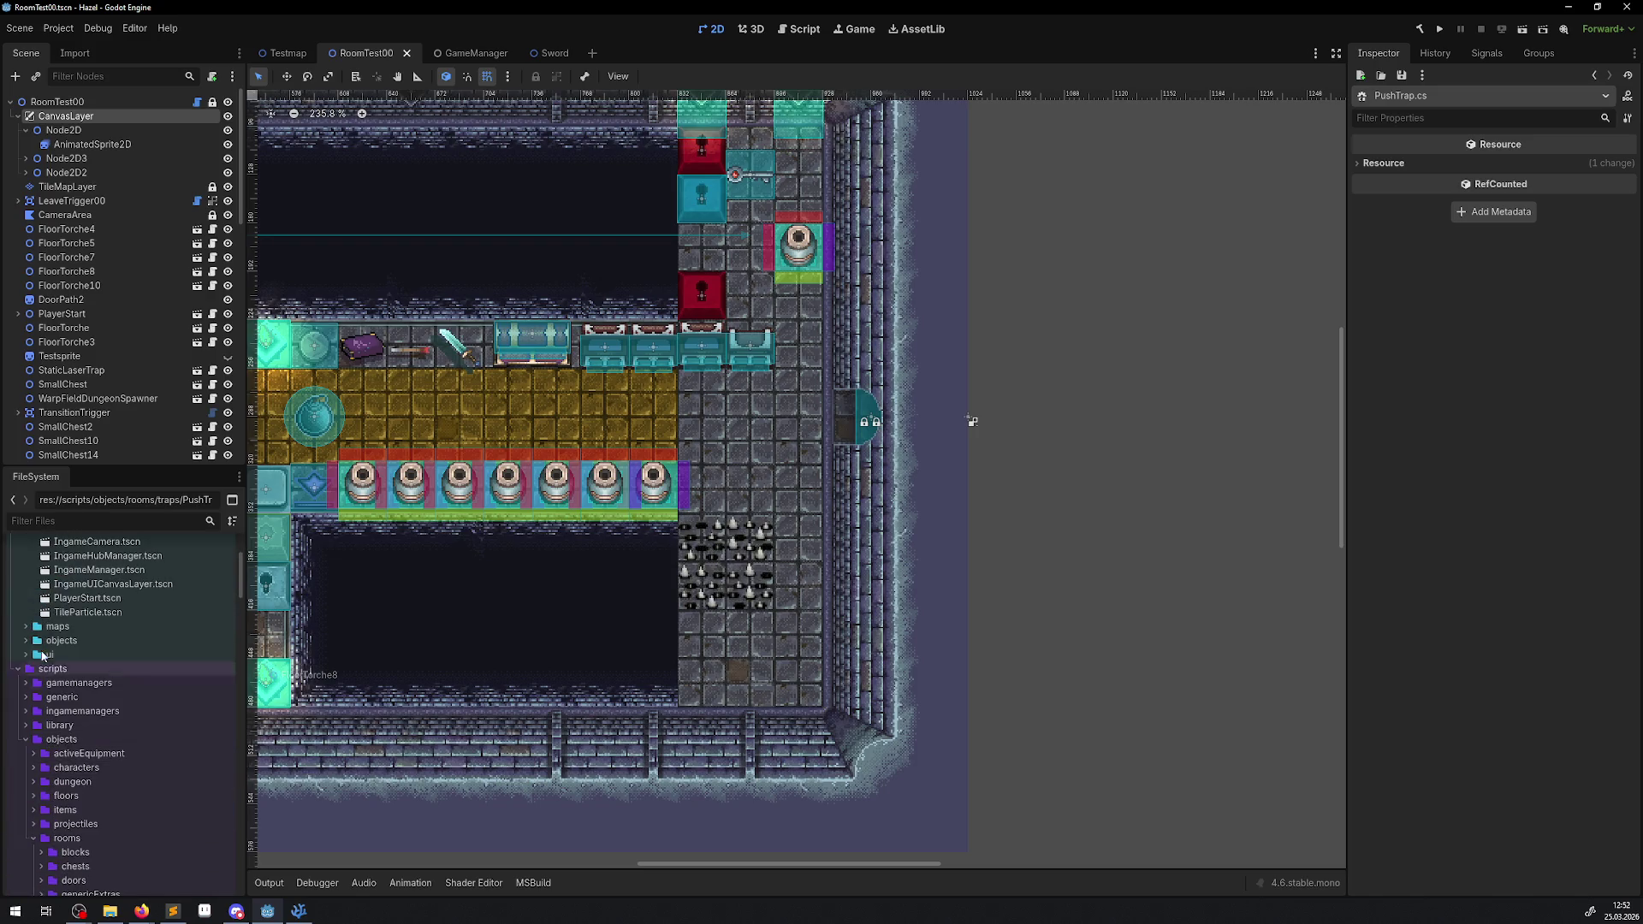
left_click(33, 683)
left_click(41, 753)
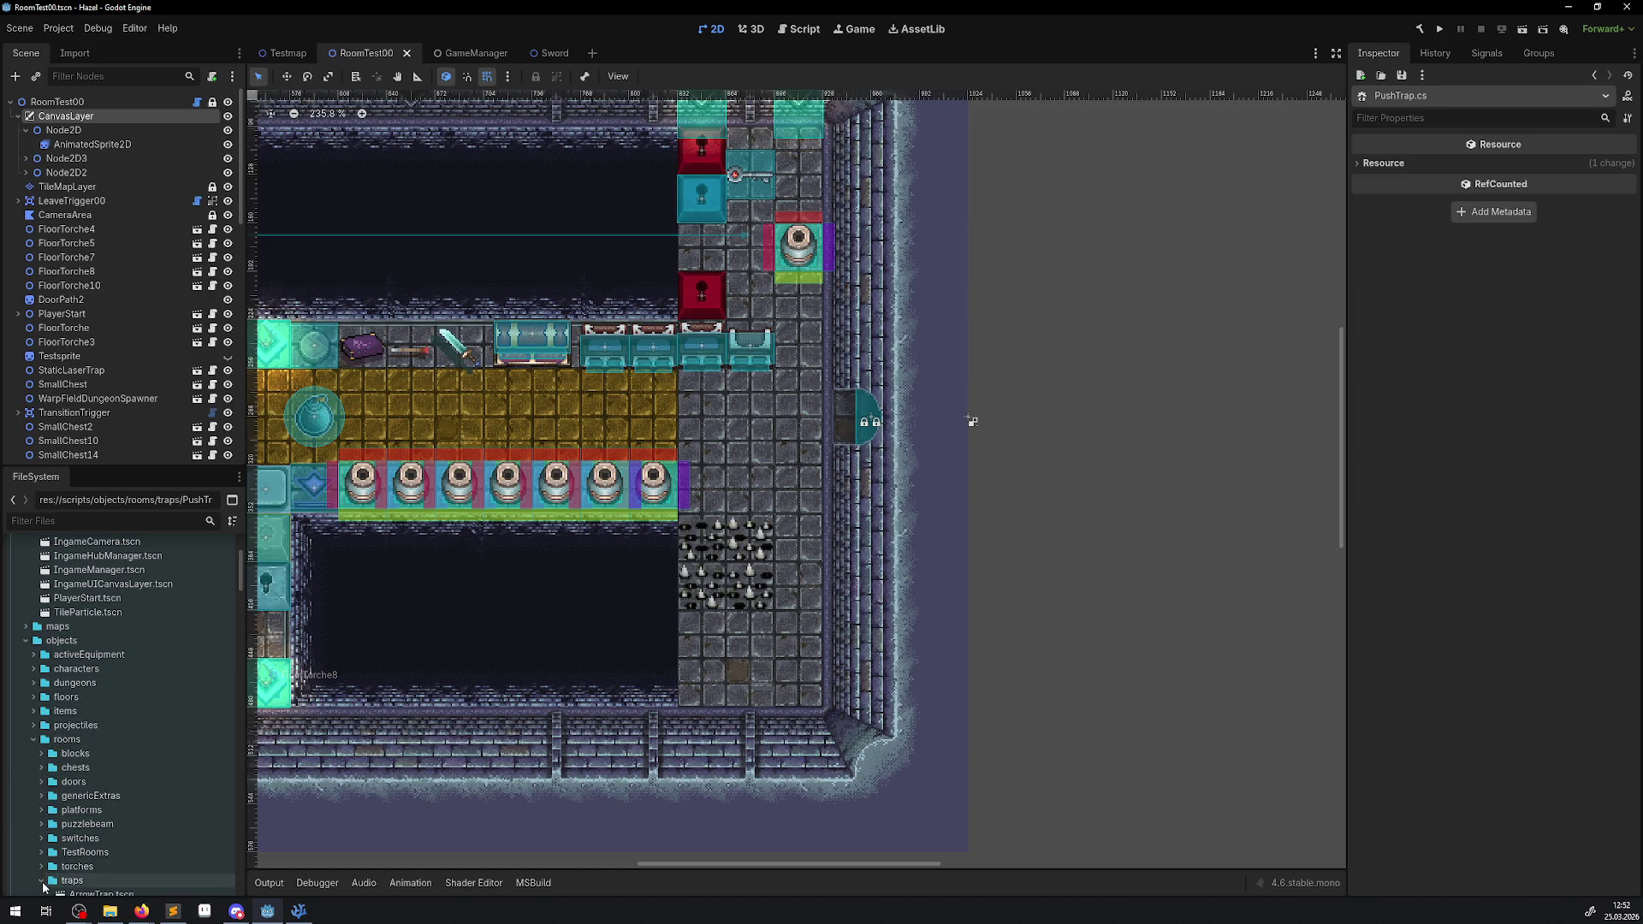
left_click(73, 879)
scroll(130, 797, "down", 5)
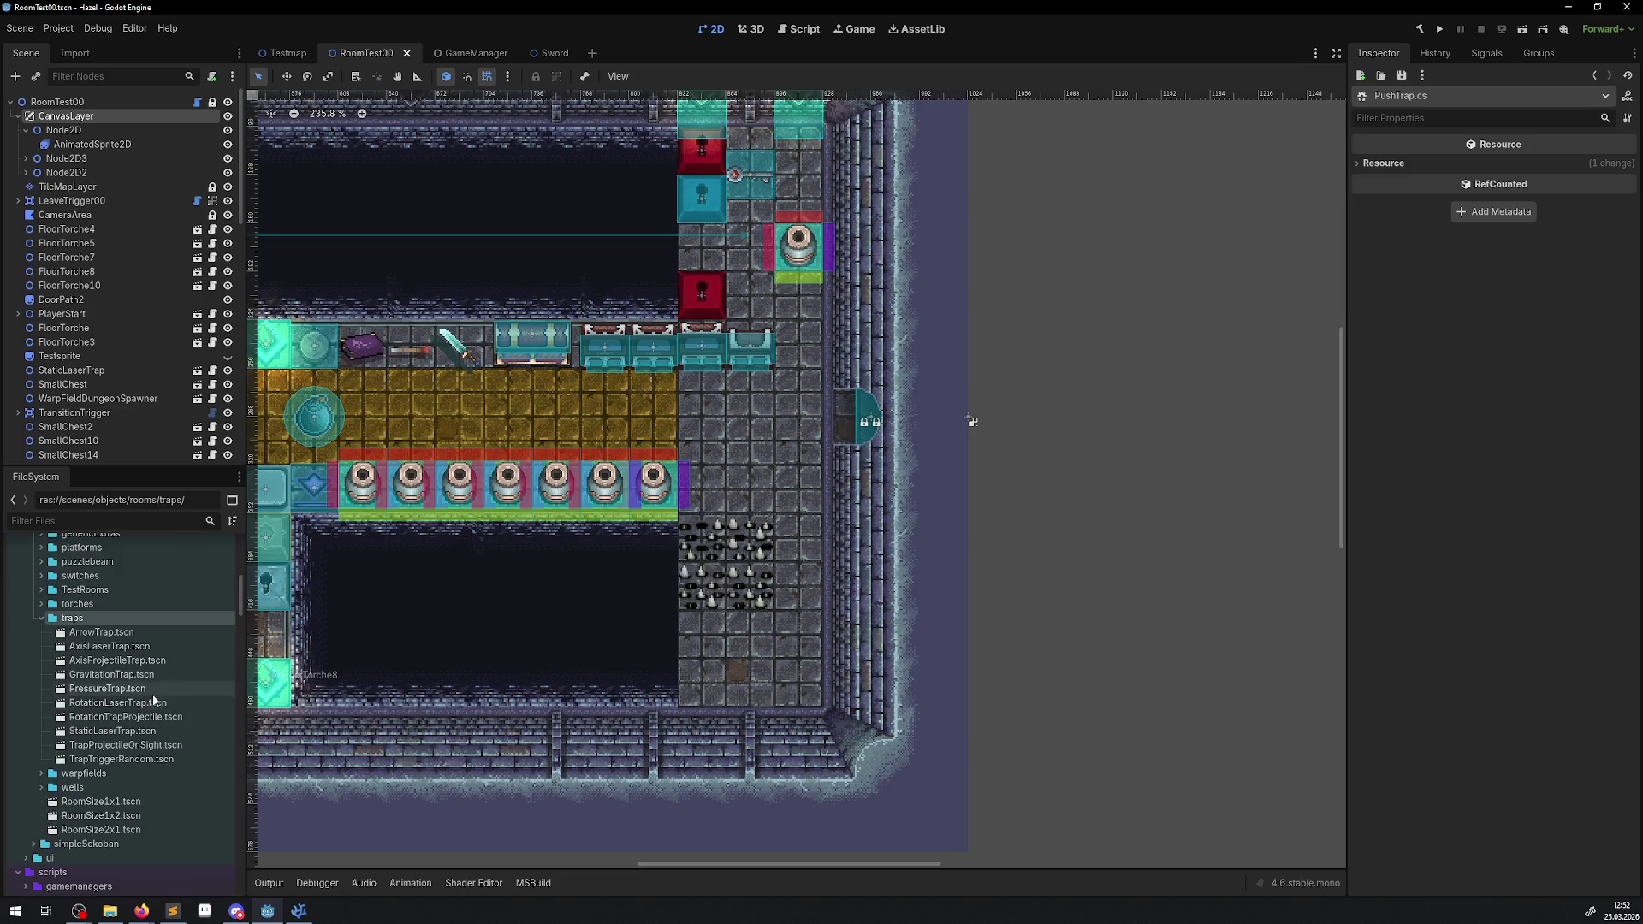
- Create a new 2D scene named PushTrap in the traps folder and select its root node
right_click(76, 617)
mouse_move(138, 634)
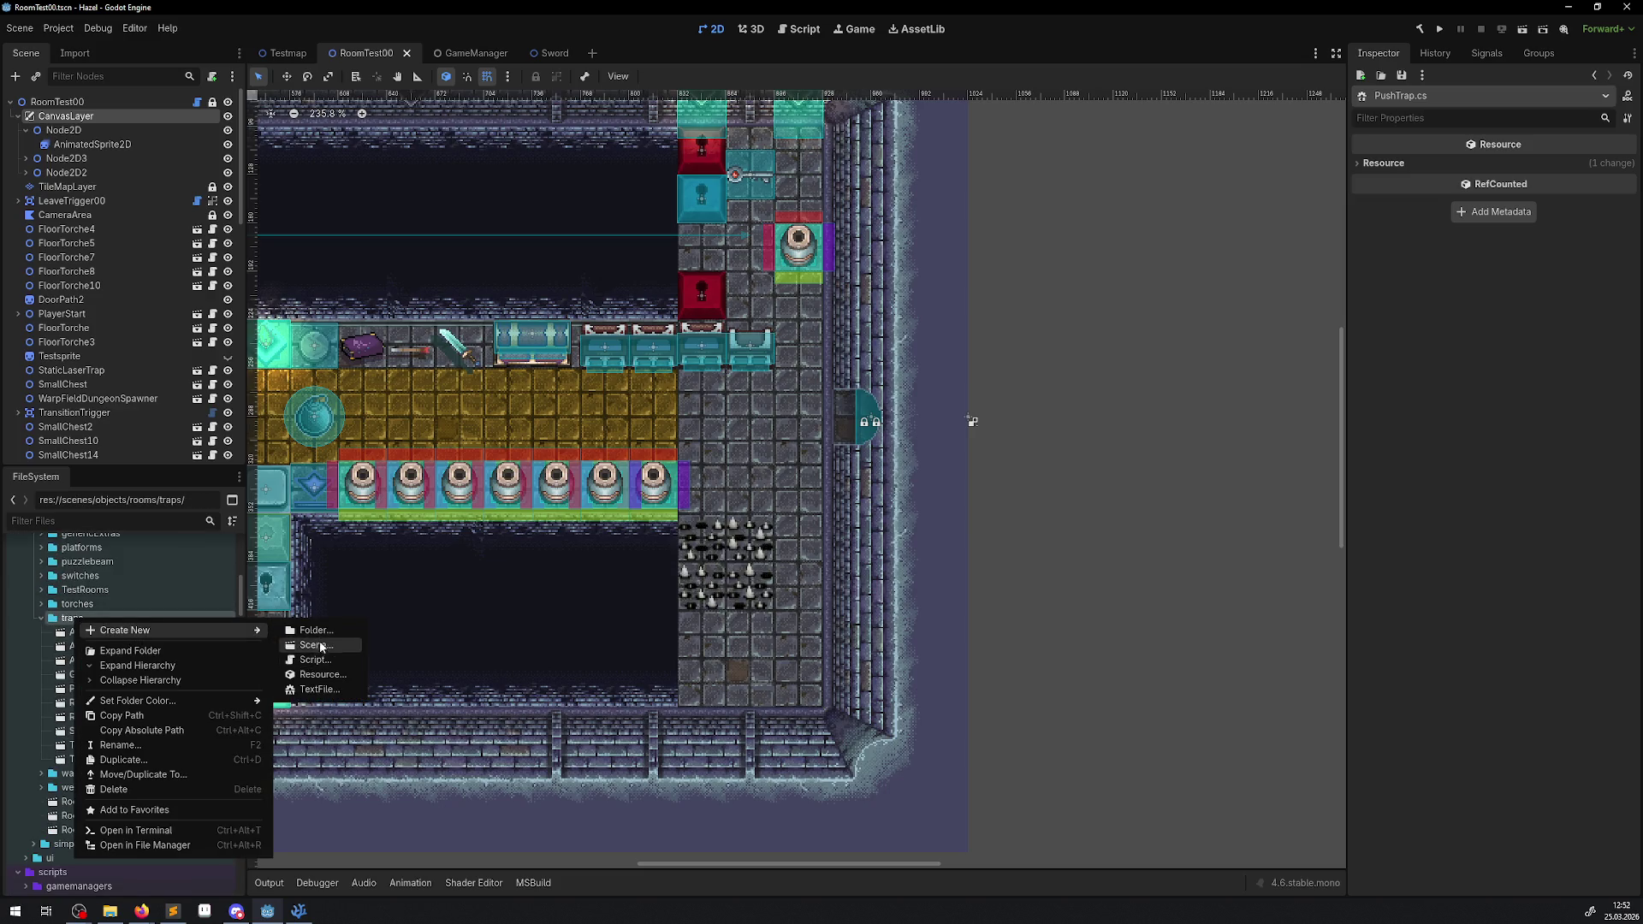
left_click(315, 644)
type("PushTrap")
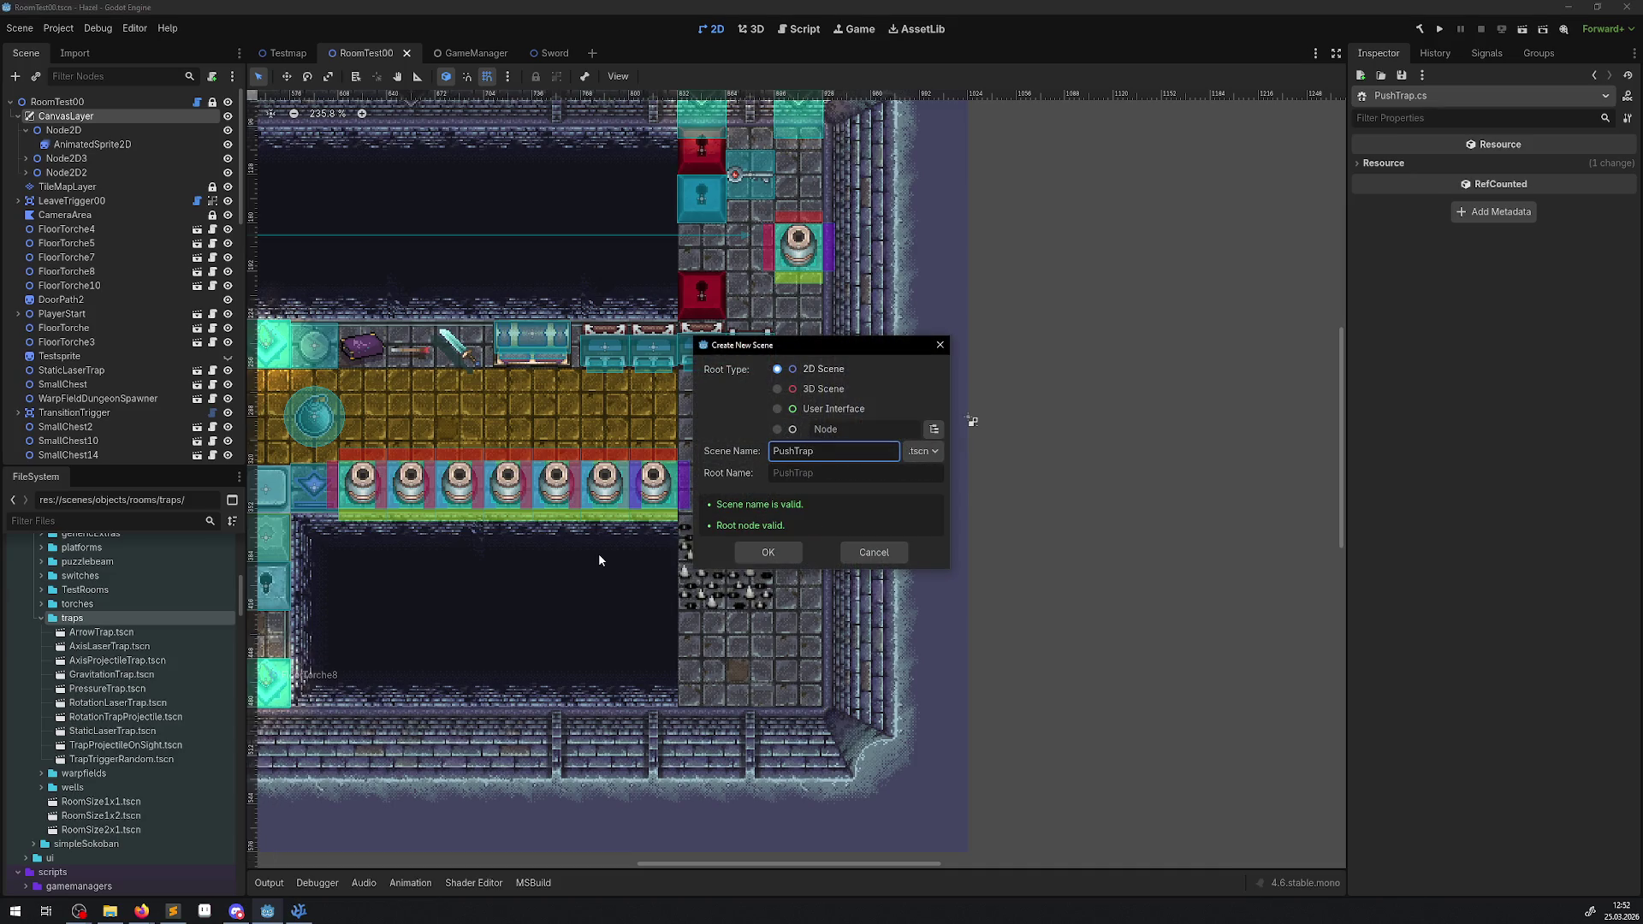
left_click(777, 548)
left_click(60, 105)
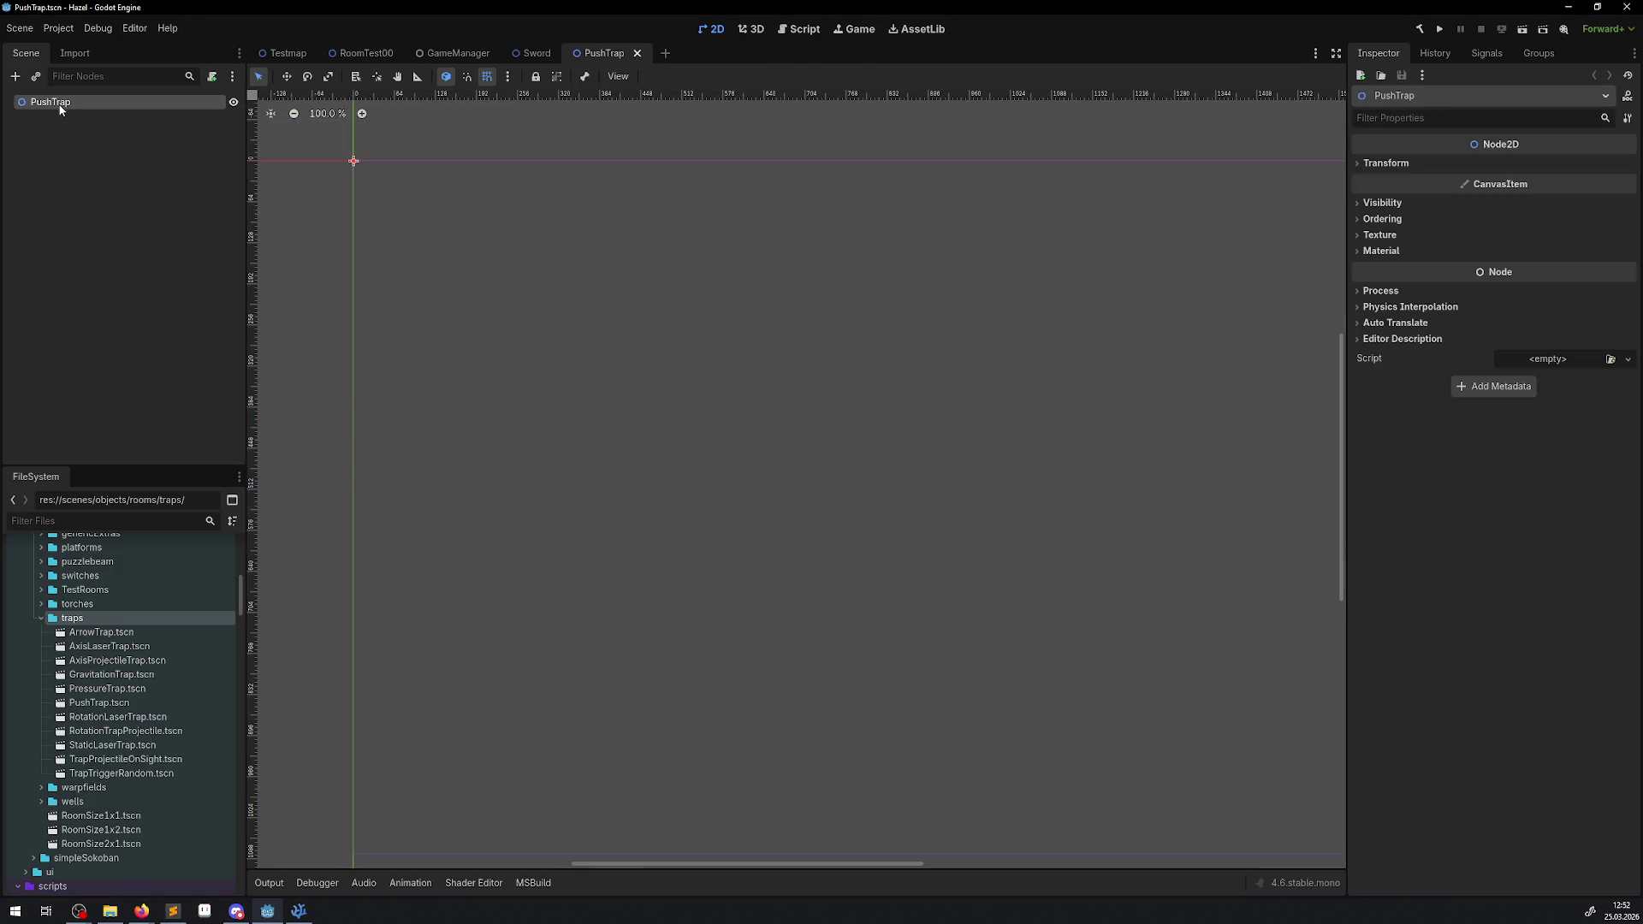
- Attach the existing PushTrap.cs script to the PushTrap root node
left_click(1627, 359)
left_click(1590, 398)
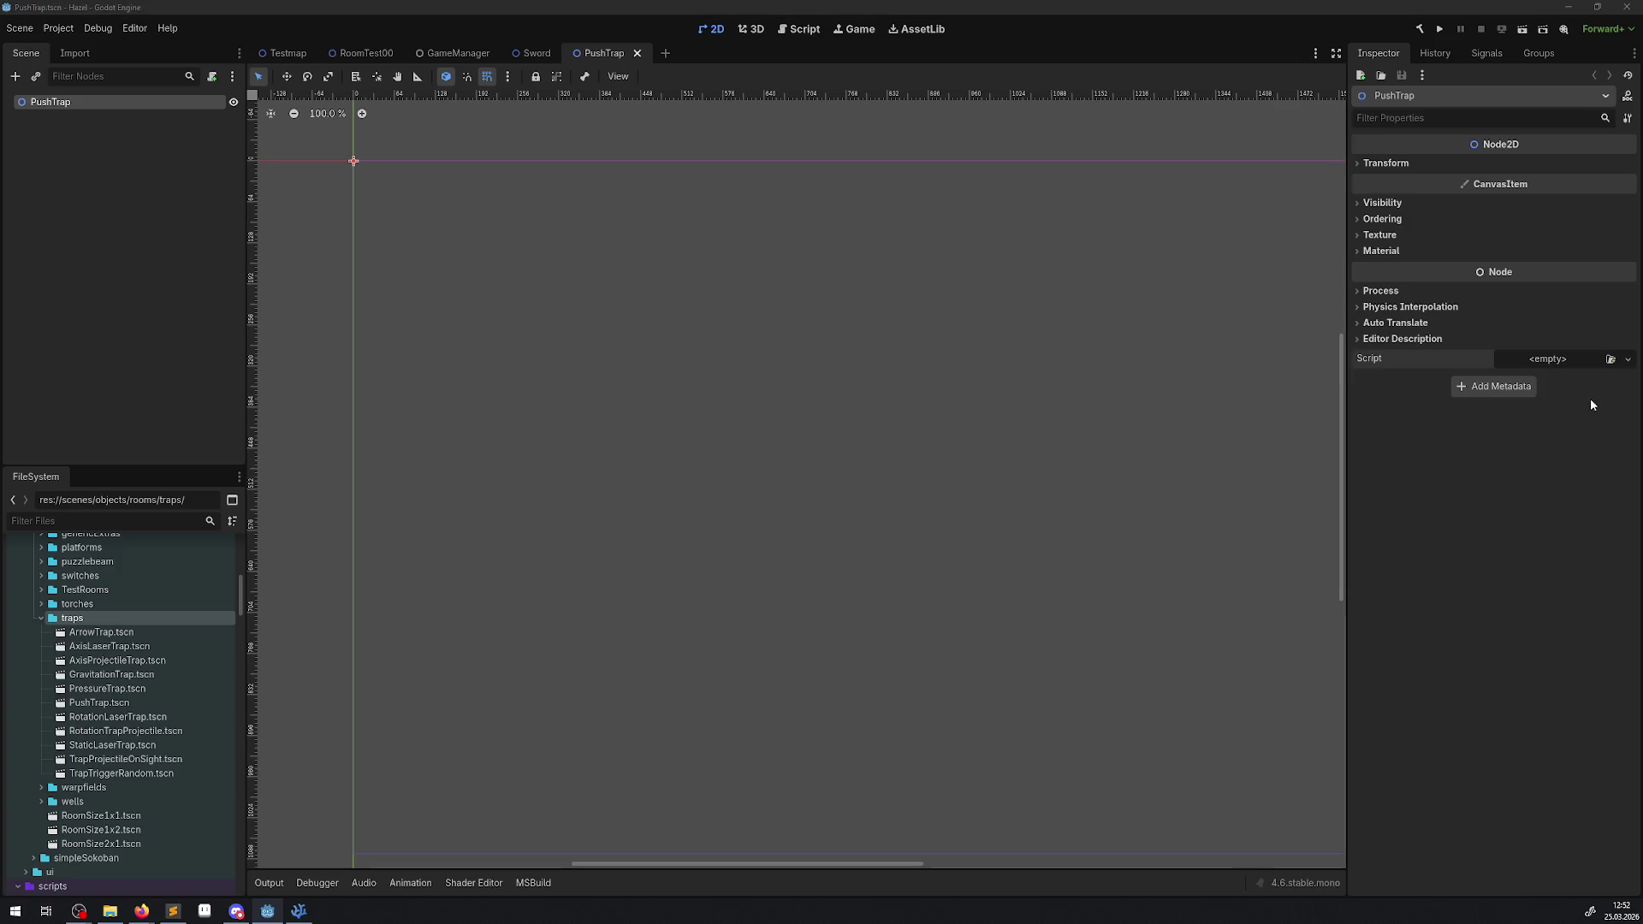
type("Pusht")
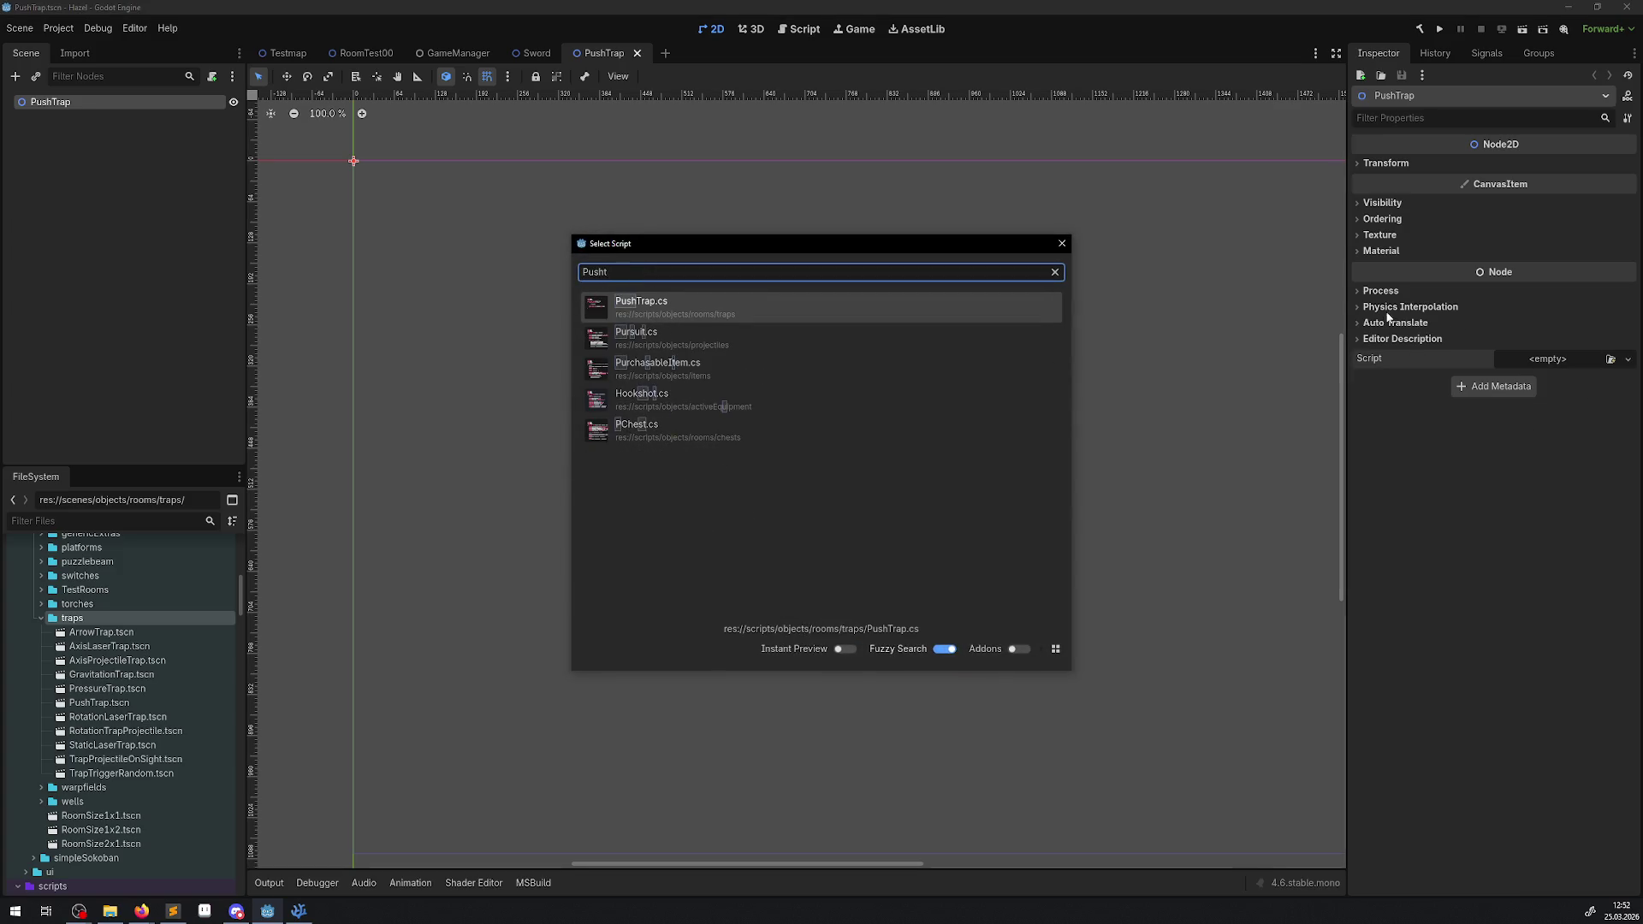
left_click(643, 301)
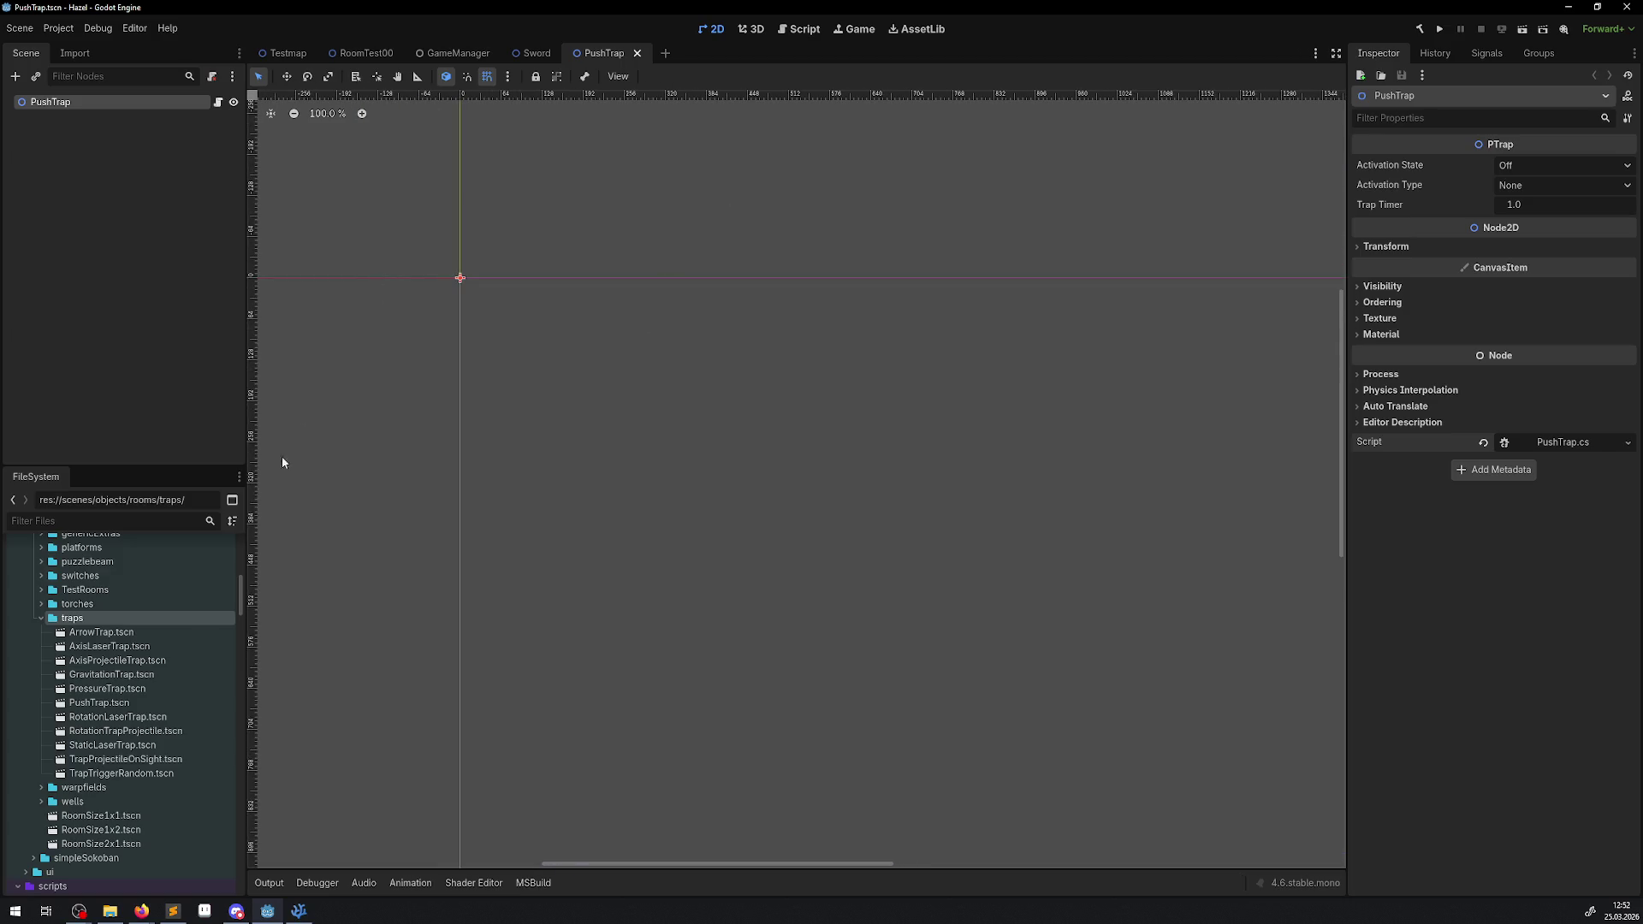
- Add PushTrap.png as a sprite, save the scene, and return to RoomTest00
scroll(61, 848, "down", 15)
scroll(62, 847, "down", 3)
left_click(41, 797)
mouse_move(99, 811)
left_mouse_down()
mouse_move(458, 316)
mouse_move(457, 276)
left_mouse_up()
scroll(458, 275, "up", 12)
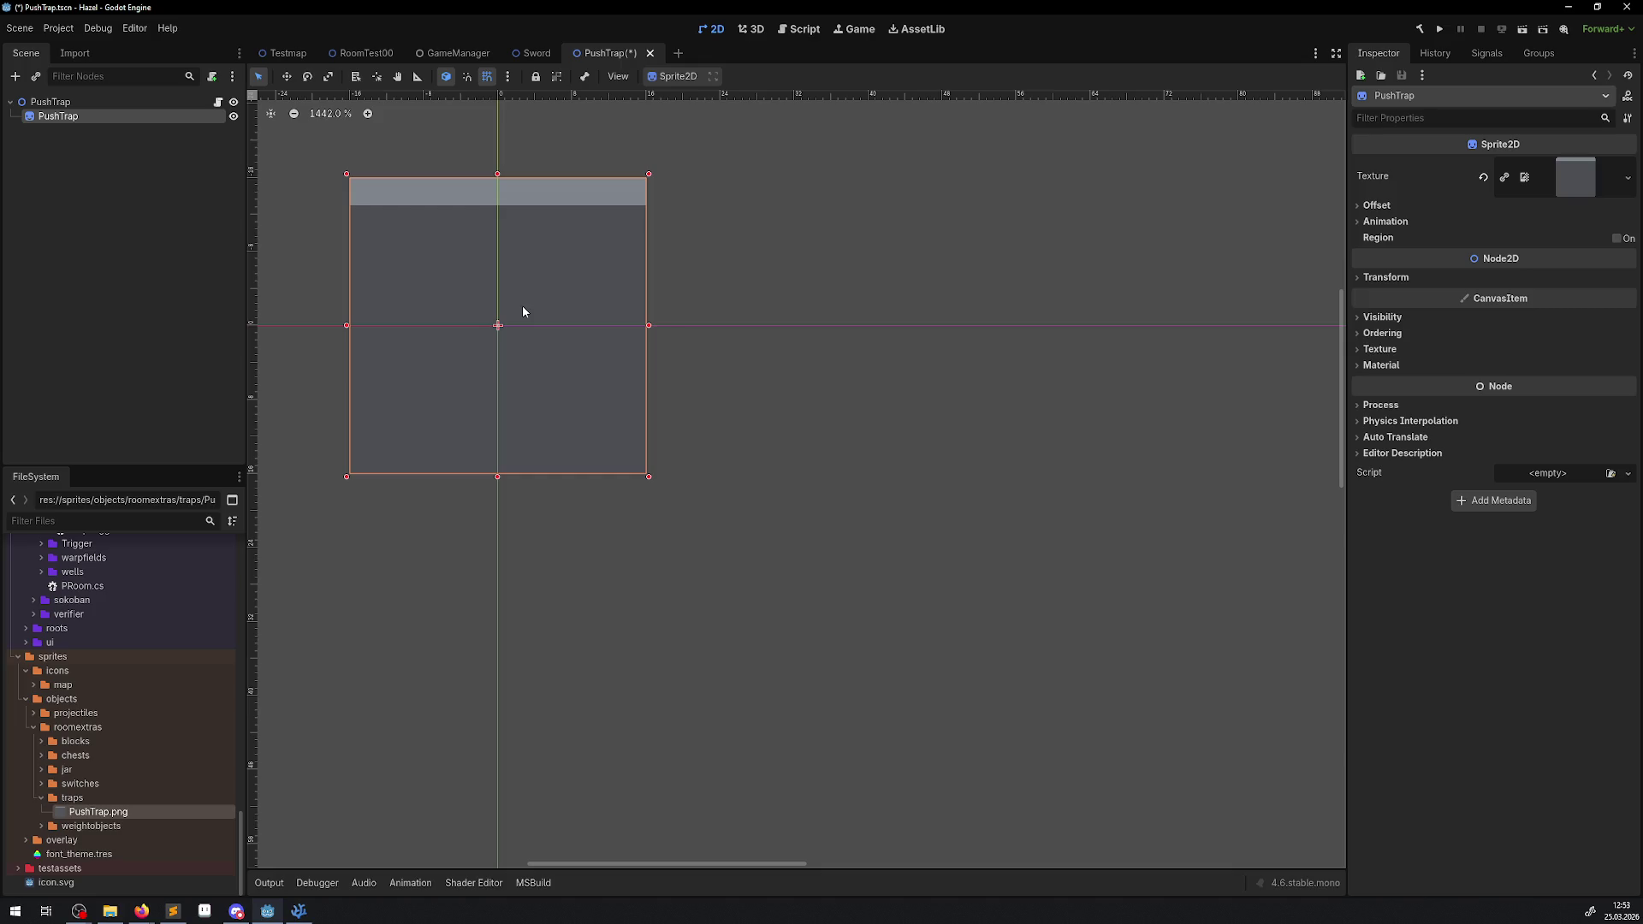
key("ctrl+s")
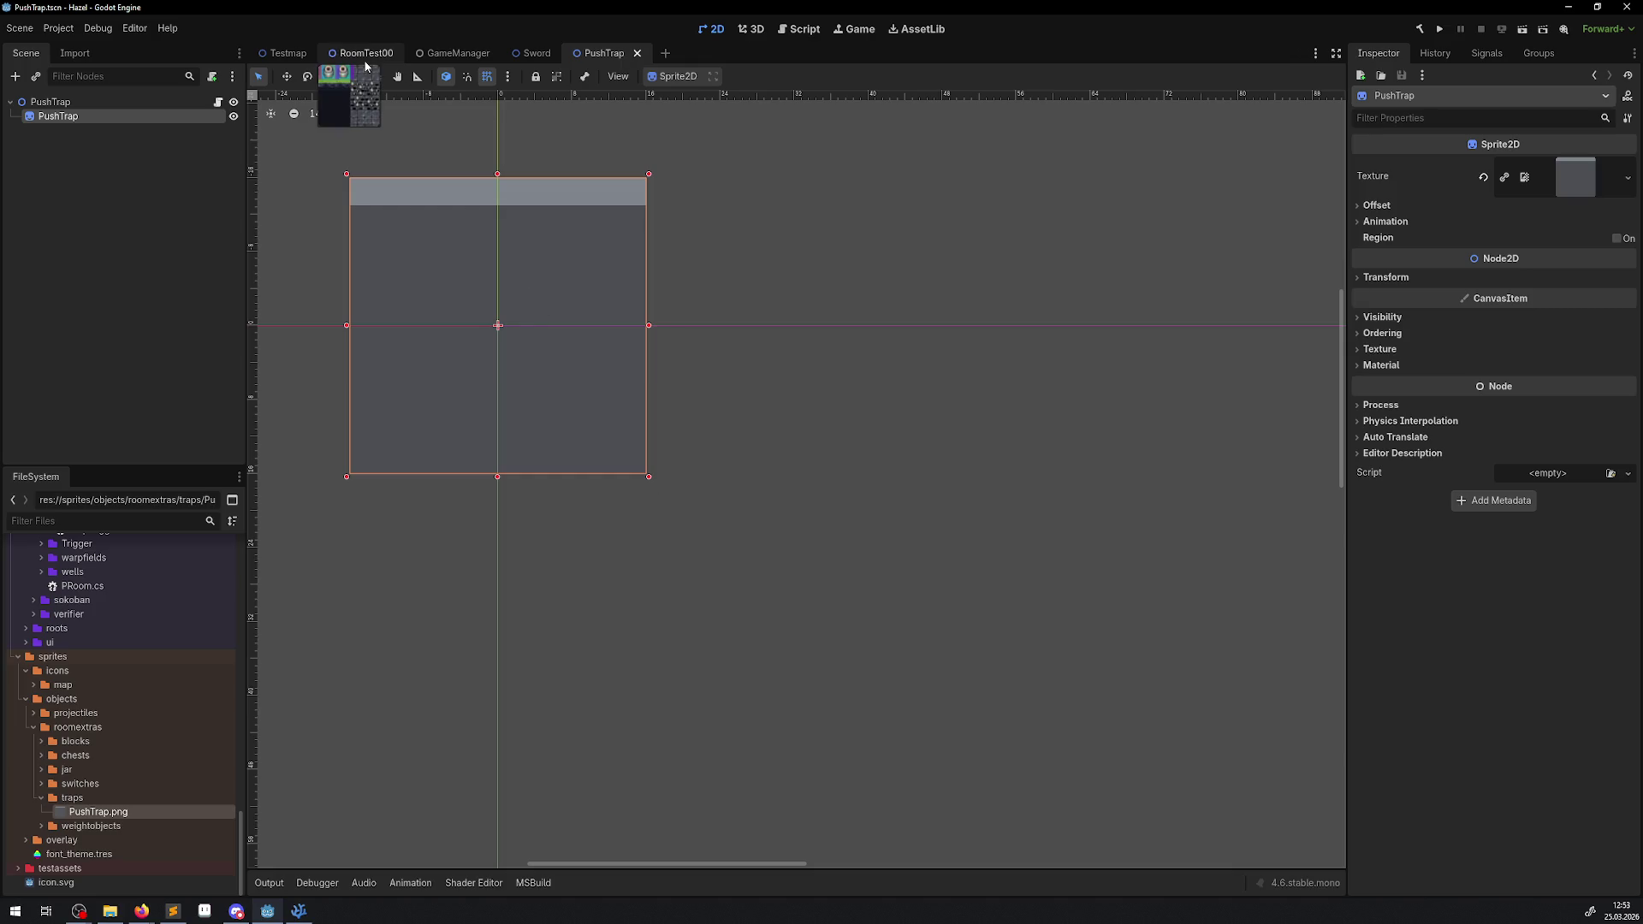
left_click(364, 53)
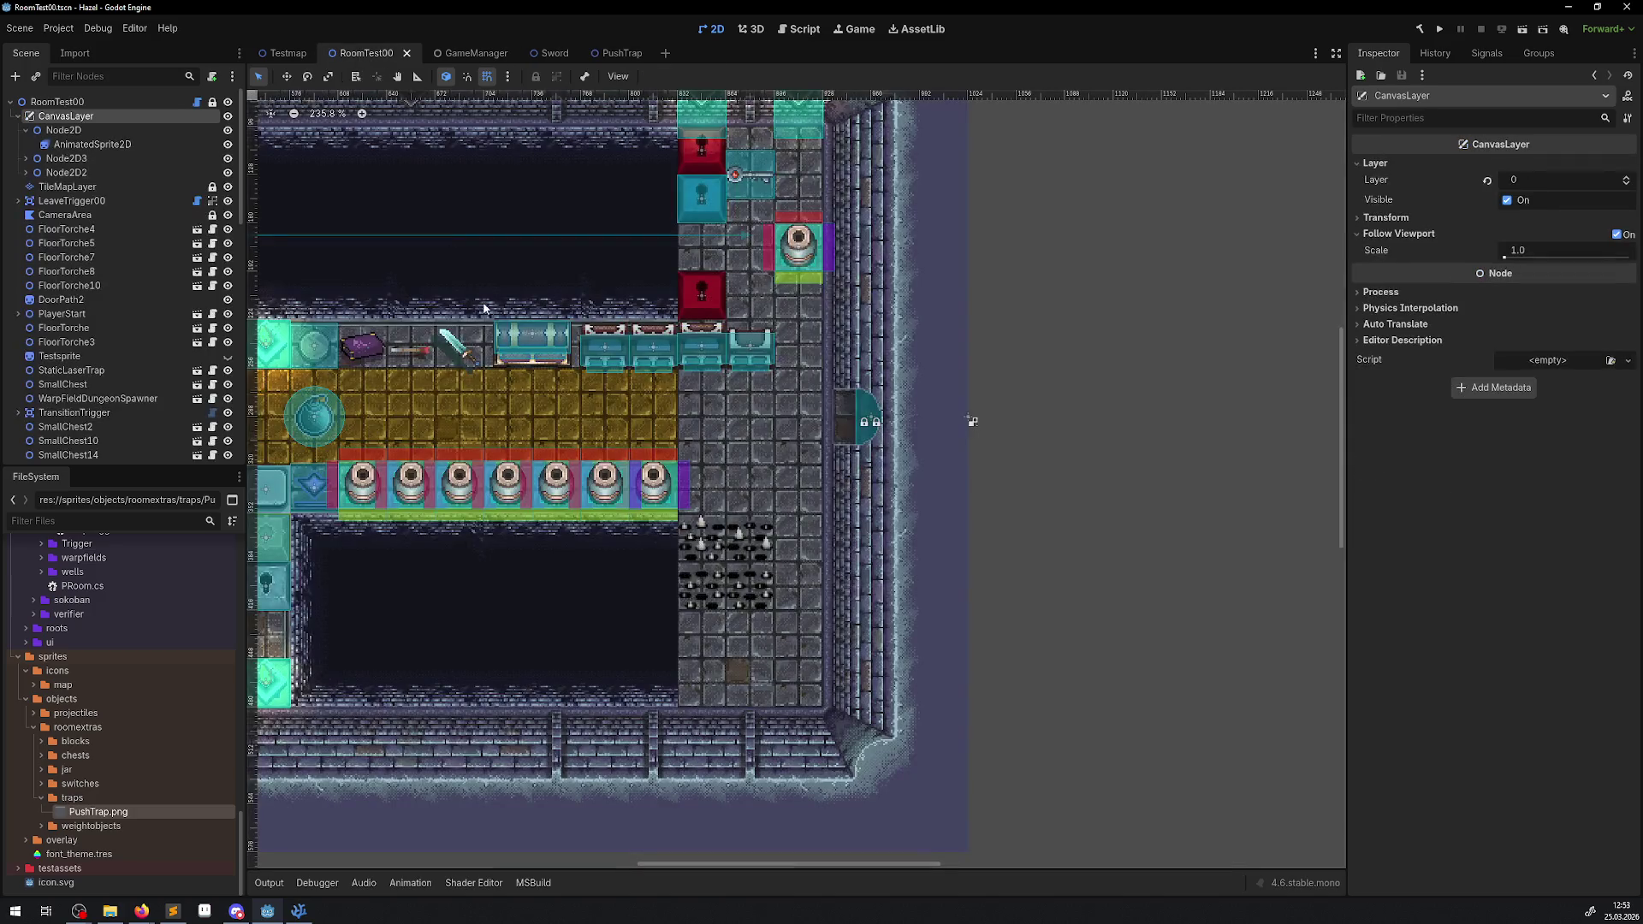
- Drag a PushTrap.tscn instance into RoomTest00 and position it in the upper-left dark area
scroll(37, 758, "up", 5)
scroll(37, 758, "up", 5)
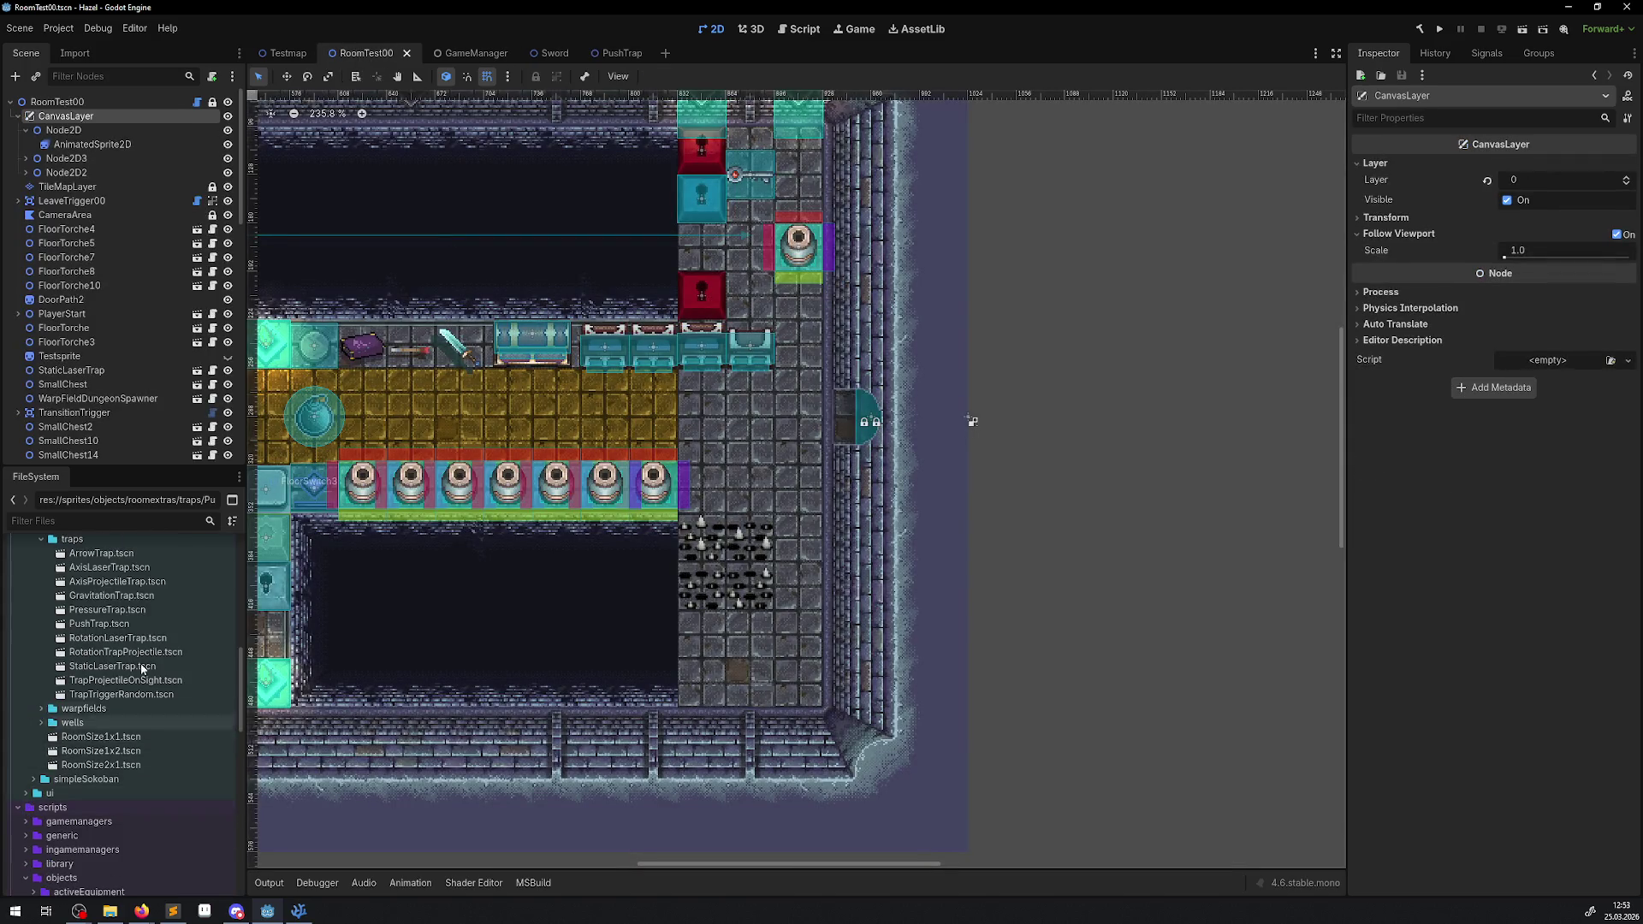
scroll(119, 724, "up", 3)
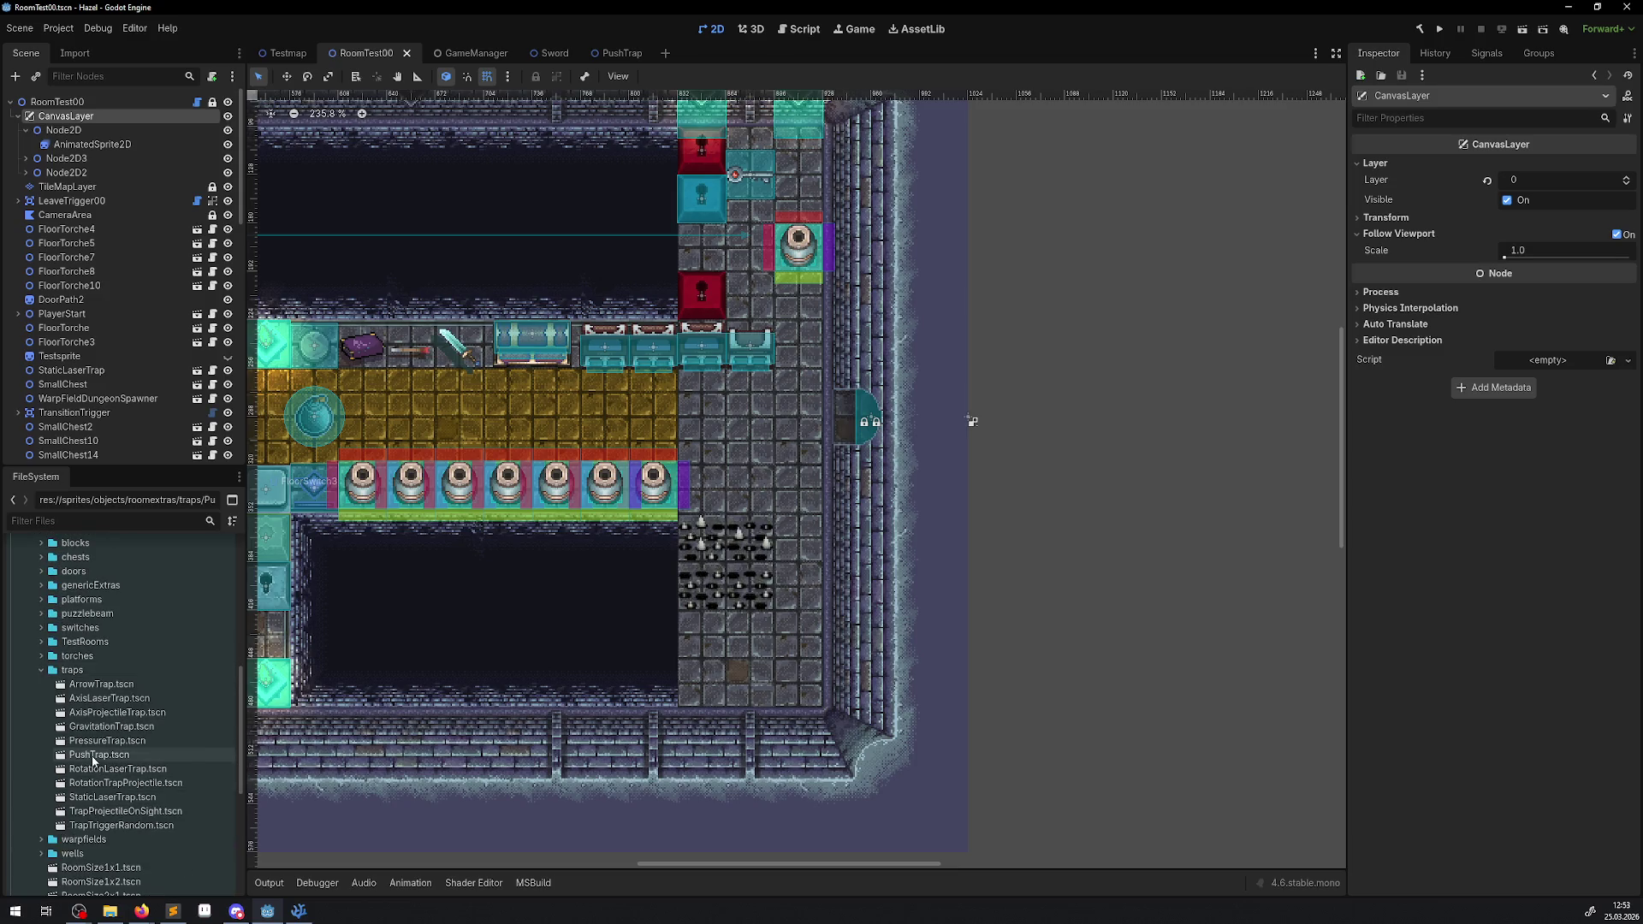
mouse_move(101, 754)
left_mouse_down()
mouse_move(809, 389)
mouse_move(788, 407)
mouse_move(728, 376)
mouse_move(744, 393)
mouse_move(775, 355)
mouse_move(846, 358)
mouse_move(877, 312)
mouse_move(1113, 599)
mouse_move(264, 389)
left_mouse_up()
scroll(805, 394, "up", 4)
scroll(264, 389, "down", 2)
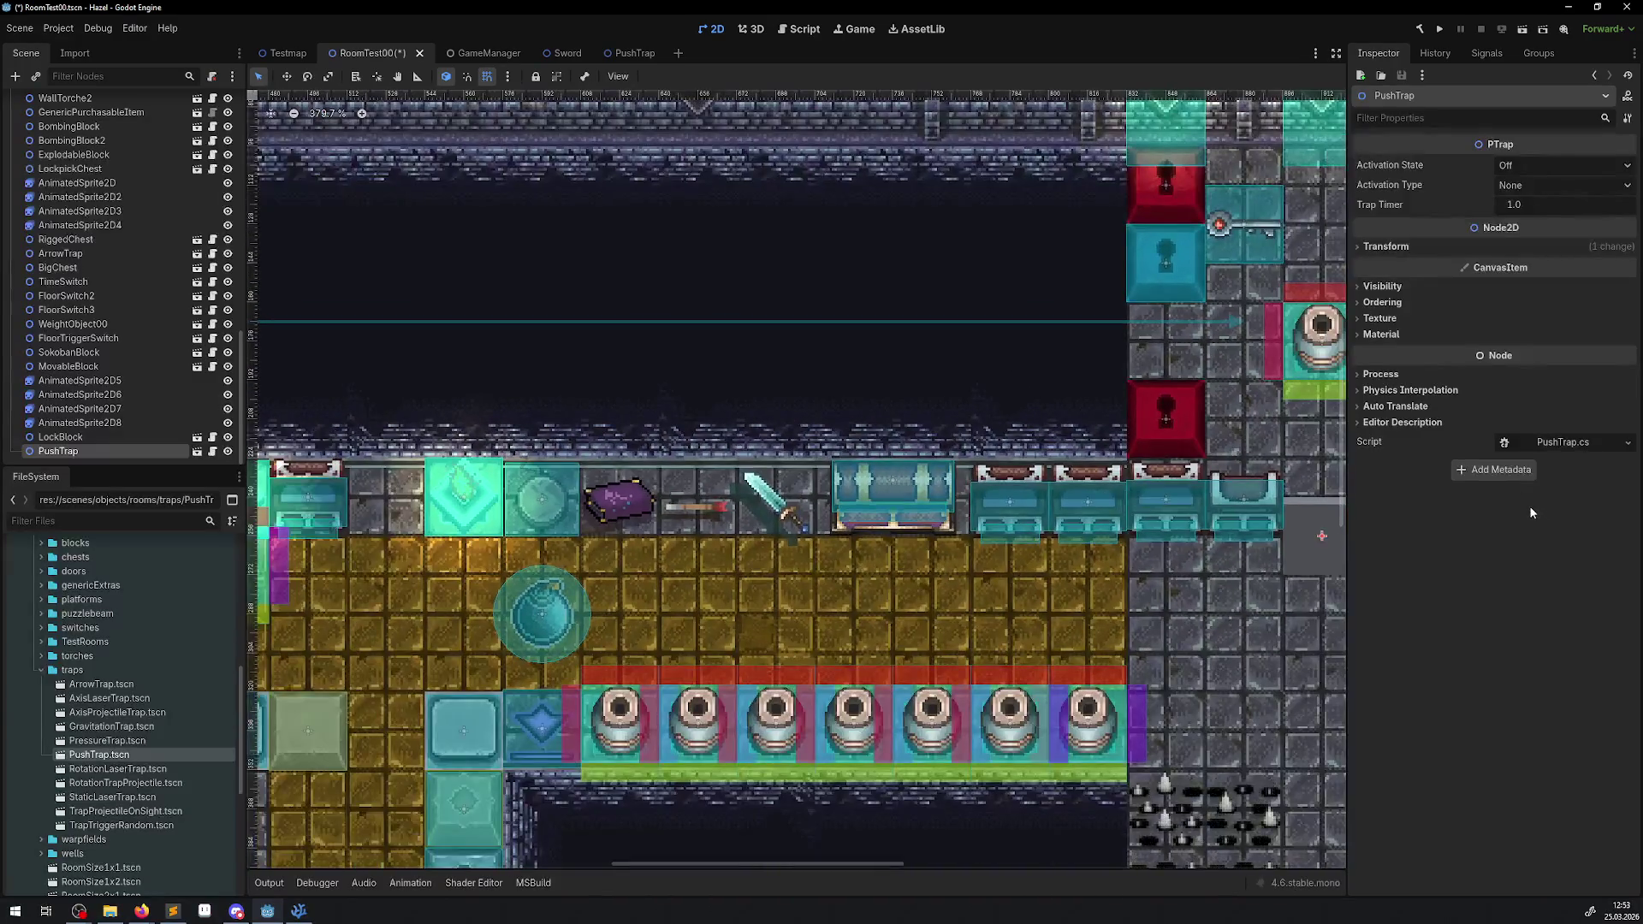
scroll(1034, 400, "down", 3)
mouse_move(1033, 400)
left_mouse_down()
mouse_move(799, 342)
mouse_move(941, 299)
mouse_move(877, 511)
left_mouse_up()
mouse_move(686, 454)
left_mouse_down()
mouse_move(426, 340)
mouse_move(332, 254)
mouse_move(584, 471)
mouse_move(558, 339)
mouse_move(563, 390)
mouse_move(979, 634)
mouse_move(661, 537)
left_mouse_up()
- Set the PushTrap root's Z Index to 1, save, and move the RoomTest00 instance into the top wall
scroll(513, 462, "up", 3)
left_click(625, 55)
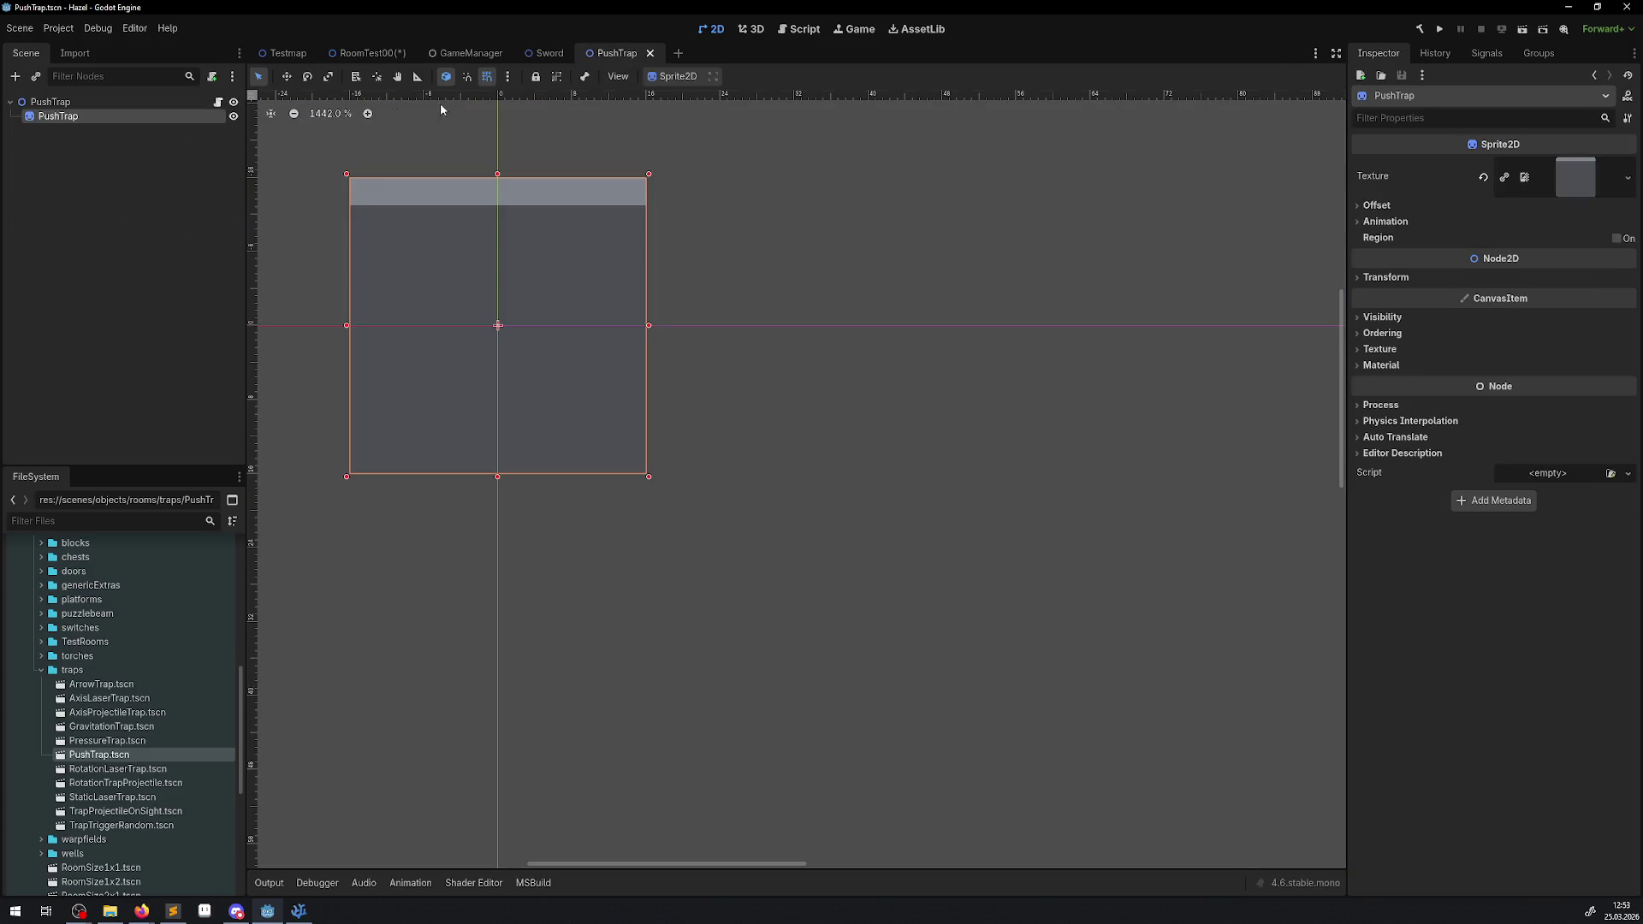
left_click(190, 101)
left_click(1362, 303)
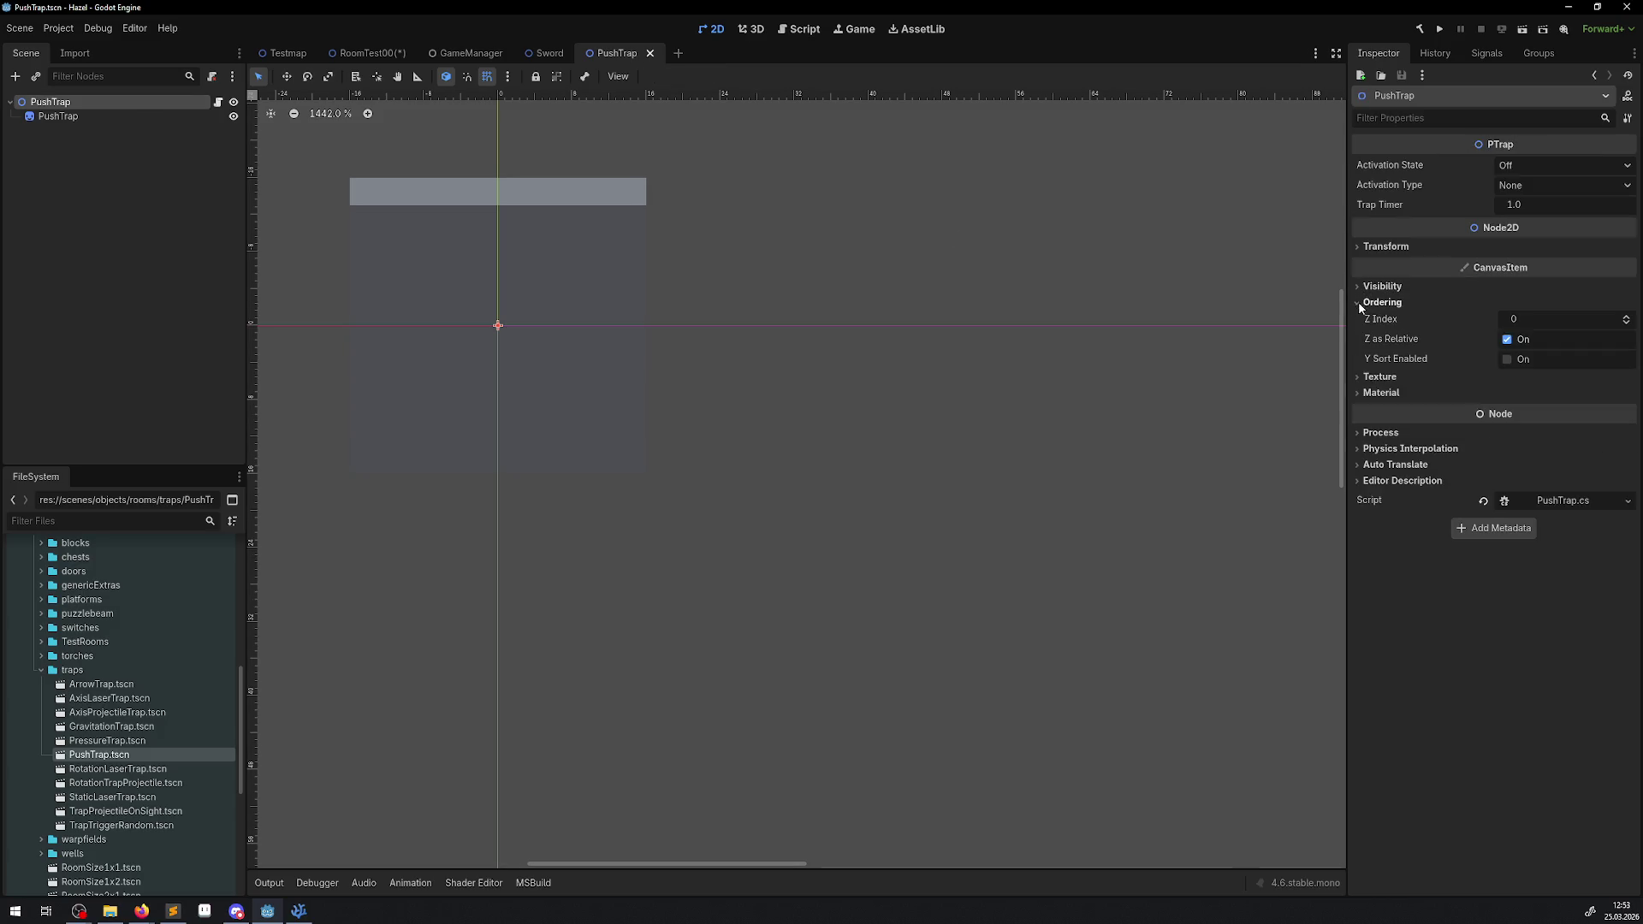
left_click_drag(1515, 327, 1520, 323)
key("ctrl+s")
left_click(366, 53)
mouse_move(660, 537)
left_mouse_down()
mouse_move(604, 341)
mouse_move(831, 344)
mouse_move(772, 342)
left_mouse_up()
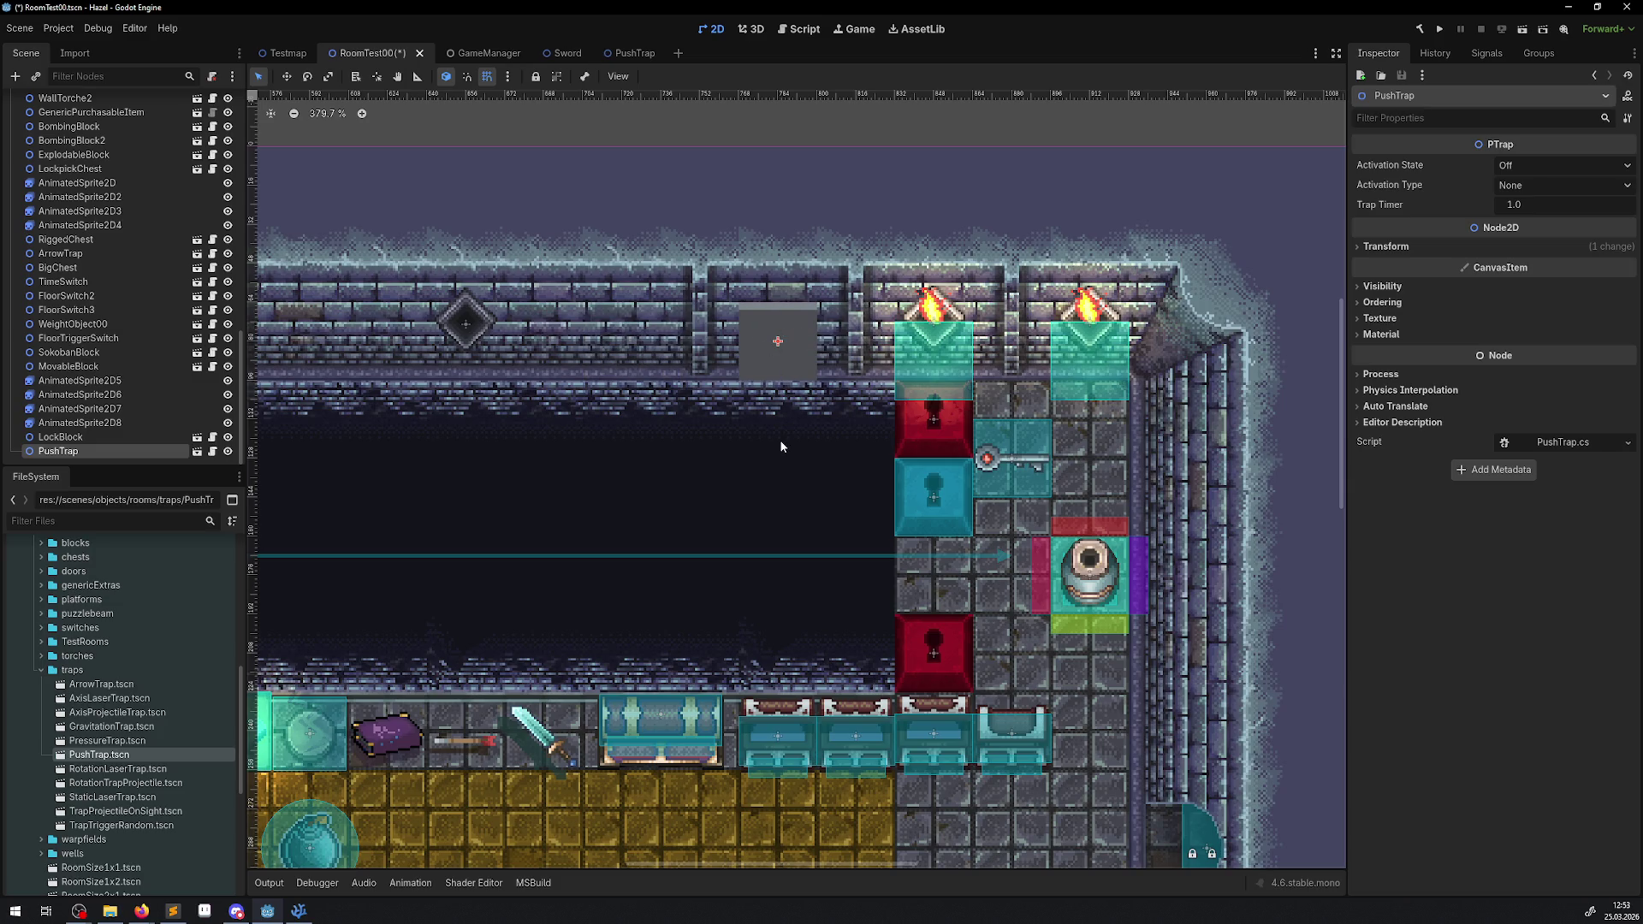
- Save RoomTest00, then delete BombingBlock, ExplodableBlock, BombingBlock2, GenericPurchasableItem and Jar9
key("ctrl+s")
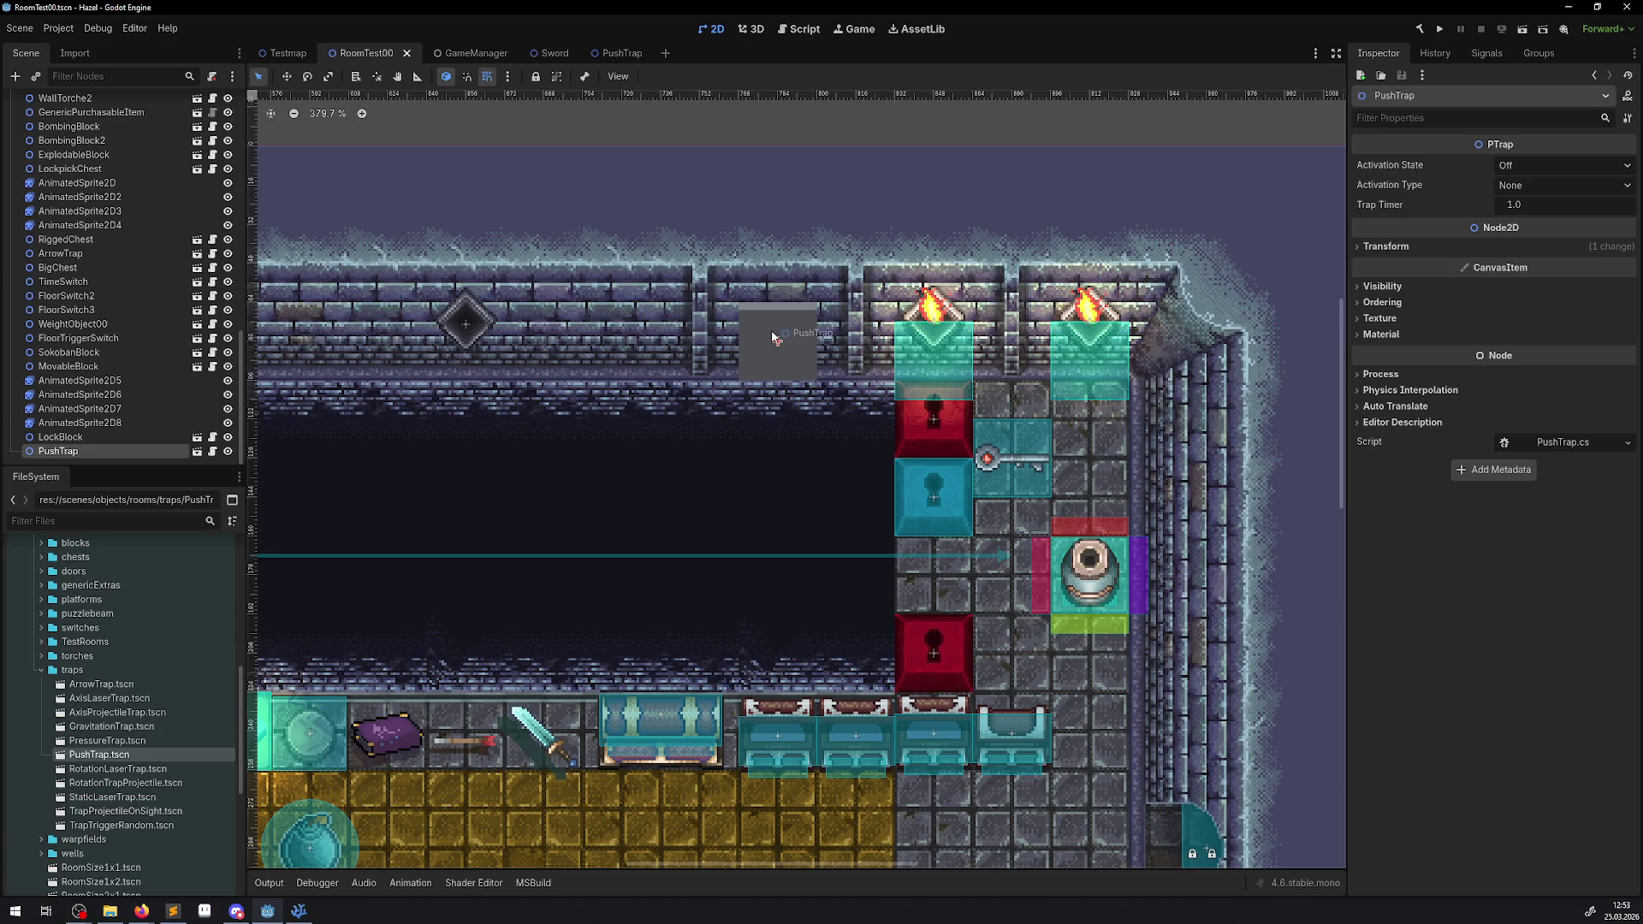
left_click_drag(1000, 438, 779, 419)
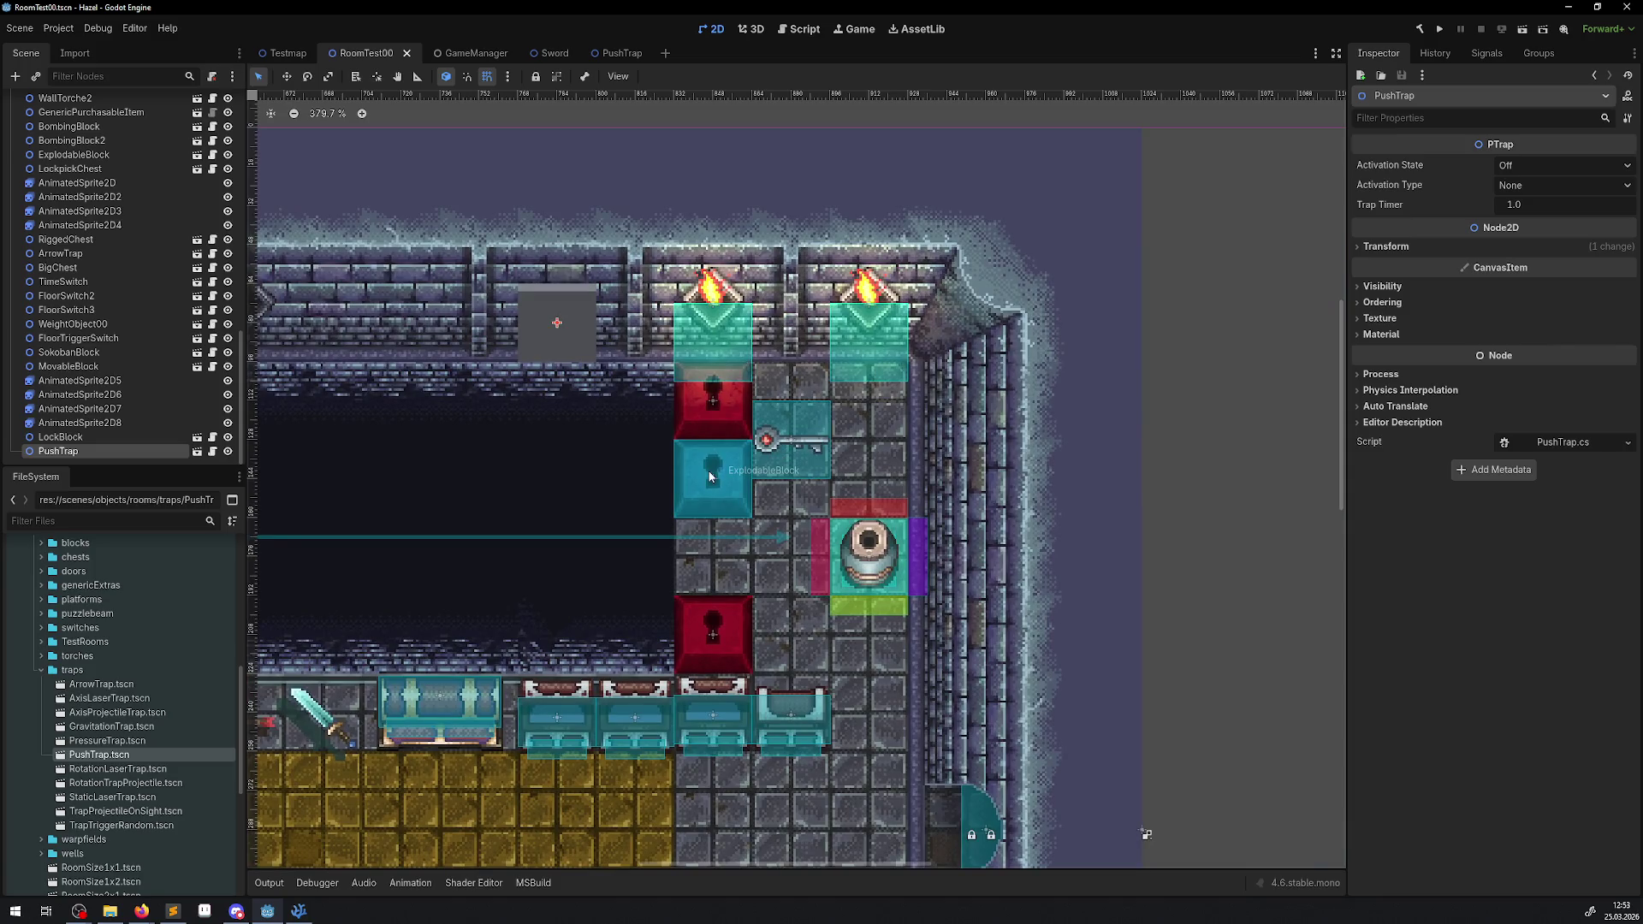
left_click_drag(728, 616, 794, 561)
left_click(794, 562)
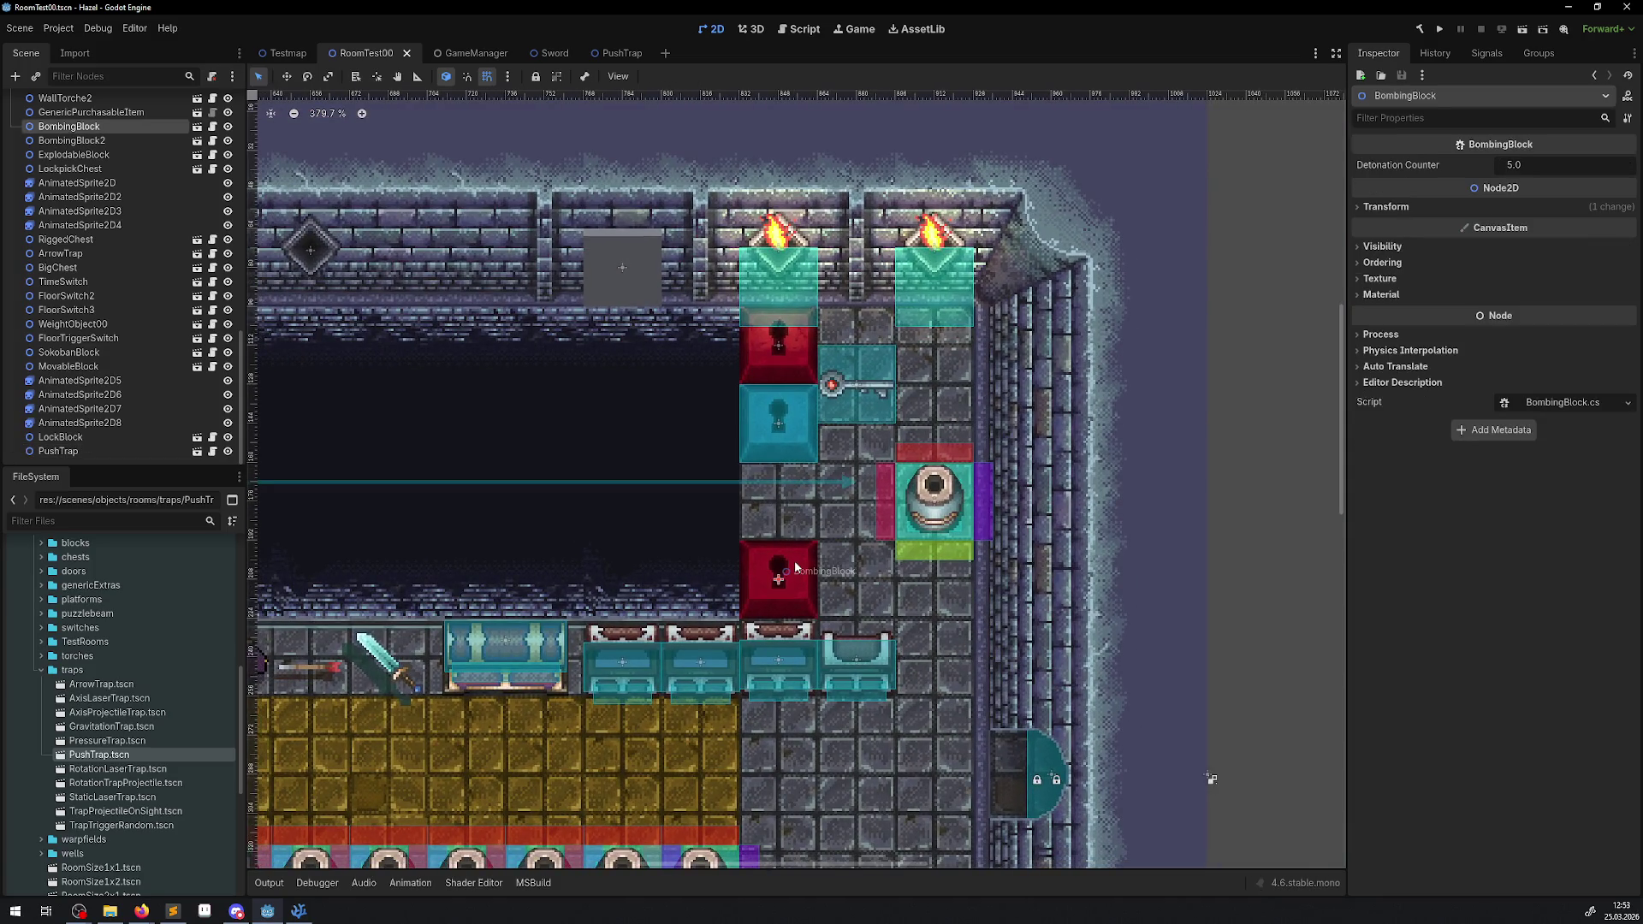
key("Delete")
key("Return")
left_click(786, 434)
key("Delete")
key("Return")
left_click(787, 354)
key("Delete")
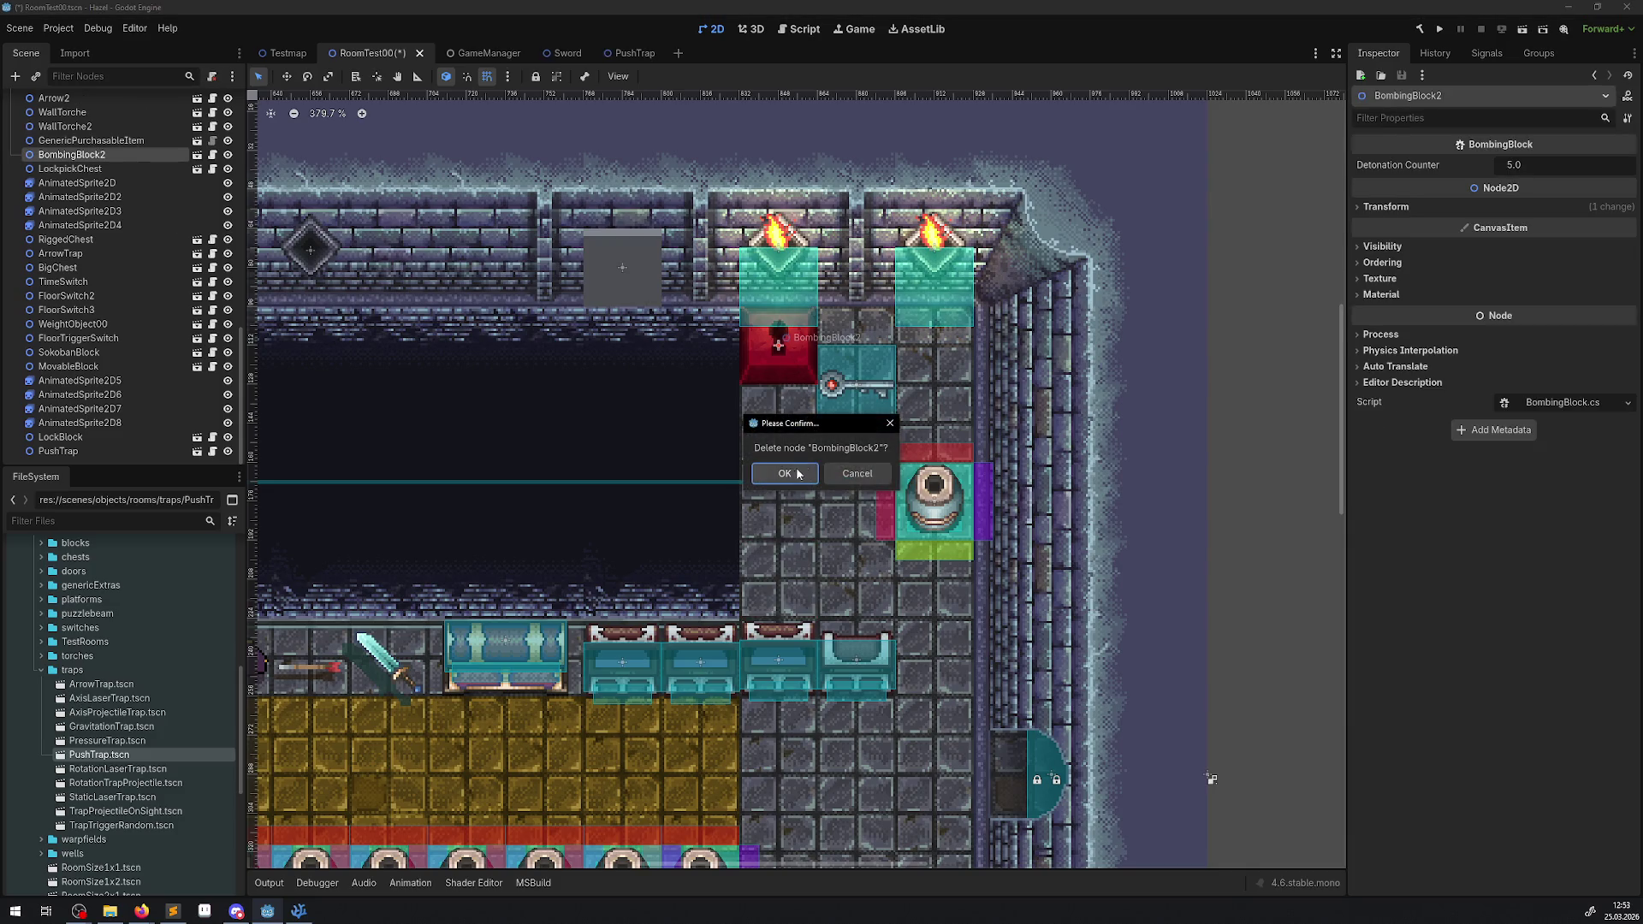
key("Return")
key("Delete")
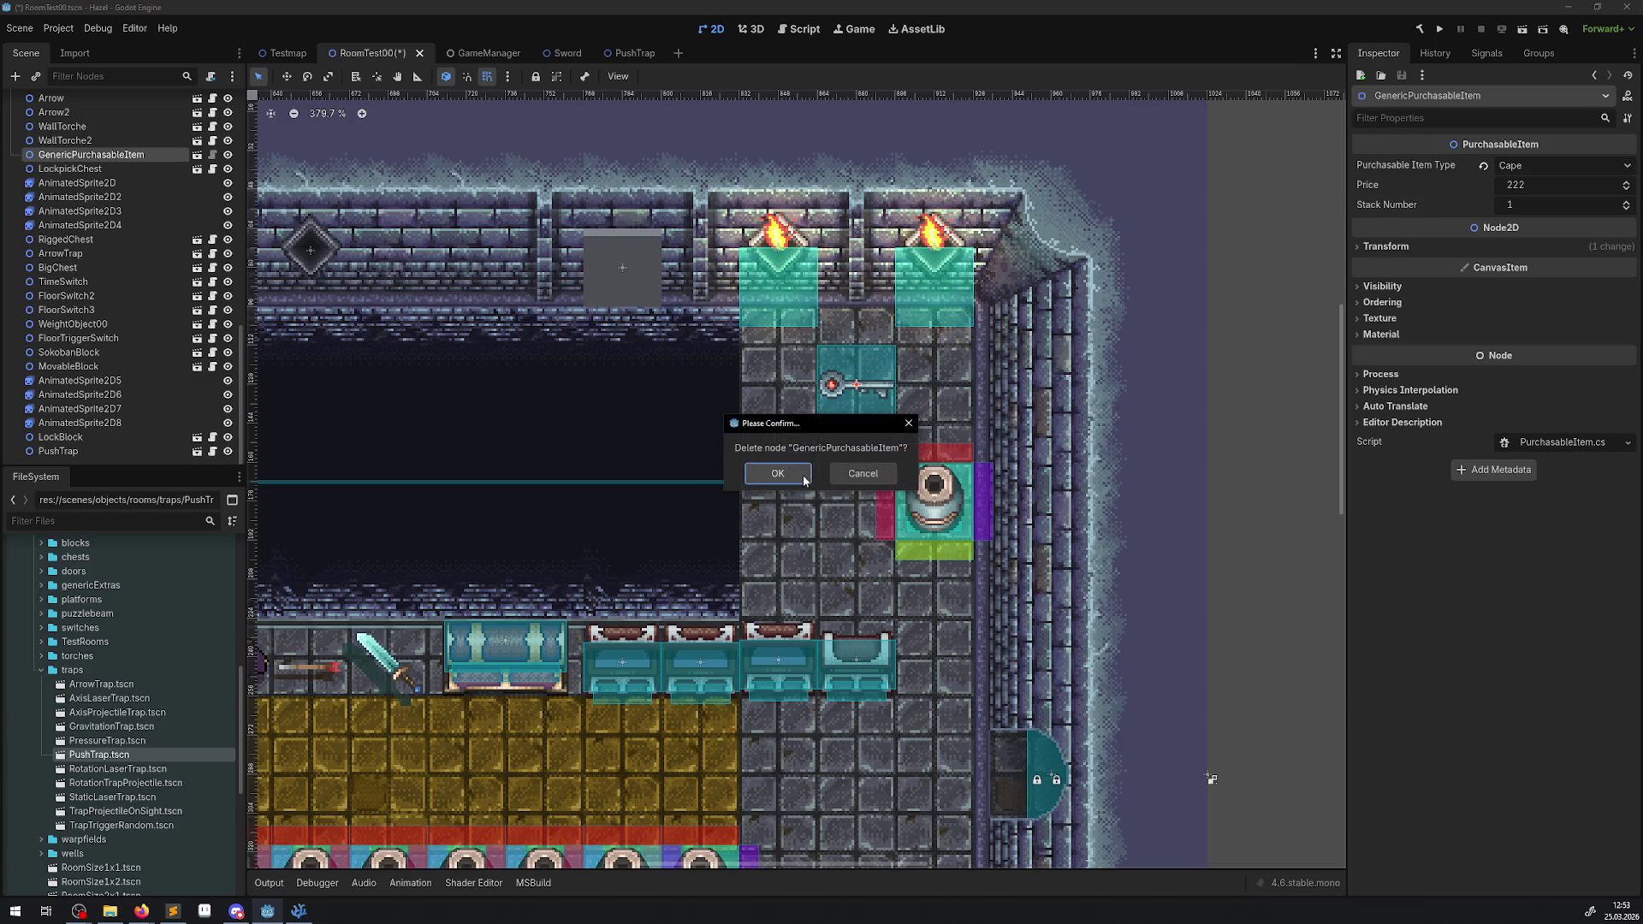
left_click(776, 474)
key("Delete")
left_click(776, 473)
- Place the PushTrap between the two torches, save, then nudge it about 8 px lower
left_click_drag(616, 280, 849, 300)
left_click(866, 377)
key("ctrl+s")
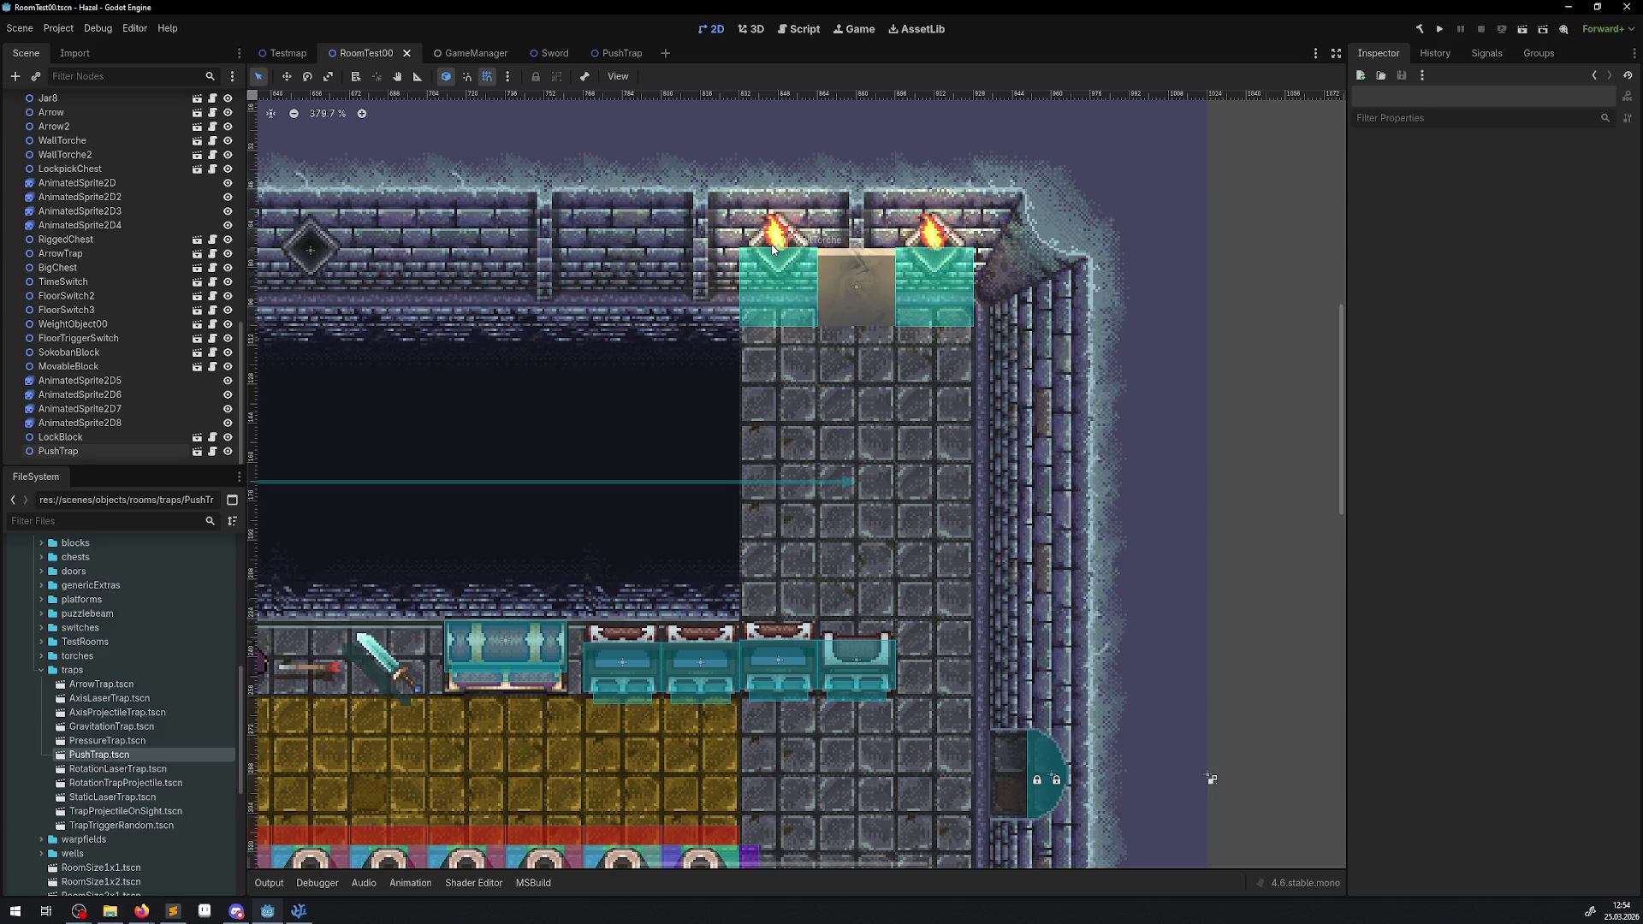
left_click(819, 282)
key("w")
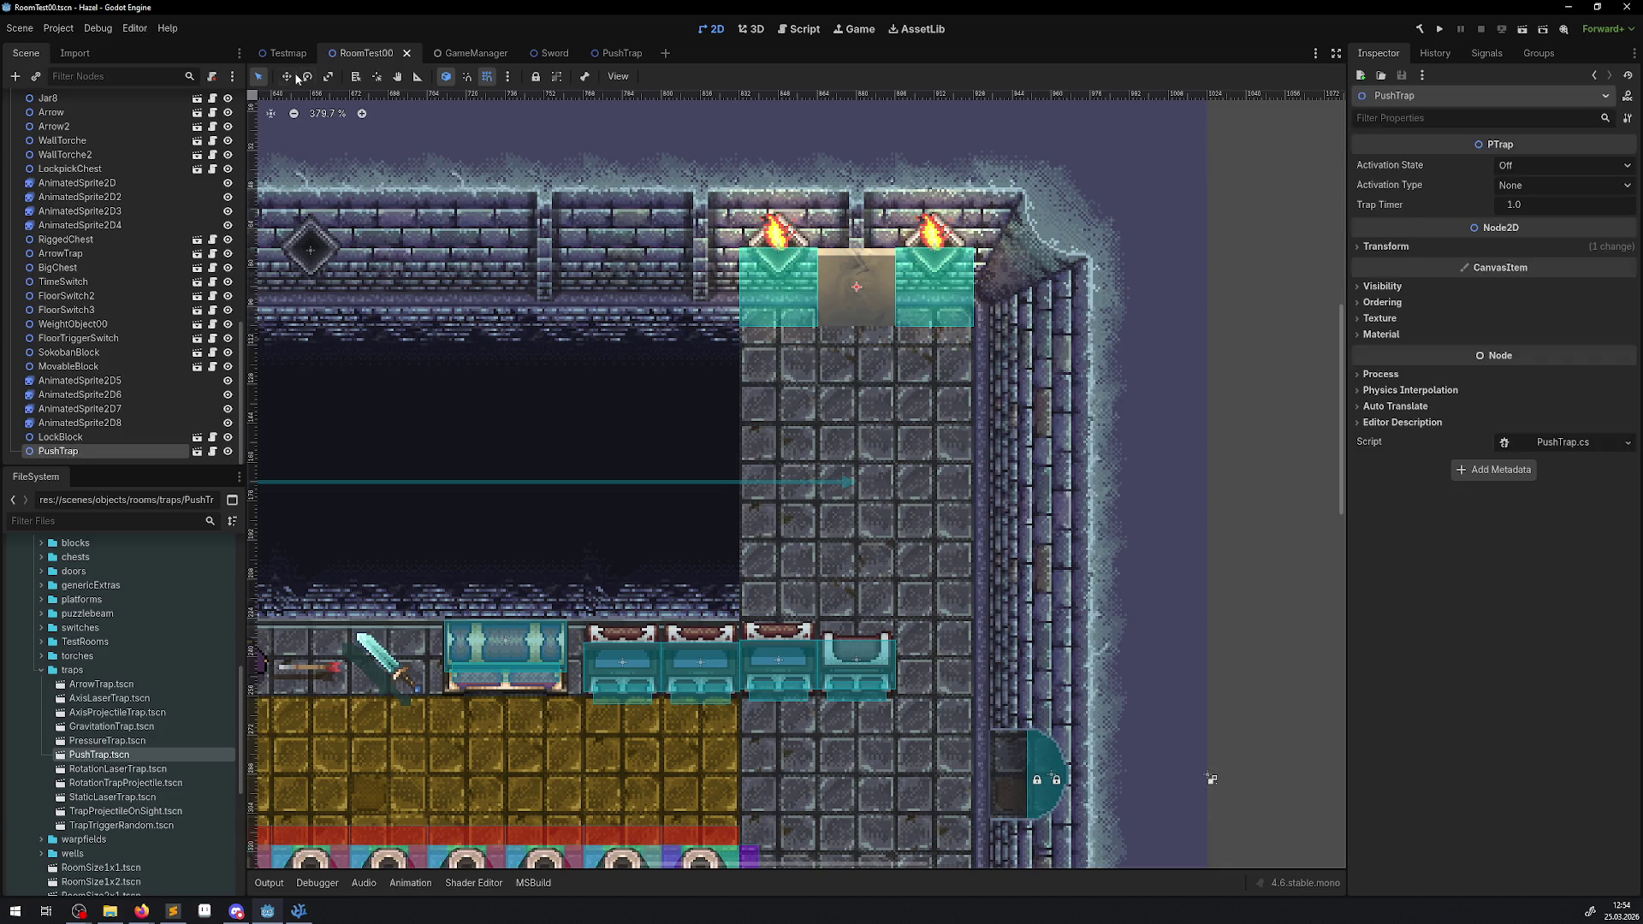
mouse_move(855, 279)
left_mouse_down()
mouse_move(855, 368)
mouse_move(848, 255)
mouse_move(850, 367)
mouse_move(850, 261)
mouse_move(843, 363)
mouse_move(845, 282)
left_mouse_up()
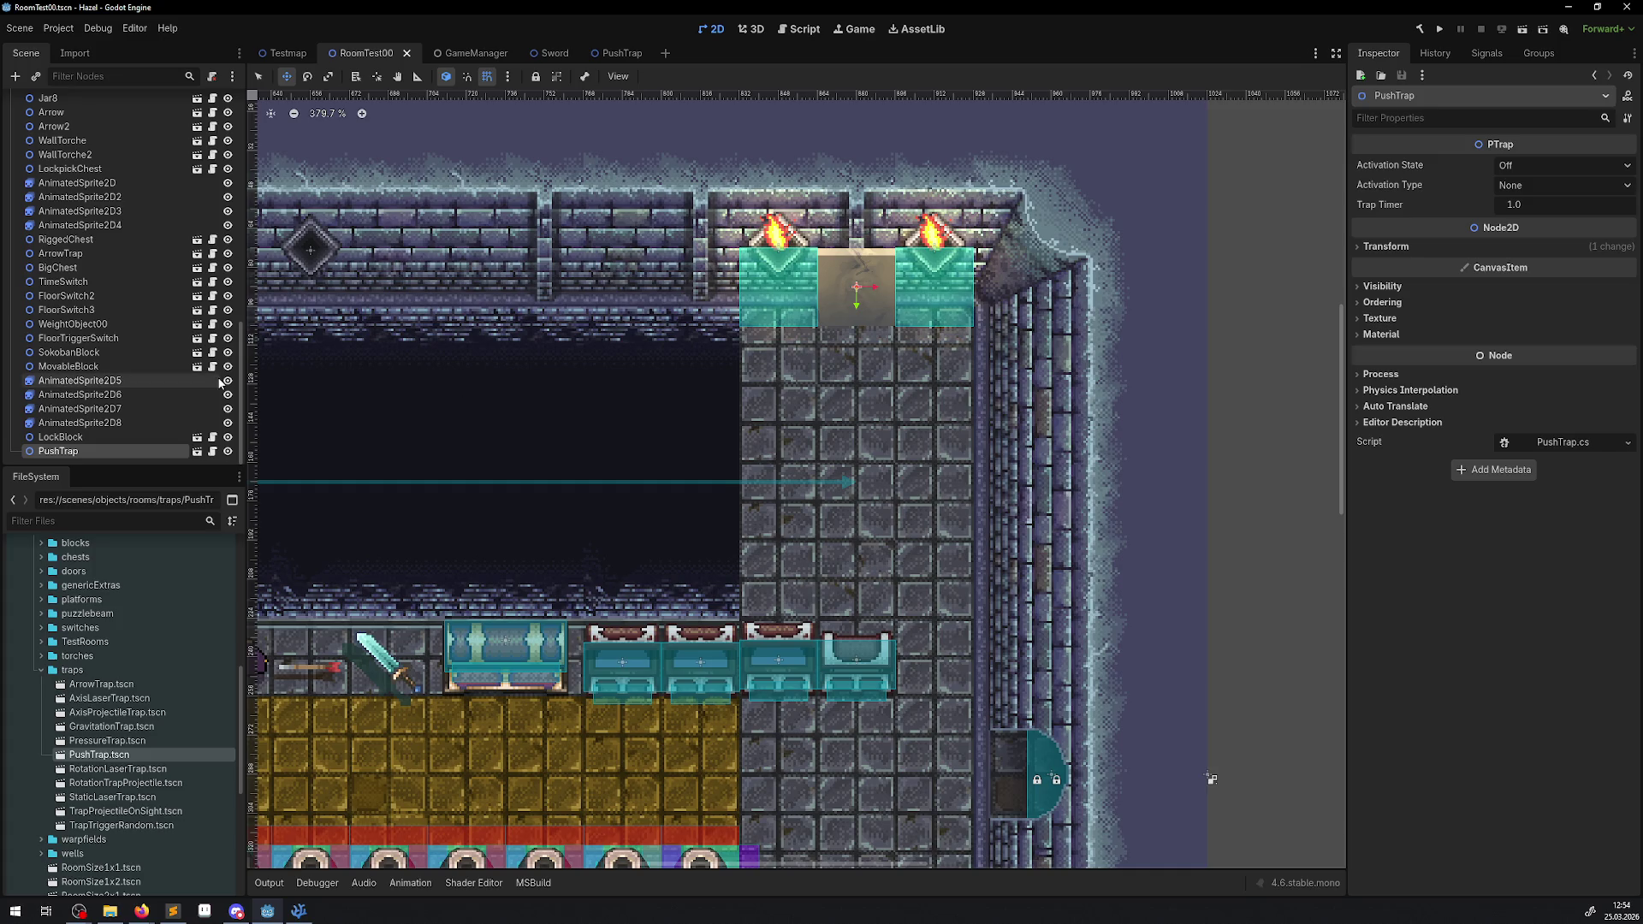
- Add an AnimatableBody2D to the PushTrap scene and nest the PushTrap sprite under it
left_click(625, 60)
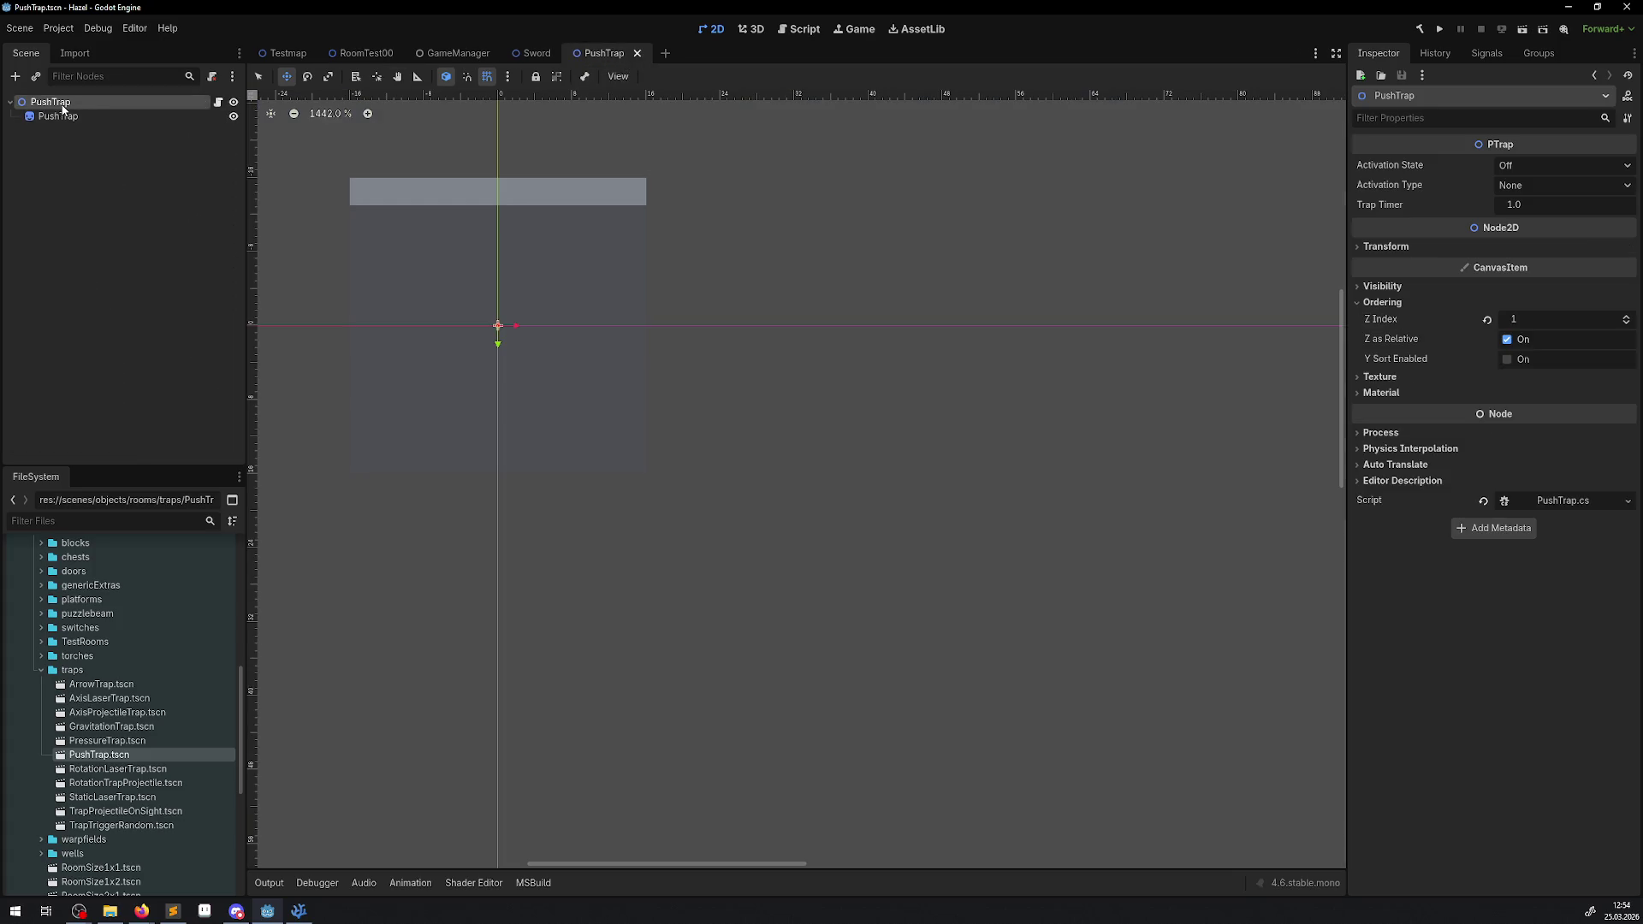
right_click(53, 104)
left_click(21, 83)
left_click(16, 77)
type("ani")
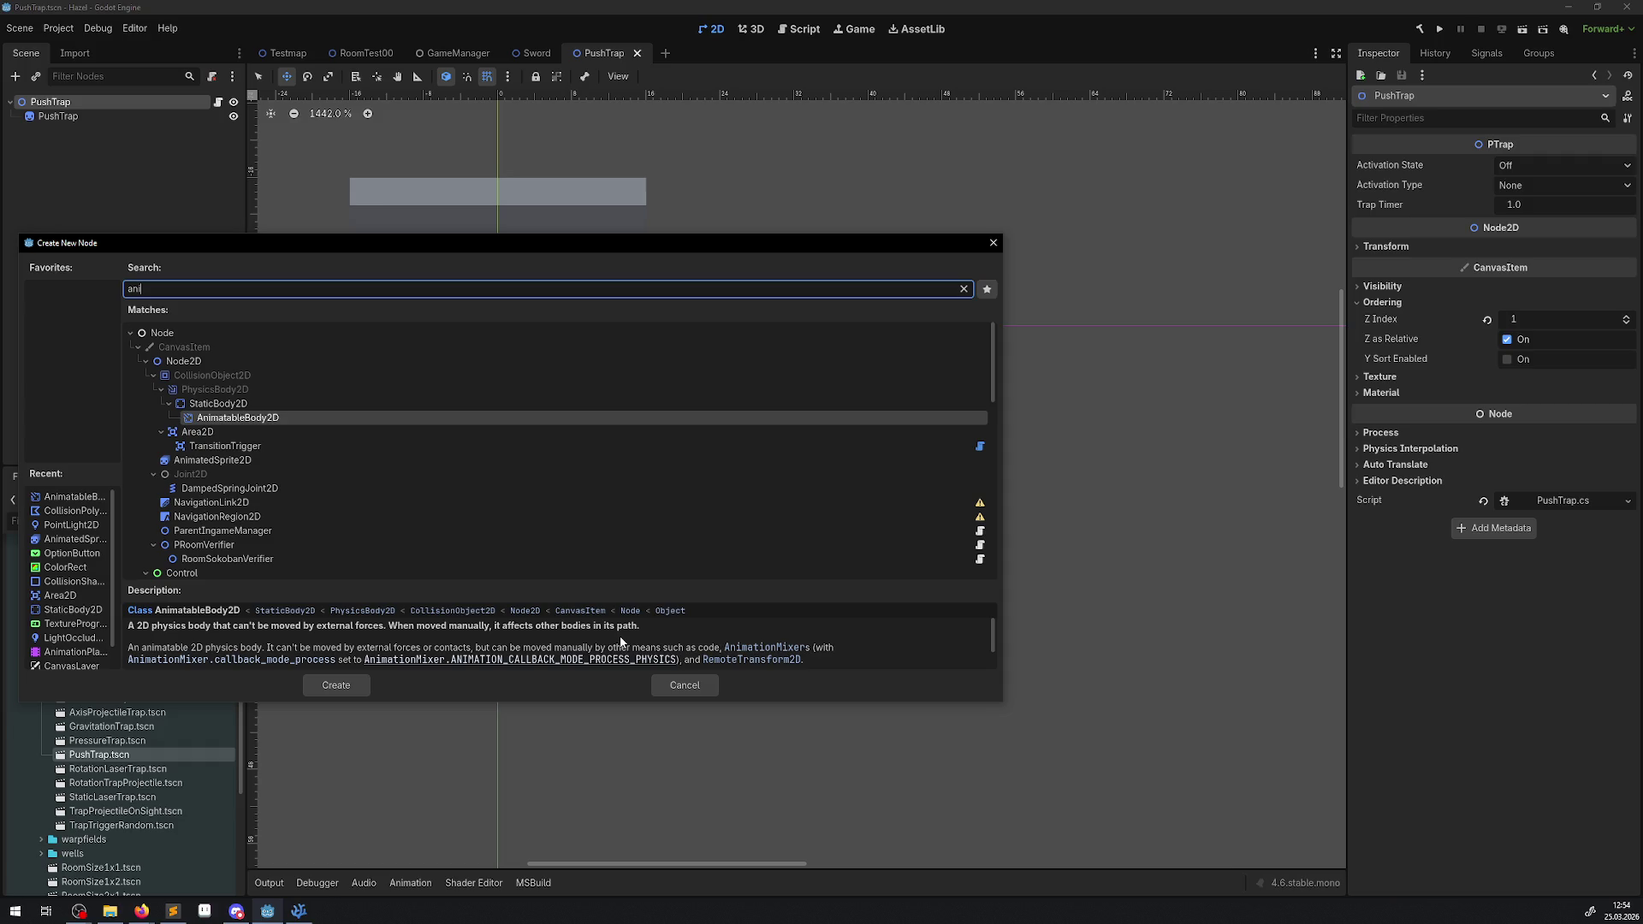
left_click(323, 687)
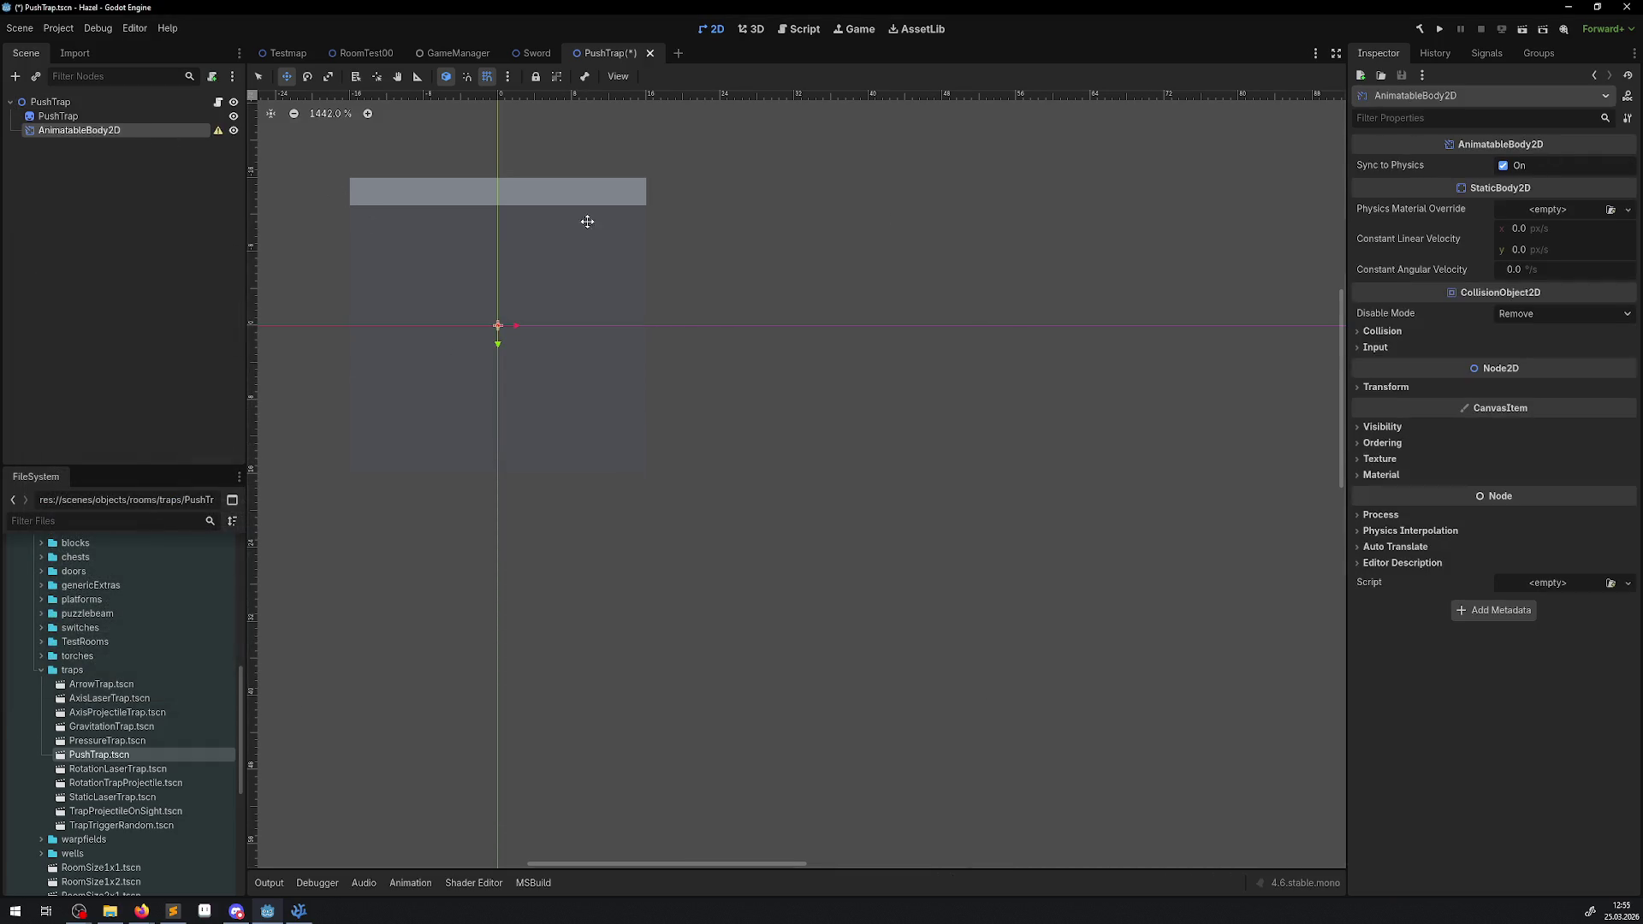
left_click(57, 116)
left_click_drag(58, 115, 66, 130)
- Add a CollisionShape2D child to the AnimatableBody2D
left_click(73, 117)
right_click(74, 120)
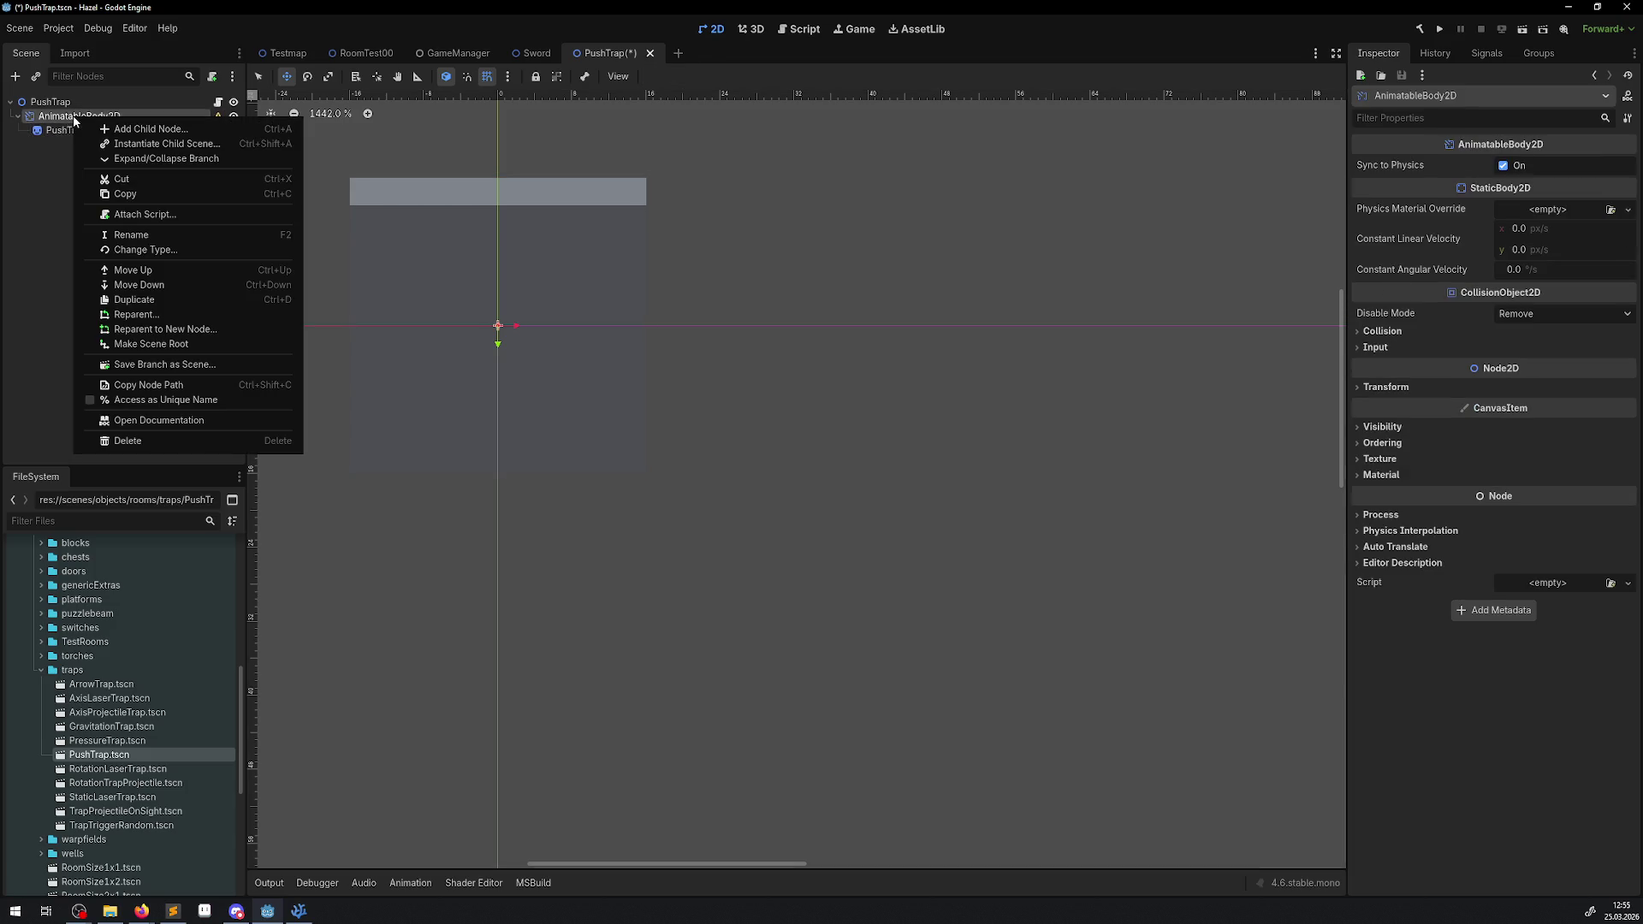
left_click(14, 90)
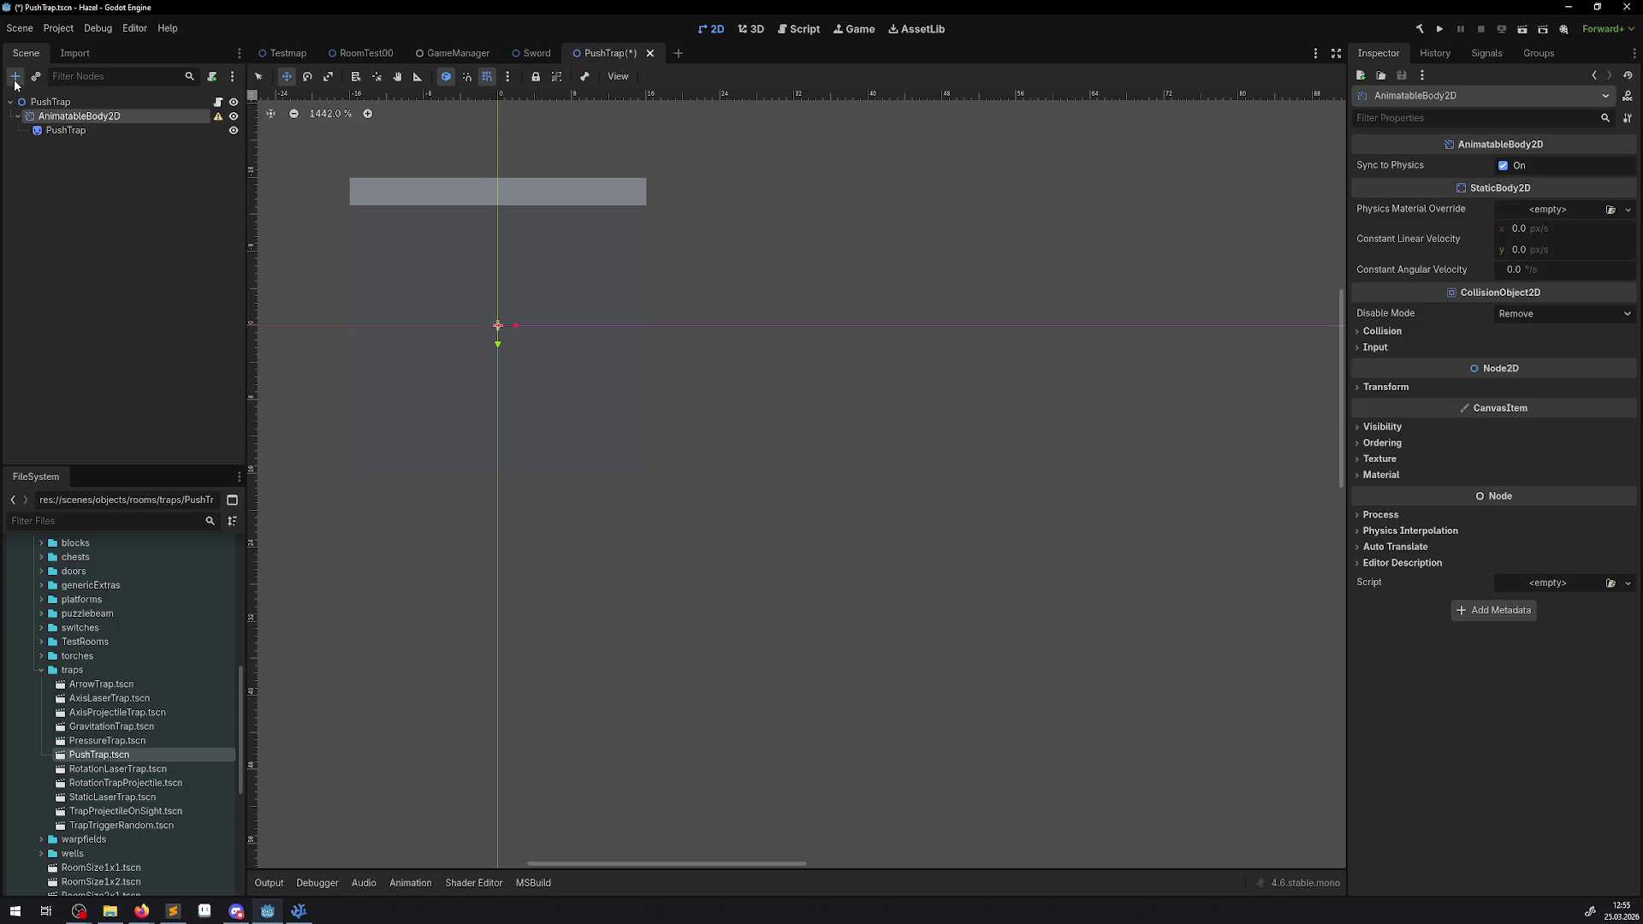
left_click(14, 77)
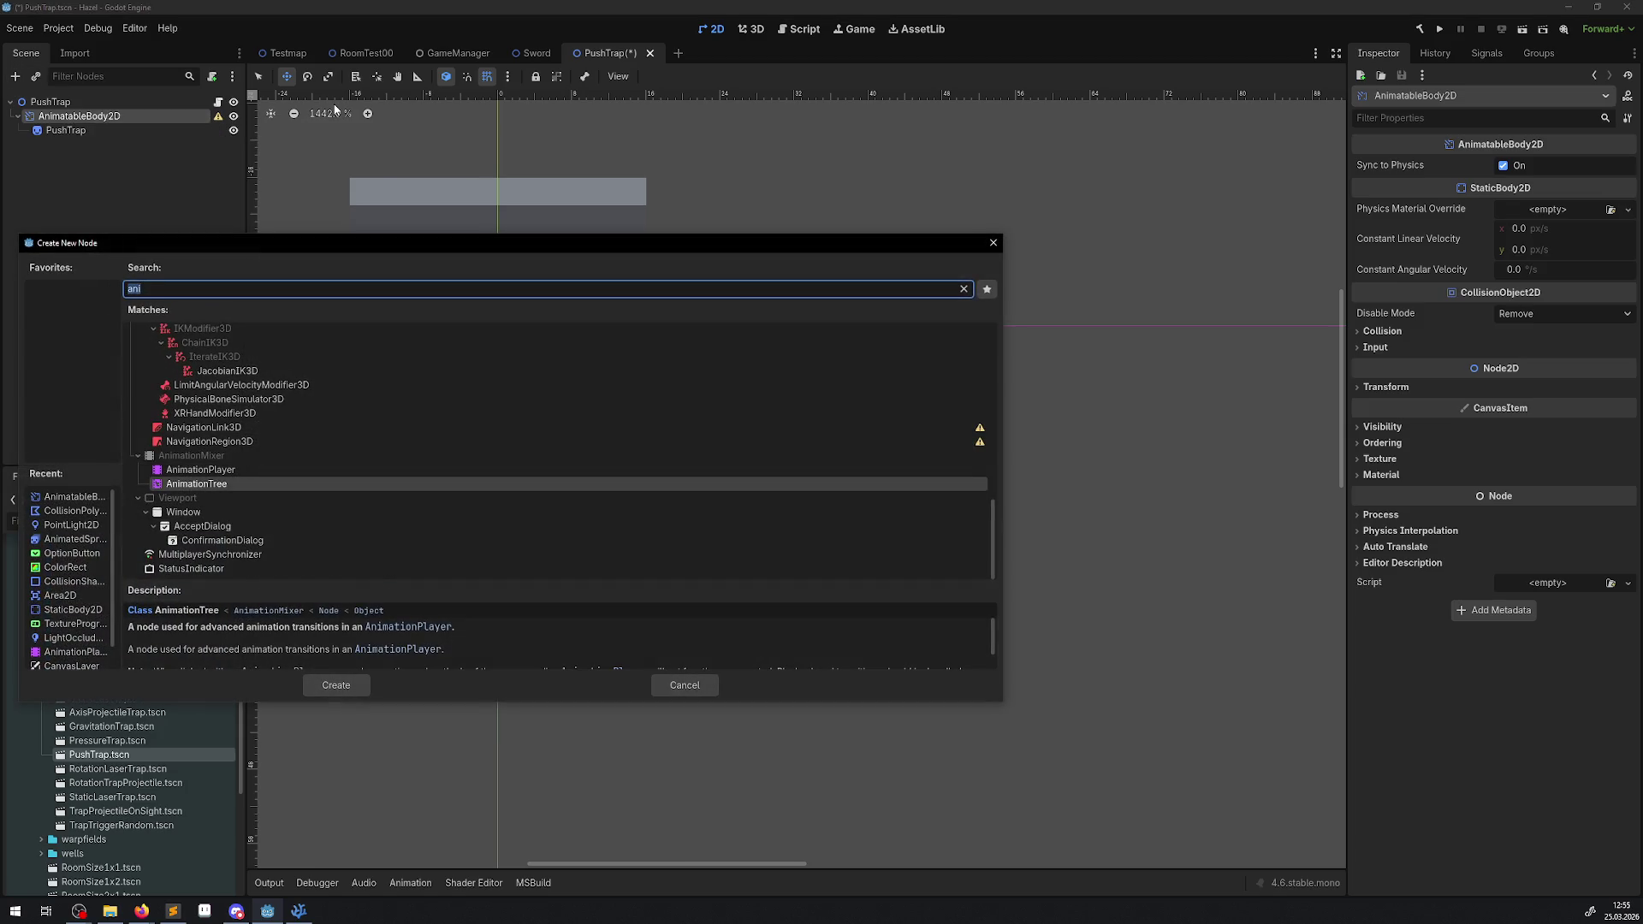
type("coll")
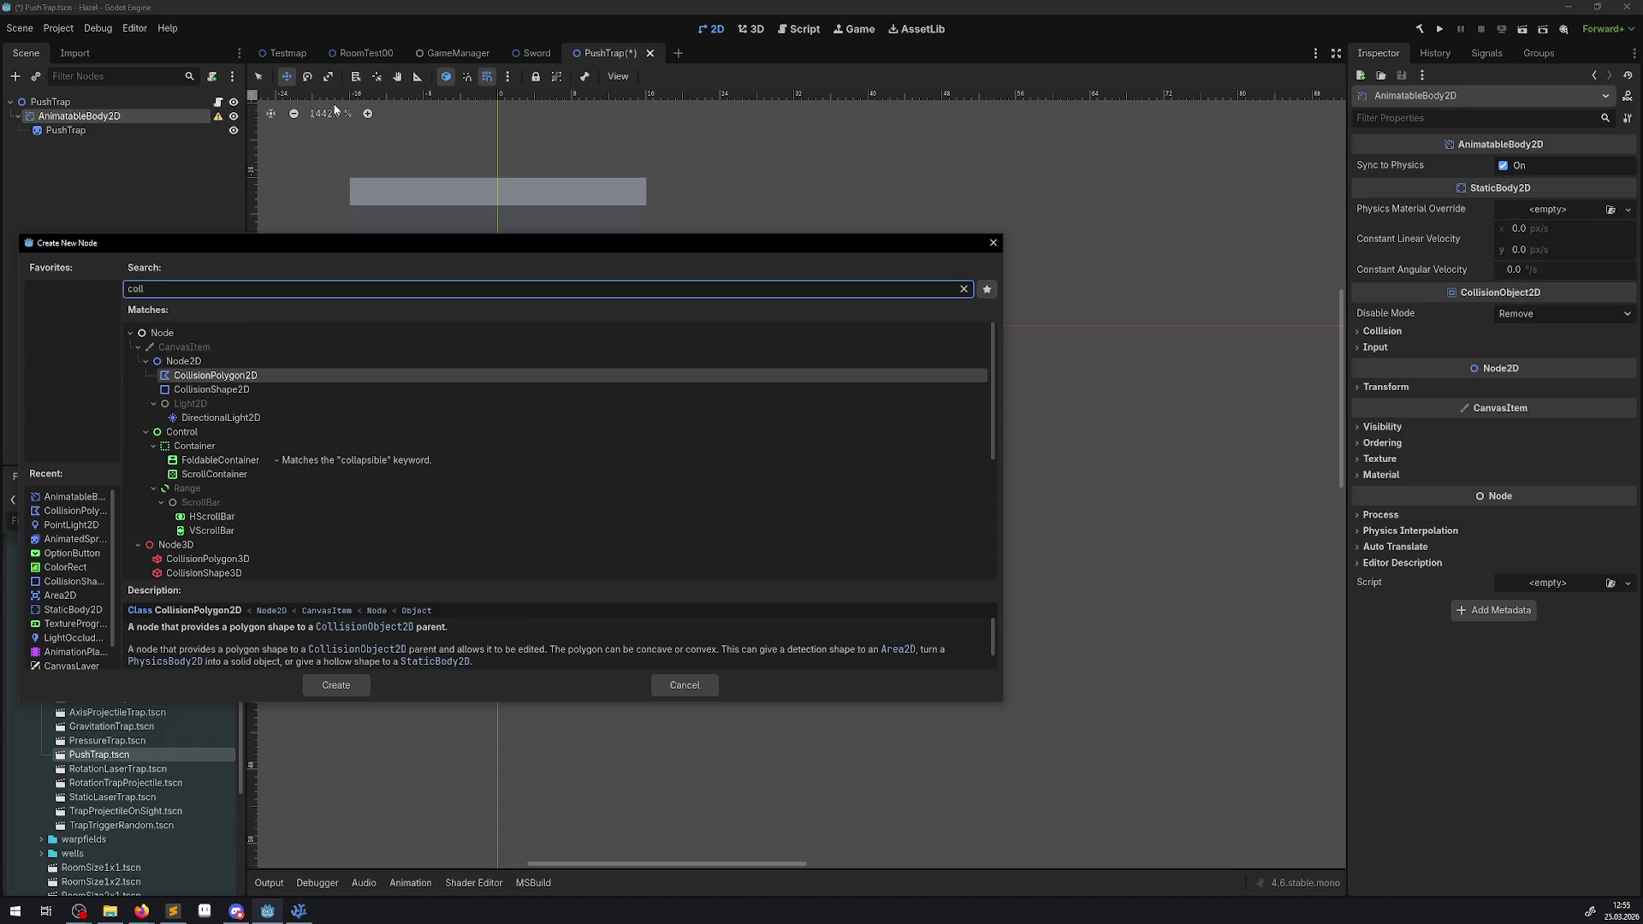
left_click(212, 389)
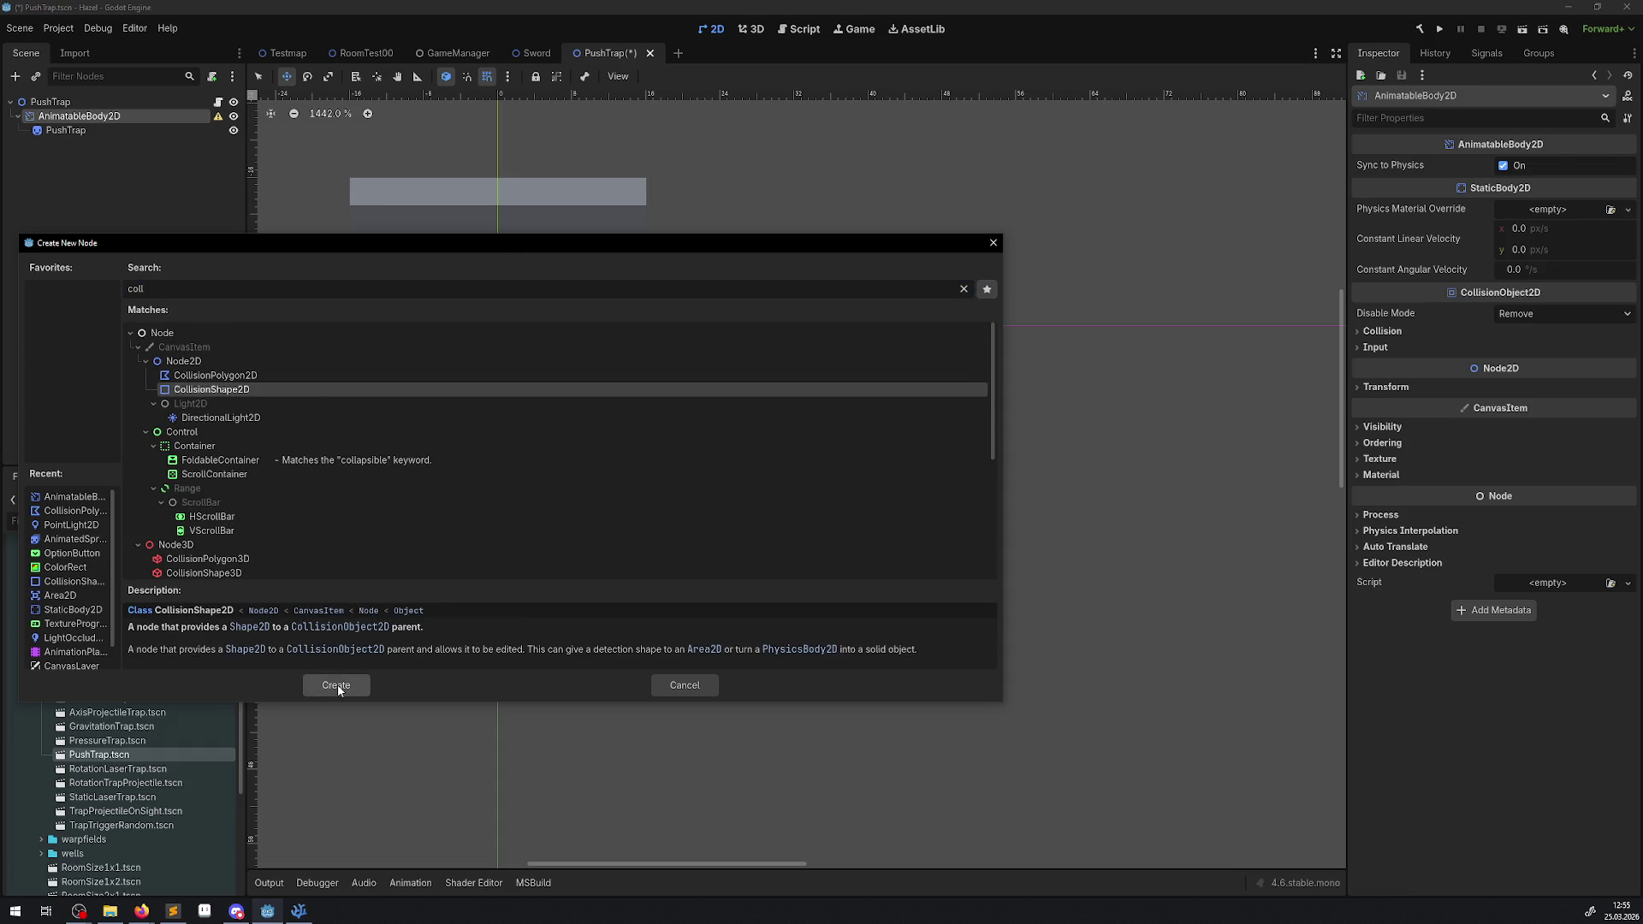
left_click(337, 685)
left_click(1624, 165)
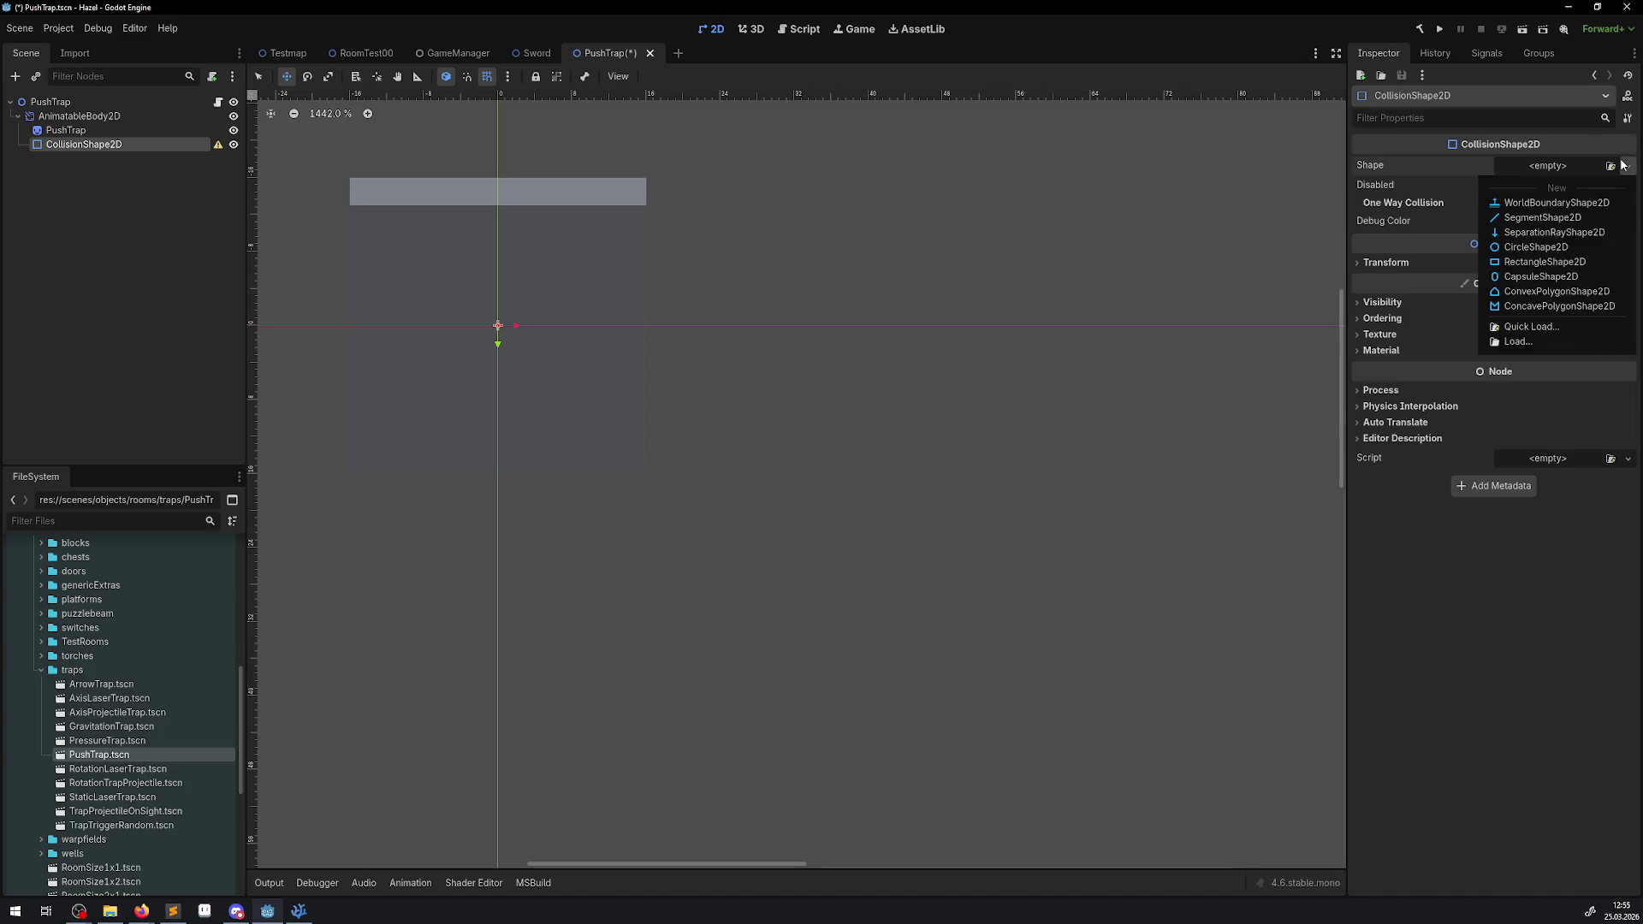
- Give the CollisionShape2D a 32×32 RectangleShape2D, save PushTrap, and bring Aseprite to the front
left_click(1540, 261)
scroll(536, 293, "down", 1)
scroll(535, 293, "down", 1)
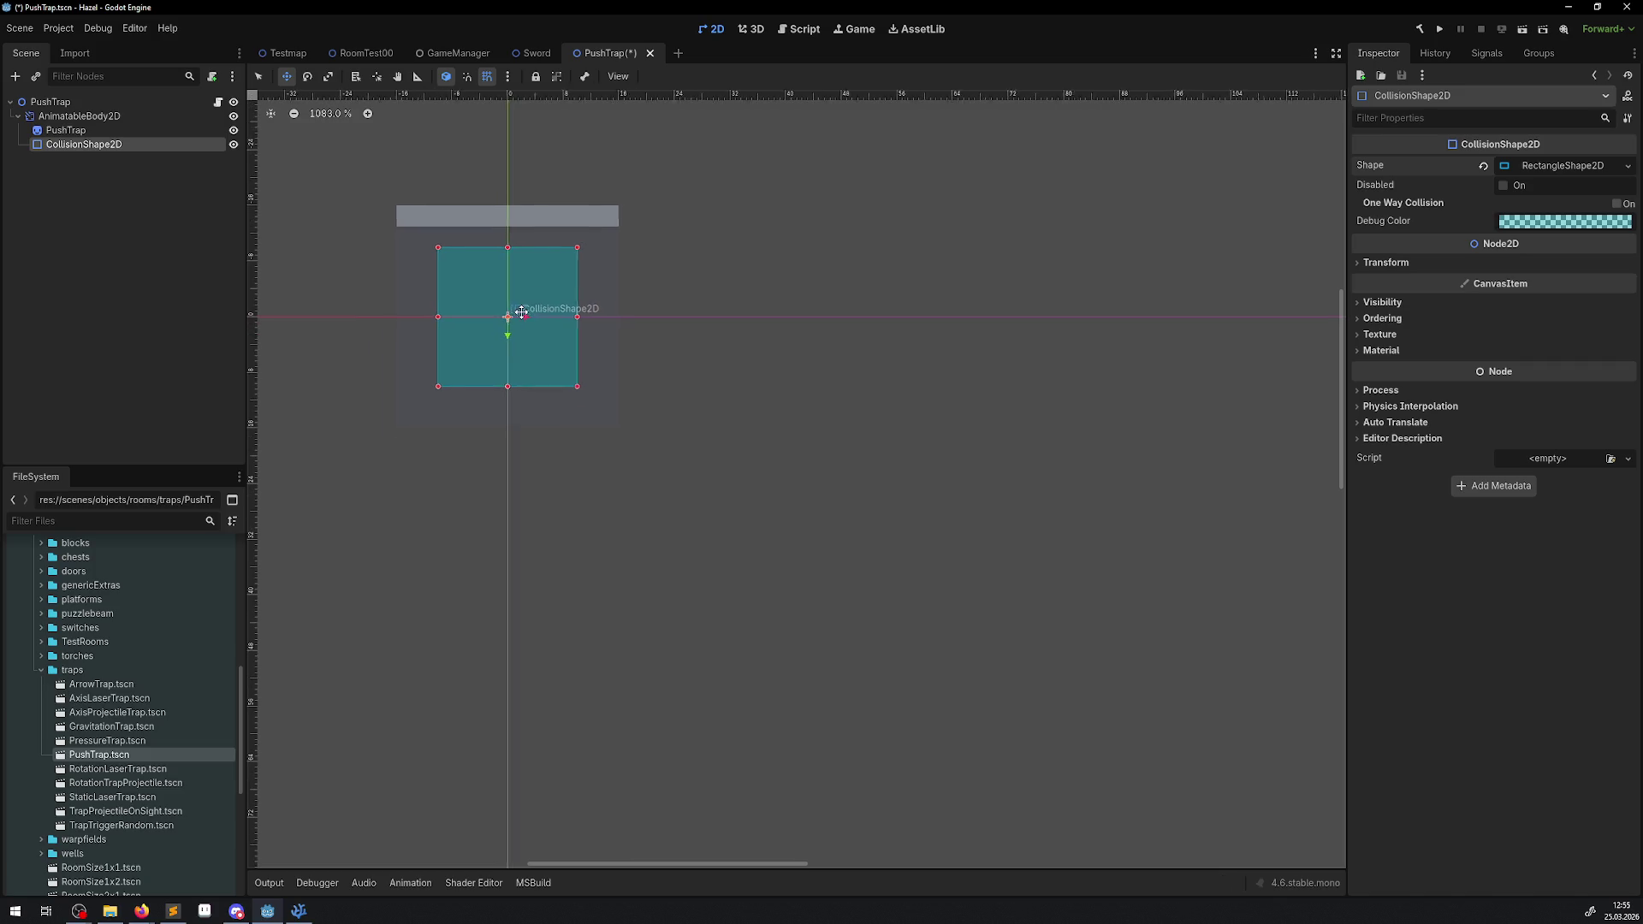
left_click_drag(513, 312, 602, 341)
scroll(524, 325, "up", 2)
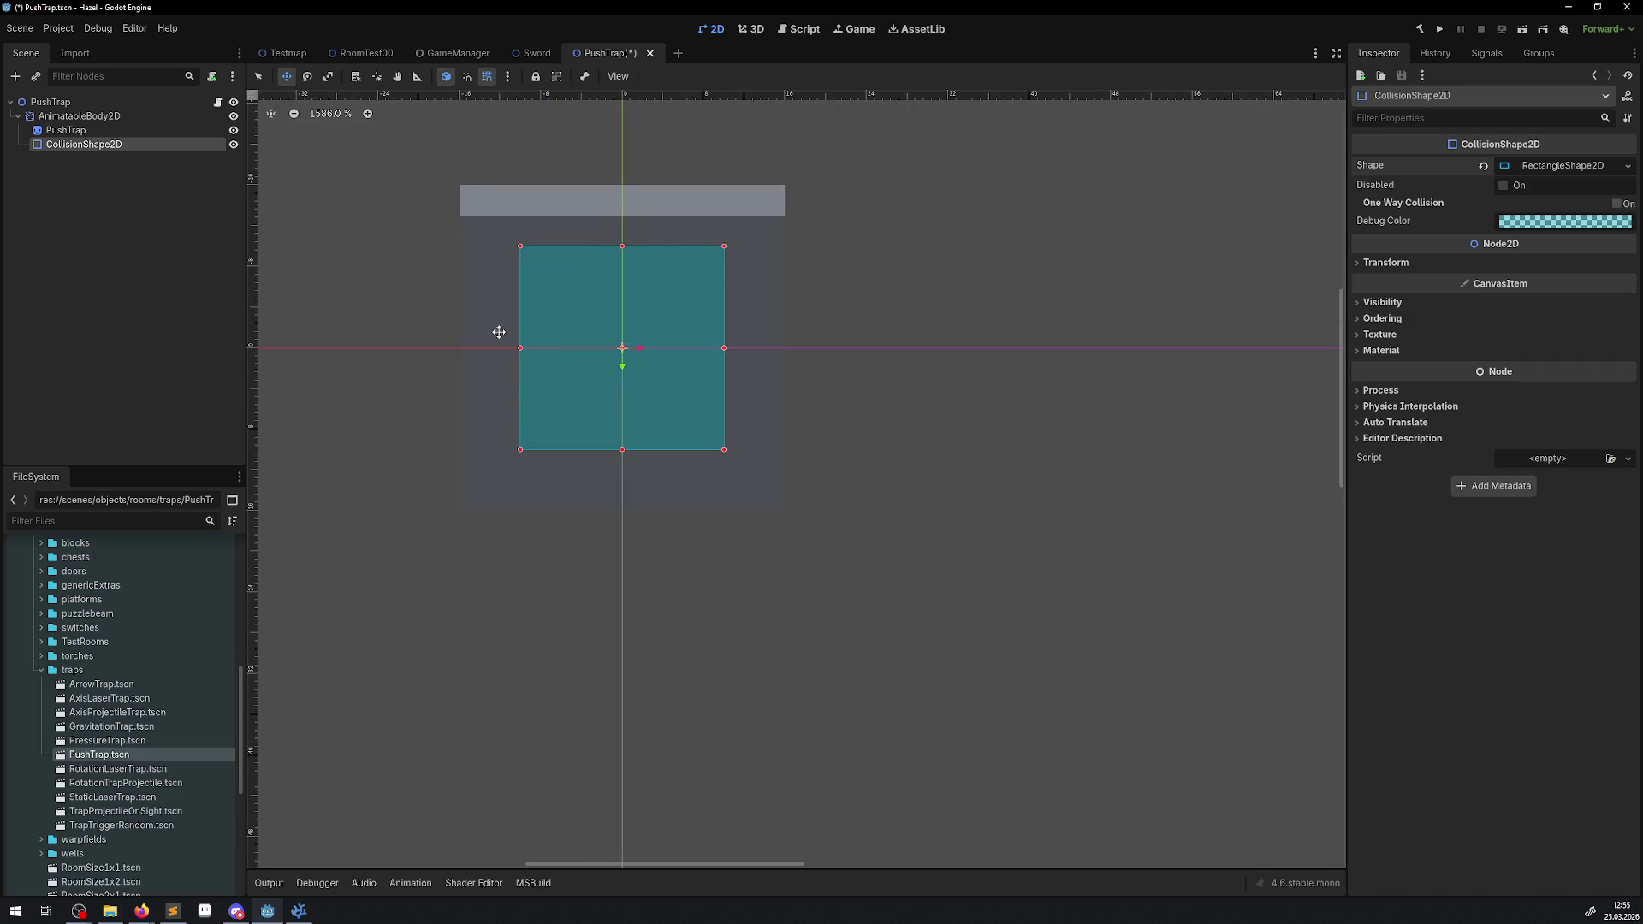
left_click(1572, 167)
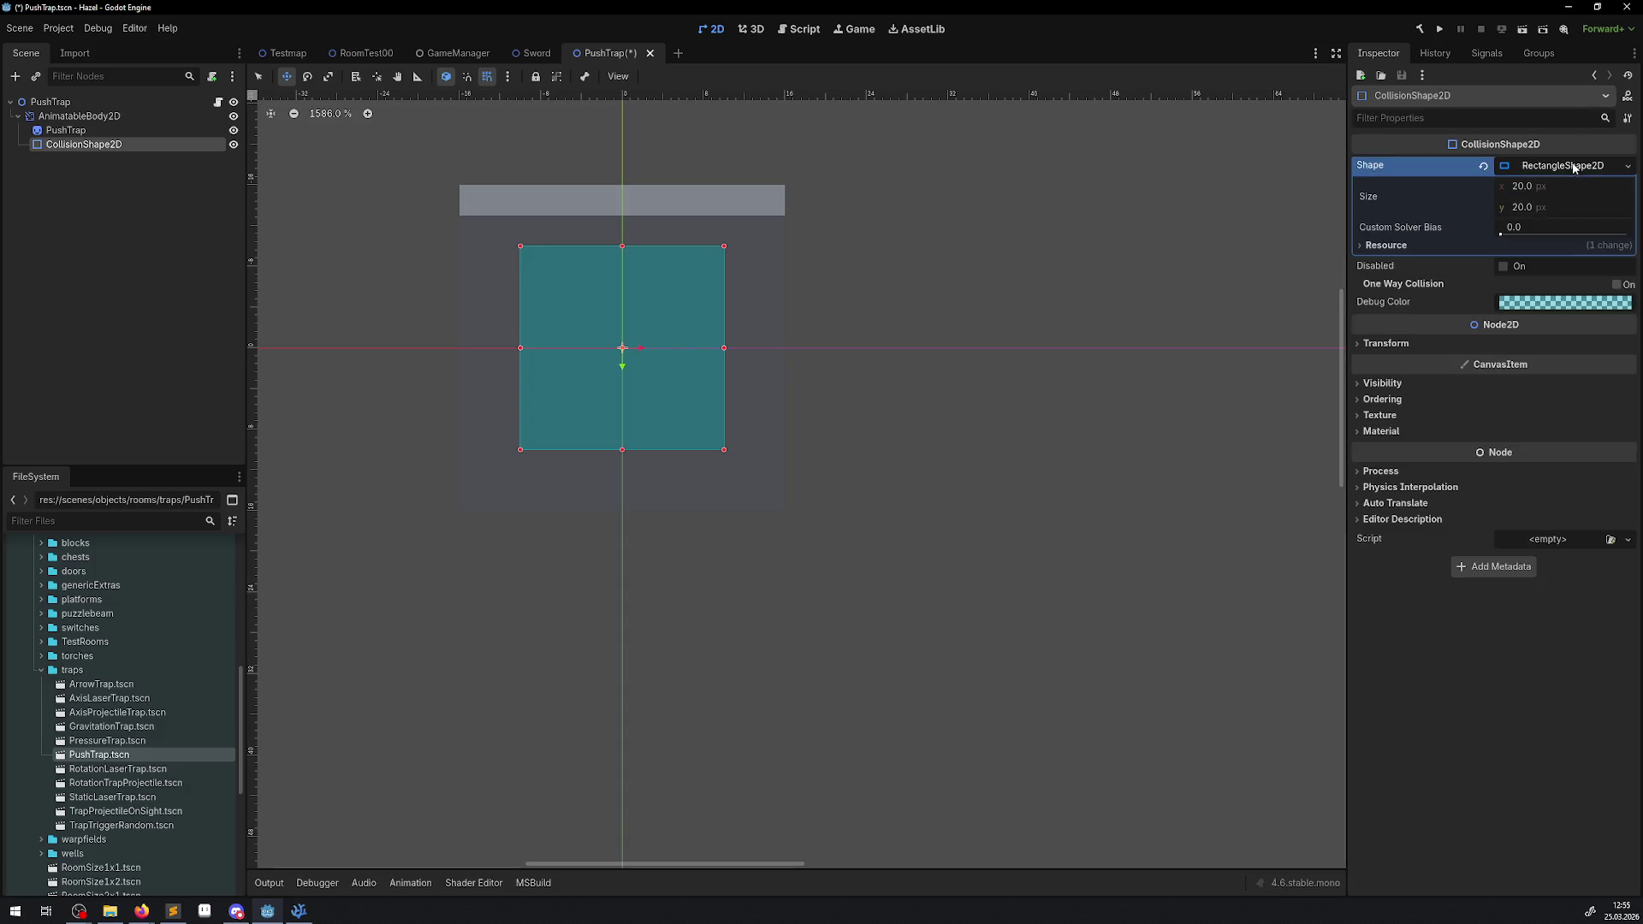
left_click(1527, 208)
key("Return")
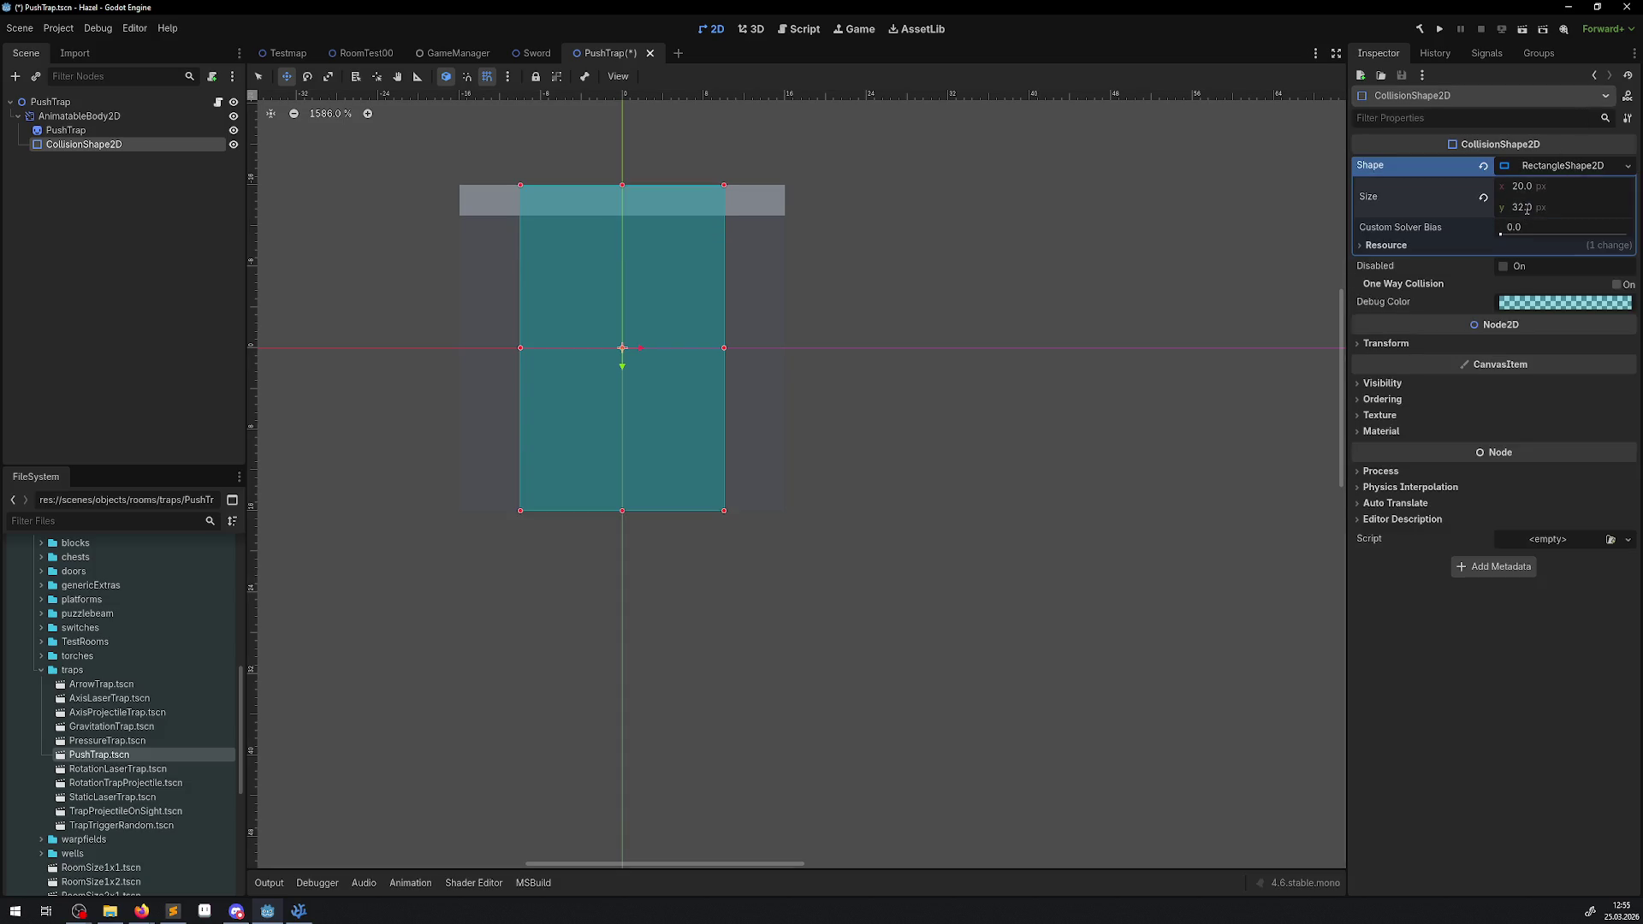
type("32")
key("Return")
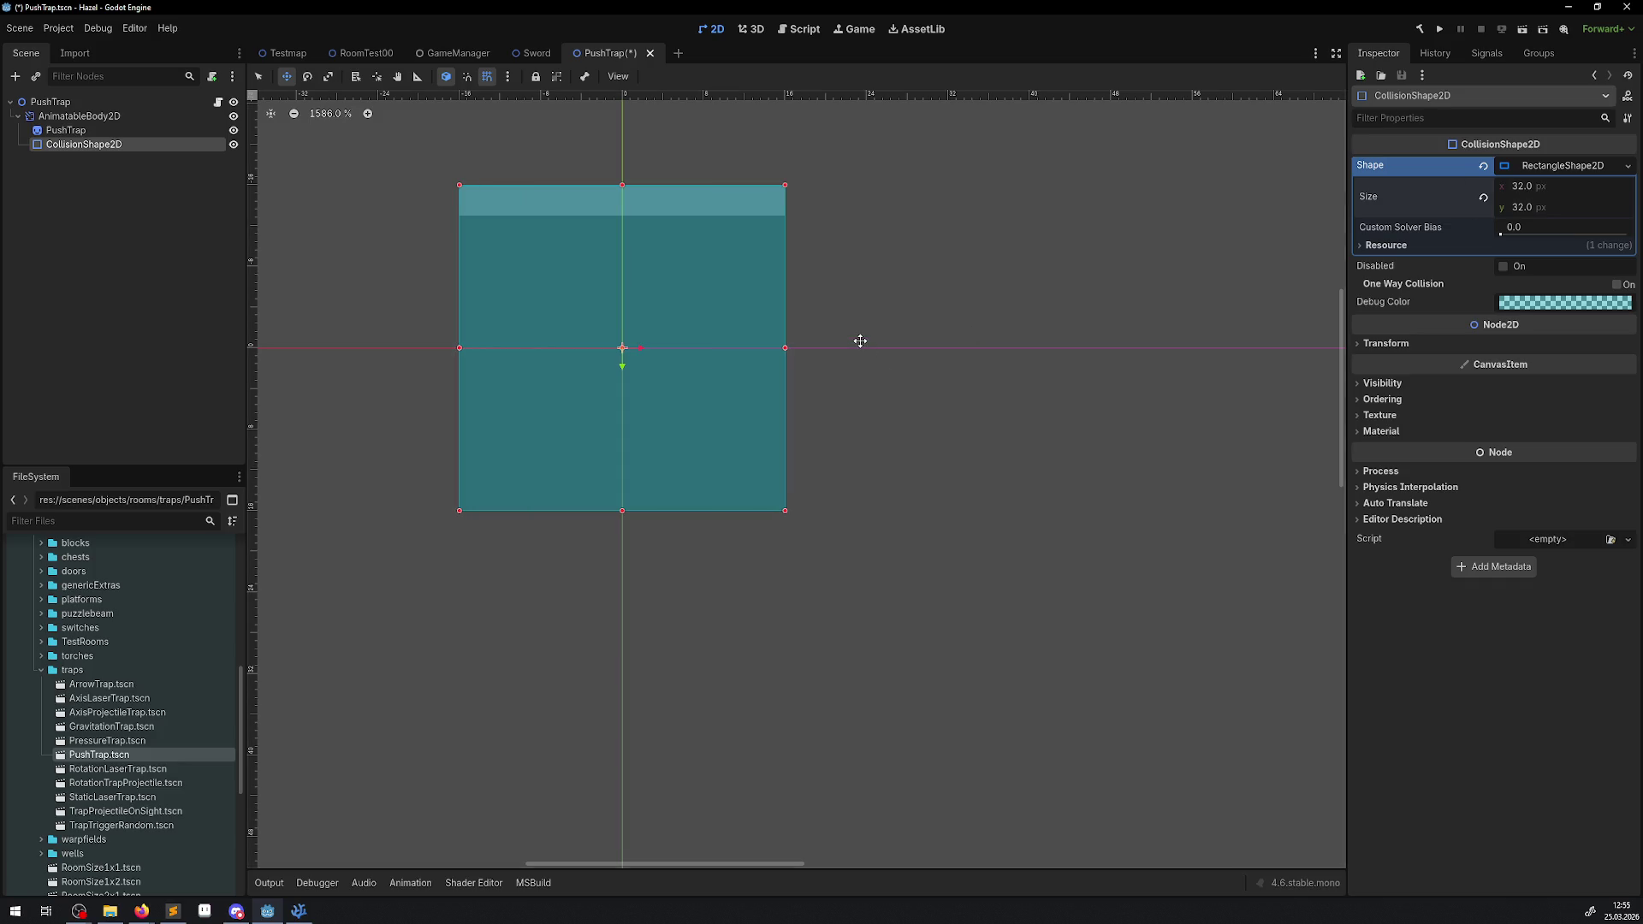
scroll(633, 318, "down", 2)
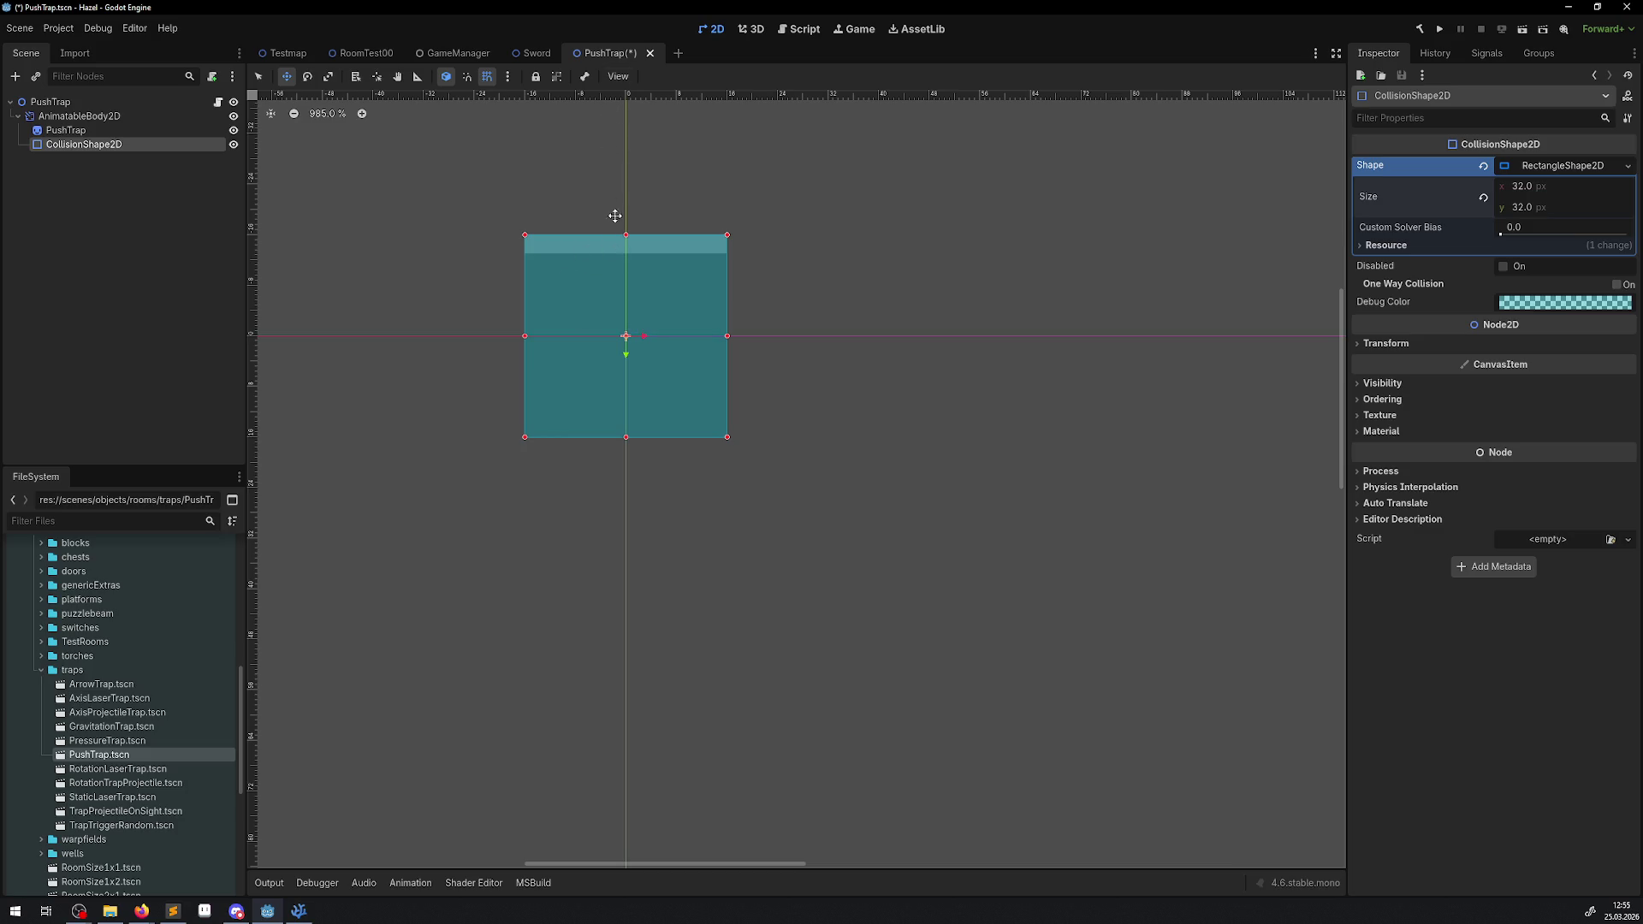
key("ctrl+s")
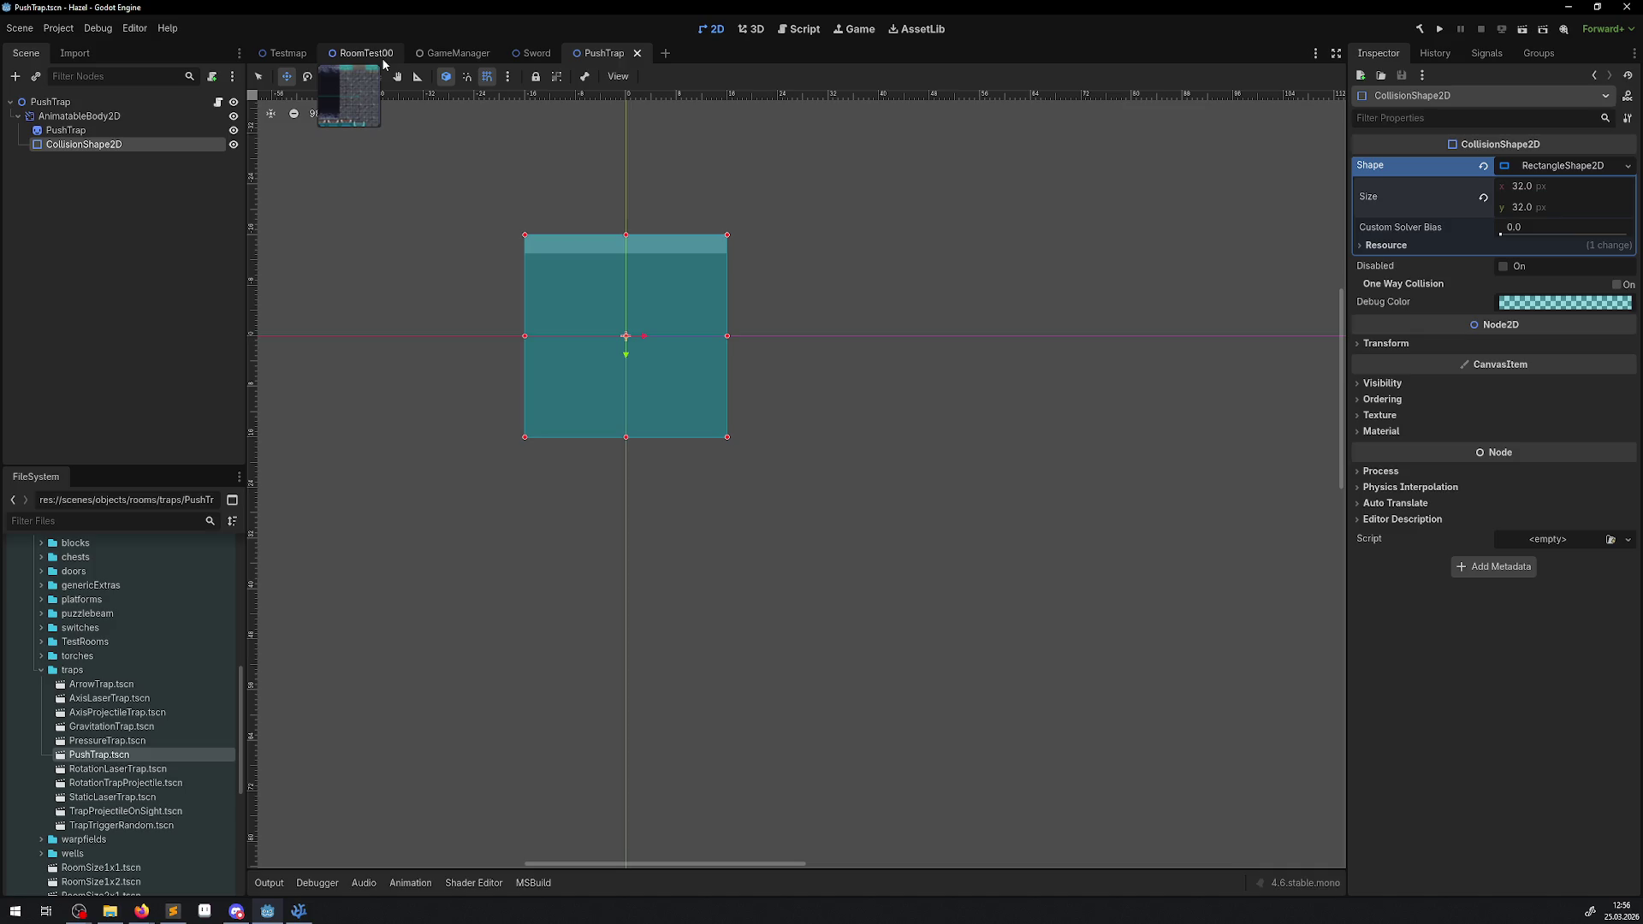
left_click(205, 911)
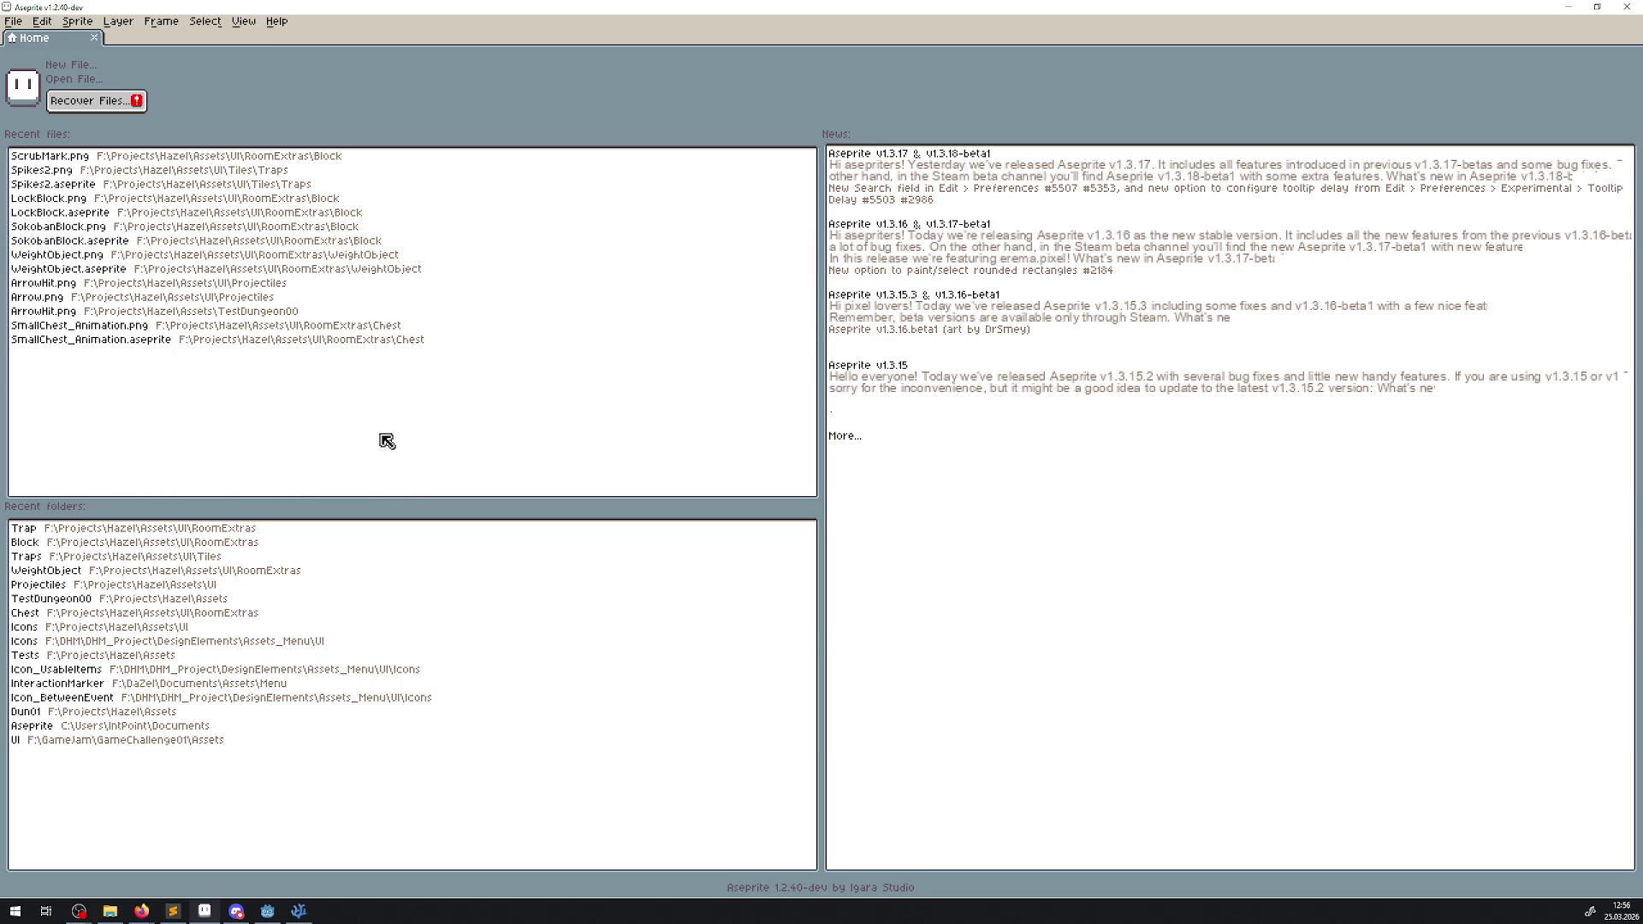
- Open PushTrap.aseprite from the Trap folder and set its canvas to height 64 anchored at top
left_click(180, 528)
double_click(184, 163)
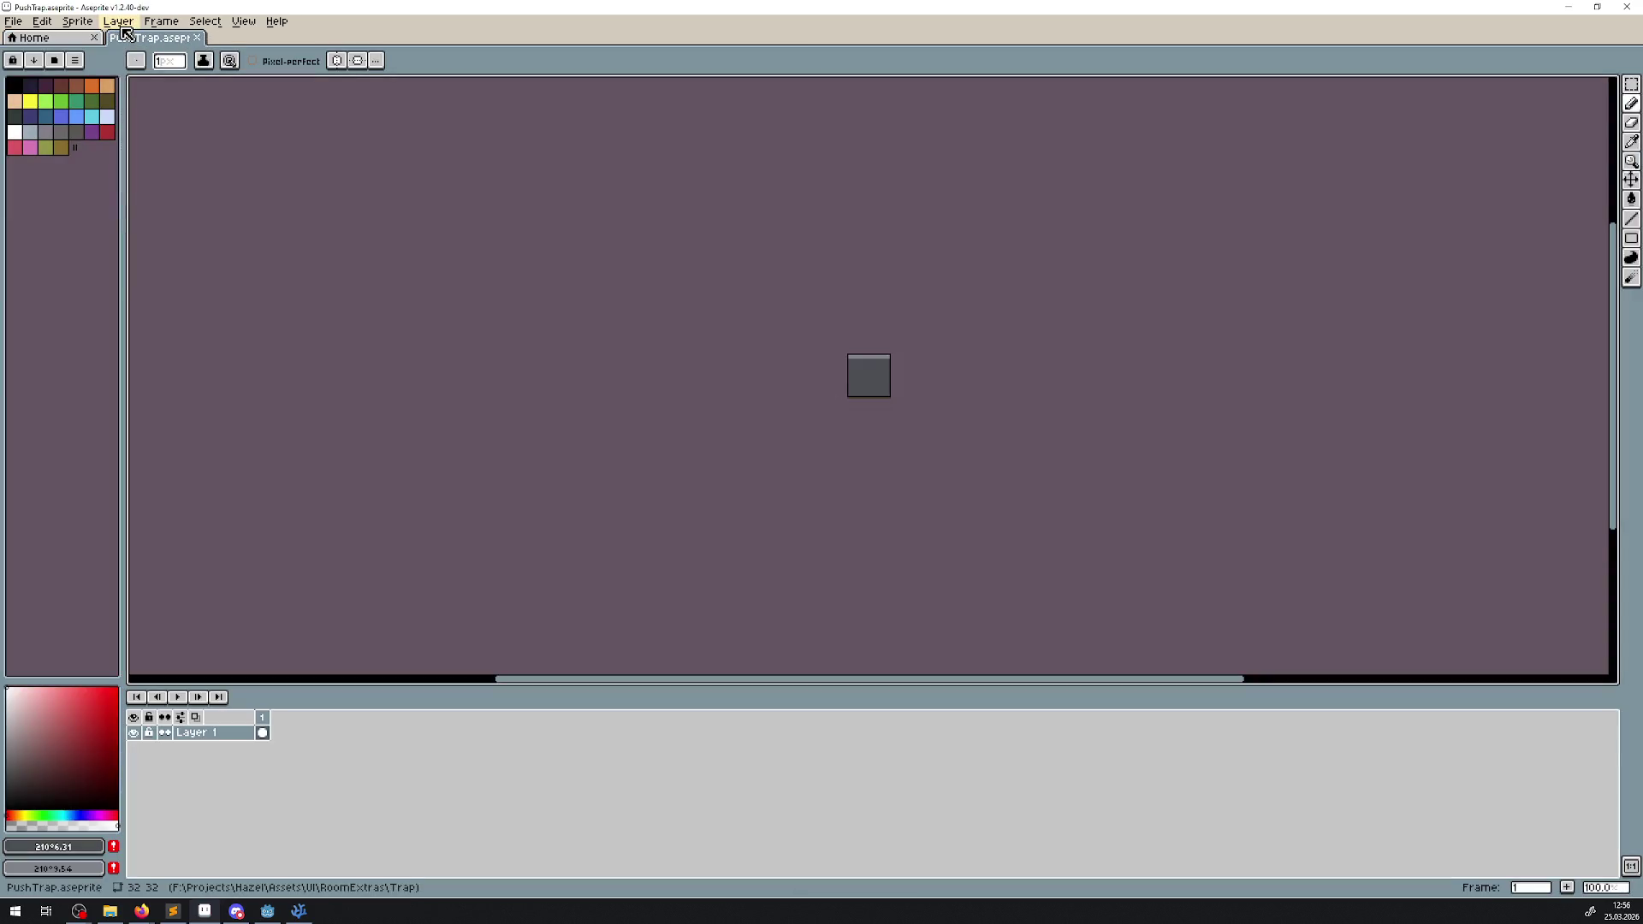
left_click(120, 23)
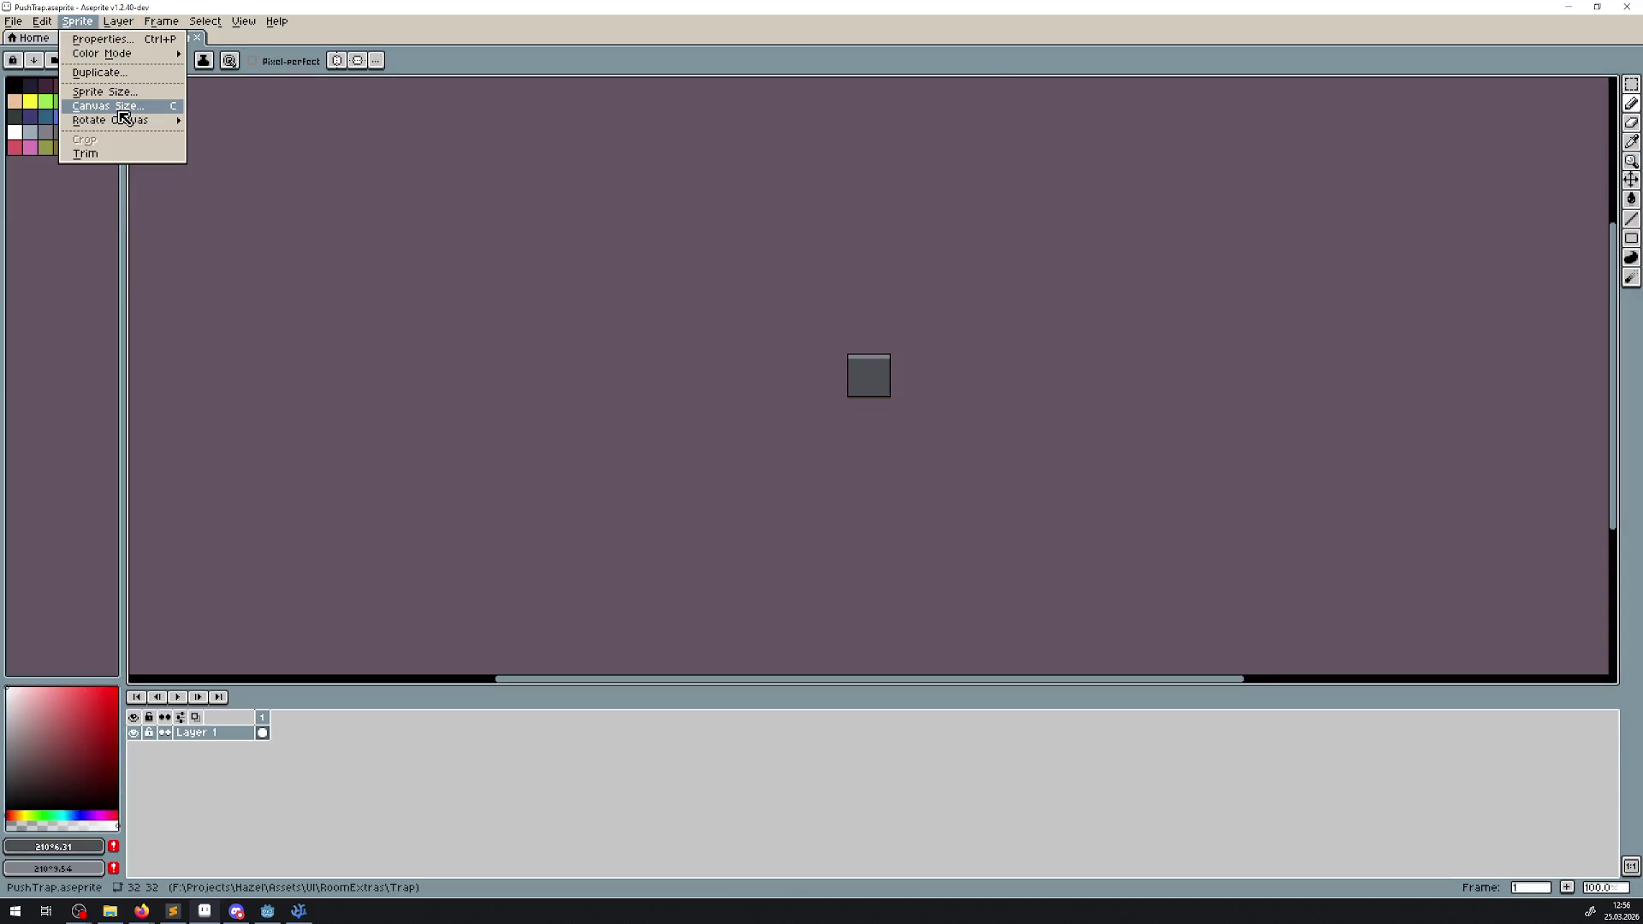
left_click(120, 114)
left_click(826, 148)
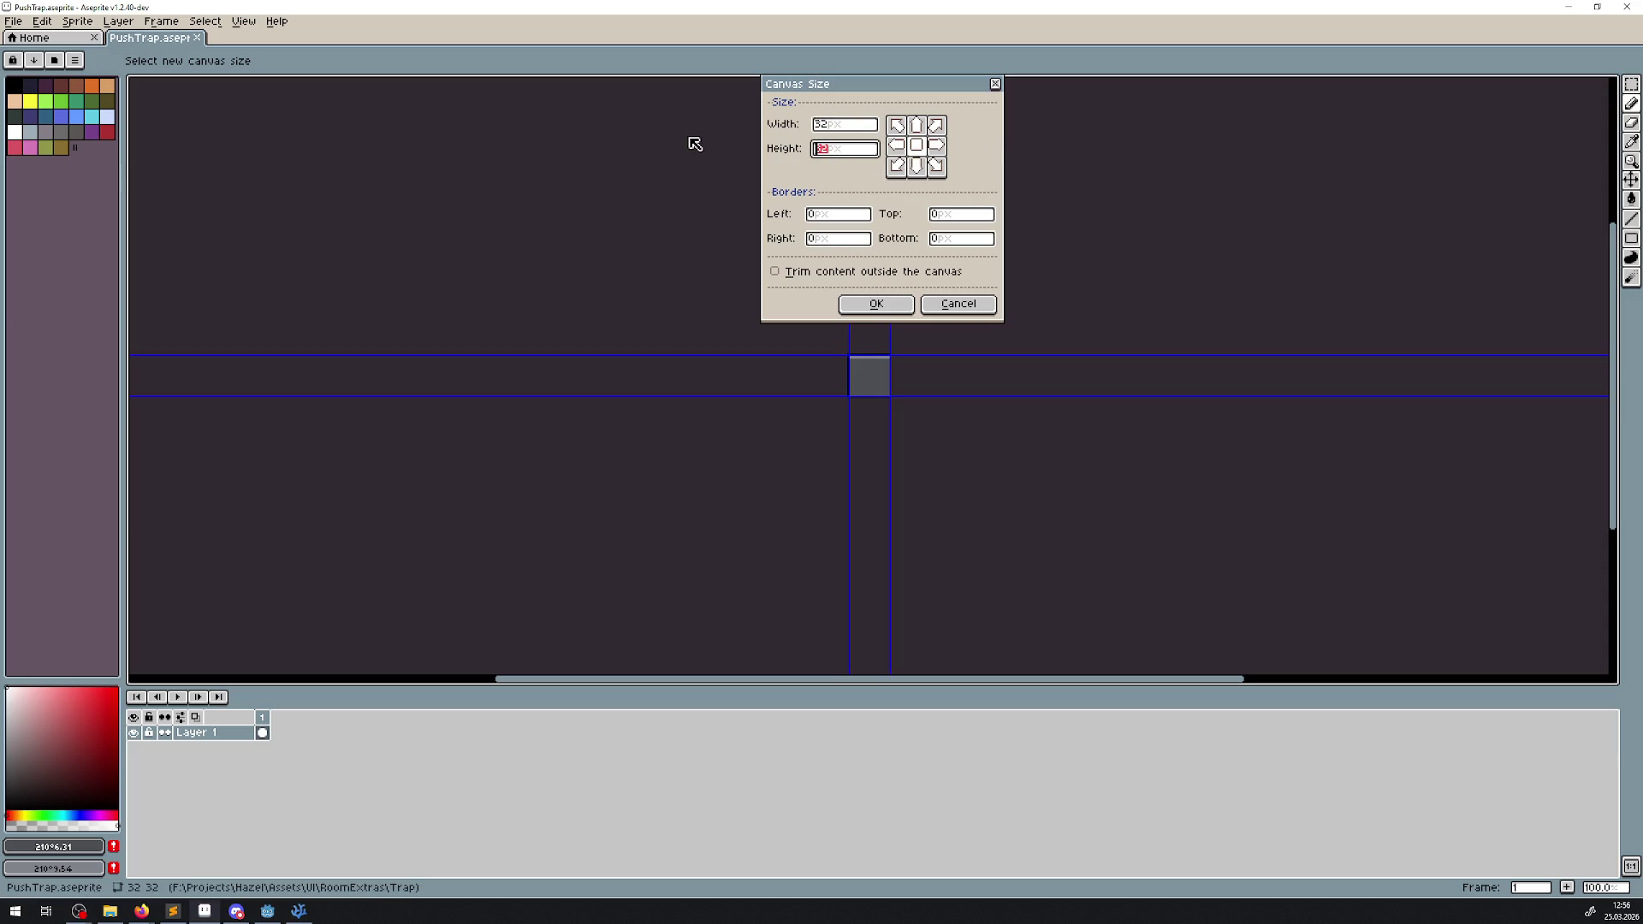
type("64")
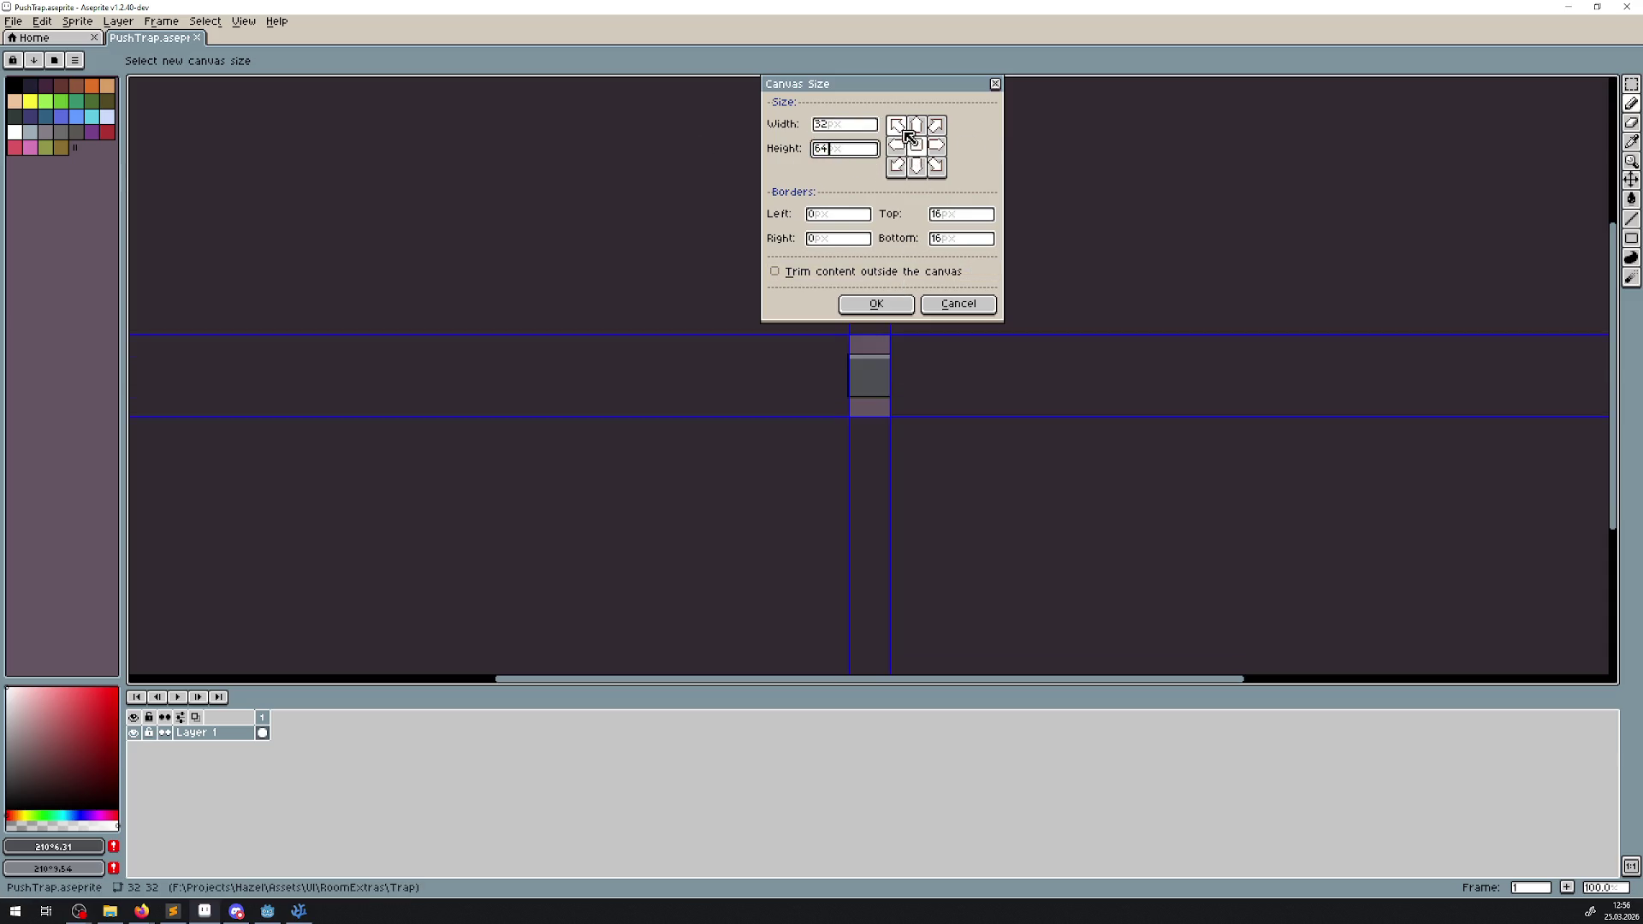
left_click(916, 125)
left_click(847, 304)
scroll(844, 304, "up", 5)
scroll(845, 305, "up", 3)
scroll(844, 304, "right", 1)
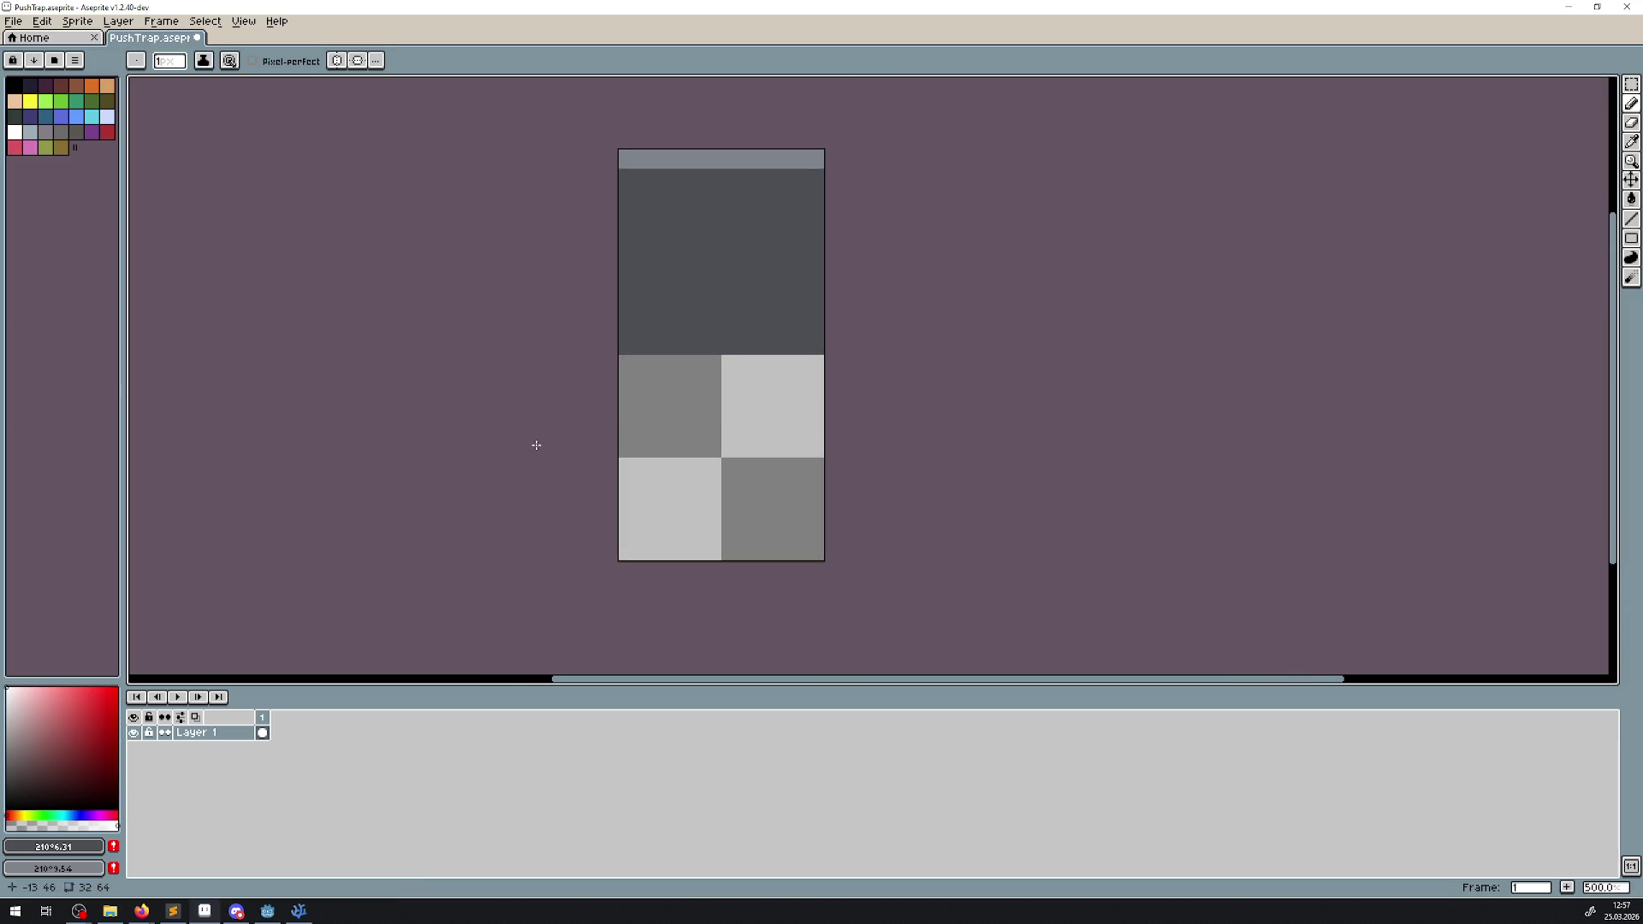
left_click(1631, 141)
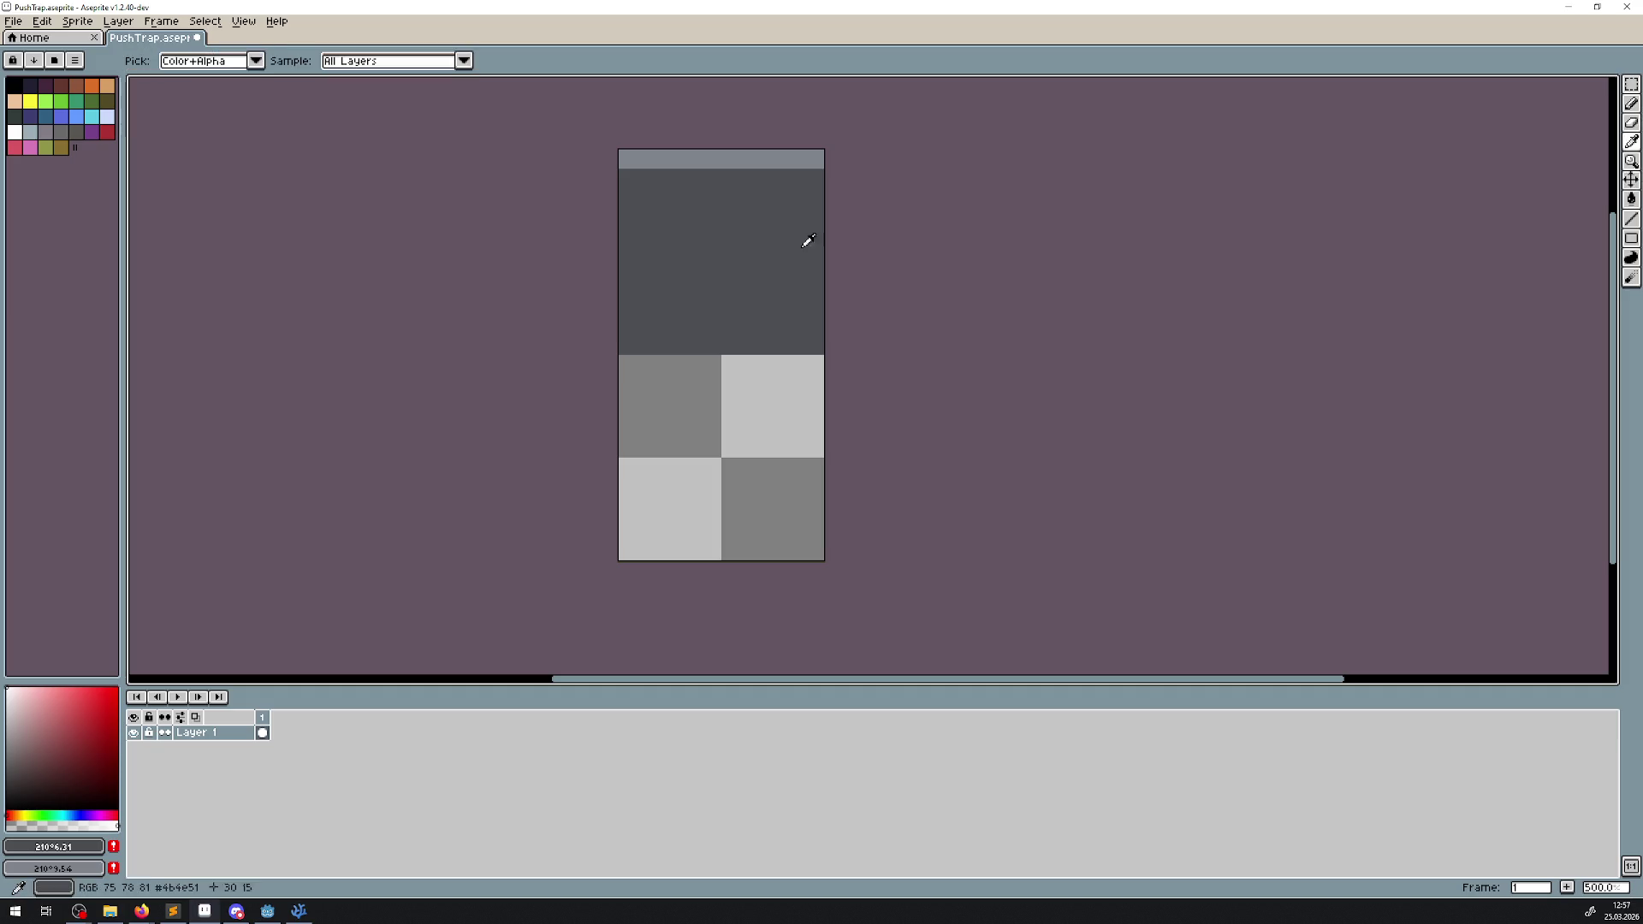
- Refill the pale top strip with a lighter blue-grey using the Paint Bucket
left_click(726, 159)
right_click(726, 190)
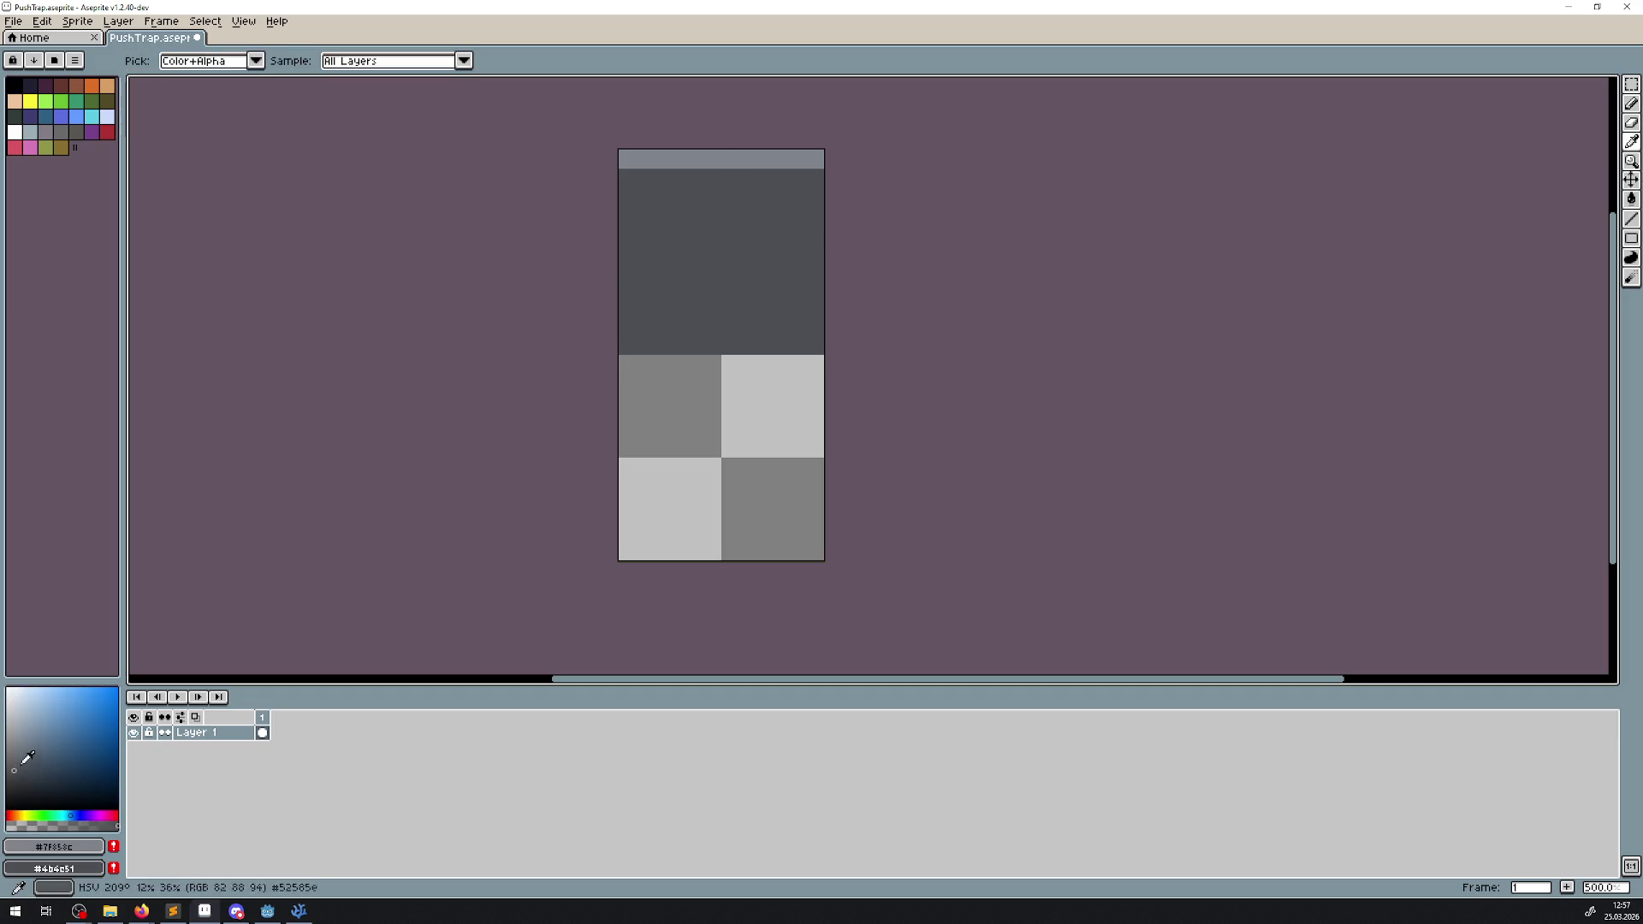
left_click(14, 762)
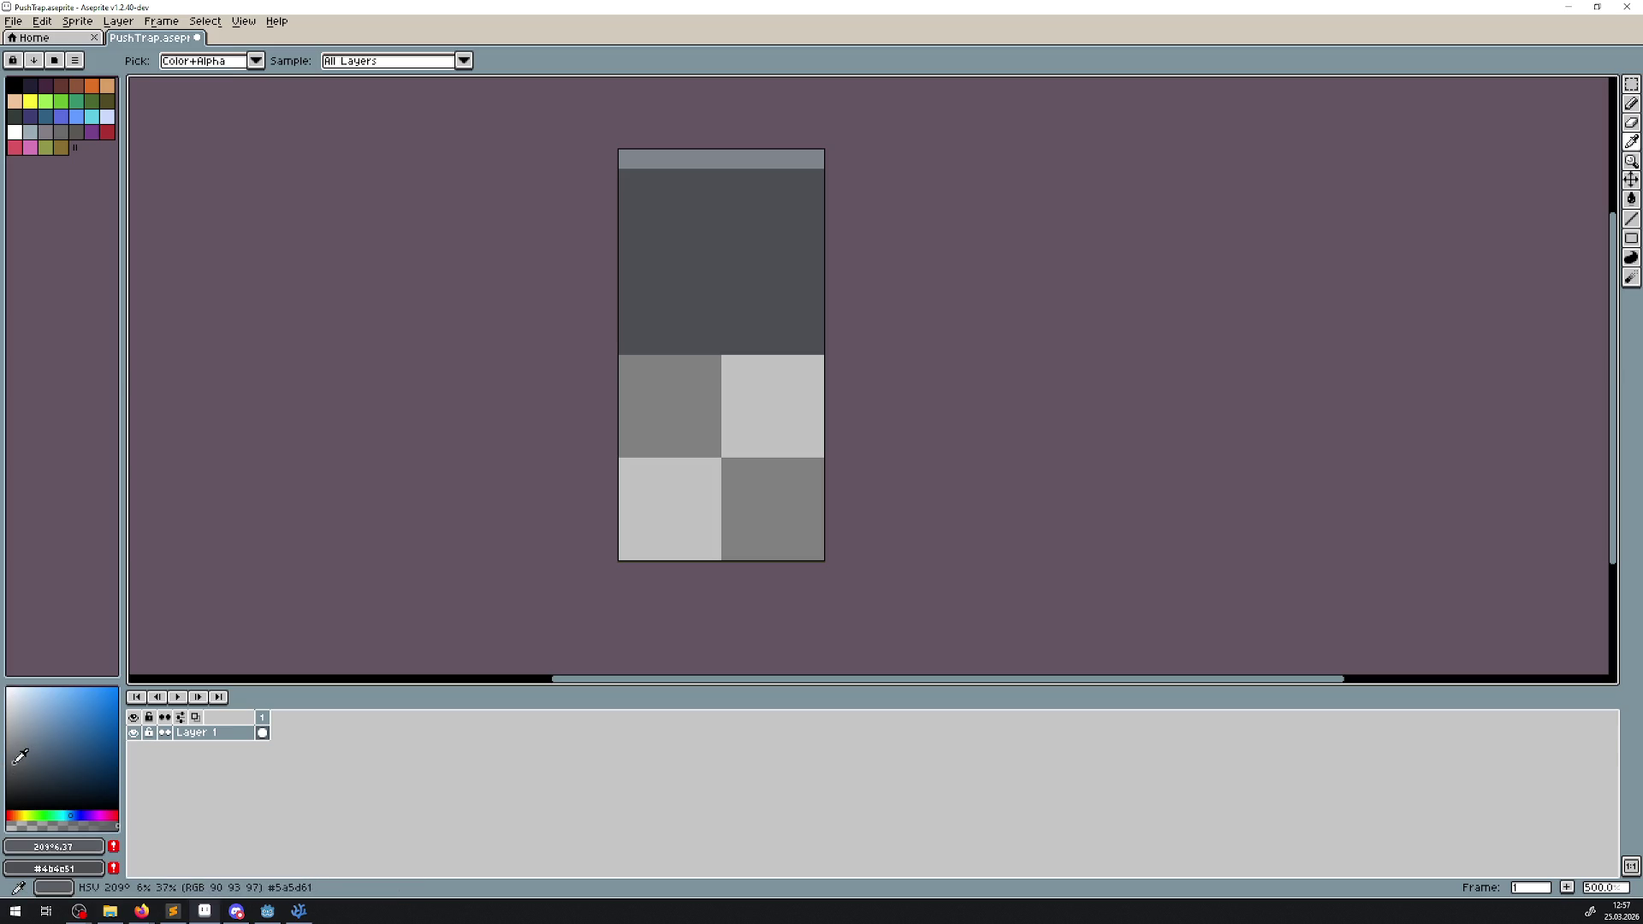
left_click(744, 156)
right_click(745, 156)
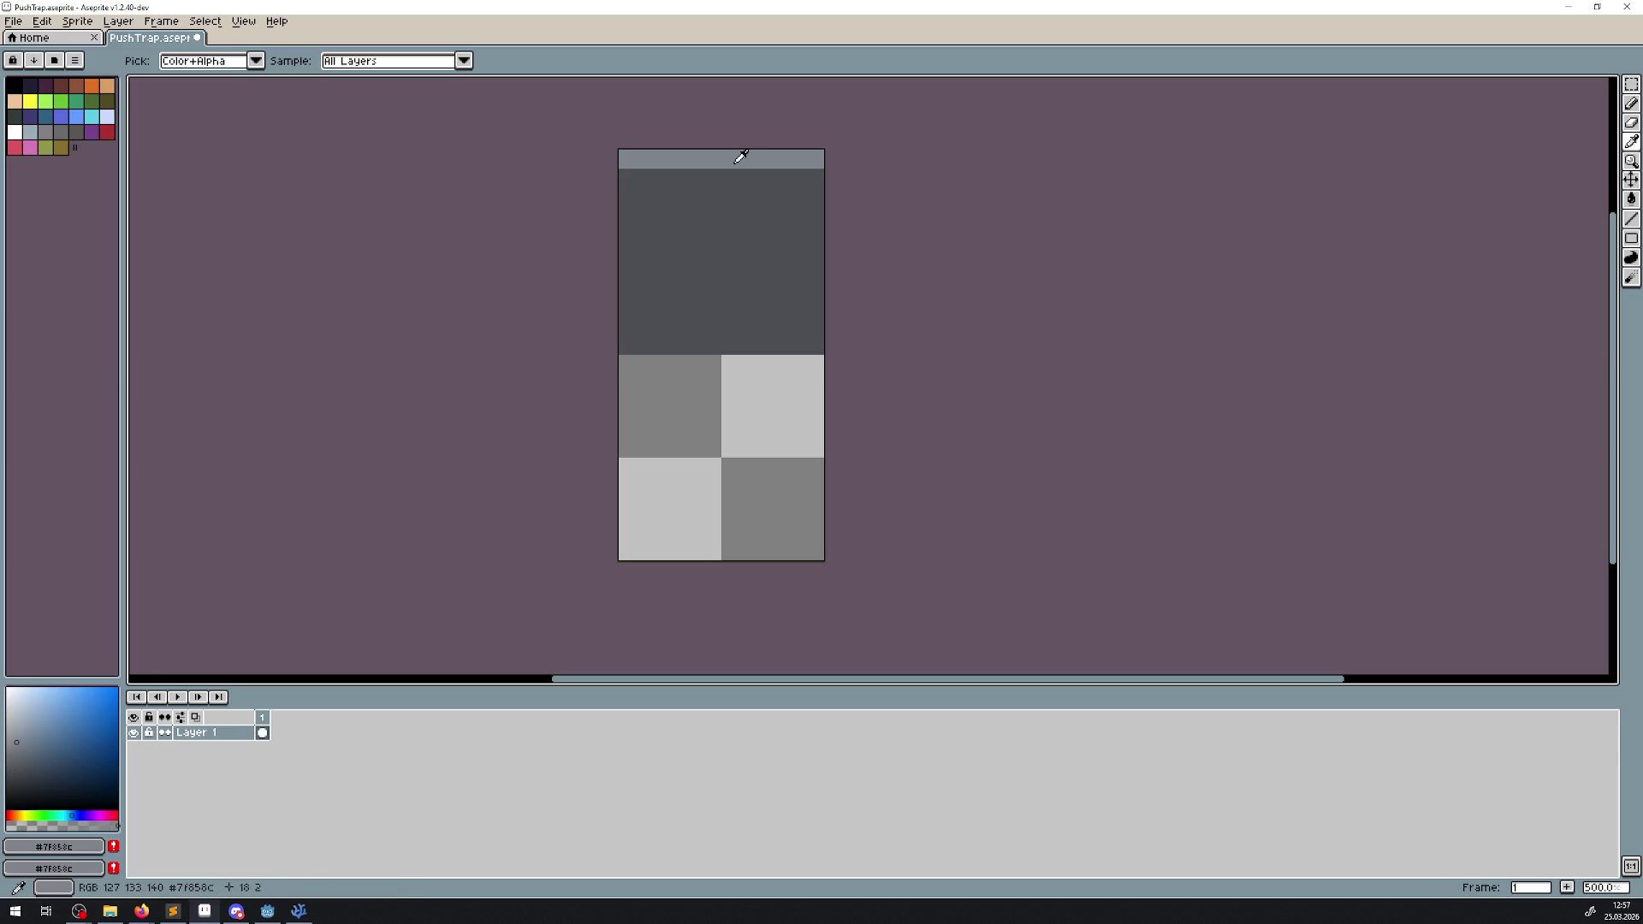
left_click(16, 729)
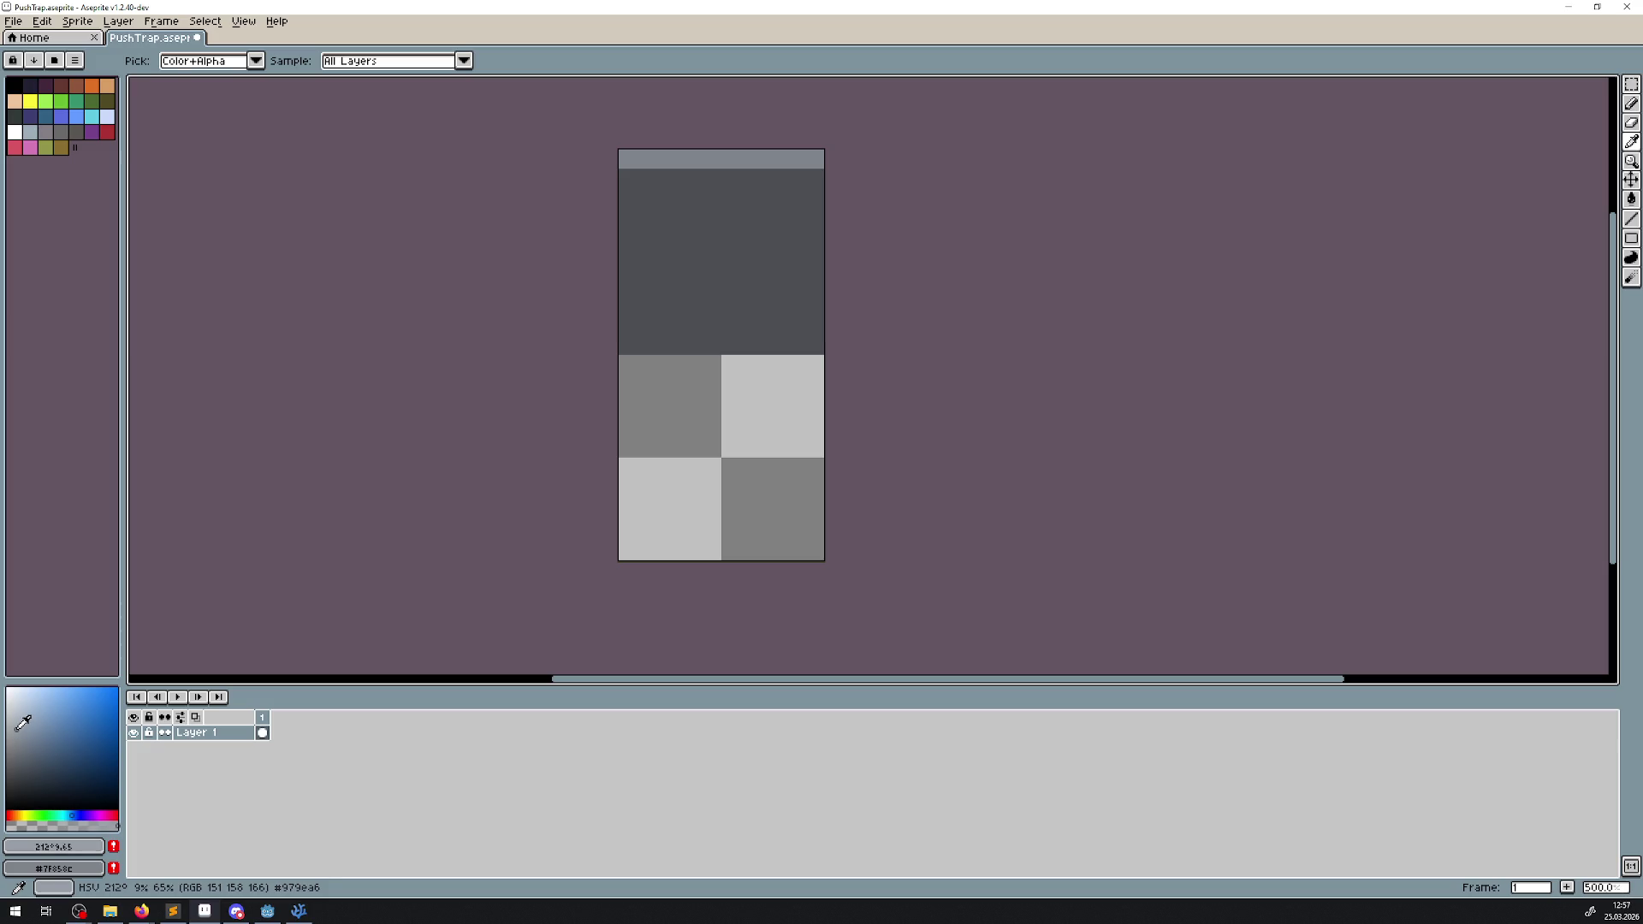
key("g")
left_click(685, 161)
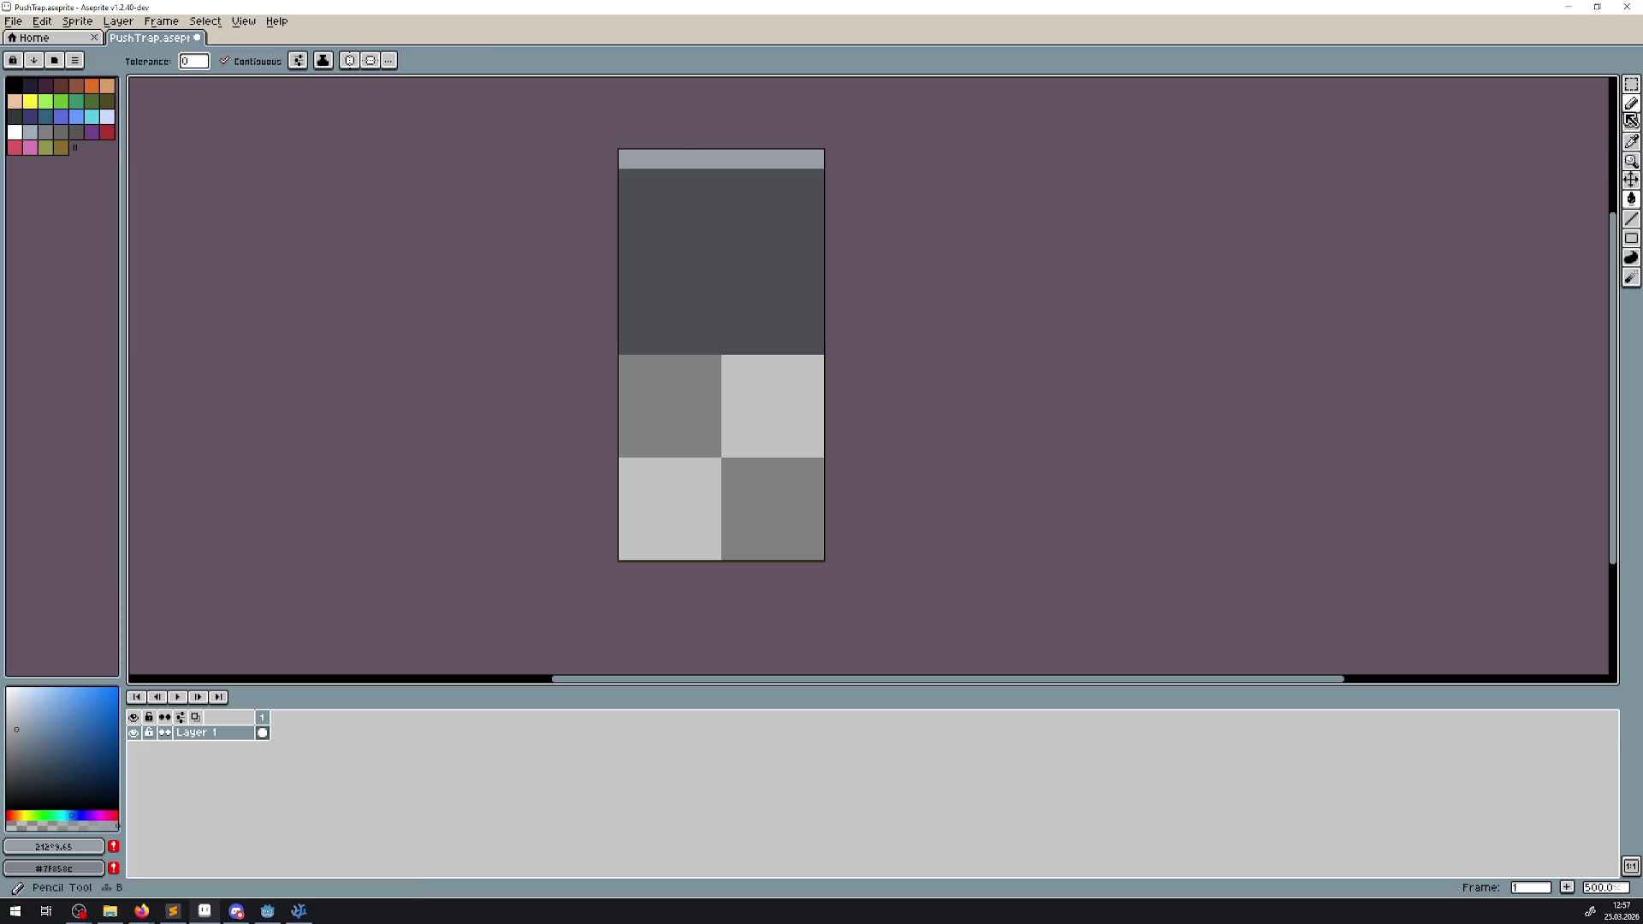
- Sample the dark body grey and fill the dark block with a lighter grey
left_click(1631, 141)
left_click(742, 240)
right_click(742, 241)
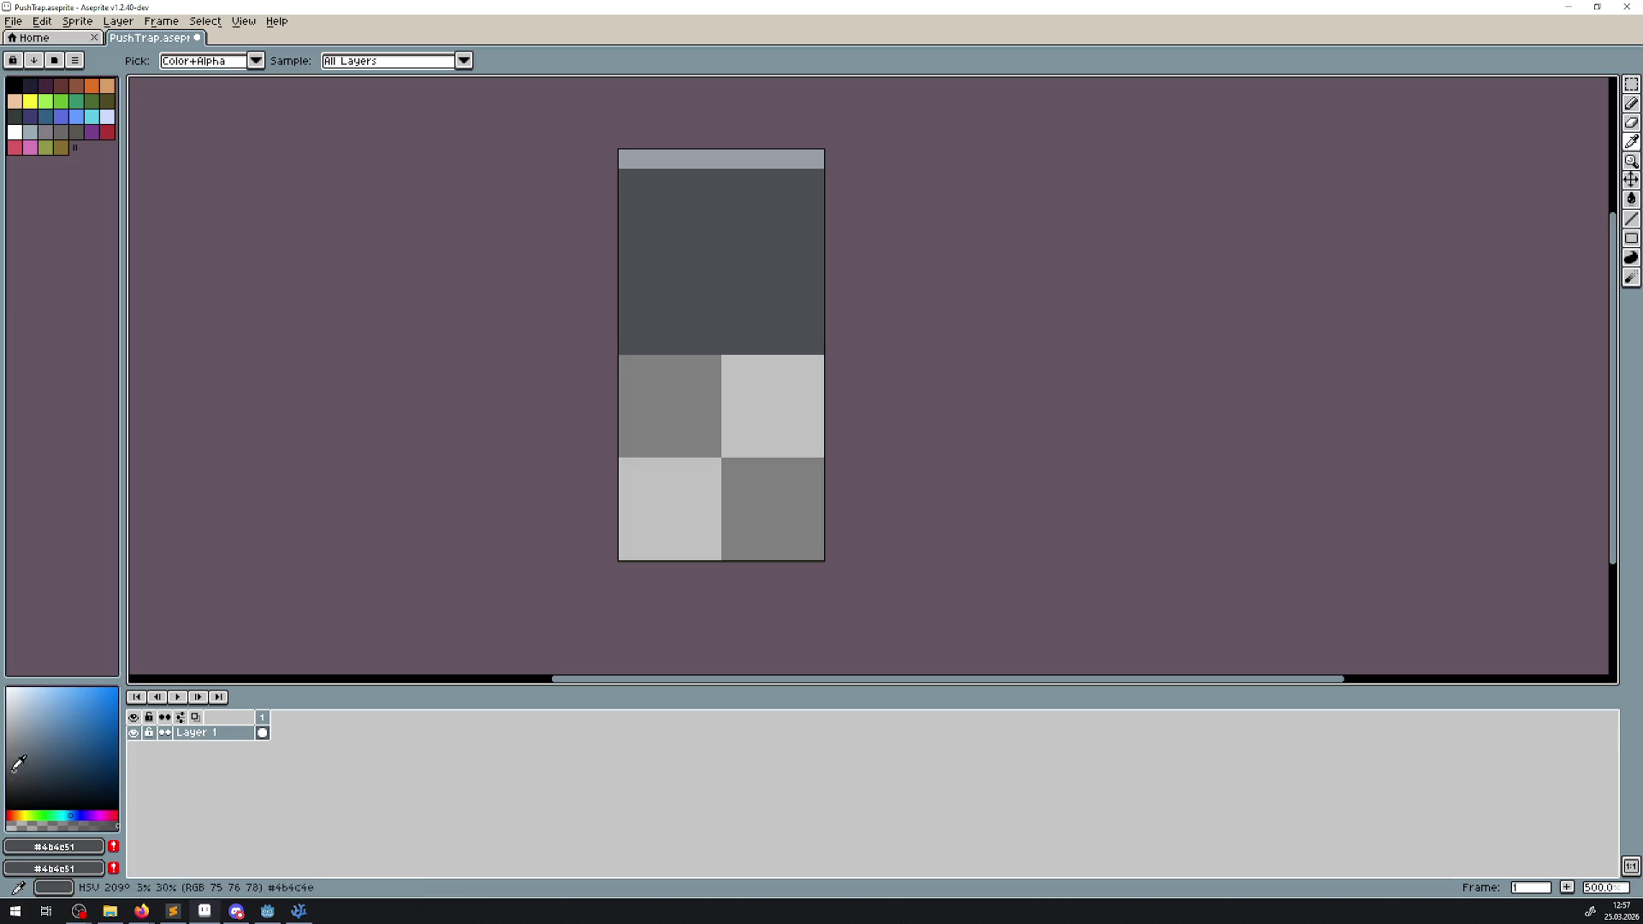
left_click(14, 758)
key("g")
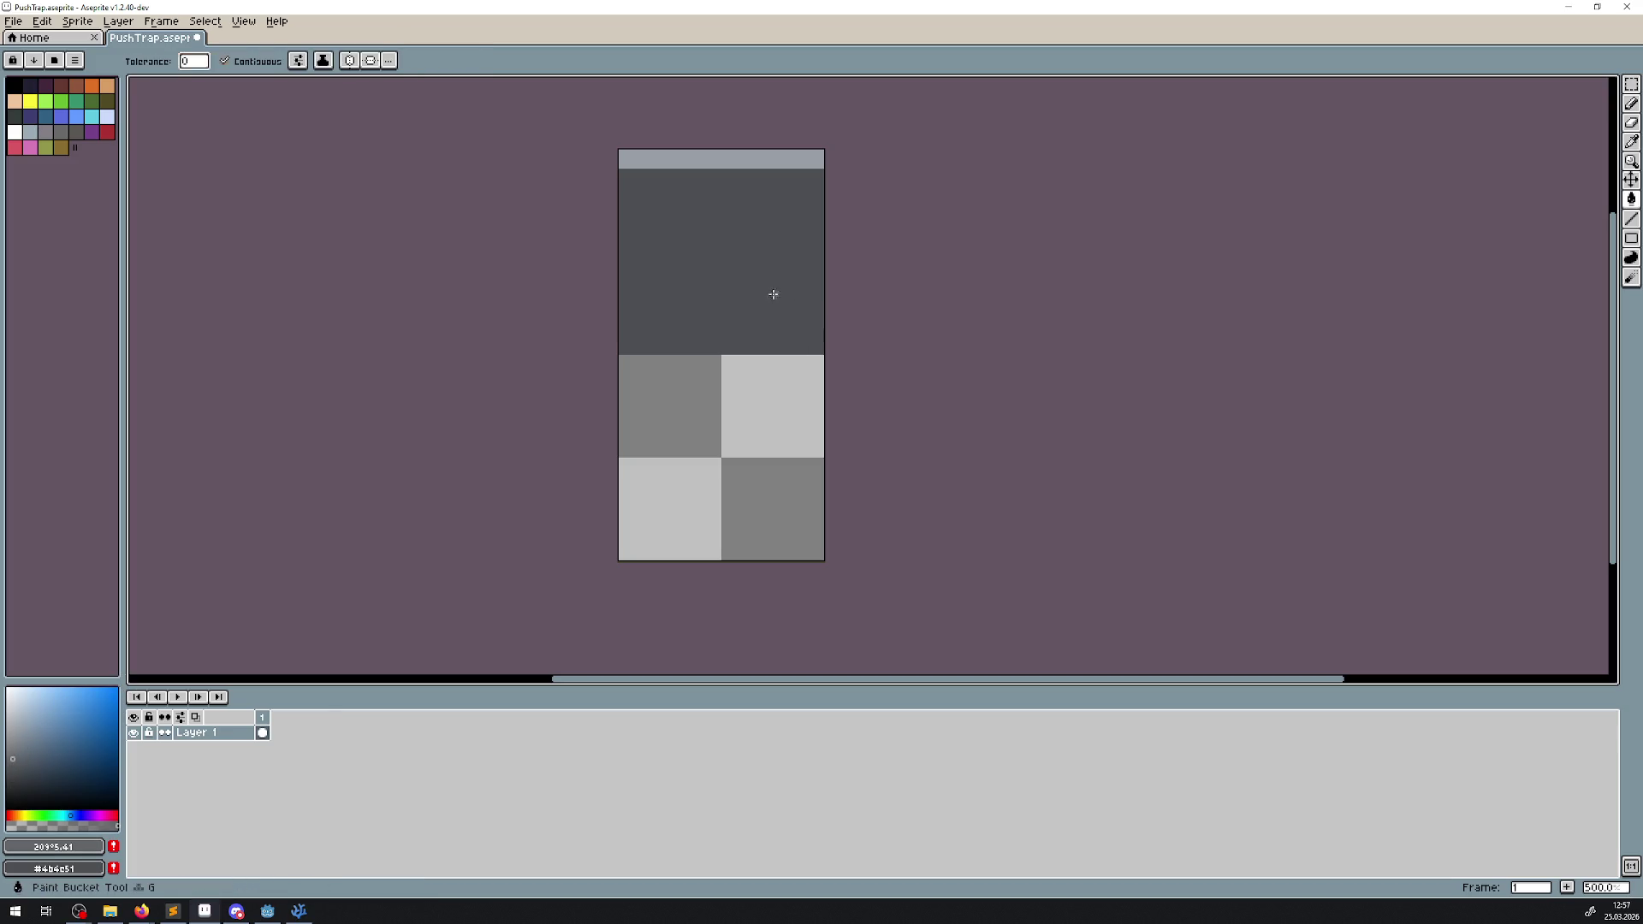
left_click(766, 293)
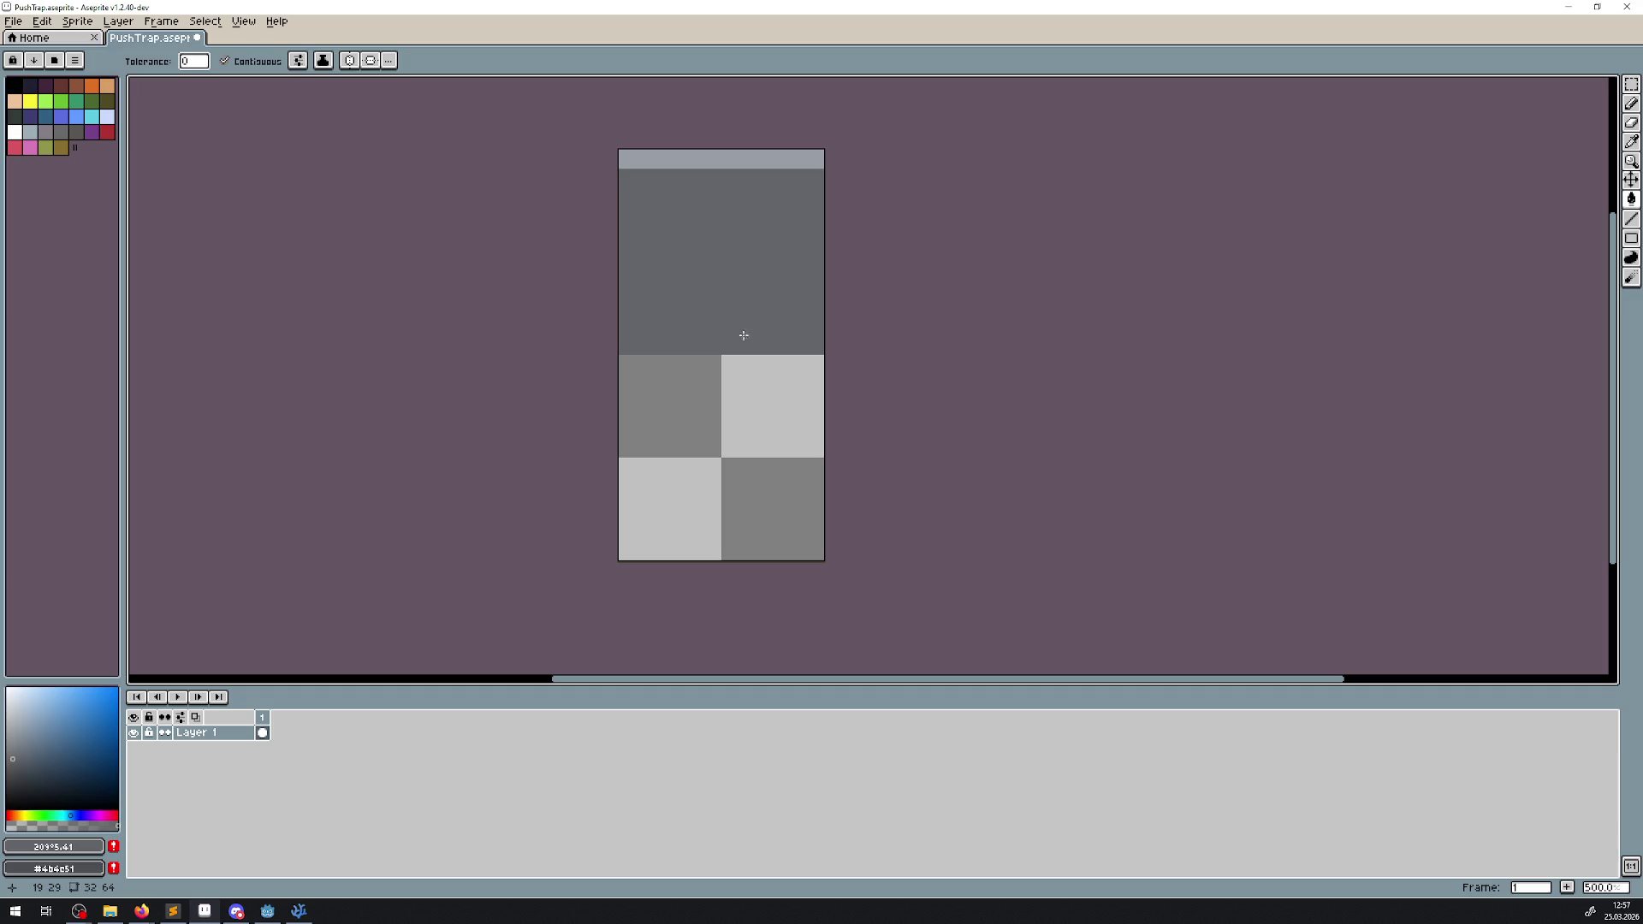
scroll(745, 288, "up", 1)
scroll(774, 308, "down", 1)
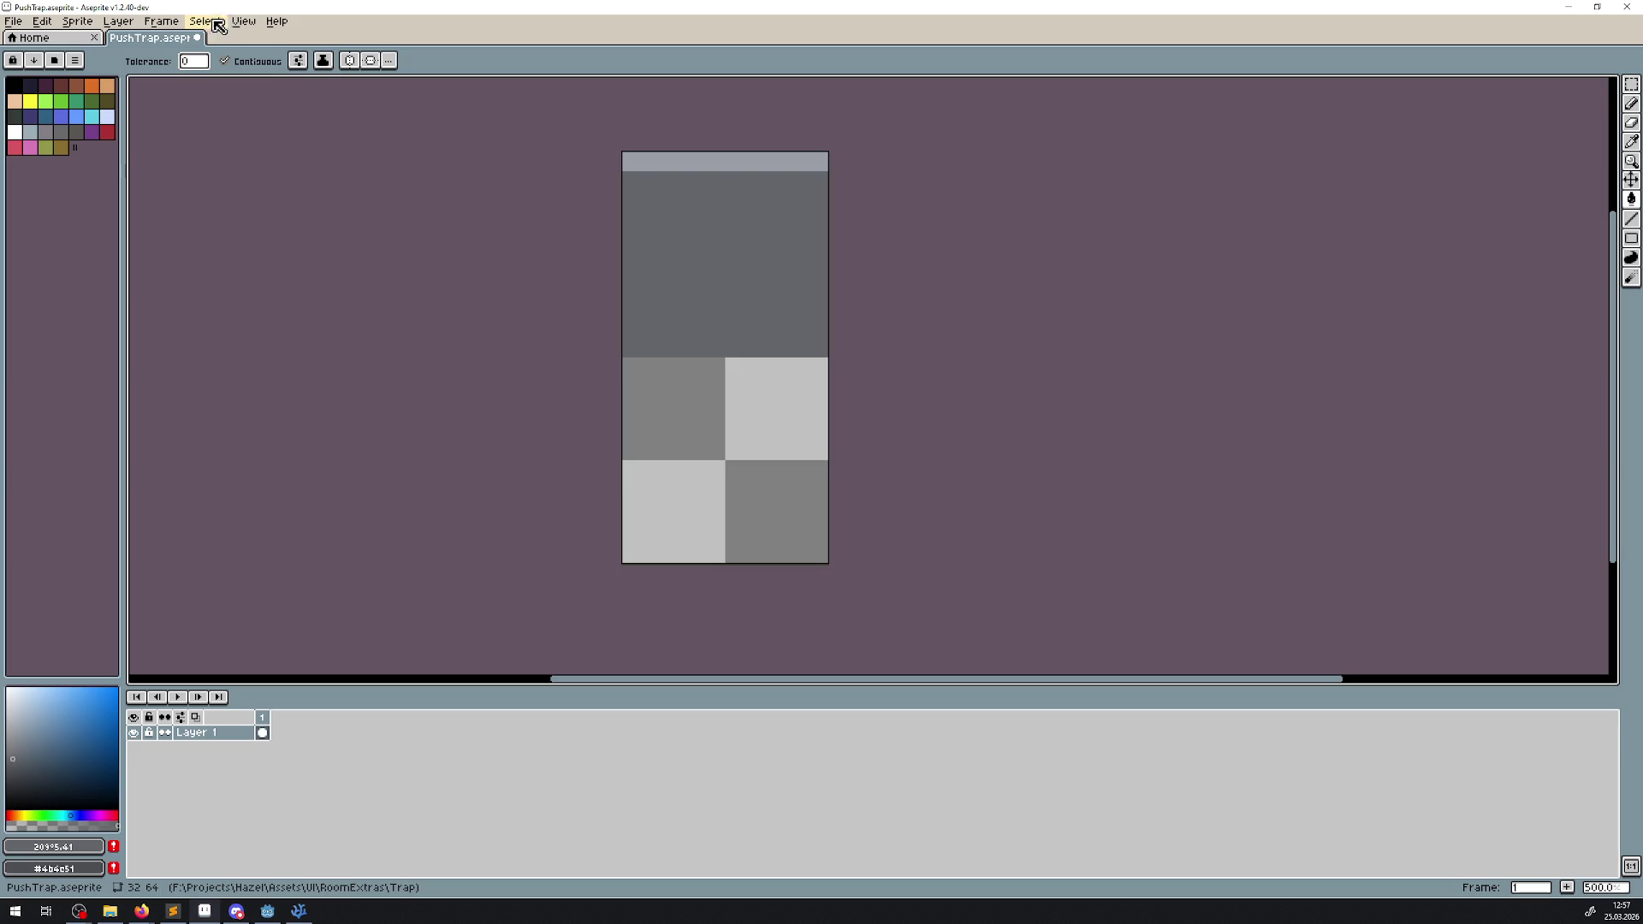
left_click(115, 22)
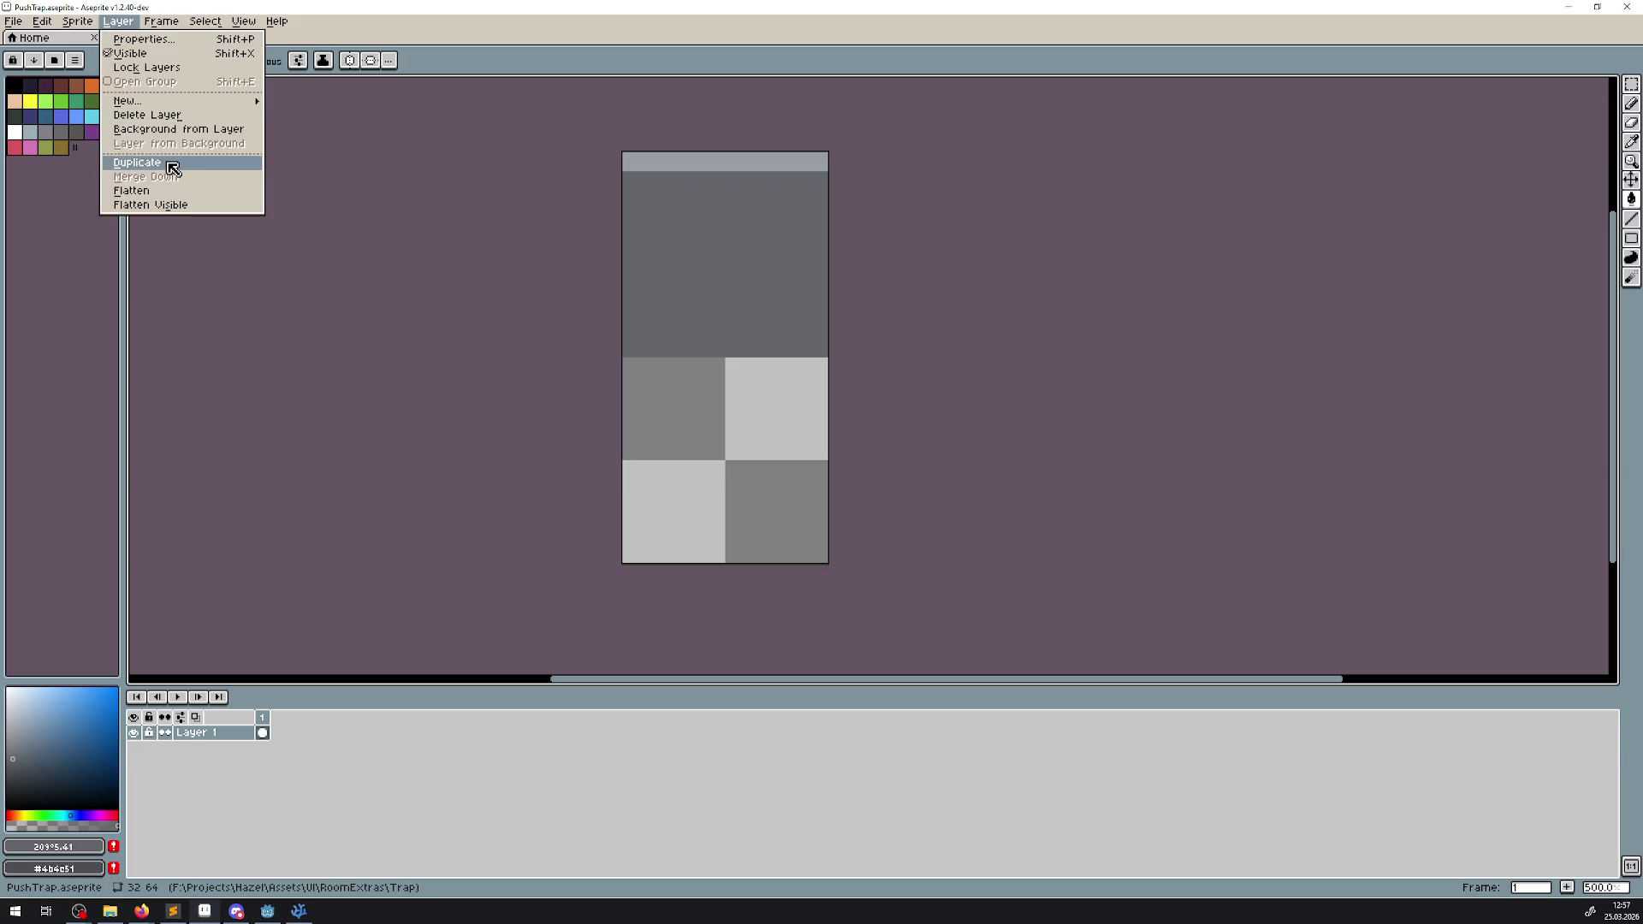
- Set Canvas Size width to 256 with the left anchor, keeping the 32×64 block at the left
mouse_move(77, 21)
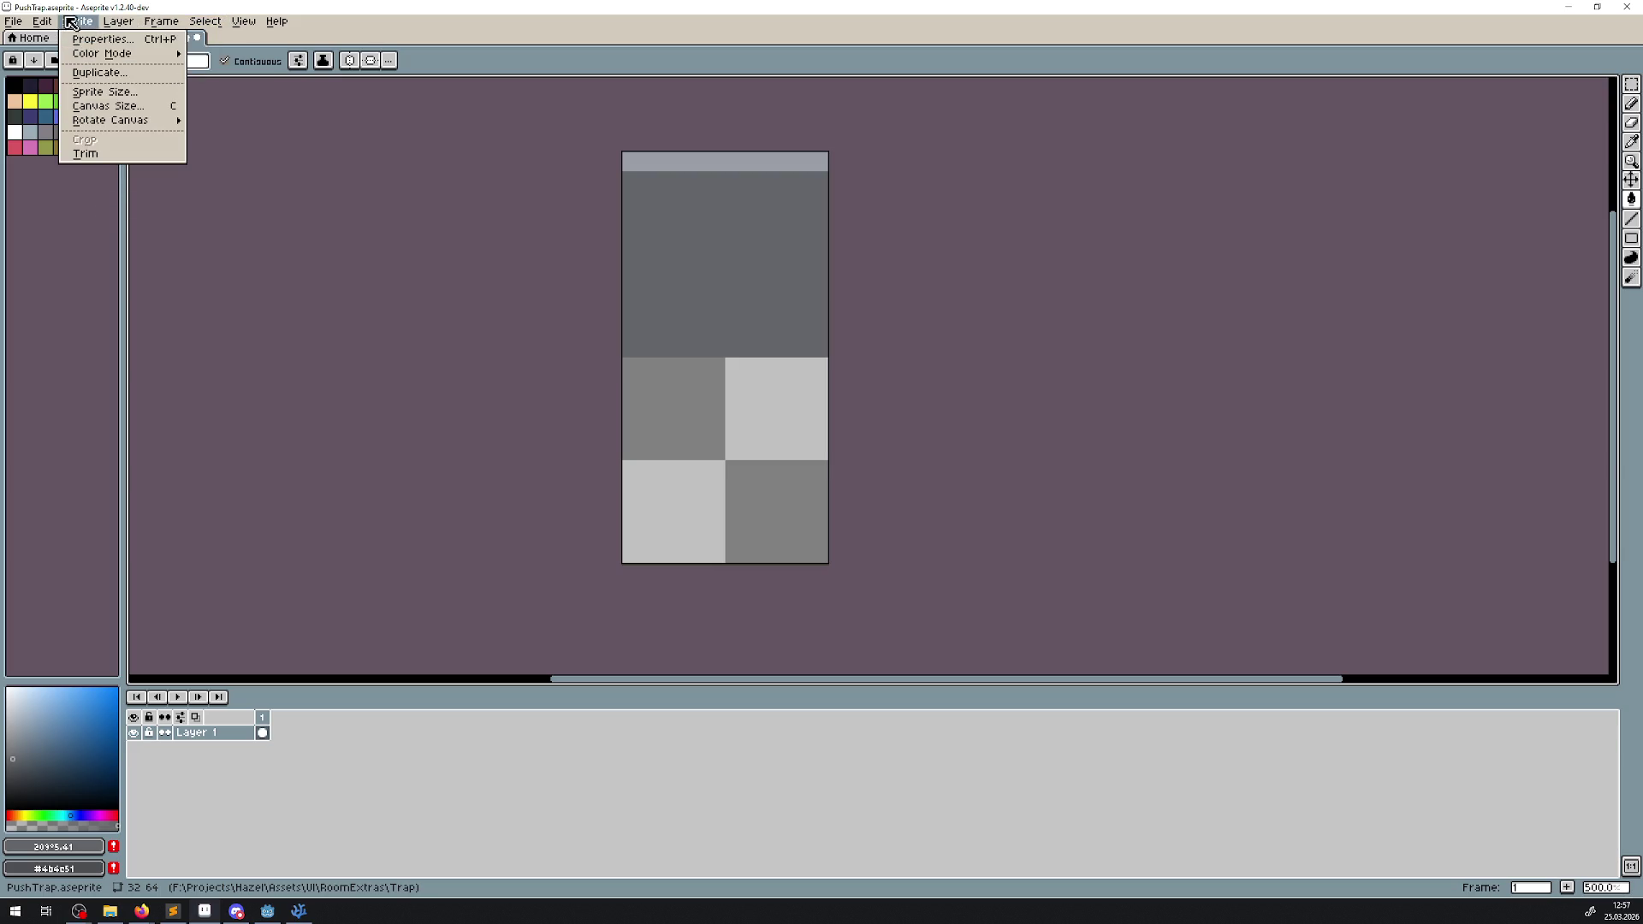
left_click(126, 112)
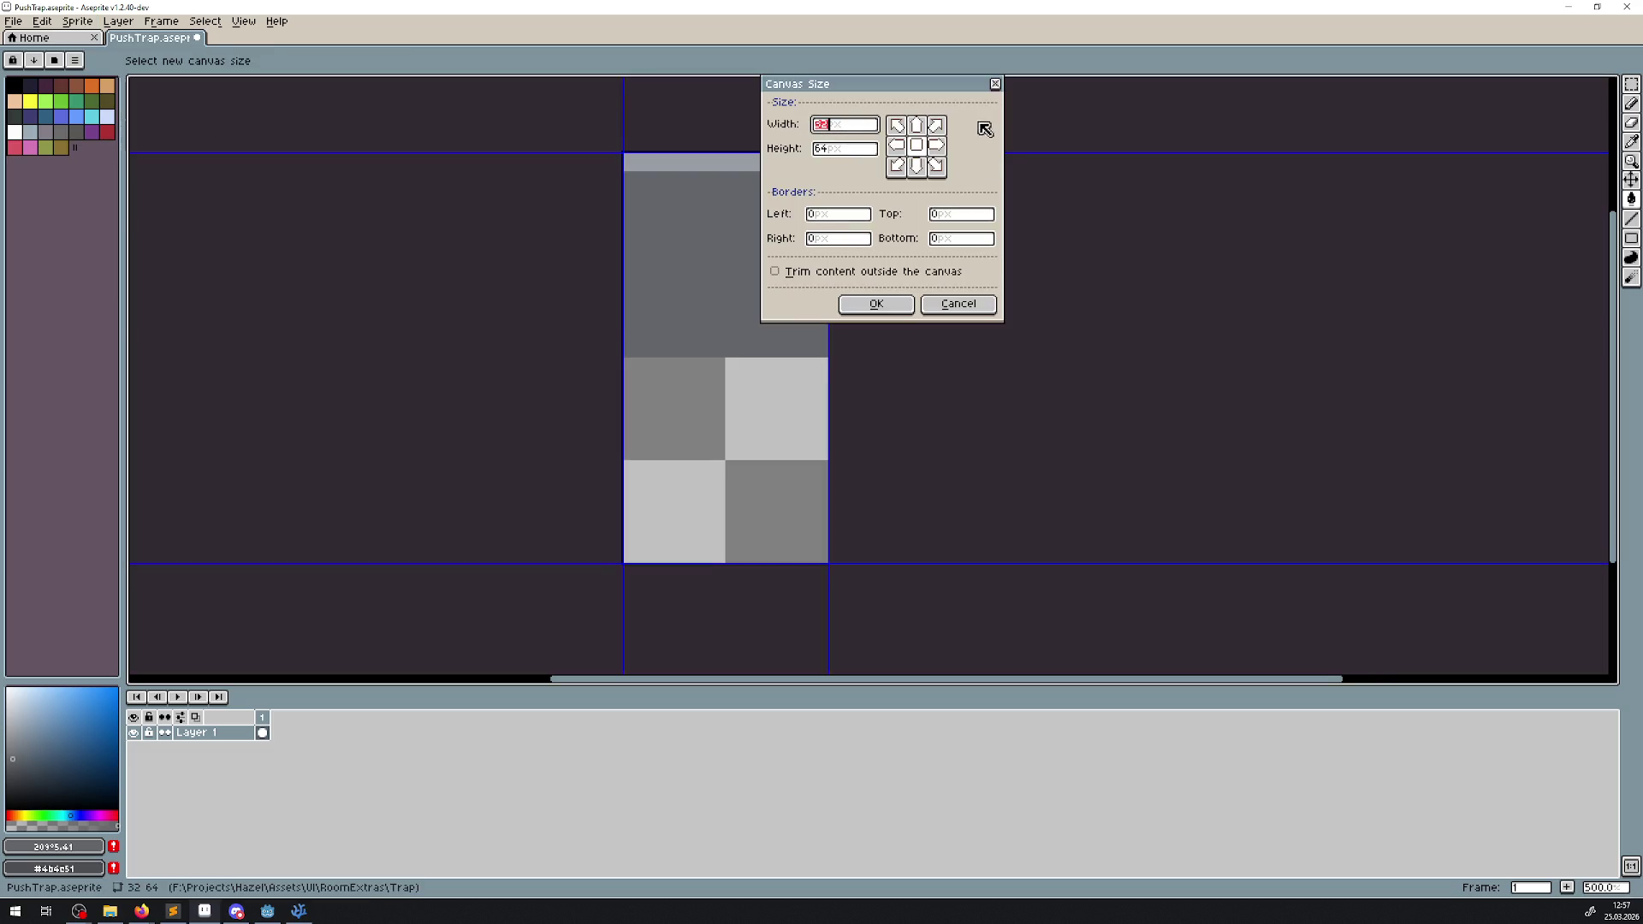
left_click(853, 128)
key("BackSpace")
key("BackSpace")
type("256")
left_click(896, 146)
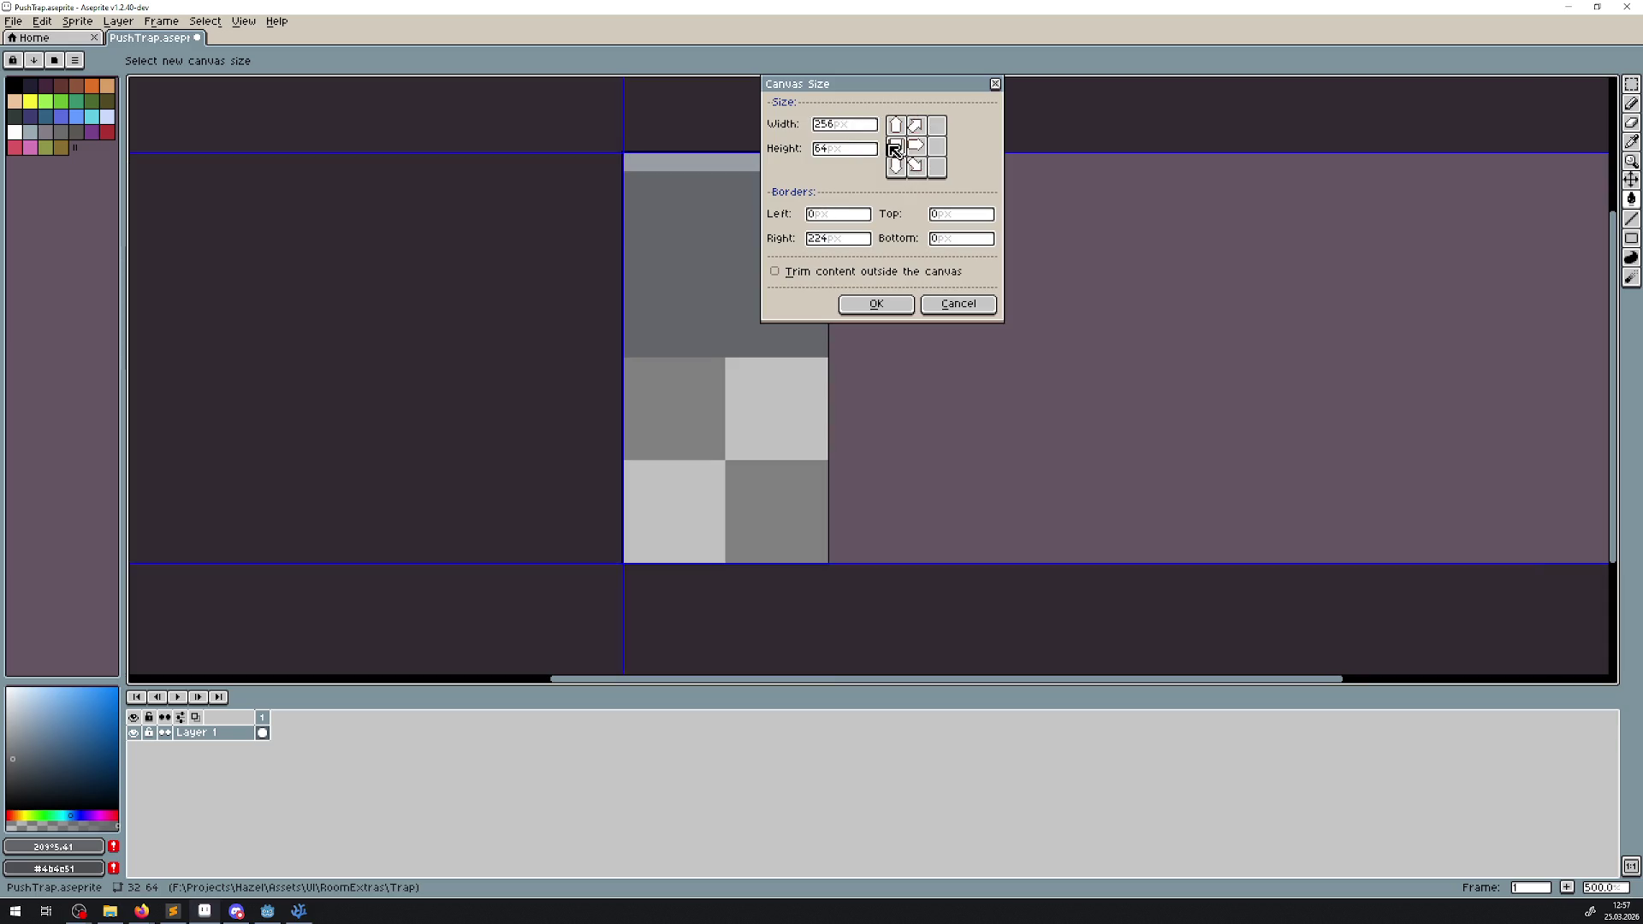
left_click(876, 306)
scroll(578, 312, "down", 3)
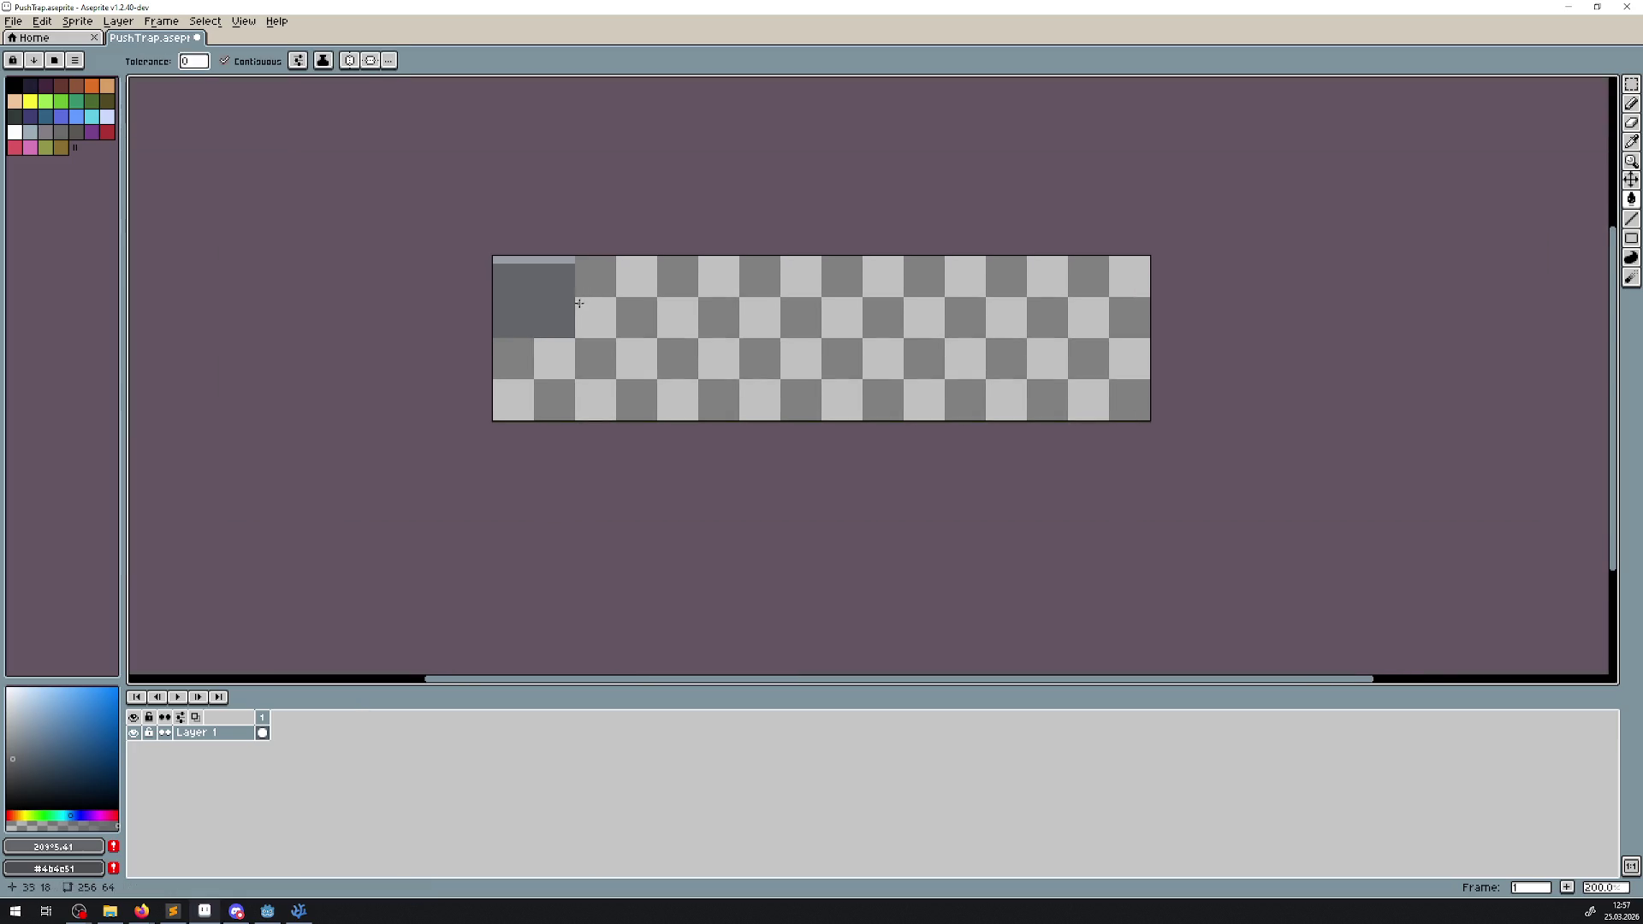
scroll(579, 311, "up", 2)
left_click(1630, 180)
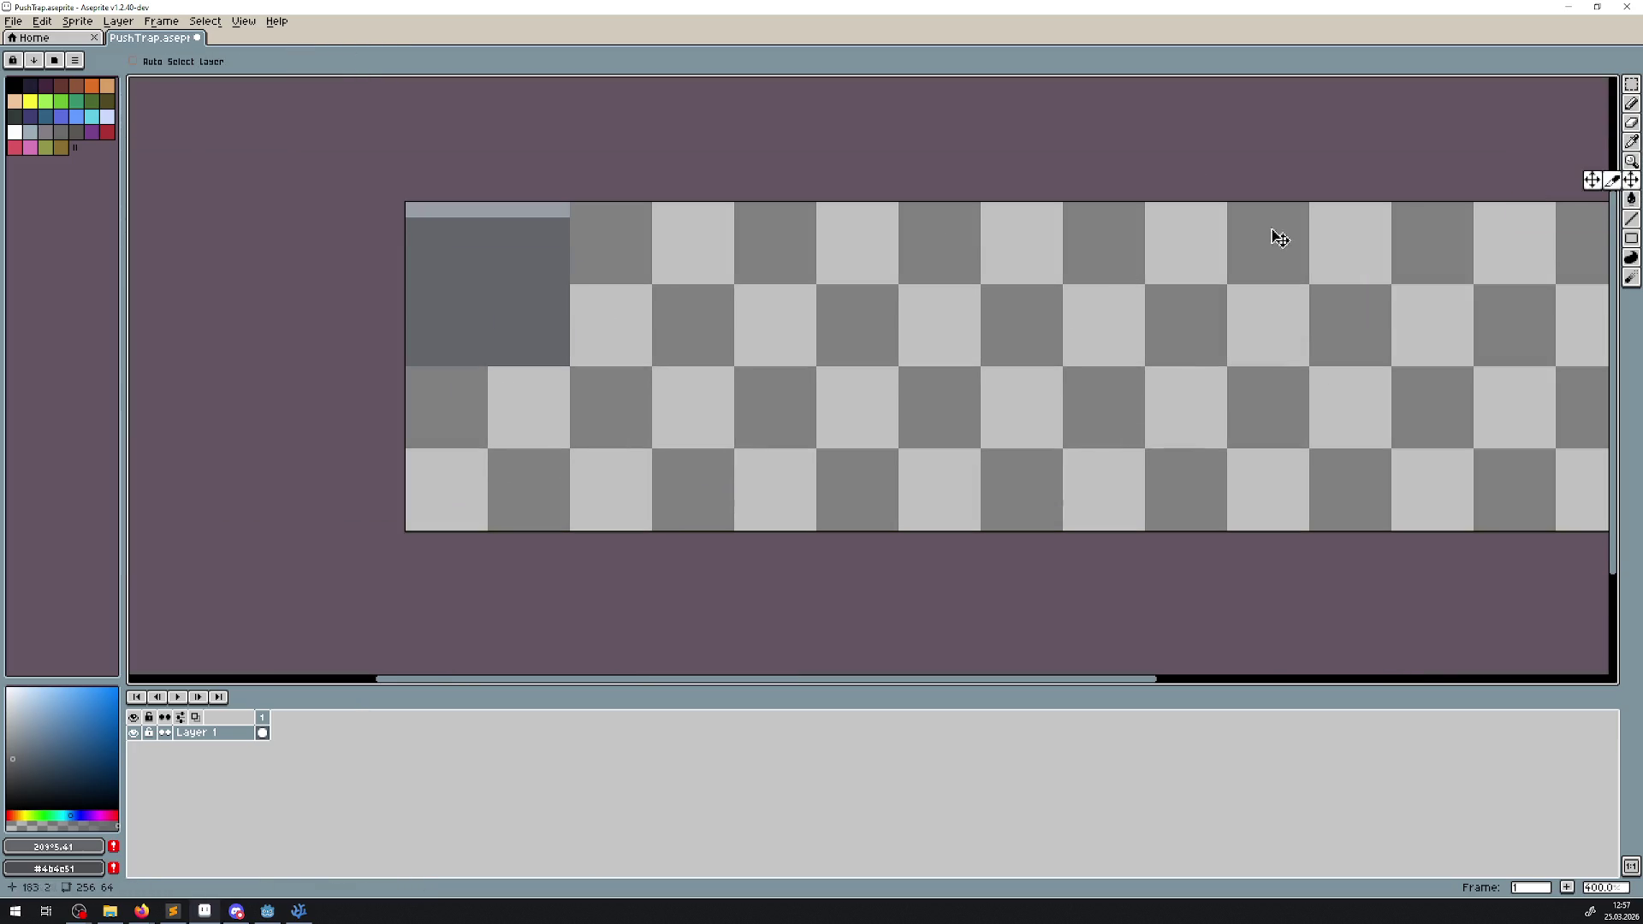
- Duplicate the block layer and place the copy just right of the original
right_click(220, 733)
left_click(273, 827)
mouse_move(502, 326)
left_mouse_down()
mouse_move(664, 337)
mouse_move(658, 371)
mouse_move(650, 319)
mouse_move(649, 370)
left_mouse_up()
scroll(646, 342, "up", 2)
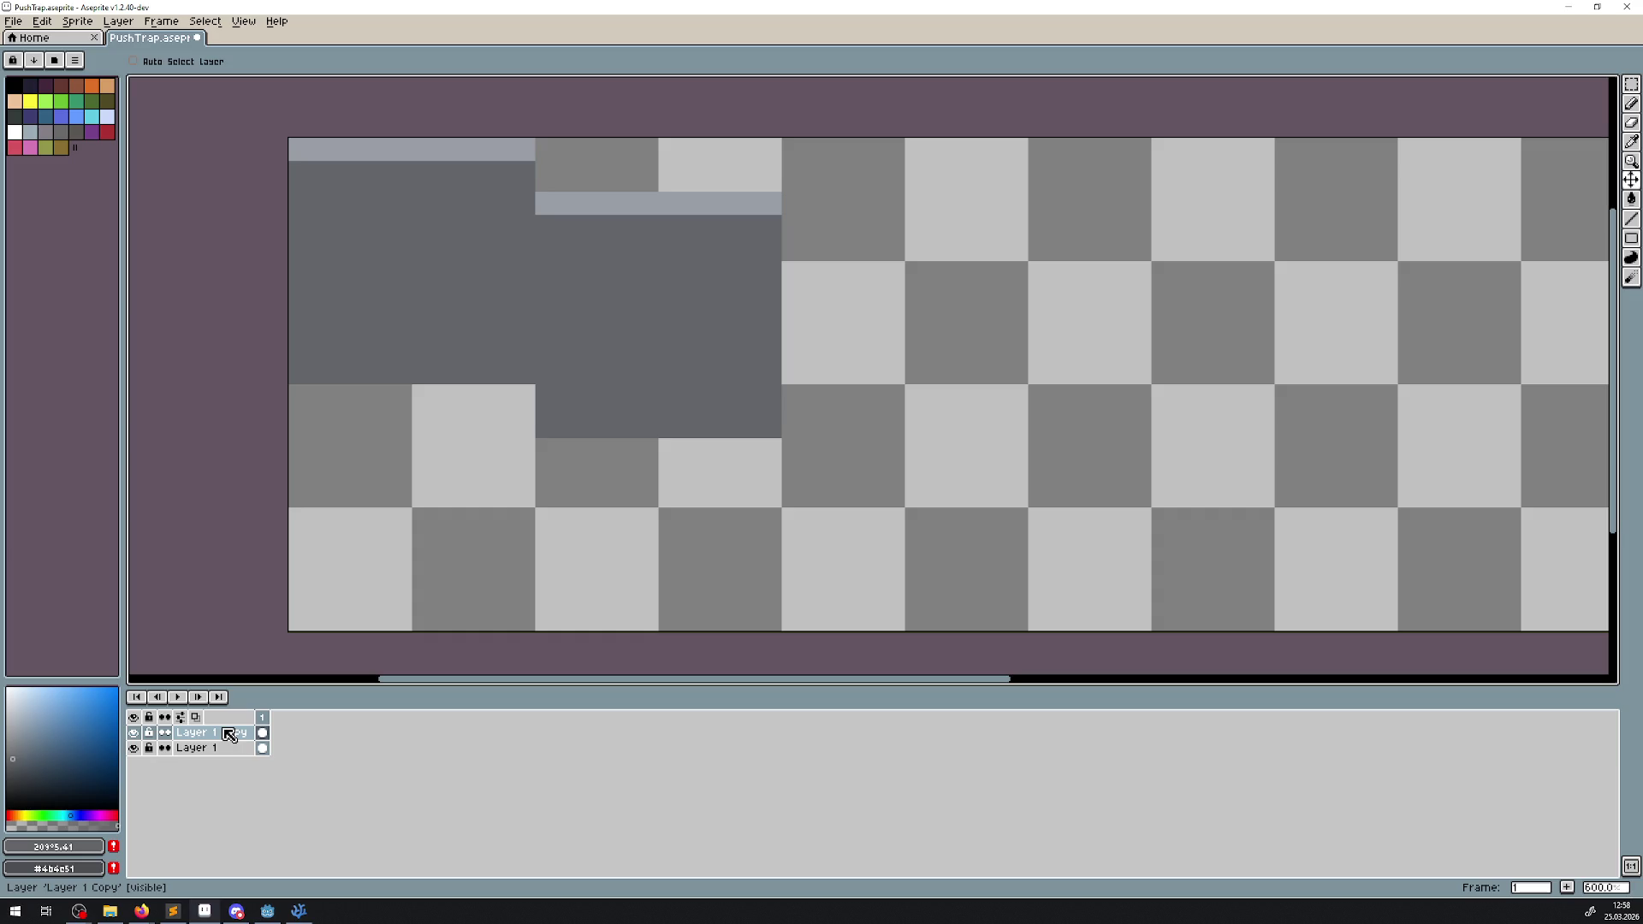
scroll(621, 402, "up", 4)
left_click_drag(596, 432, 597, 391)
scroll(597, 391, "down", 5)
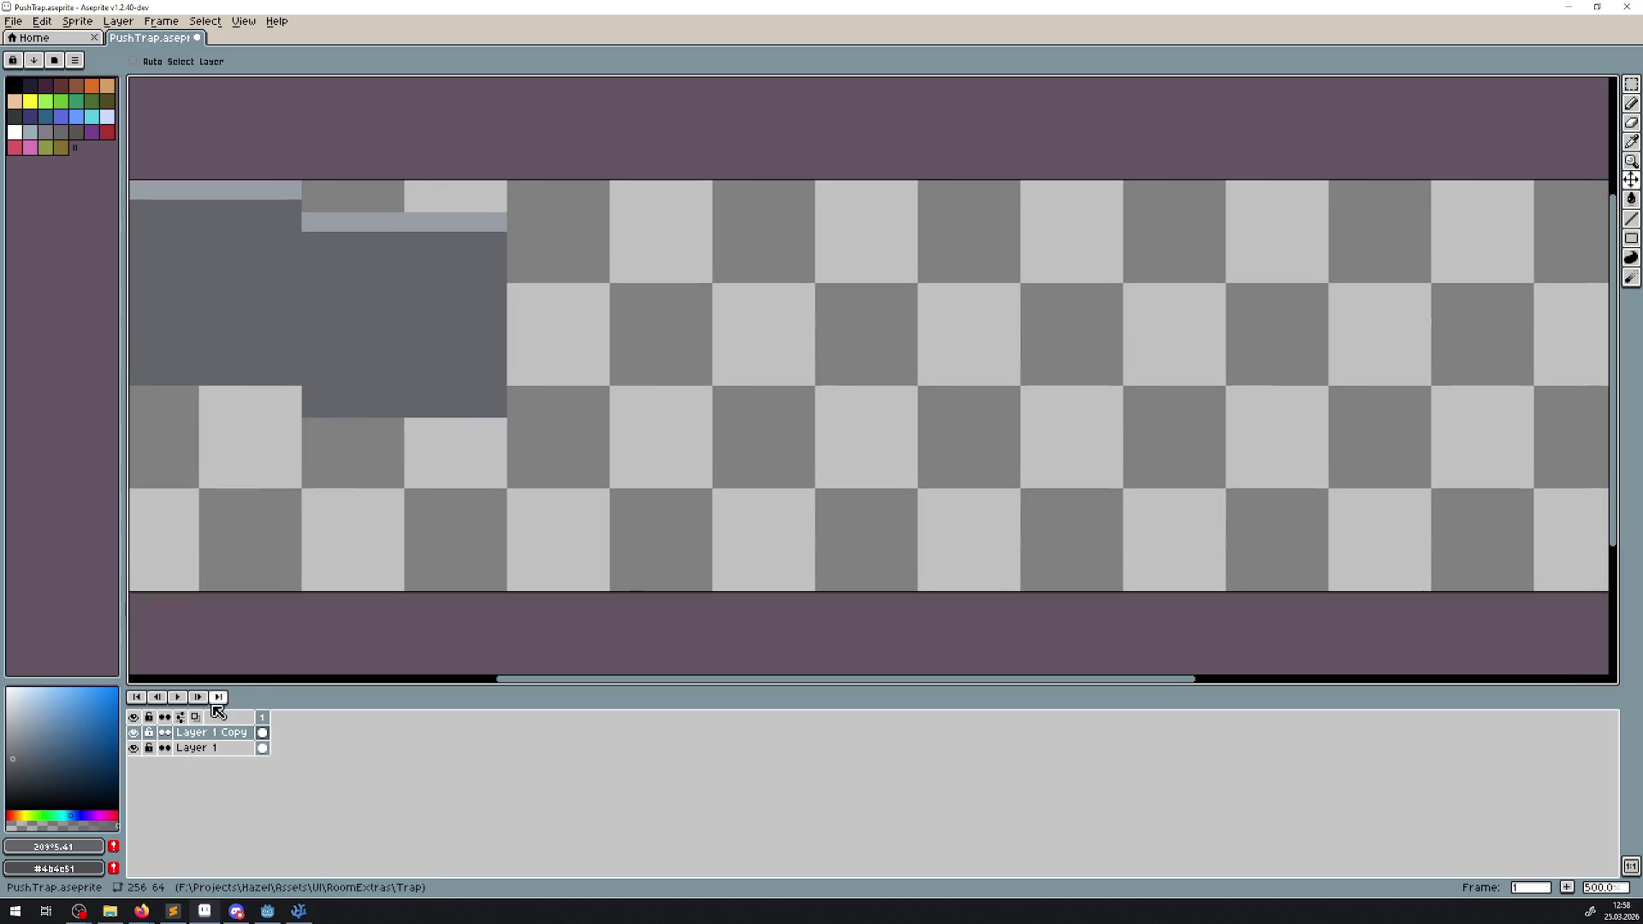
- Duplicate the copied layer and place the third block further right, one pixel lower
right_click(221, 736)
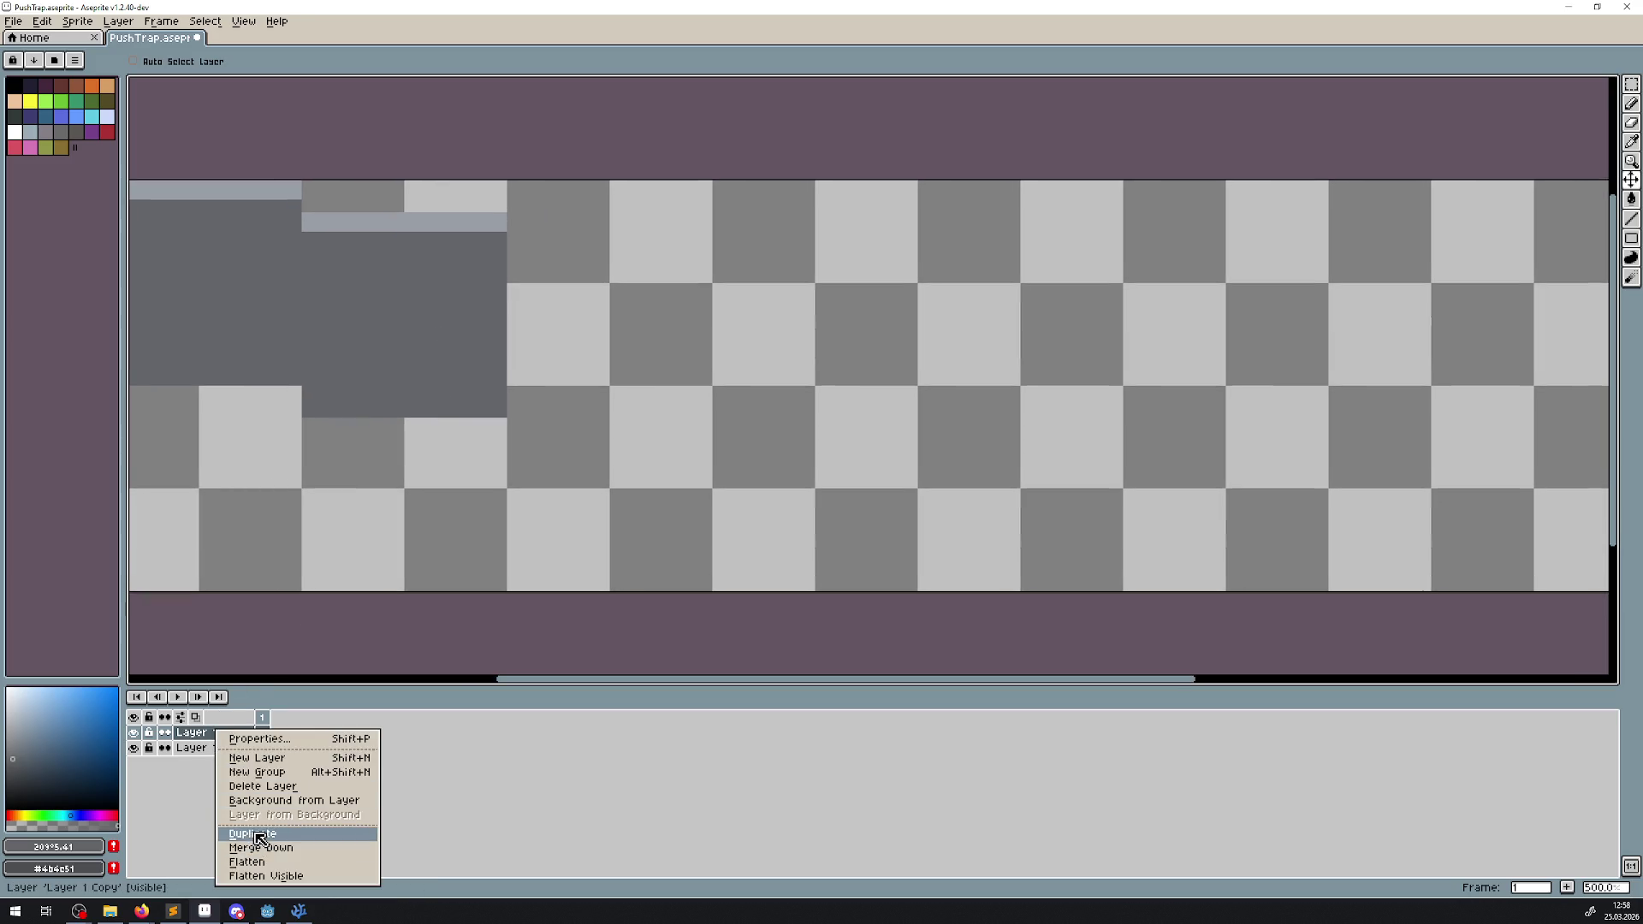
left_click(257, 837)
mouse_move(412, 520)
left_mouse_down()
mouse_move(462, 296)
mouse_move(660, 316)
mouse_move(602, 356)
left_mouse_up()
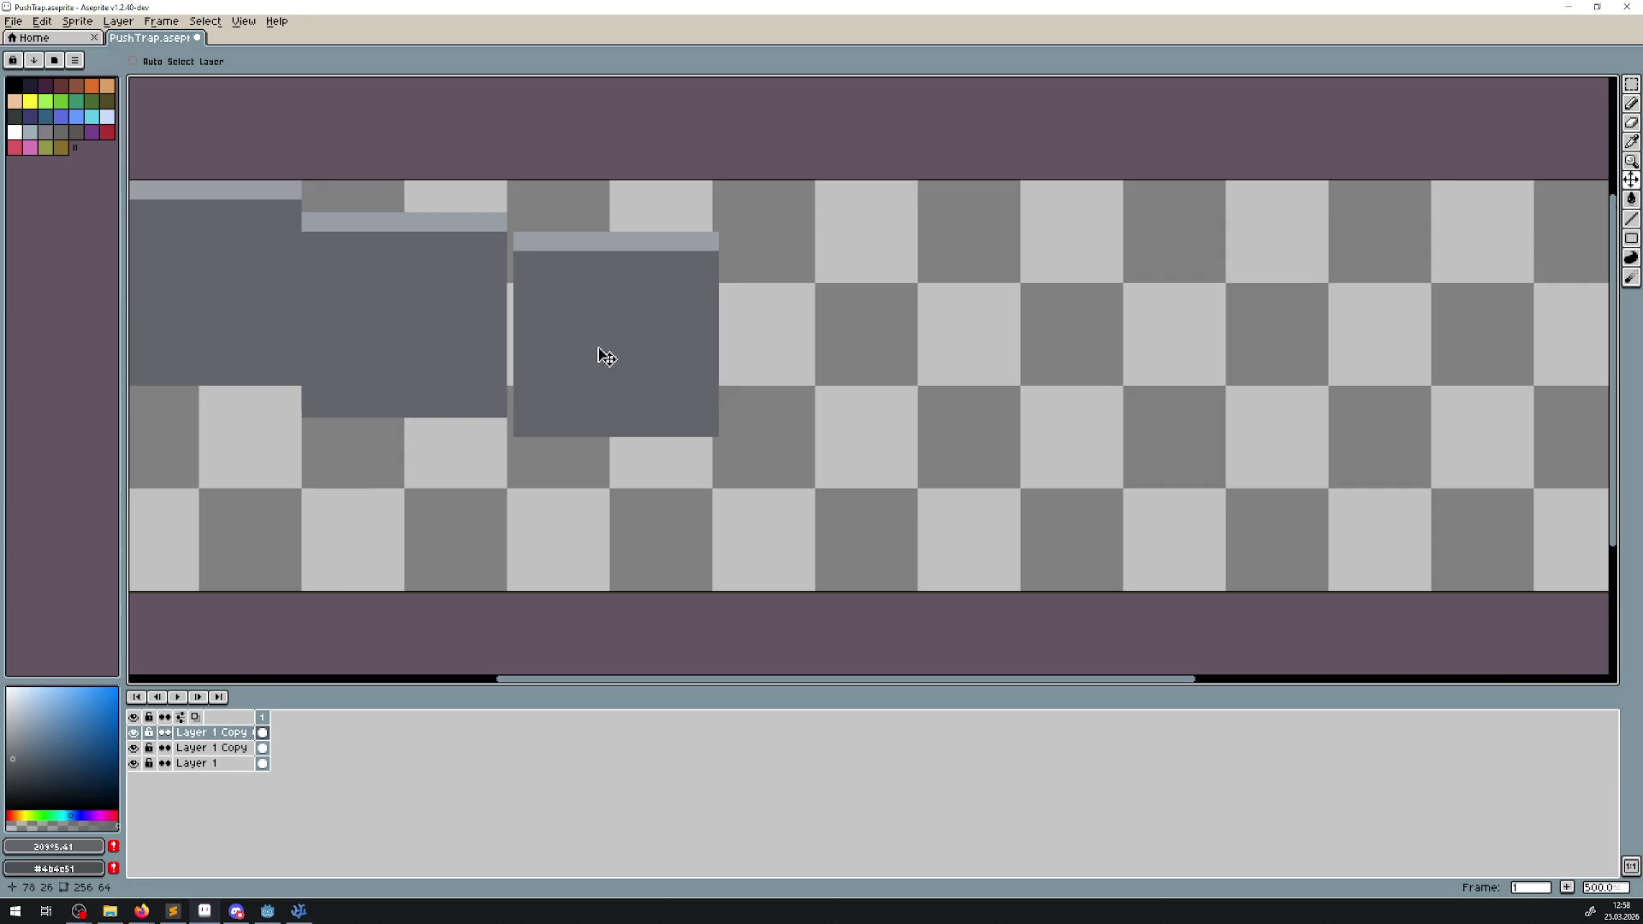
scroll(601, 356, "up", 7)
mouse_move(505, 447)
left_mouse_down()
mouse_move(465, 367)
mouse_move(477, 507)
mouse_move(475, 348)
mouse_move(492, 360)
mouse_move(470, 465)
left_mouse_up()
scroll(533, 406, "down", 7)
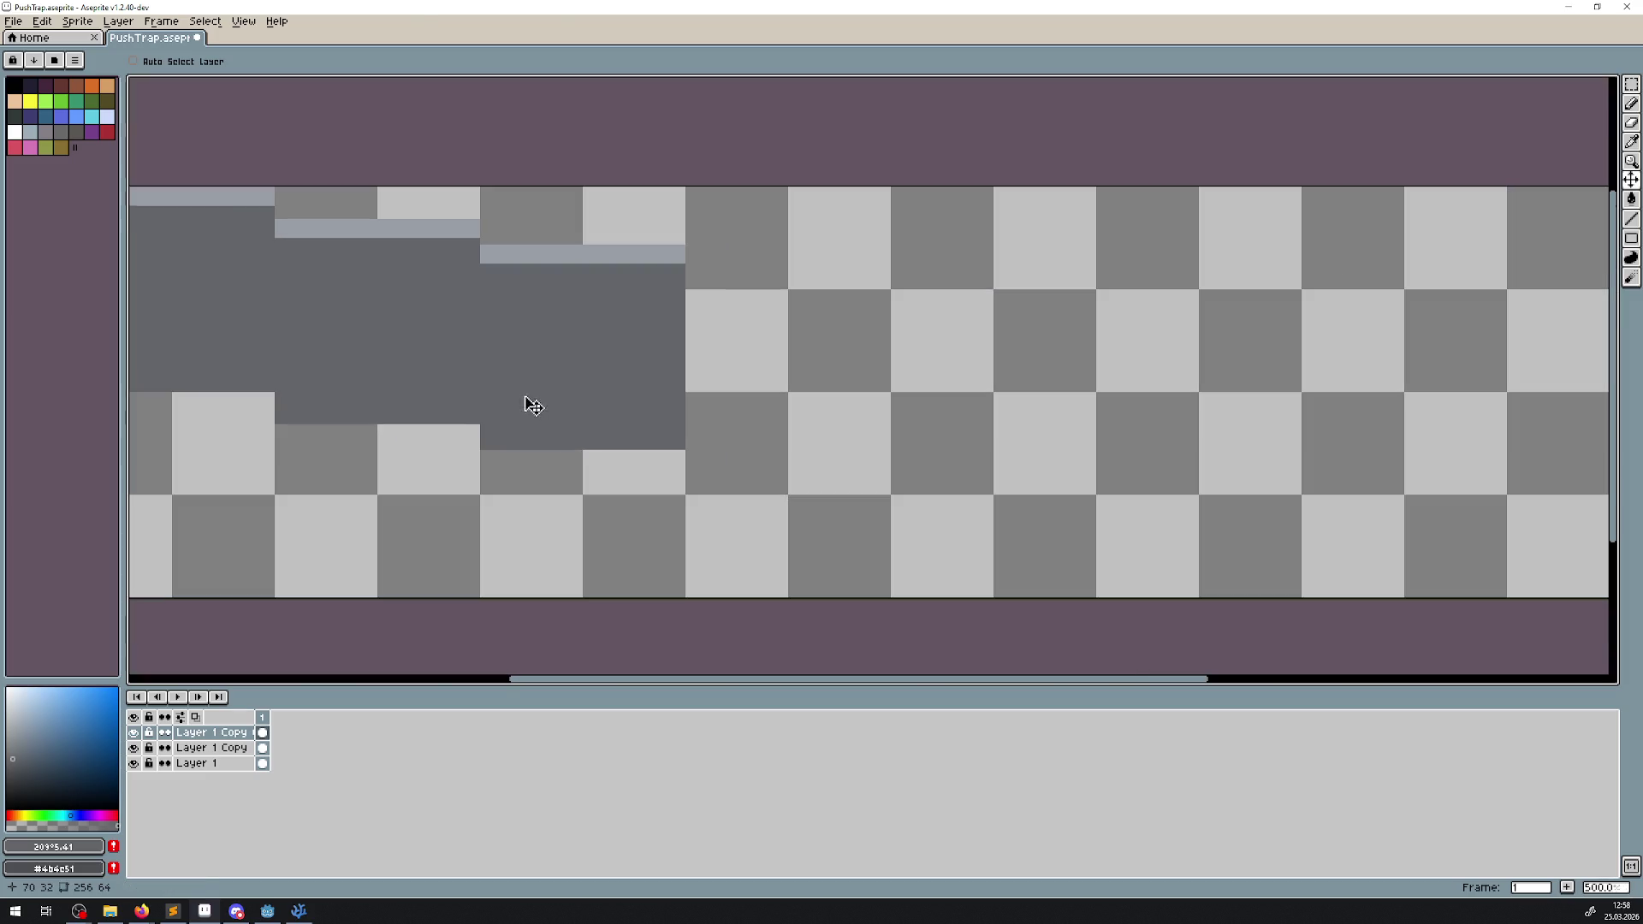
- Duplicate the newest layer and move the fourth block further right
right_click(214, 734)
left_click(297, 841)
scroll(577, 370, "up", 4)
mouse_move(577, 370)
left_mouse_down()
mouse_move(1119, 387)
mouse_move(1075, 398)
mouse_move(1074, 366)
mouse_move(1067, 425)
mouse_move(322, 440)
left_mouse_up()
scroll(323, 440, "down", 4)
left_click_drag(531, 396, 697, 407)
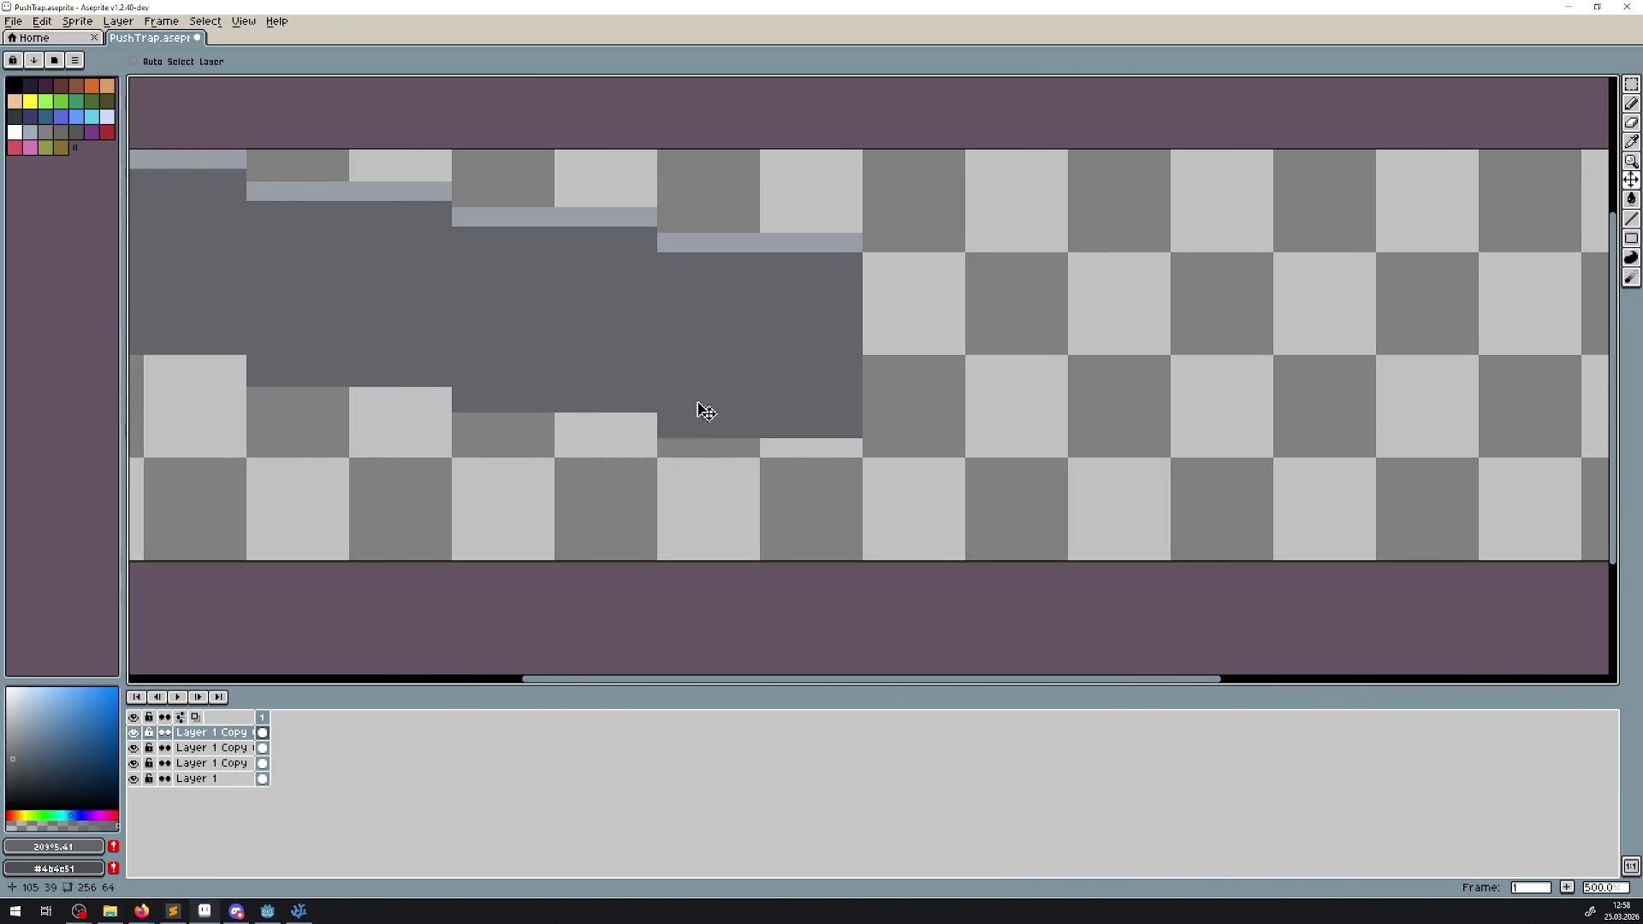
mouse_move(422, 410)
left_mouse_down()
mouse_move(593, 361)
mouse_move(716, 370)
left_mouse_up()
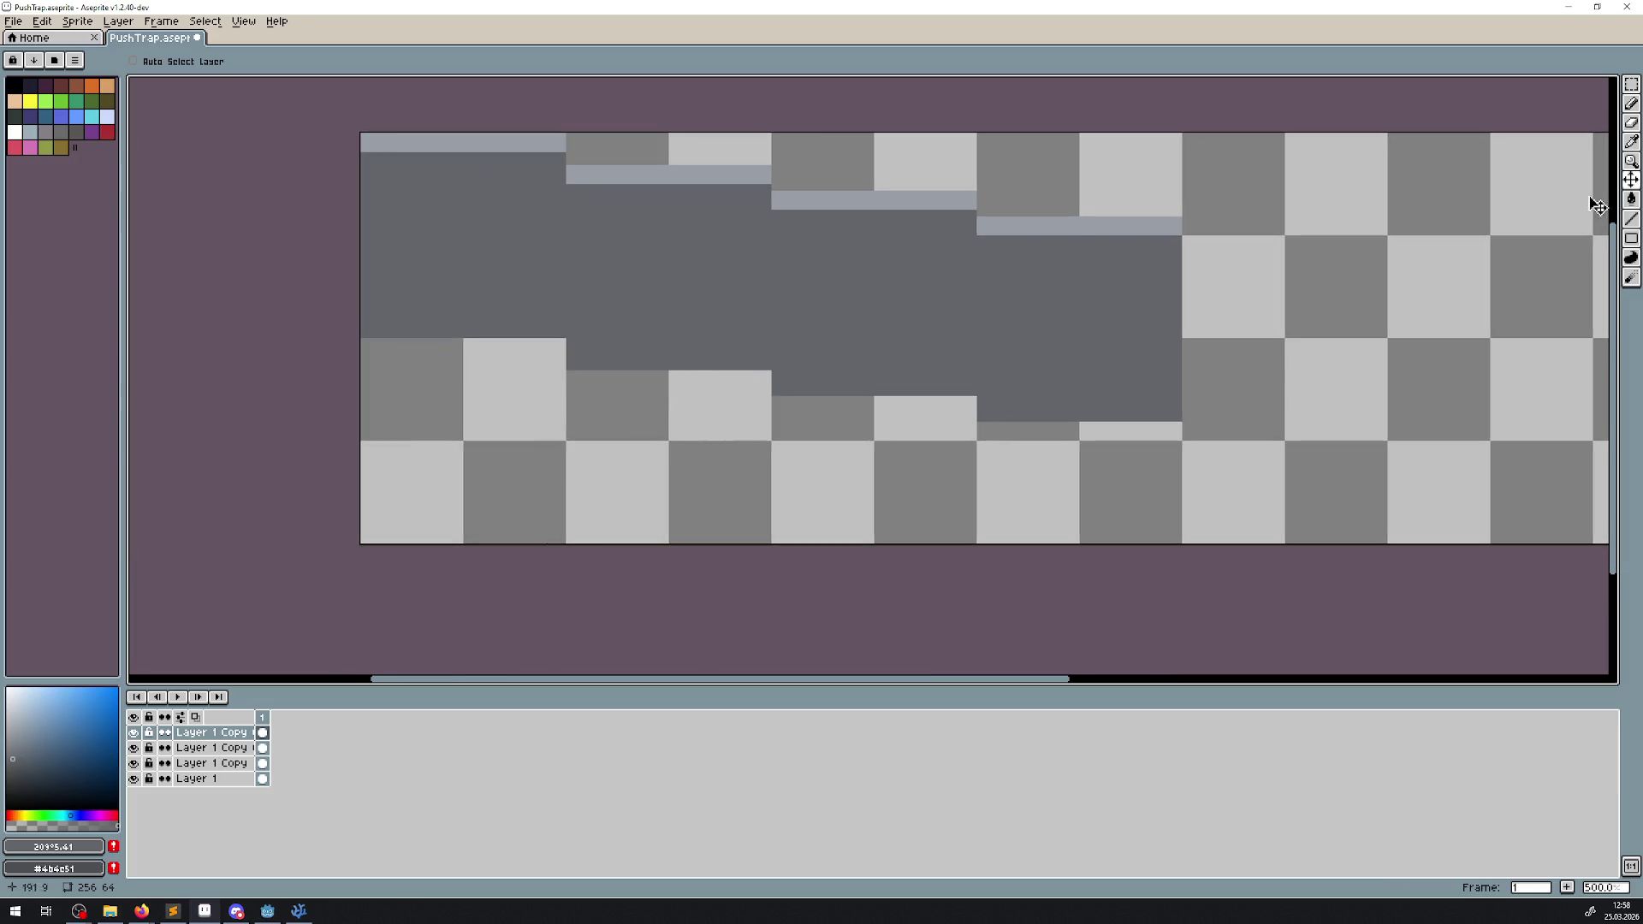
- Draw a dark vertical line along a block edge and nudge the blocks up one pixel
left_click(1631, 219)
scroll(599, 359, "up", 4)
left_click_drag(579, 380, 577, 444)
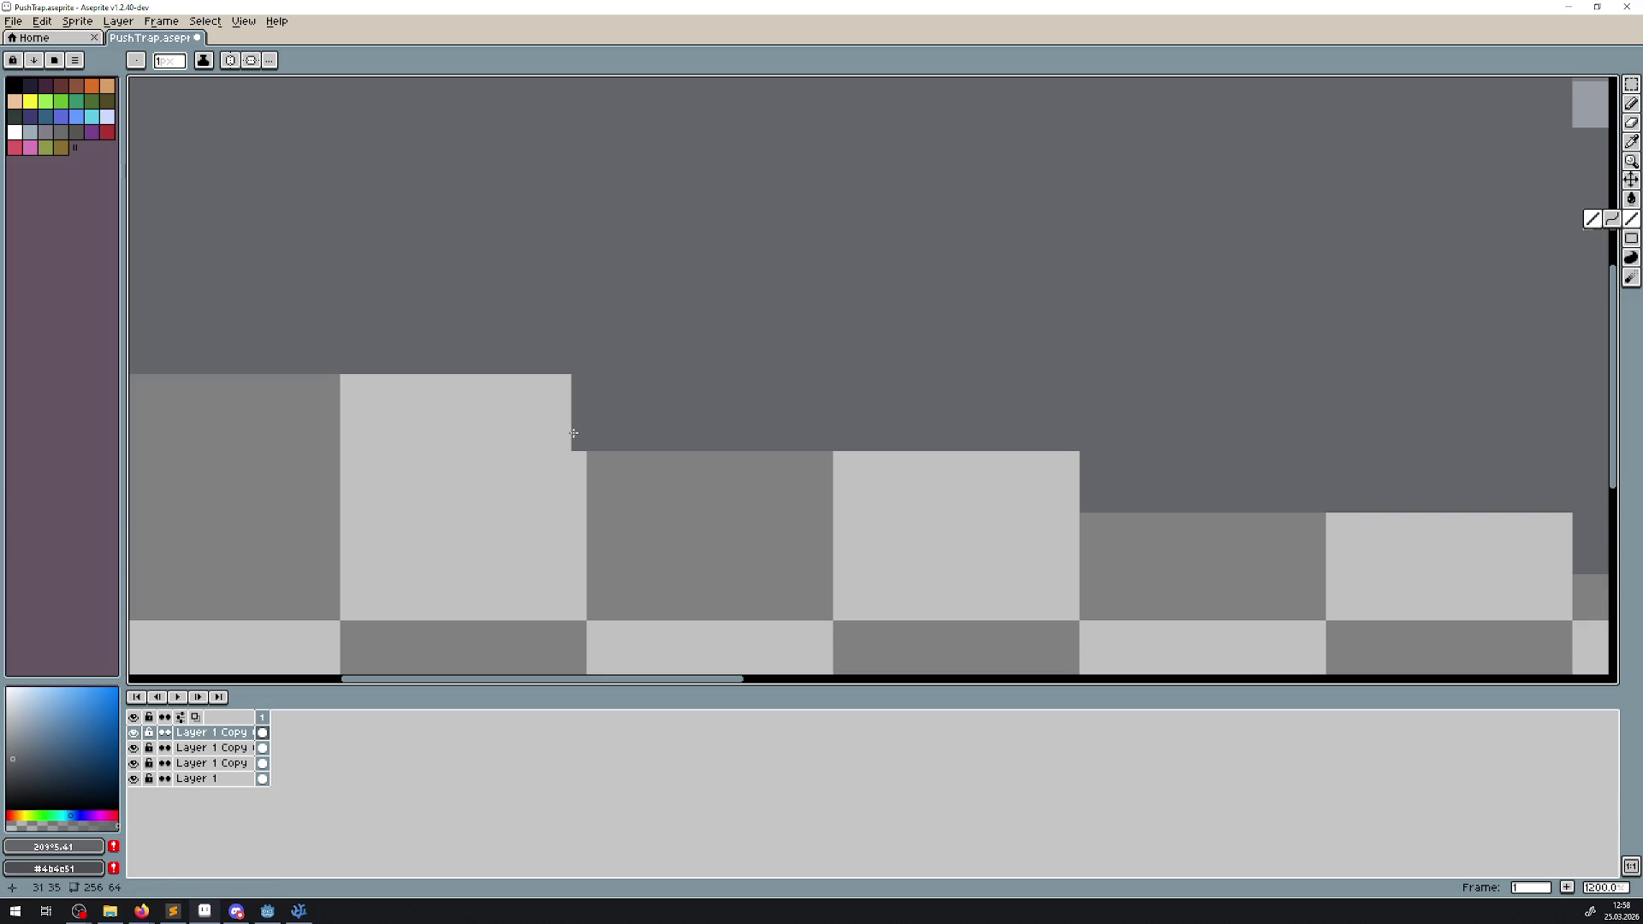
scroll(616, 403, "down", 4)
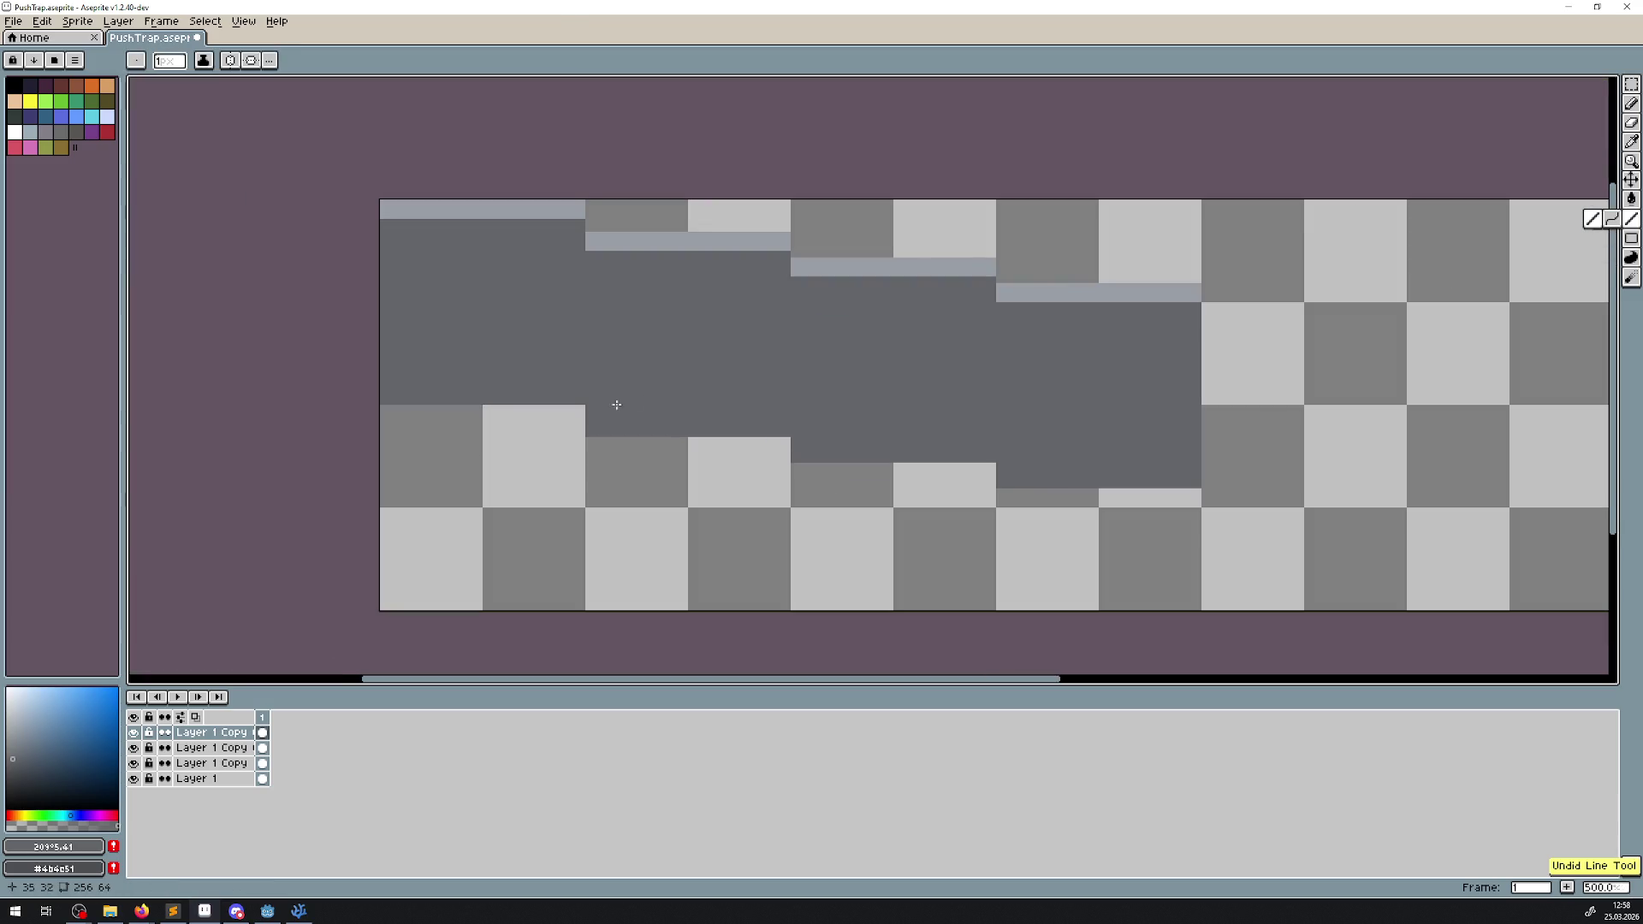
left_click(1631, 180)
scroll(522, 342, "up", 1)
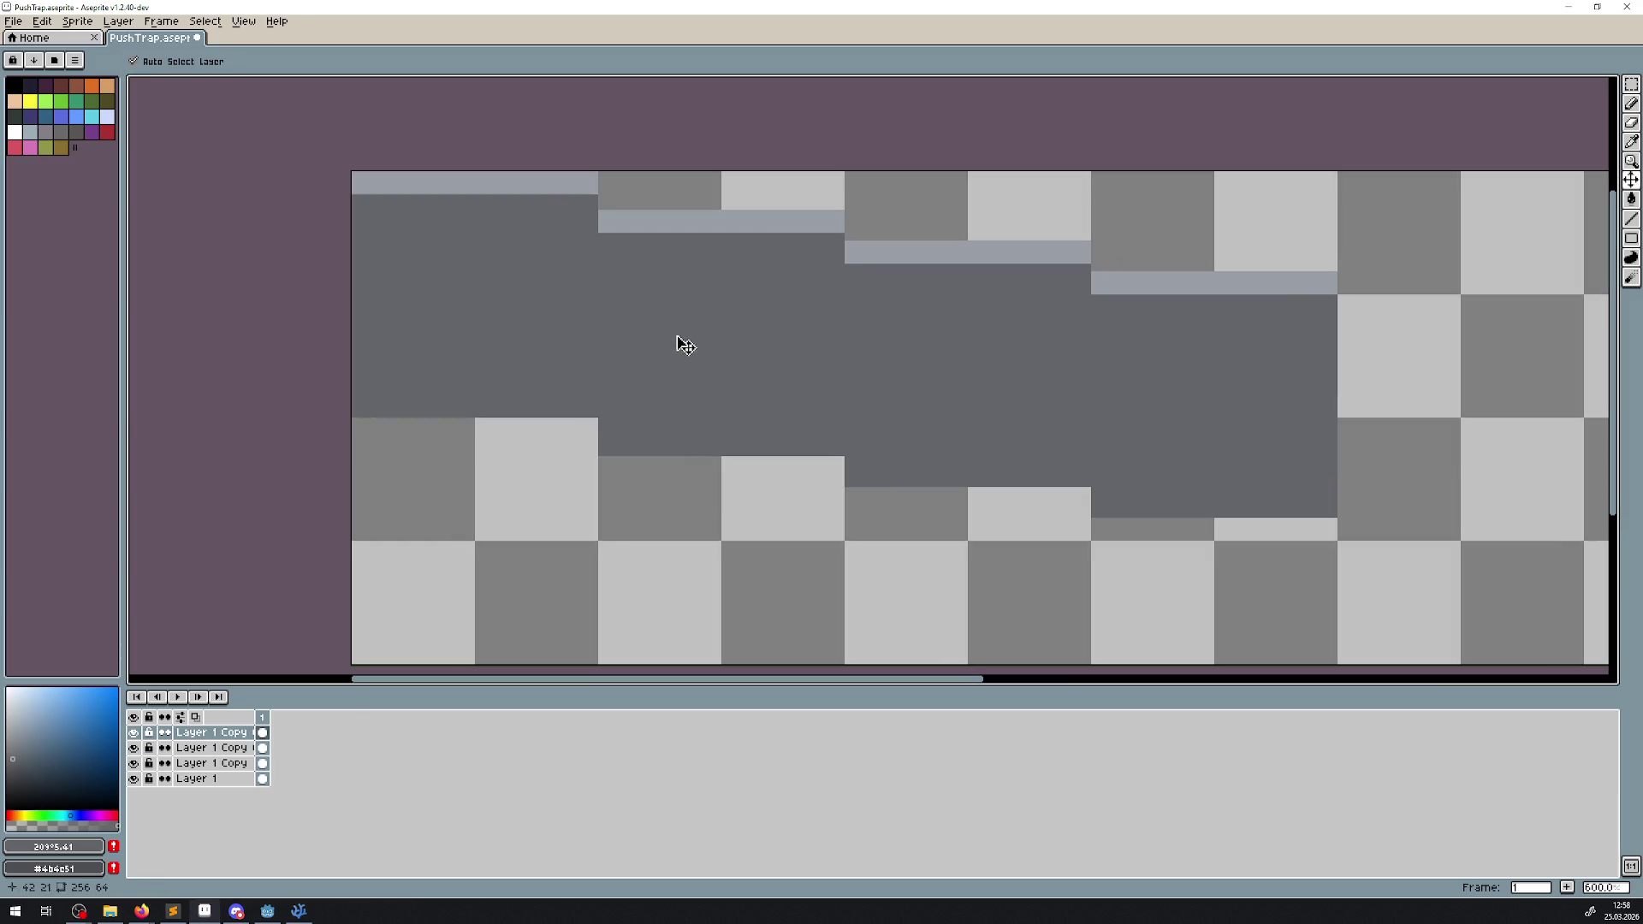
left_click_drag(679, 341, 682, 333)
left_click_drag(950, 373, 950, 364)
left_click_drag(1129, 411, 608, 390)
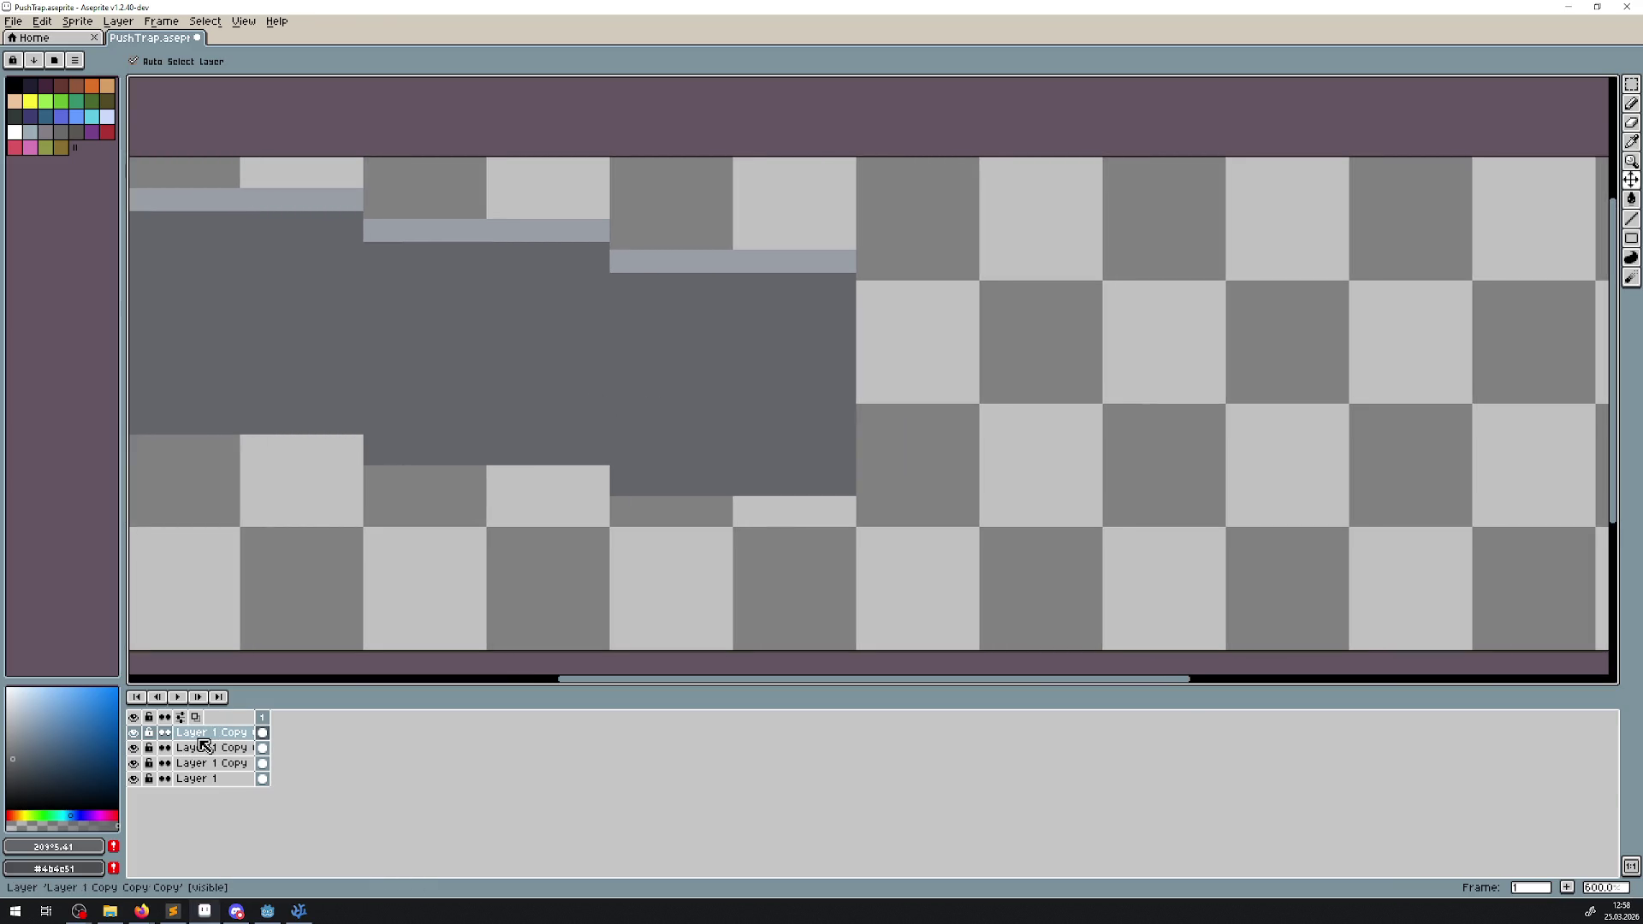
- Add two more block copies, each placed as the next step to the right
right_click(205, 735)
left_click(259, 851)
mouse_move(759, 447)
left_mouse_down()
mouse_move(972, 454)
mouse_move(946, 462)
left_mouse_up()
scroll(786, 391, "down", 3)
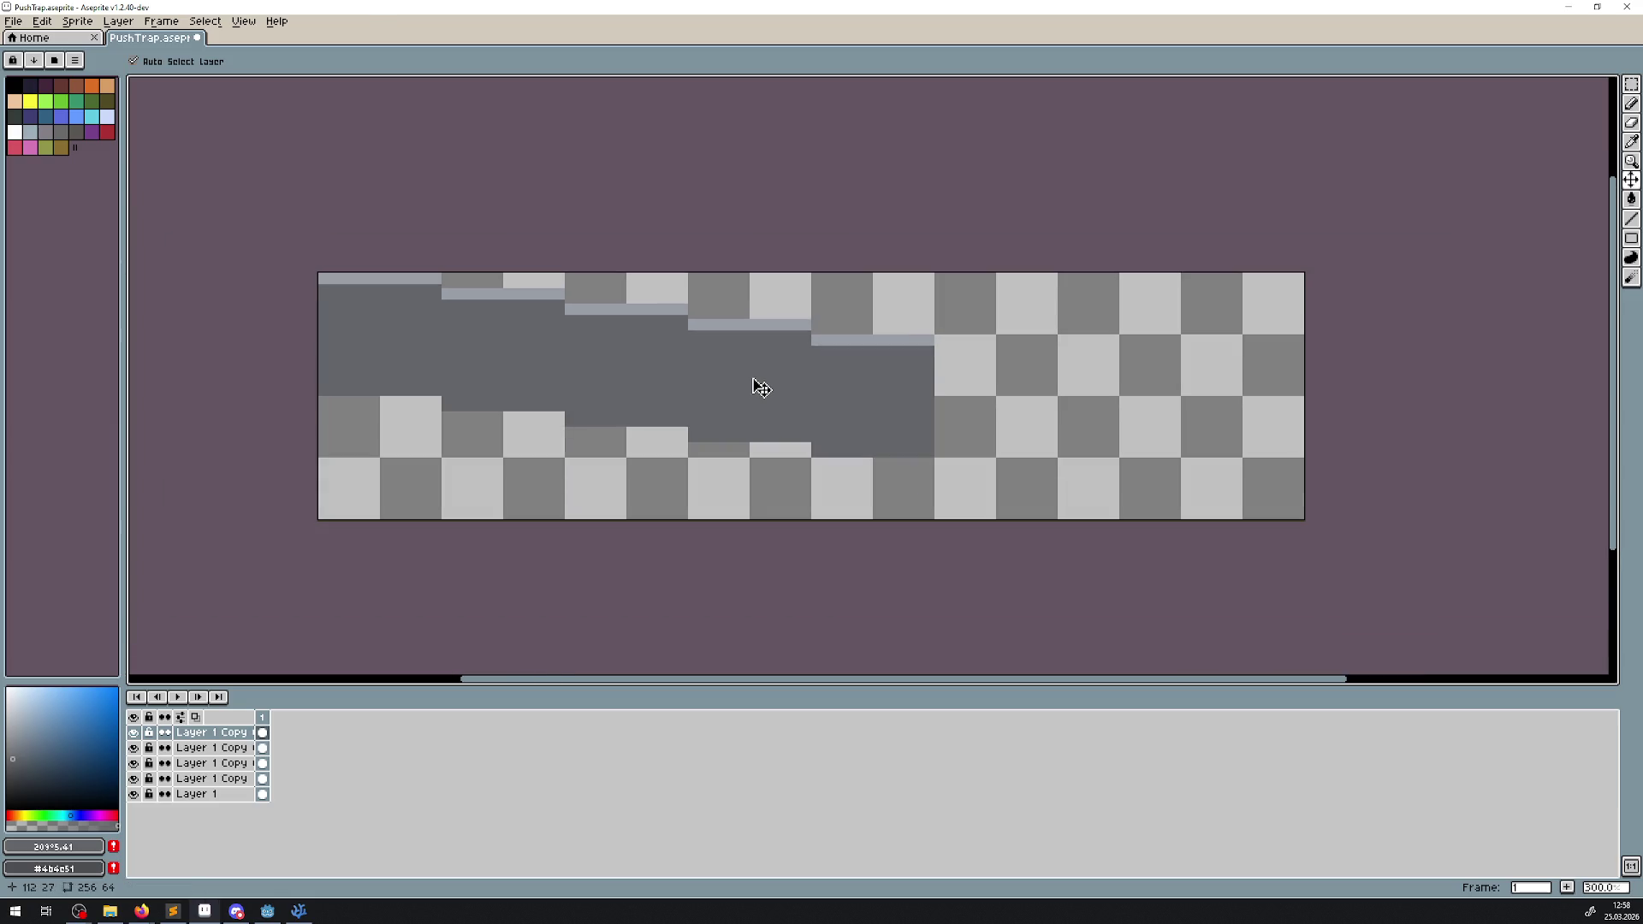
left_click_drag(752, 380, 514, 383)
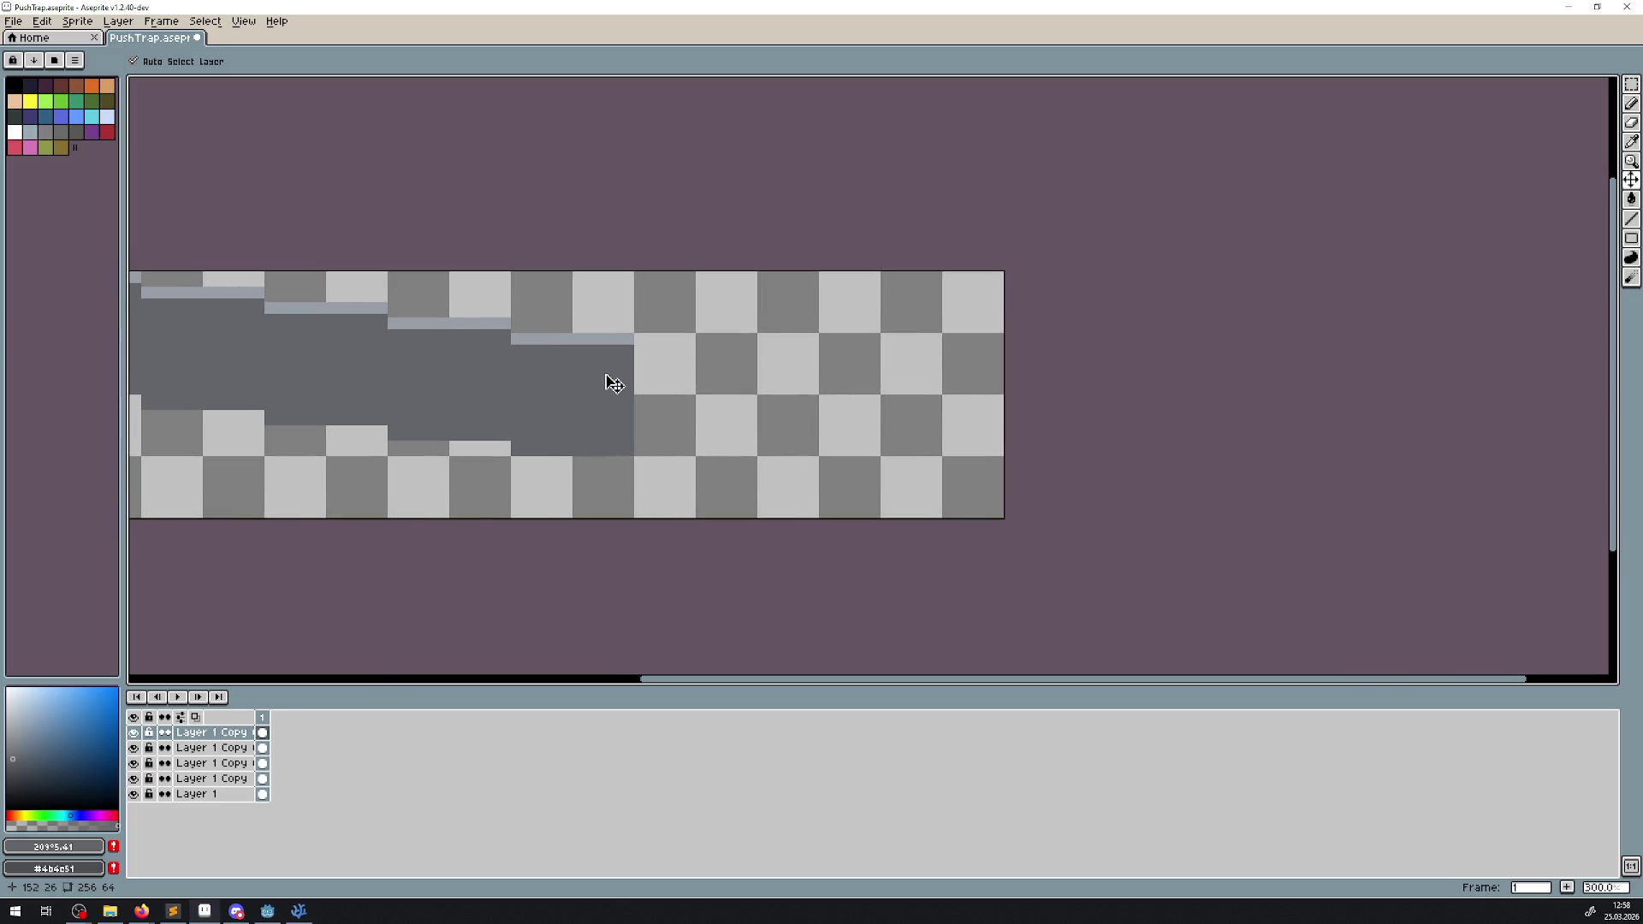
left_click_drag(472, 418, 566, 421)
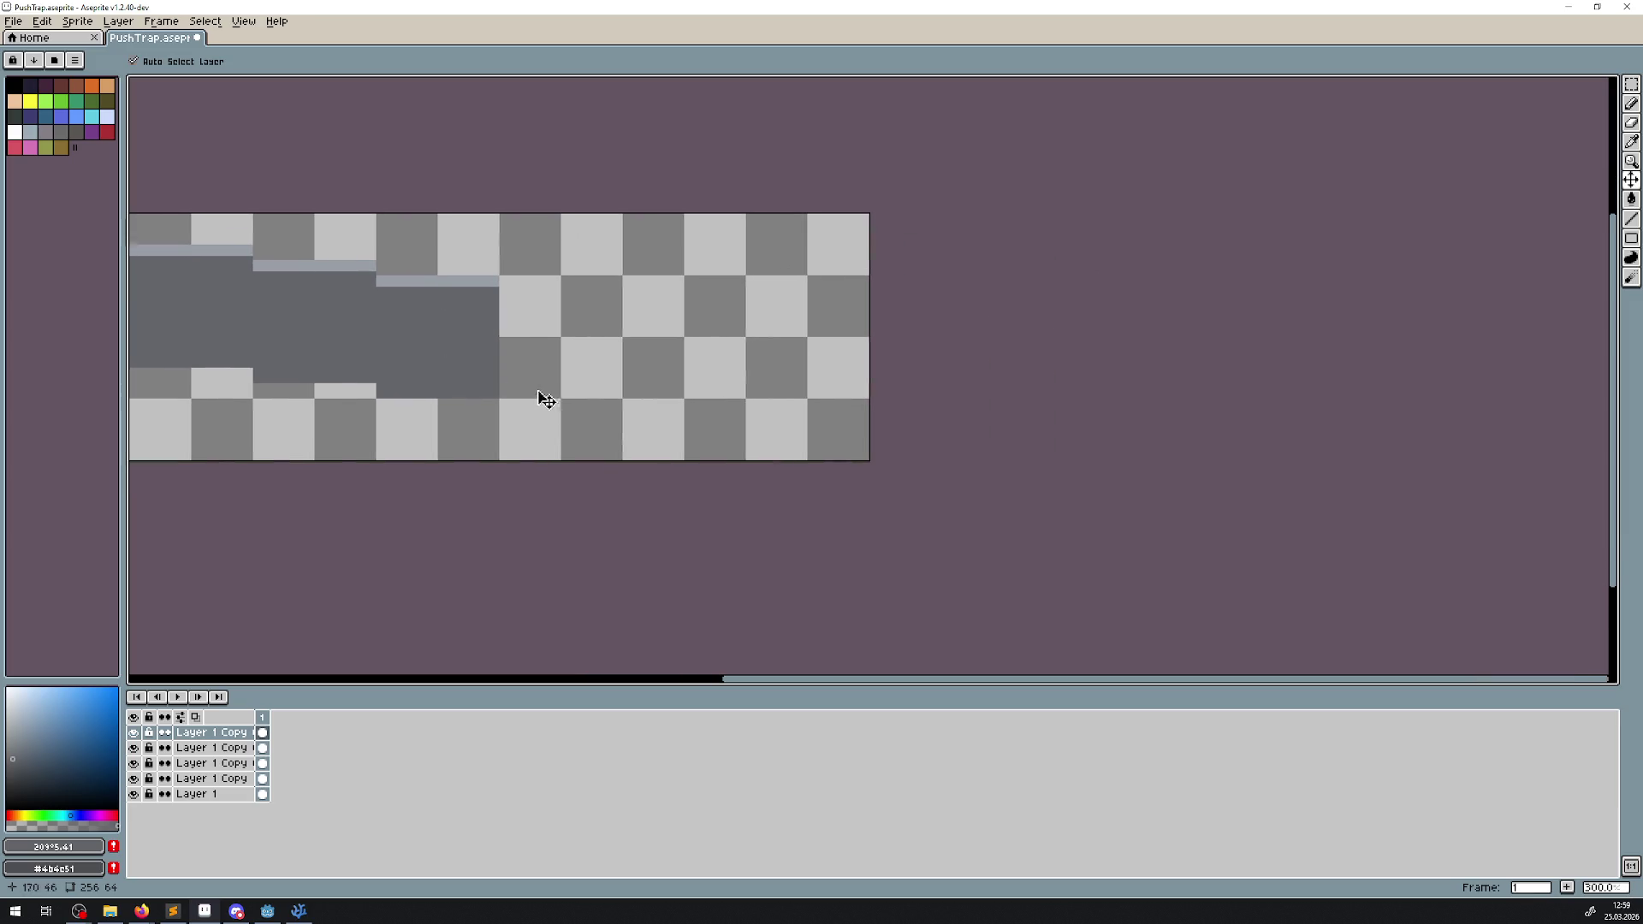
right_click(195, 733)
left_click(268, 836)
mouse_move(513, 396)
left_mouse_down()
mouse_move(598, 436)
mouse_move(608, 389)
mouse_move(550, 356)
mouse_move(587, 326)
mouse_move(587, 420)
left_mouse_up()
scroll(506, 413, "up", 4)
scroll(507, 414, "up", 4)
scroll(587, 420, "down", 5)
- Add two further block copies, one step lower each, the last reaching the canvas's right side
right_click(220, 733)
left_click(281, 831)
mouse_move(664, 380)
left_mouse_down()
mouse_move(941, 360)
mouse_move(977, 381)
left_mouse_up()
scroll(975, 425, "up", 3)
left_click_drag(879, 384, 881, 462)
scroll(884, 436, "down", 4)
scroll(885, 437, "right", 5)
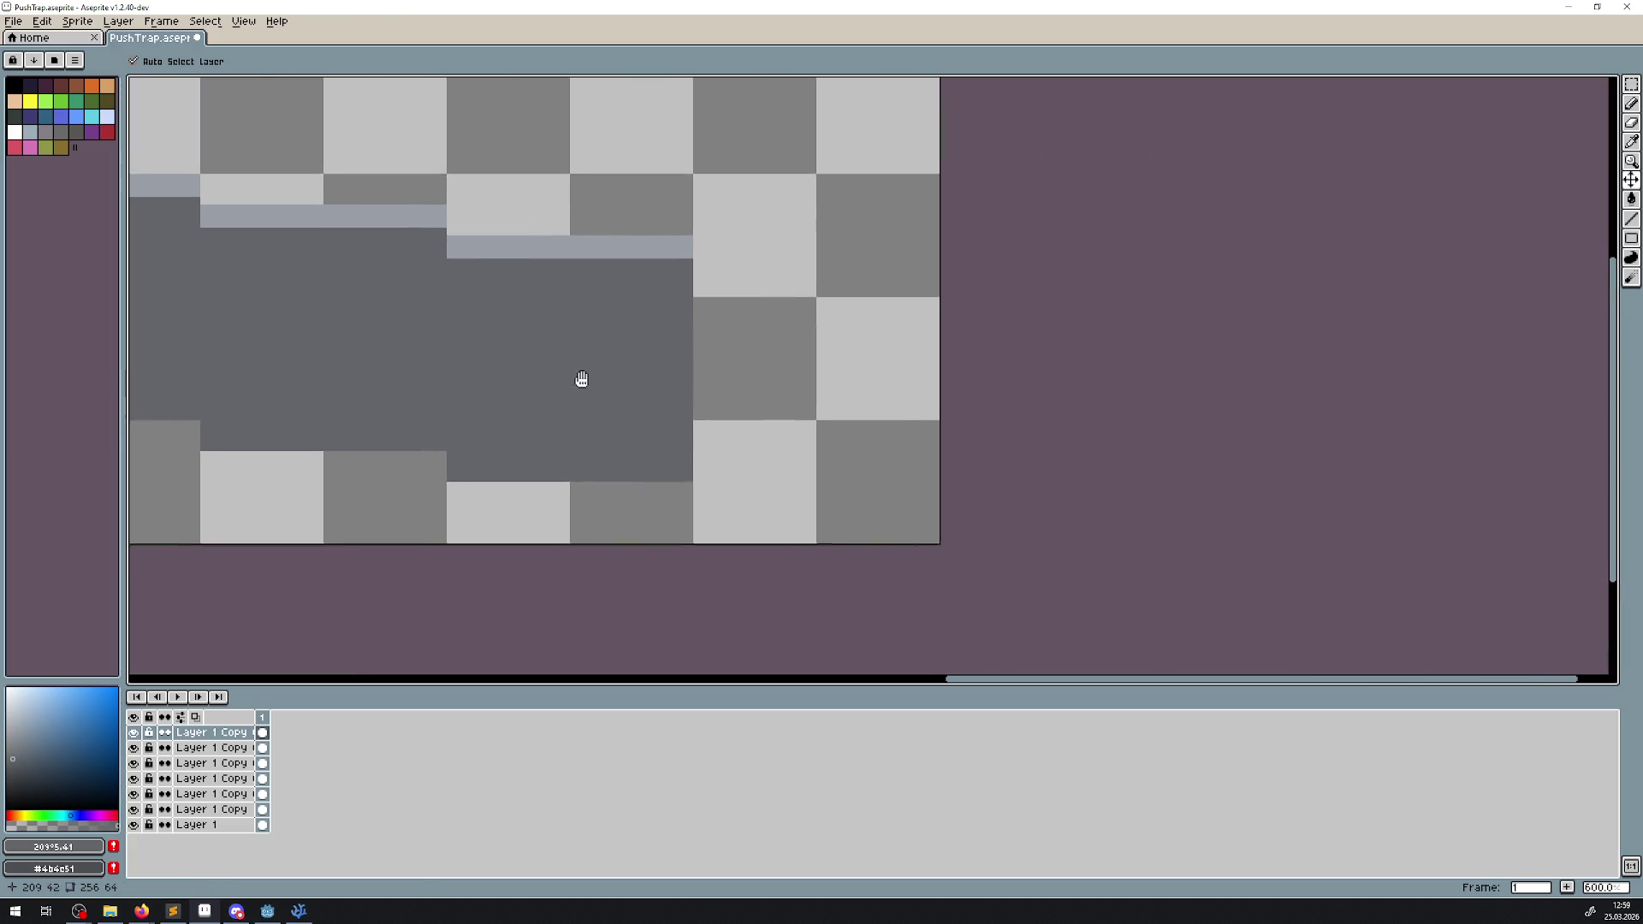
right_click(225, 733)
left_click(279, 847)
mouse_move(550, 455)
left_mouse_down()
mouse_move(833, 462)
mouse_move(796, 486)
left_mouse_up()
scroll(797, 486, "up", 6)
mouse_move(697, 509)
left_mouse_down()
mouse_move(697, 477)
mouse_move(705, 526)
left_mouse_up()
scroll(705, 525, "down", 7)
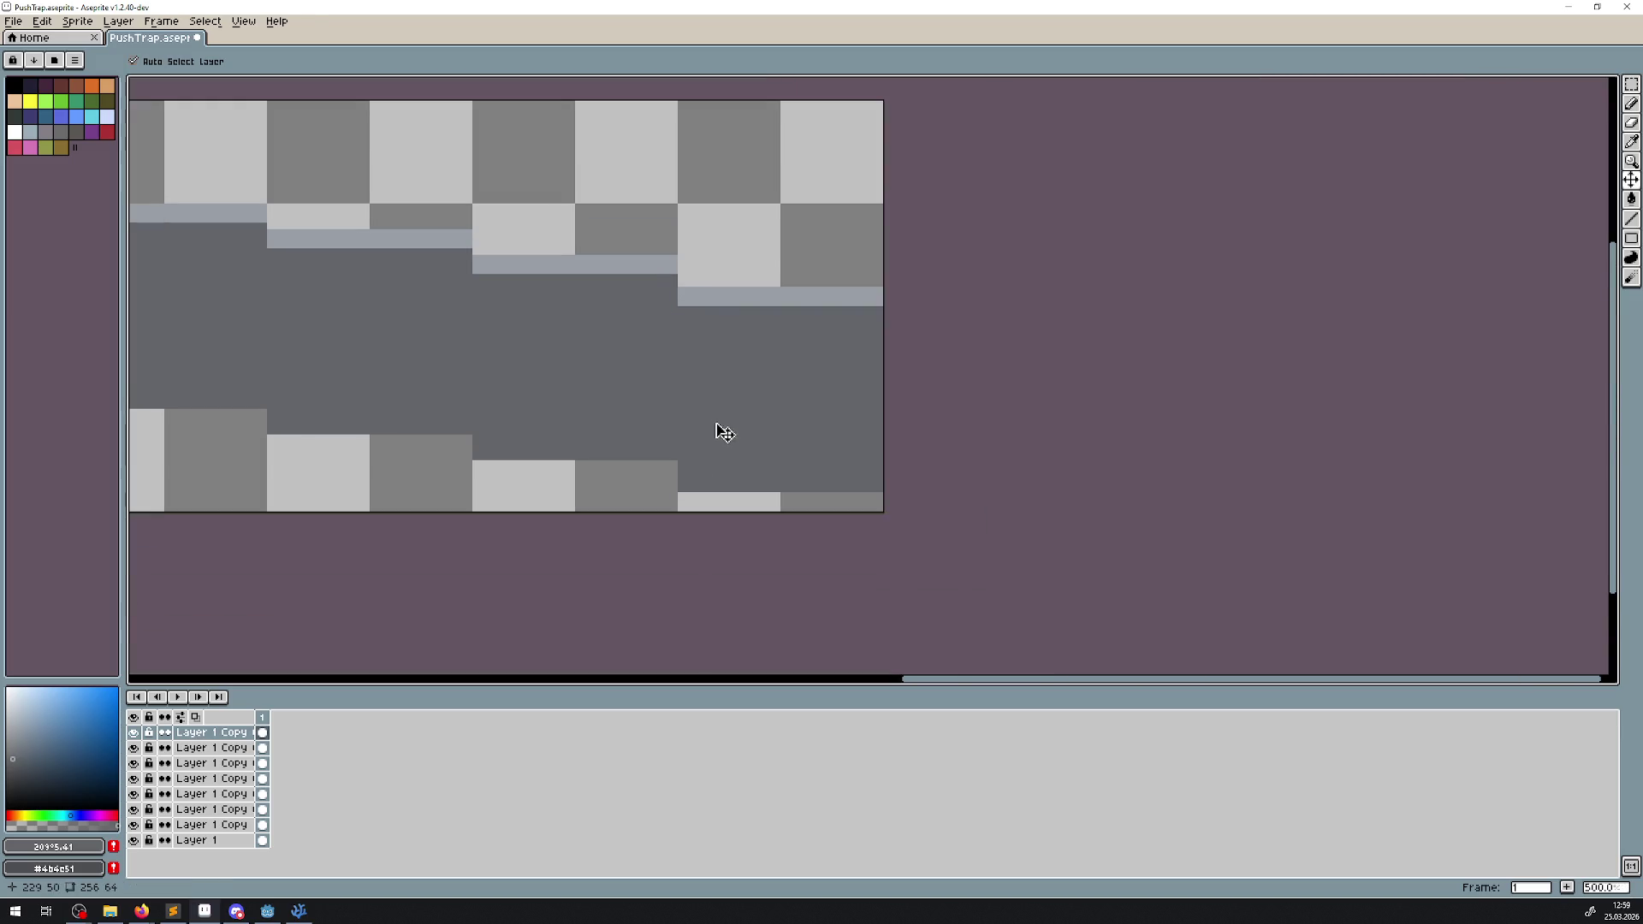
- Widen the canvas from 256 to 320 pixels by adding 64 to the width in Canvas Size
left_click(117, 20)
mouse_move(77, 21)
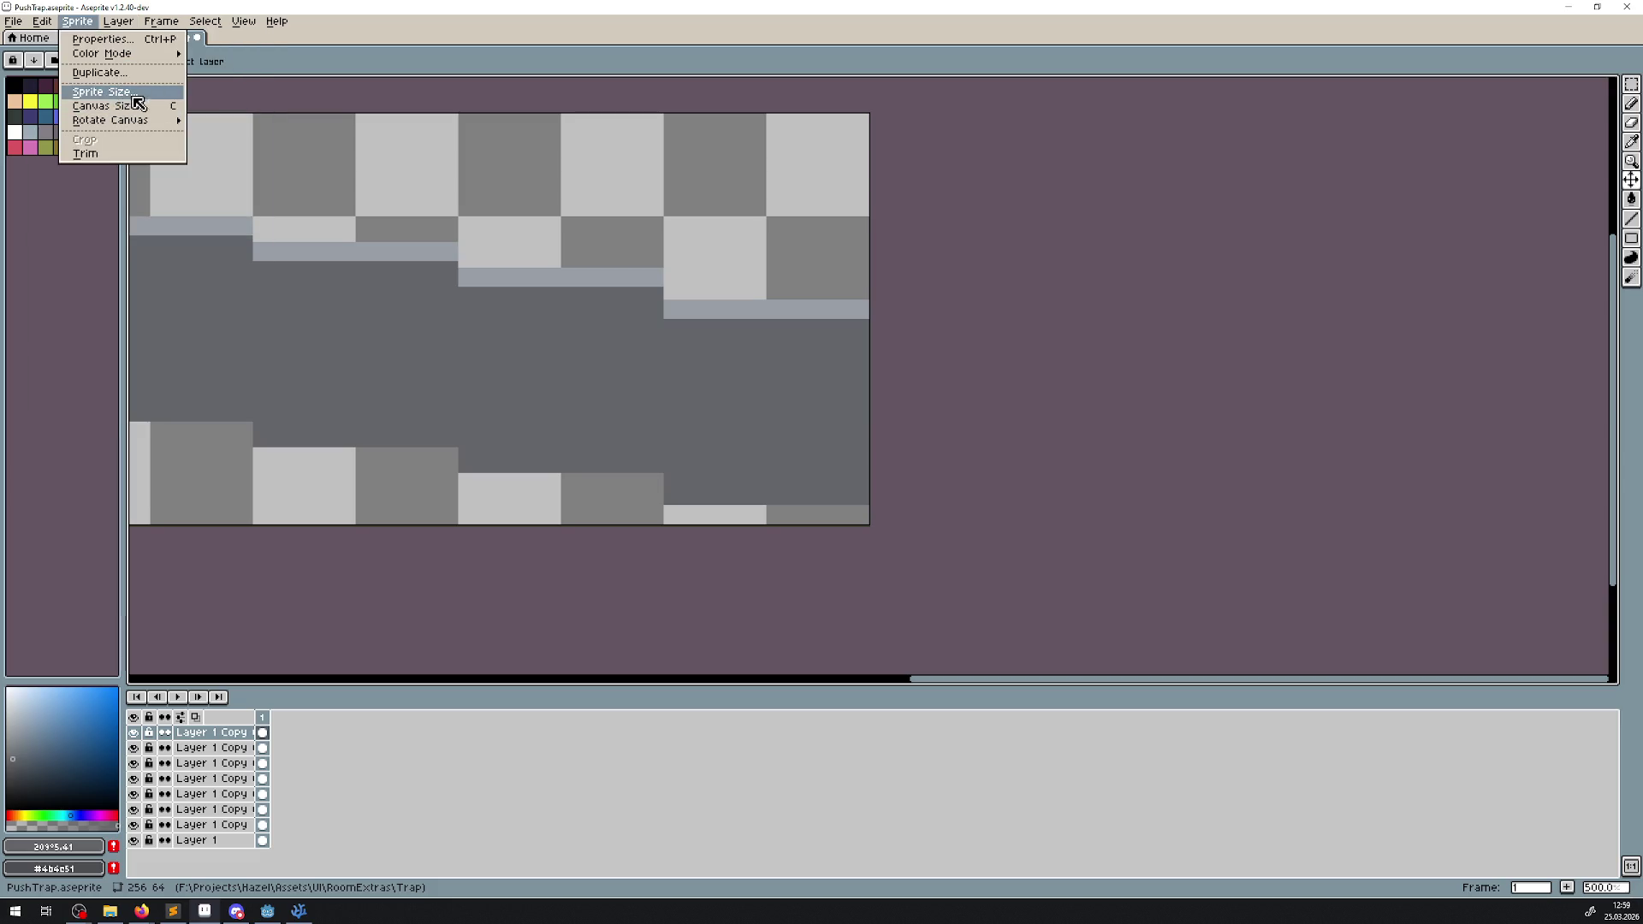
left_click(137, 112)
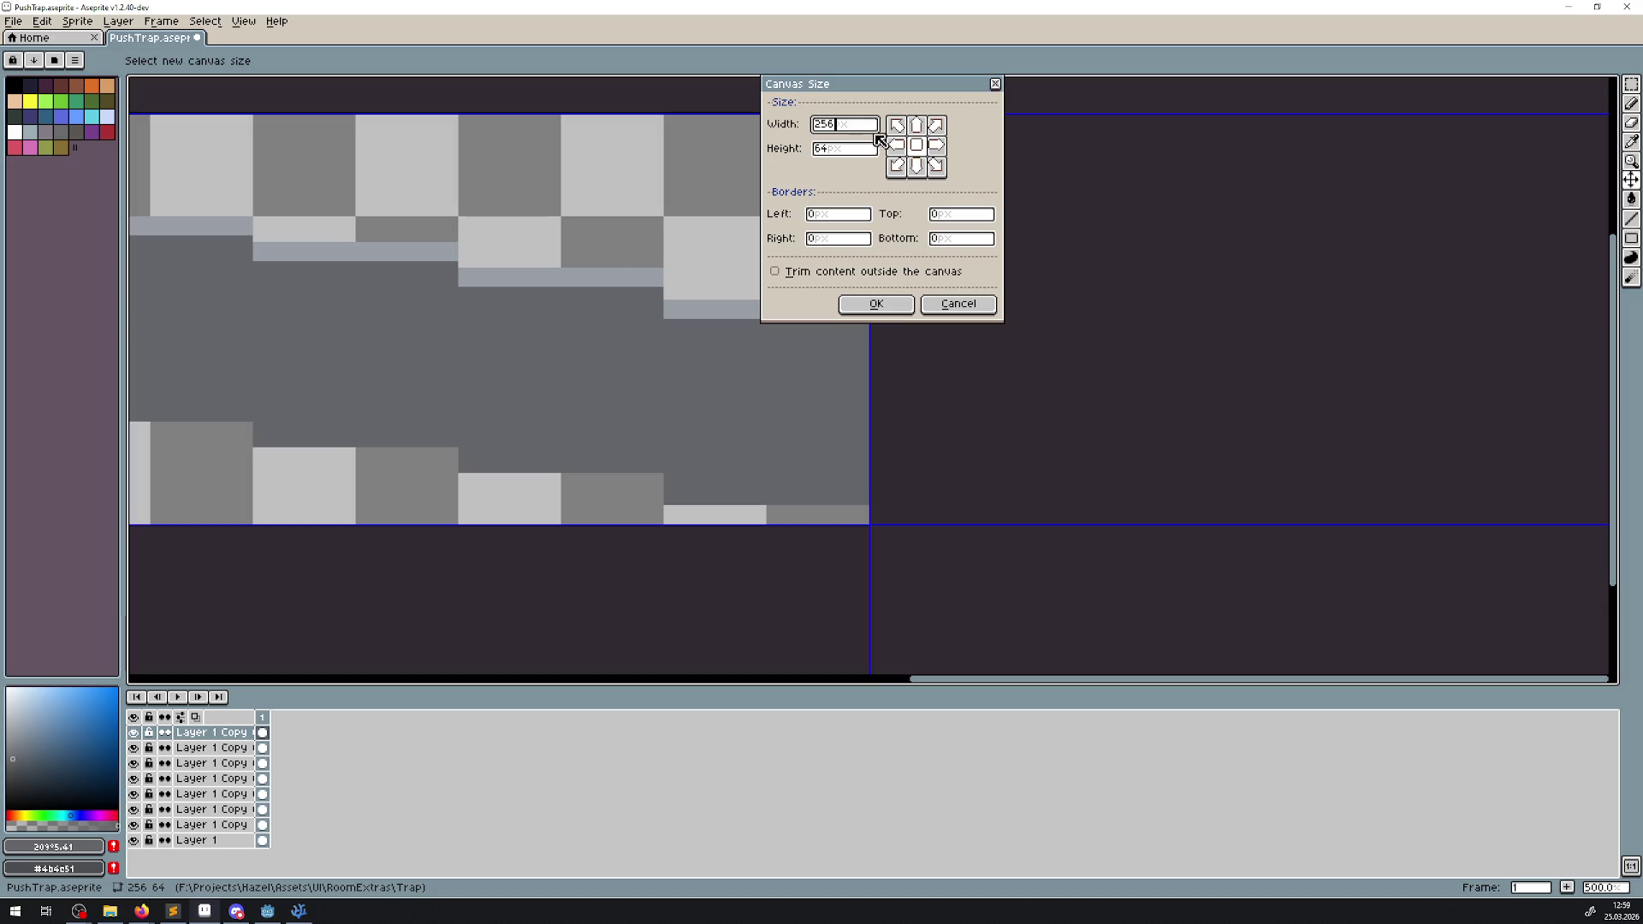
left_click(886, 297)
left_click(891, 306)
type("64")
key("Return")
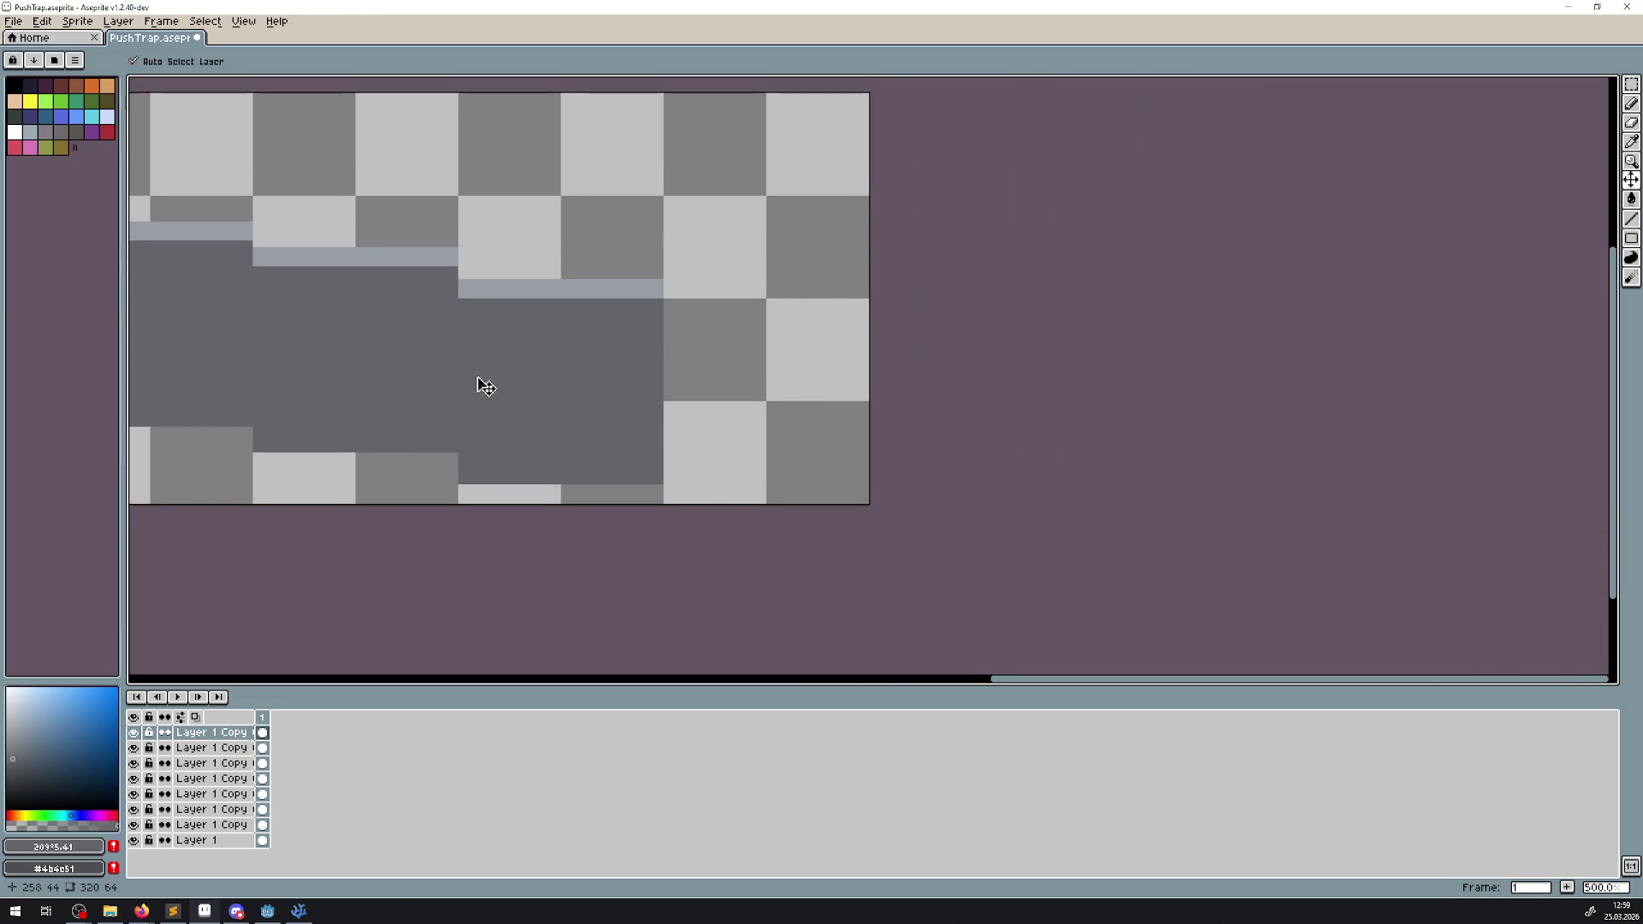
right_click(231, 735)
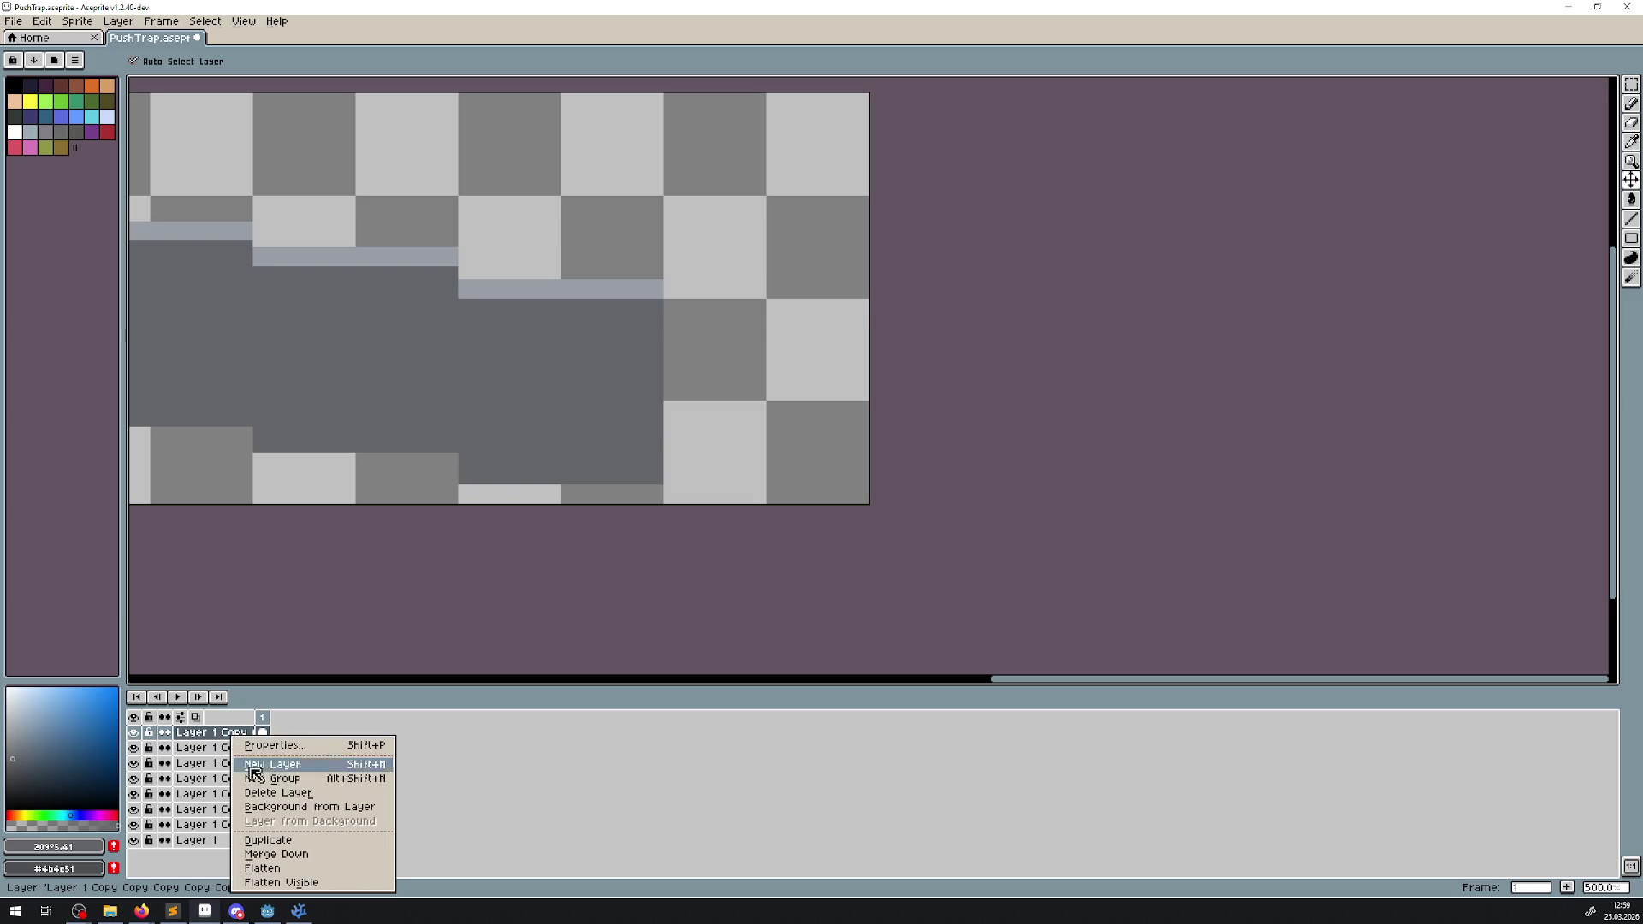
- Duplicate the top block layer and place the new copy at the right end
left_click(272, 840)
left_click_drag(587, 396, 797, 411)
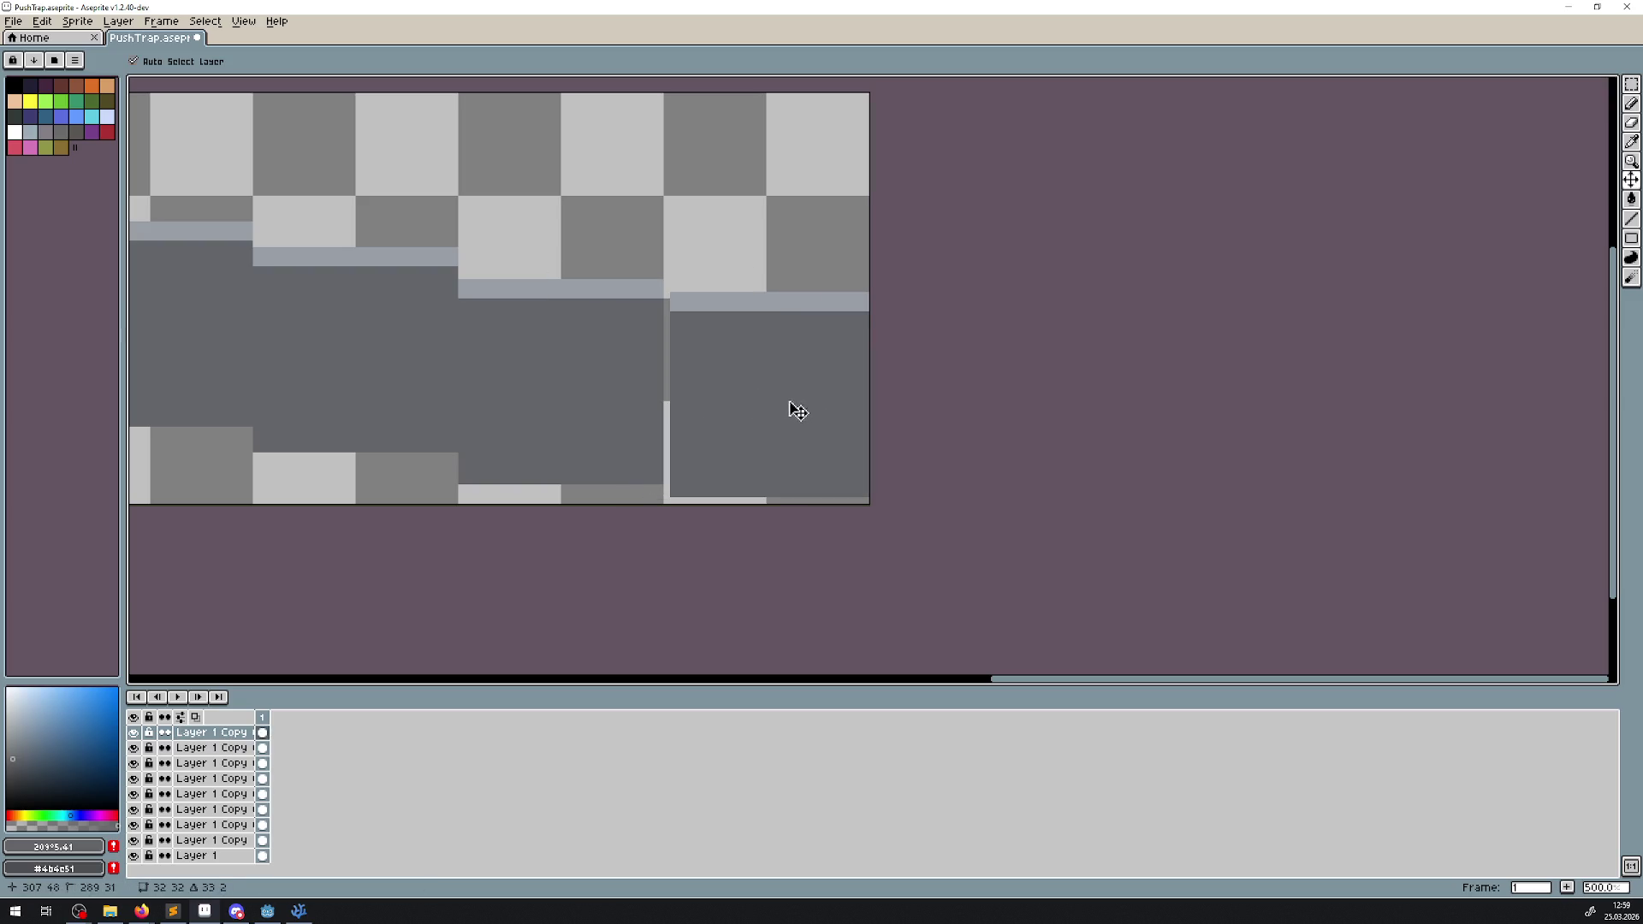
scroll(396, 279, "down", 3)
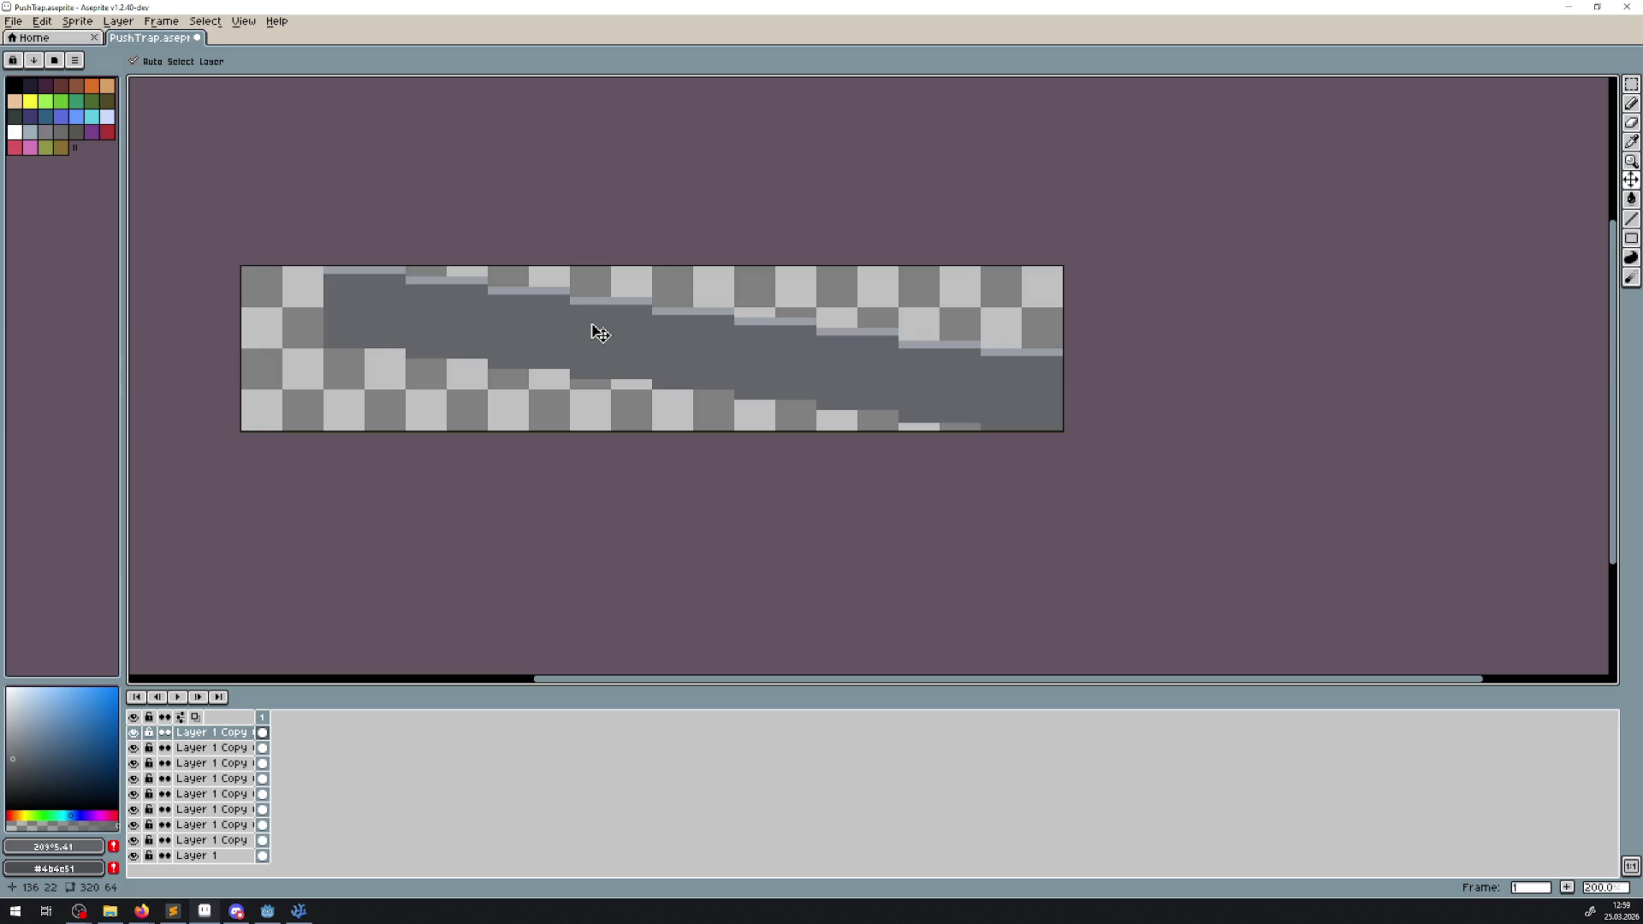
- Trim the sprite to 288×64, removing the empty space on the right
left_click(42, 20)
mouse_move(77, 20)
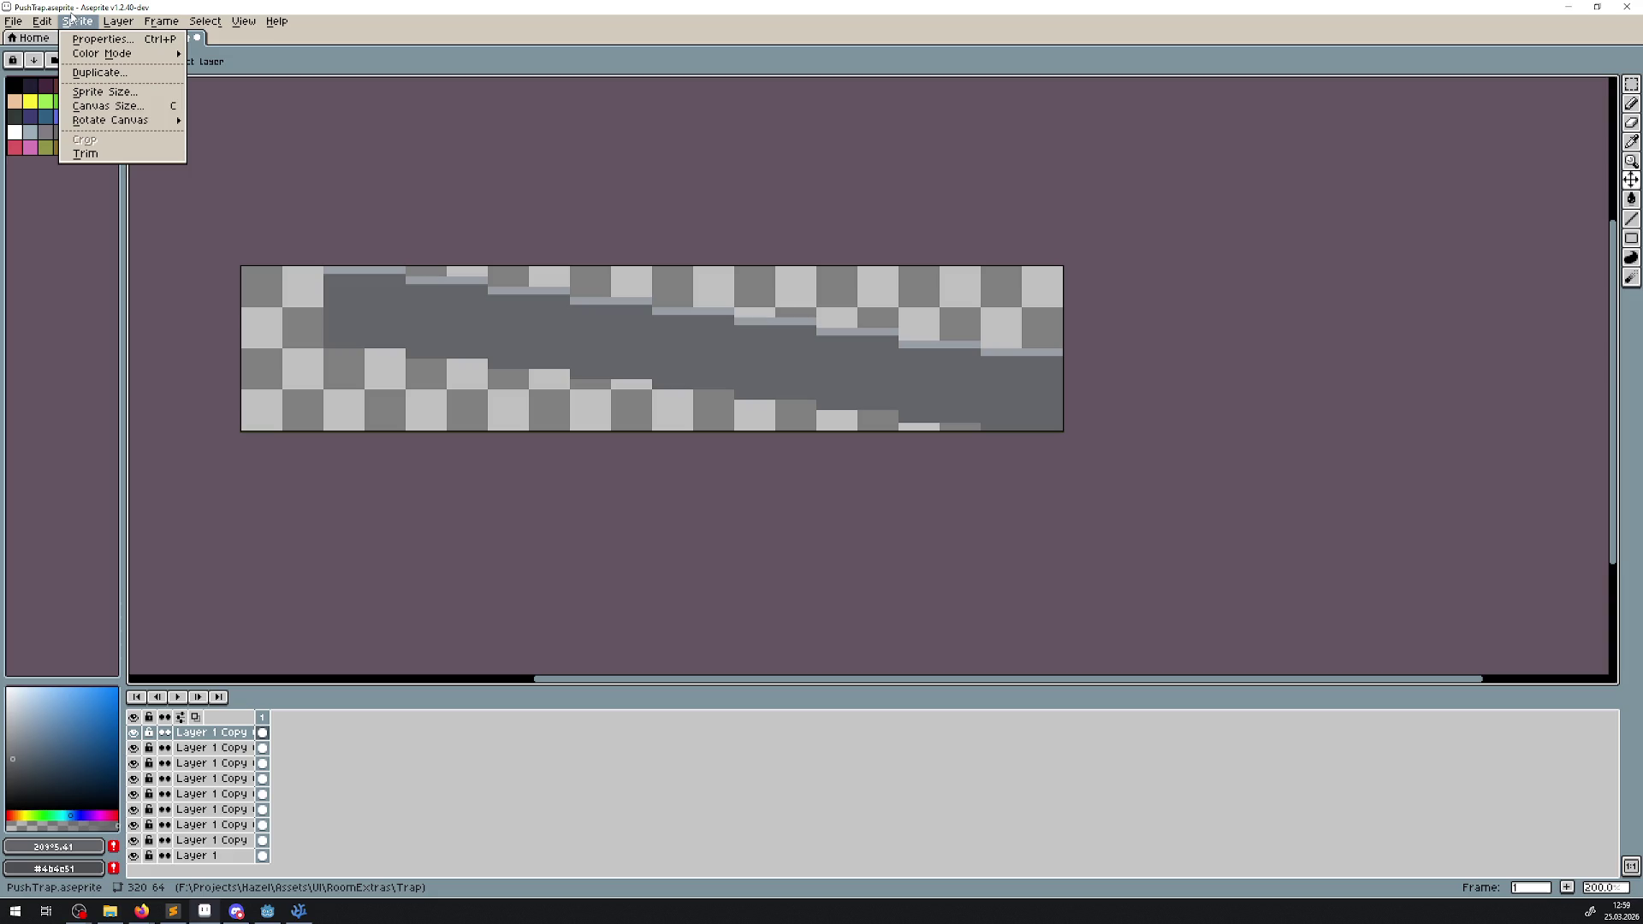
left_click(120, 154)
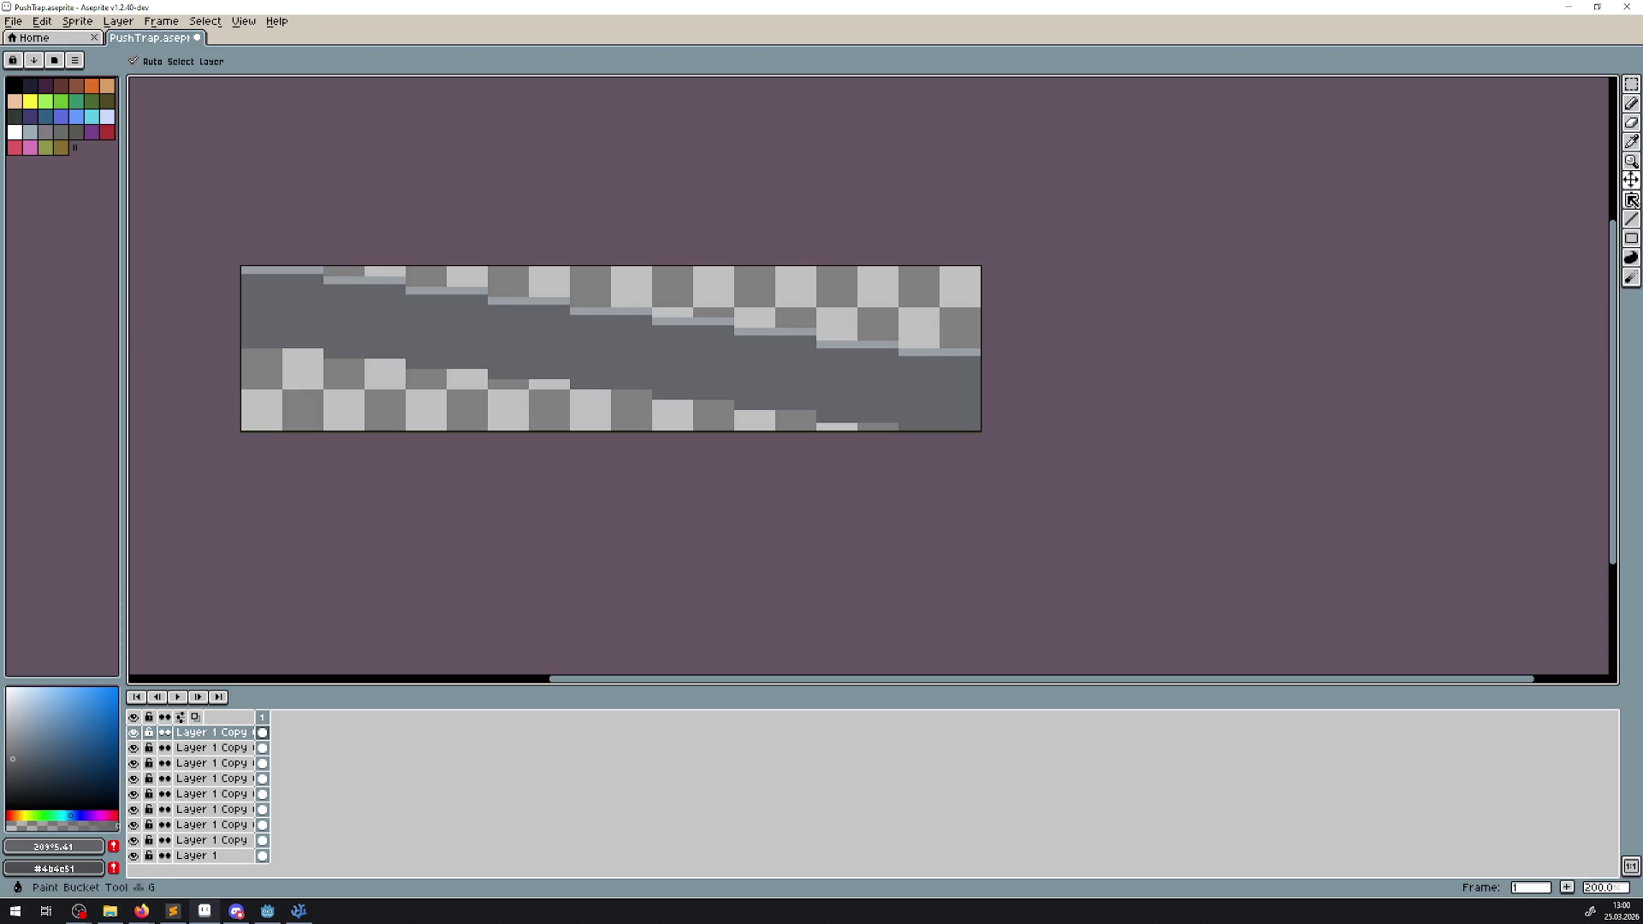
left_click(1631, 219)
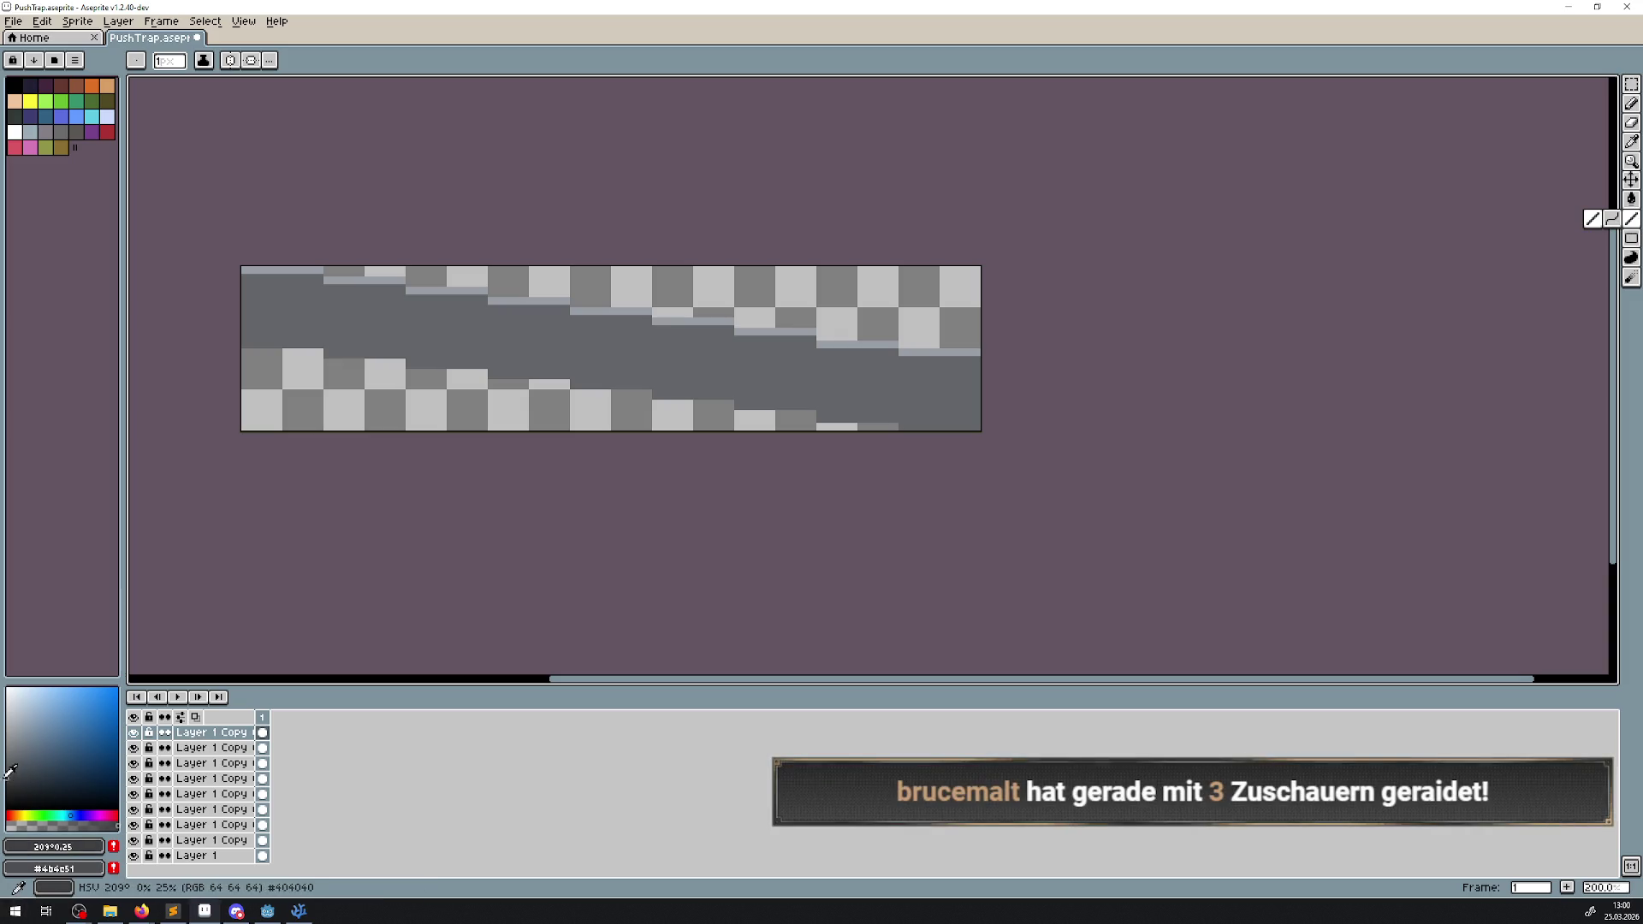
- Draw dark vertical dividers at the first step boundaries using a thicker brush
left_click(169, 60)
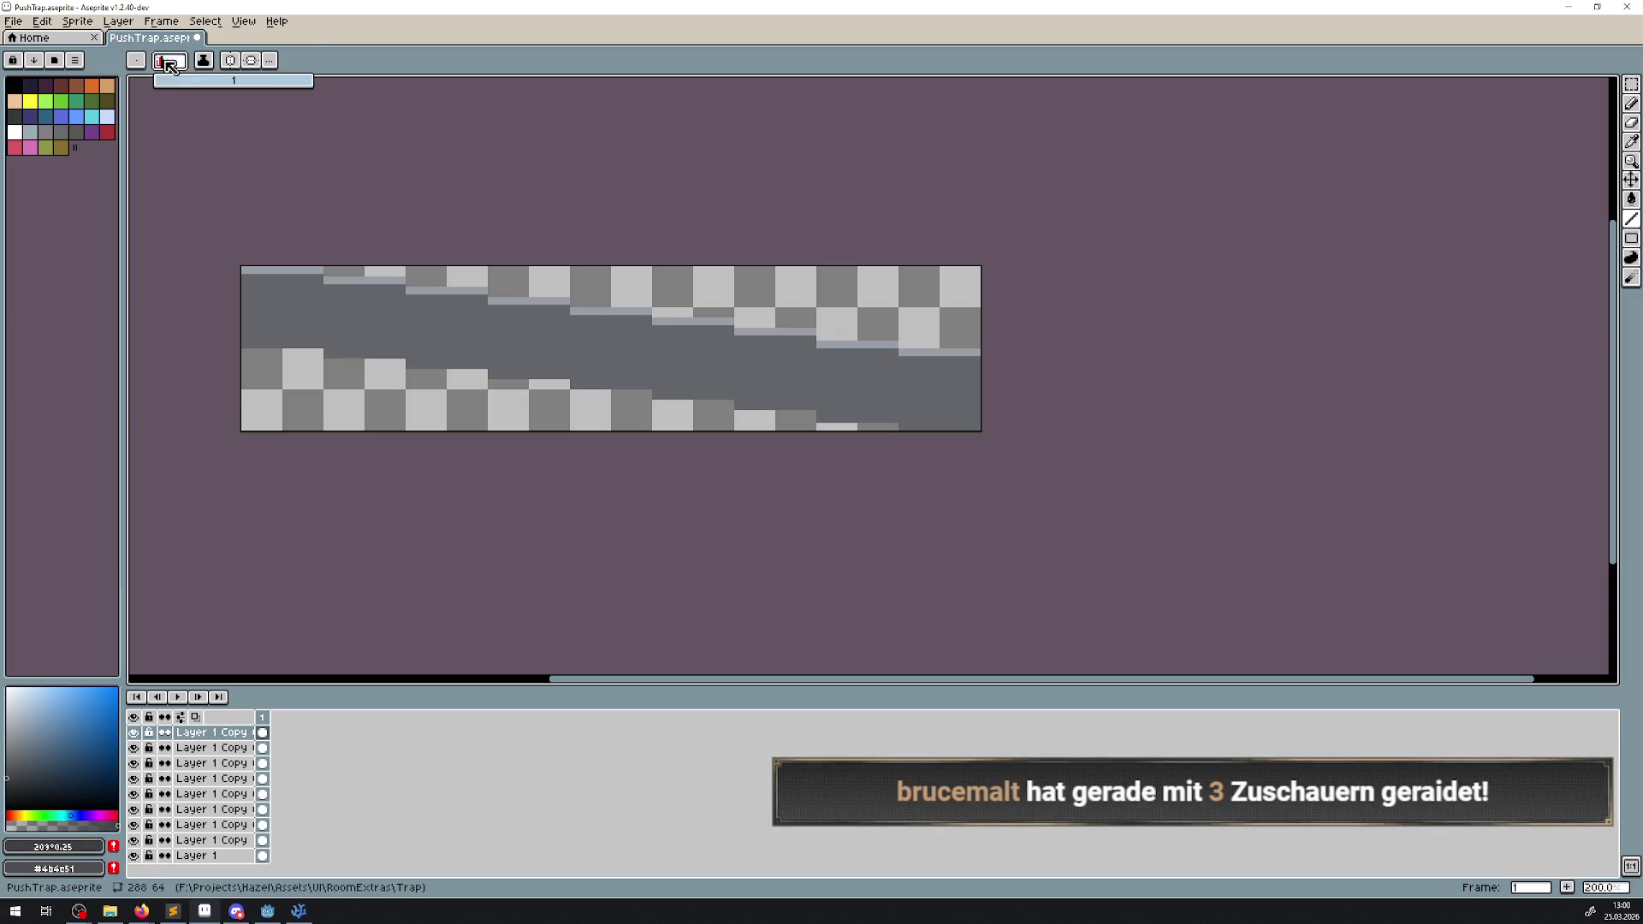
scroll(393, 295, "up", 3)
left_click_drag(279, 234, 278, 220)
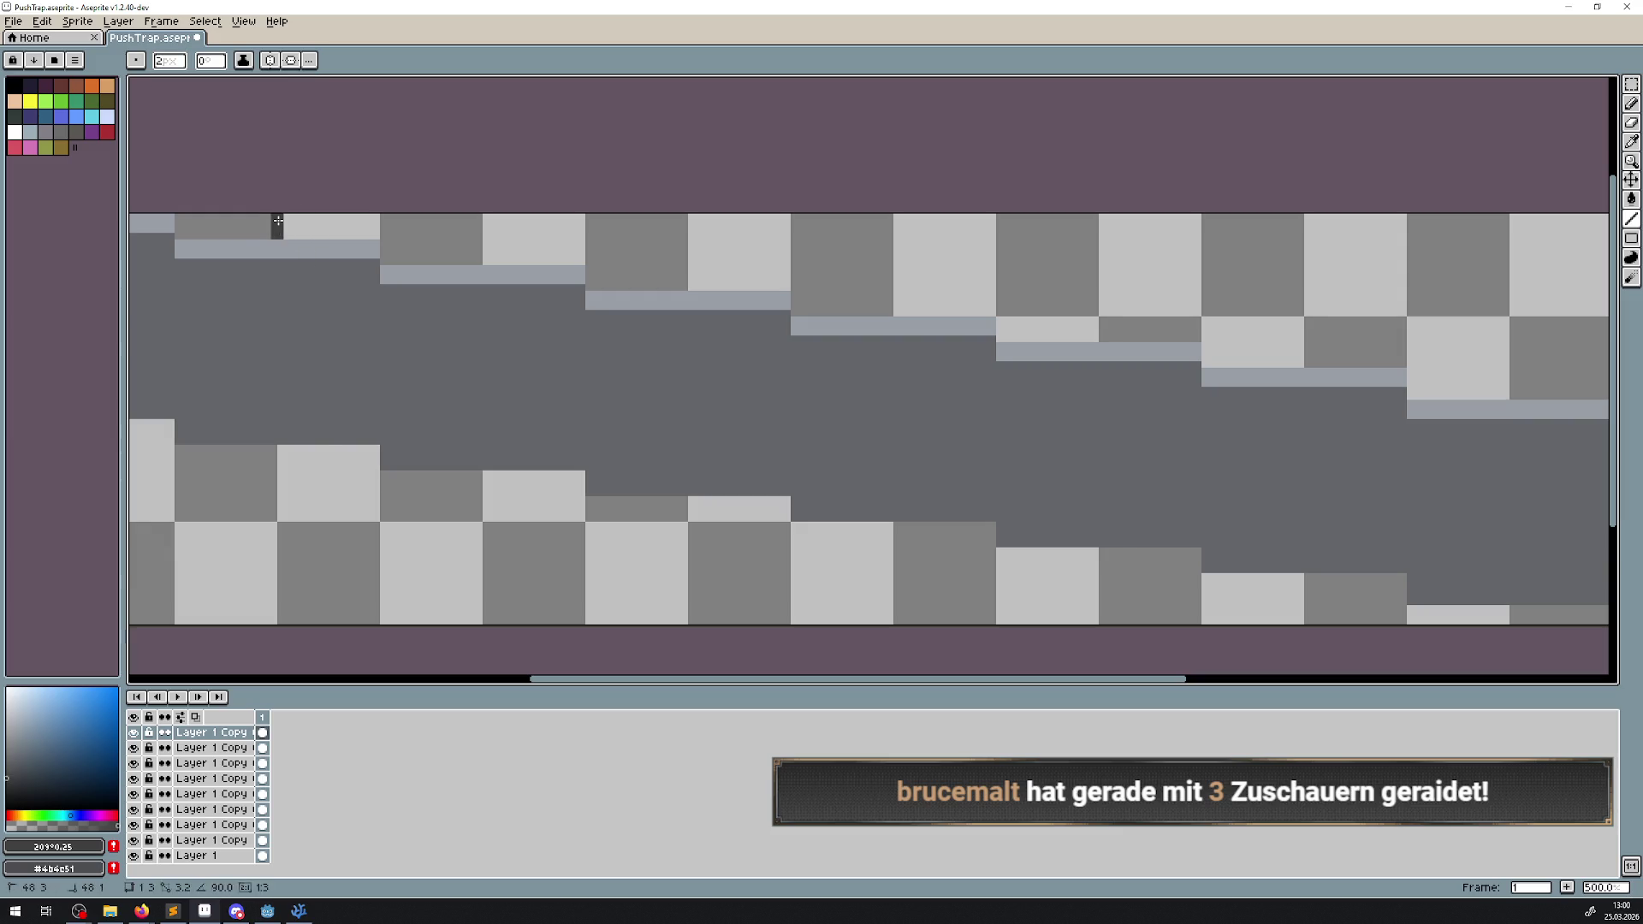
left_click_drag(484, 259, 483, 220)
left_click(169, 60)
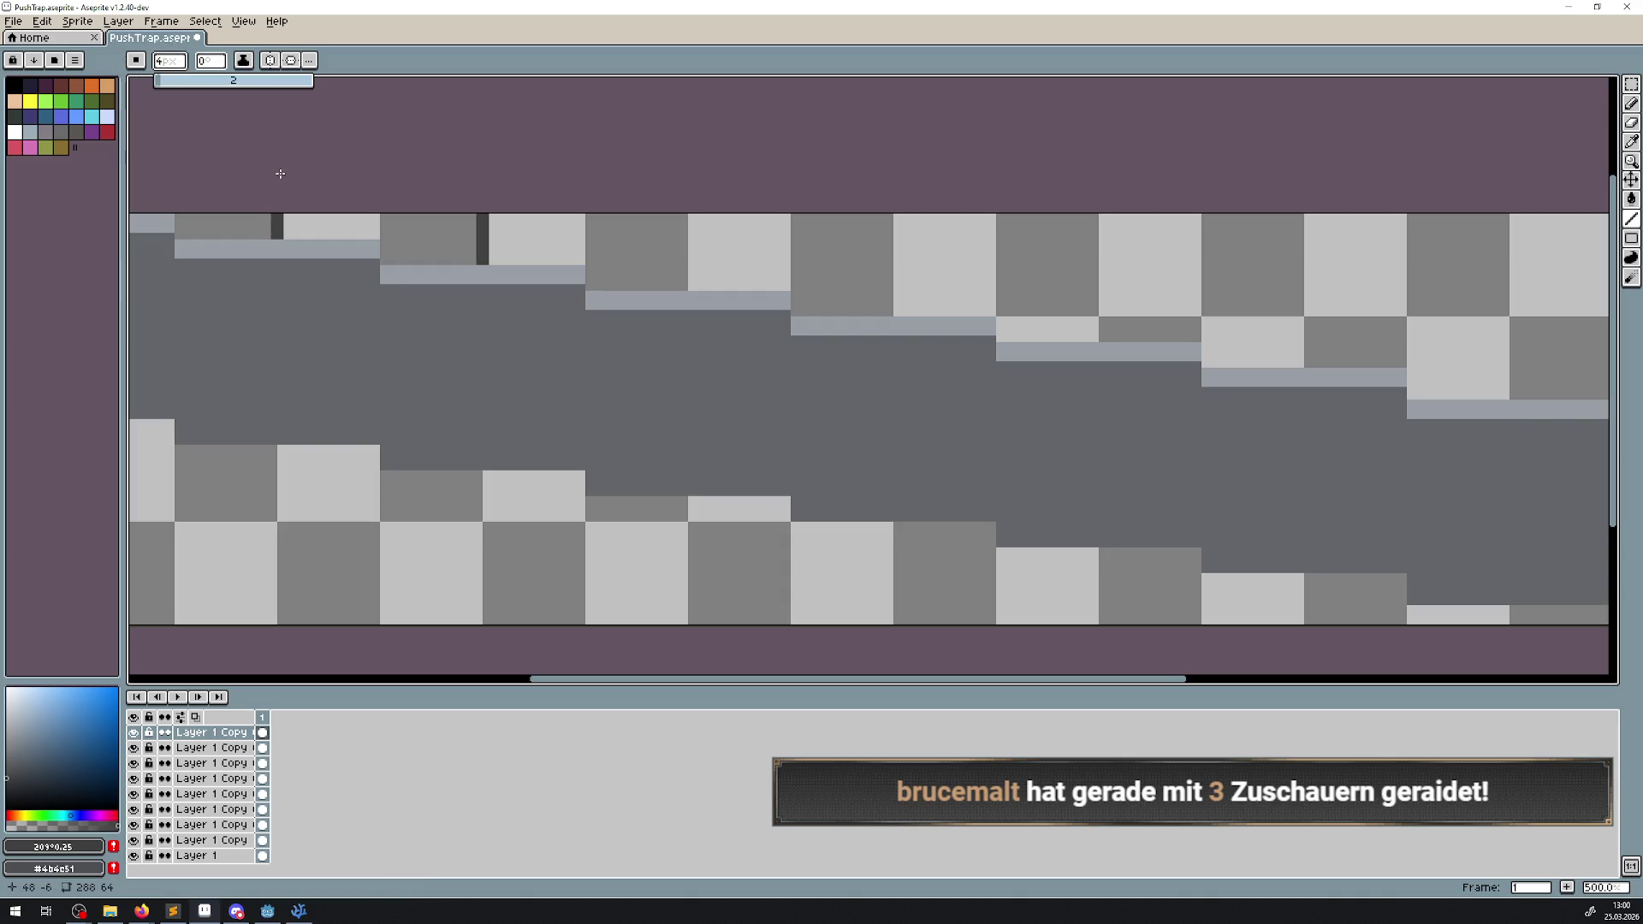
left_click(278, 227)
left_click_drag(482, 227, 483, 252)
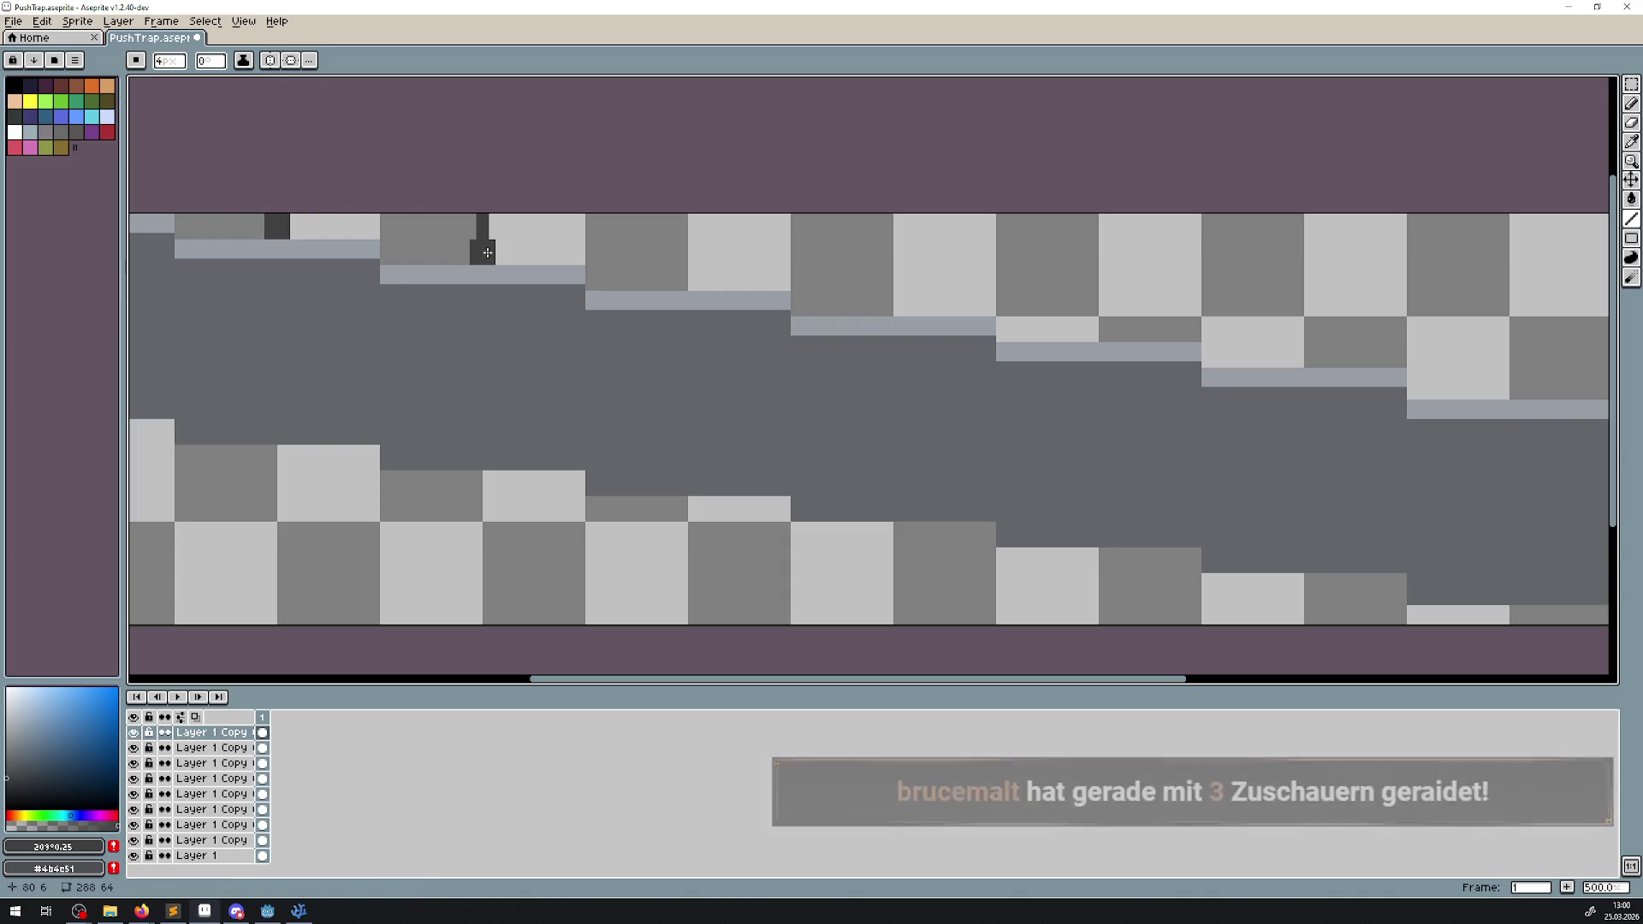
left_click_drag(689, 281, 689, 229)
left_click_drag(817, 229, 457, 221)
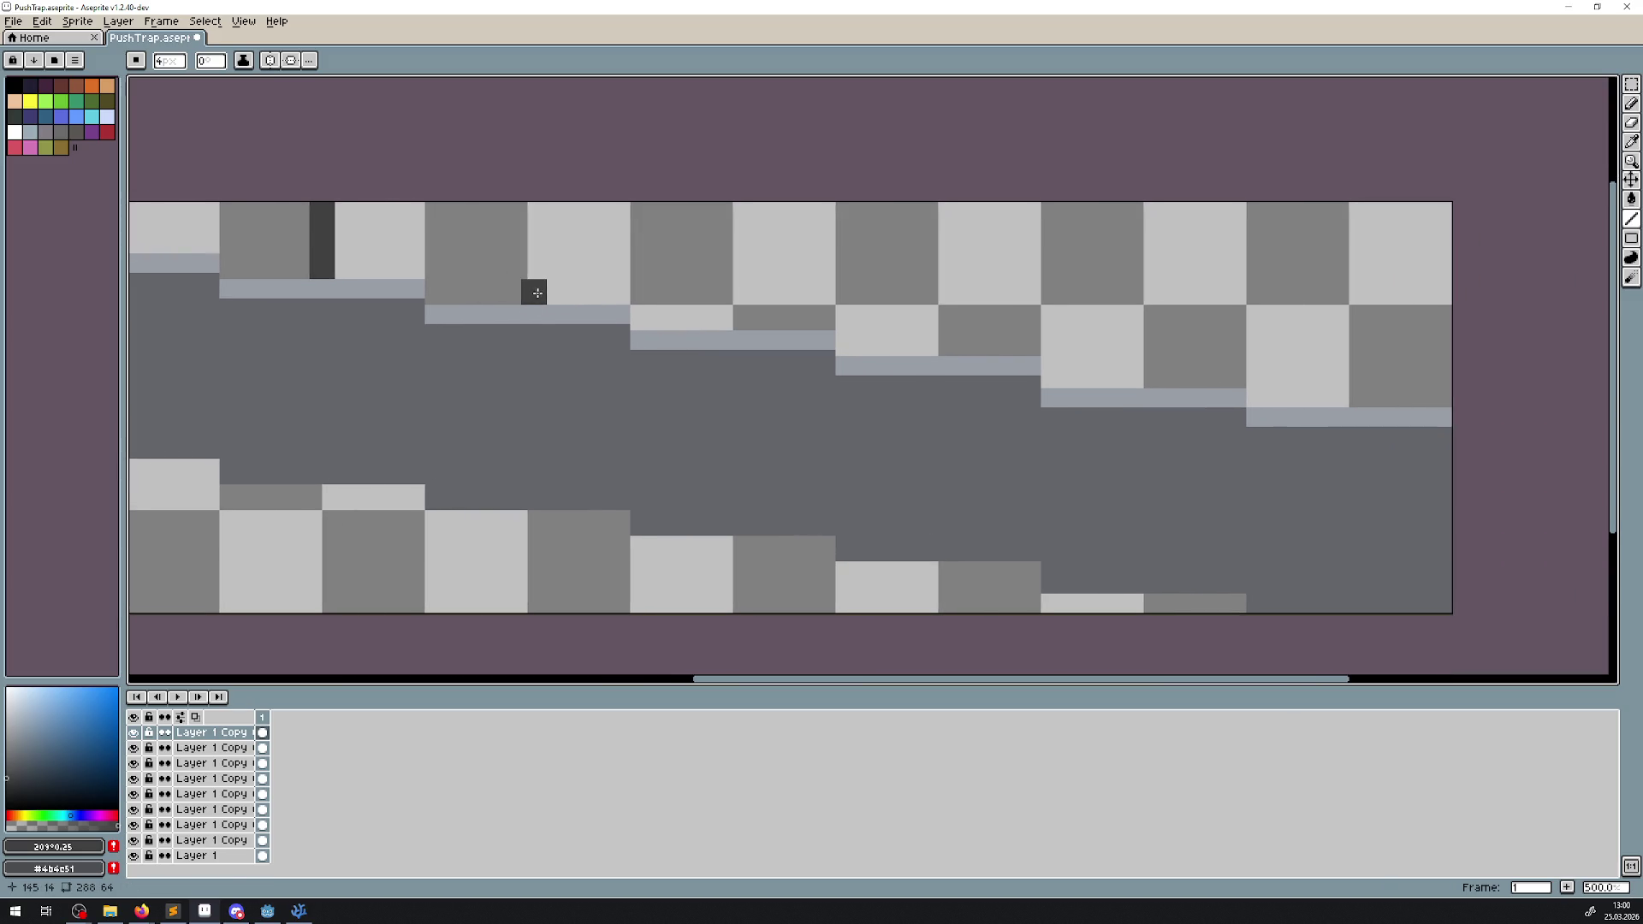
left_click_drag(538, 293, 526, 223)
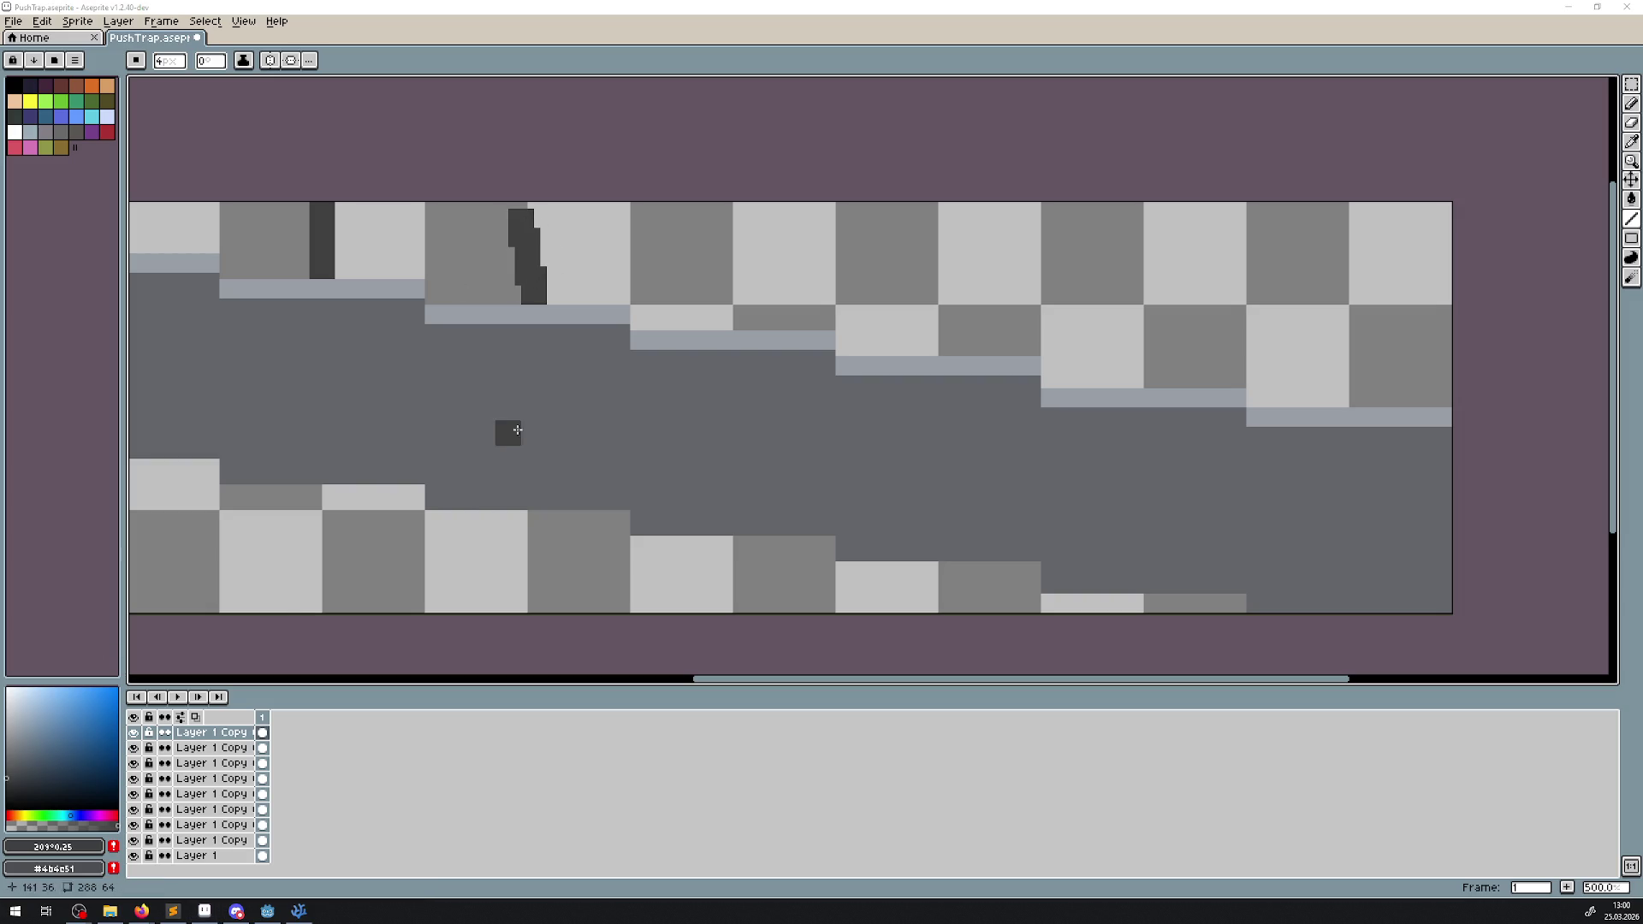
- Undo a misplaced stroke and draw the remaining dividers up to the strip's top edge
key("v")
key("ctrl+z")
key("b")
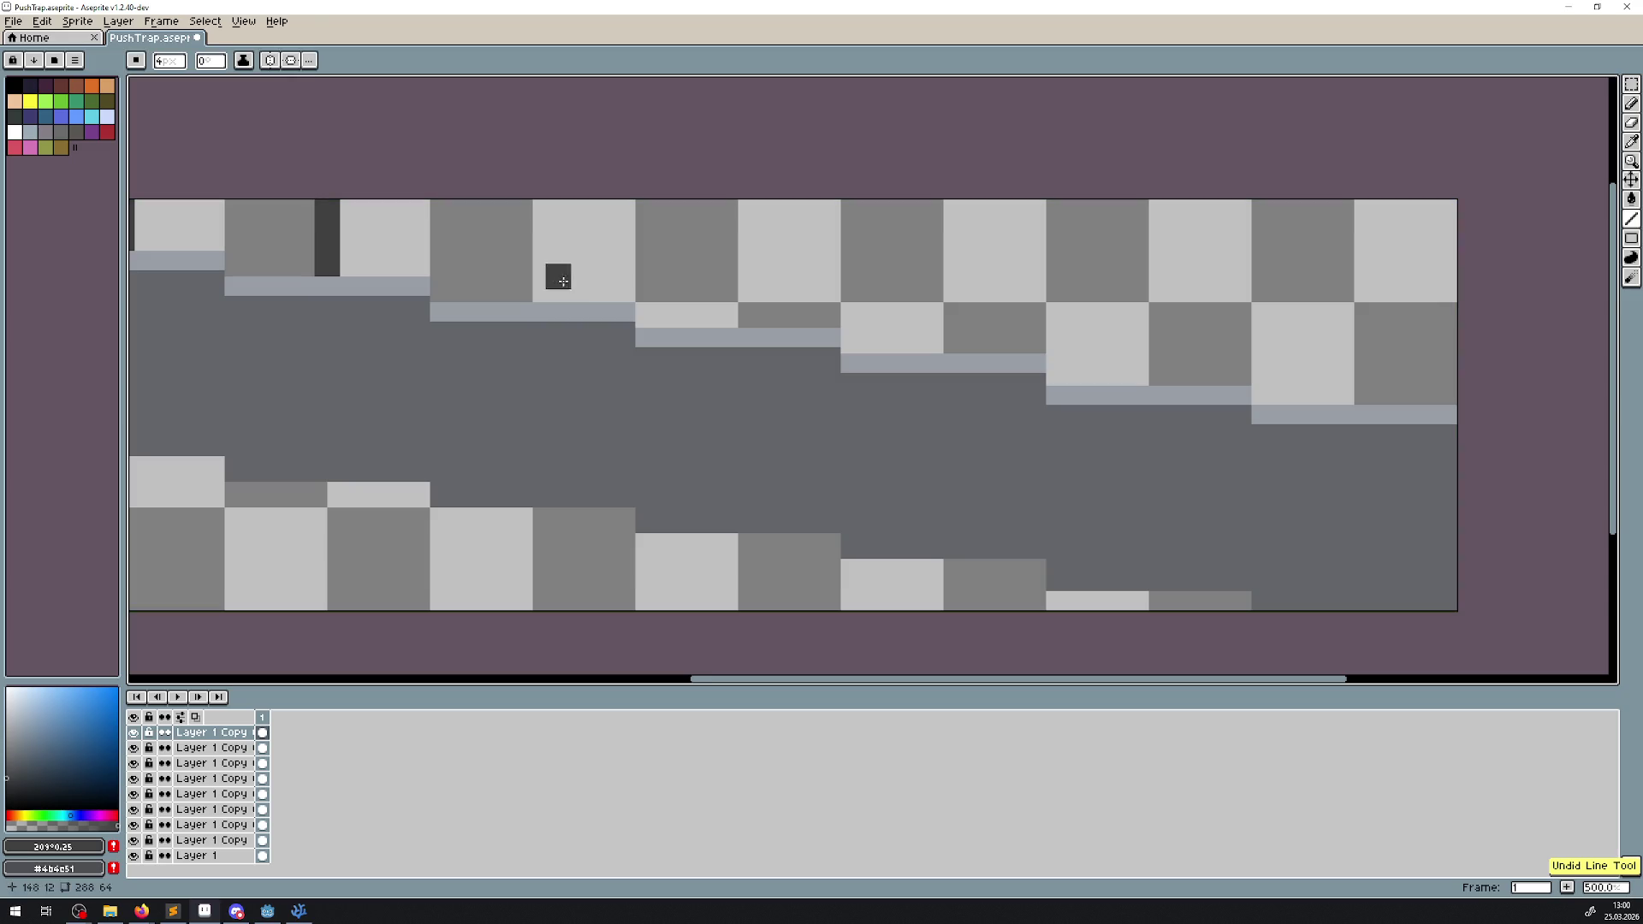
left_click_drag(532, 291, 531, 204)
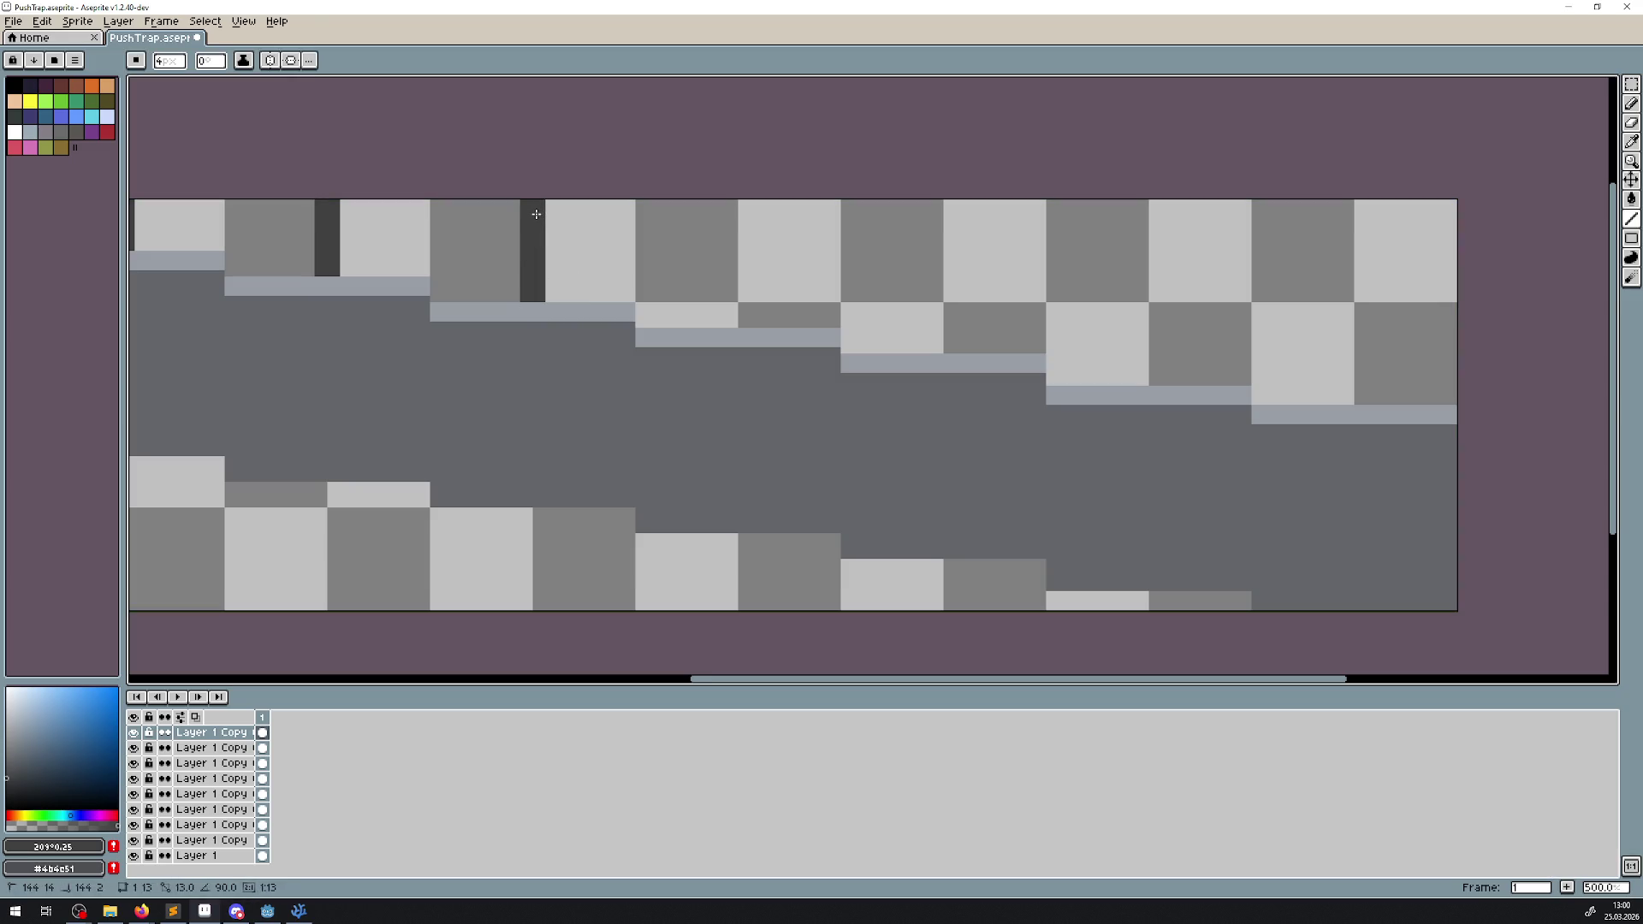
left_click_drag(739, 315, 738, 212)
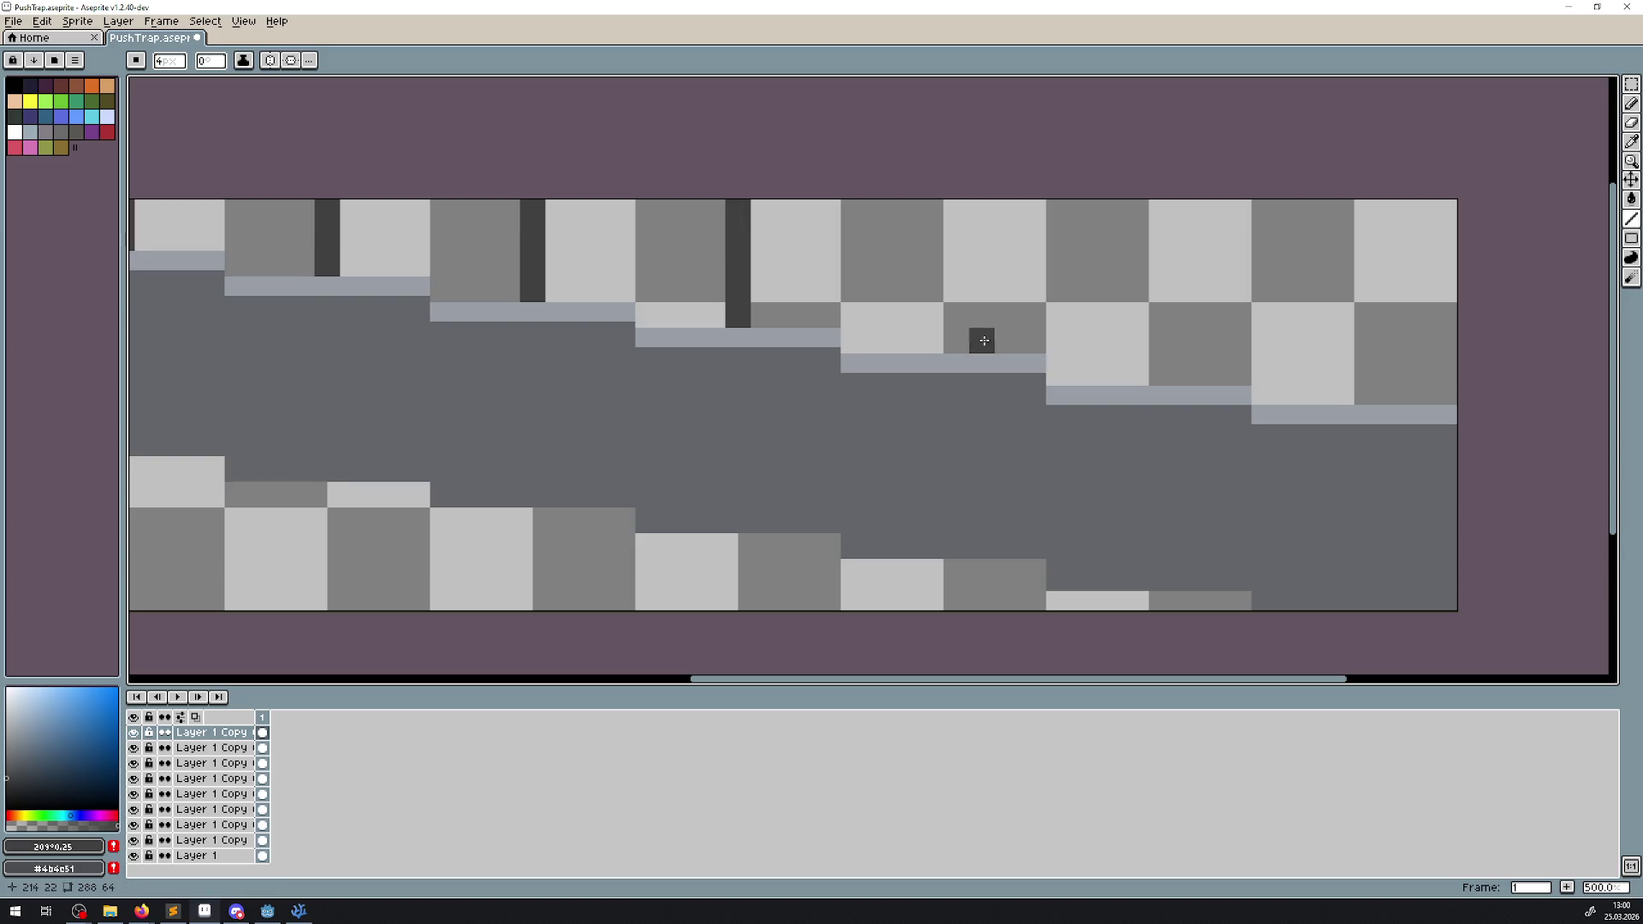
left_click_drag(943, 339, 940, 214)
key("ctrl+z")
left_click_drag(944, 271, 946, 216)
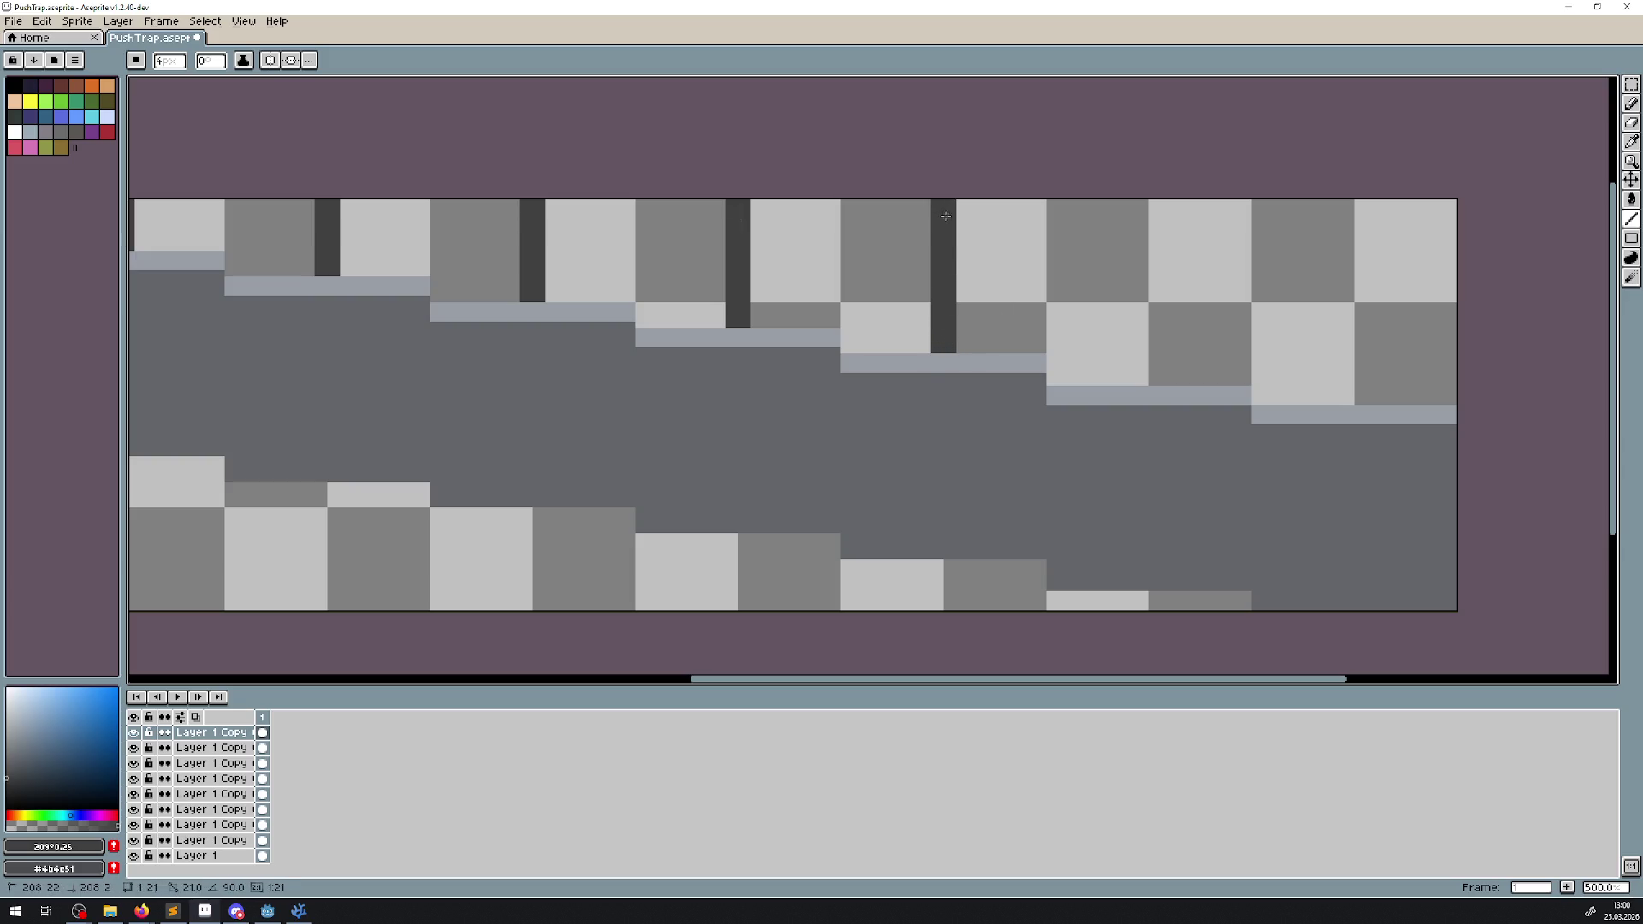
left_click_drag(1212, 308, 730, 374)
left_click_drag(678, 438, 678, 270)
left_click_drag(883, 454, 880, 274)
key("ctrl+z")
left_click_drag(888, 362, 884, 271)
- Save the stepped sprite as PushTrap.aseprite
scroll(815, 275, "down", 3)
scroll(816, 276, "down", 2)
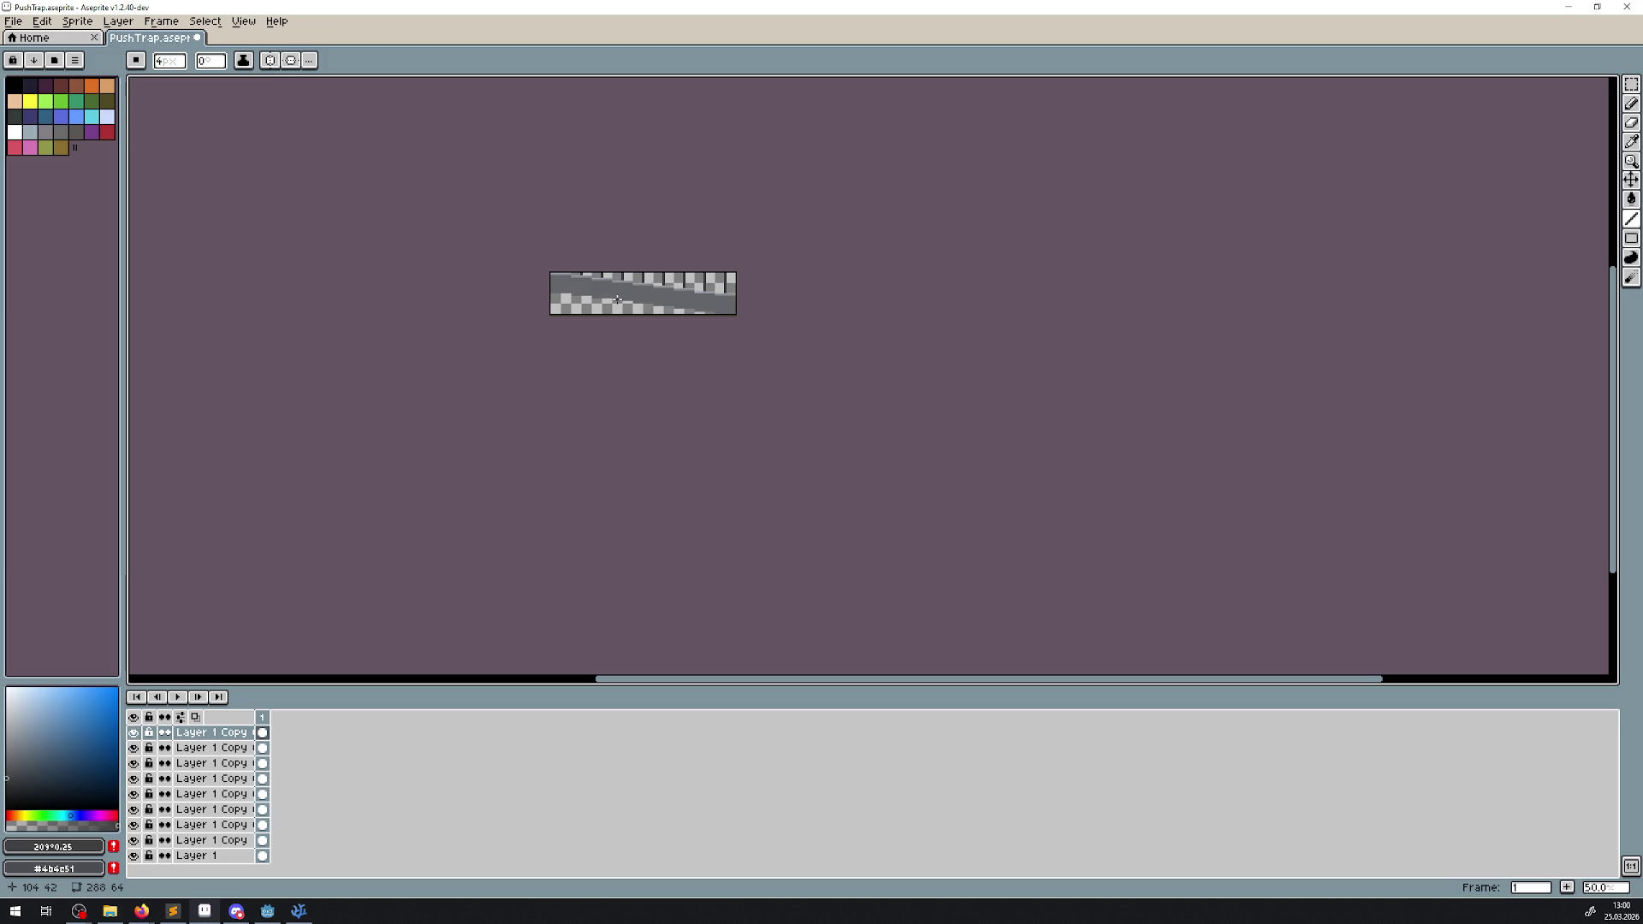
scroll(704, 311, "up", 7)
scroll(763, 382, "down", 2)
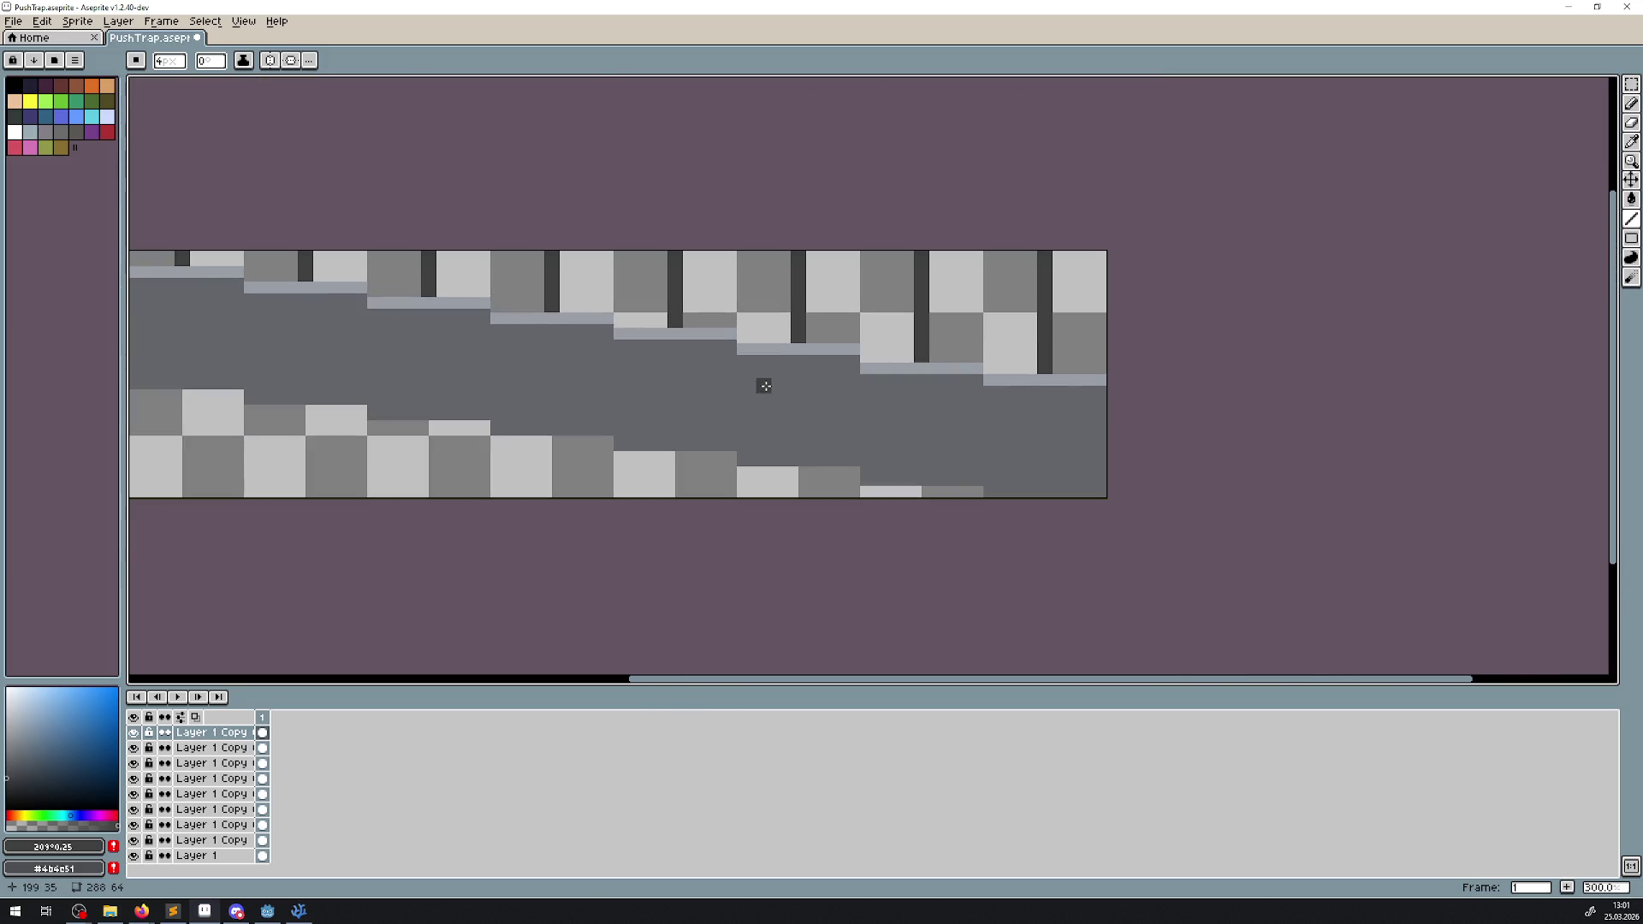
left_click_drag(763, 382, 795, 374)
key("ctrl+s")
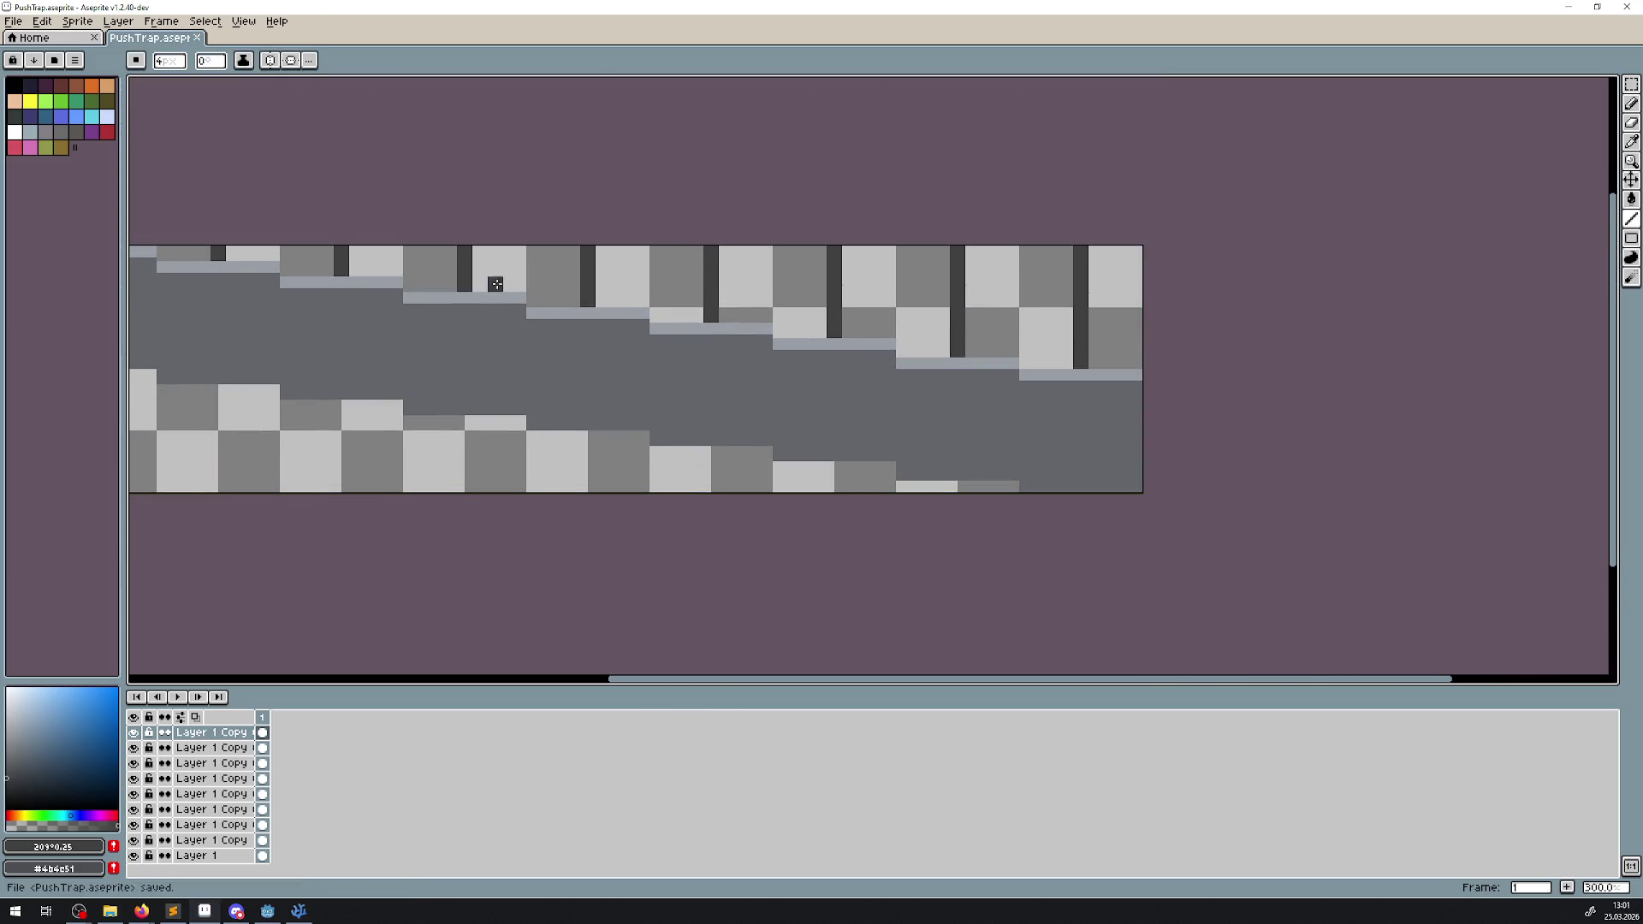
left_click(14, 21)
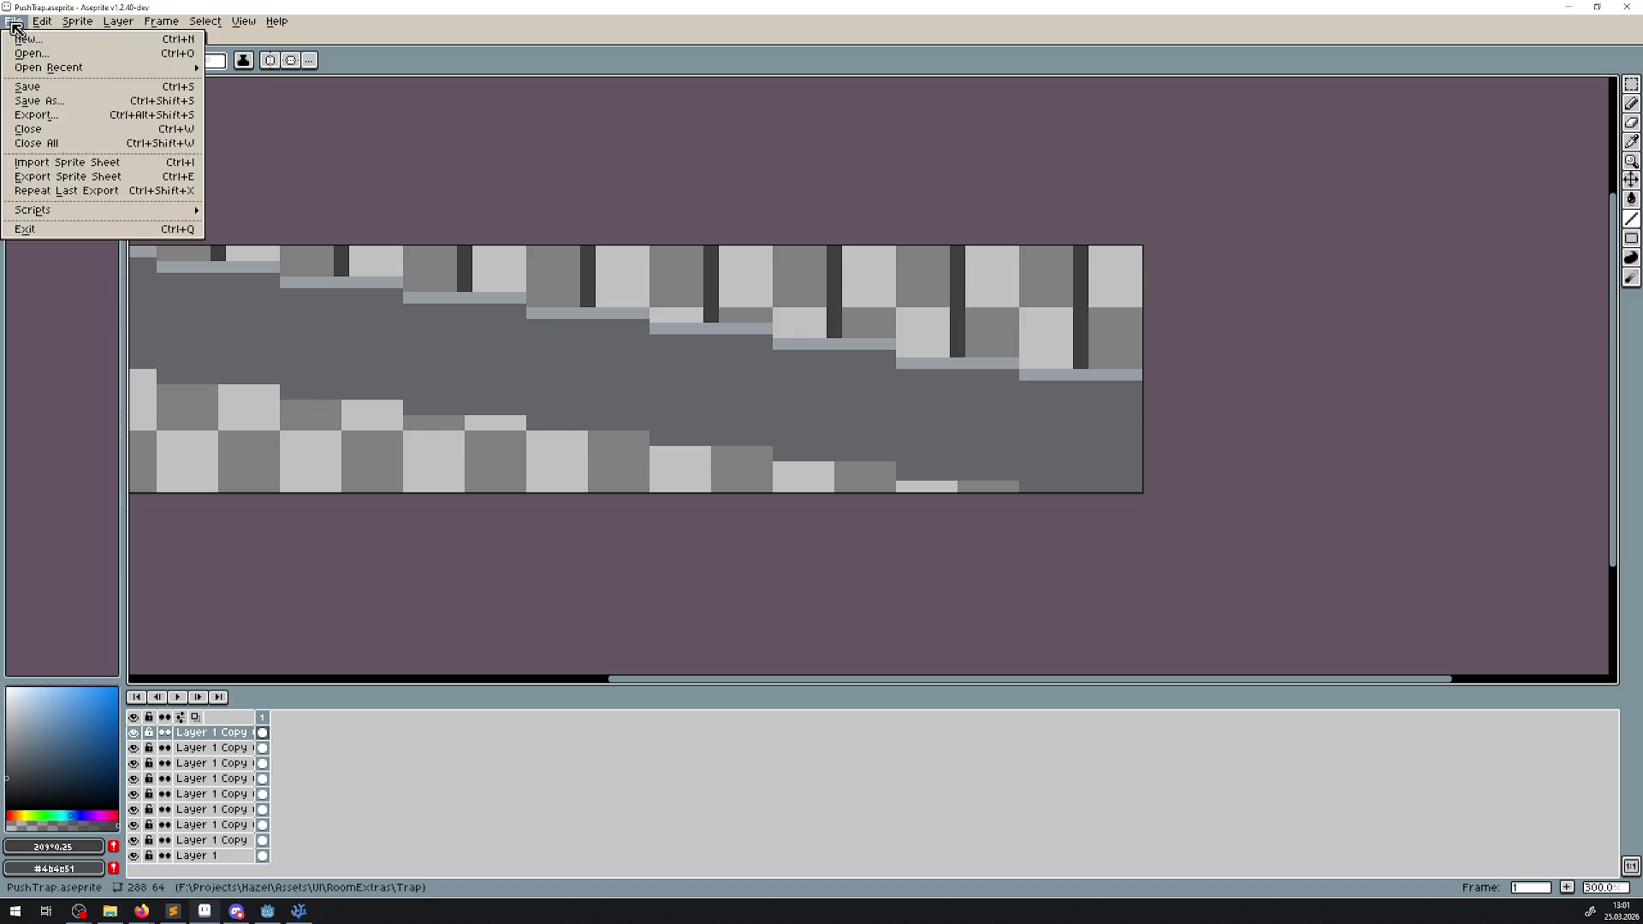
- Save the sprite as png over the existing PushTrap.png, then switch back to Godot
left_click(68, 106)
left_click(244, 836)
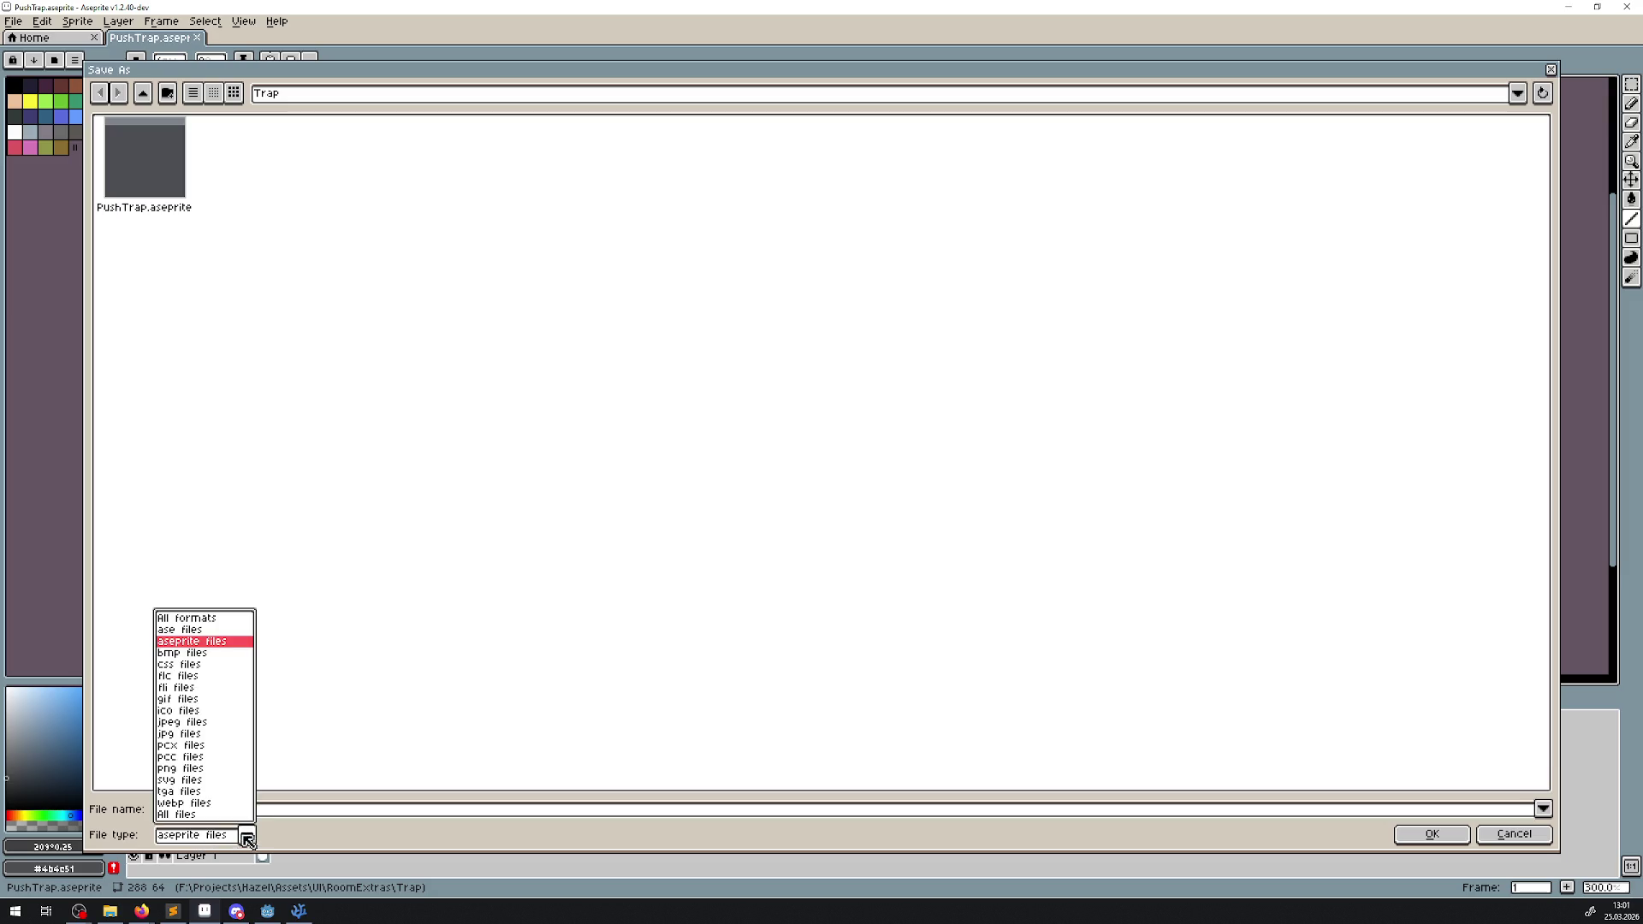
left_click(181, 769)
key("Return")
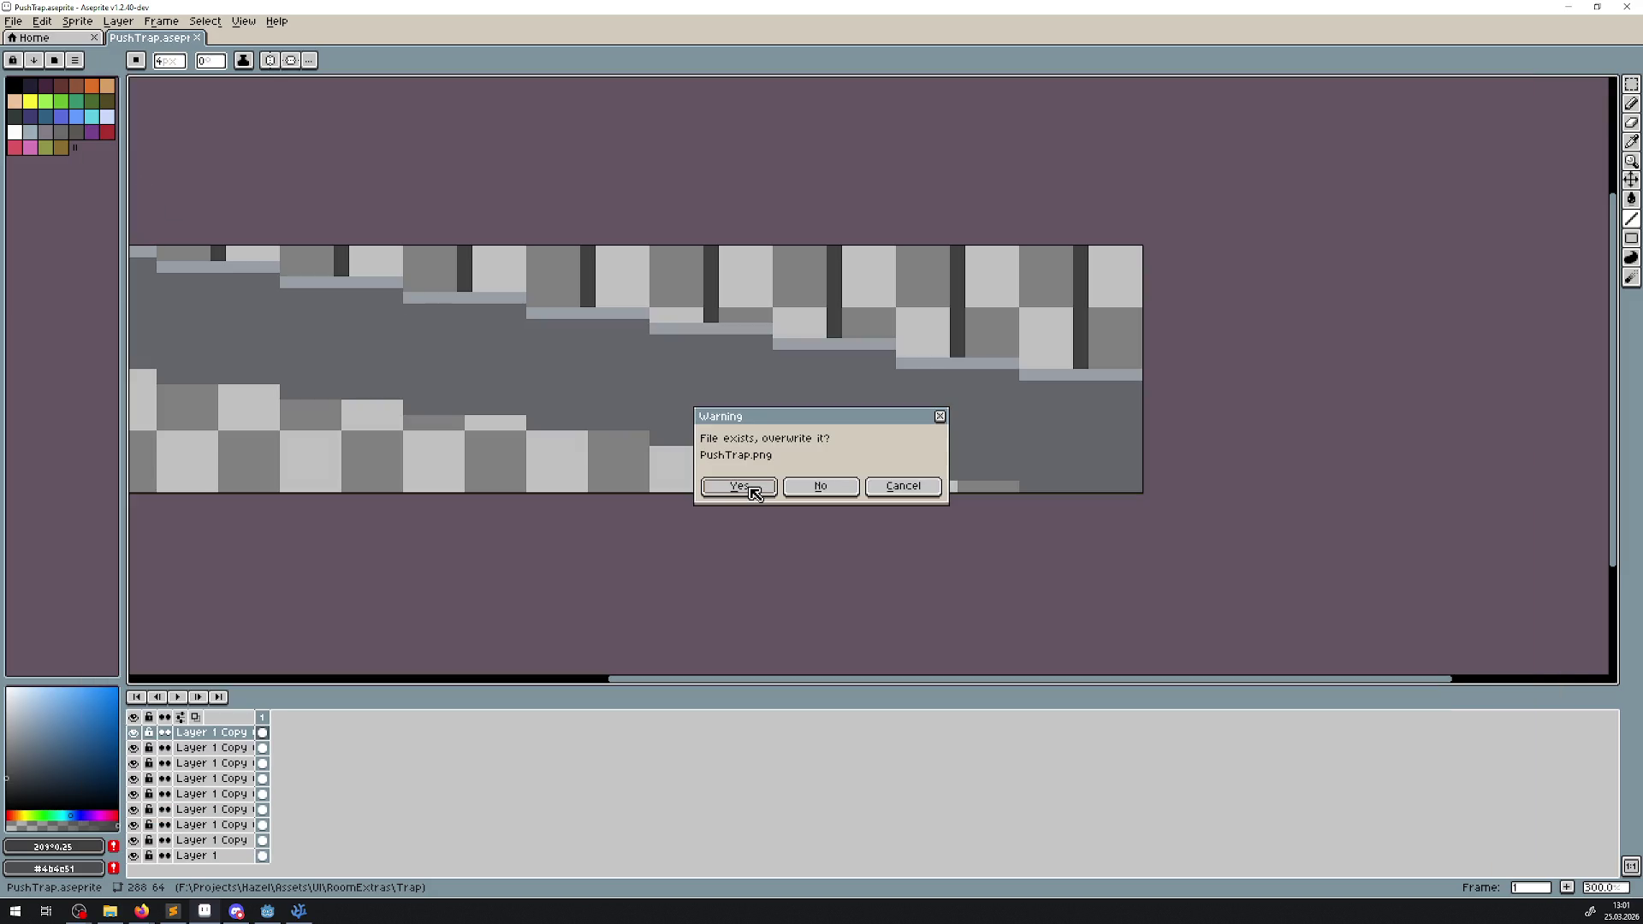
left_click(741, 487)
left_click(268, 910)
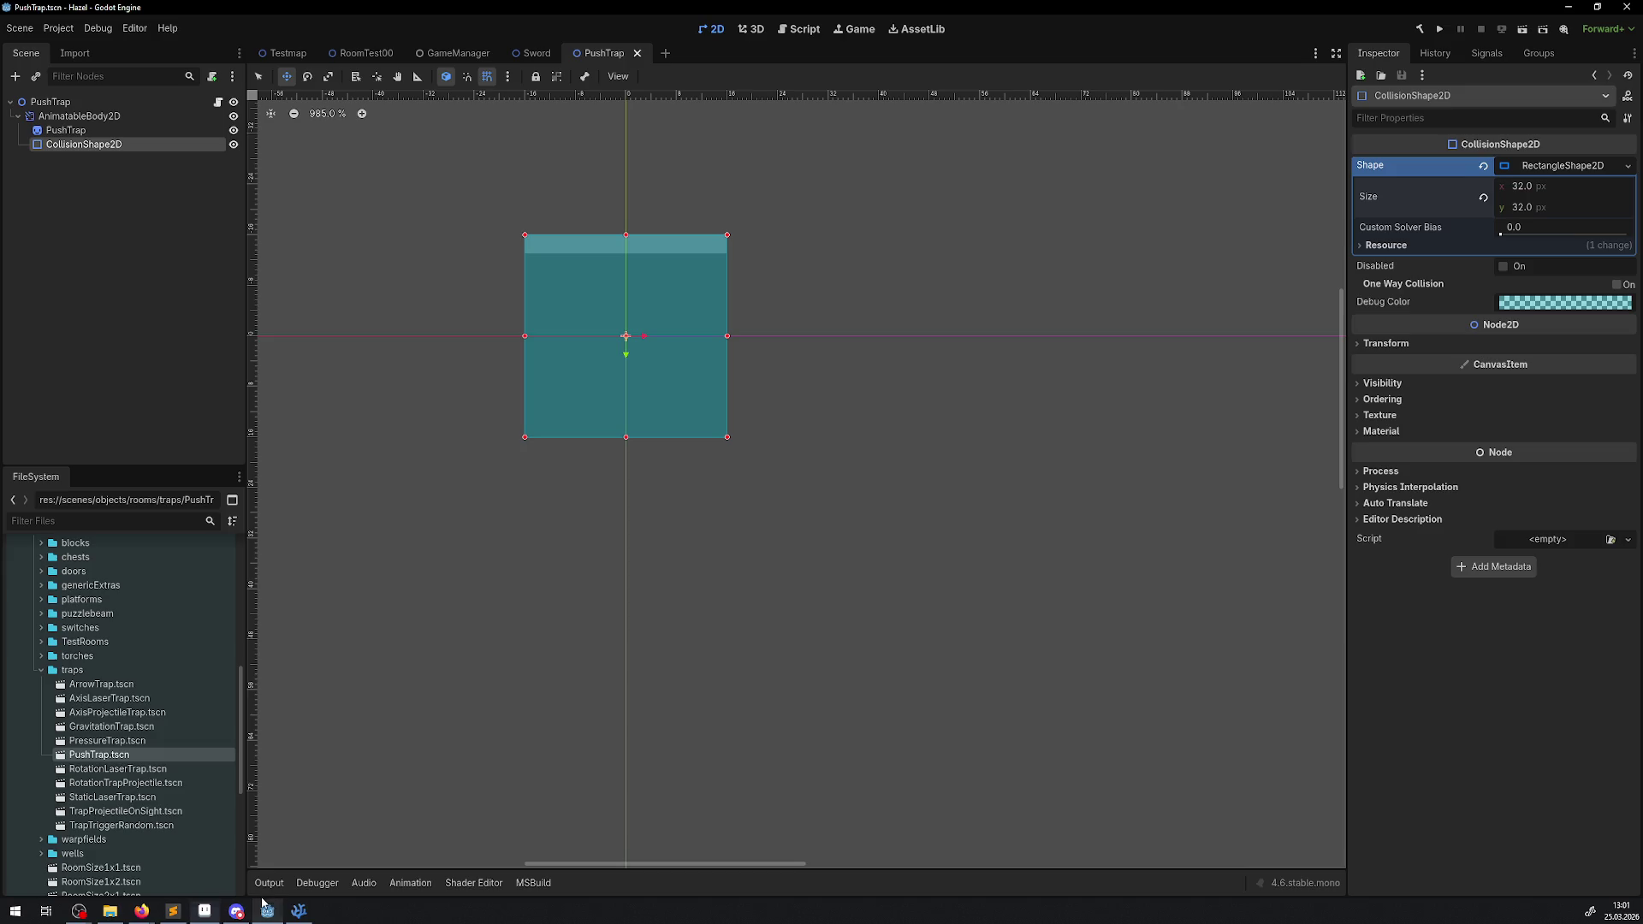
- Scroll the FileSystem dock to the reimported PushTrap.png in sprites/objects/roomextras/traps
left_click(110, 910)
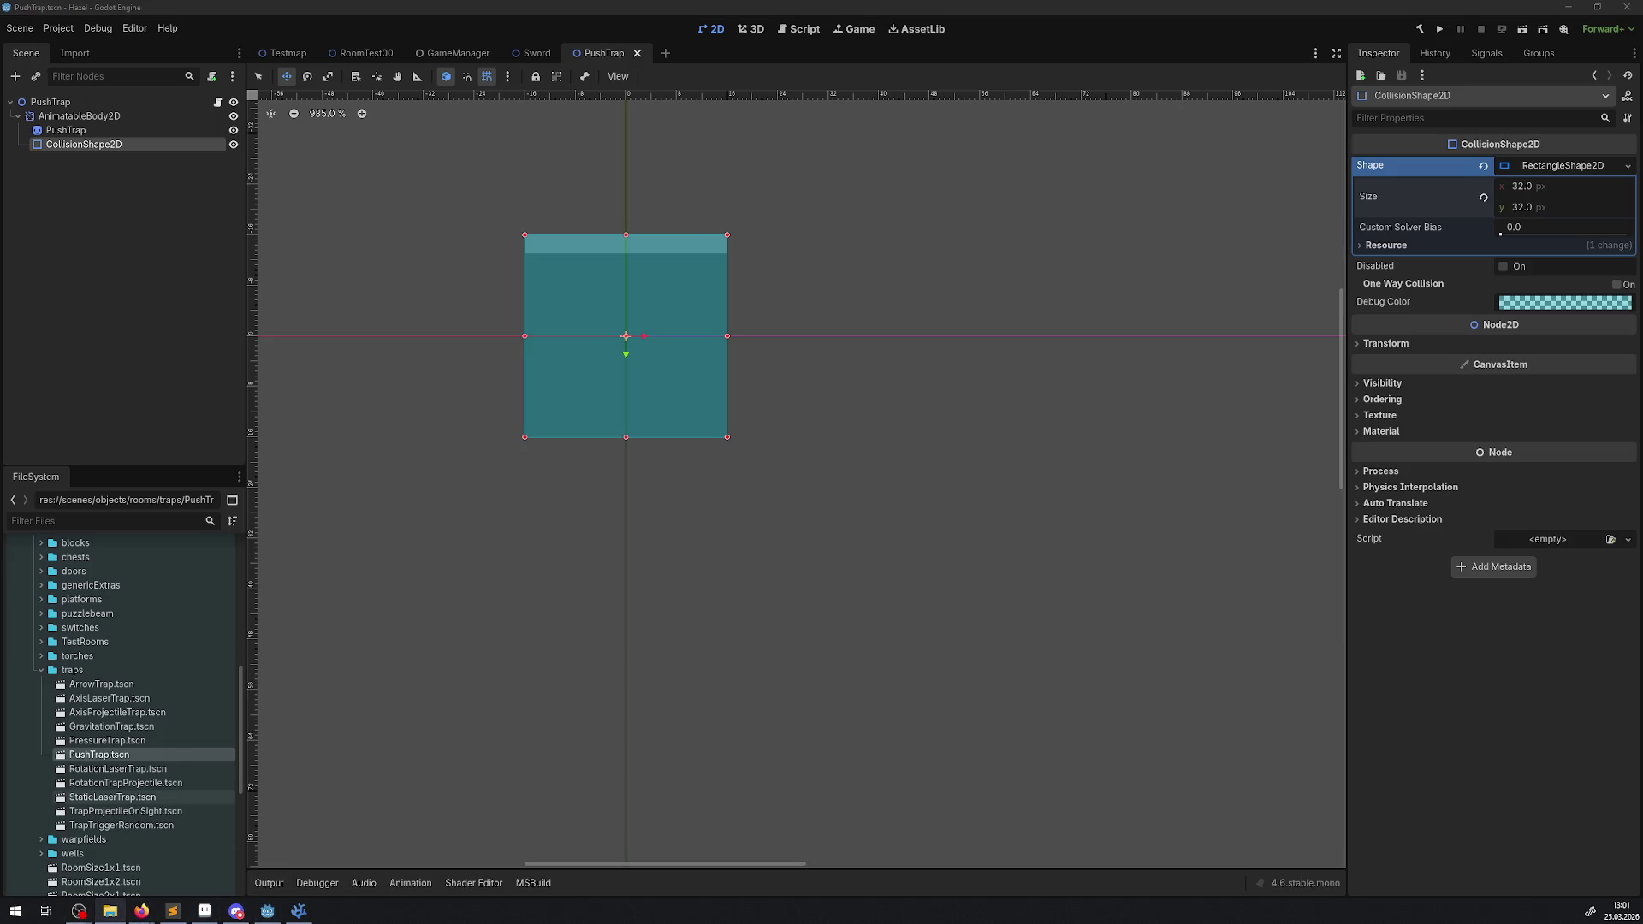
scroll(159, 582, "down", 7)
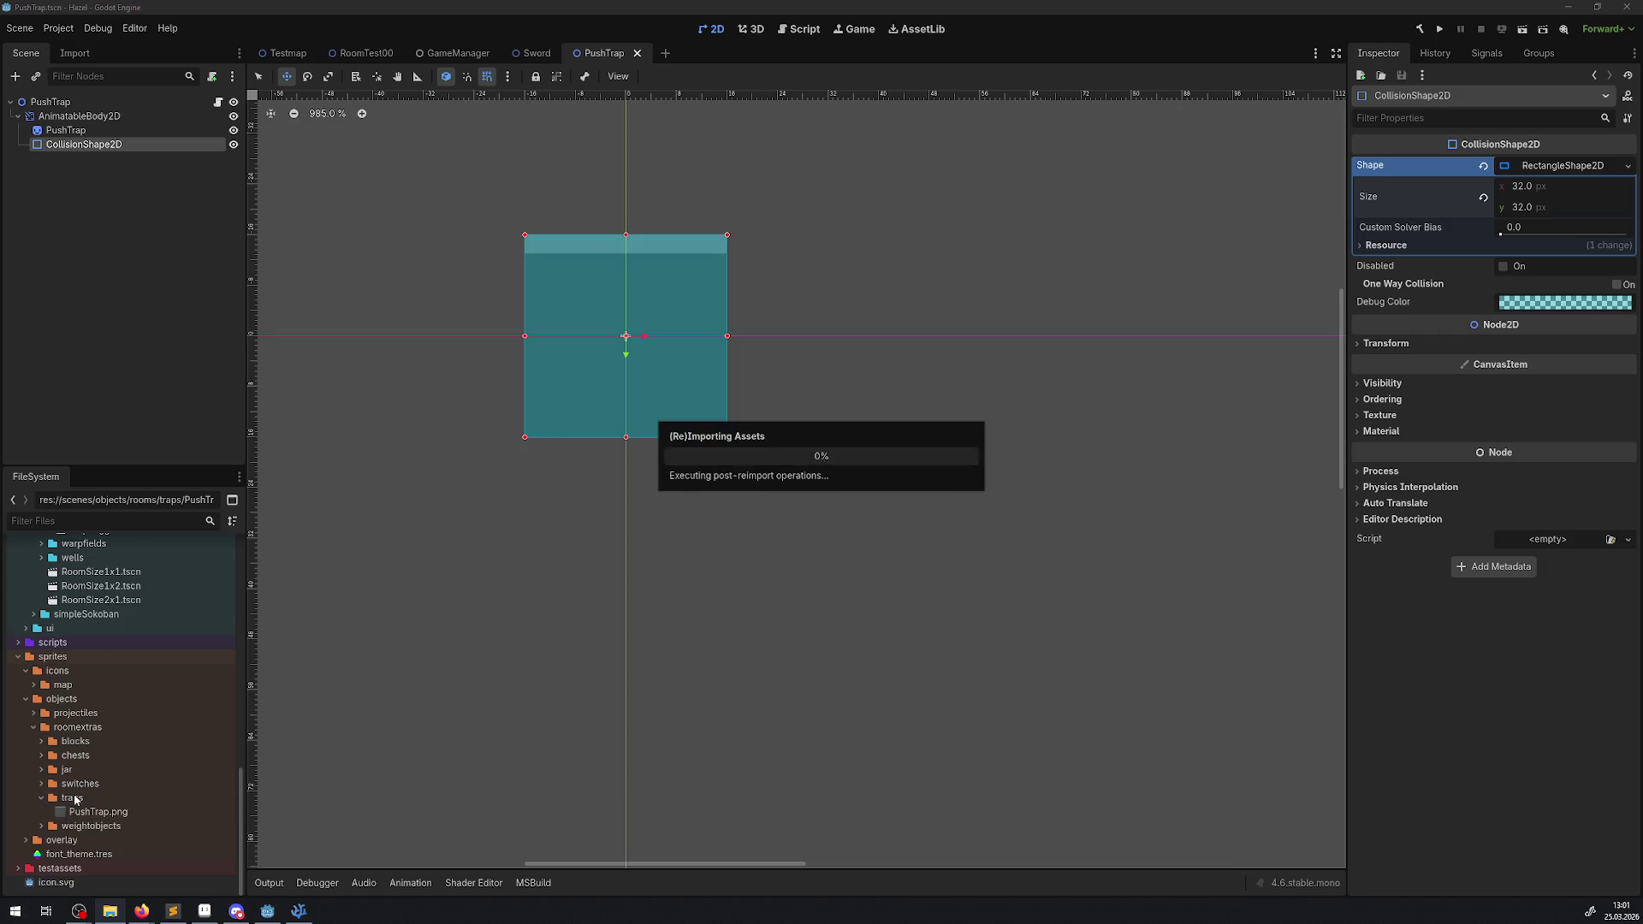
scroll(667, 390, "down", 2)
scroll(623, 379, "down", 7)
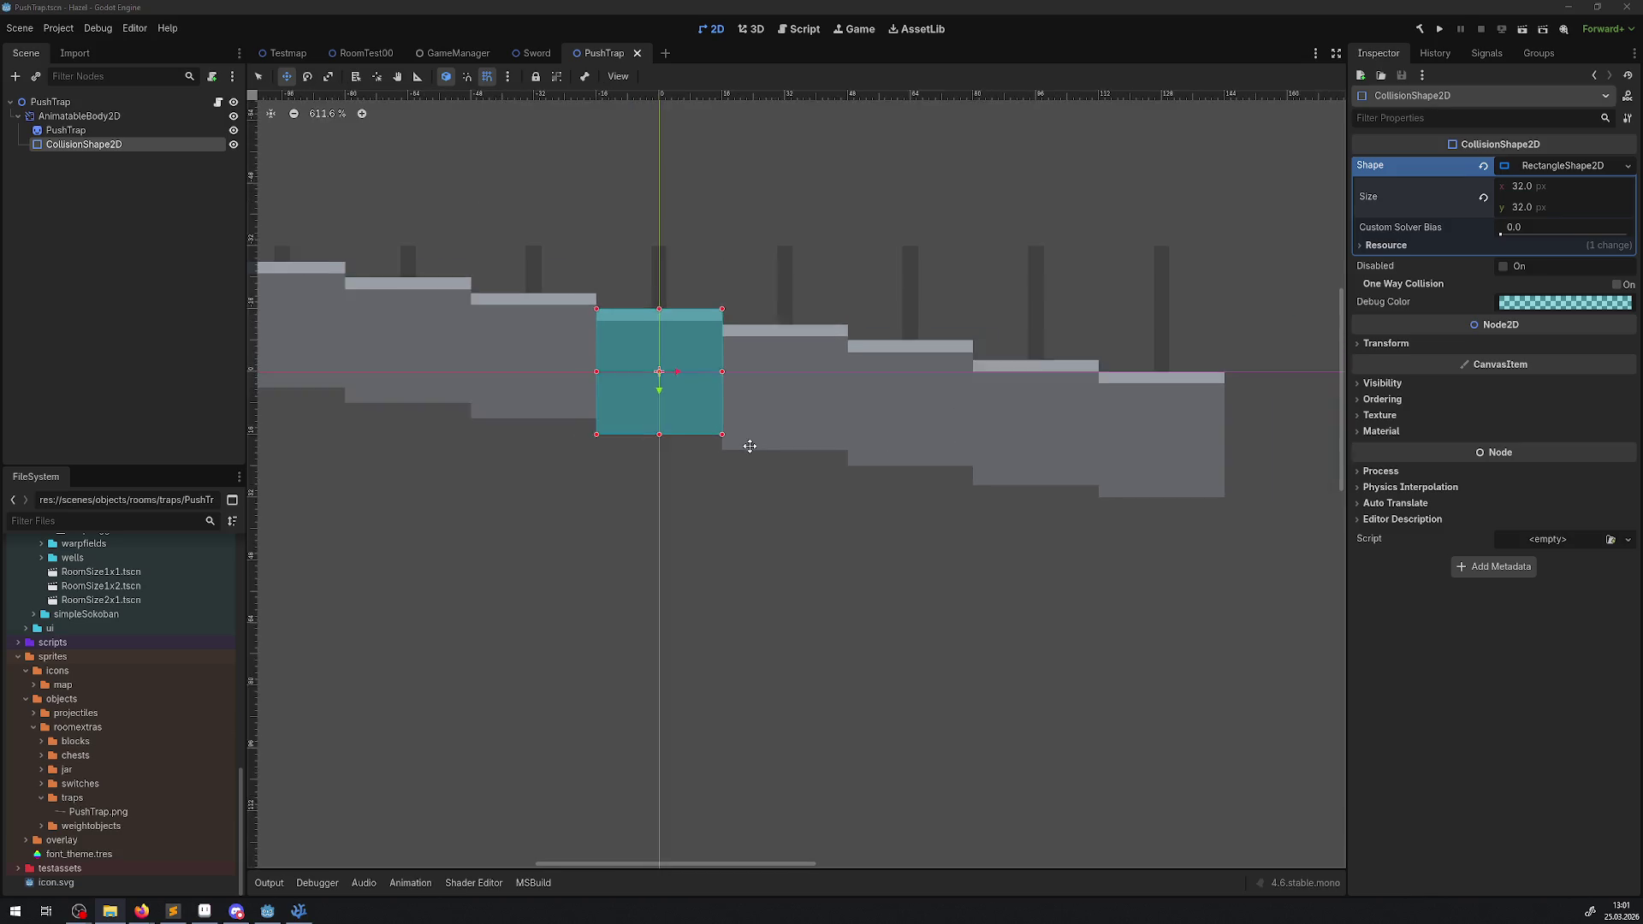
scroll(691, 523, "right", 1)
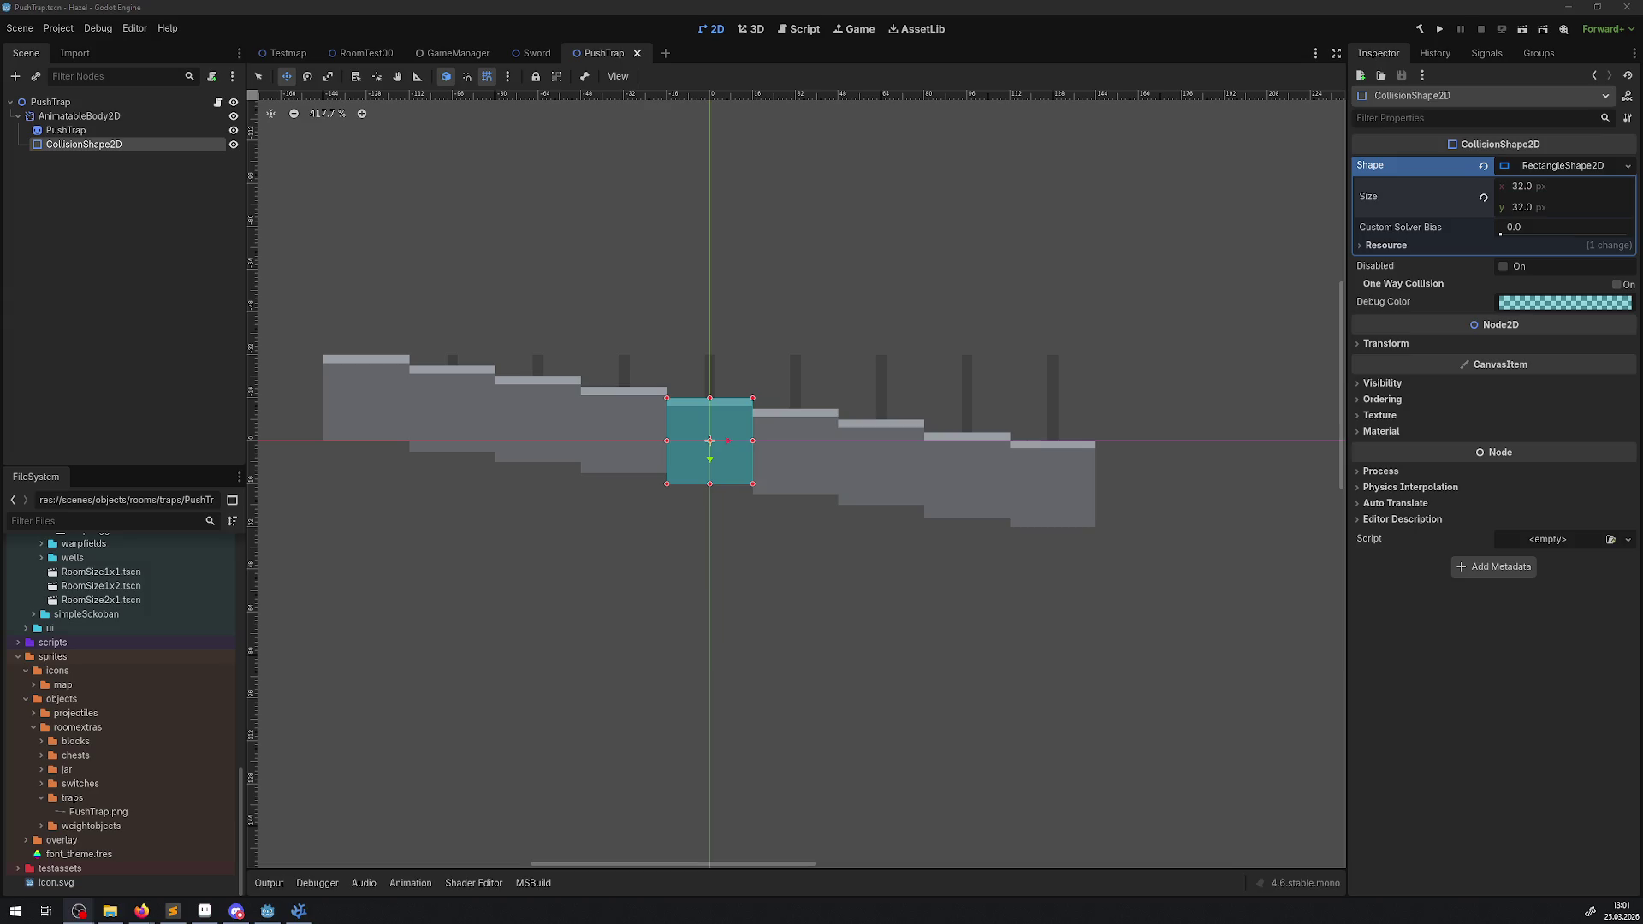
right_click(81, 120)
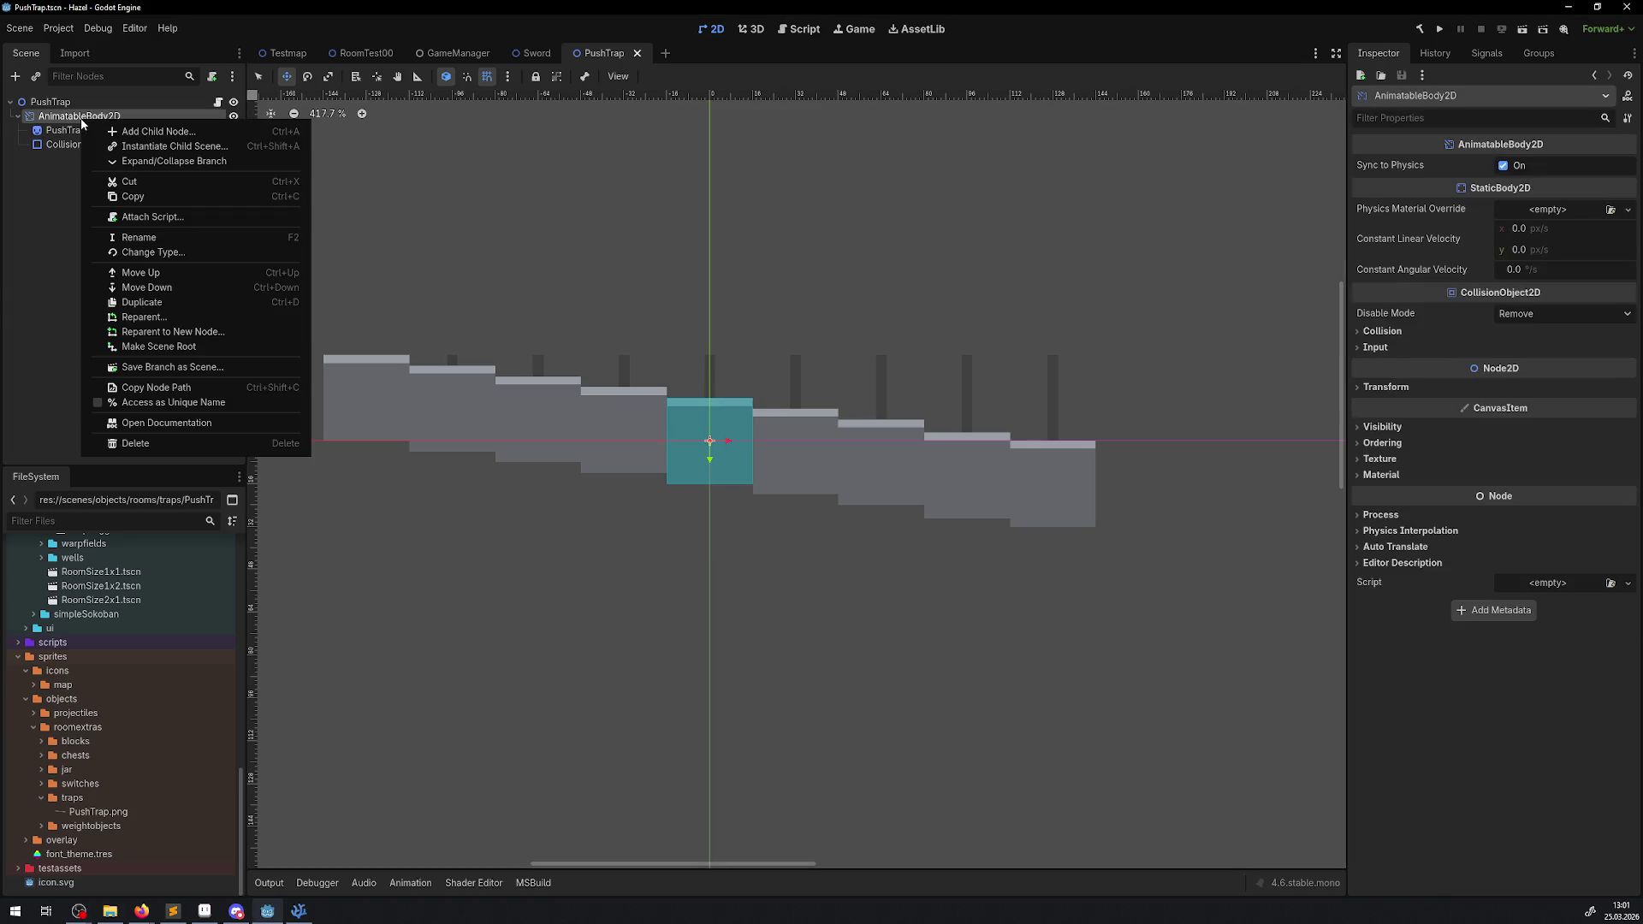
- Add an AnimatableBody2D child and delete the old static PushTrap sprite node
left_click(15, 83)
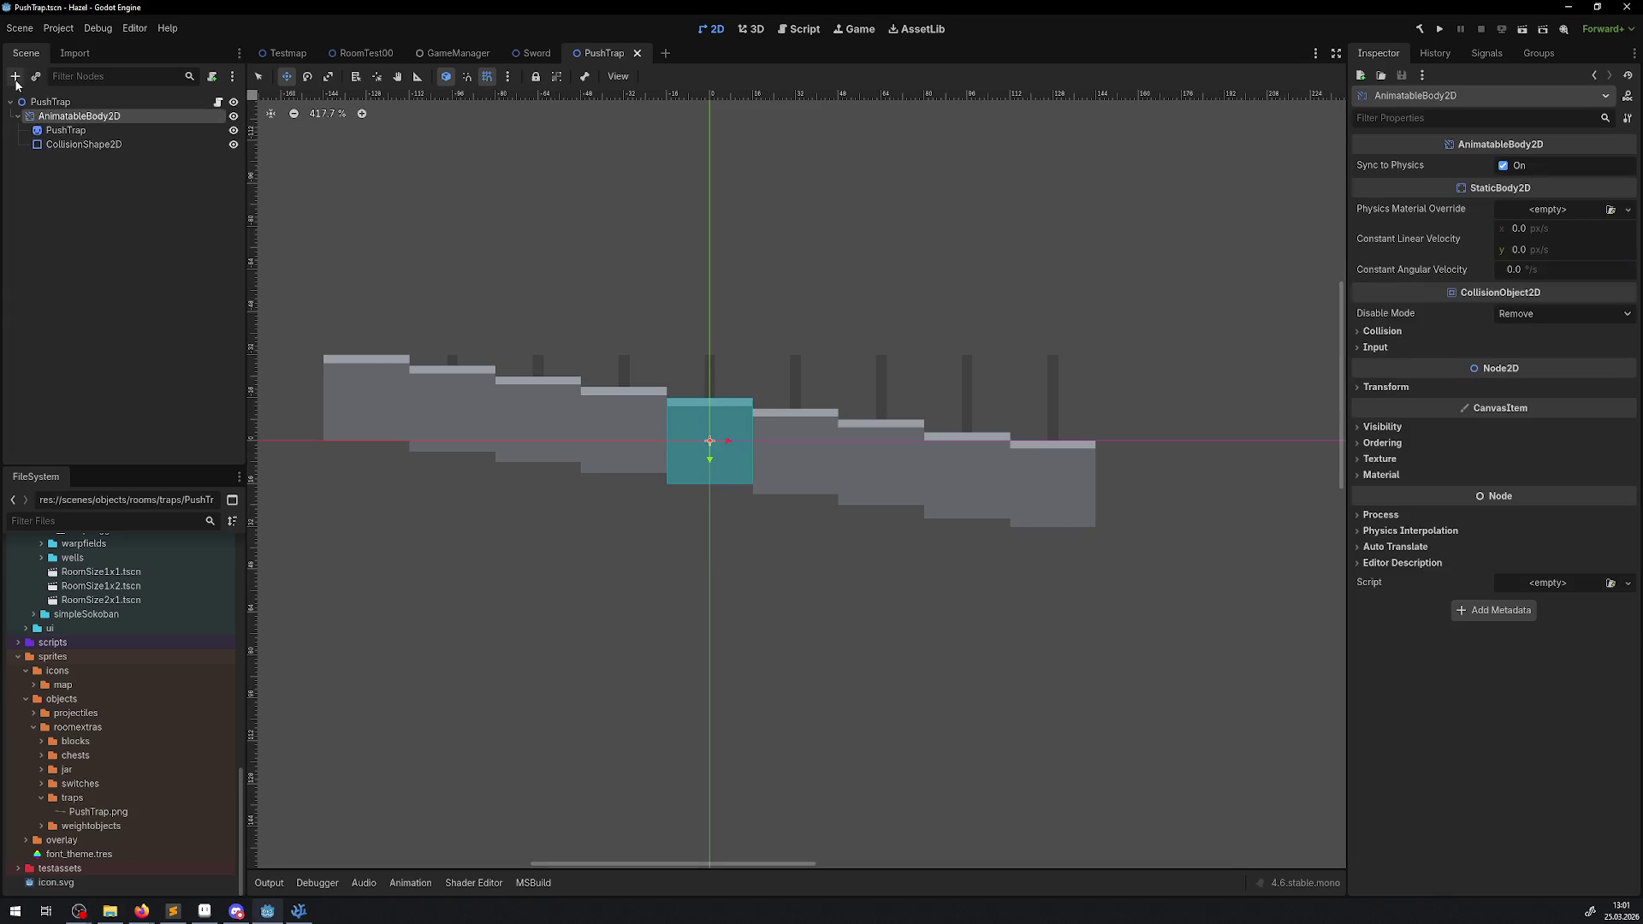
left_click(16, 81)
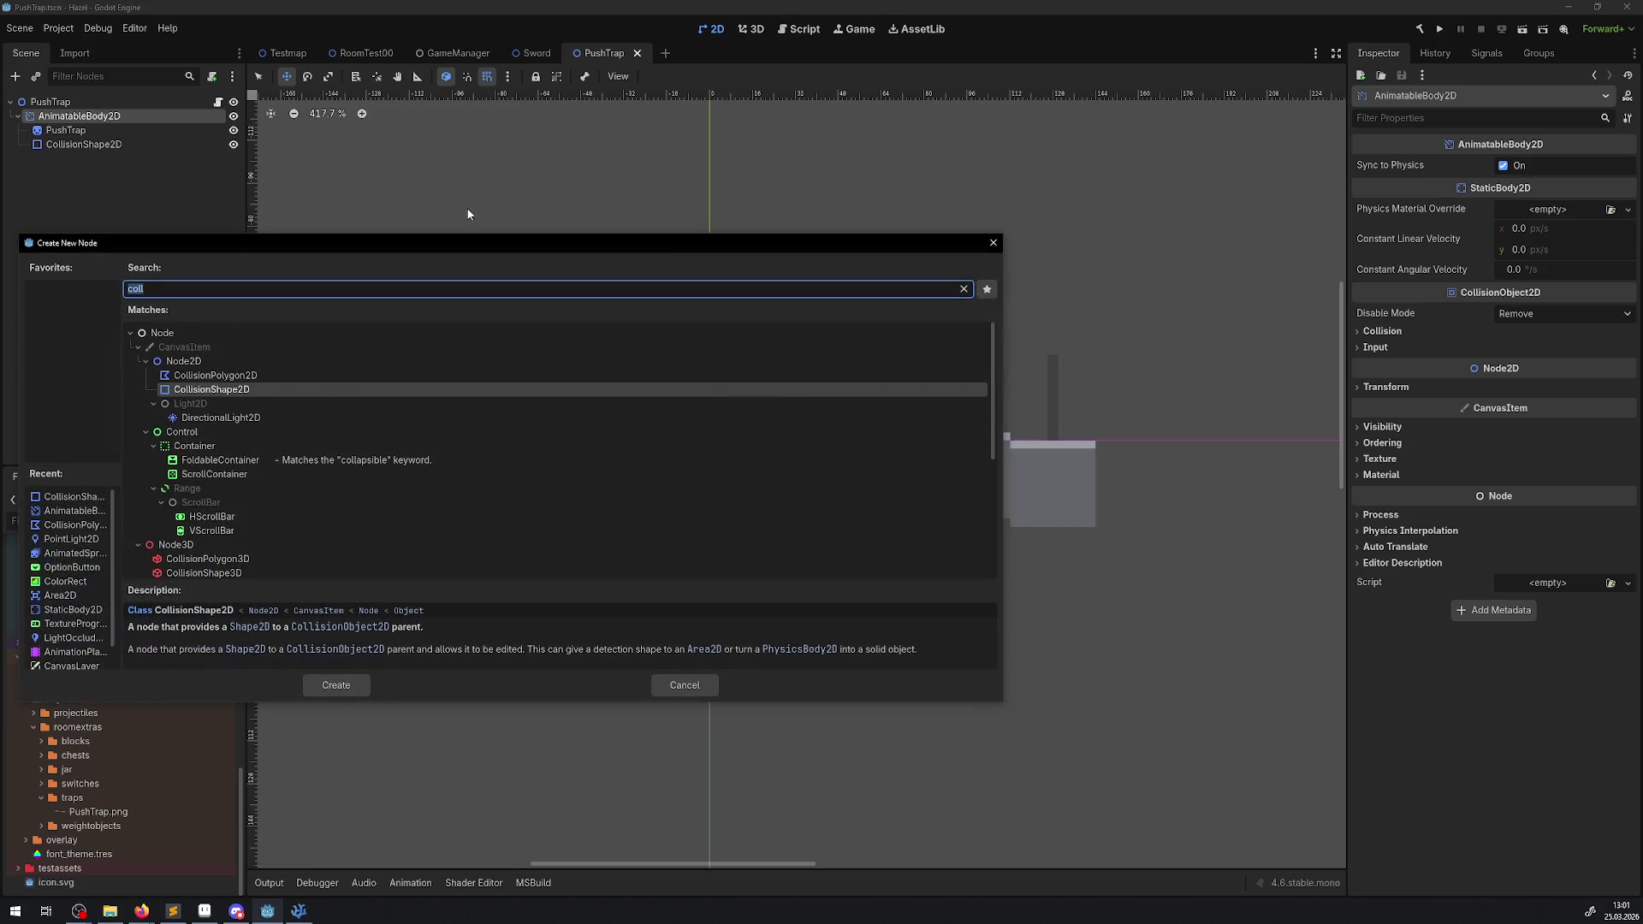
type("anit")
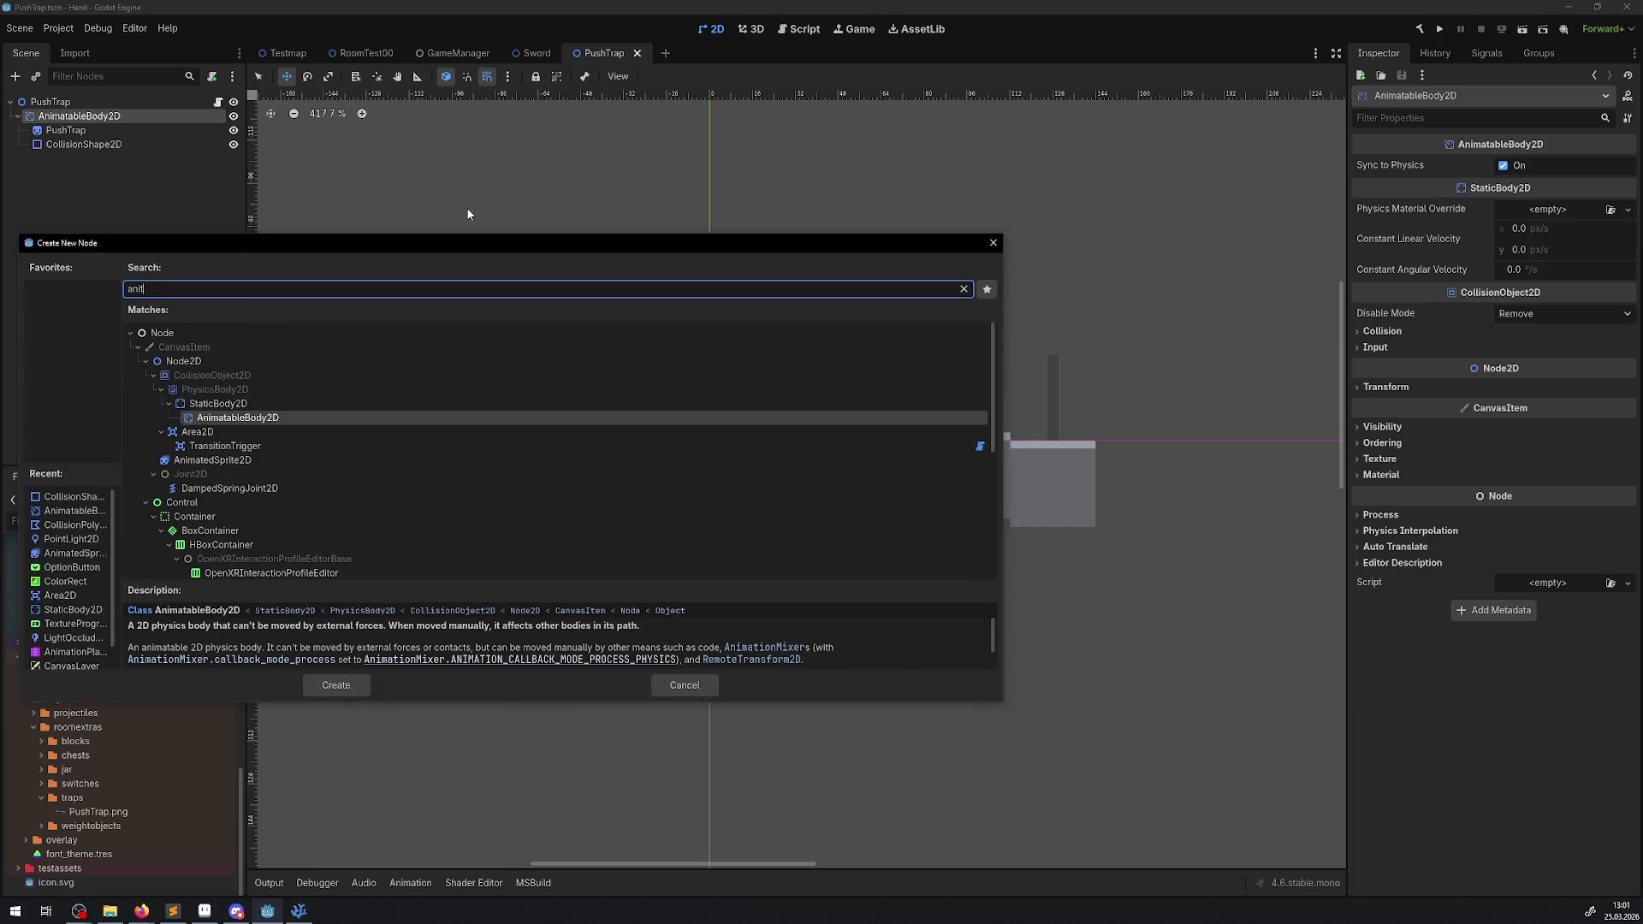
left_click(275, 418)
double_click(275, 417)
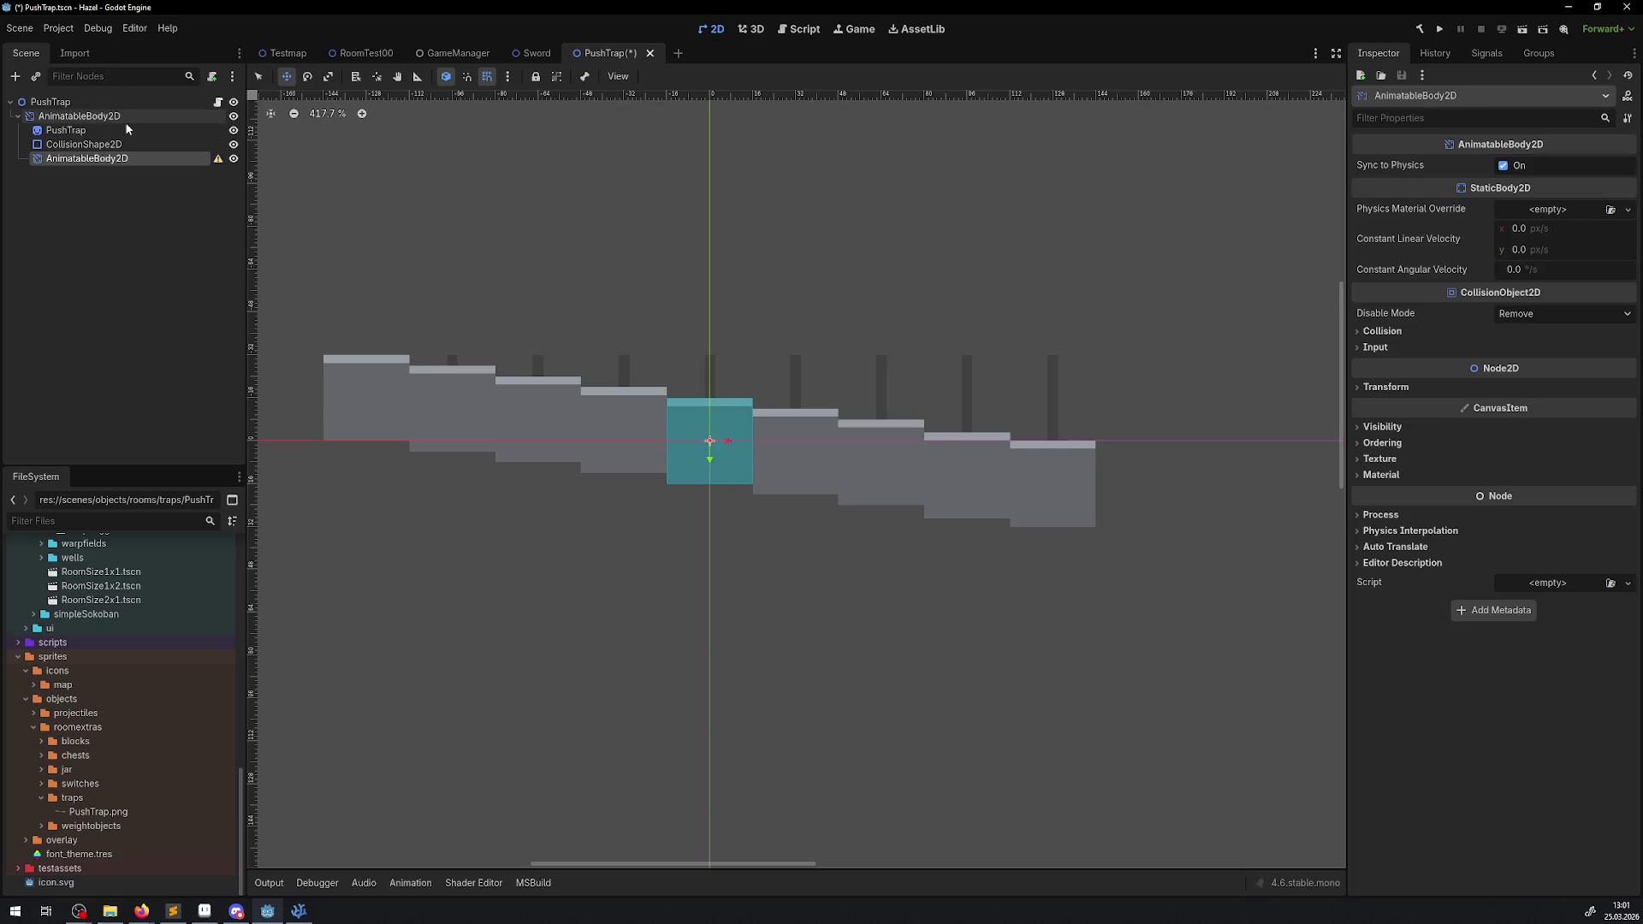
left_click(68, 130)
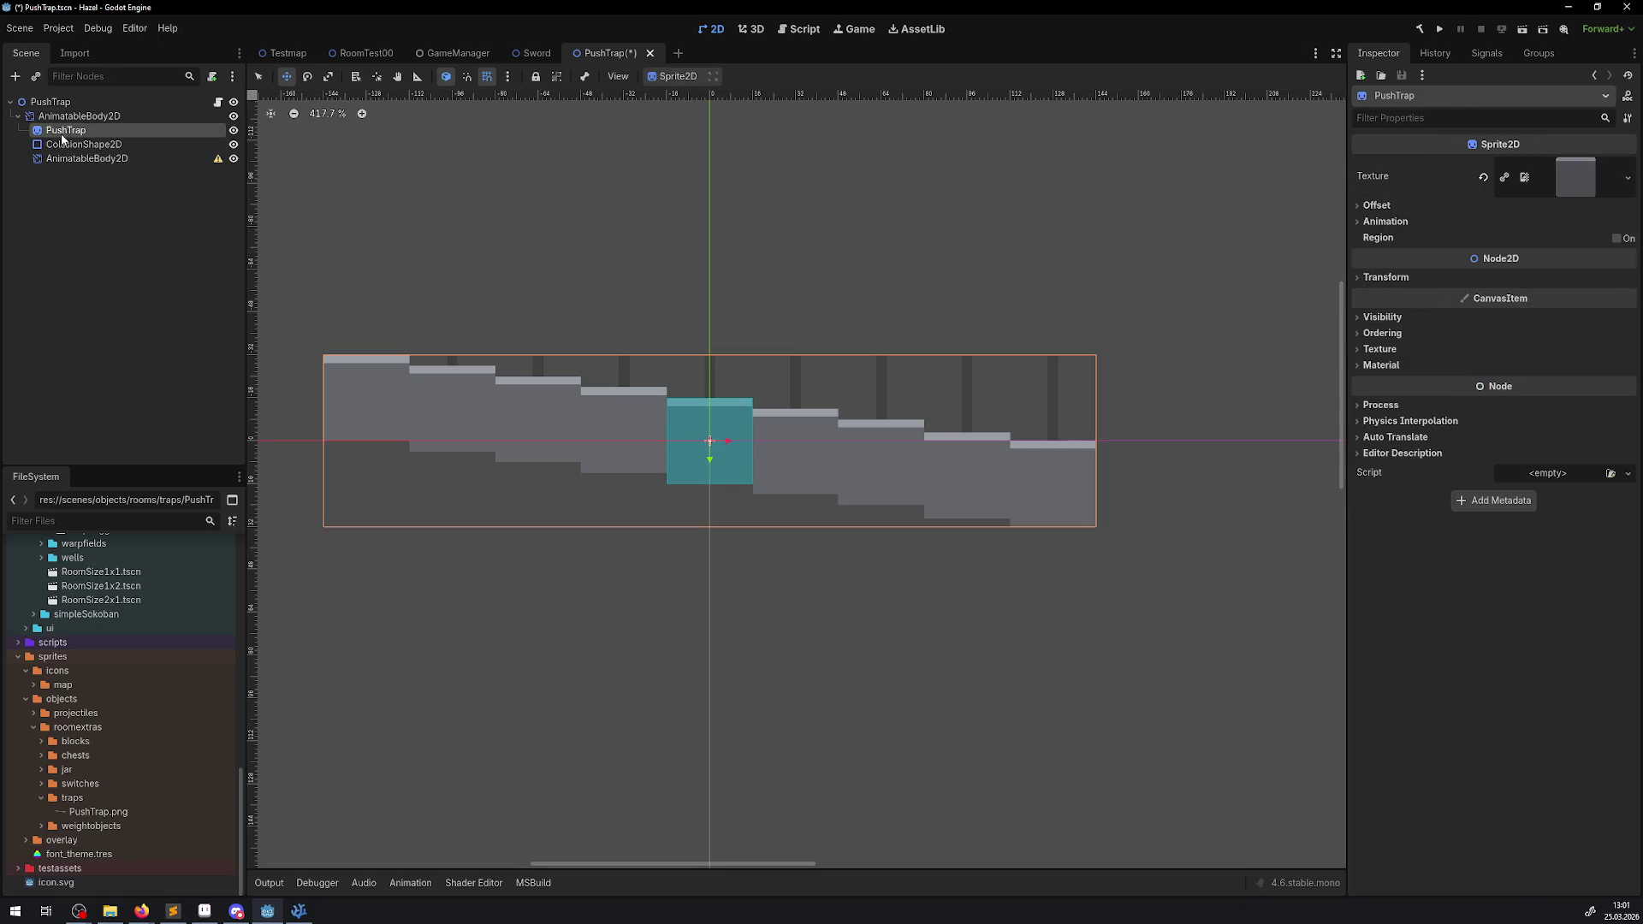
key("Delete")
left_click(784, 474)
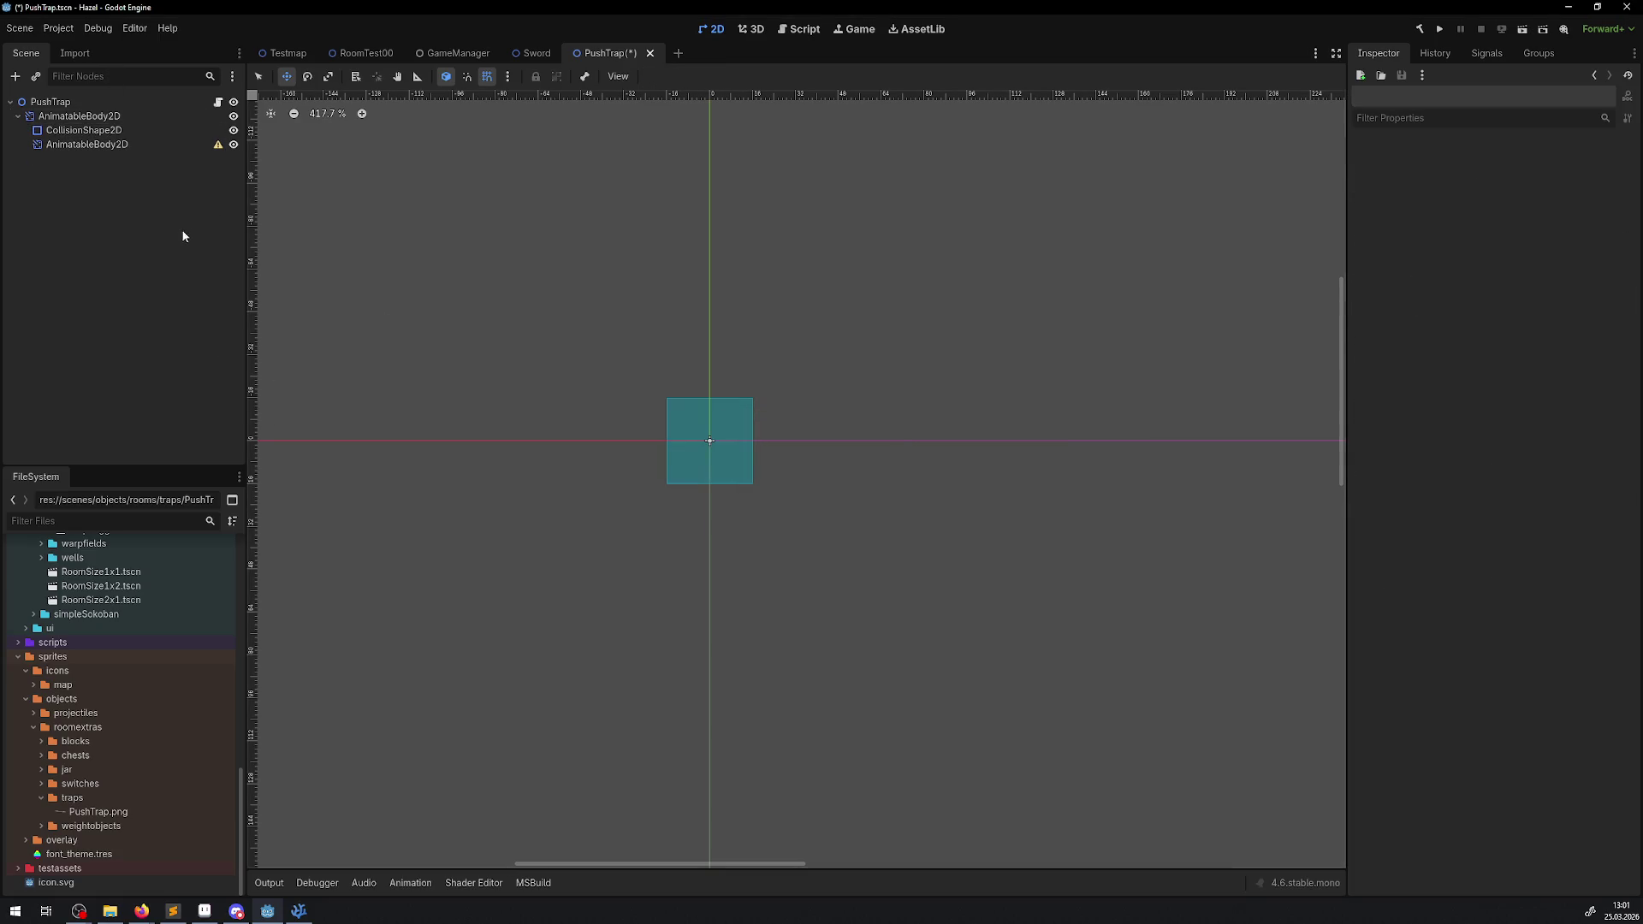
- Delete the duplicate AnimatableBody2D and add an AnimatedSprite2D under the remaining body
left_click(122, 143)
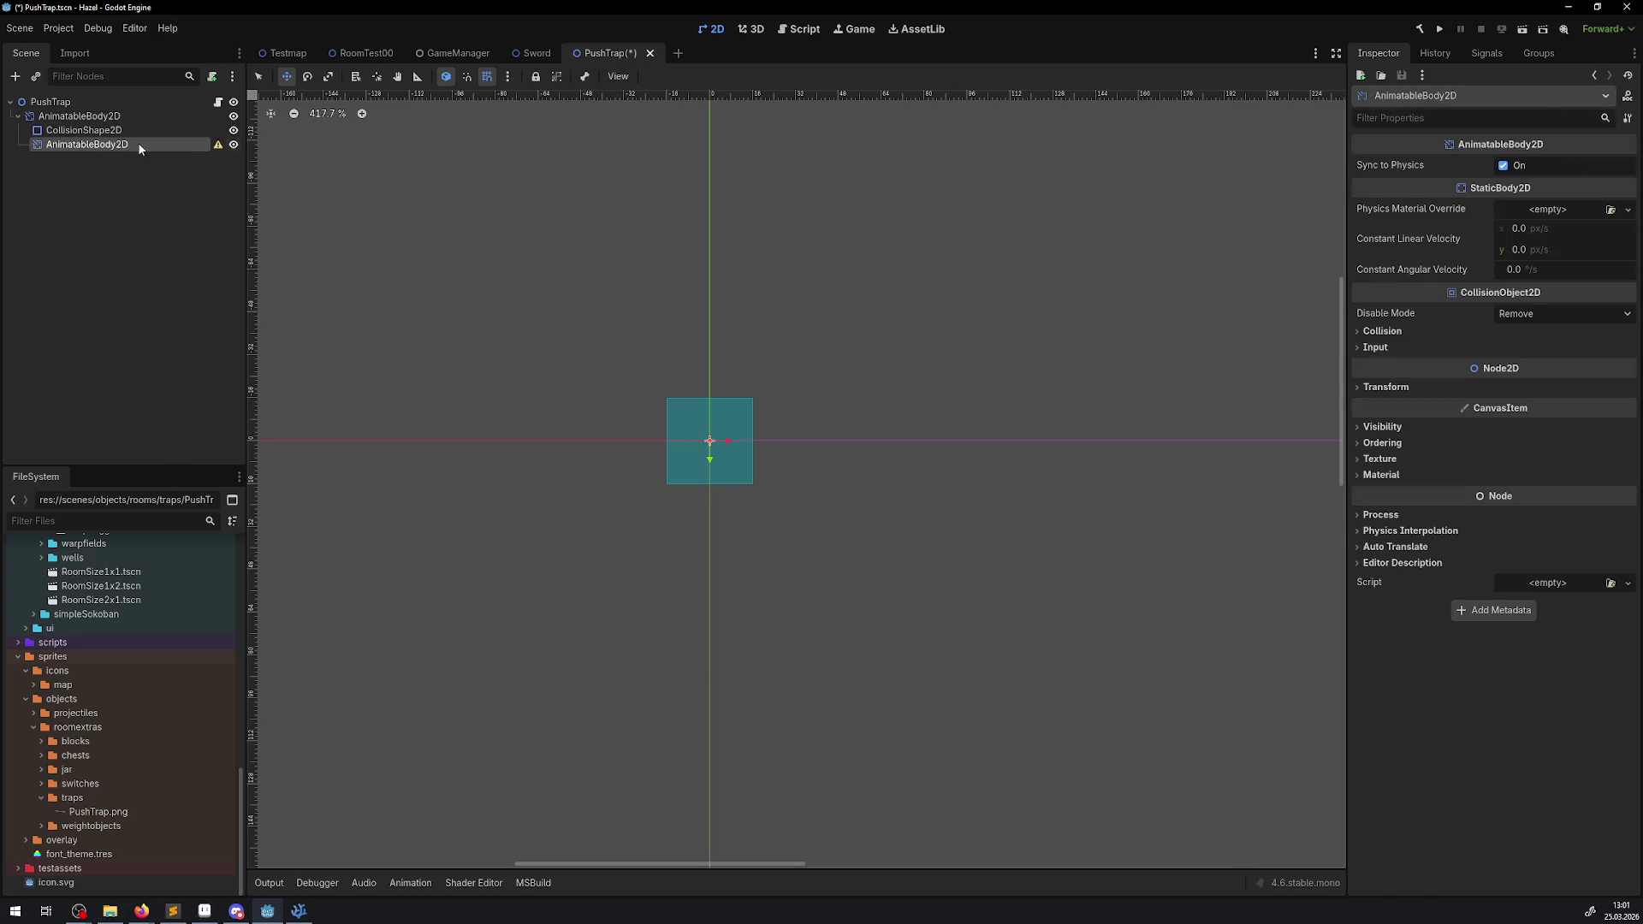
key("Delete")
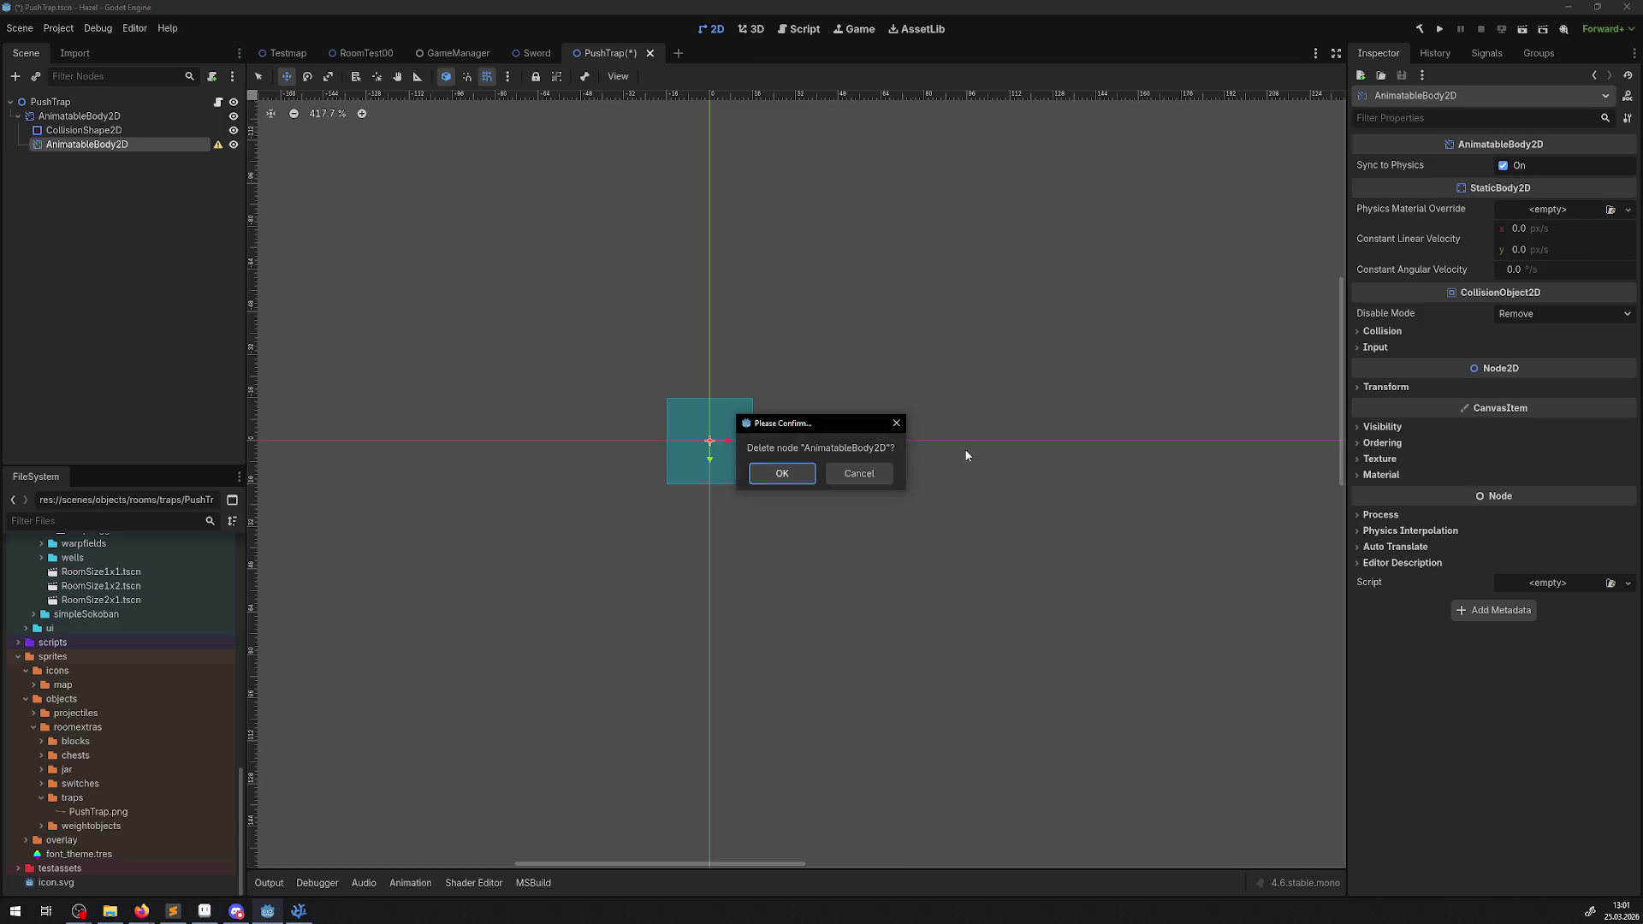
left_click(805, 475)
left_click(80, 116)
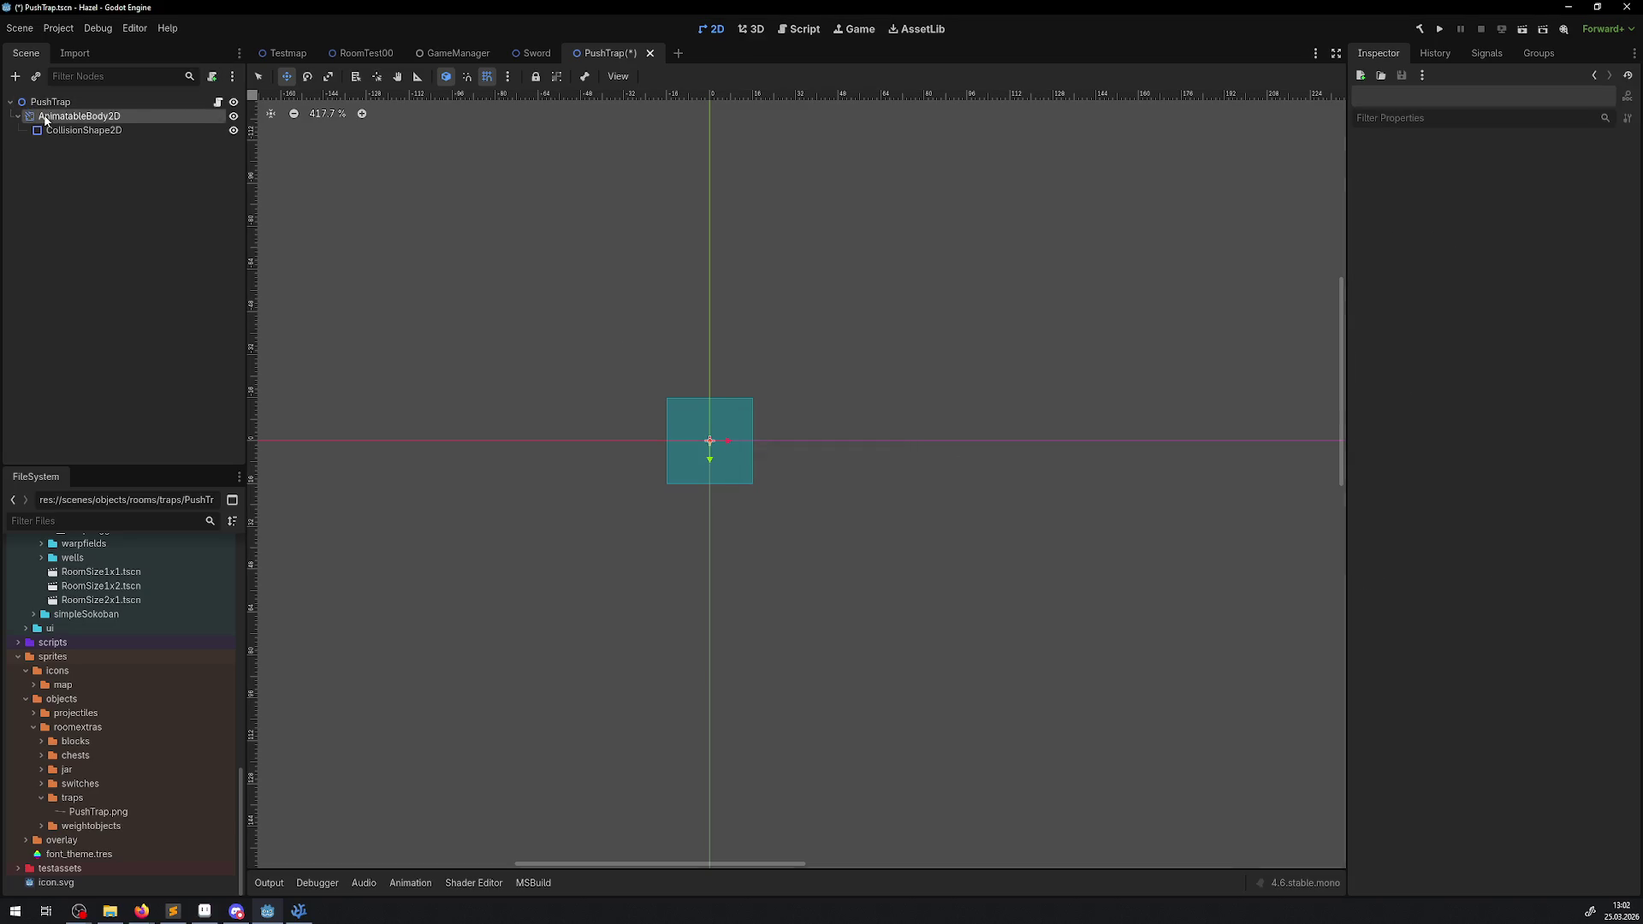
left_click(13, 77)
type("ani")
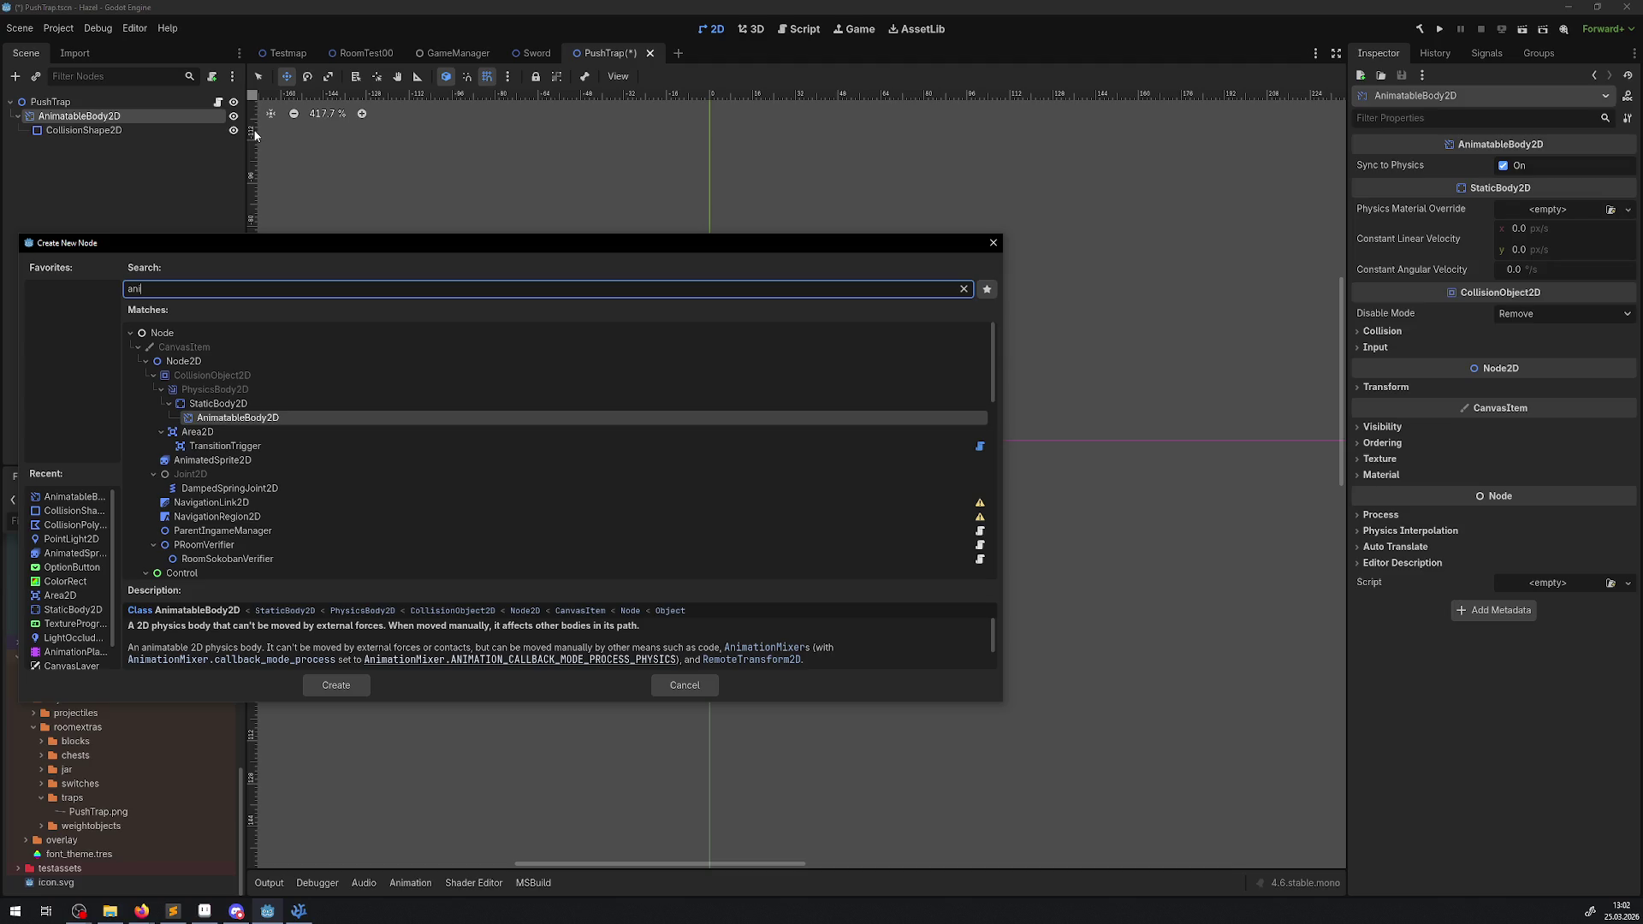
double_click(239, 463)
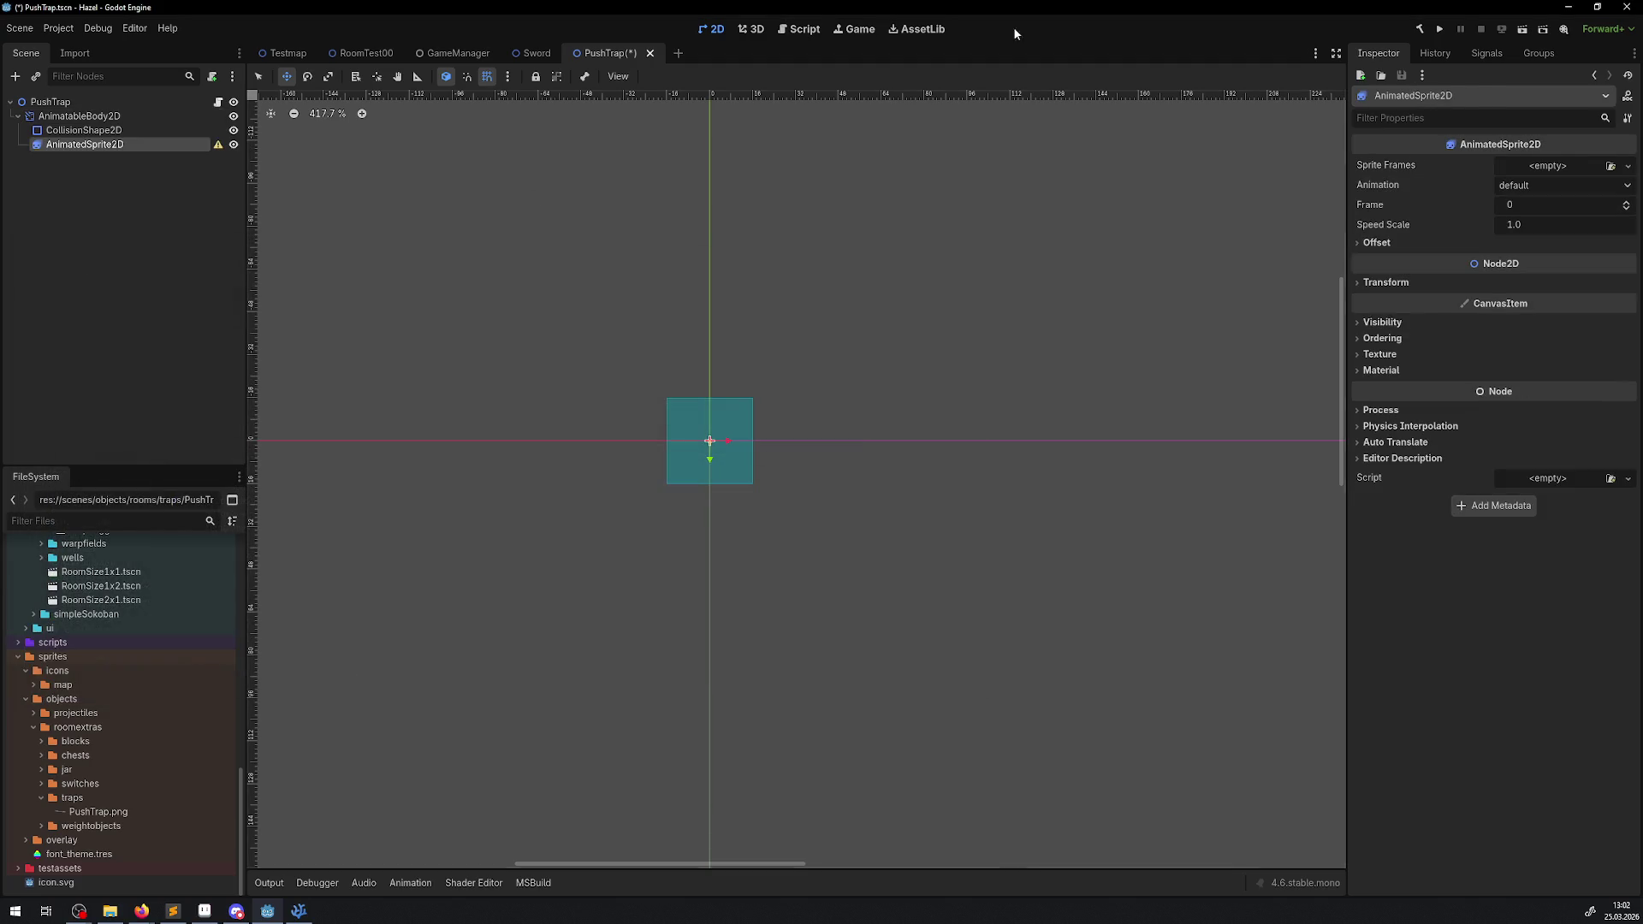
- Give the AnimatedSprite2D a new SpriteFrames resource
left_click(1588, 163)
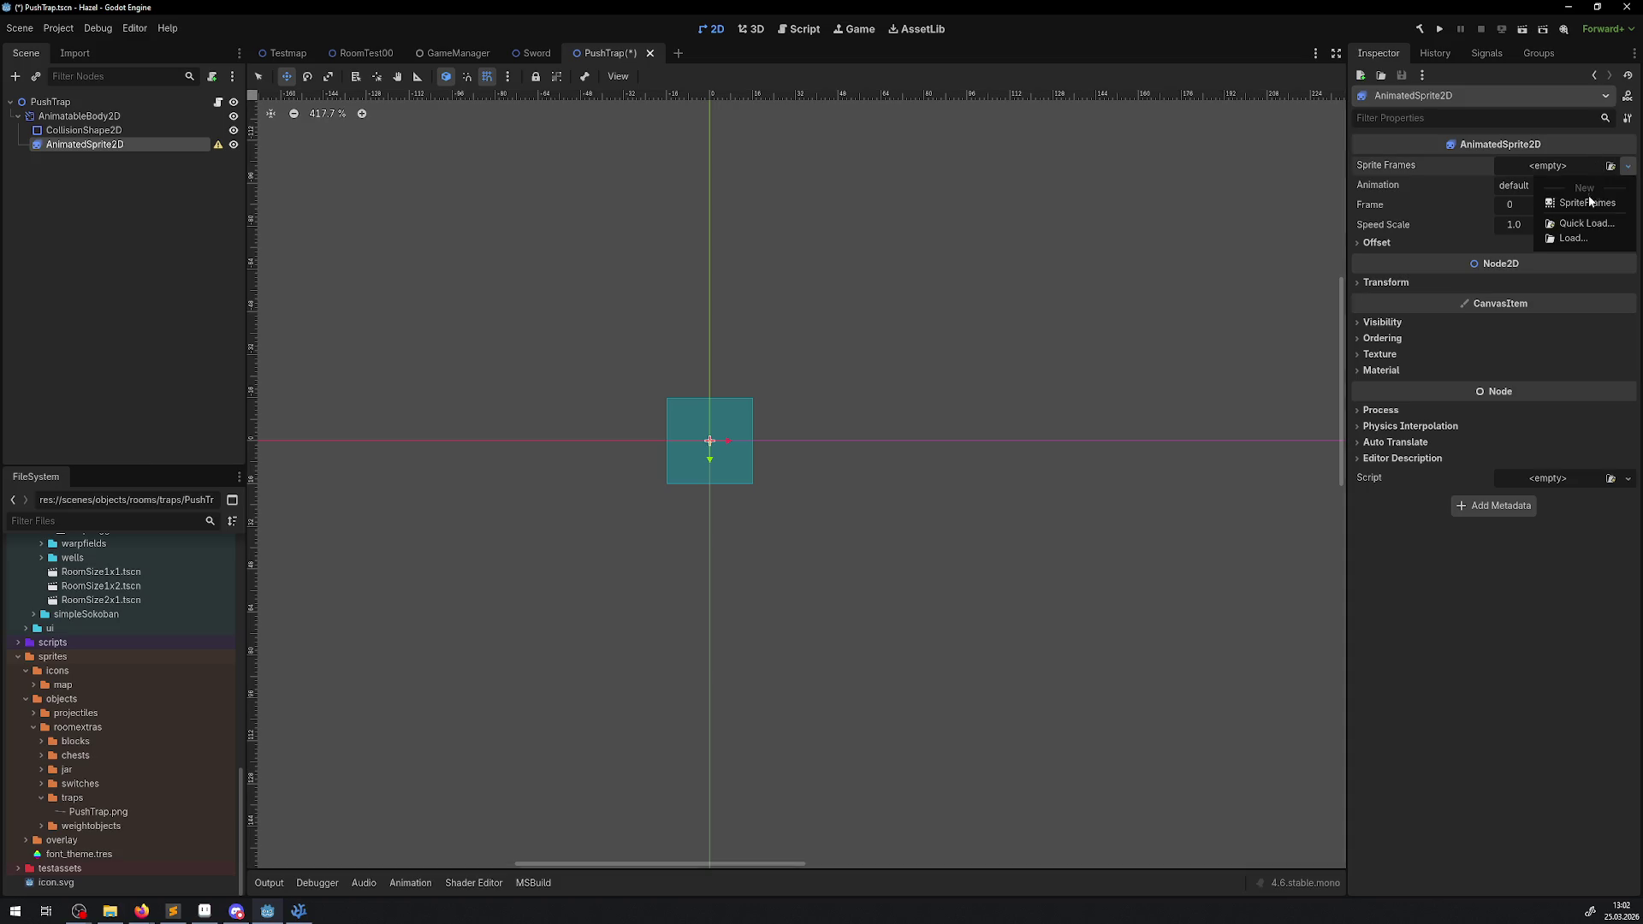
left_click(1582, 203)
left_click(1560, 166)
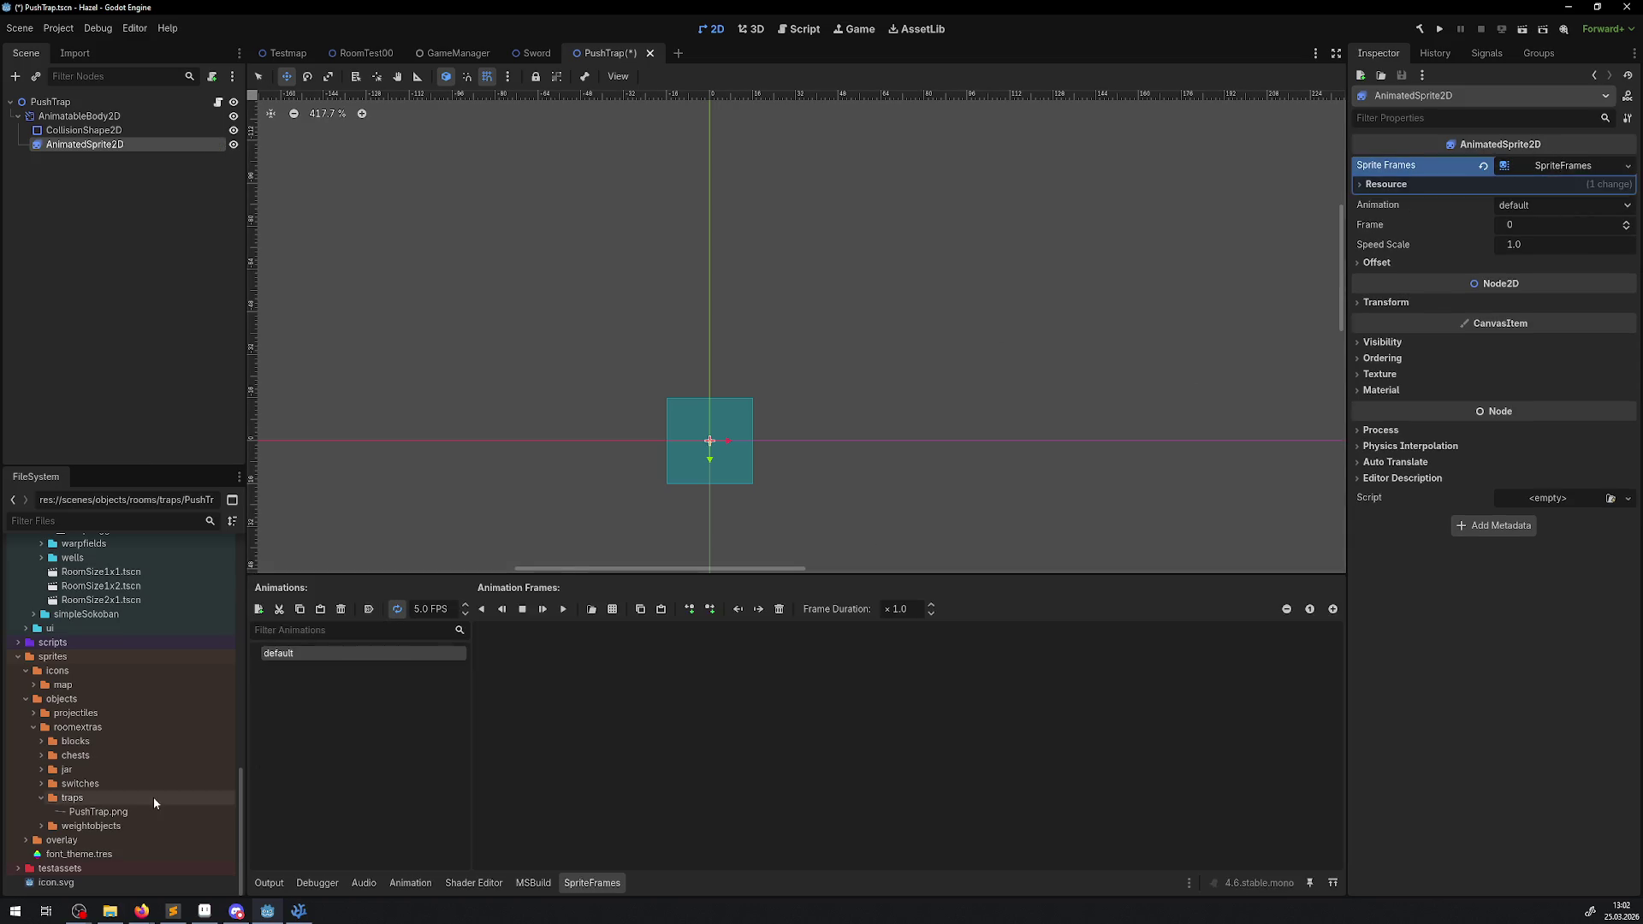
left_click(613, 613)
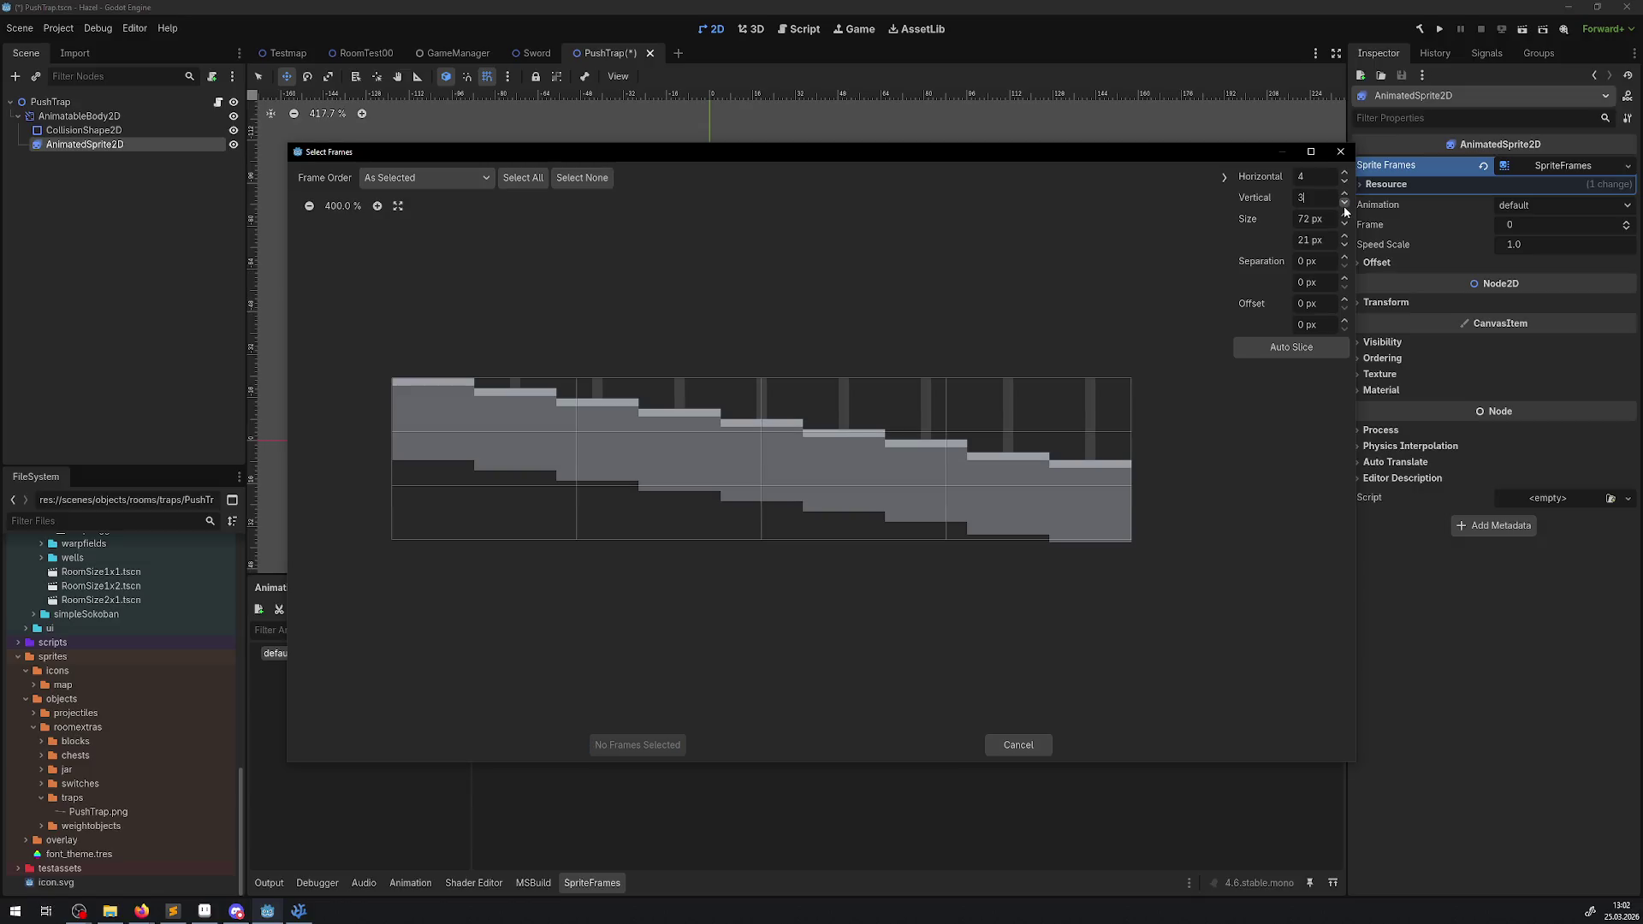
- Slice PushTrap.png into a 9×1 grid, add all nine frames, and play the animation
left_click(1345, 173)
left_click(1344, 173)
left_click(1344, 172)
left_click(1344, 173)
left_click(1344, 173)
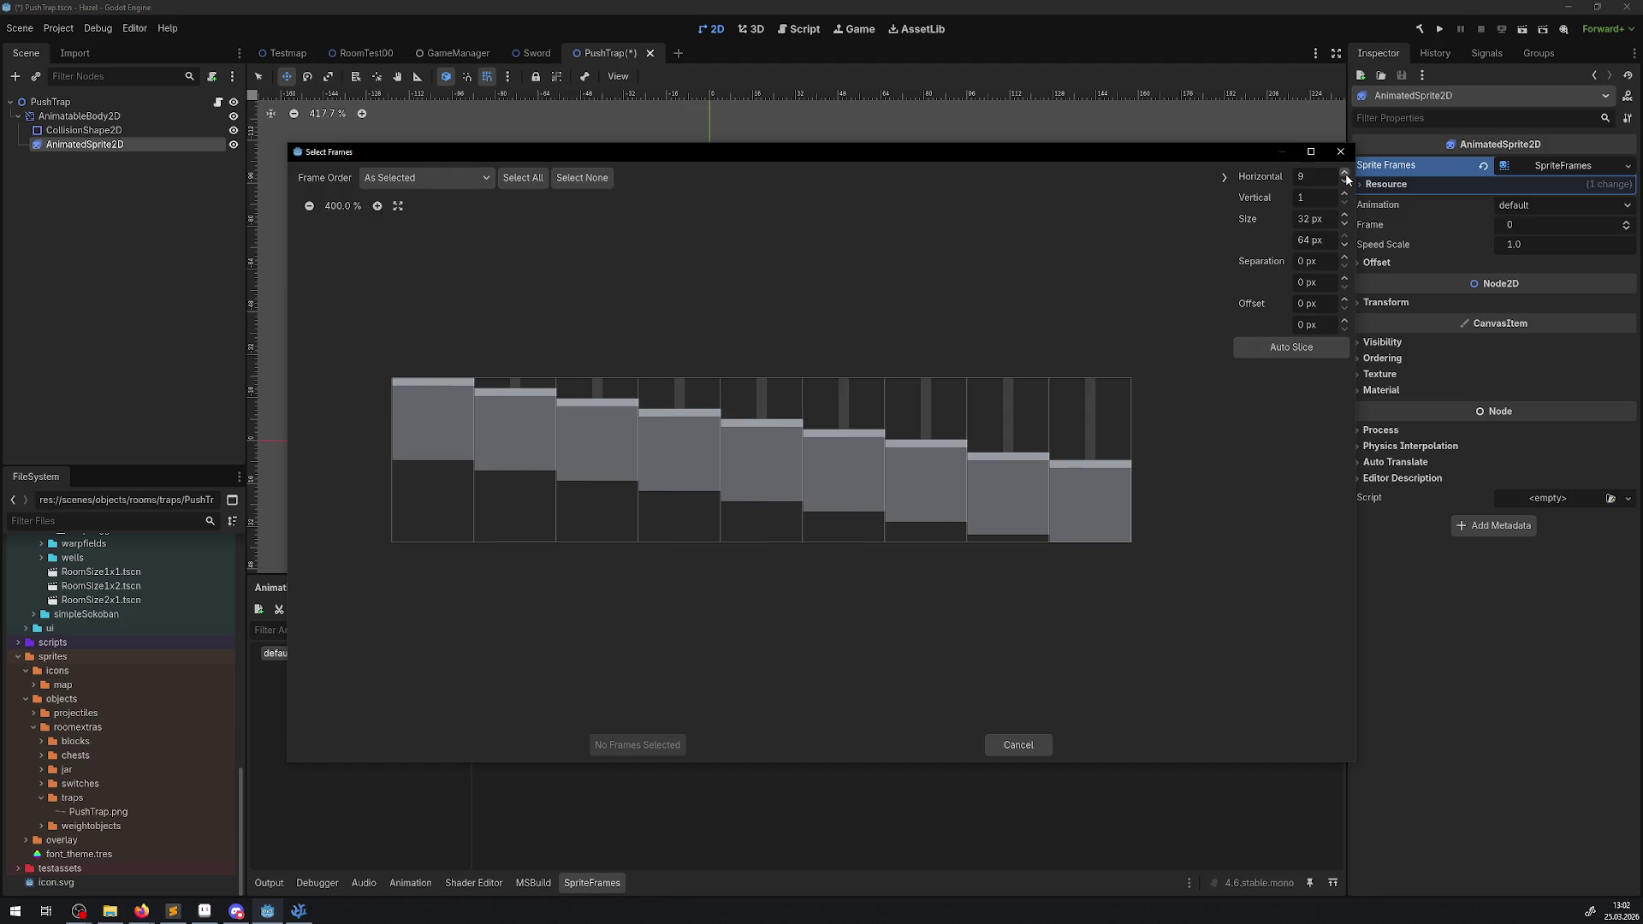
left_click(523, 178)
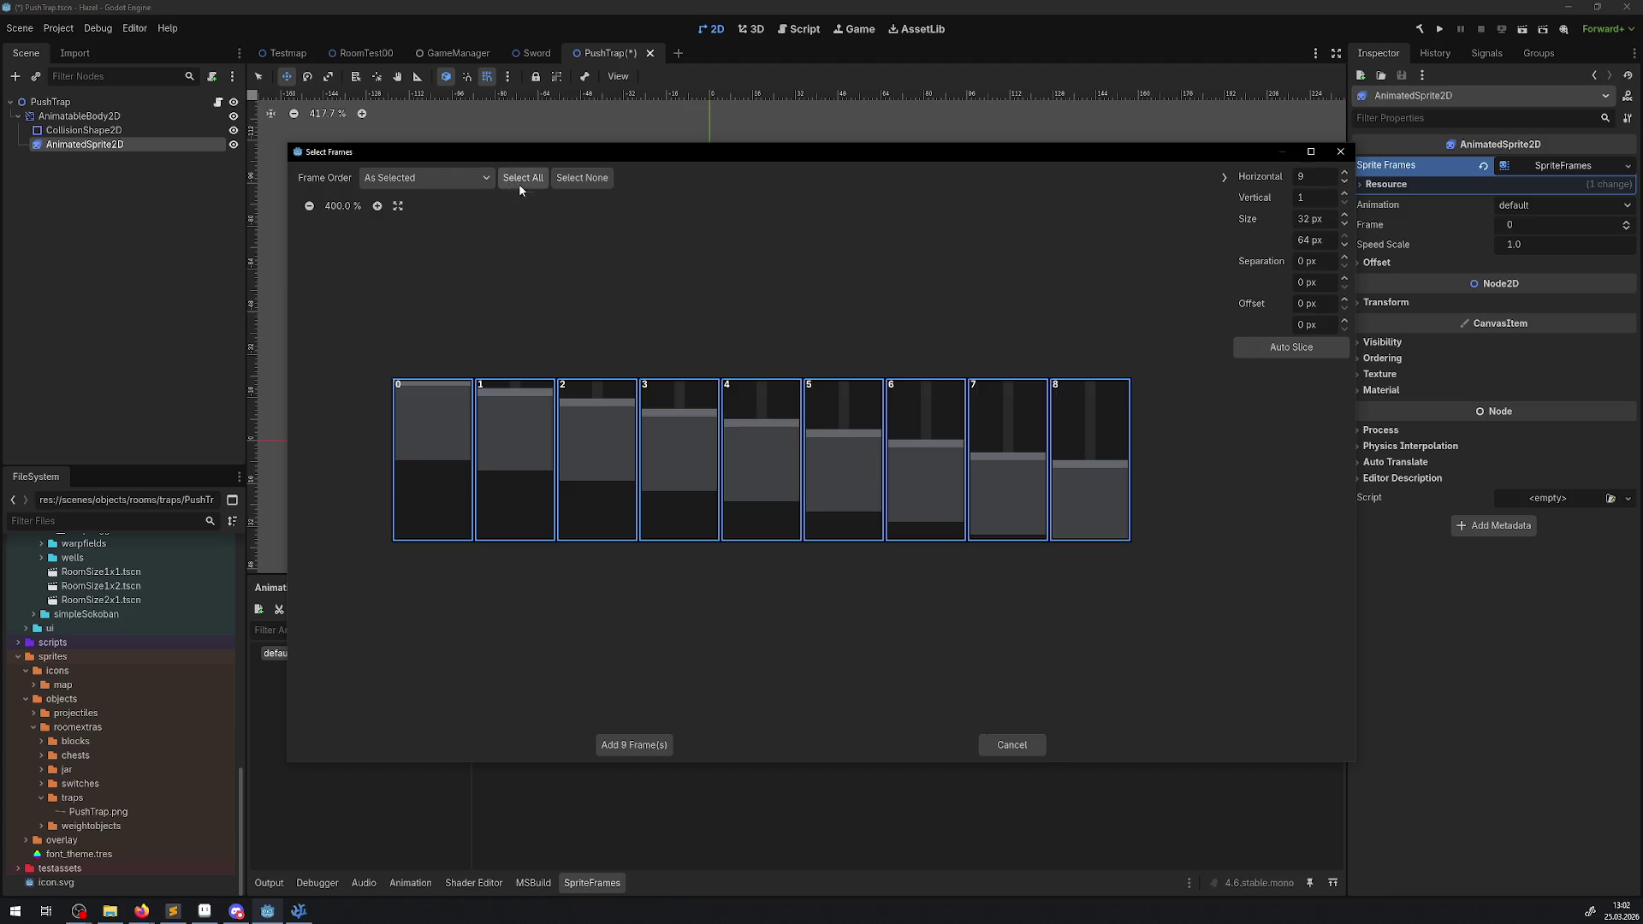
left_click(635, 744)
left_click(563, 609)
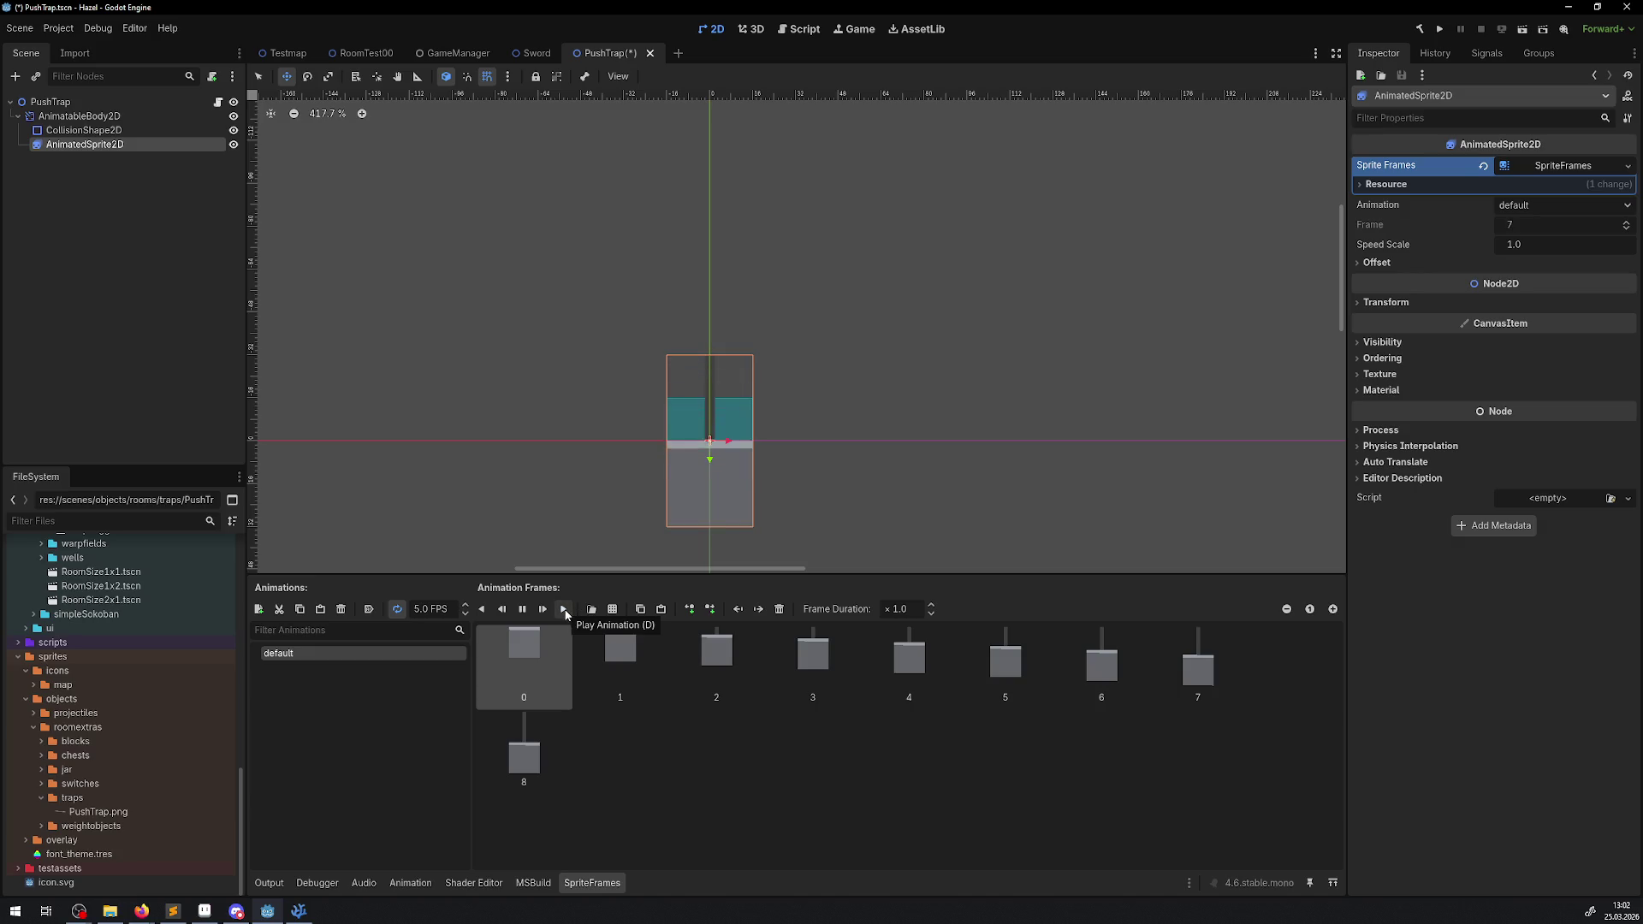
- Set the animation speed to 12 FPS and give frame 0 a duration of 4
left_click(427, 608)
type("12")
key("Return")
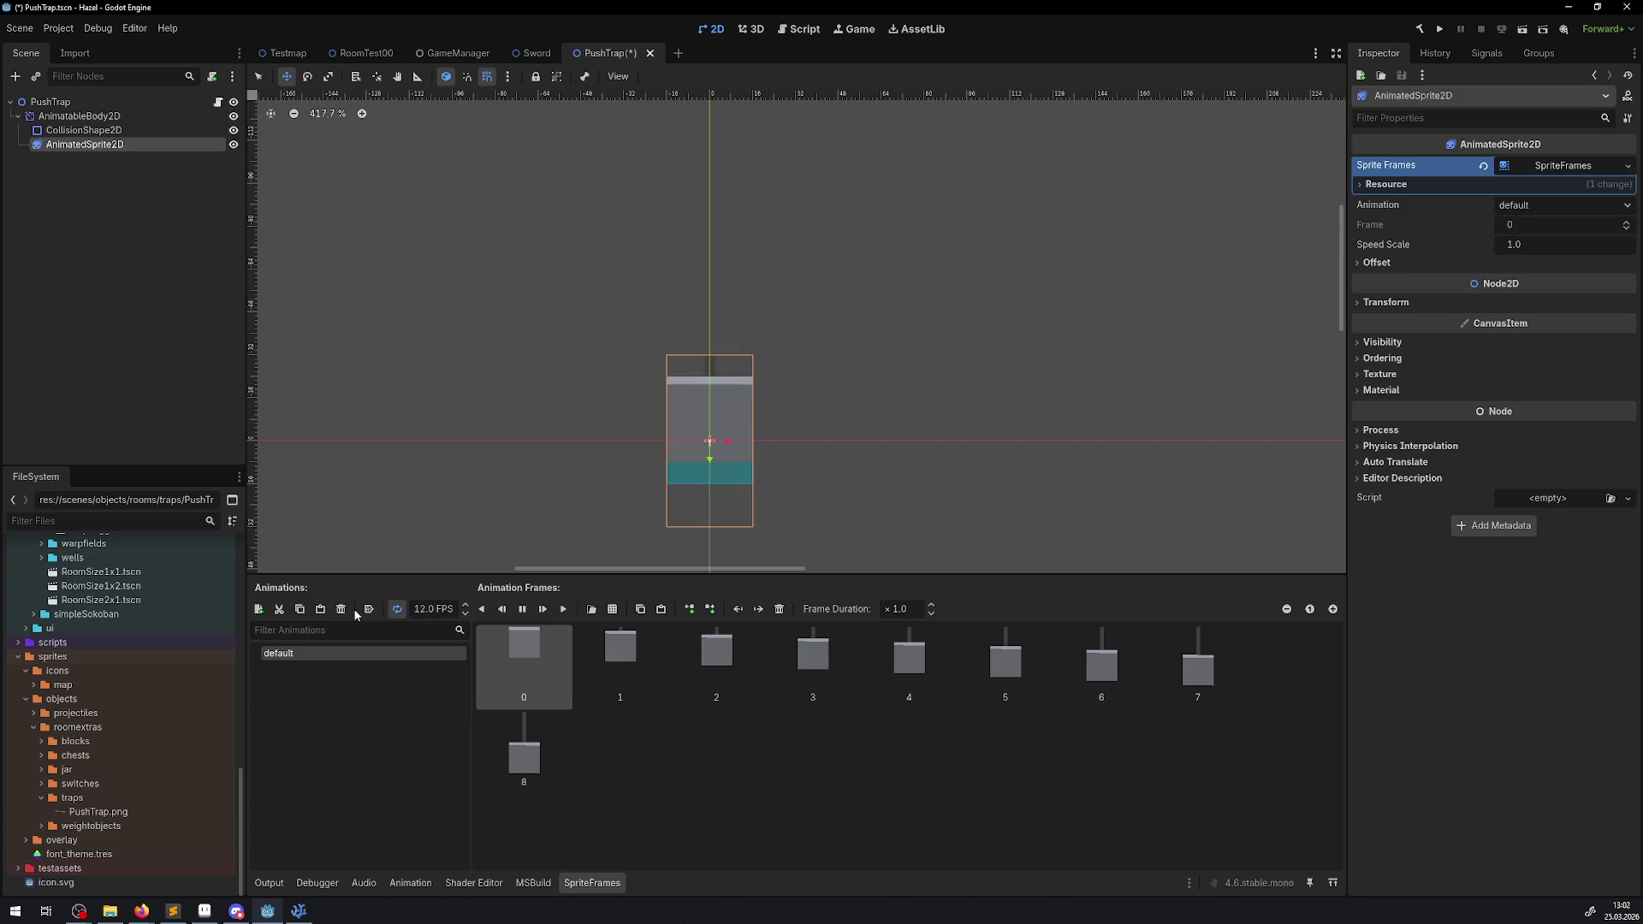
mouse_move(803, 459)
left_mouse_down()
mouse_move(613, 375)
mouse_move(599, 388)
left_mouse_up()
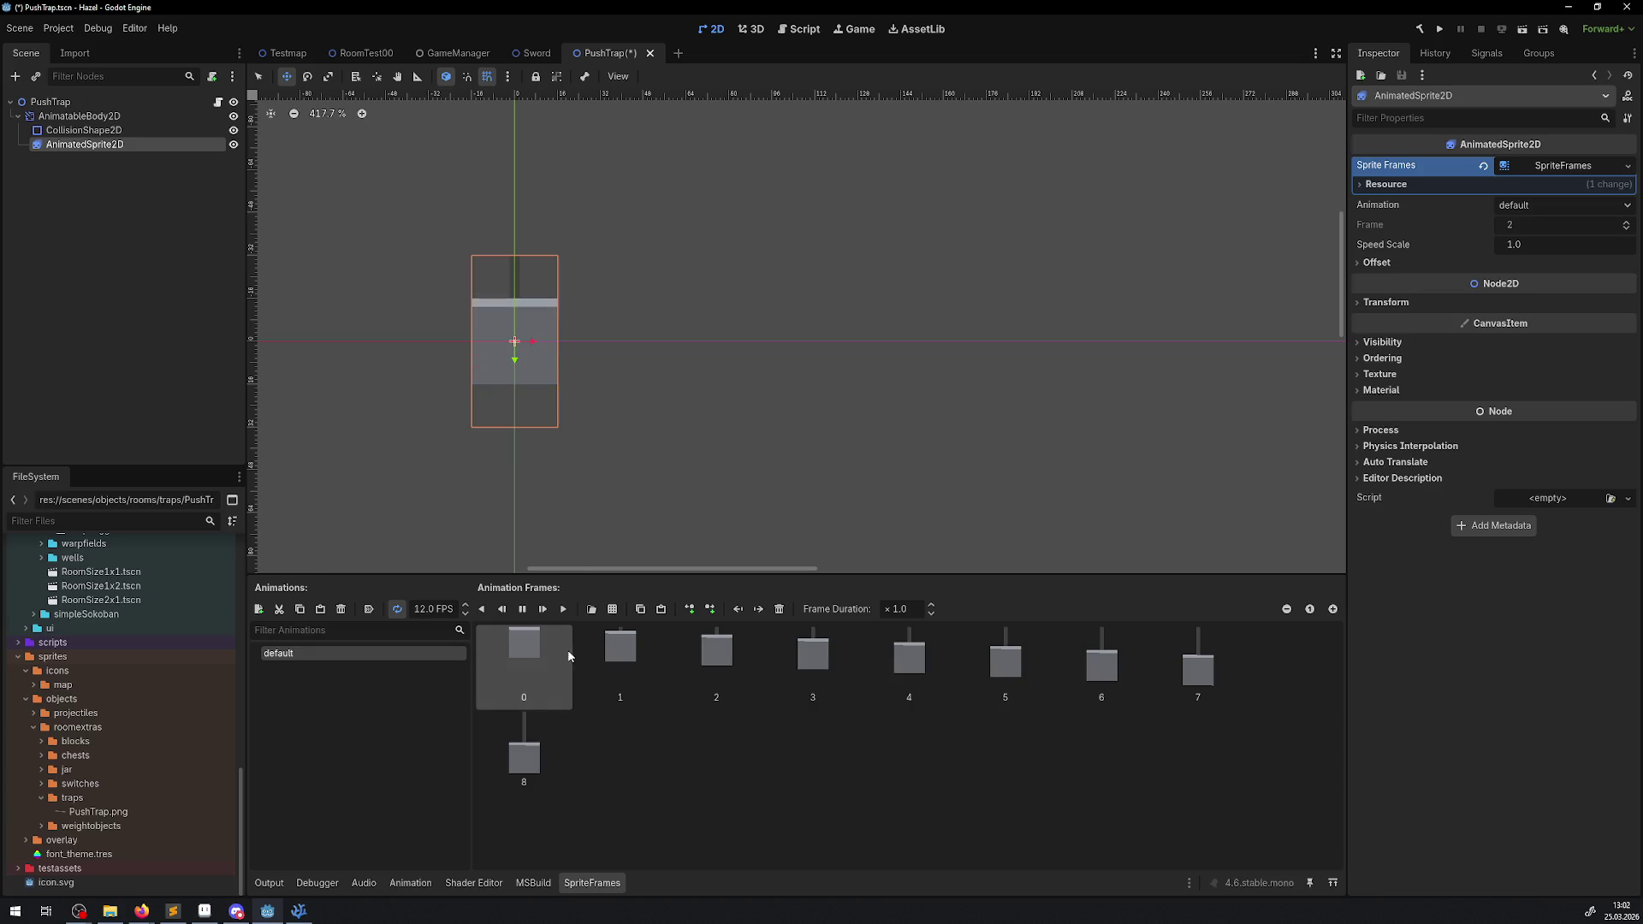
left_click(523, 608)
left_click(897, 609)
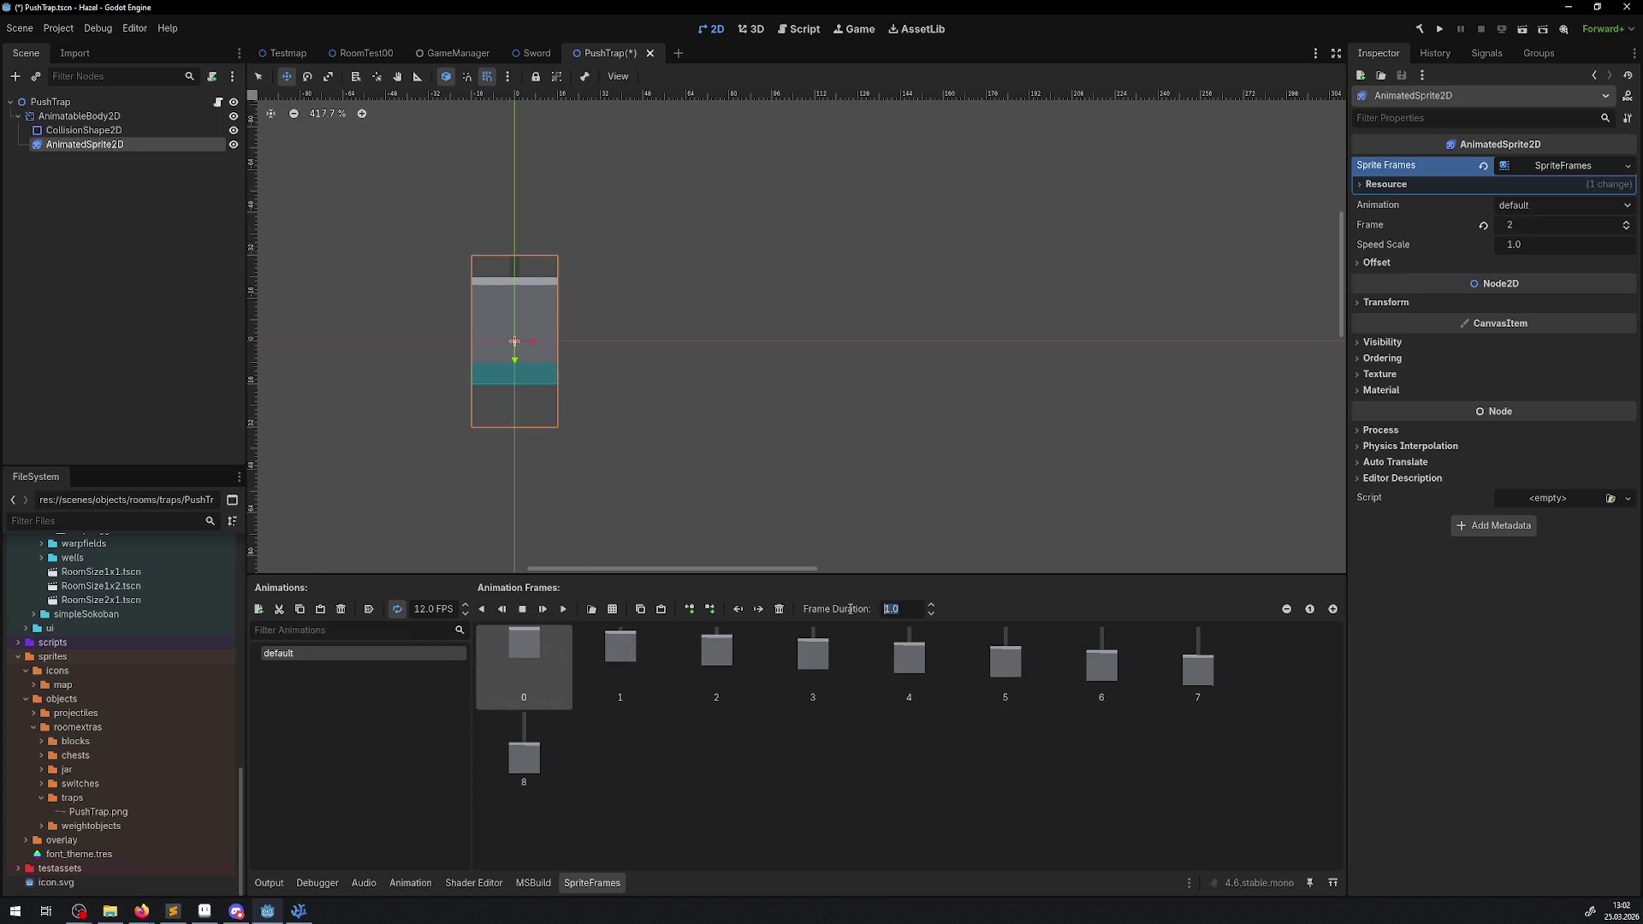
type("4")
key("Return")
- Copy frames 1–7, paste them after frame 8, and arrange the pasted frames in reverse order
left_click(513, 774)
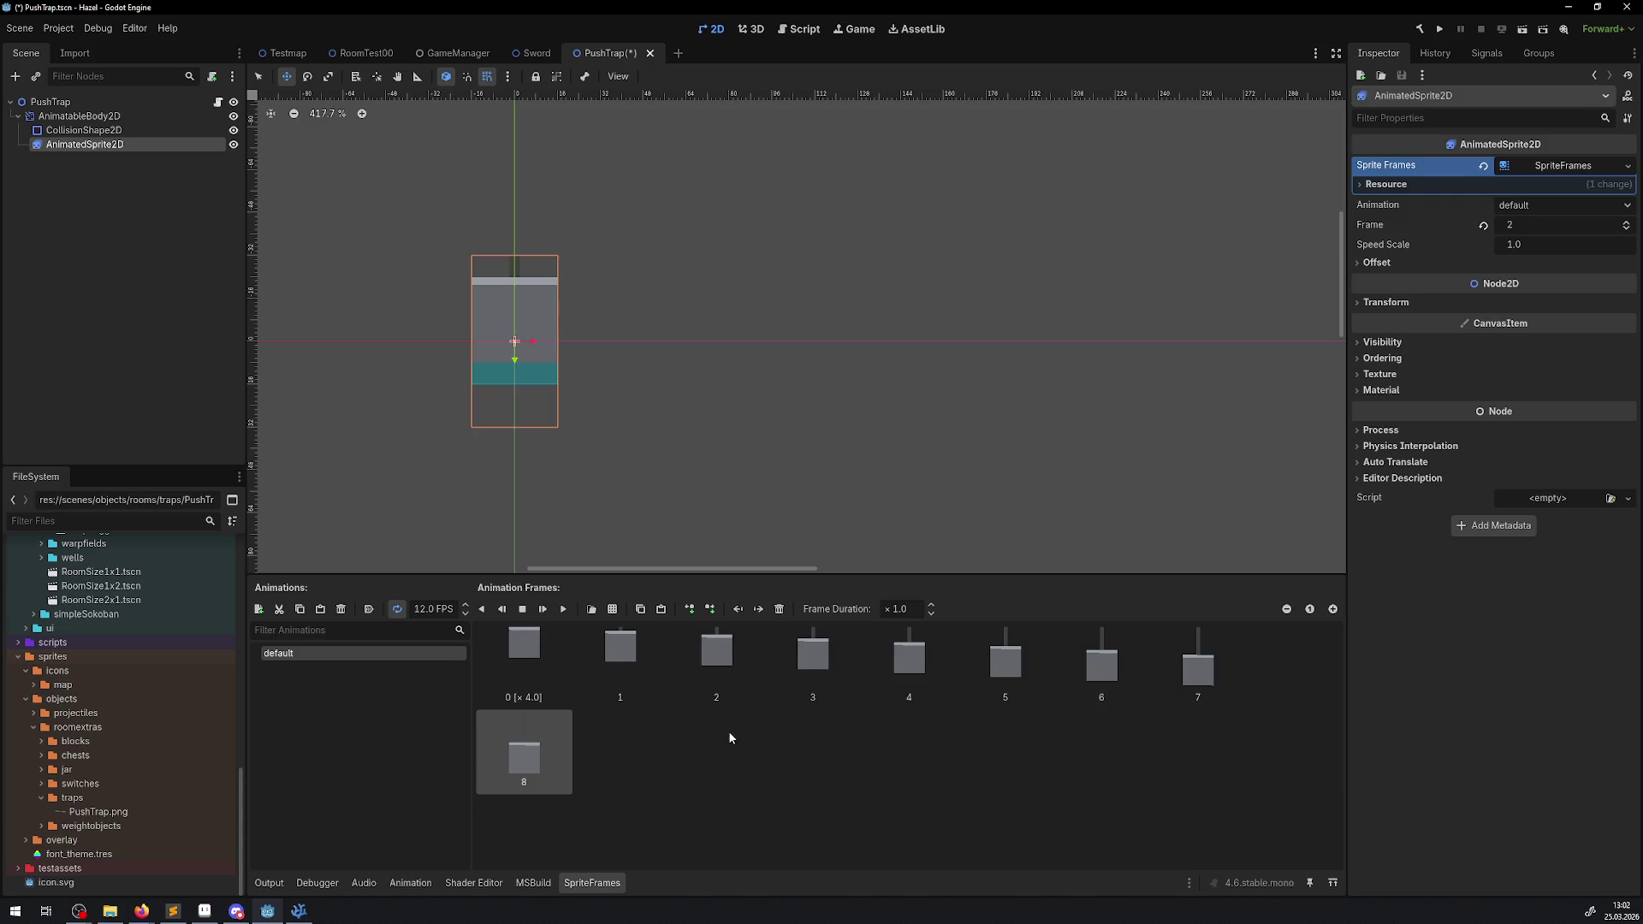
left_click(628, 655)
left_click(1197, 672, "shift")
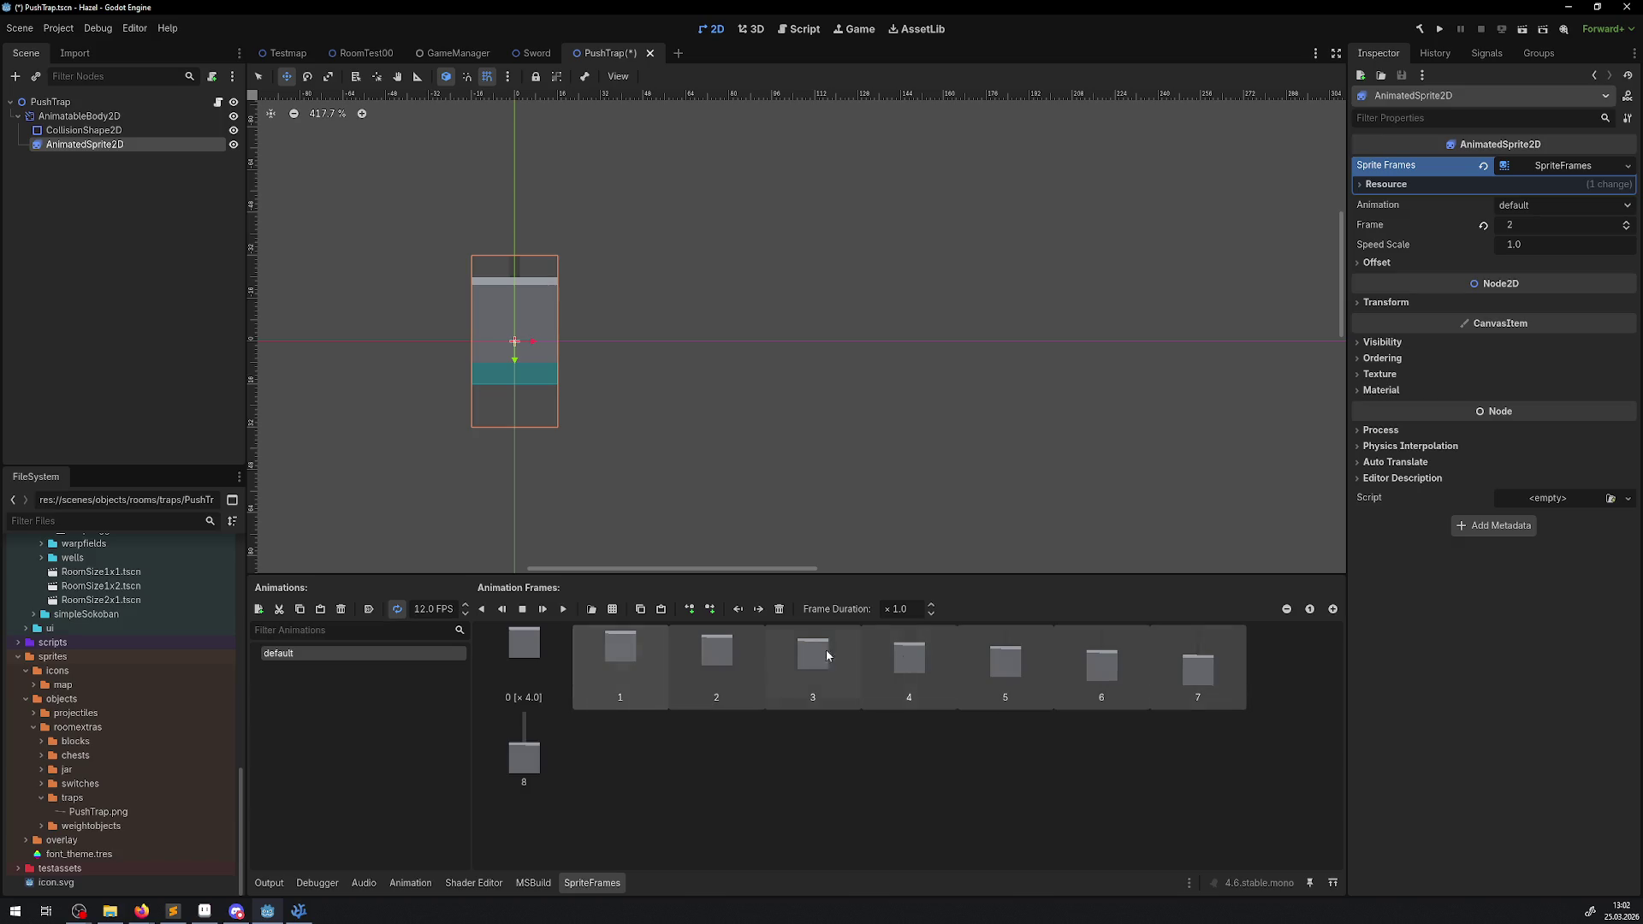
left_click(644, 611)
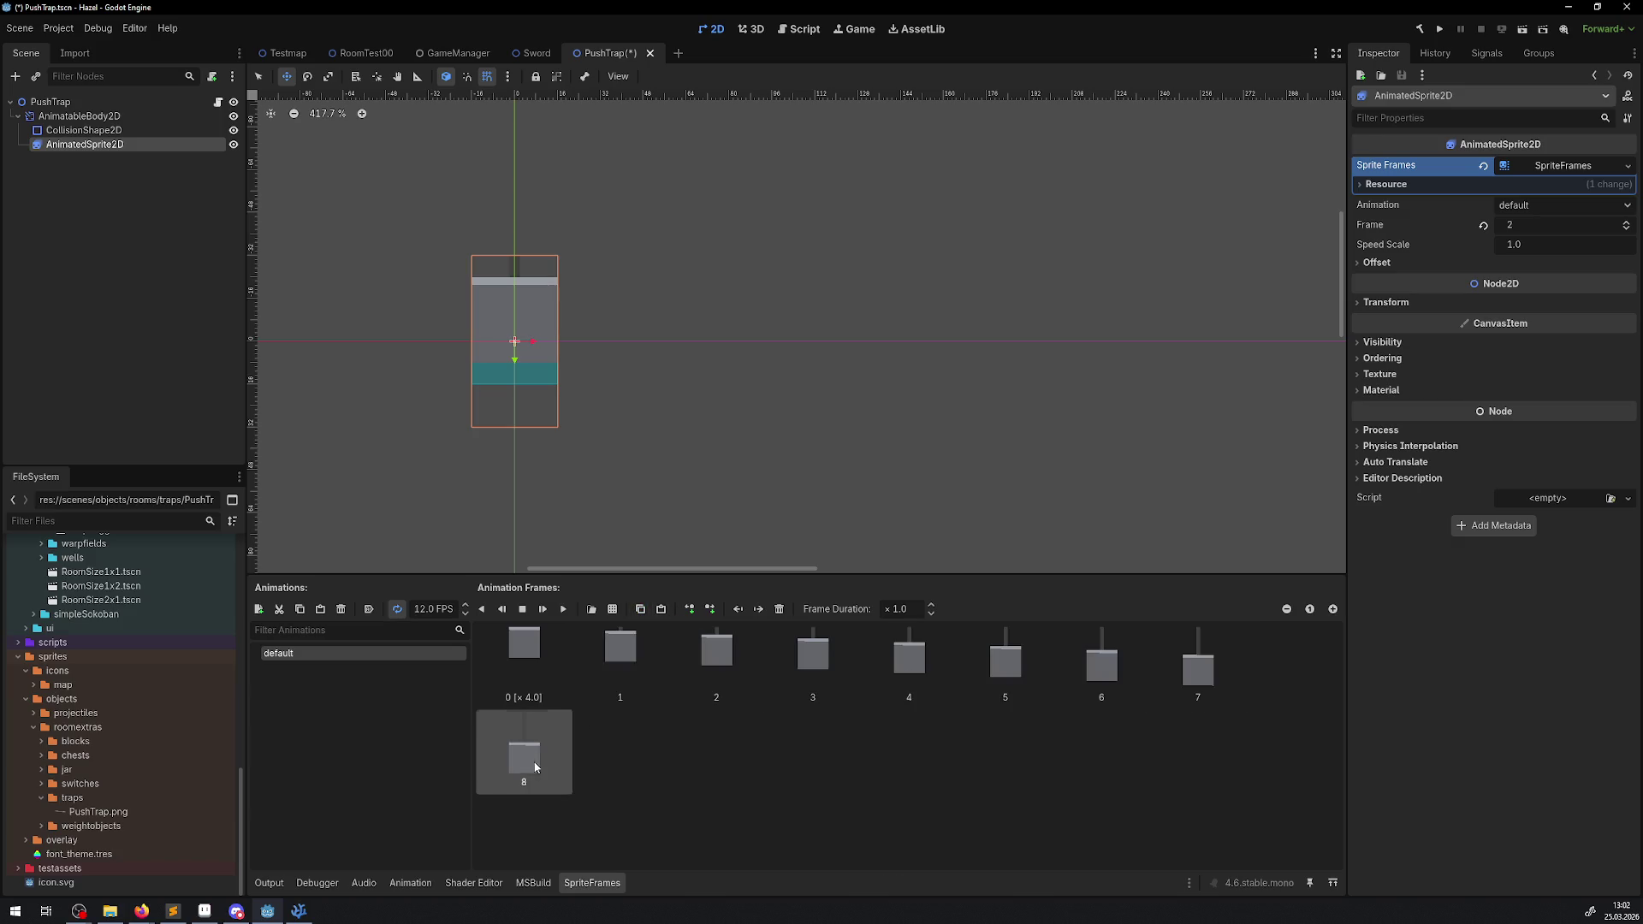
left_click(660, 609)
left_click_drag(523, 748, 646, 749)
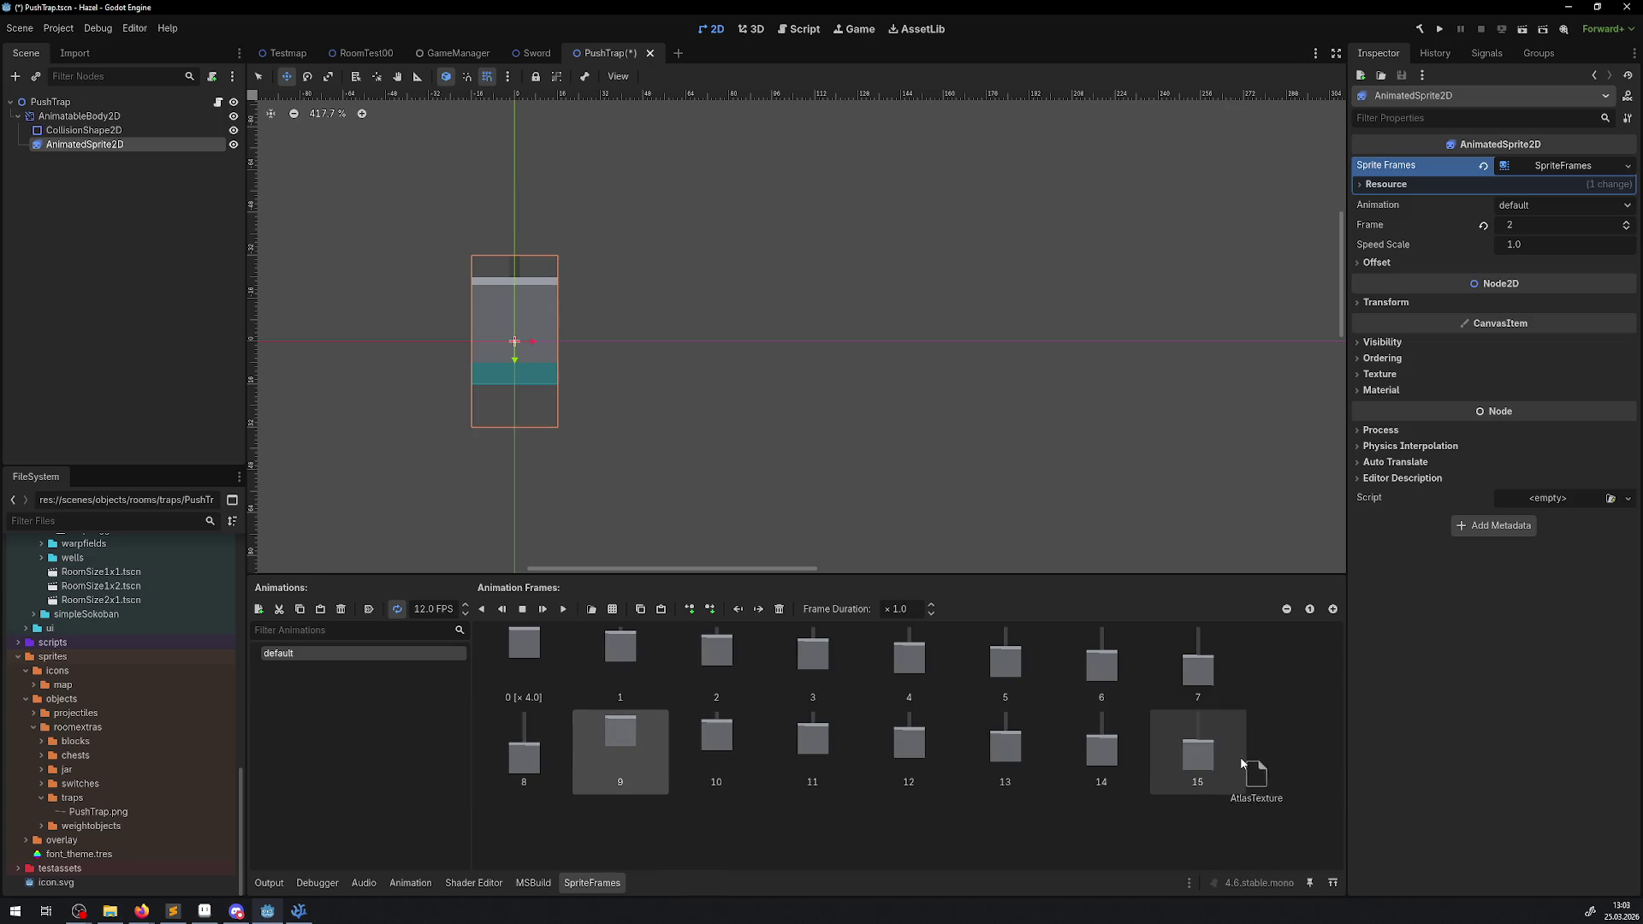
mouse_move(624, 749)
left_mouse_down()
mouse_move(1157, 741)
mouse_move(1112, 745)
left_mouse_up()
mouse_move(727, 753)
left_mouse_down()
mouse_move(710, 750)
mouse_move(1095, 746)
mouse_move(1027, 746)
left_mouse_up()
mouse_move(620, 752)
left_mouse_down()
mouse_move(953, 752)
mouse_move(645, 750)
mouse_move(758, 747)
left_mouse_up()
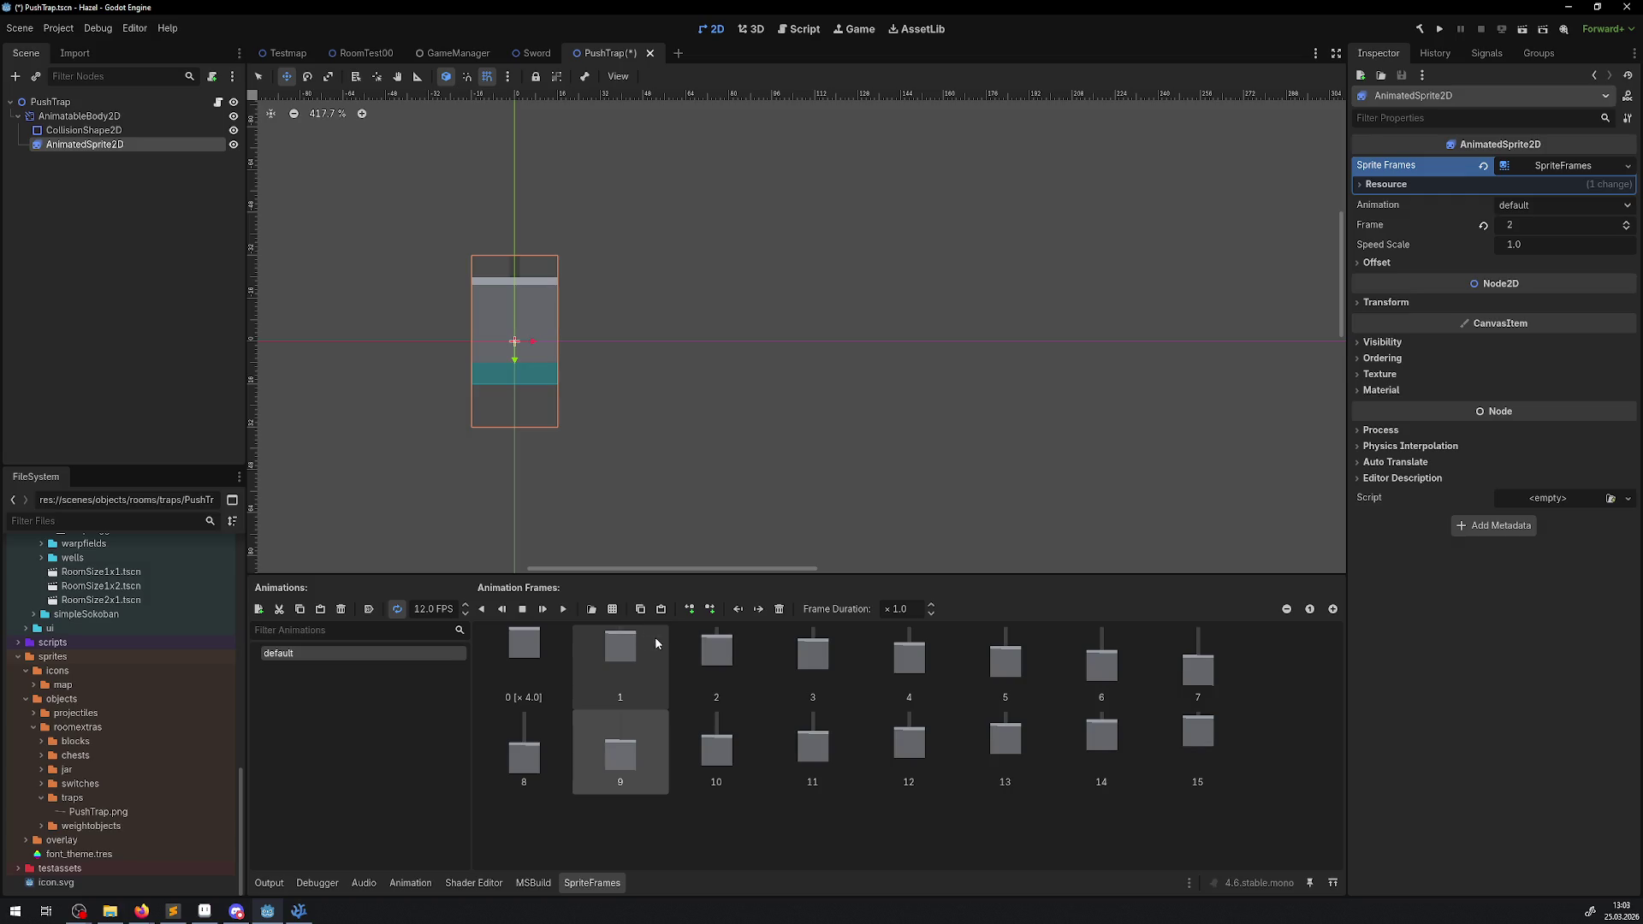
- Save the PushTrap scene, preview the animation, deselect the sprite, and open RoomTest00
key("ctrl+s")
left_click(562, 610)
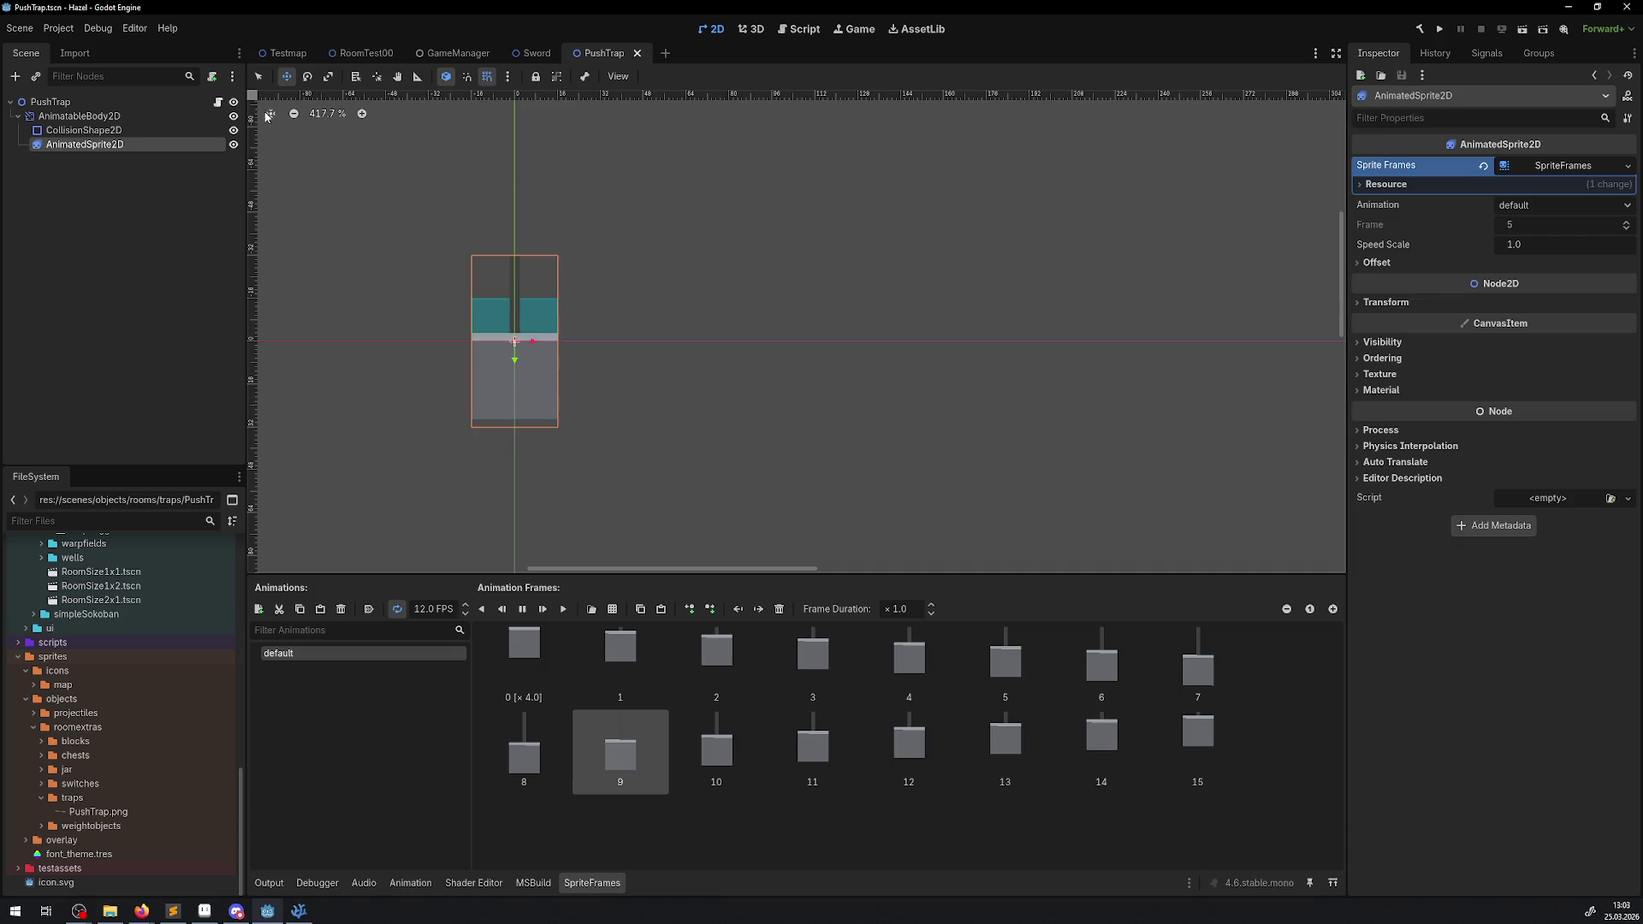
left_click(258, 76)
left_click(770, 419)
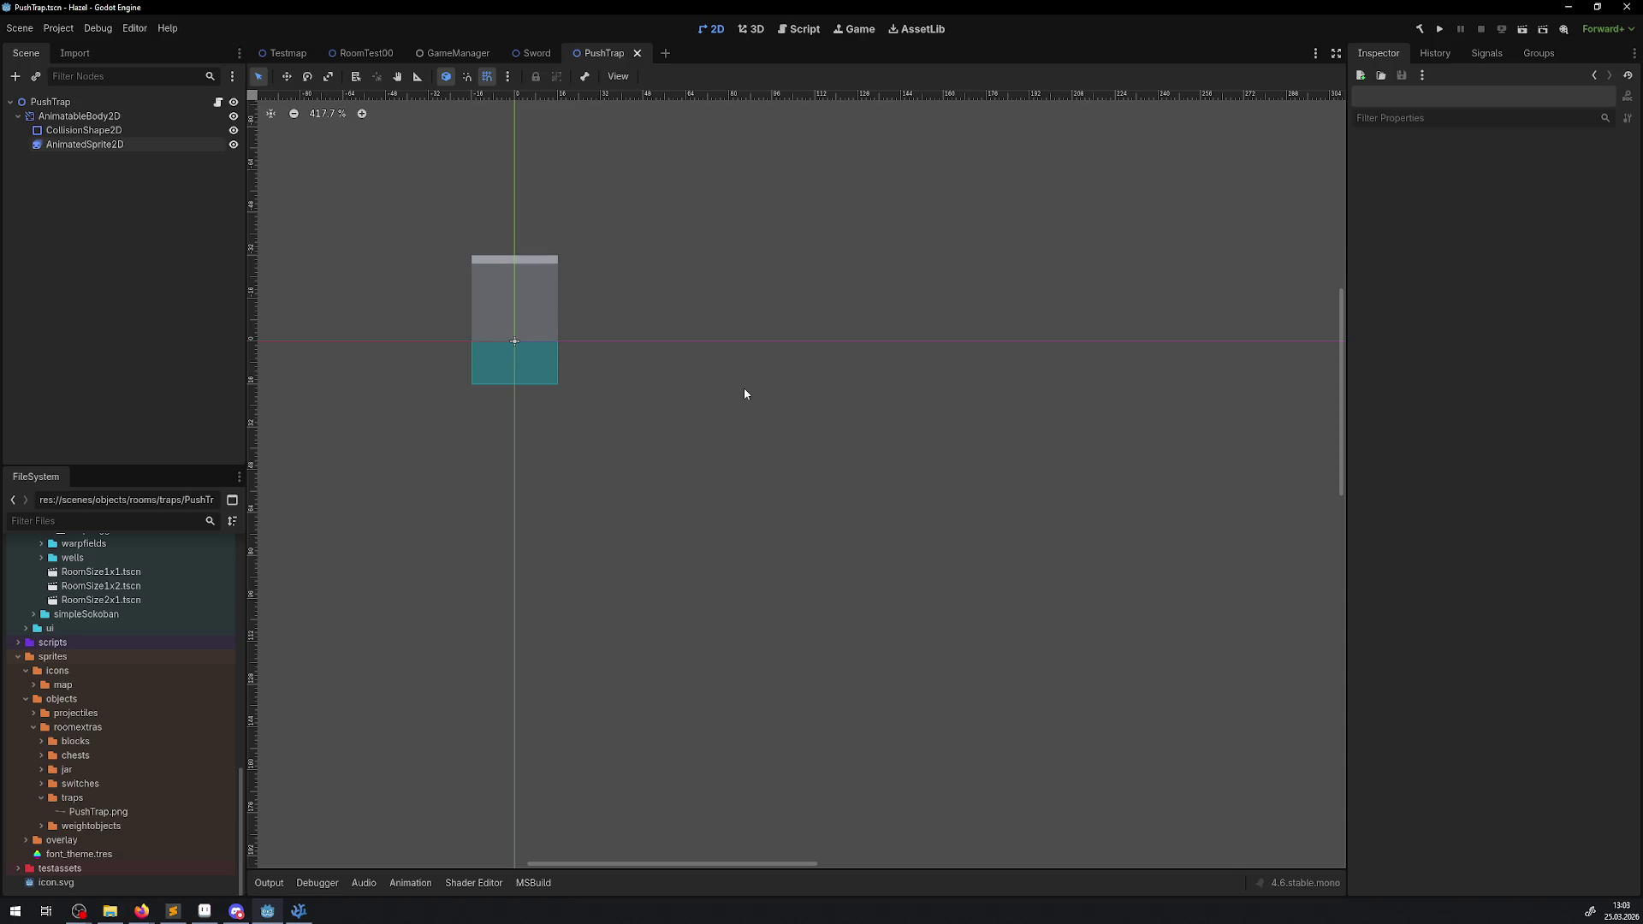
left_click(375, 60)
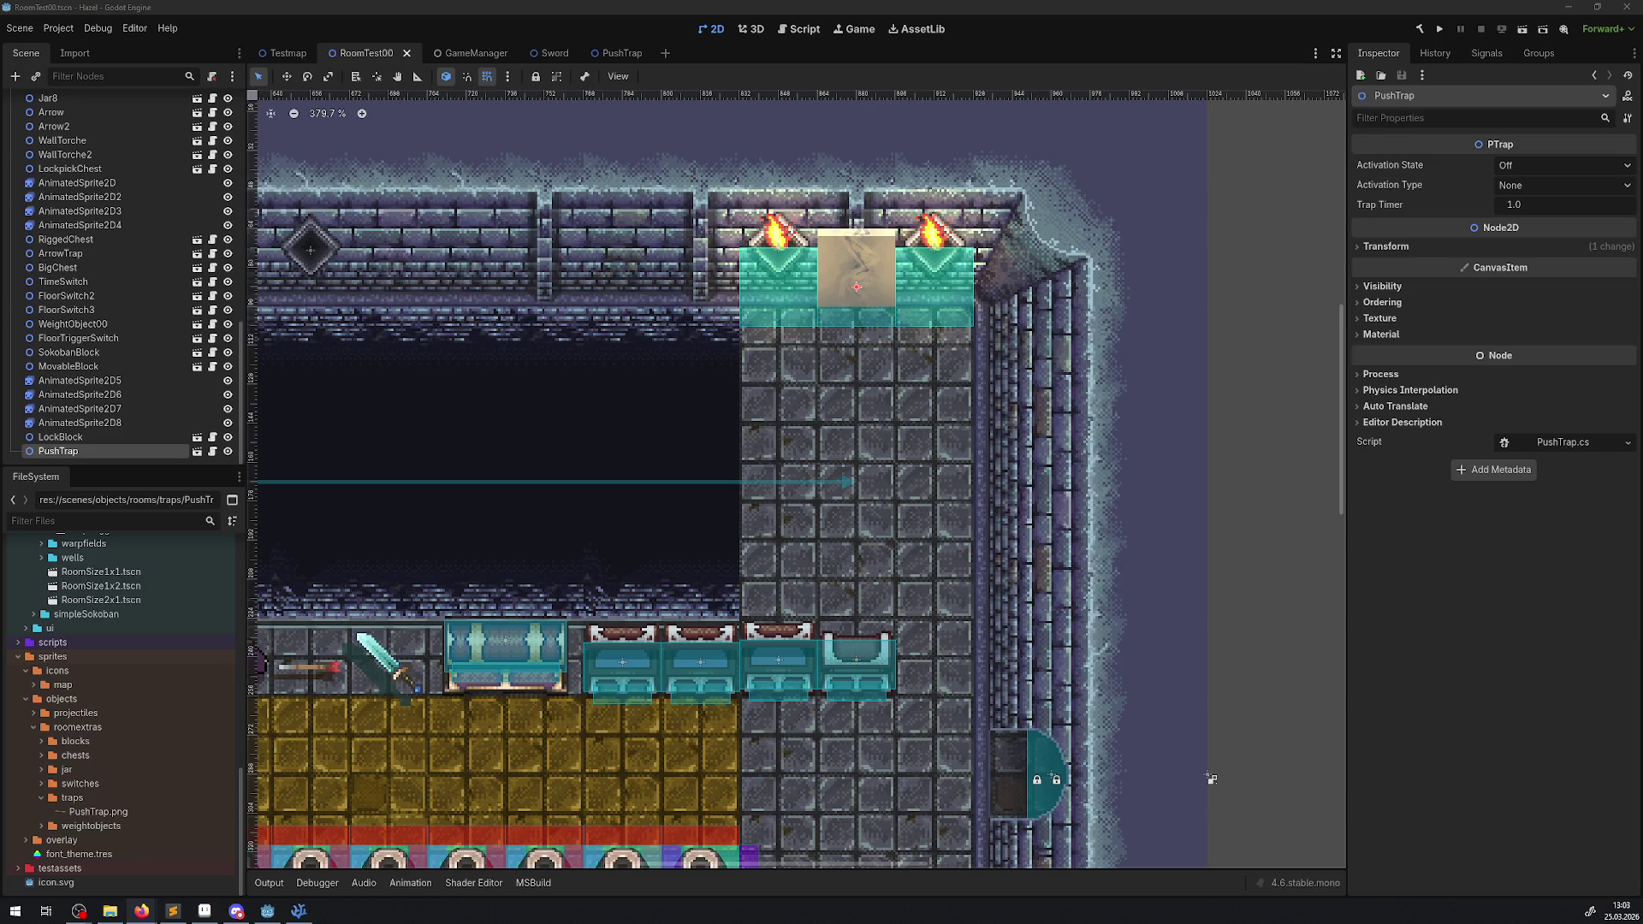
left_click(616, 53)
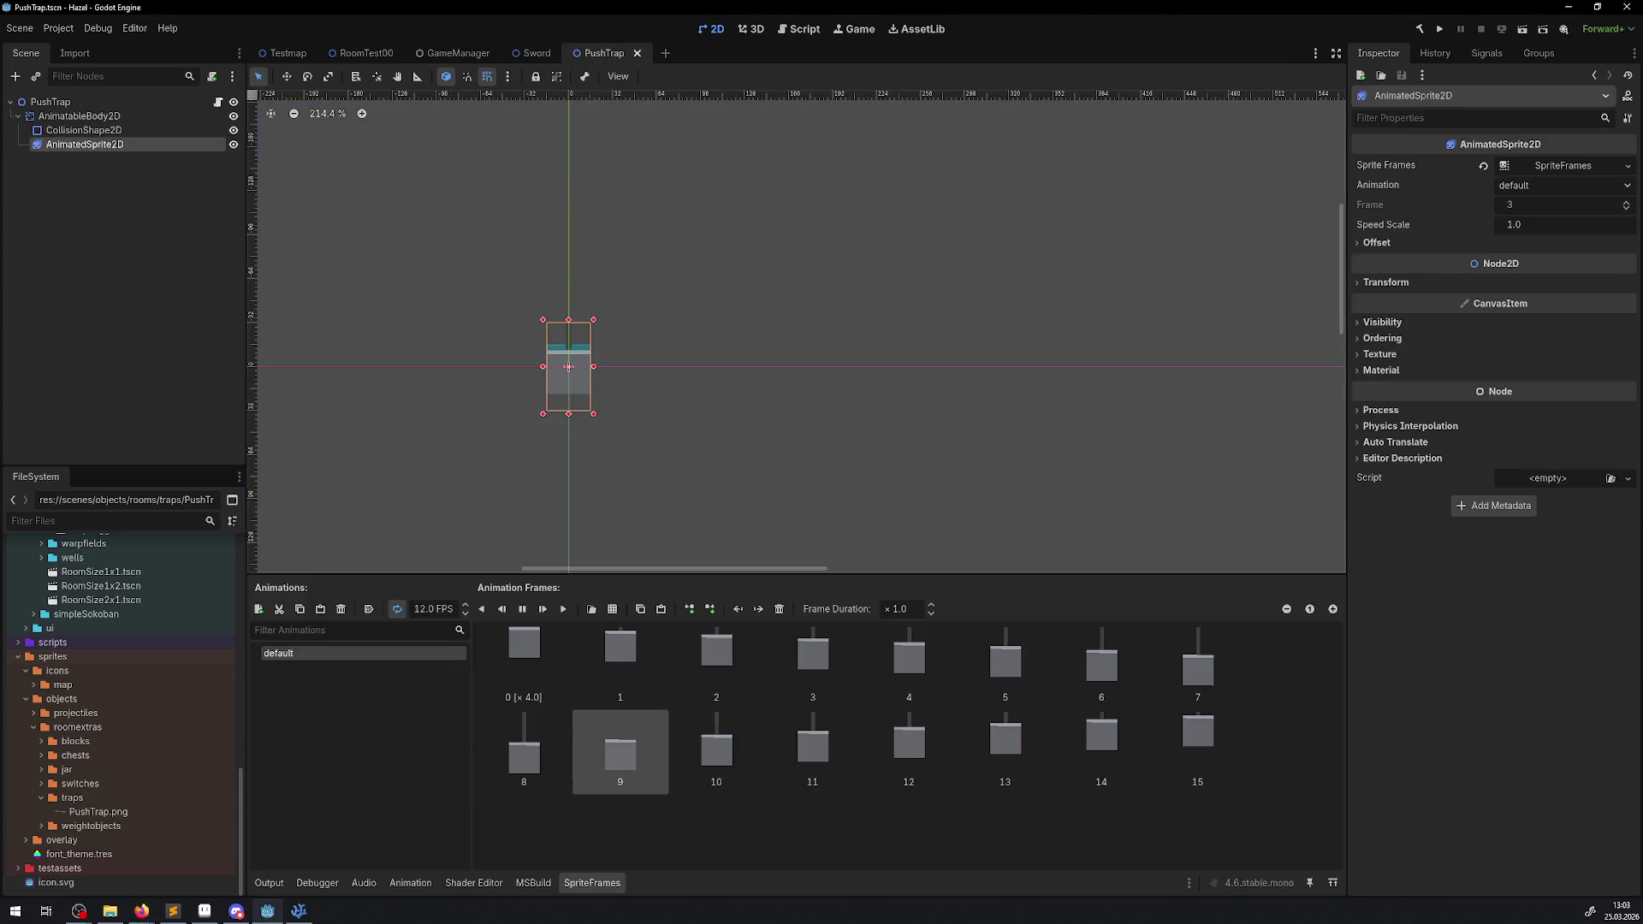
- Drag AnimatedSprite2D out of AnimatableBody2D onto the PushTrap root node in the Scene dock
key("alt+Tab")
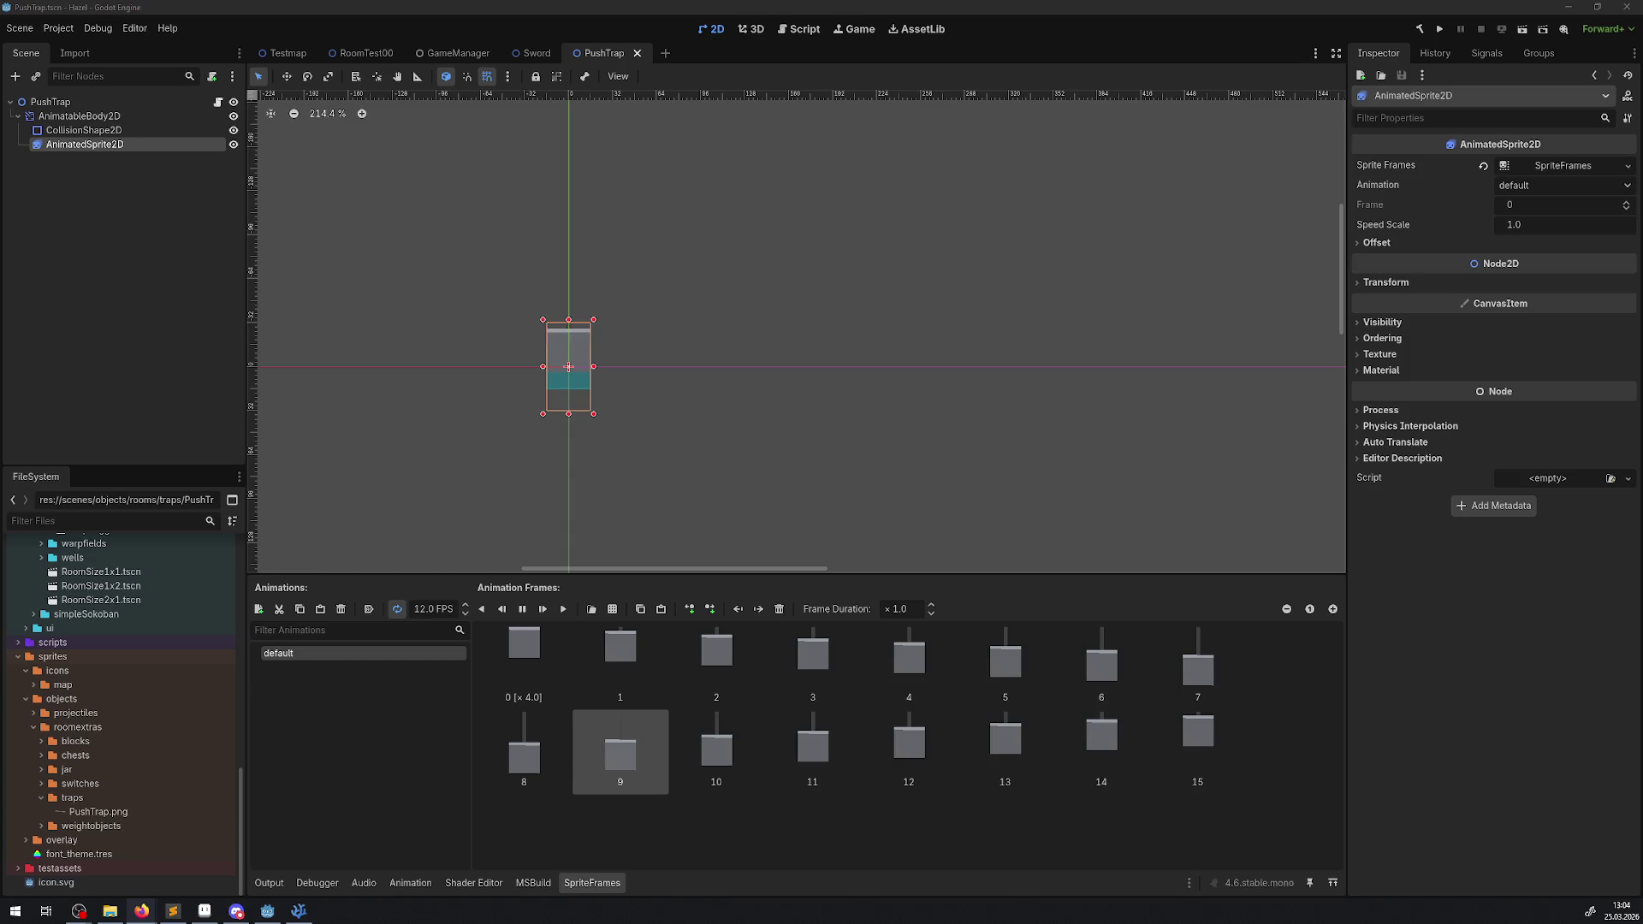
left_click(94, 116)
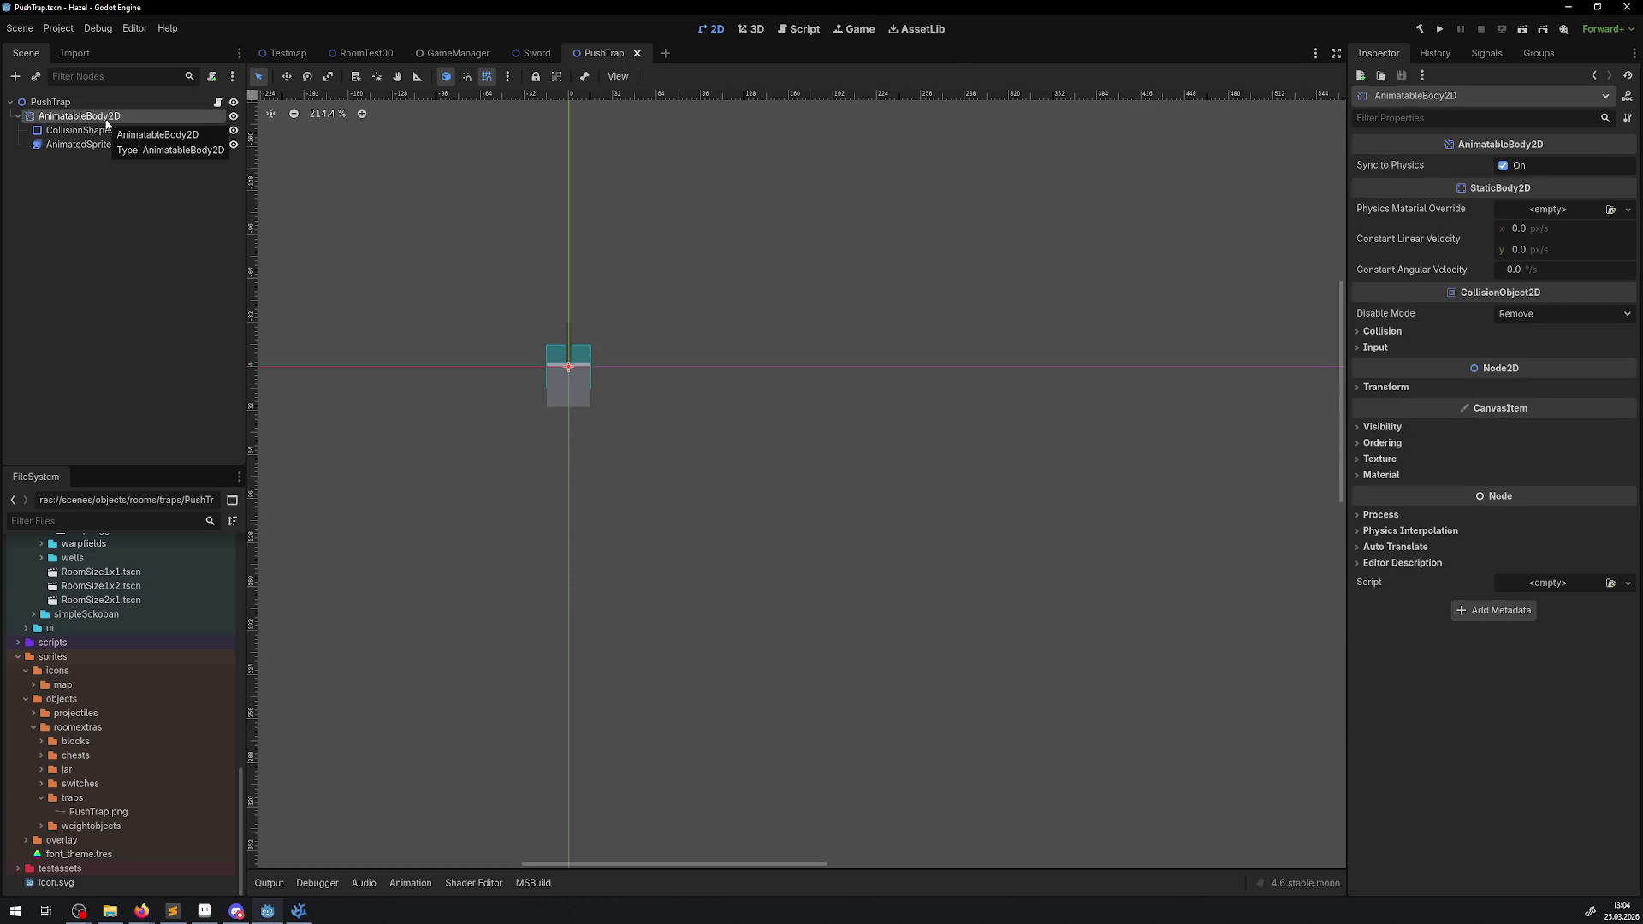
left_click_drag(99, 145, 50, 104)
left_click(68, 117)
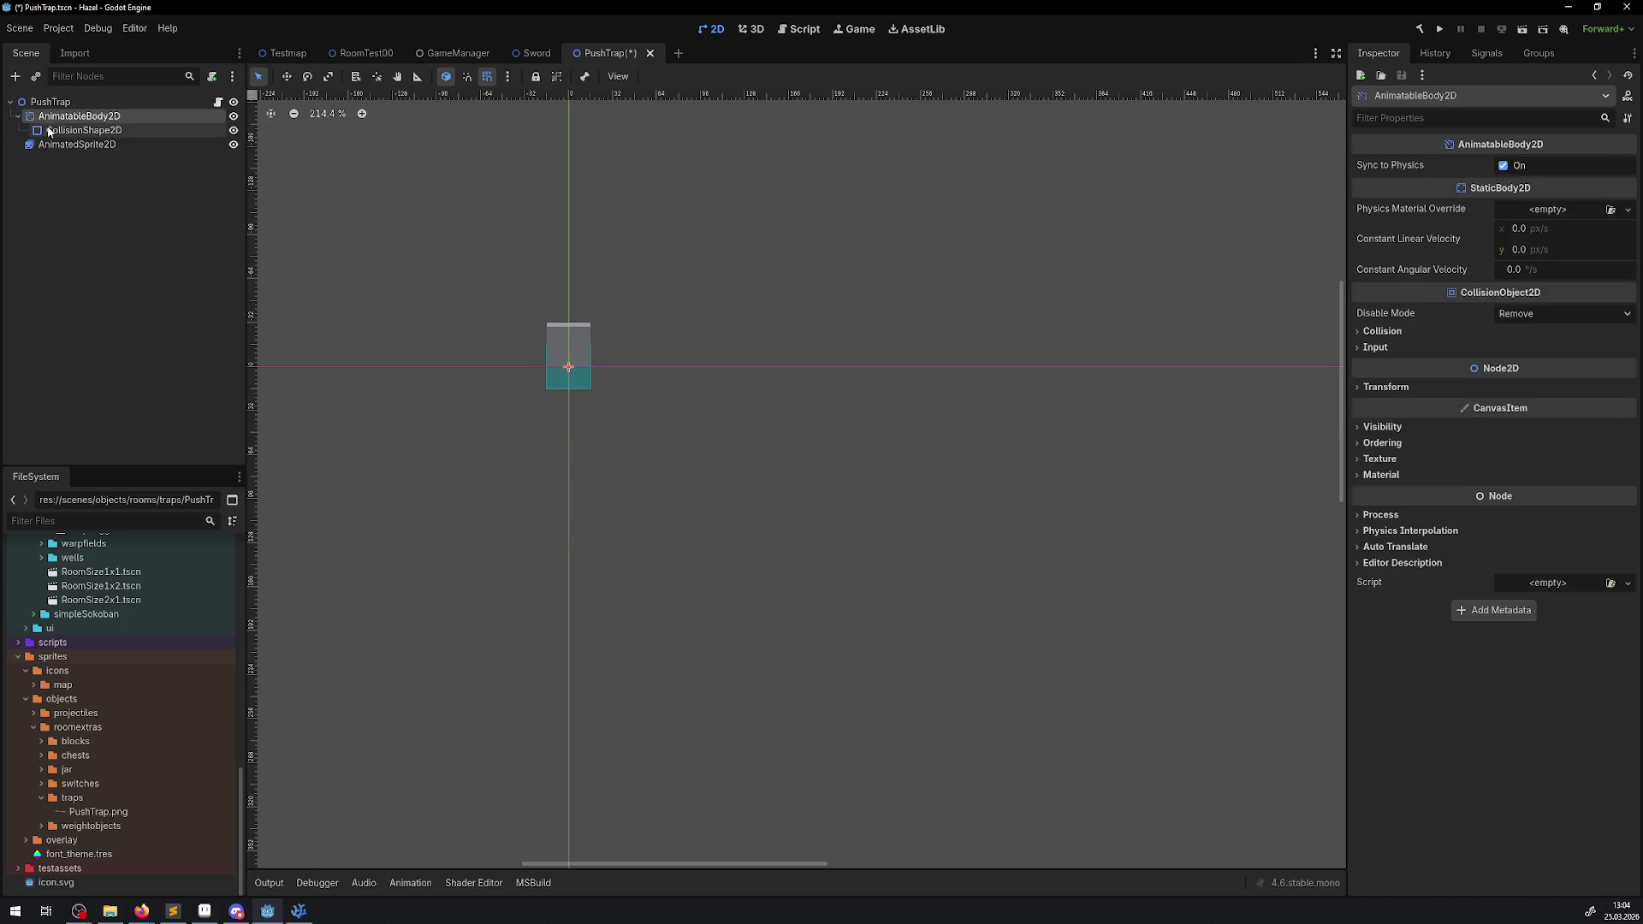
key("alt+Tab")
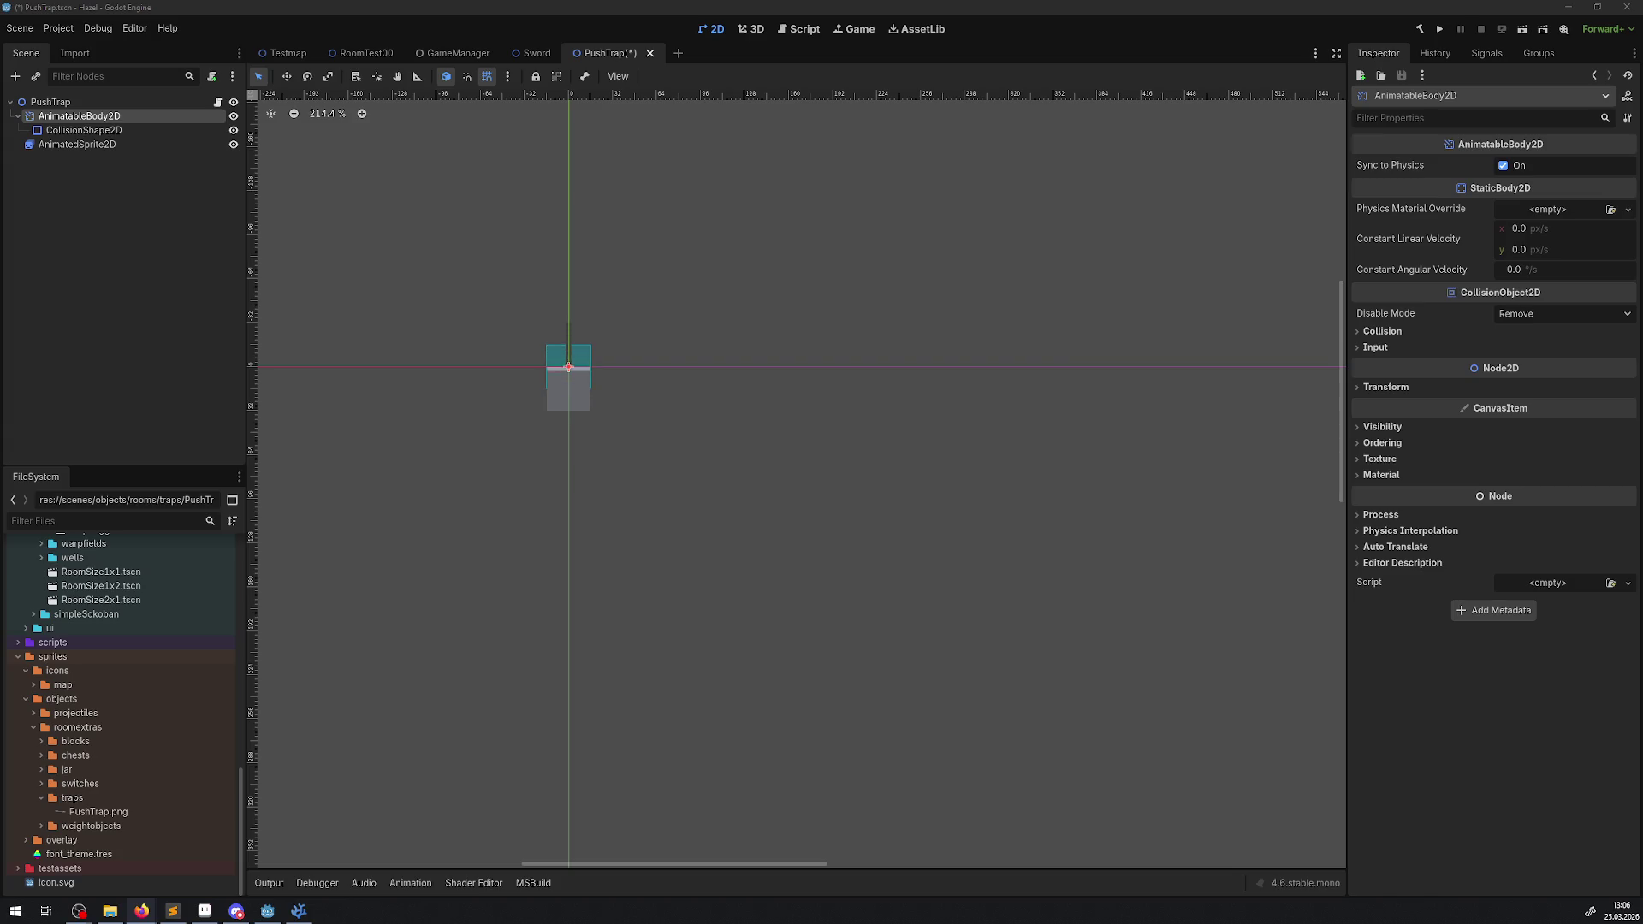
- Collapse the AnimatableBody2D branch and drag the body 16 px down with the Move tool
scroll(629, 332, "up", 2)
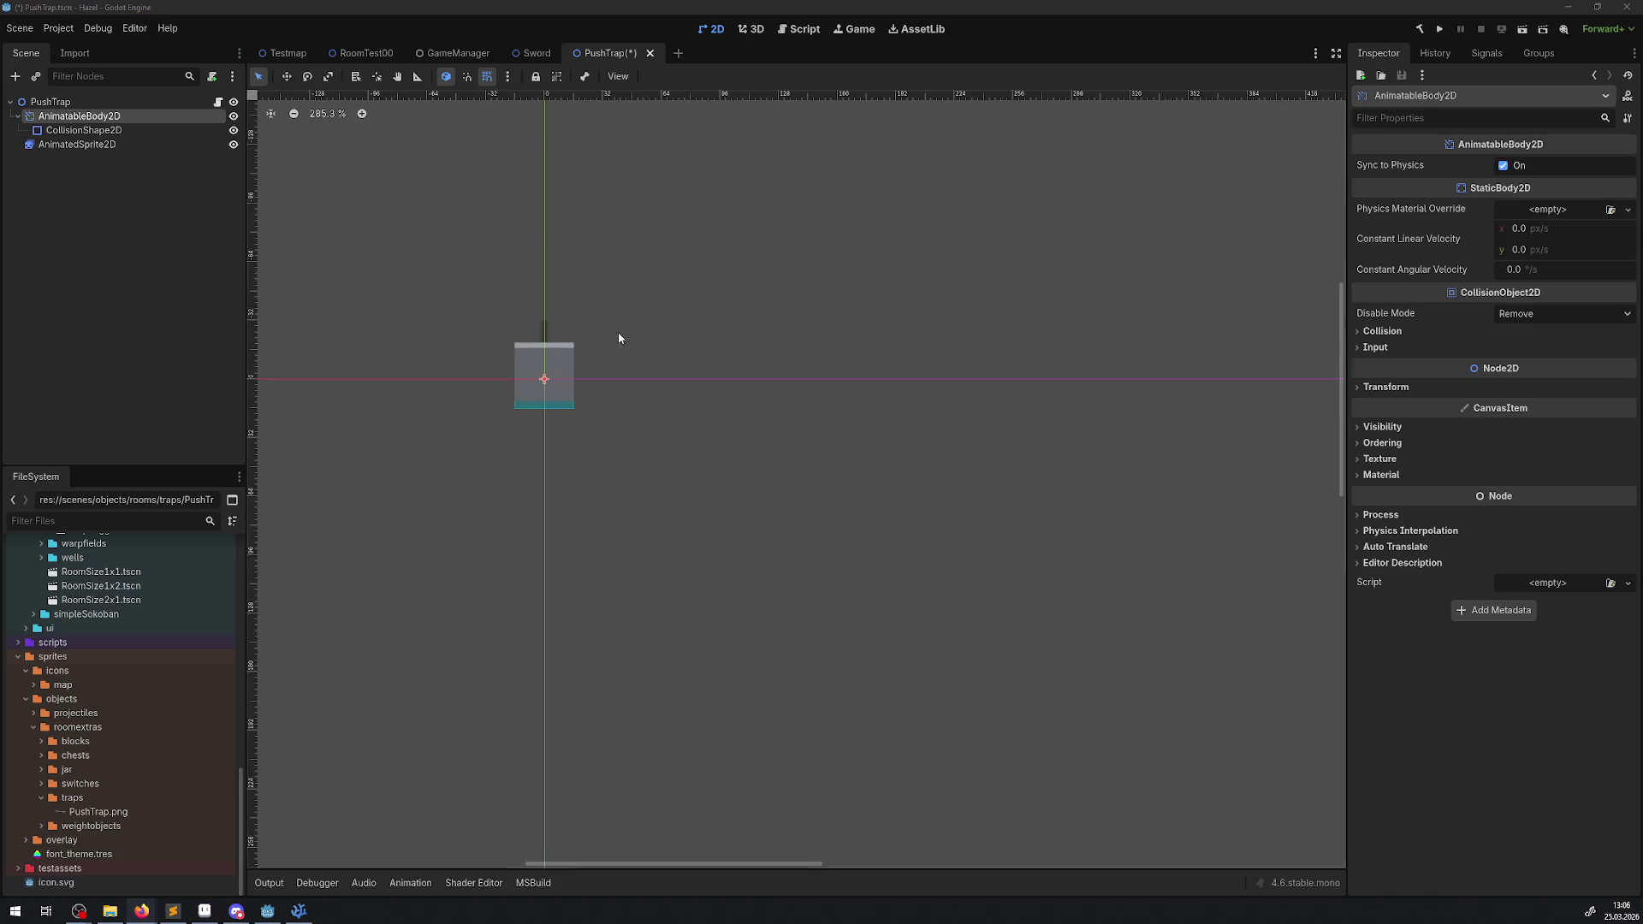
left_click(18, 115)
scroll(453, 394, "up", 3)
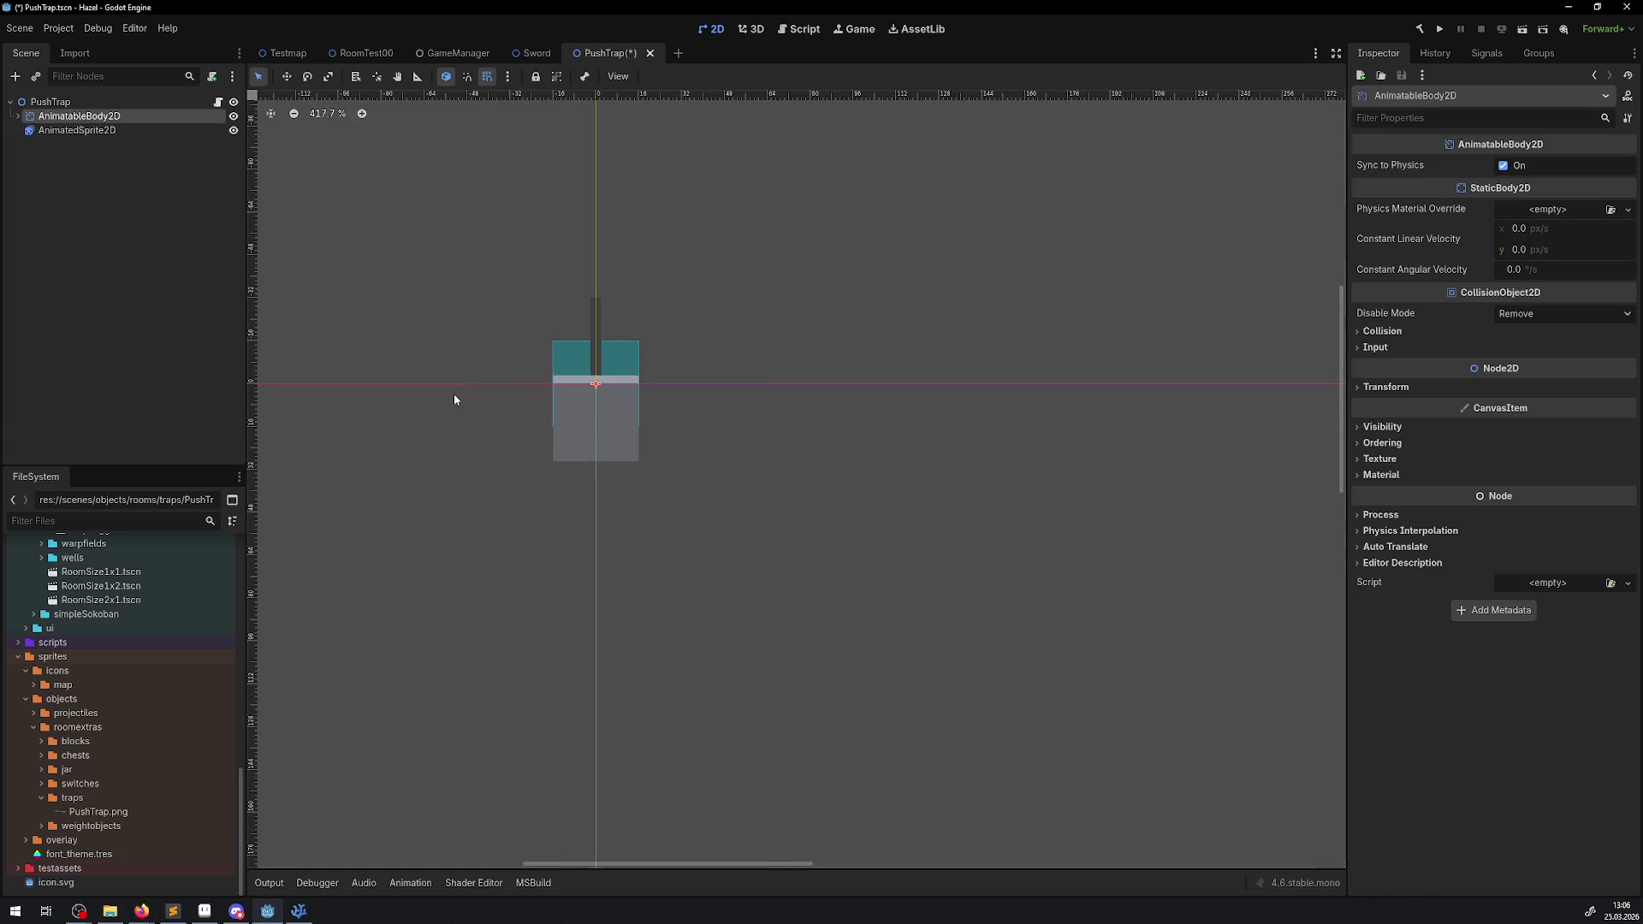
left_click(287, 76)
mouse_move(599, 378)
left_mouse_down()
mouse_move(594, 429)
mouse_move(595, 335)
mouse_move(595, 358)
left_mouse_up()
left_click(58, 101)
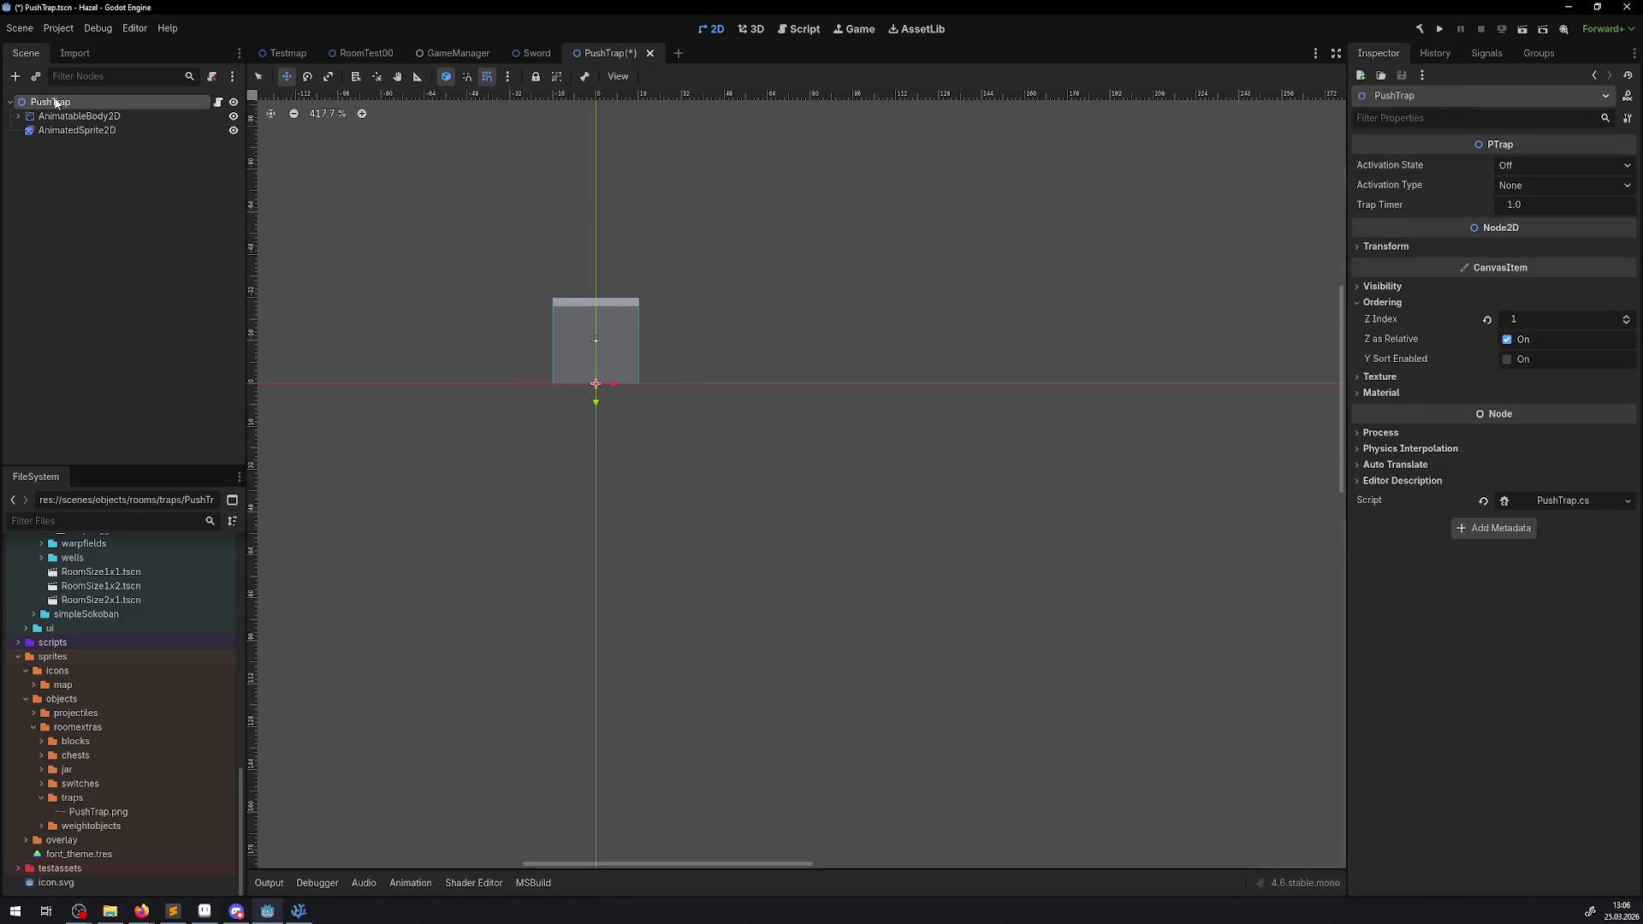
- Add an AnimationPlayer as a child of the PushTrap root node
right_click(58, 101)
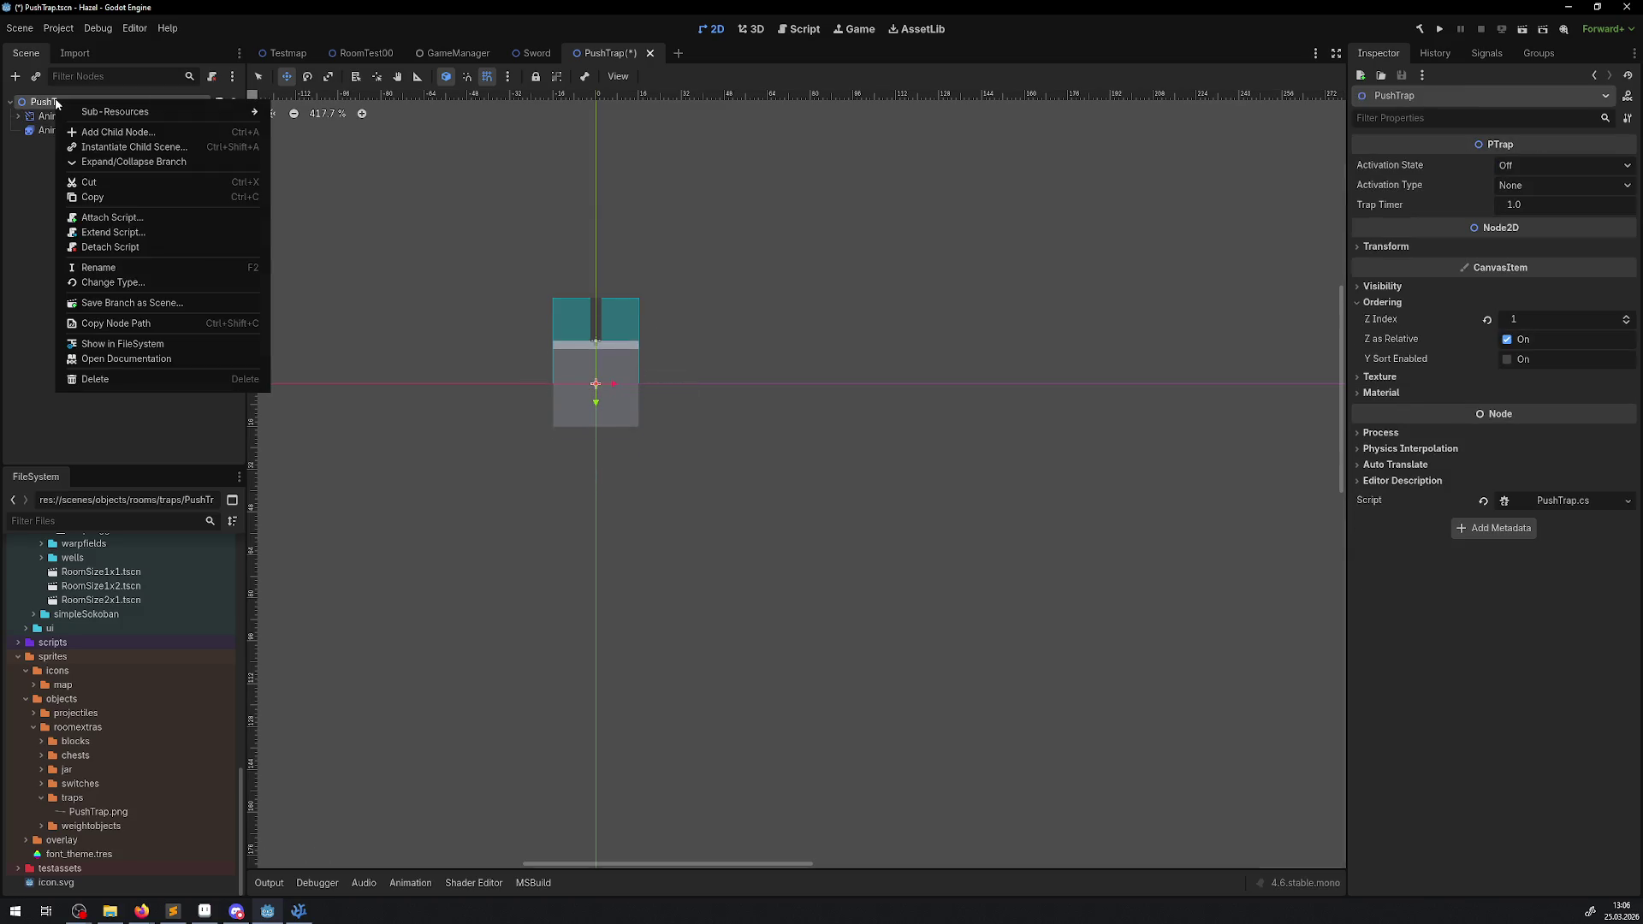
left_click(110, 128)
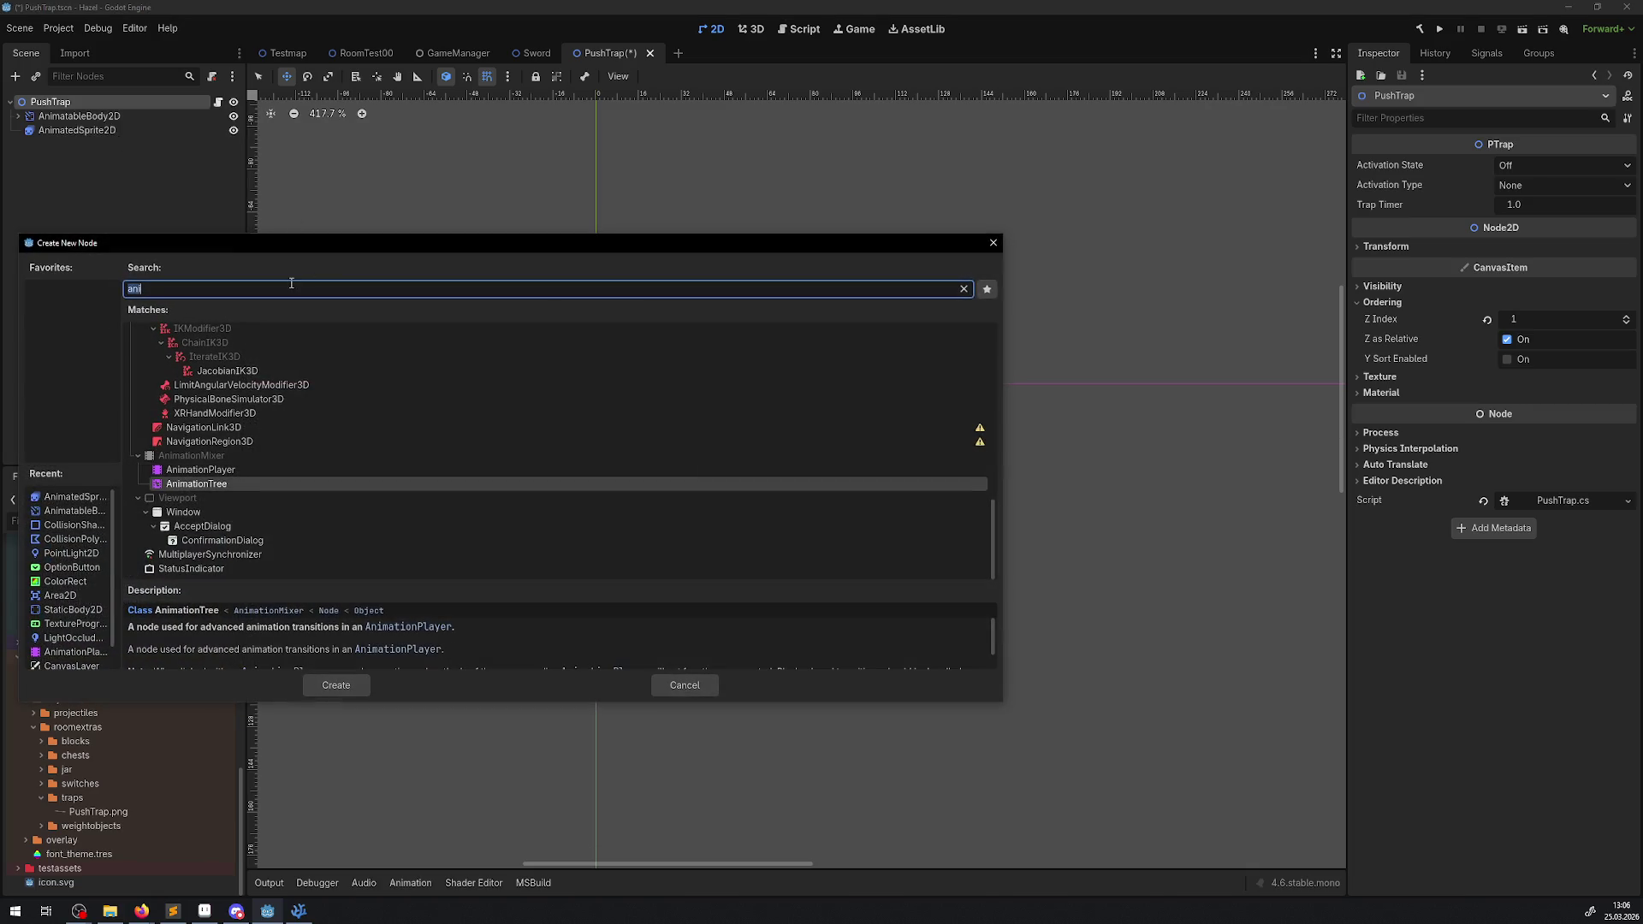
double_click(233, 470)
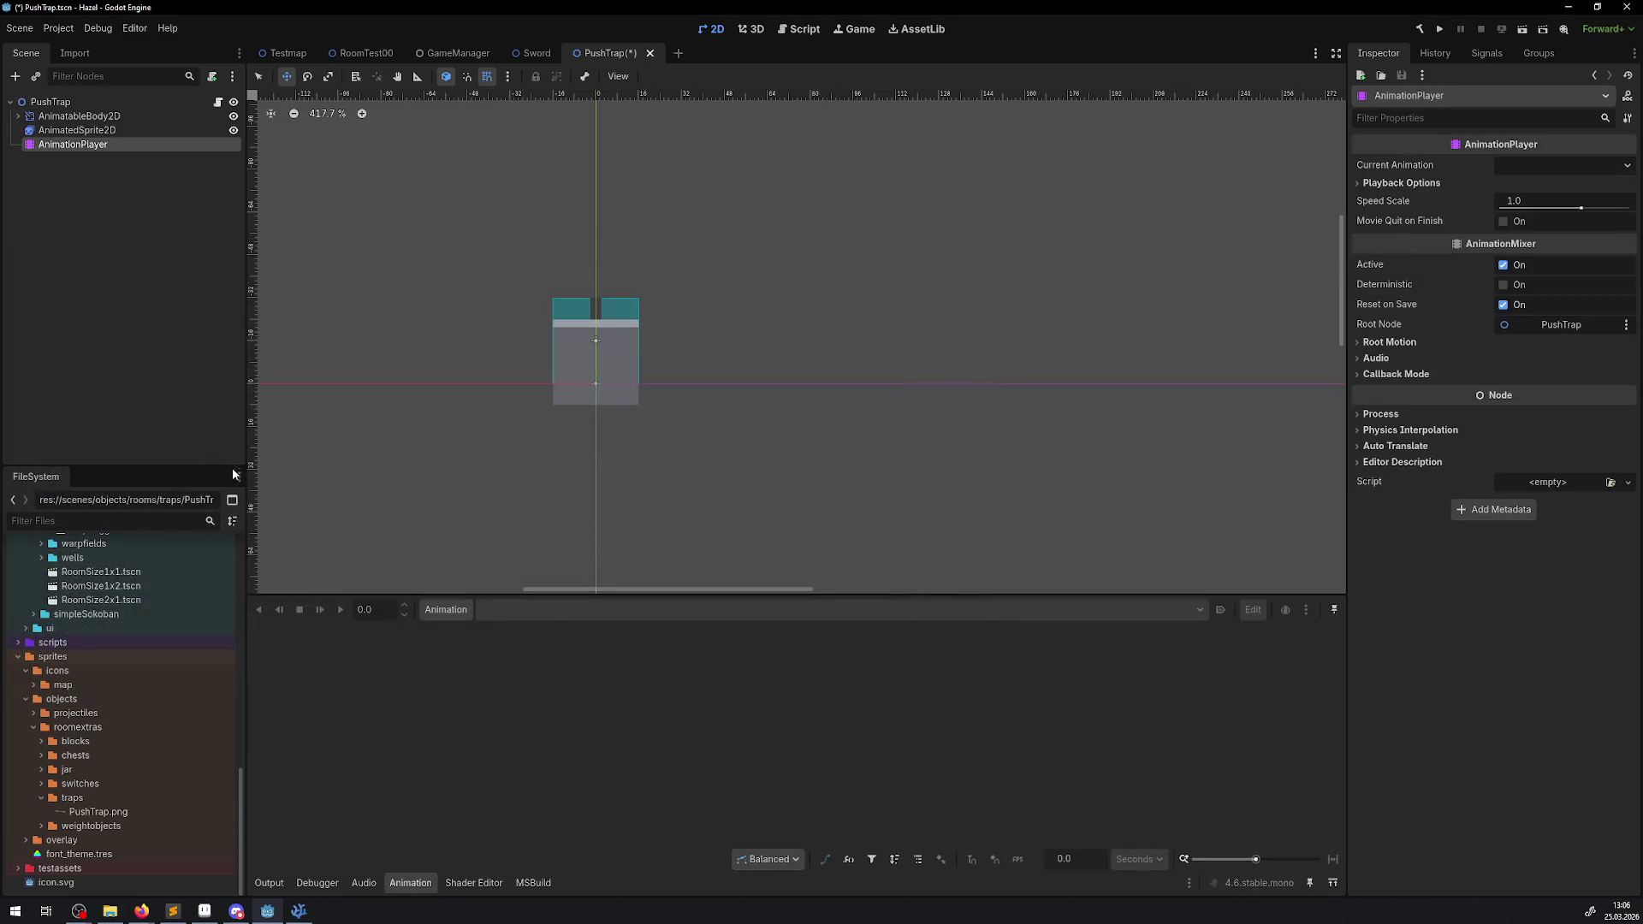
- Create a new animation named APush in the AnimationPlayer
scroll(574, 308, "up", 4)
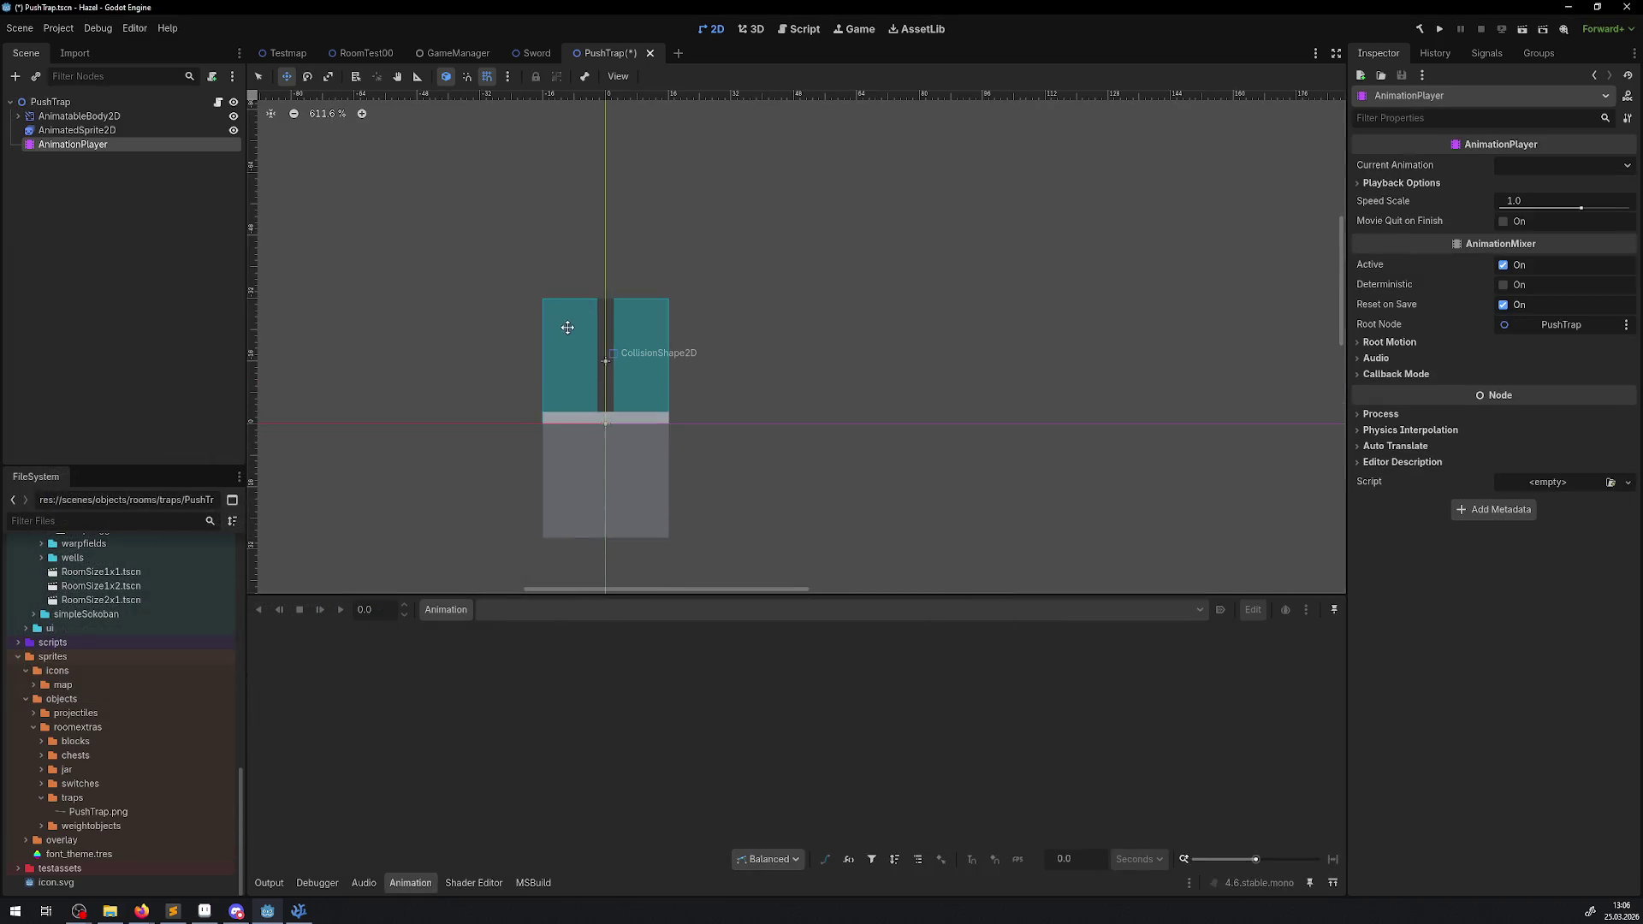
left_click(448, 610)
left_click(455, 629)
type("APush")
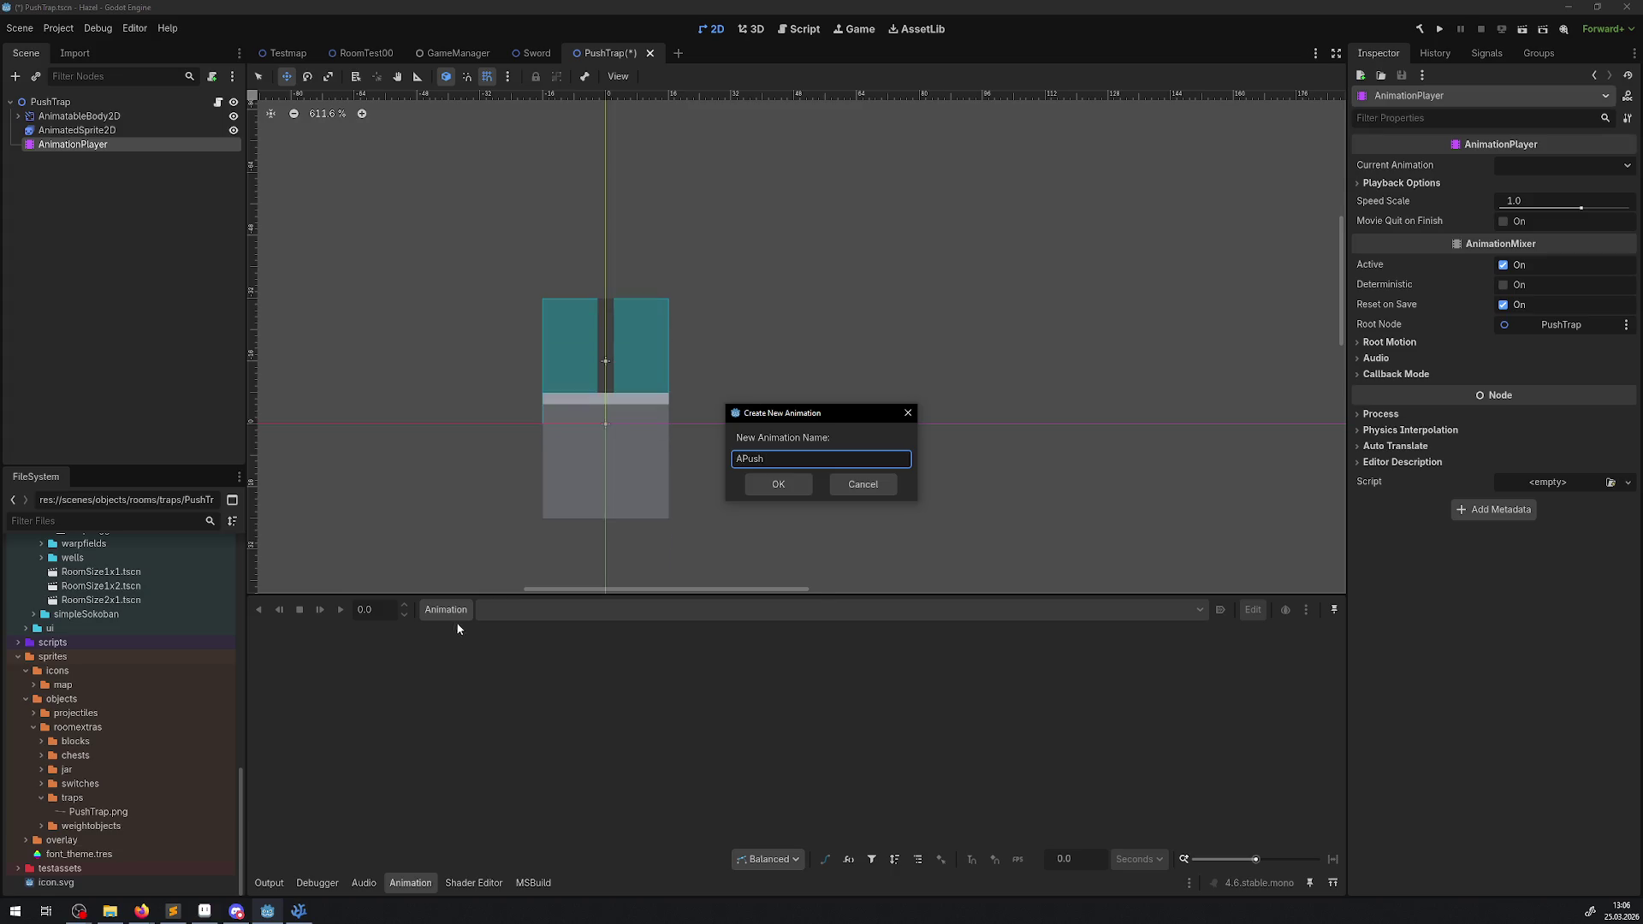
left_click(788, 479)
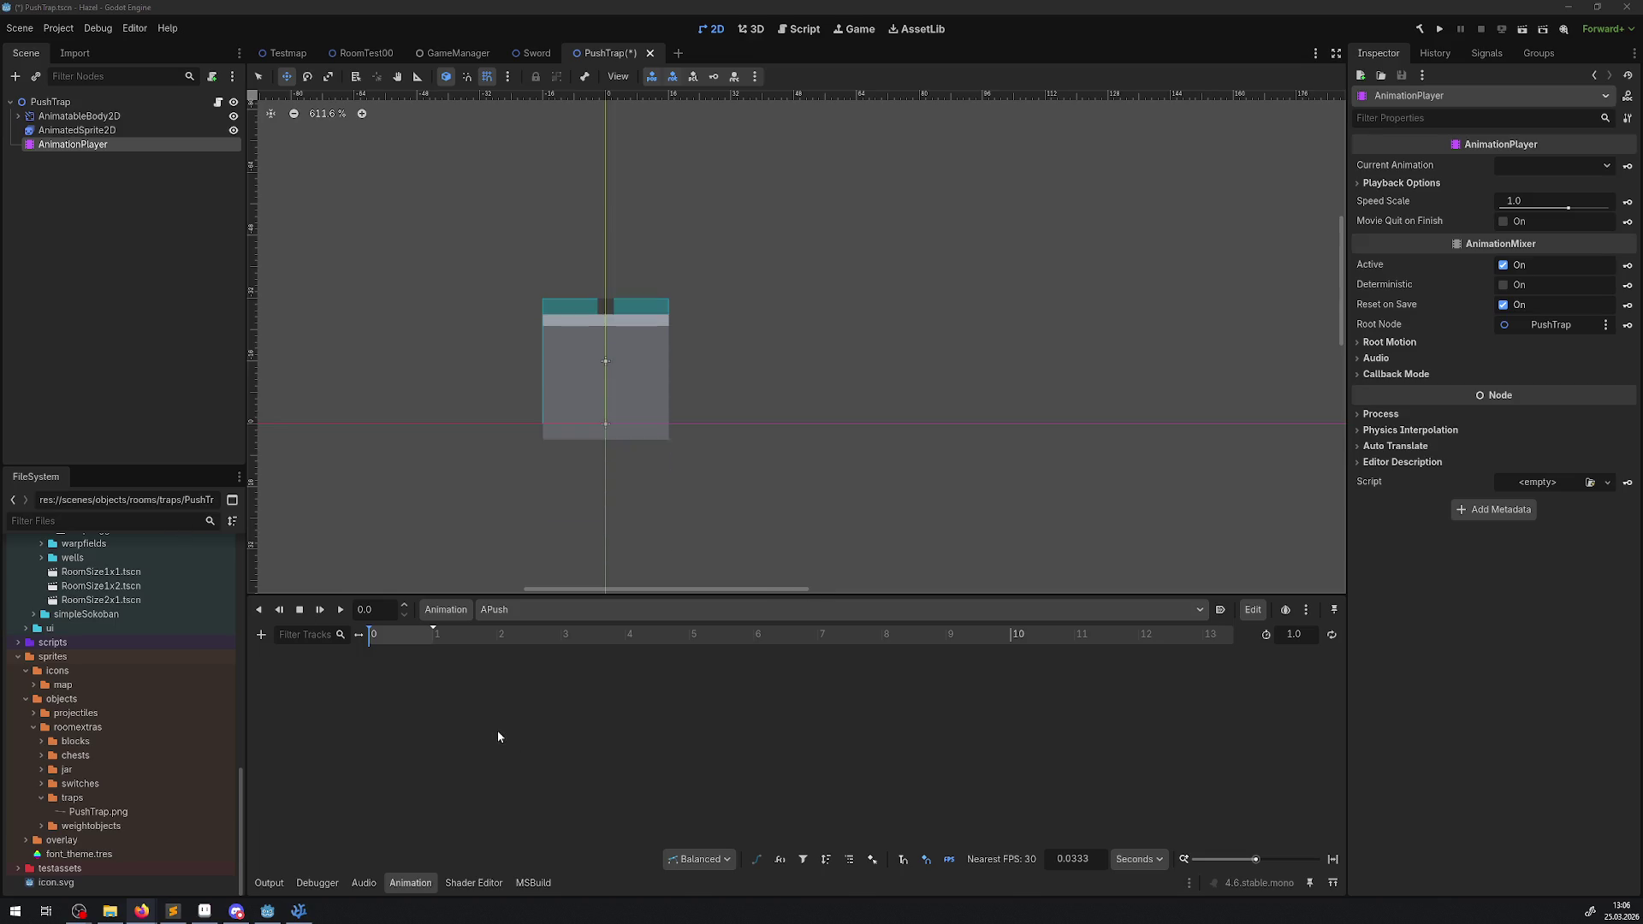
- Start an Animation Playback Track on APush, cancel it, then show AnimatedSprite2D's 16 frames
left_click(113, 133)
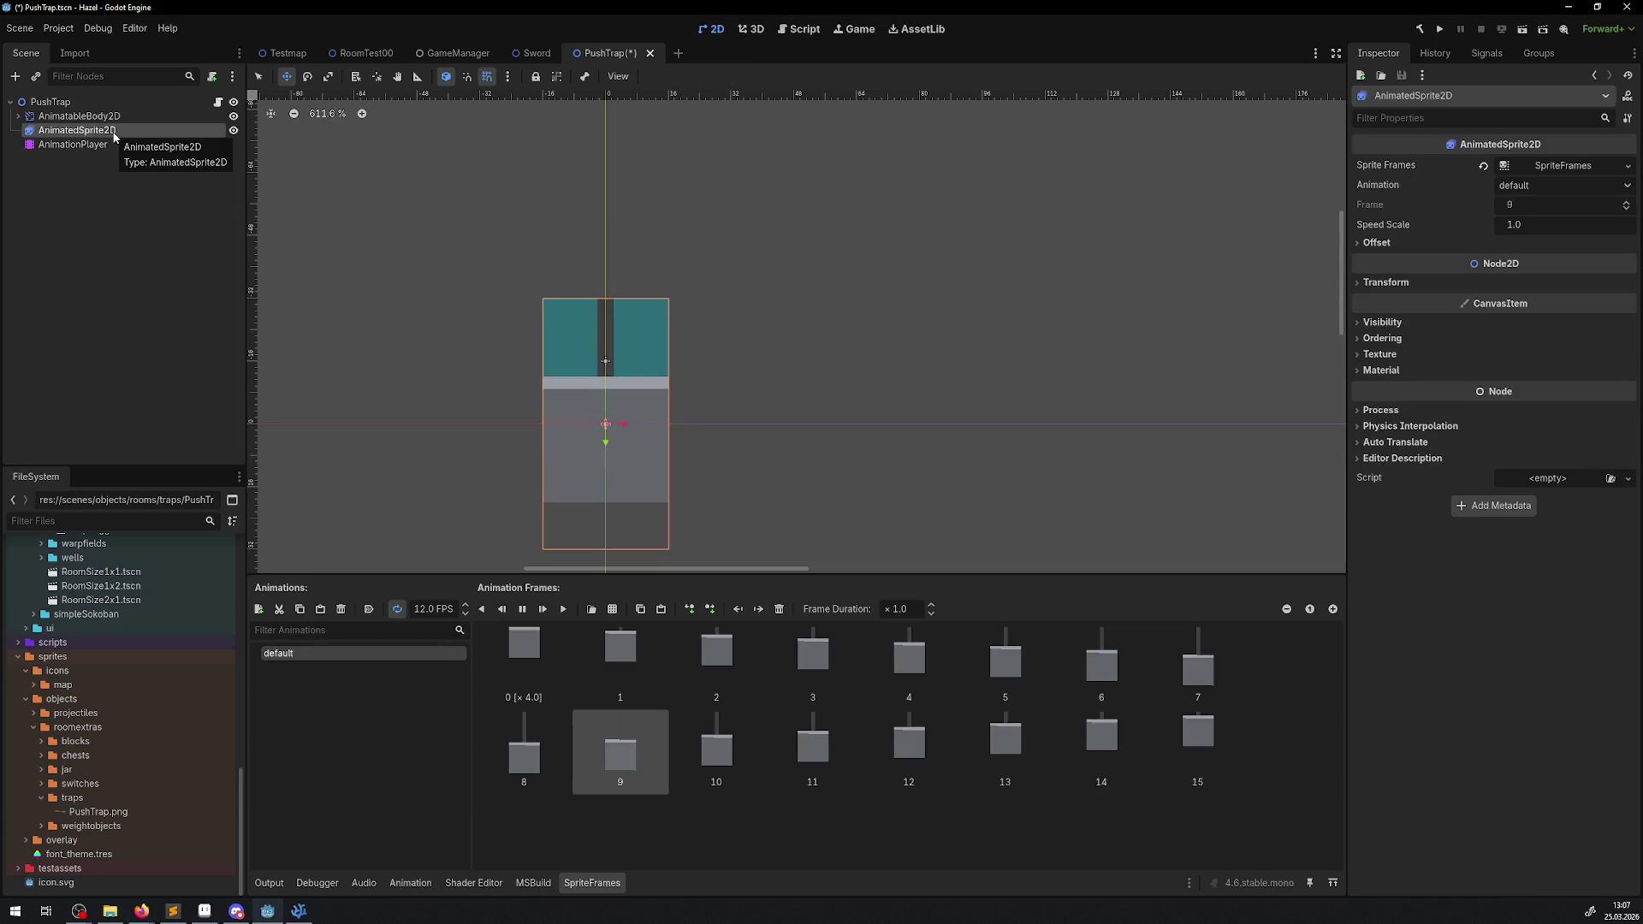
left_click(86, 144)
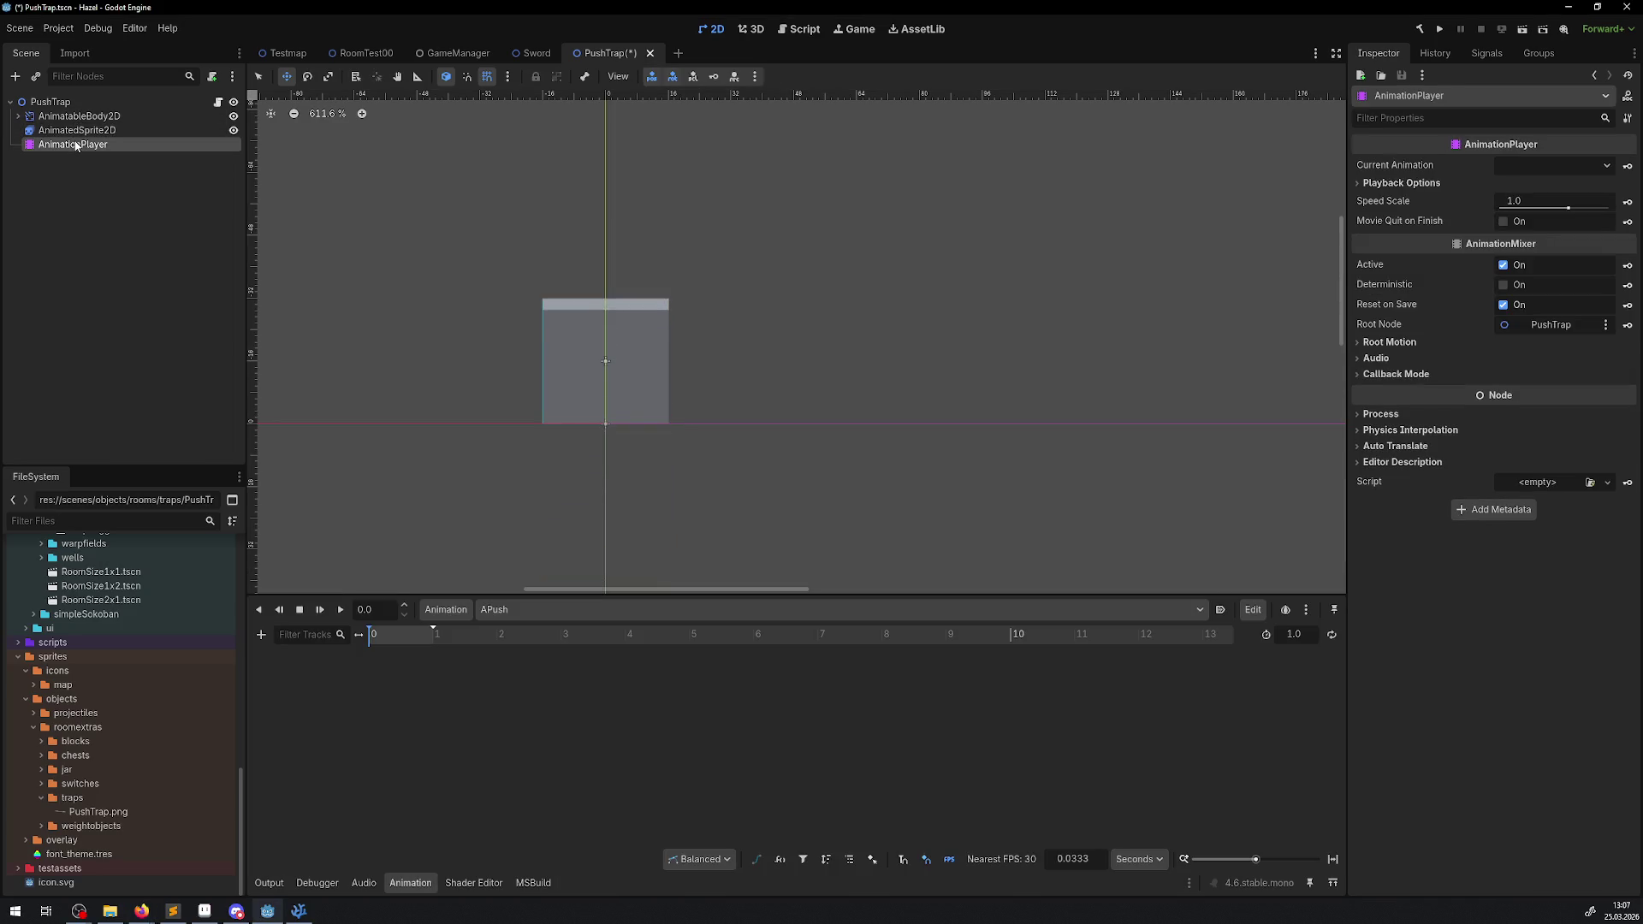
left_click(261, 634)
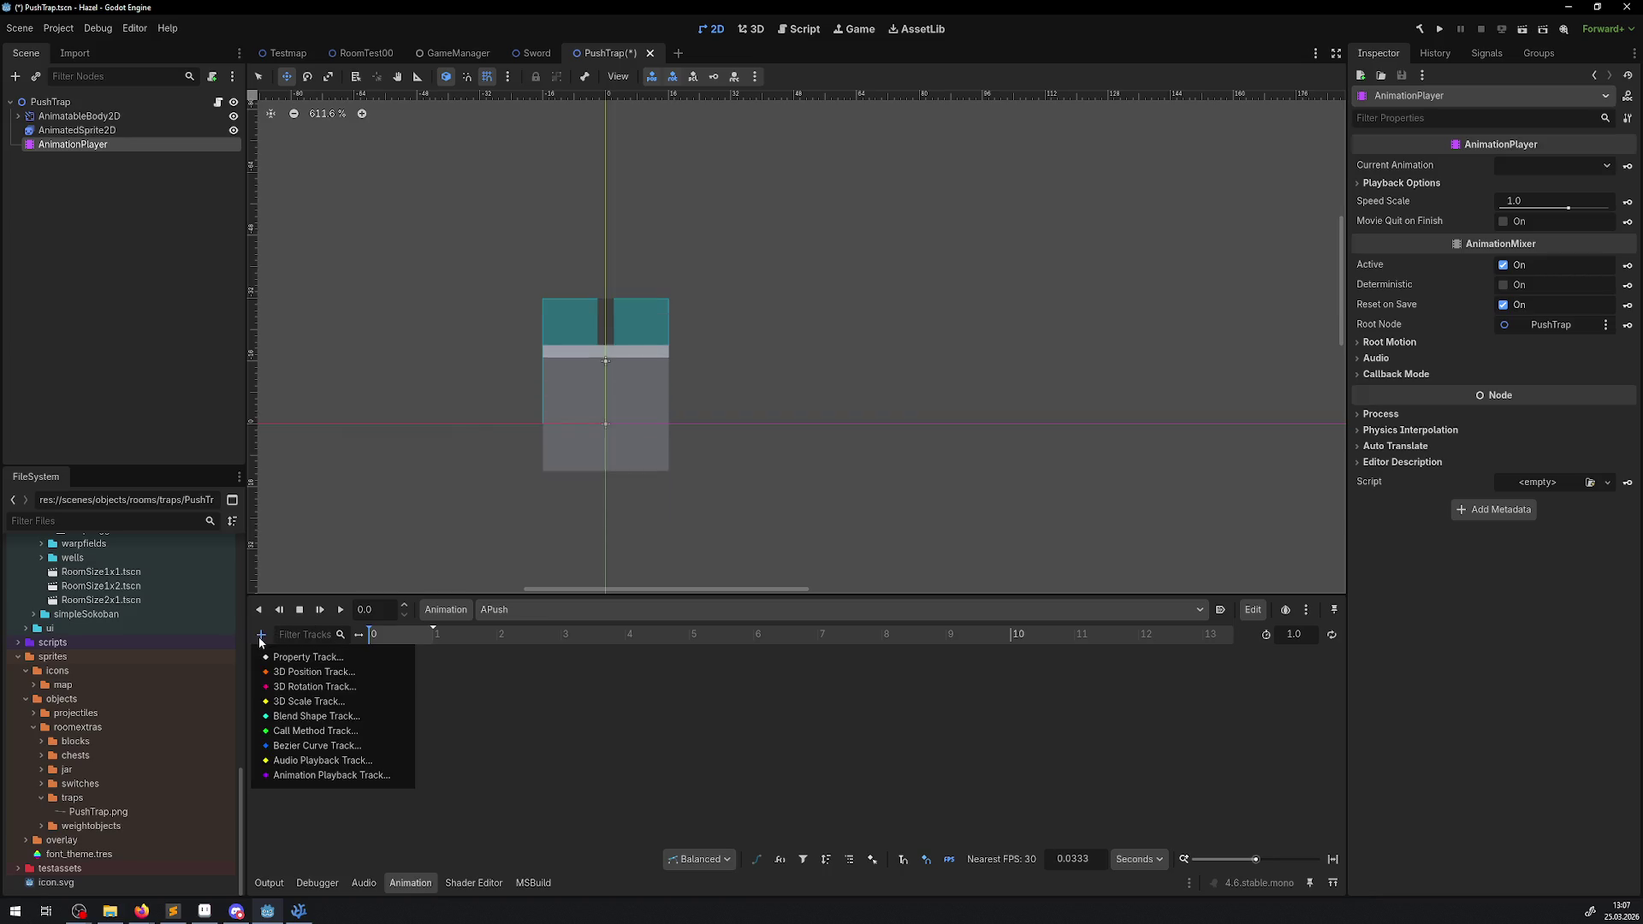
left_click(339, 776)
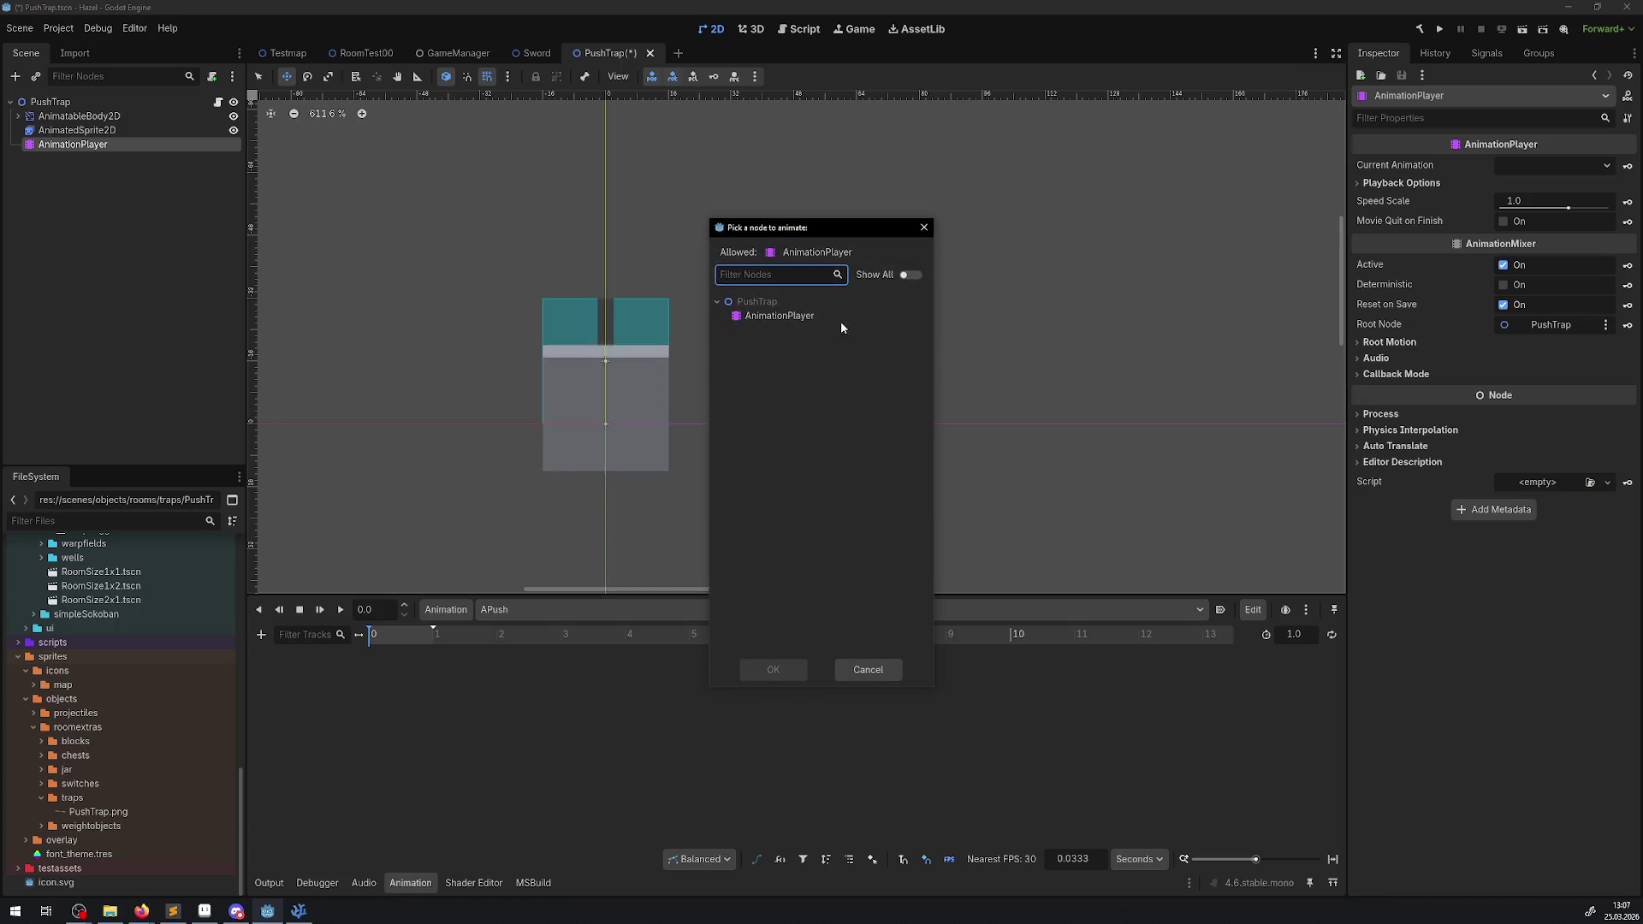
left_click(924, 227)
left_click(262, 636)
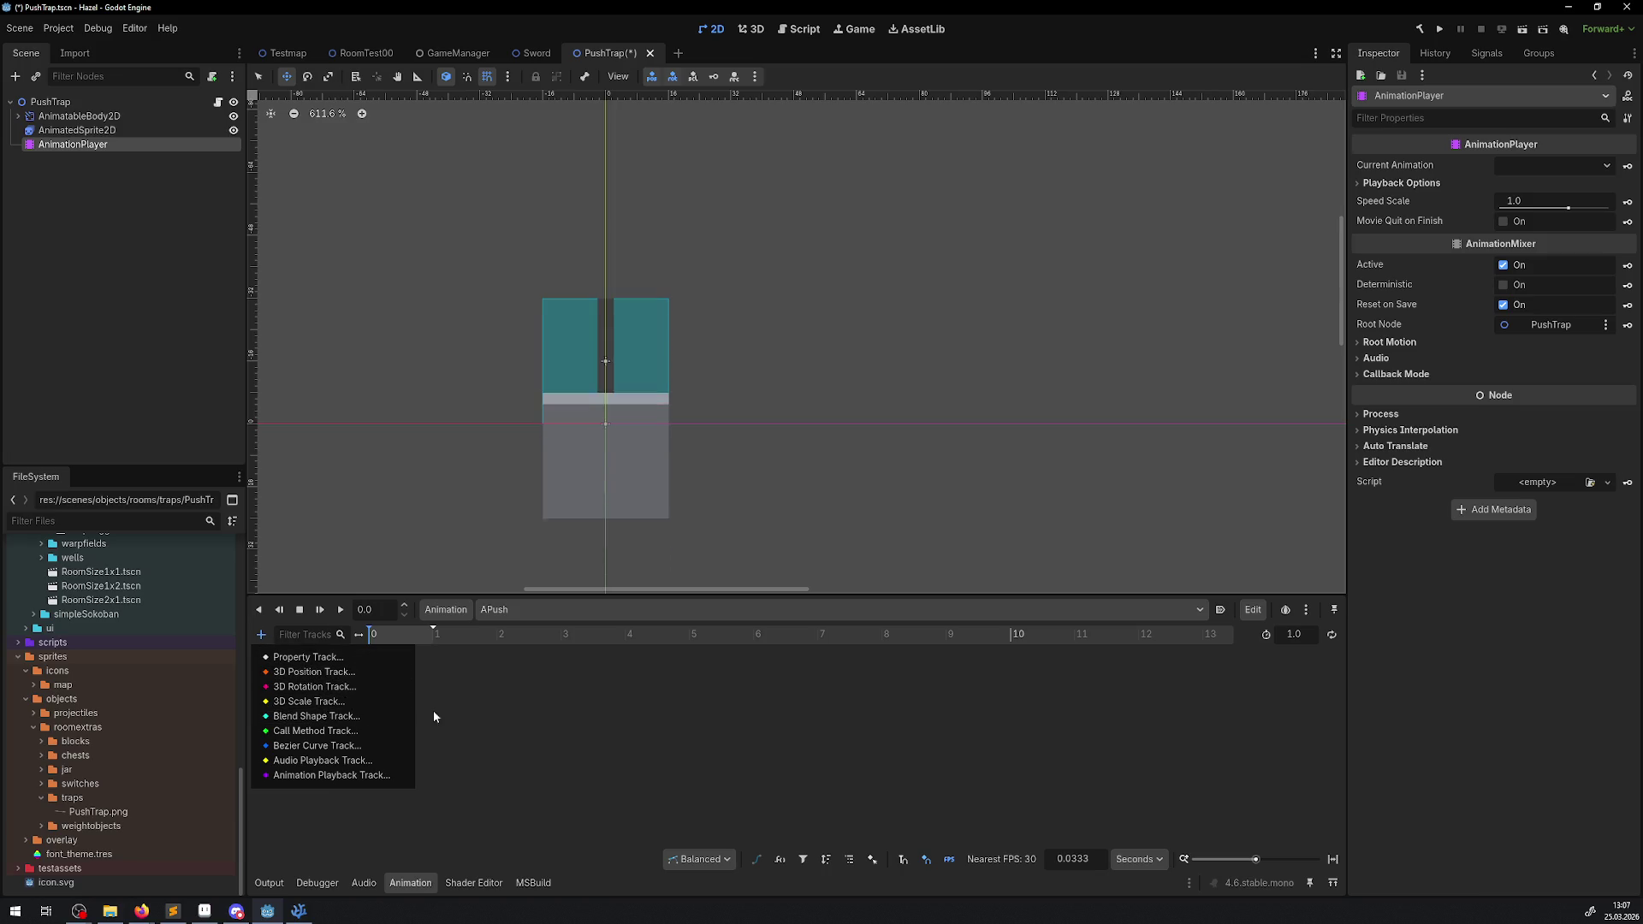
left_click(478, 710)
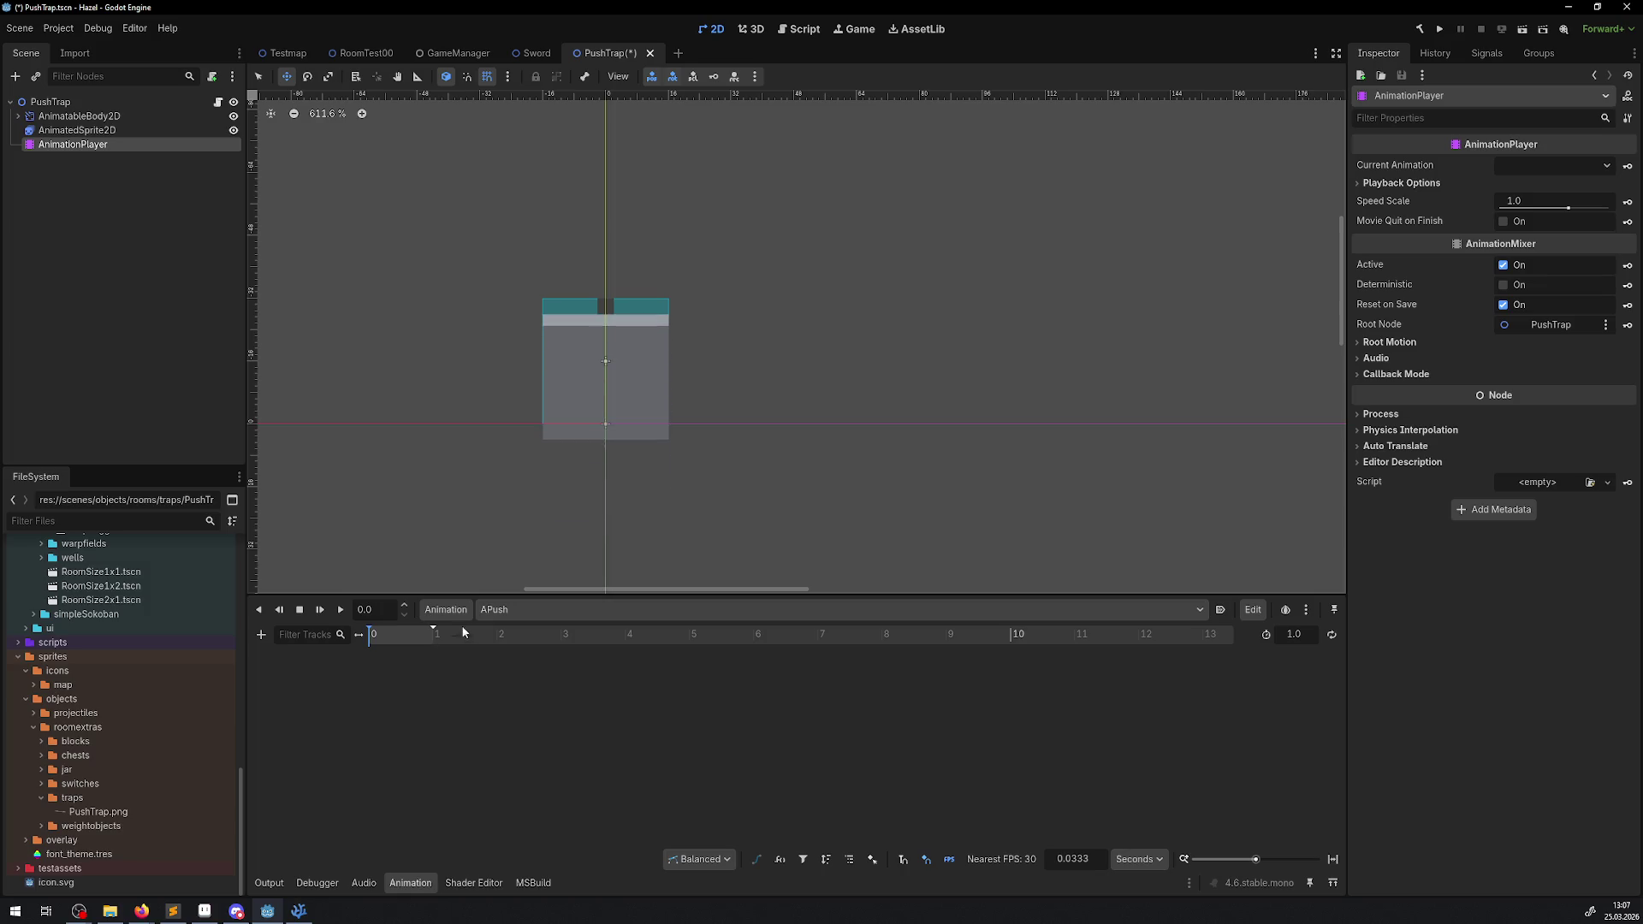
left_click(62, 133)
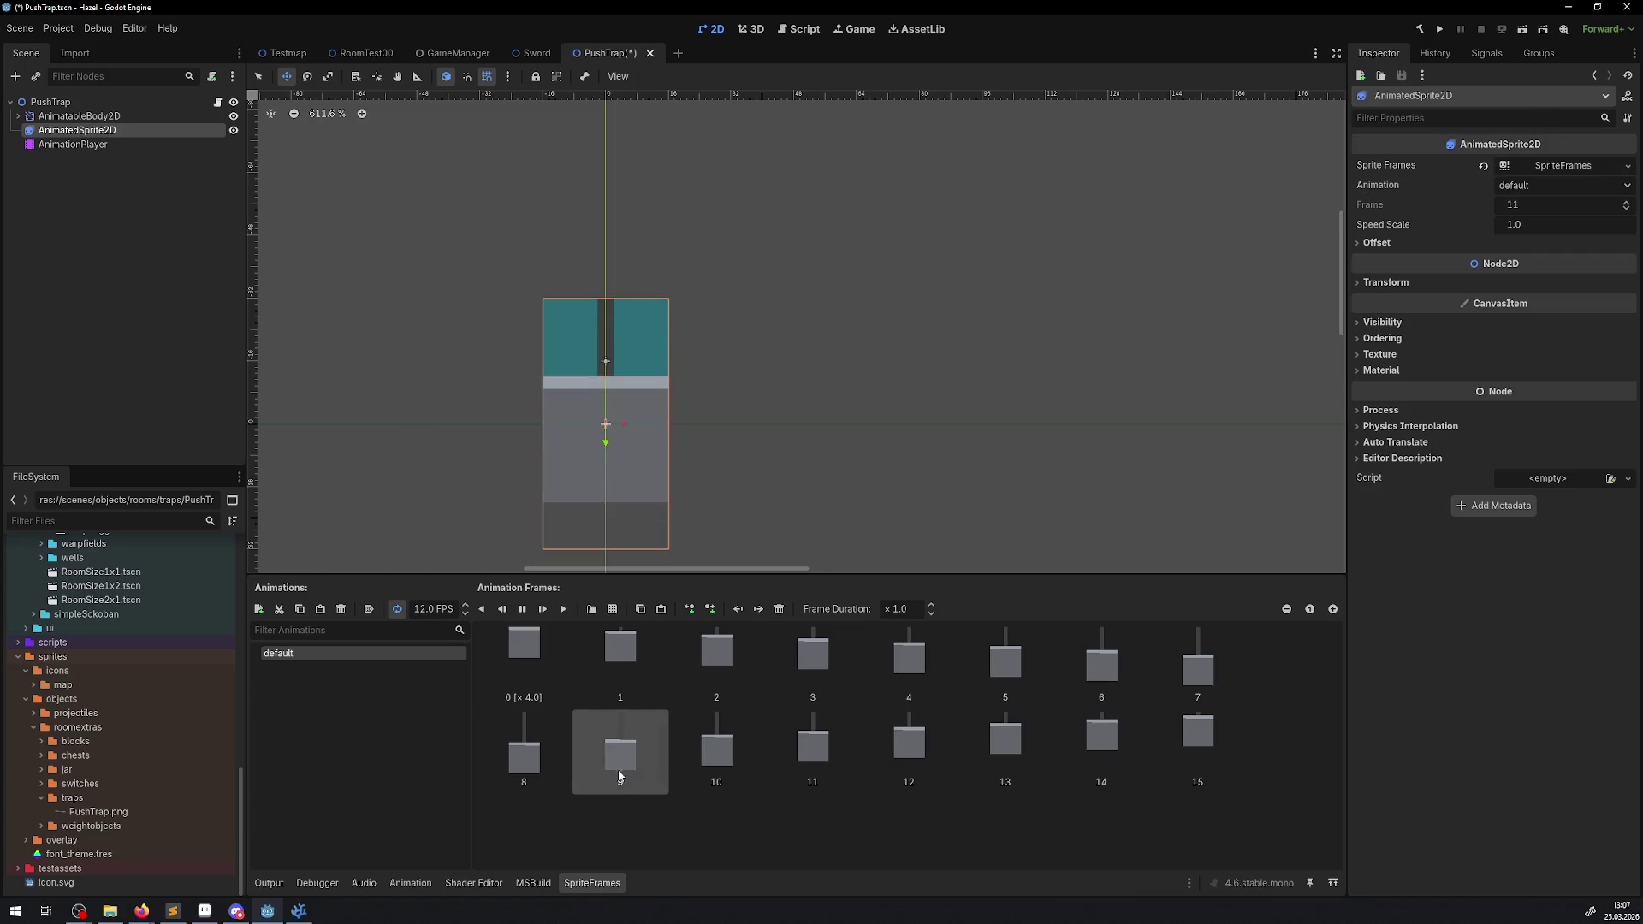
- Switch between the AnimationPlayer's APush timeline and AnimatedSprite2D's SpriteFrames panel
left_click(409, 885)
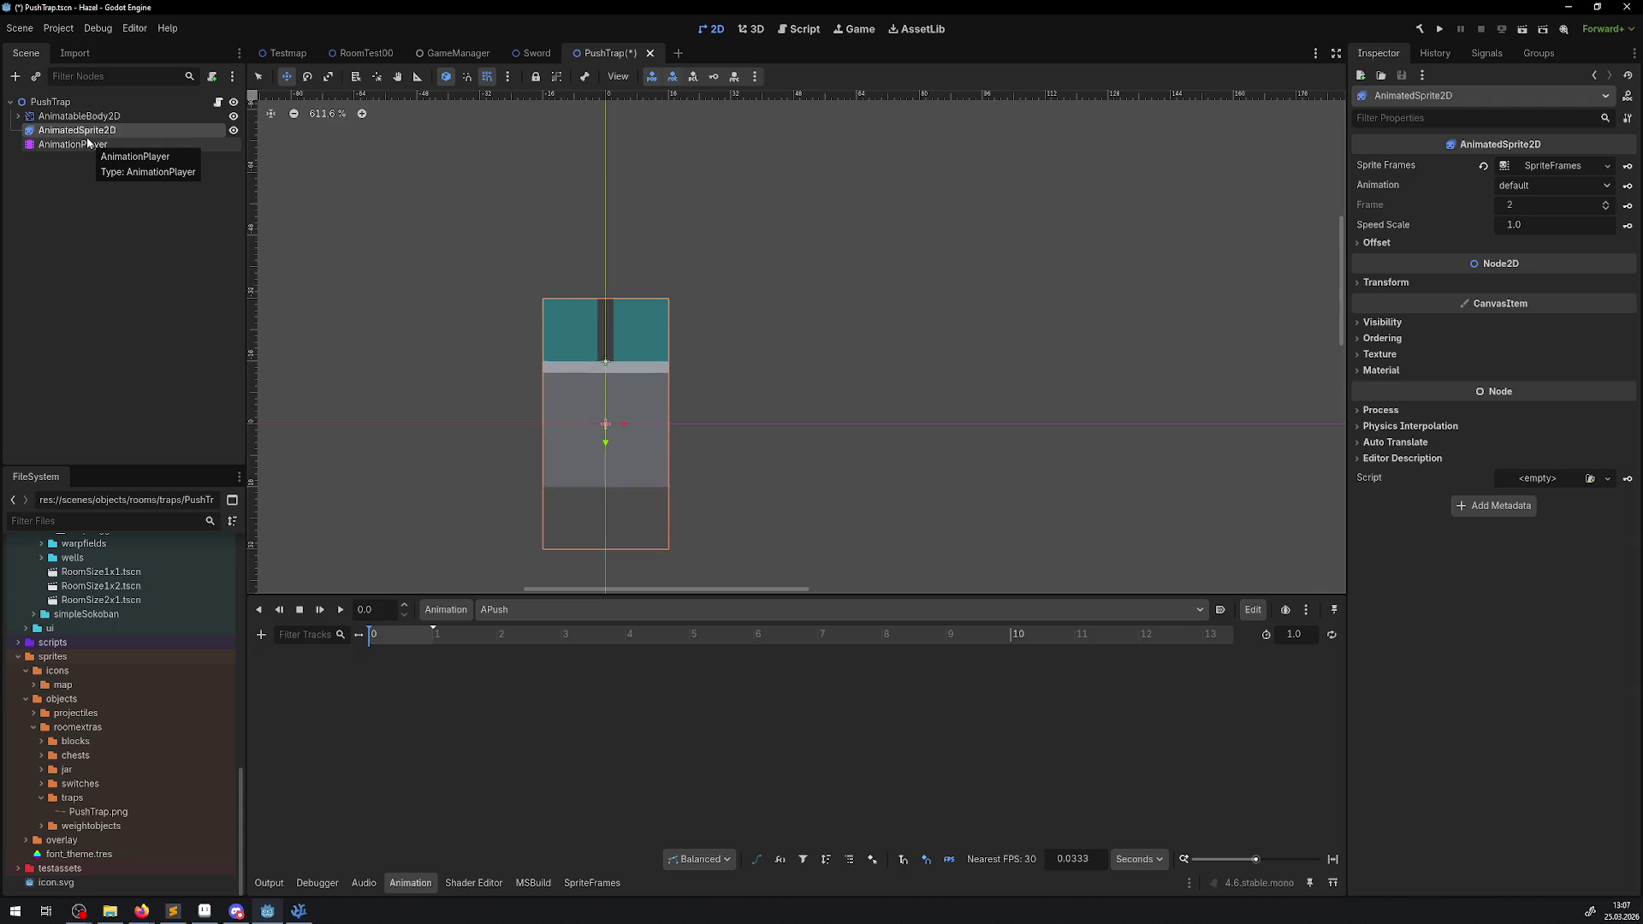
left_click(88, 143)
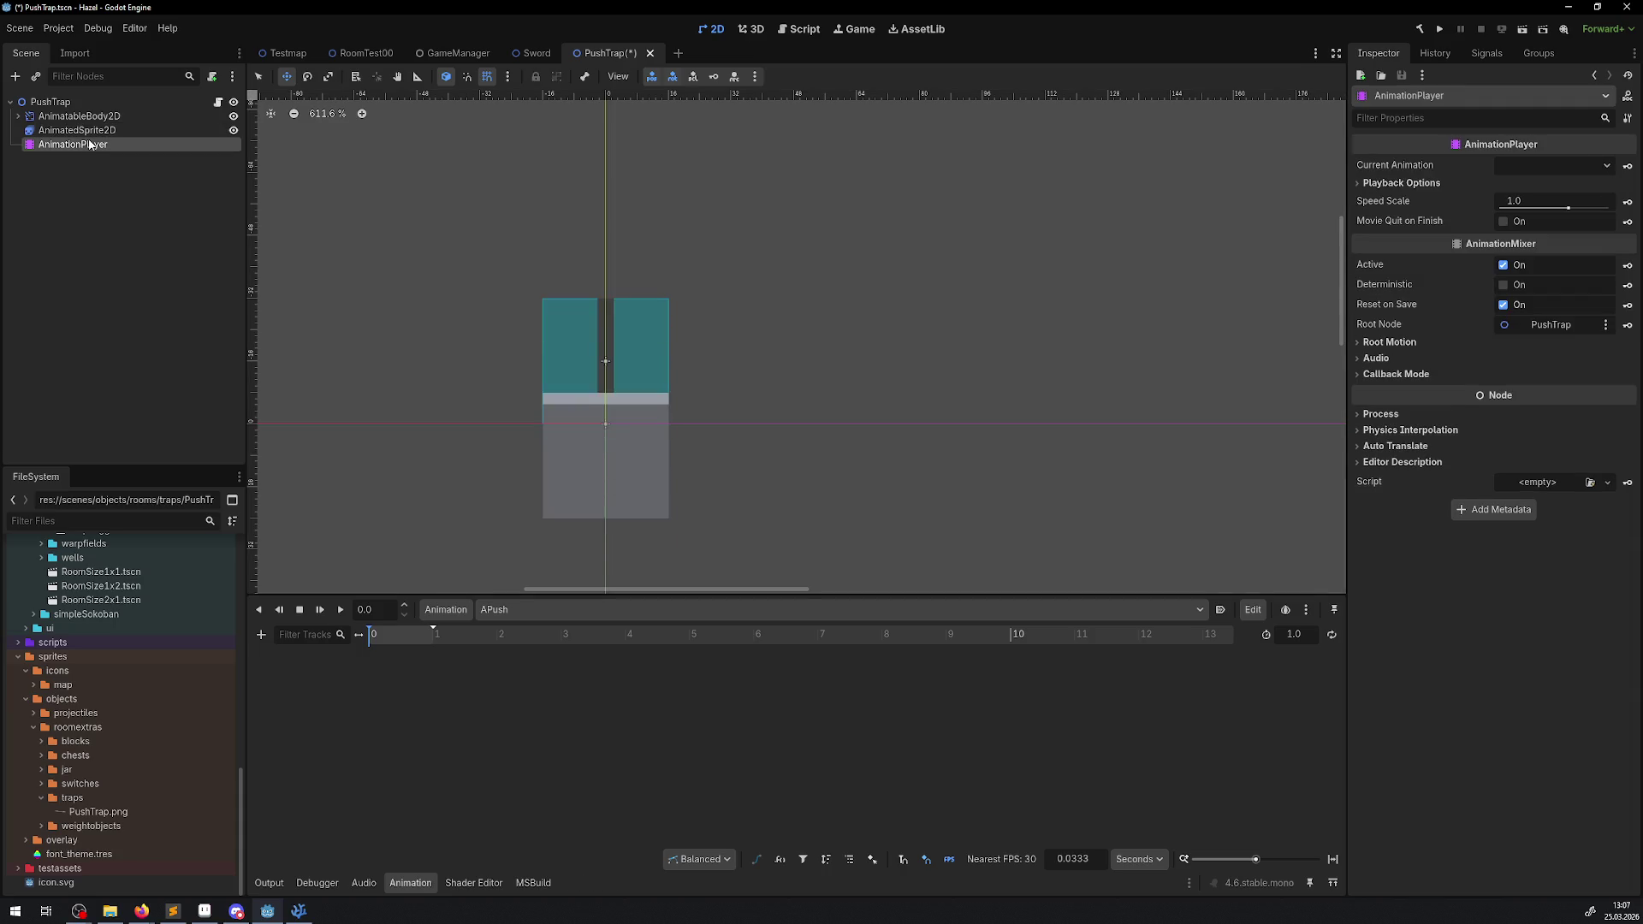
left_click(86, 130)
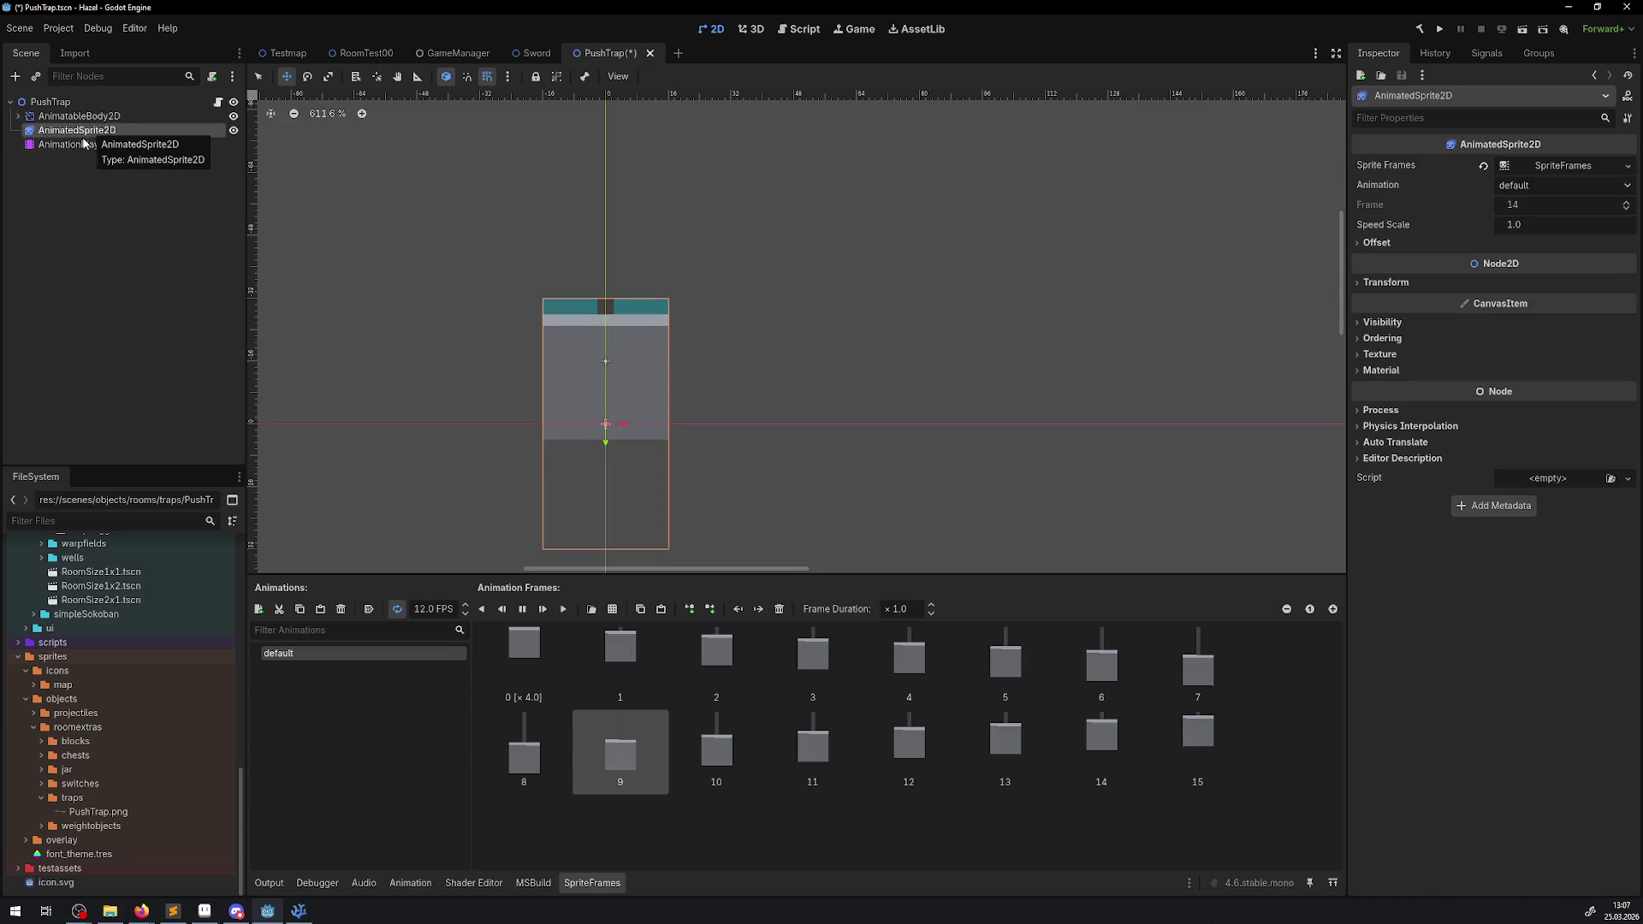
left_click(83, 144)
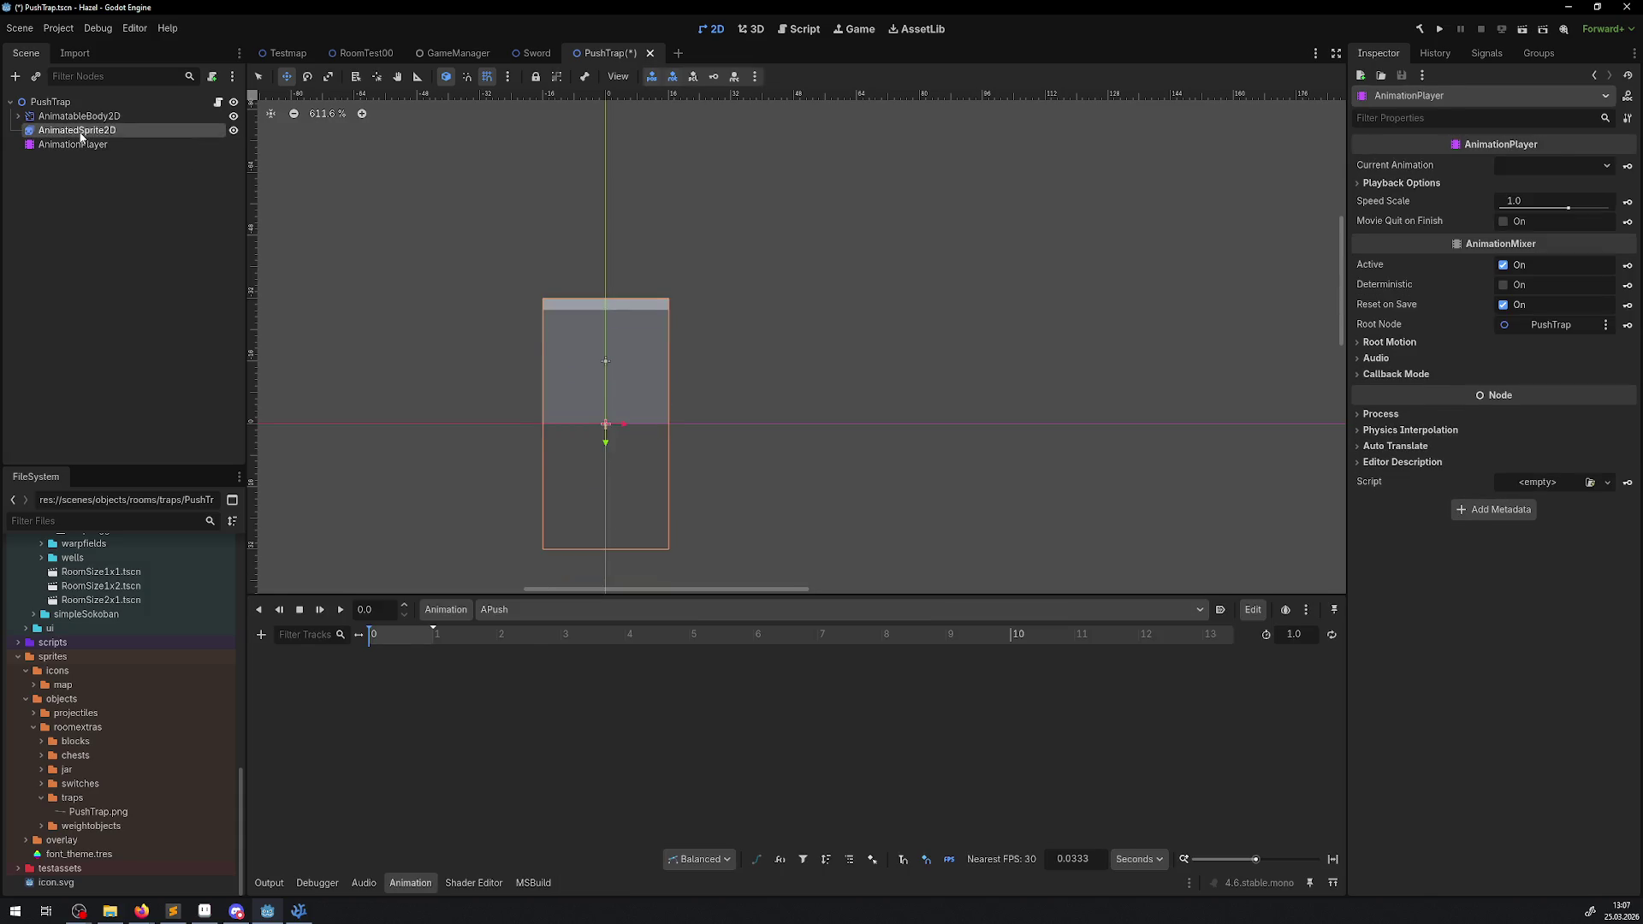
left_click(81, 133)
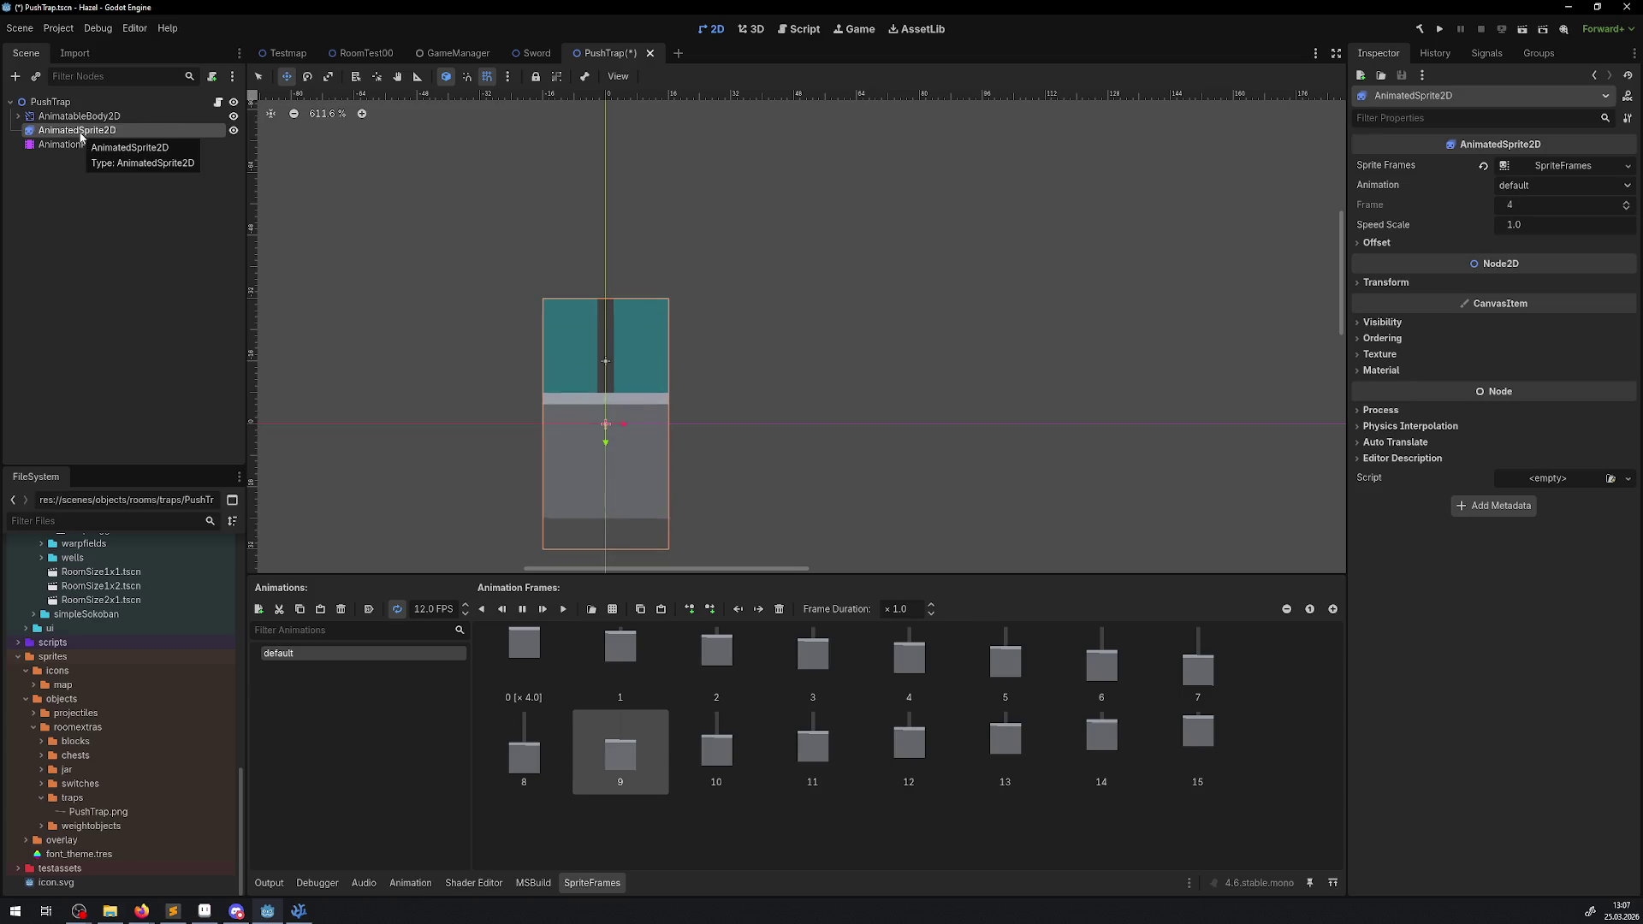
left_click(78, 144)
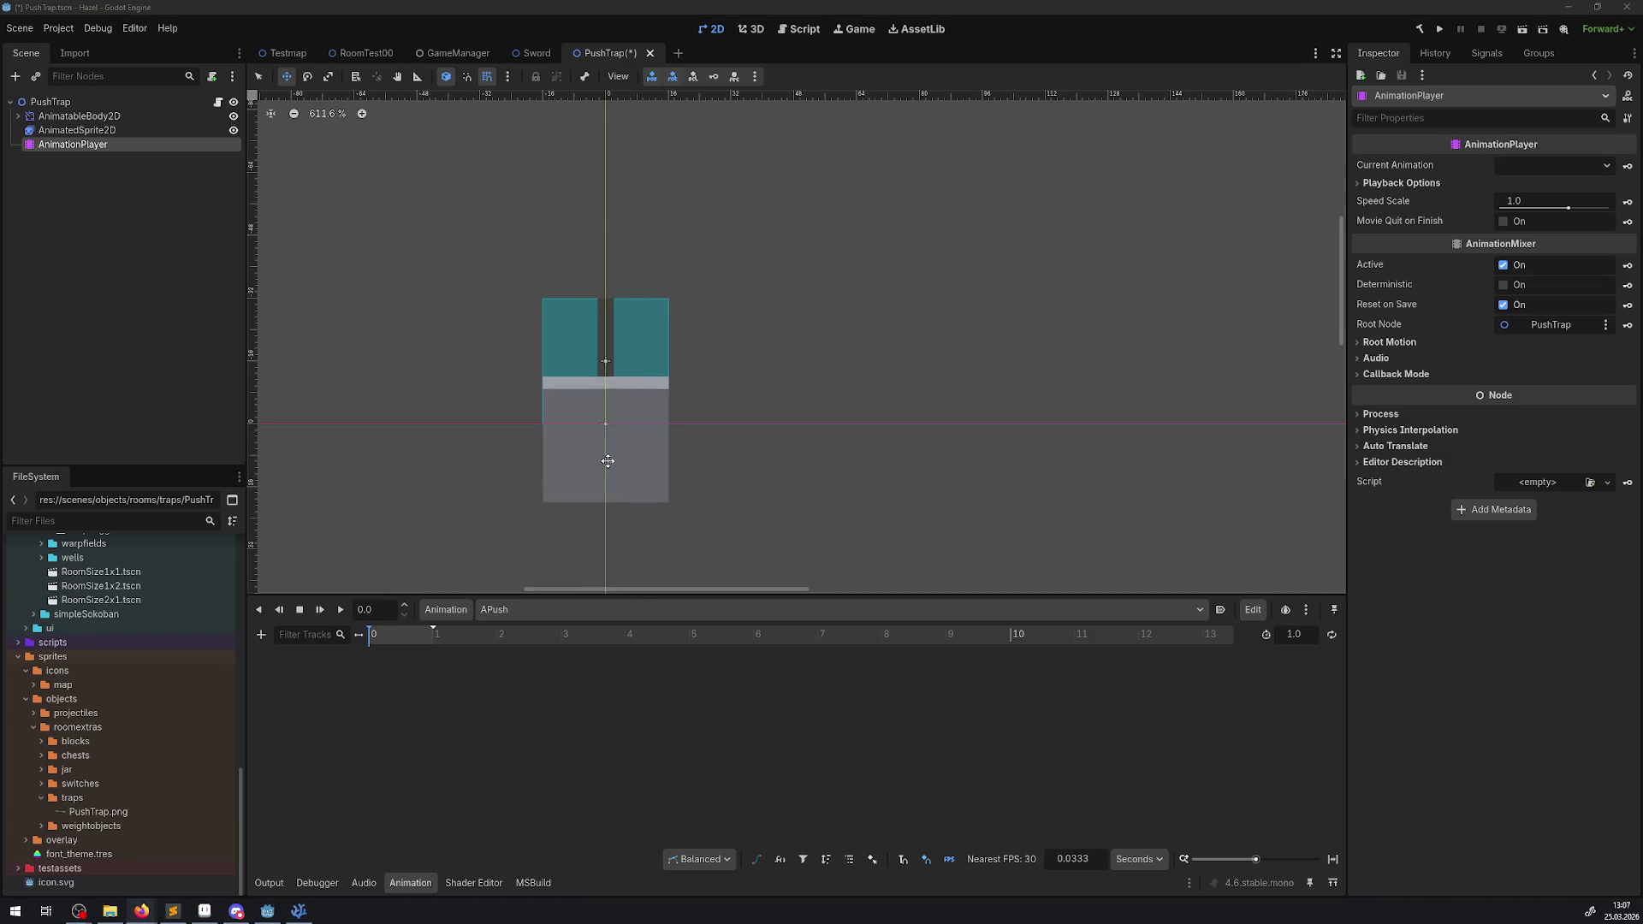
left_click(77, 130)
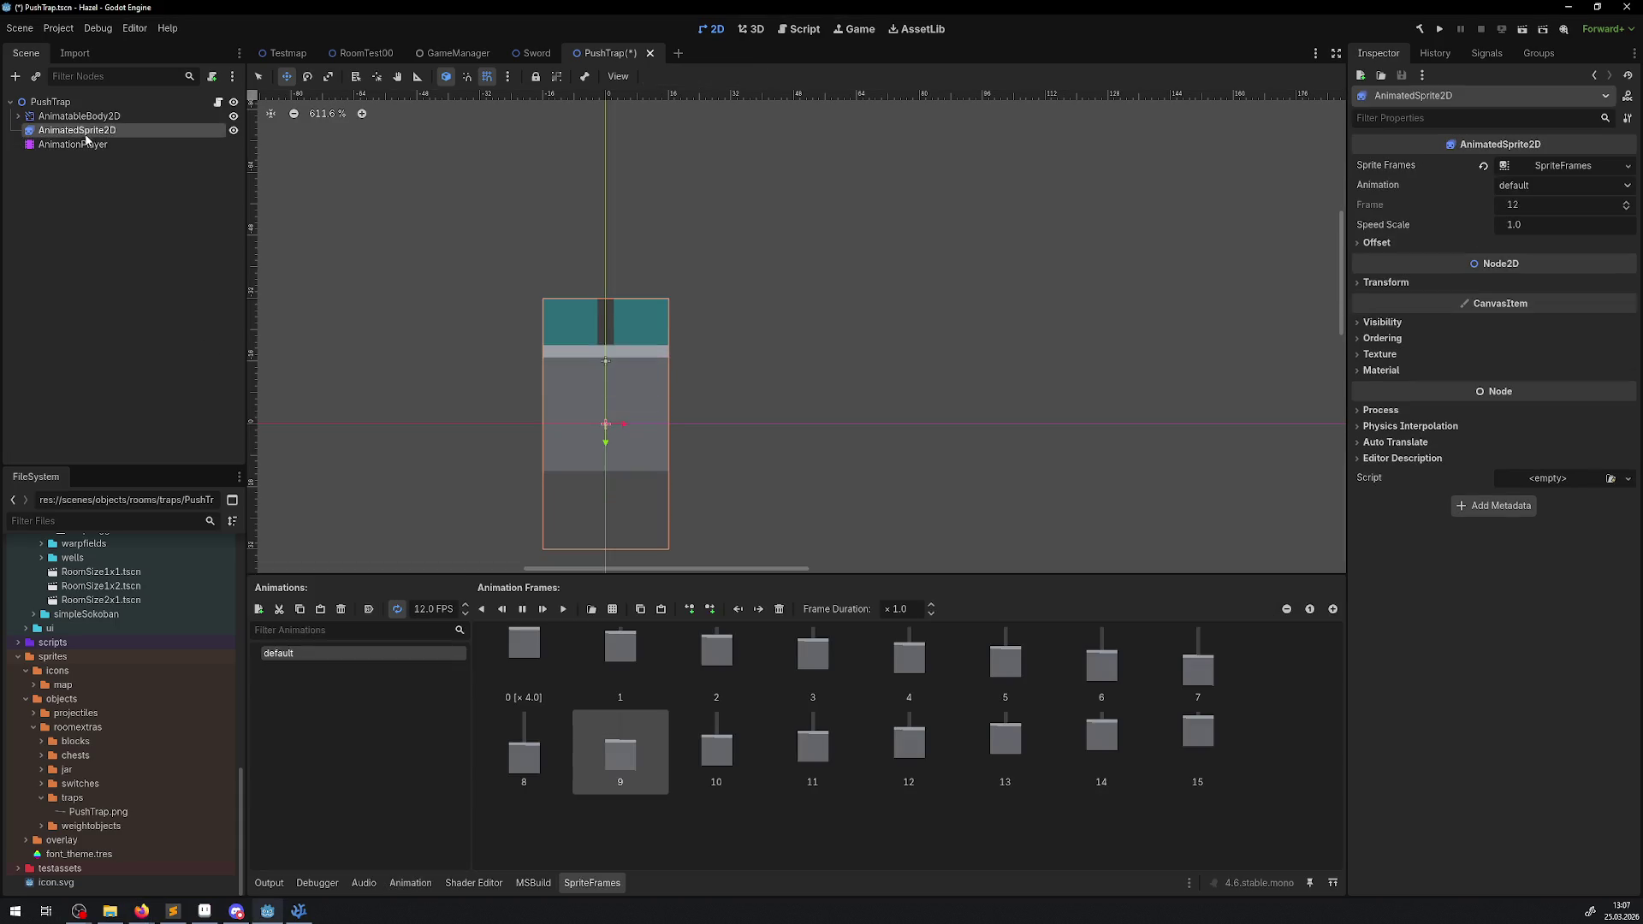
- Stop the preview, select frame 0, turn off Loop for the default animation, and save PushTrap
left_click(522, 608)
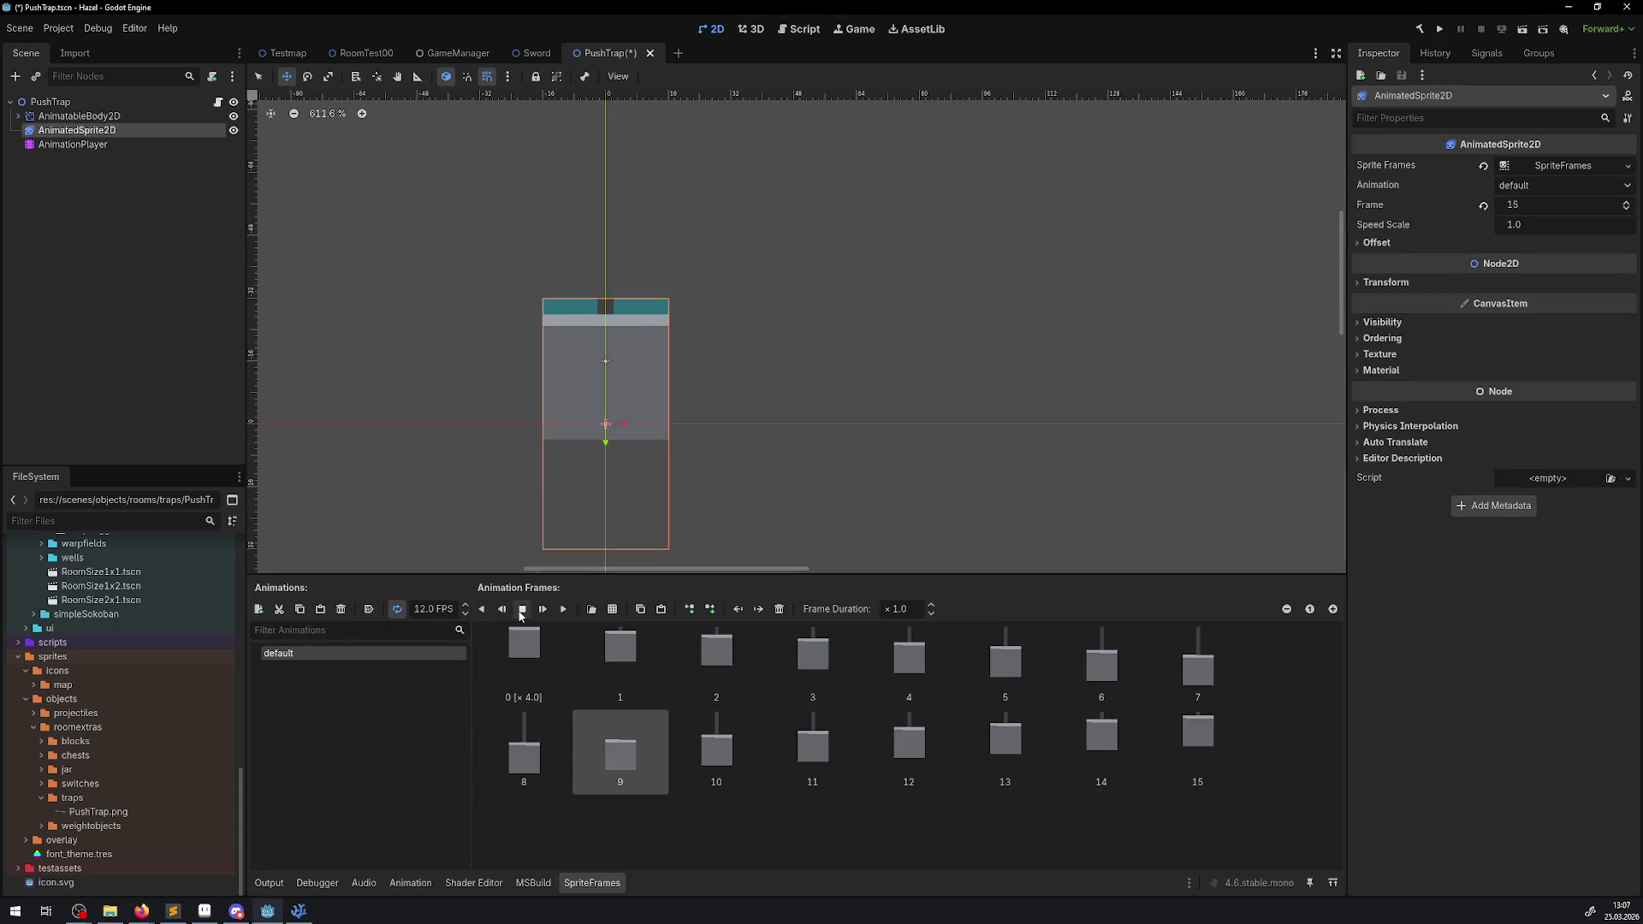
left_click(526, 644)
left_click(481, 609)
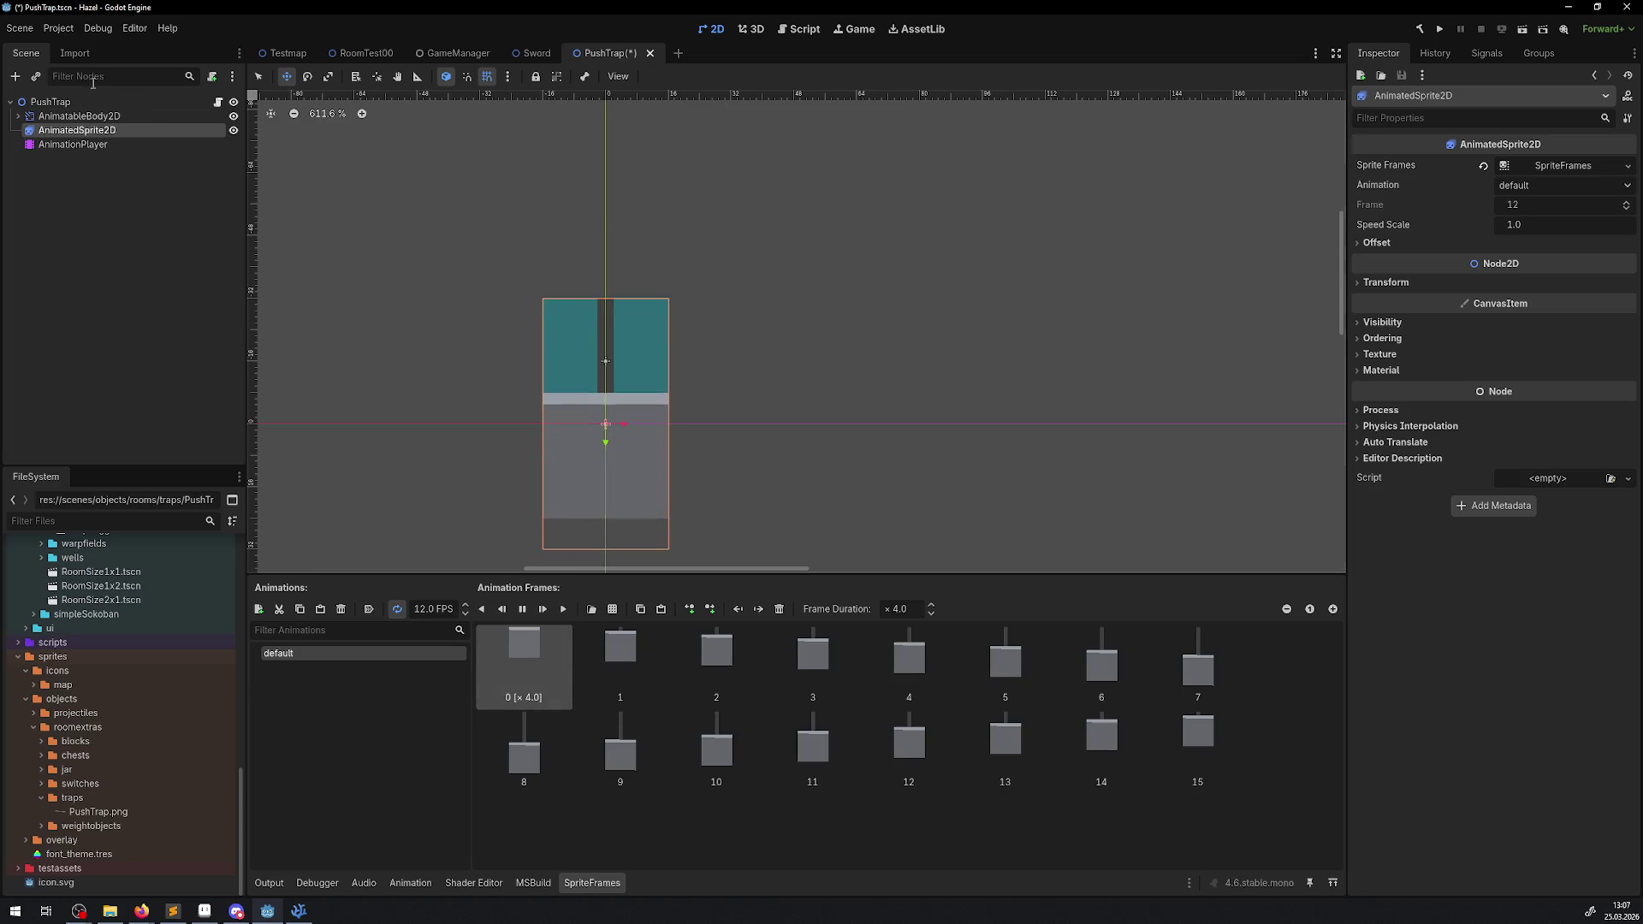
left_click(396, 608)
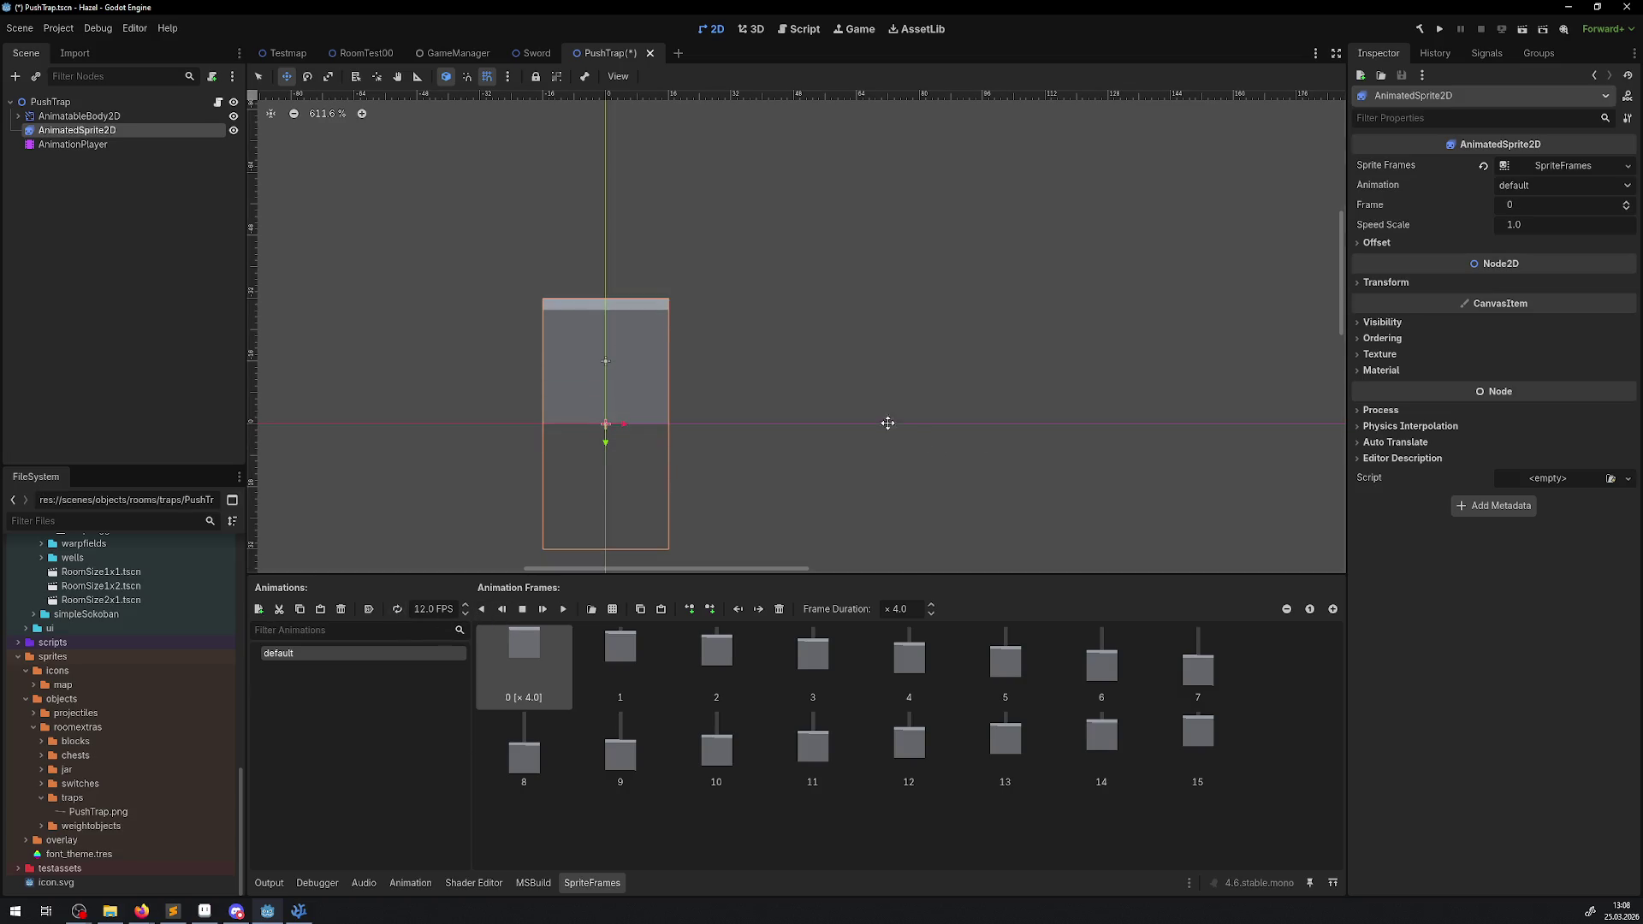
left_click_drag(642, 352, 653, 366)
key("ctrl+s")
scroll(650, 368, "down", 3)
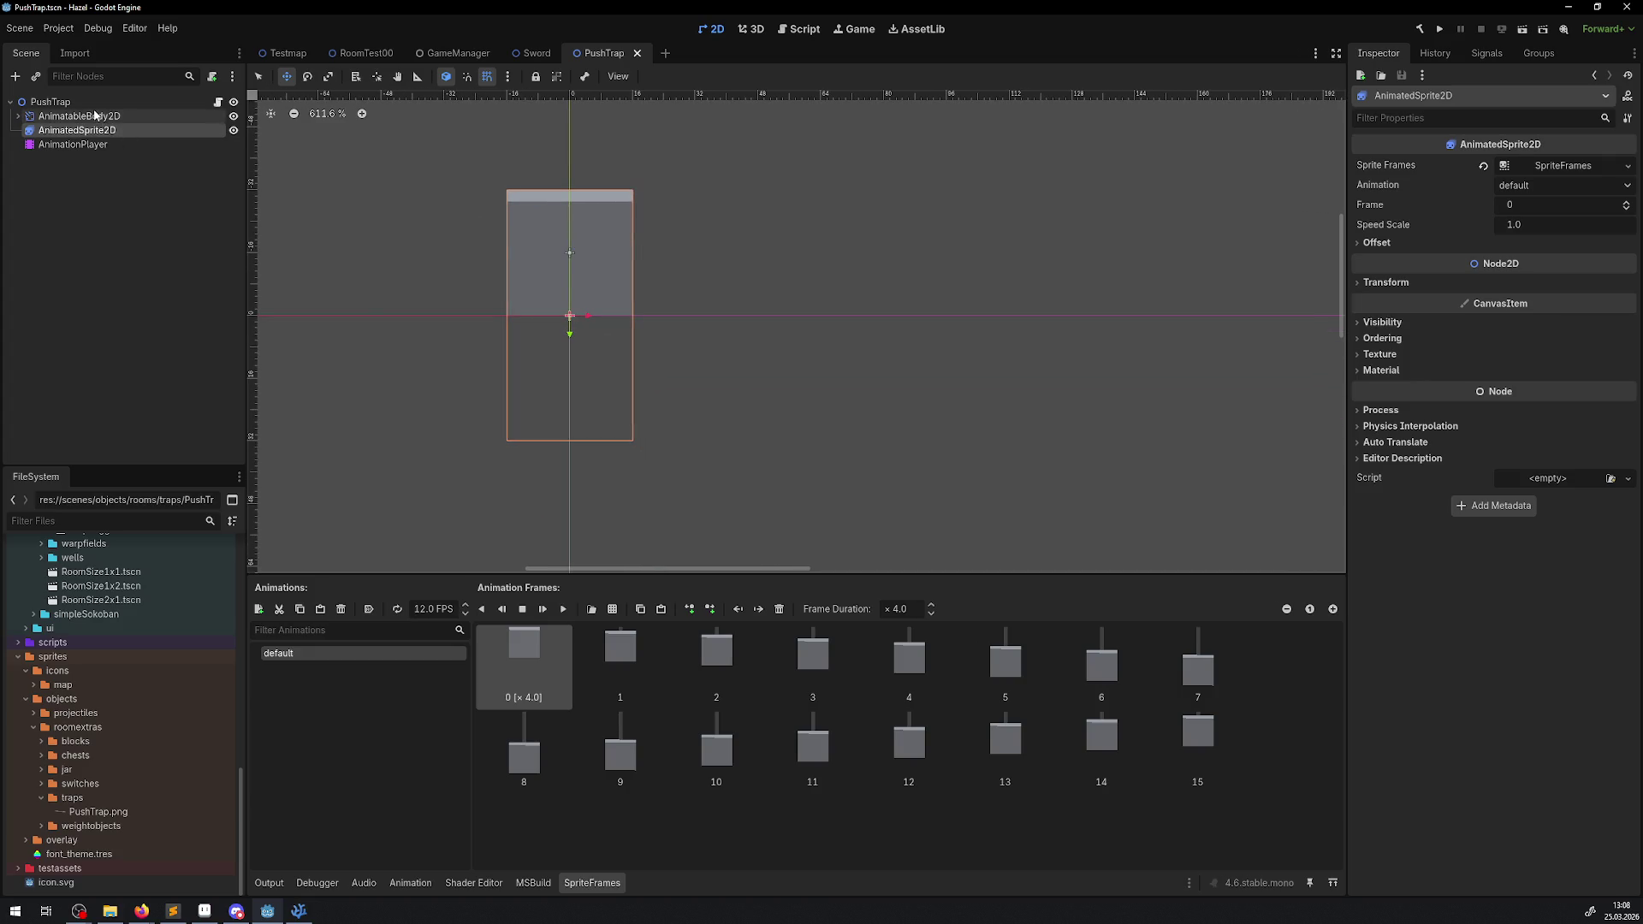
left_click(94, 116)
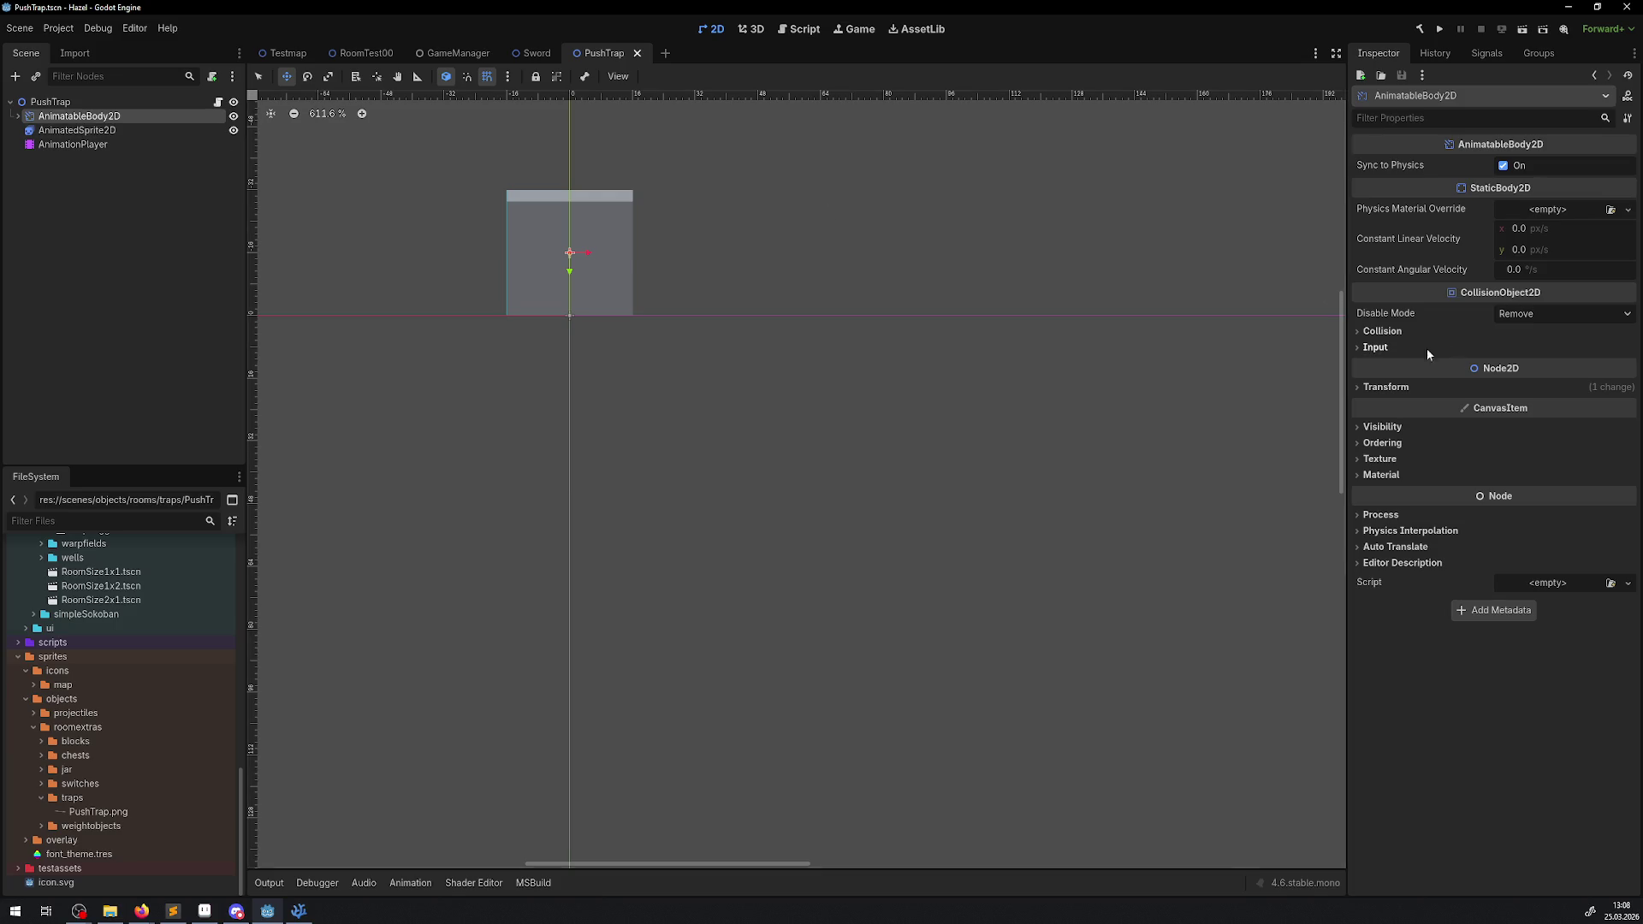
left_click(54, 146)
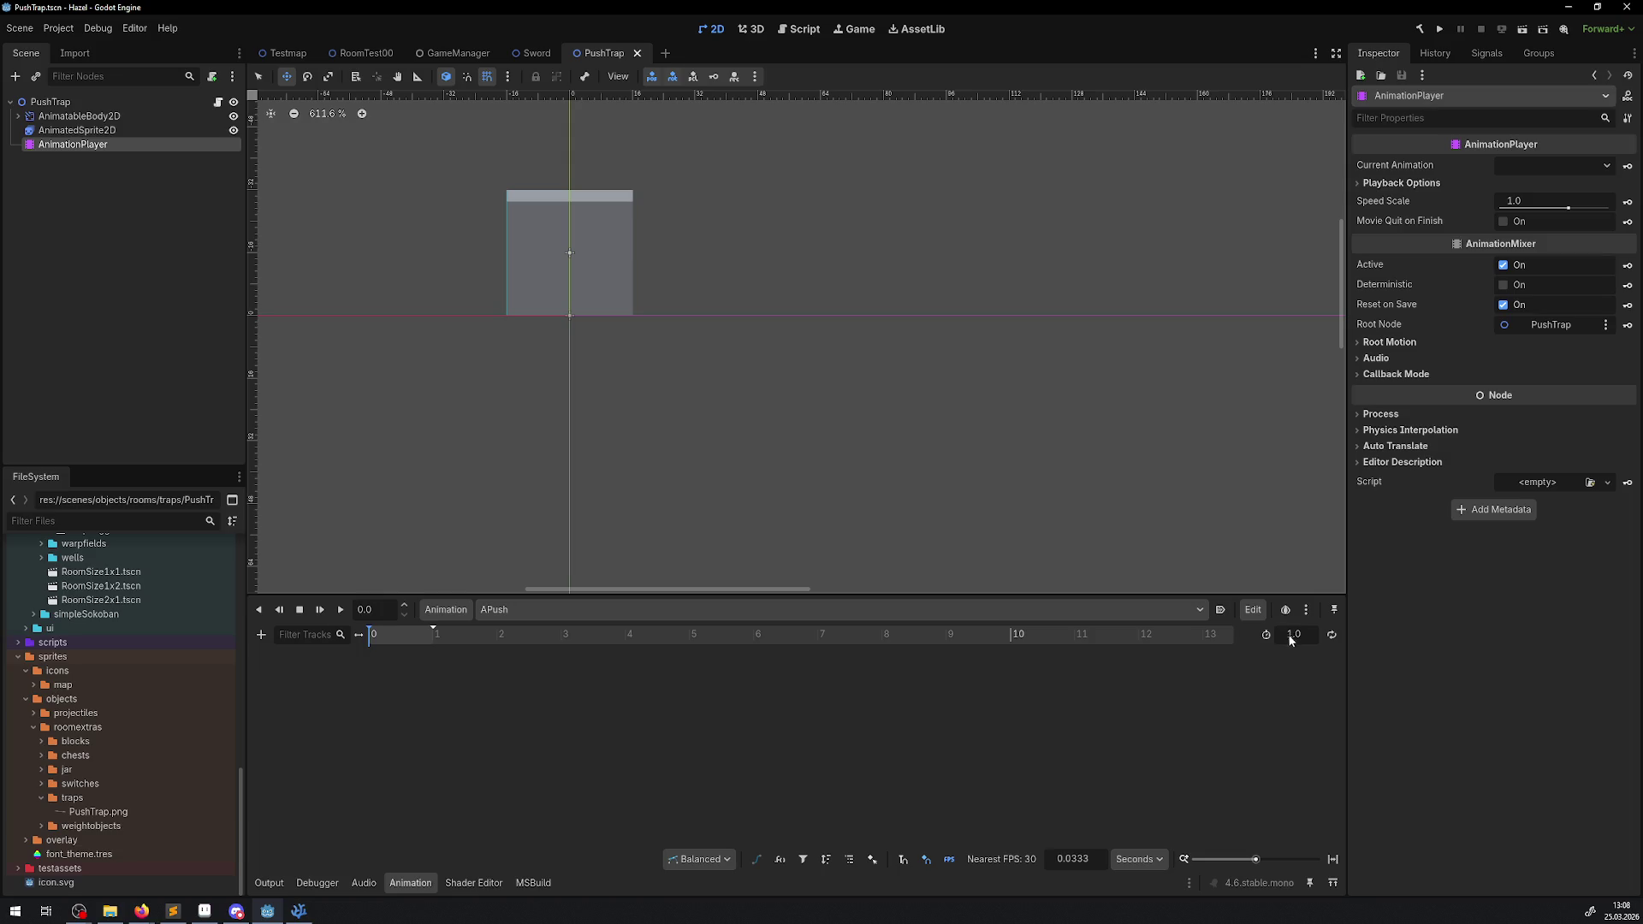
left_click(1305, 611)
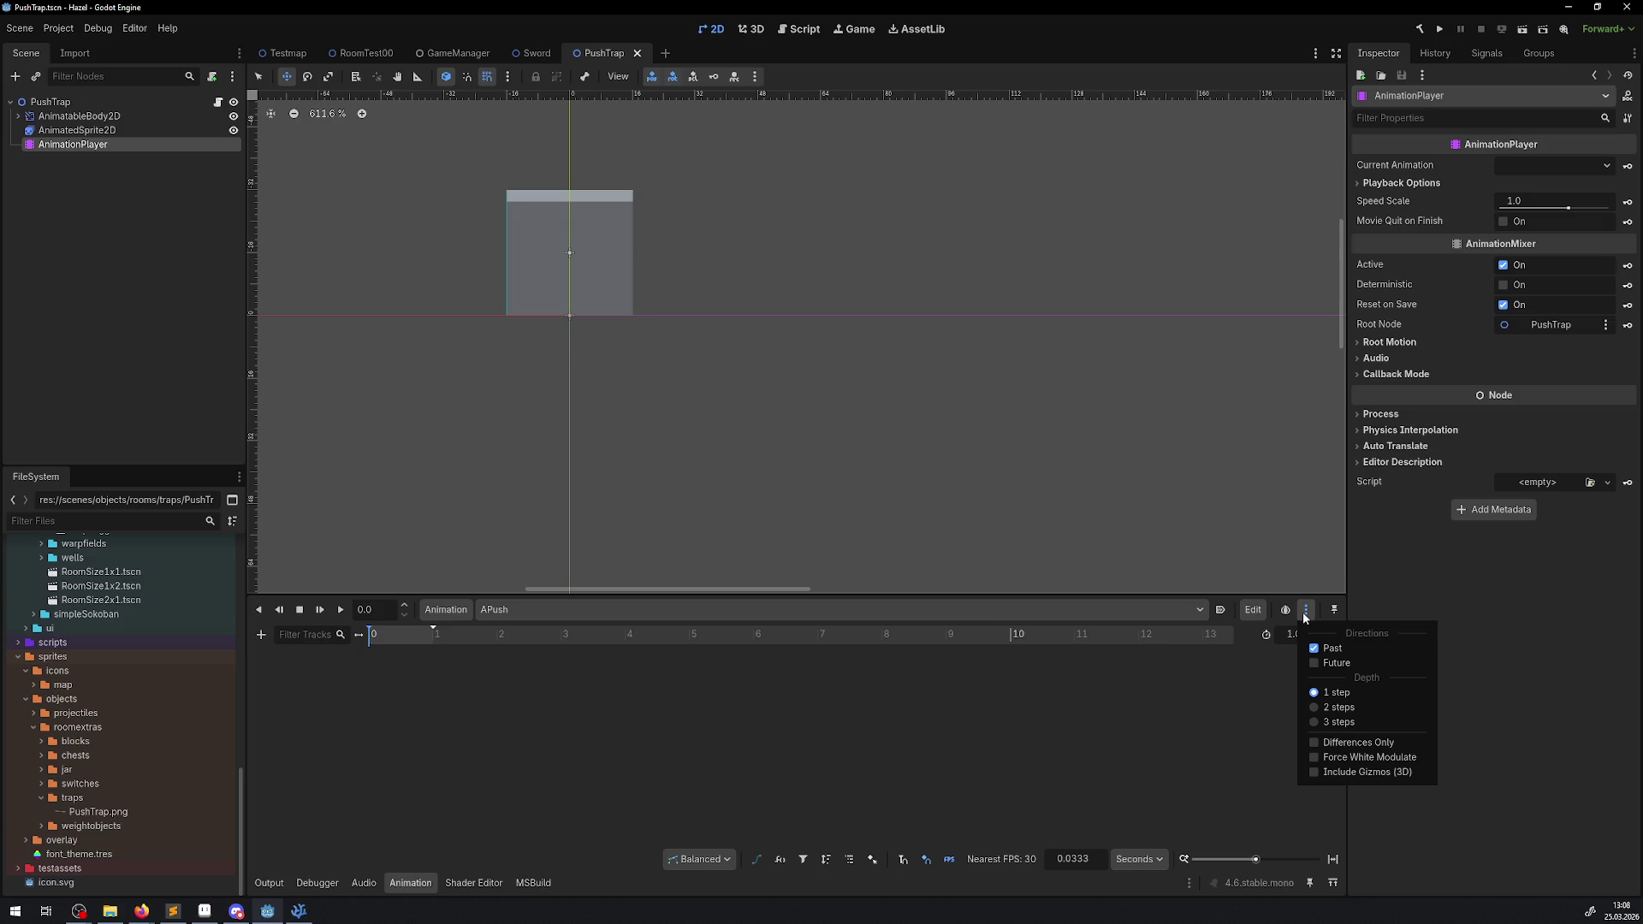
left_click(1305, 613)
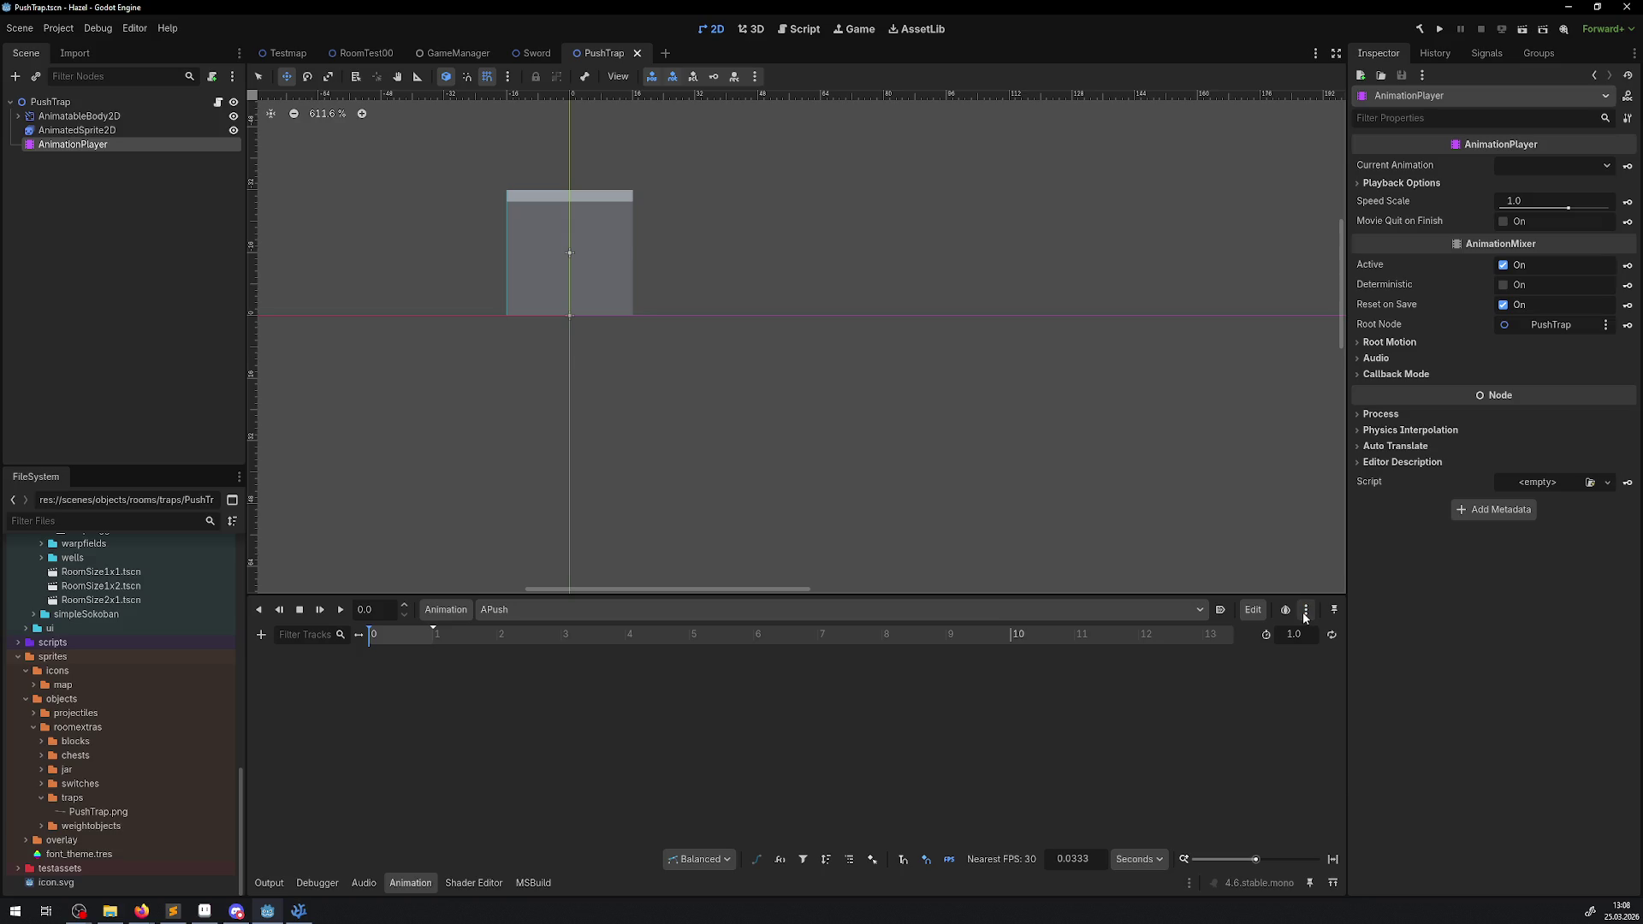
left_click(730, 860)
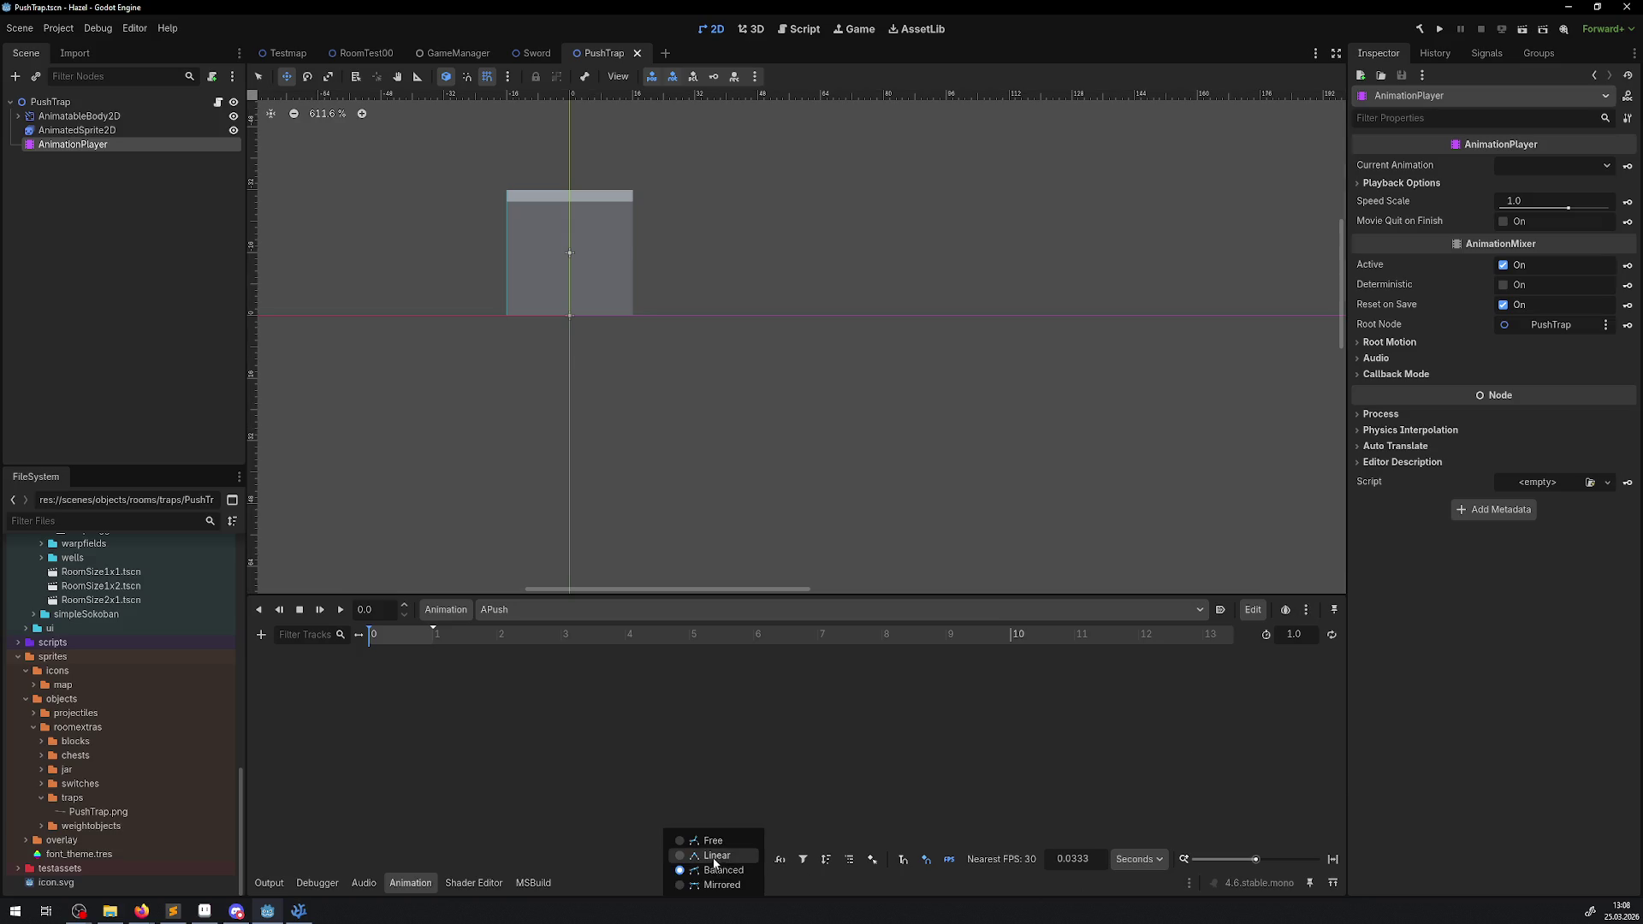
left_click(912, 767)
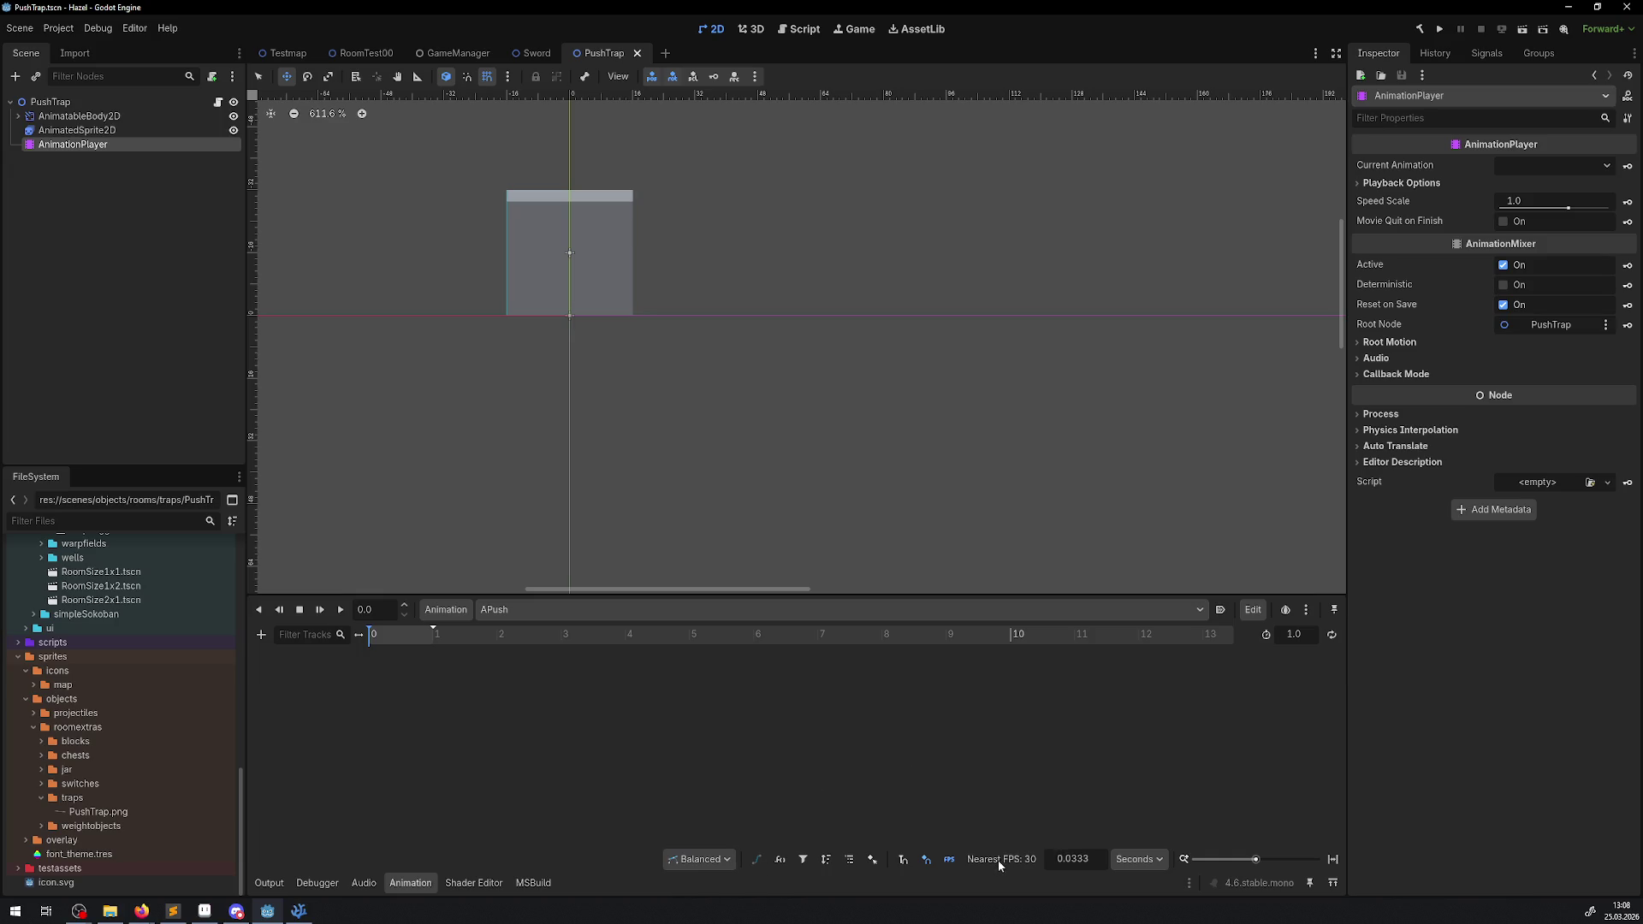
left_click(1142, 860)
mouse_move(304, 917)
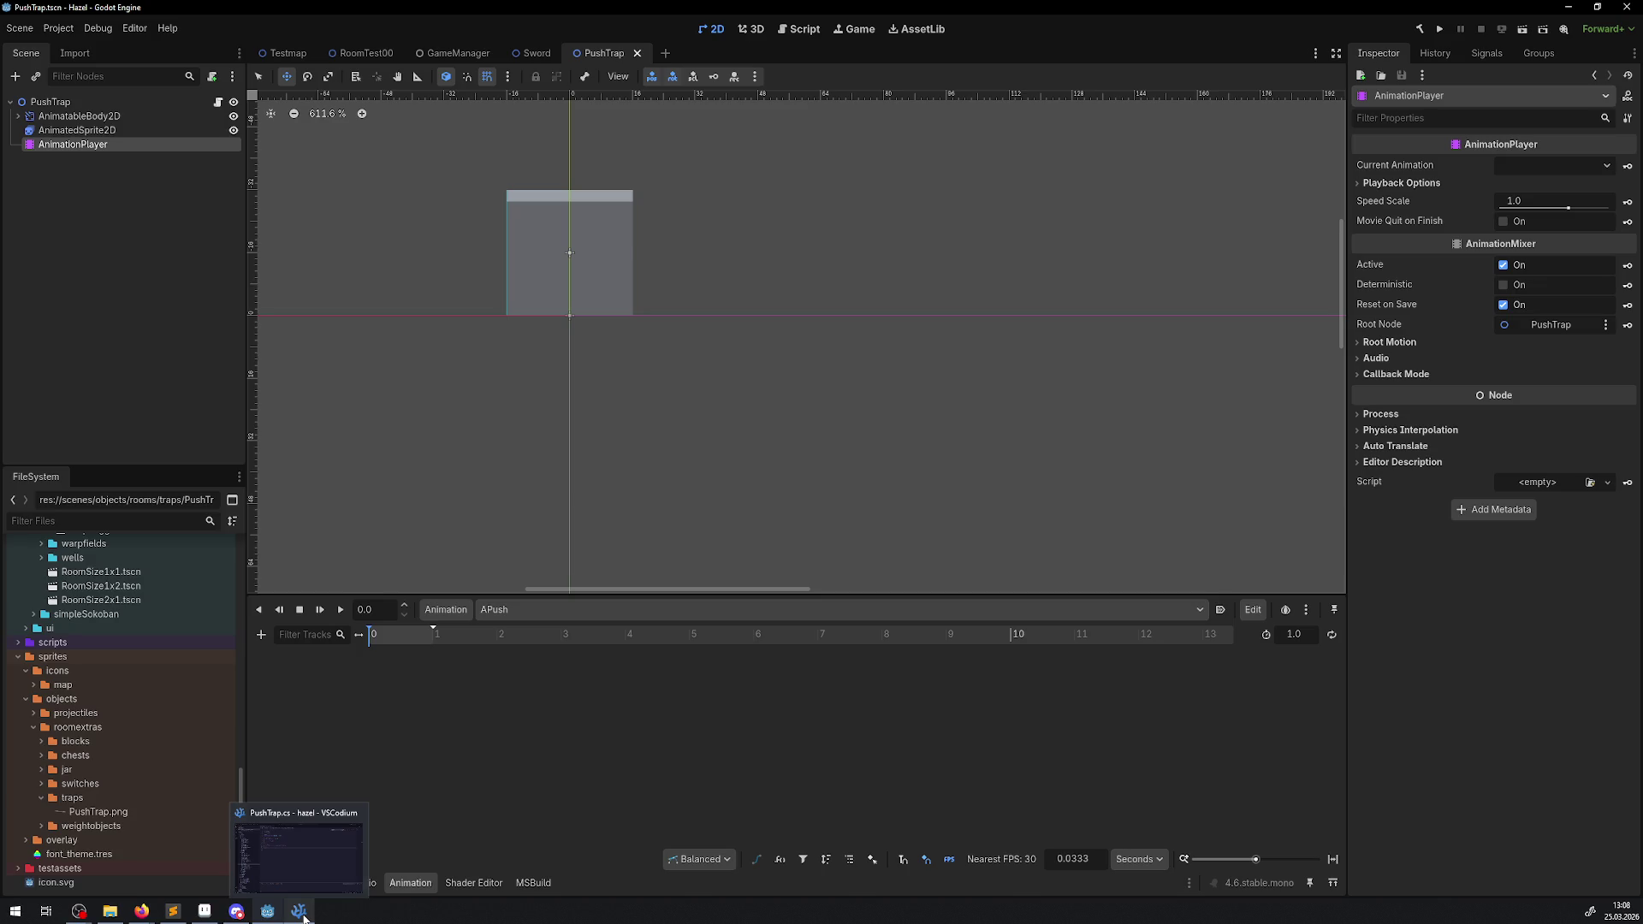
left_click(304, 918)
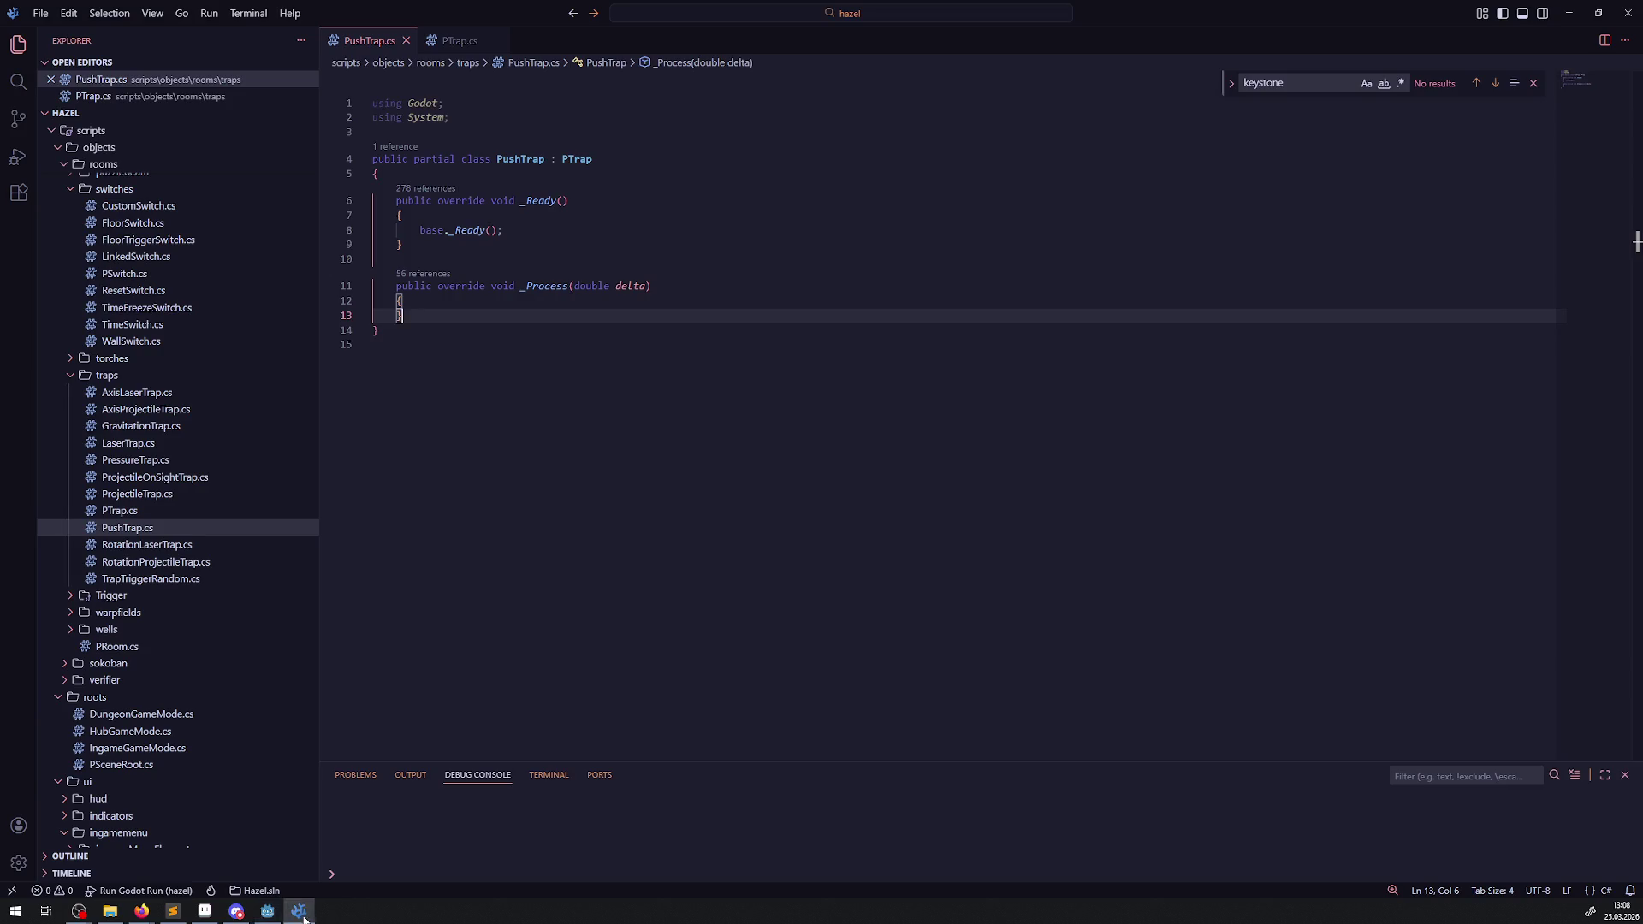
left_click(268, 910)
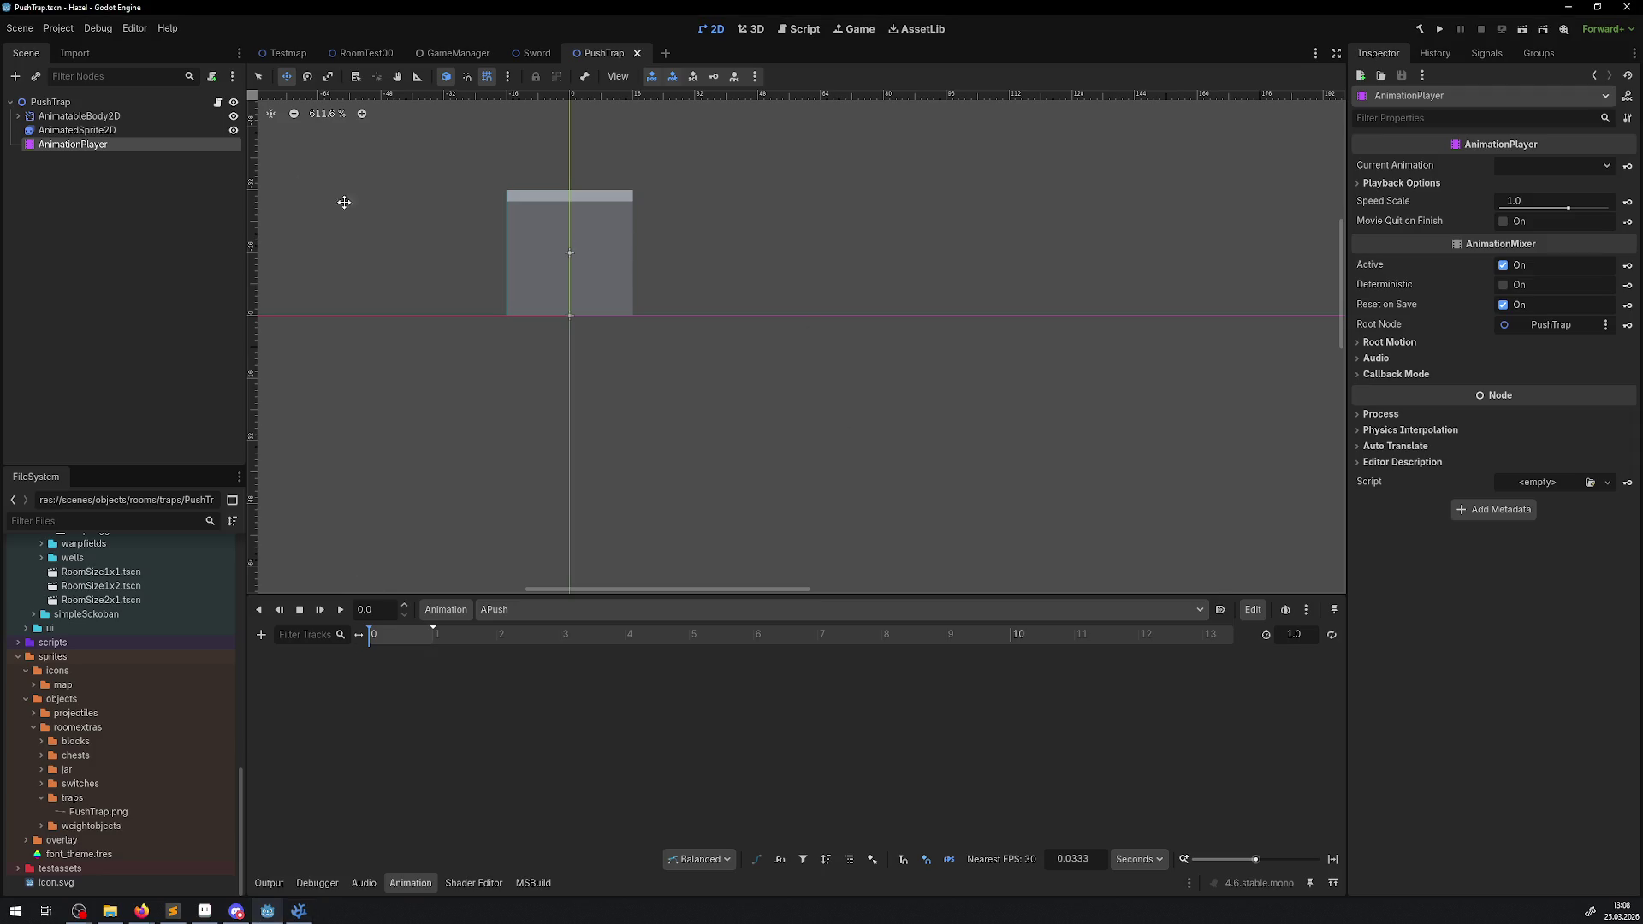
- Try keying the sprite's frame and animation properties, cancelling and deleting the mistaken tracks
left_click(77, 130)
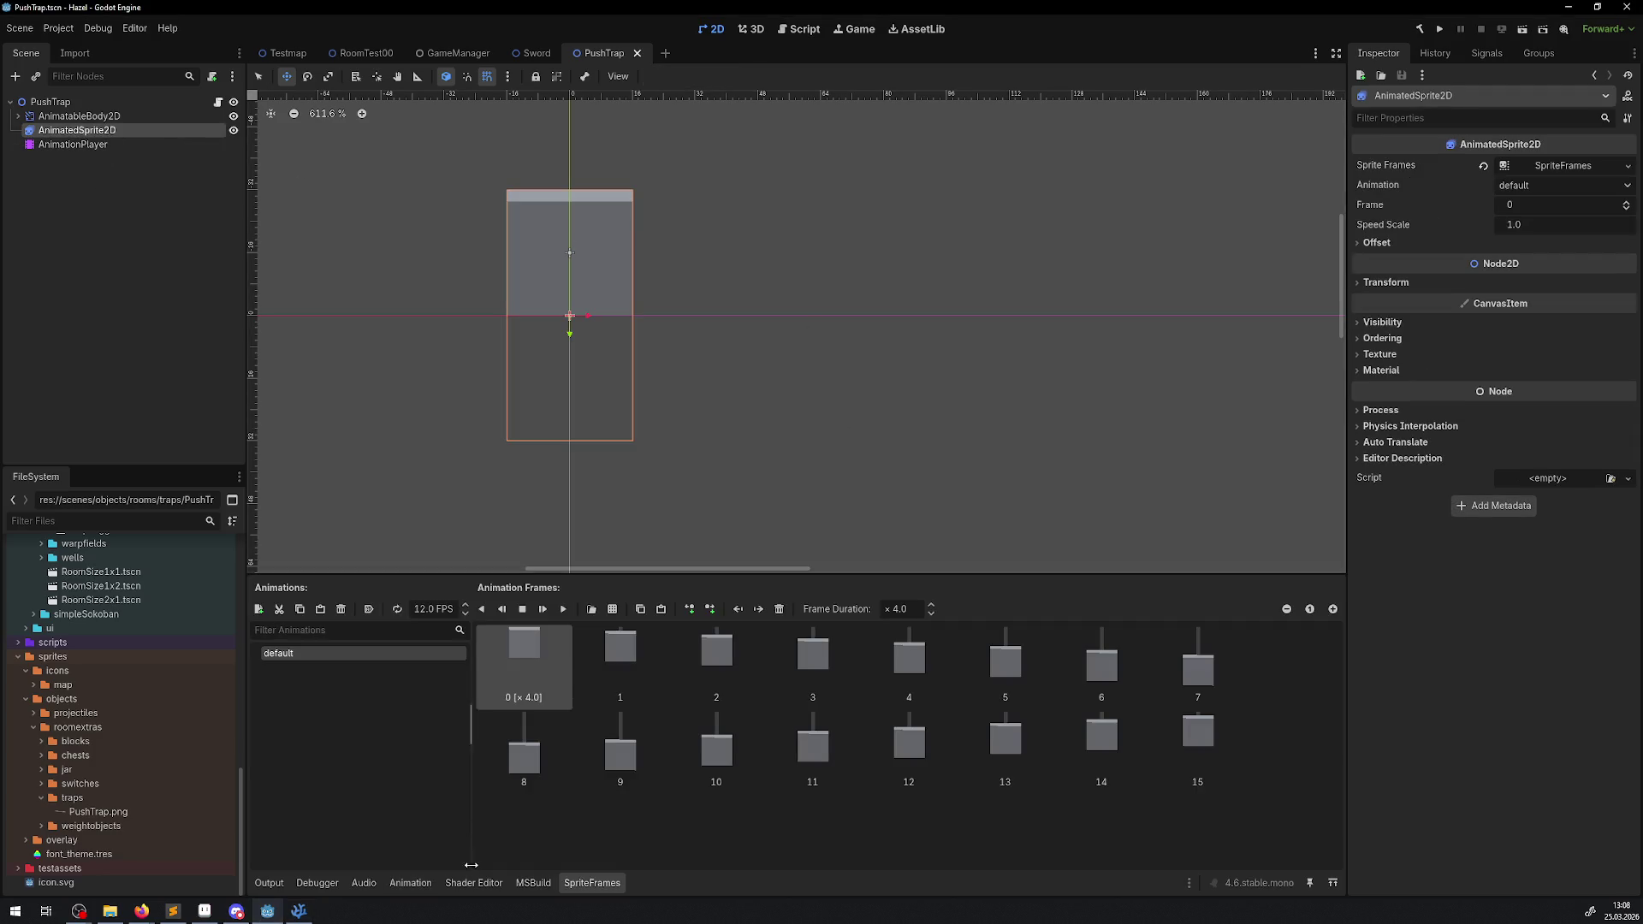
left_click(400, 887)
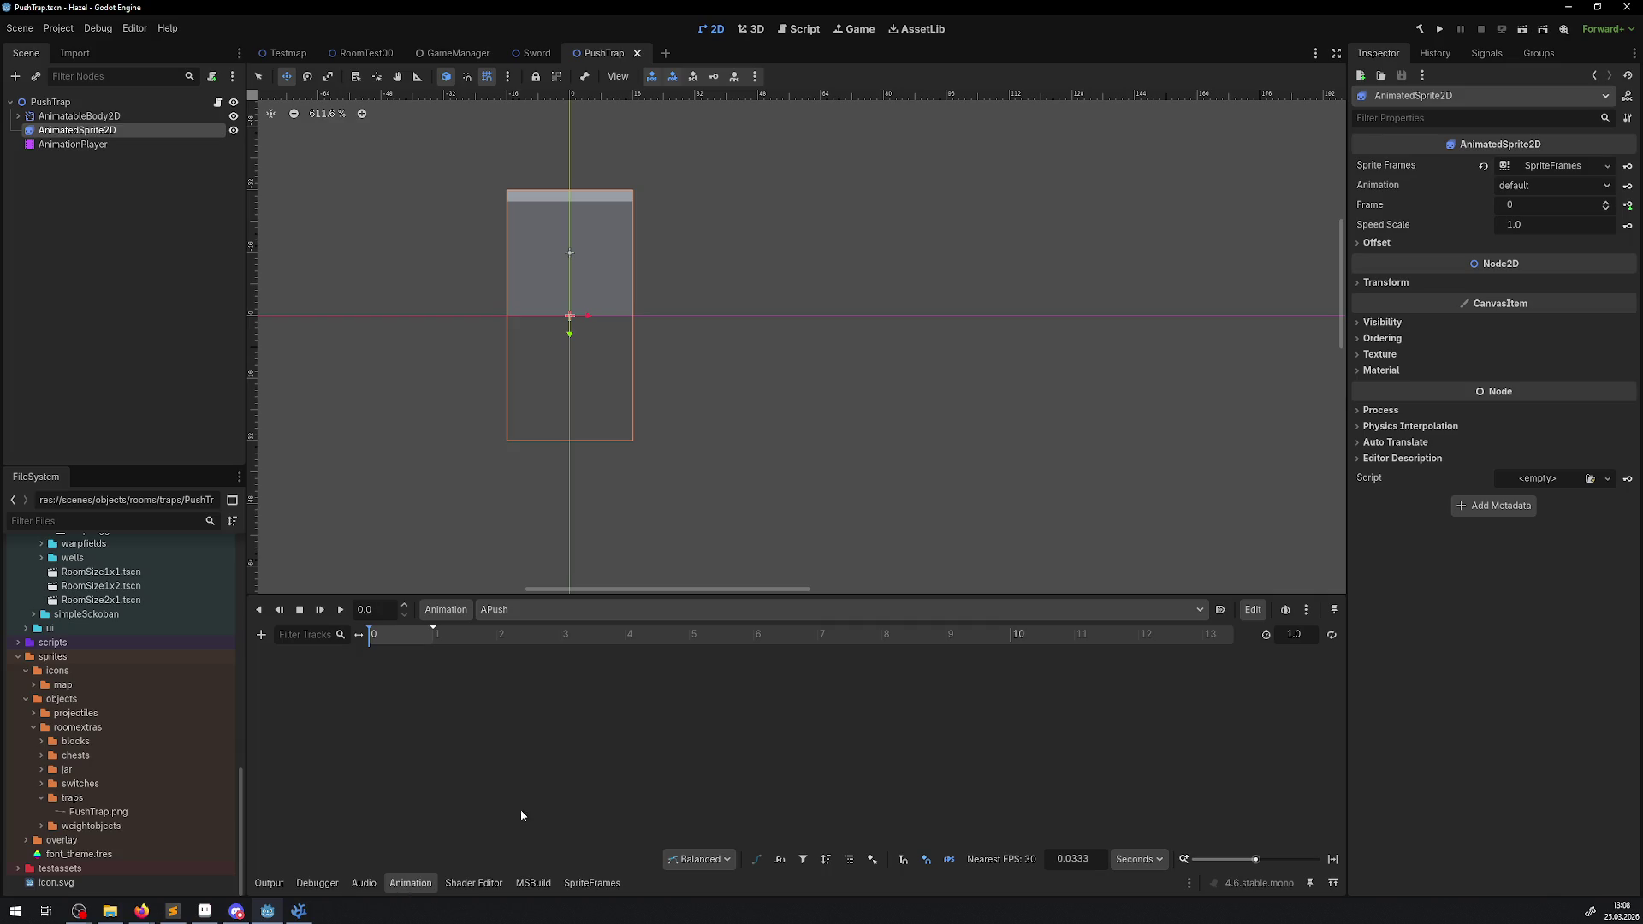
left_click(1628, 206)
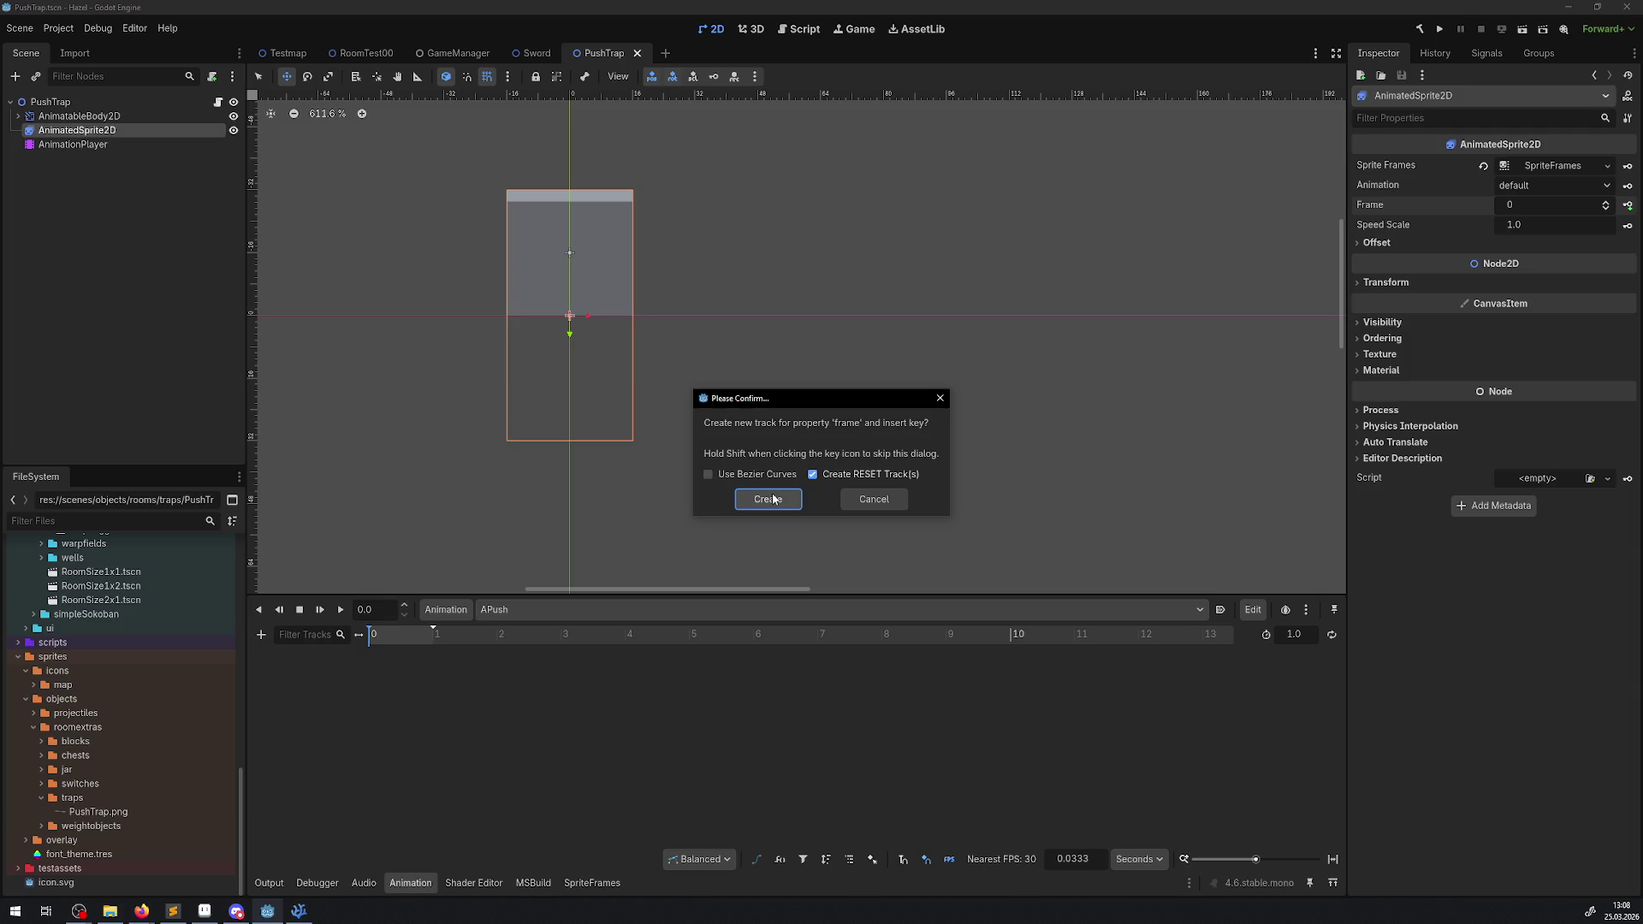
left_click(1495, 621)
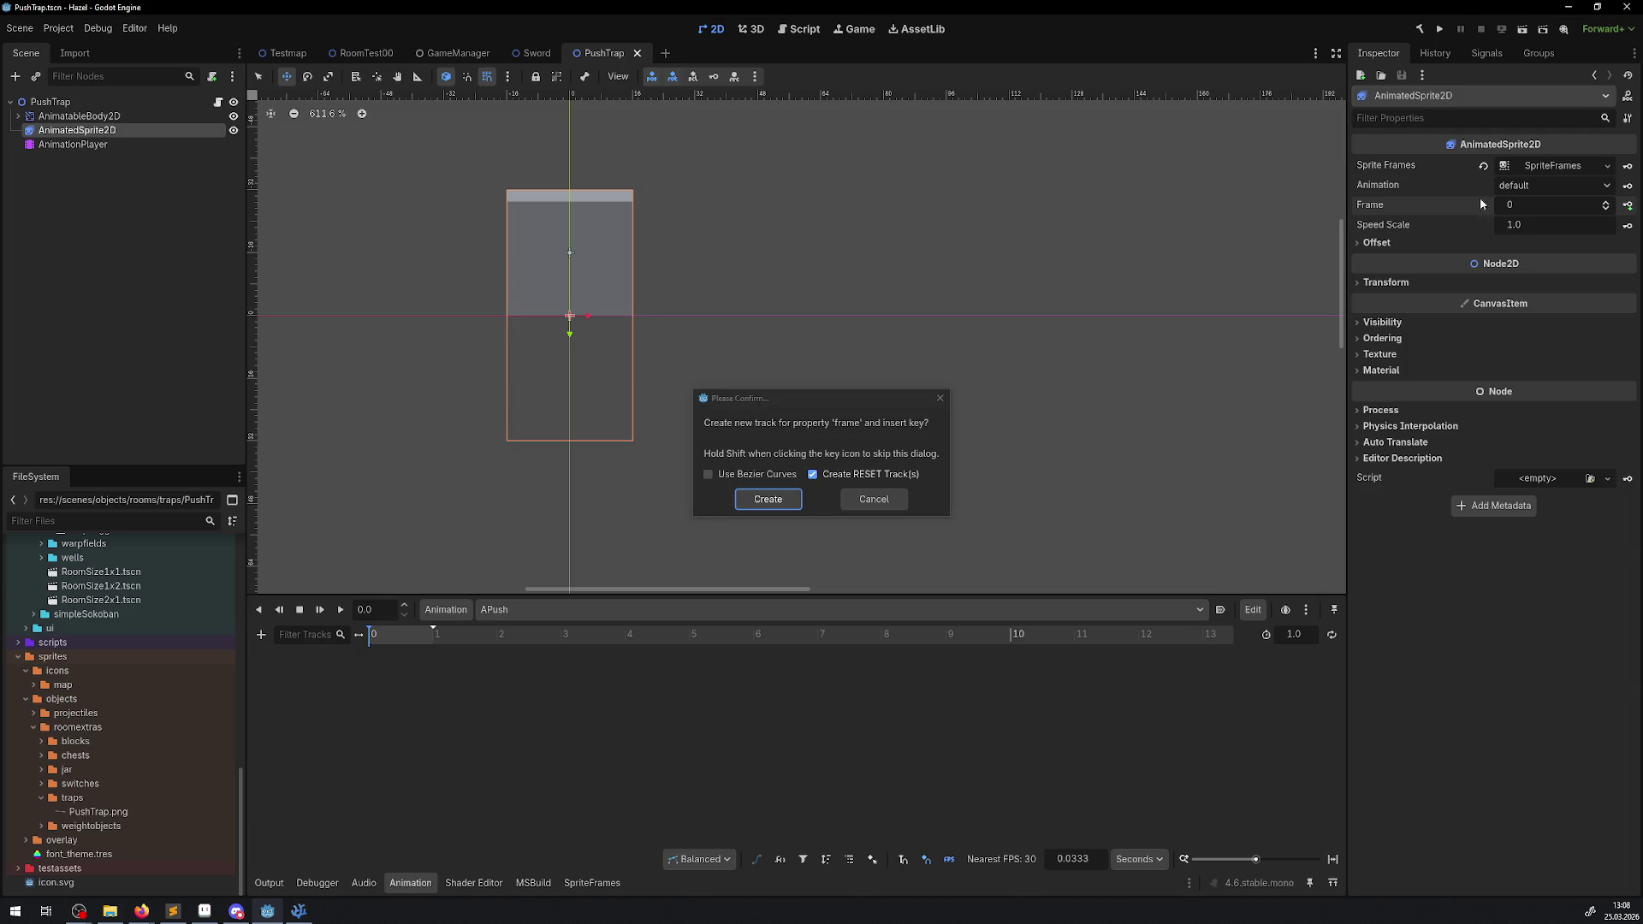
left_click(940, 399)
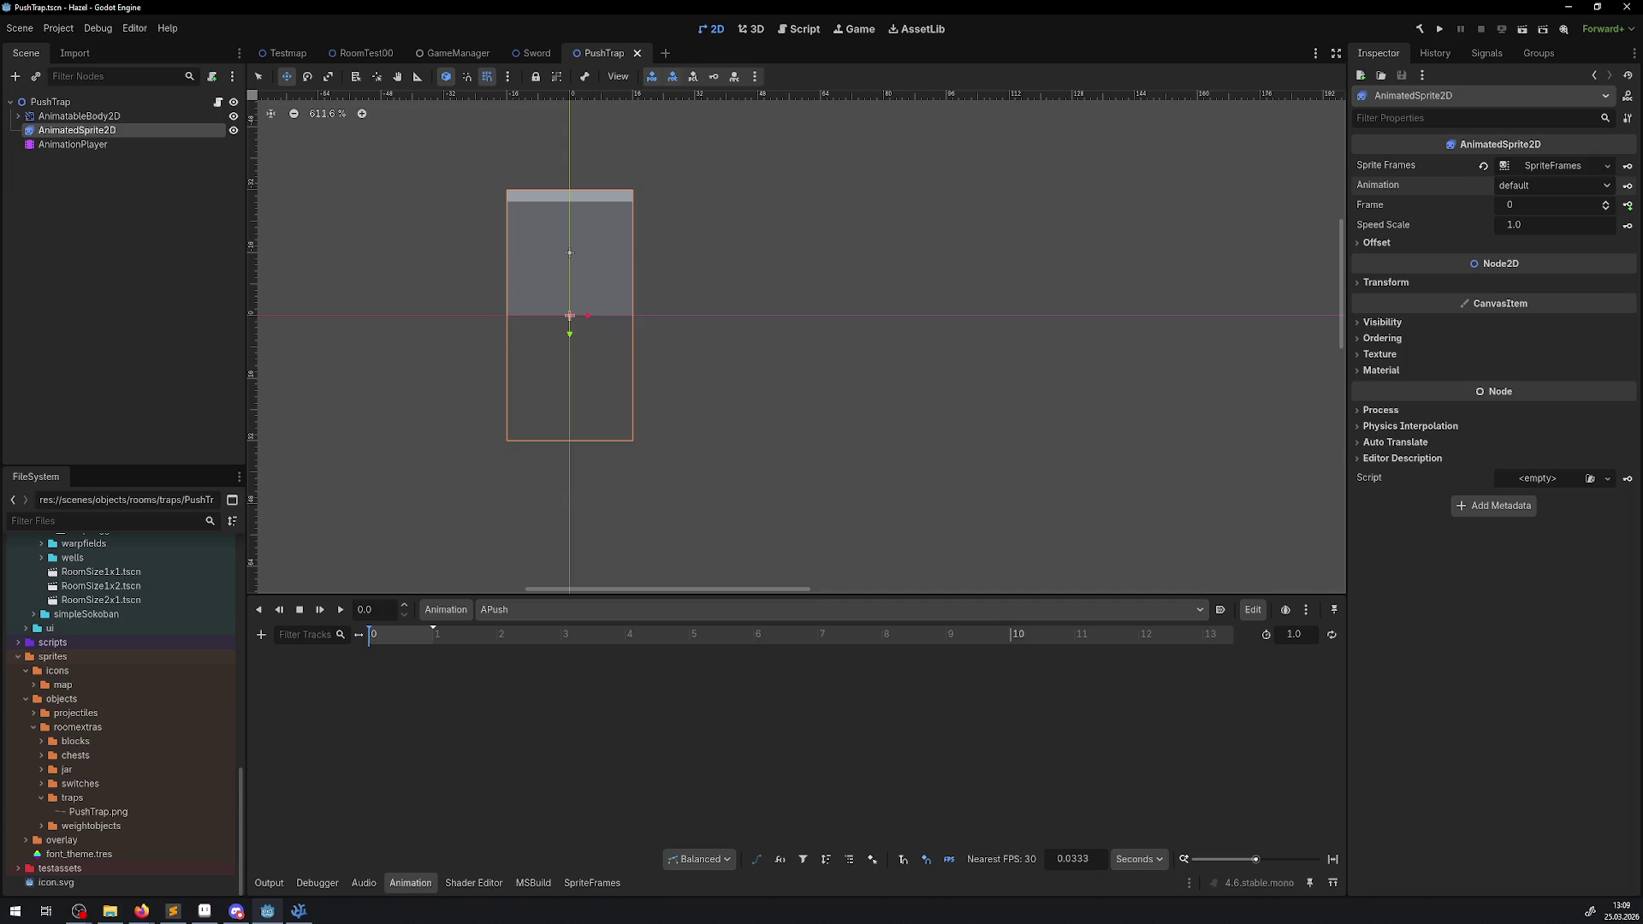
key("alt+Tab")
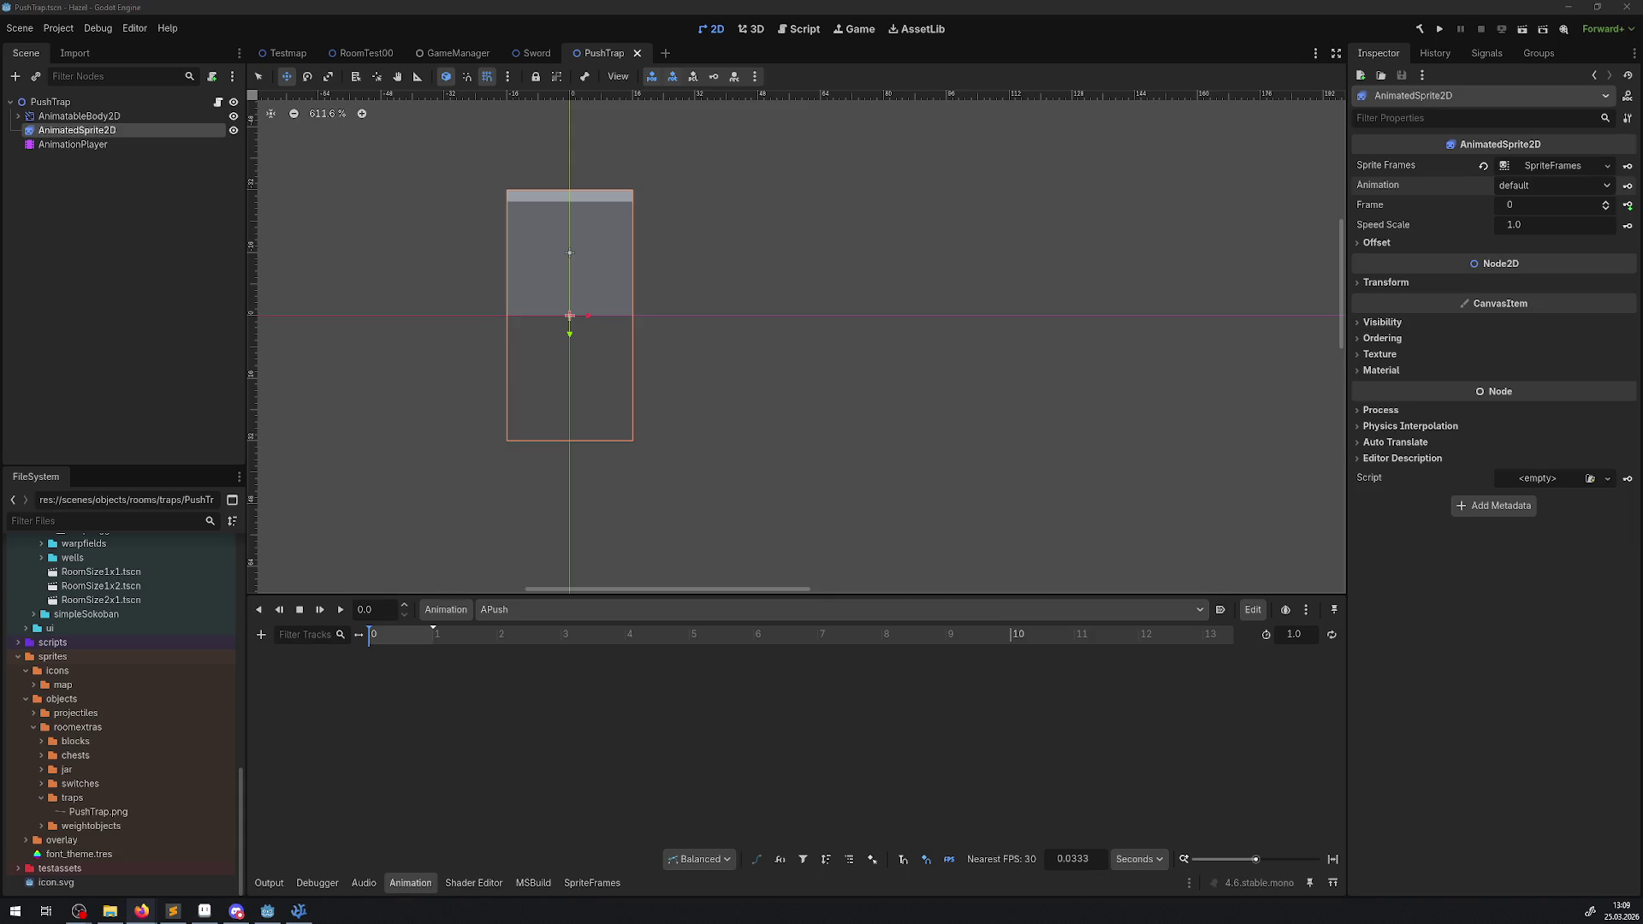
left_click(1626, 187)
left_click(762, 496)
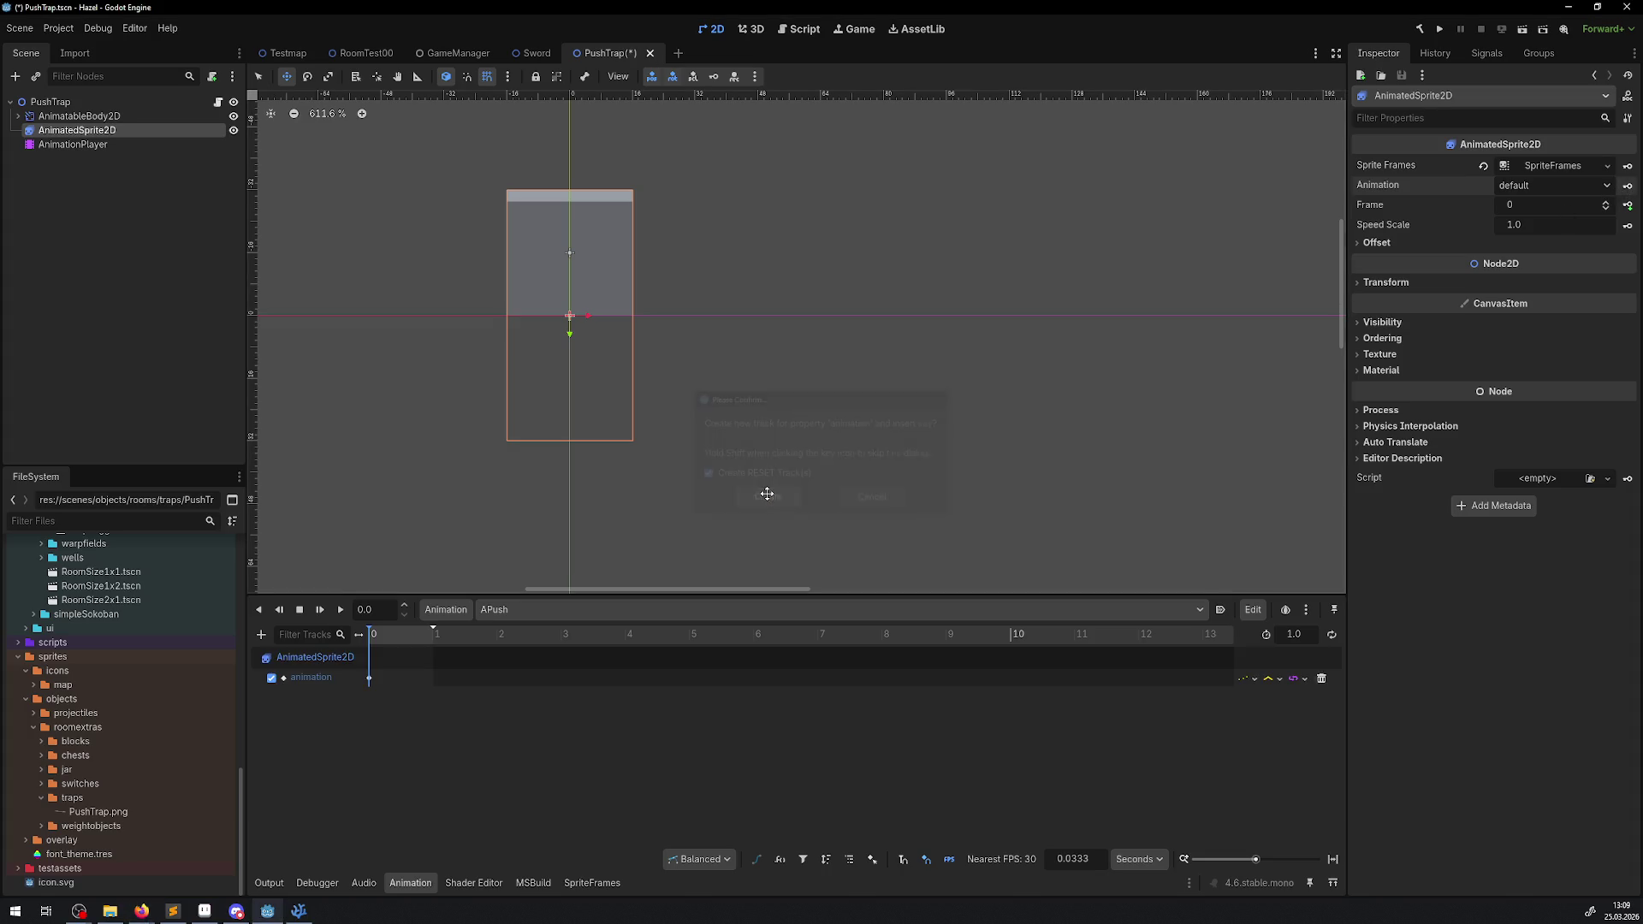
mouse_move(377, 634)
left_mouse_down()
mouse_move(436, 634)
mouse_move(370, 634)
left_mouse_up()
left_click(1321, 678)
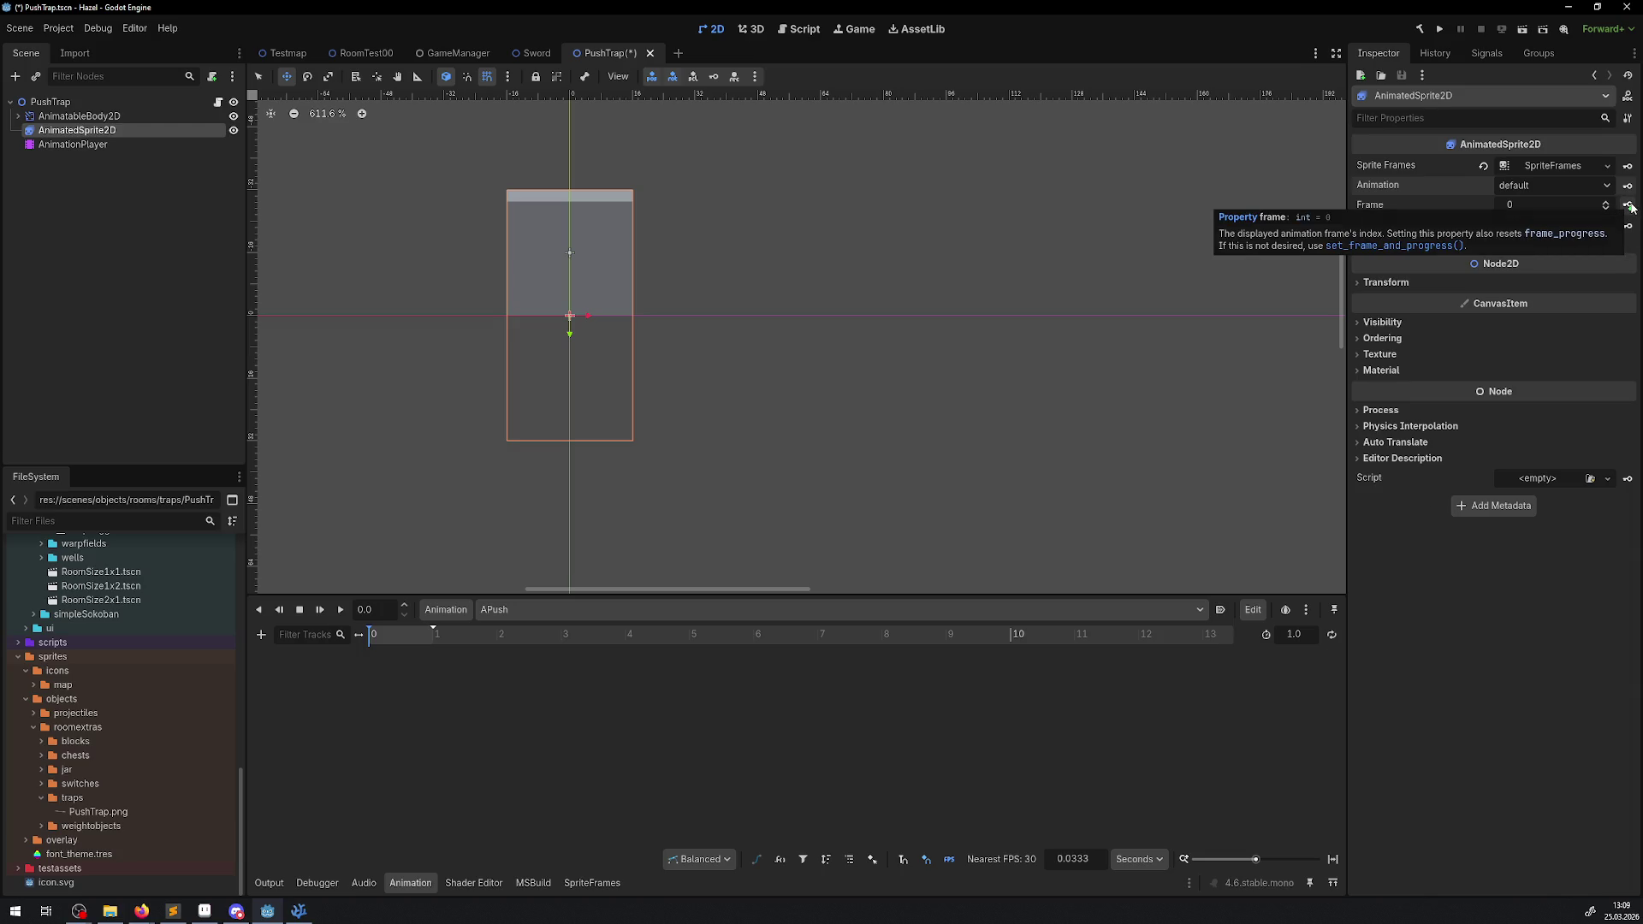
- Key the sprite's Frame as 0 at the start and 1 near 0.57 seconds, then play APush
left_click(1629, 205)
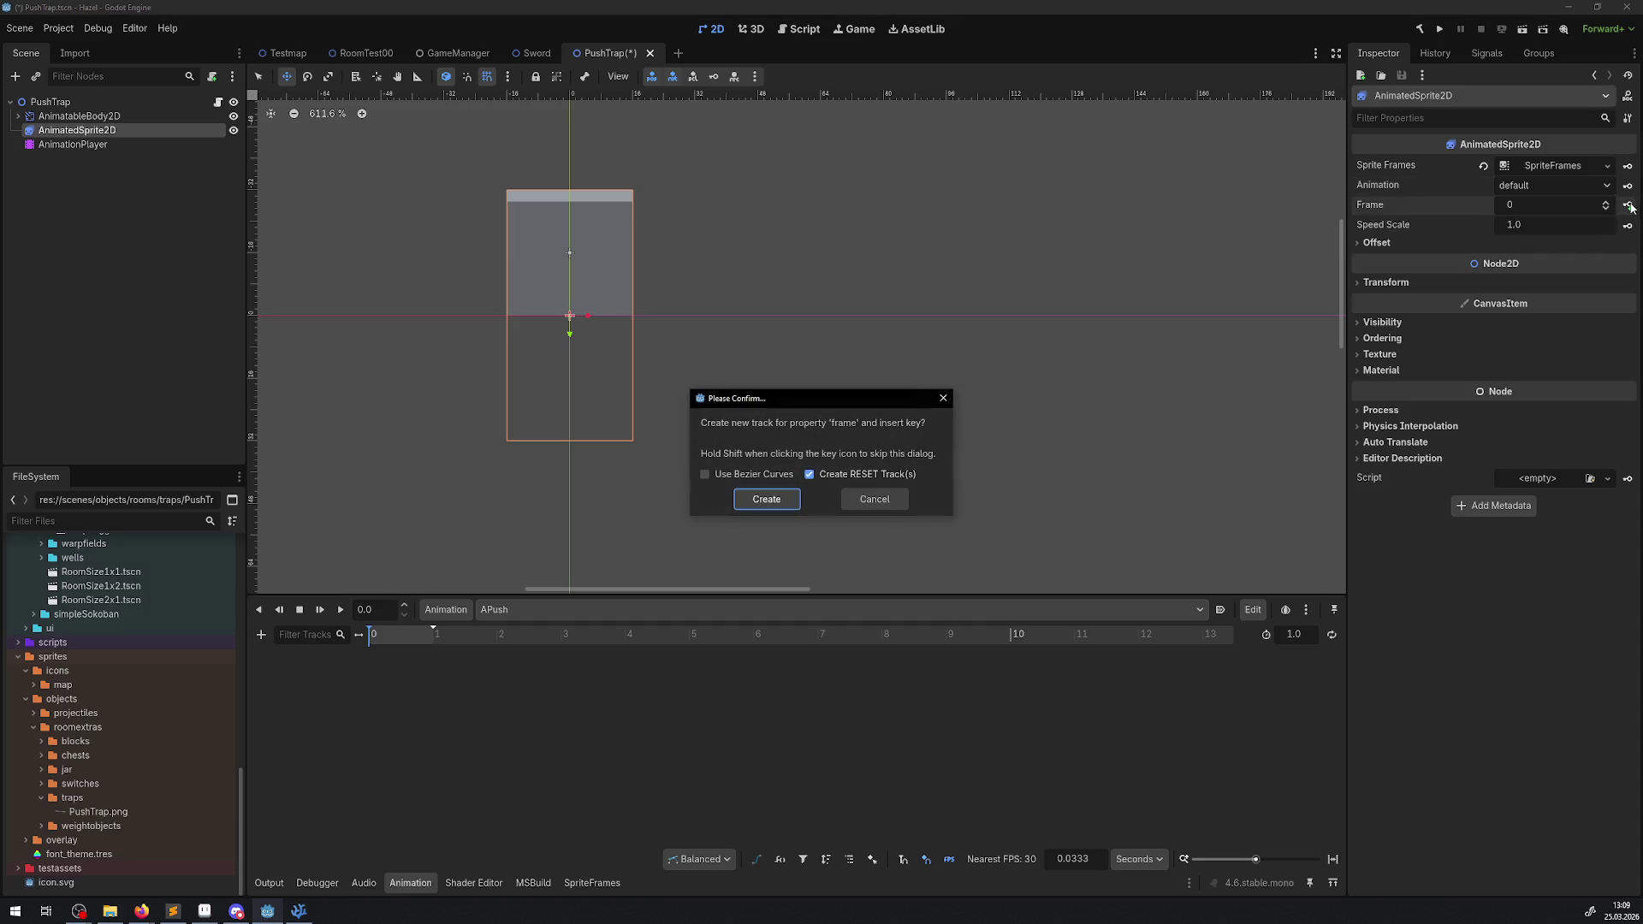
left_click(758, 504)
left_click_drag(374, 644, 385, 645)
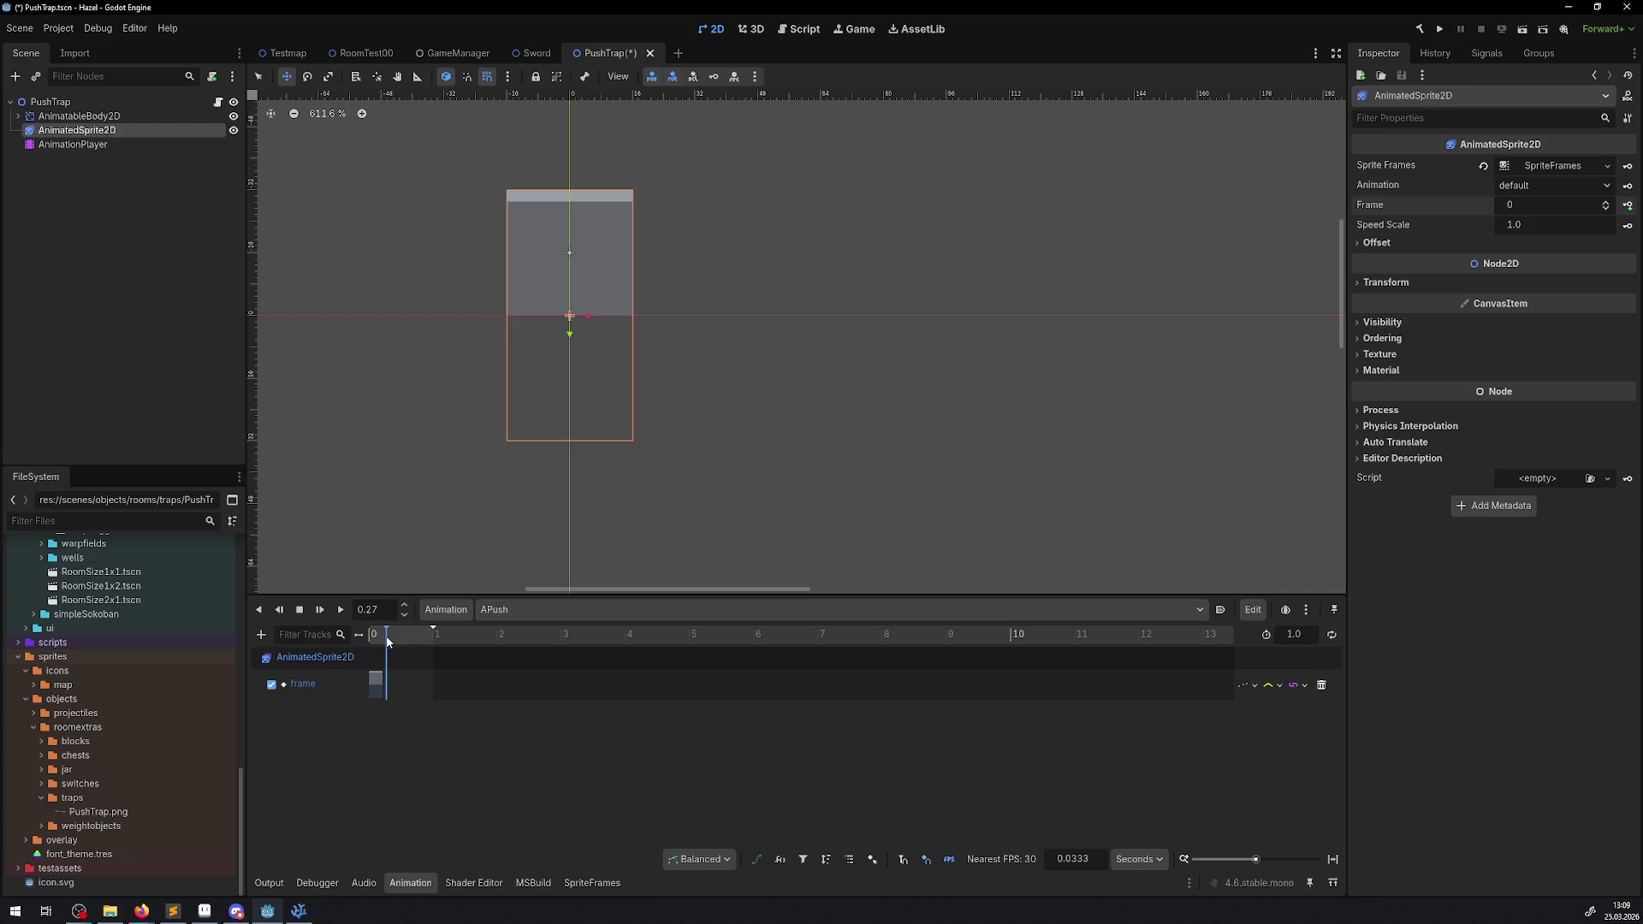
left_click(402, 634)
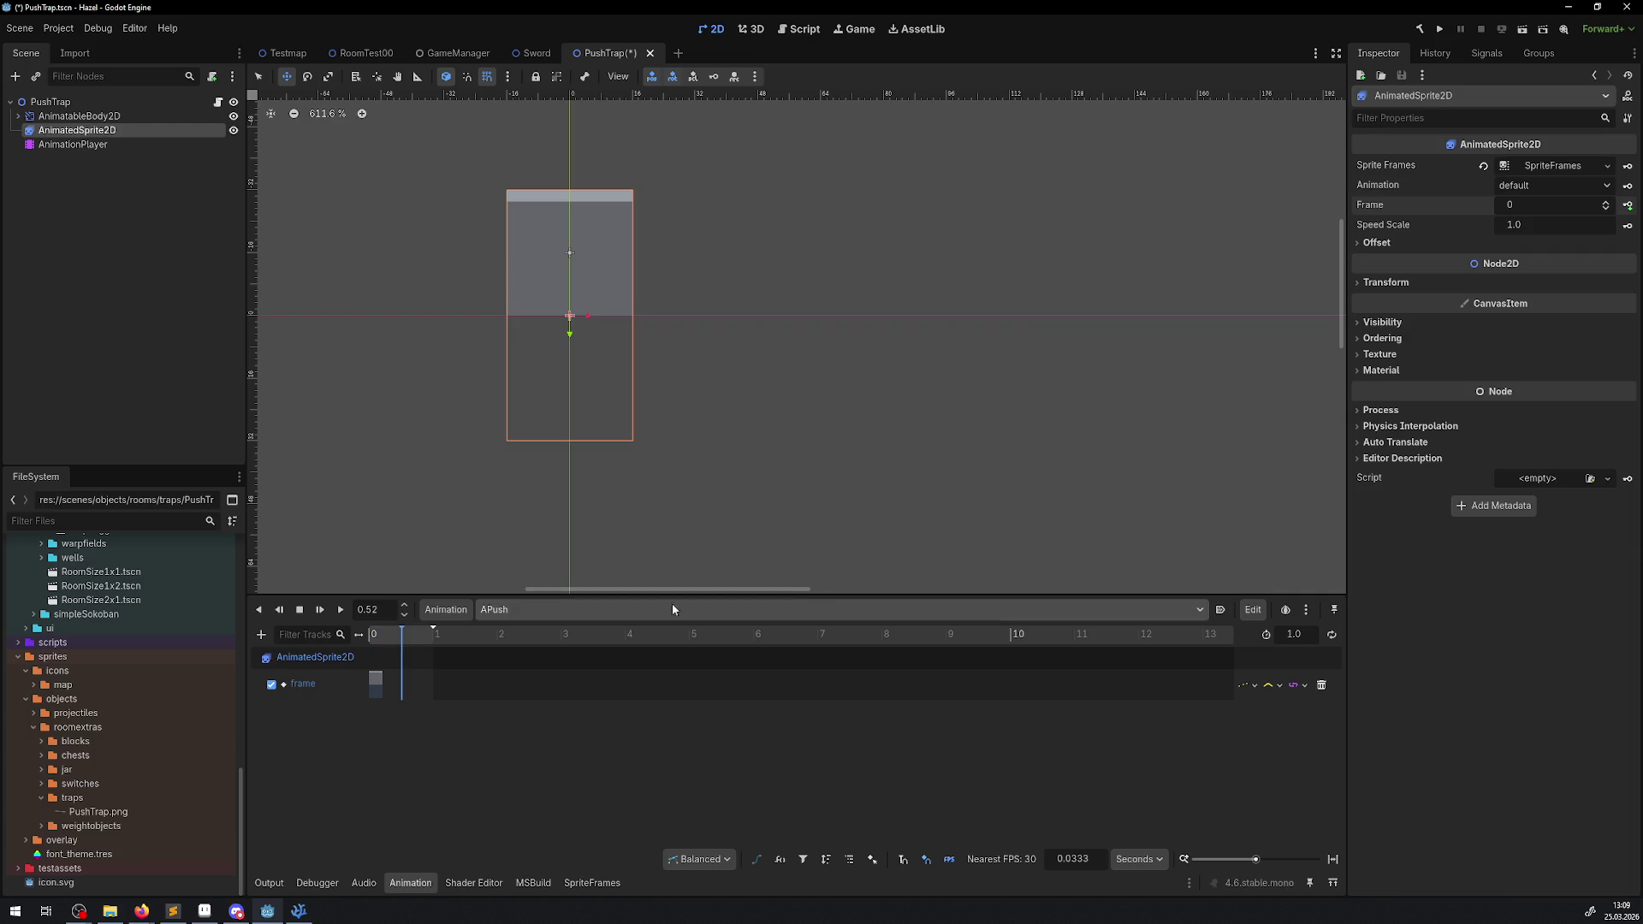
left_click(1605, 201)
left_click(1627, 206)
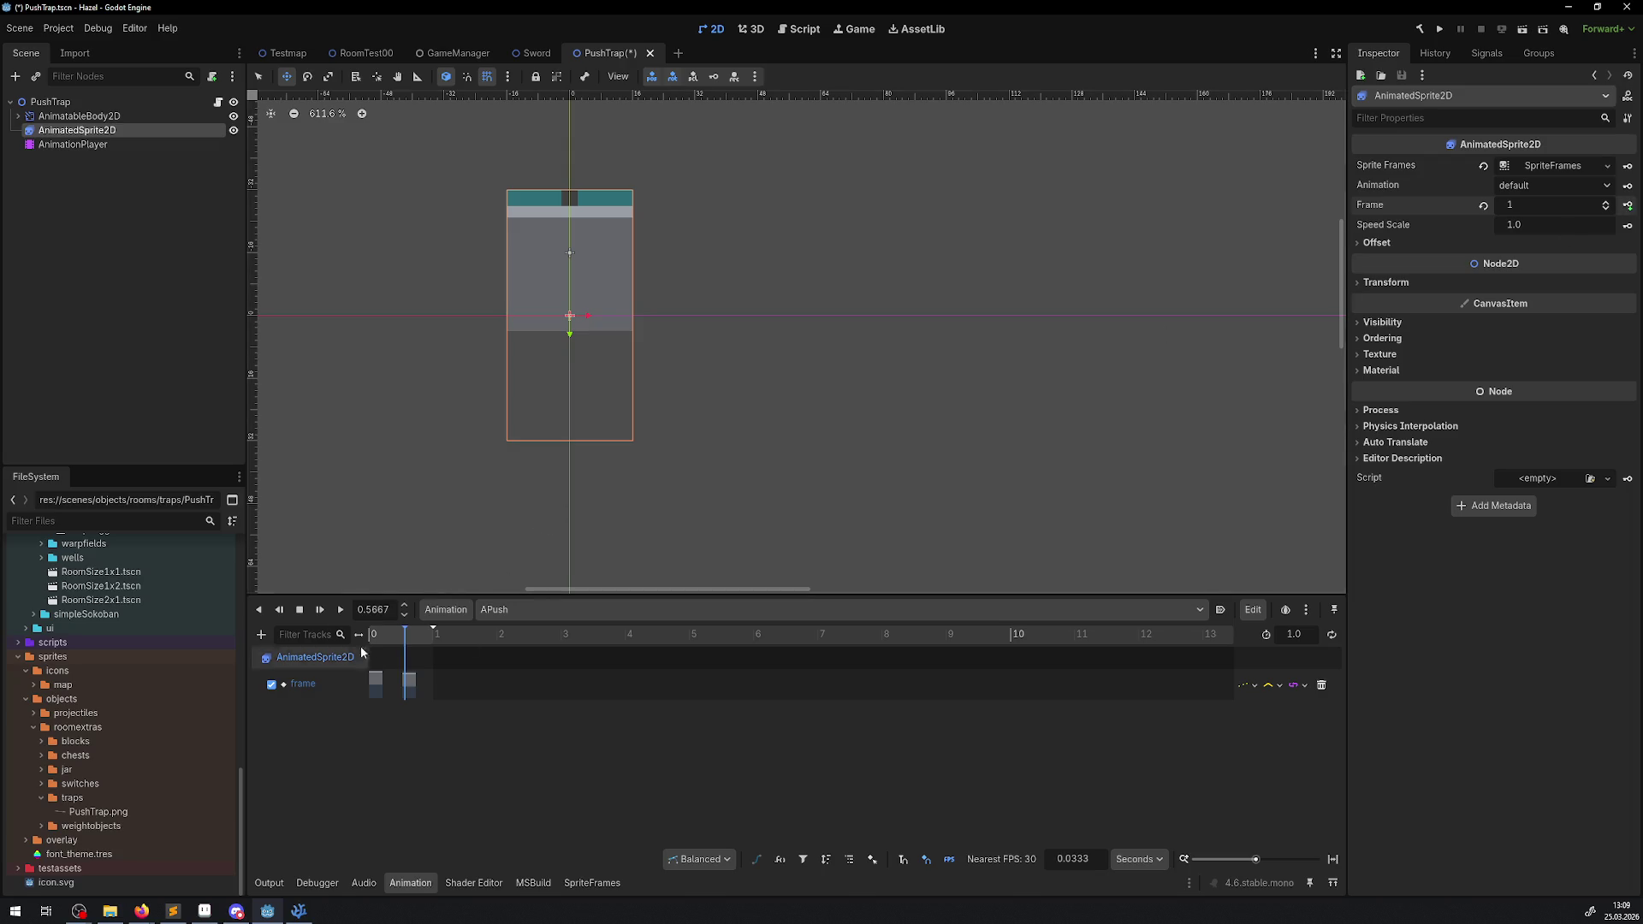
left_click(341, 609)
left_click(342, 607)
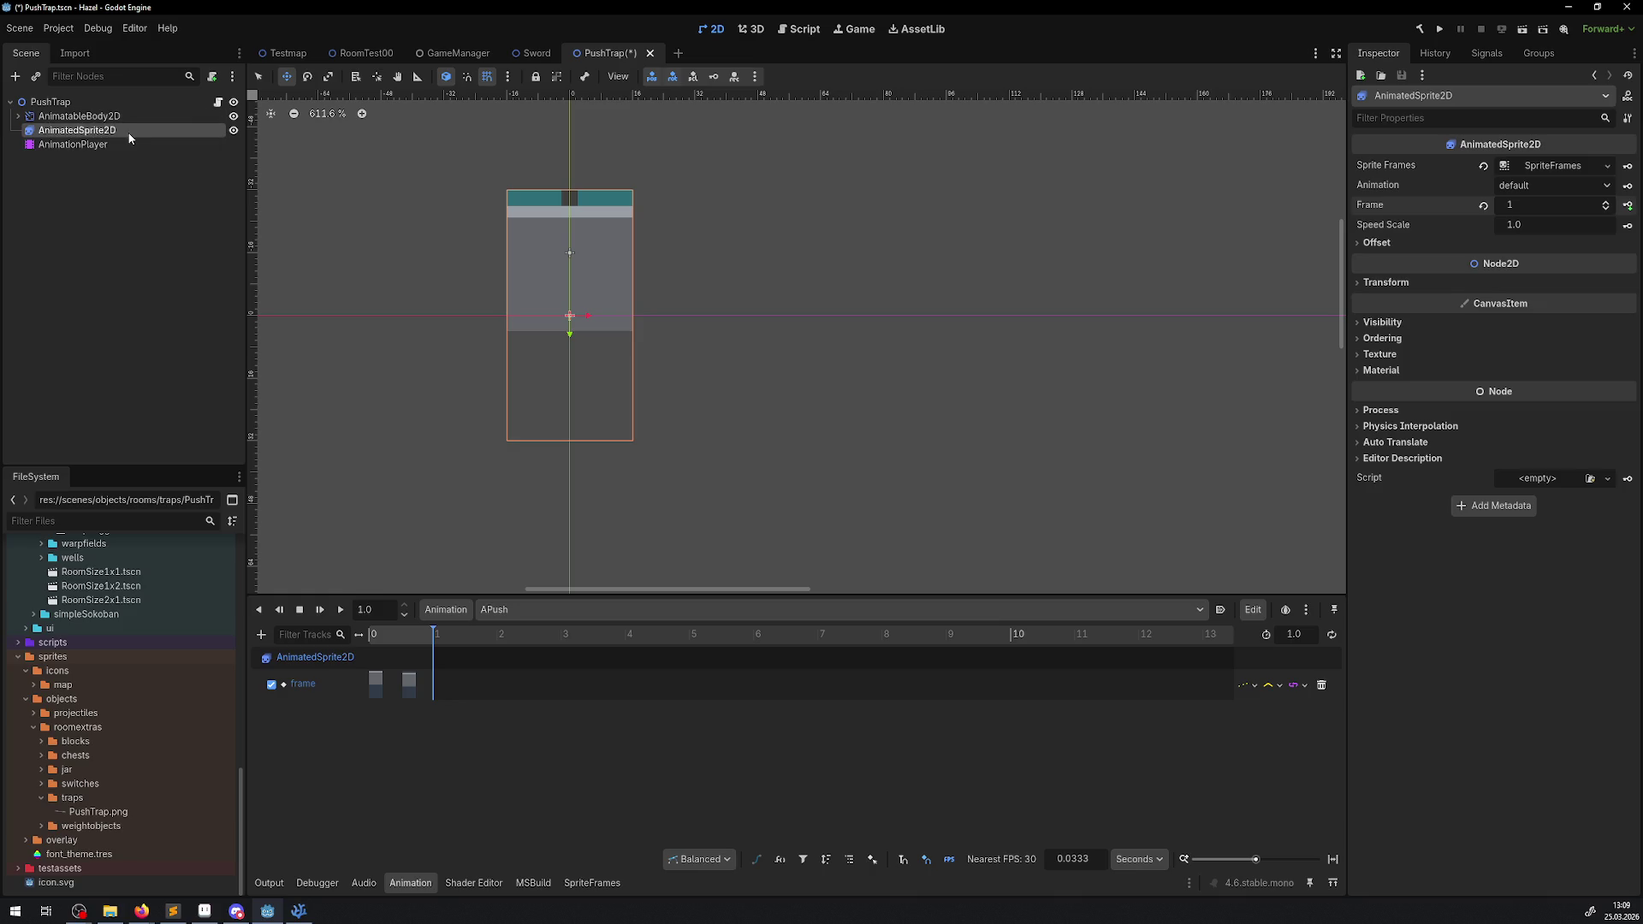
left_click(101, 146)
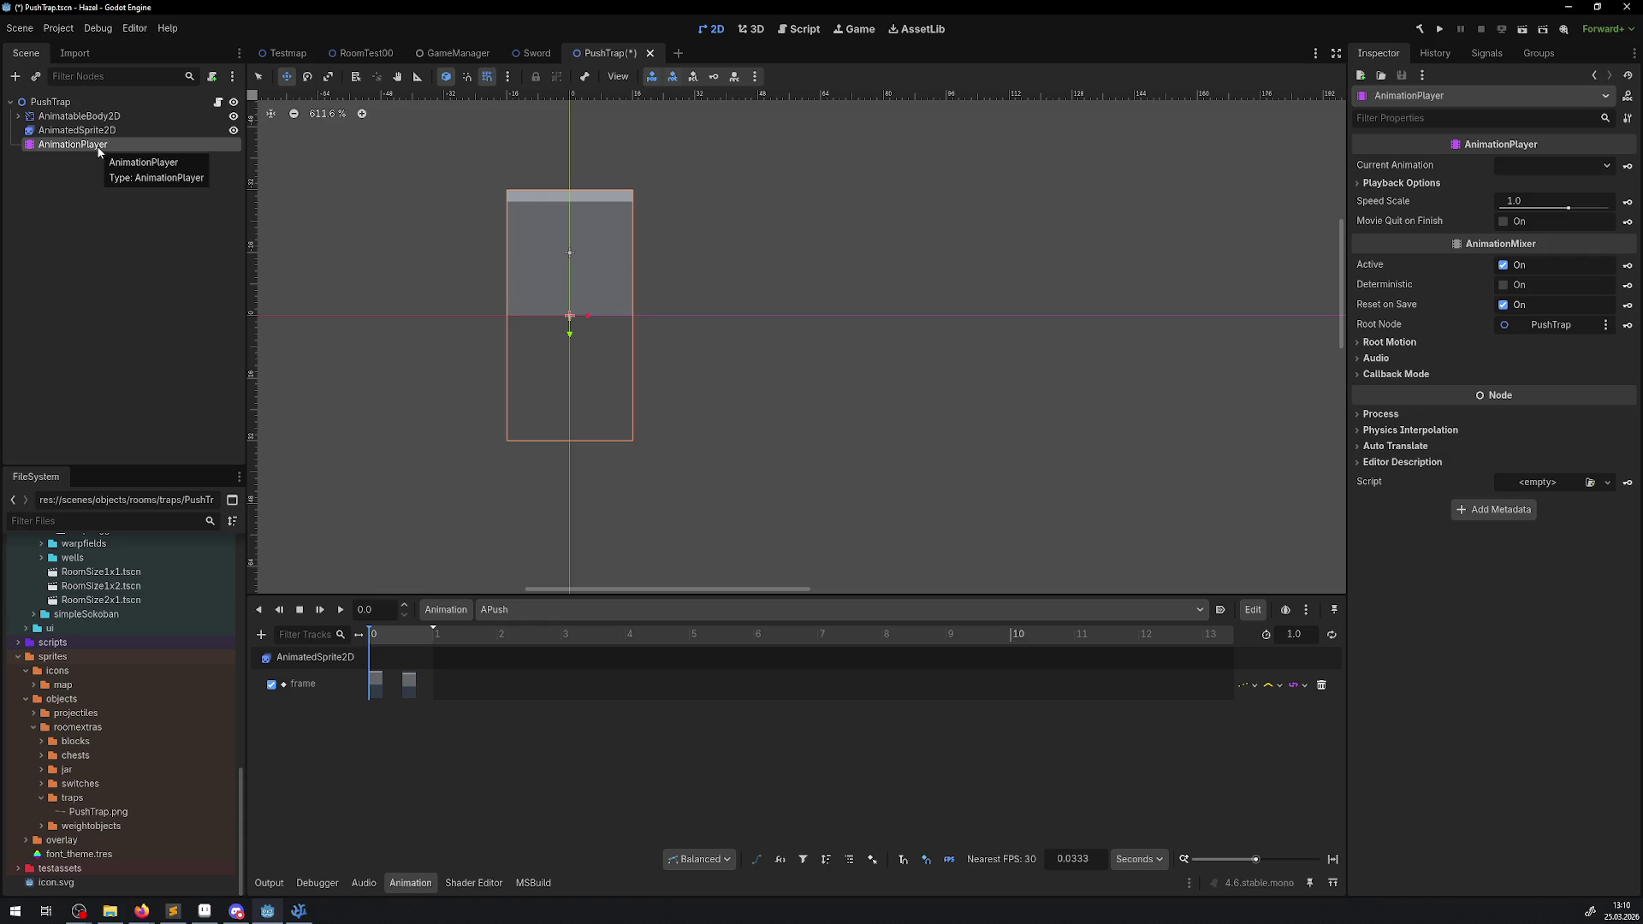
- Drag the frame-1 key earlier to 0.2 s and stretch APush to 2.0 seconds
mouse_move(376, 640)
left_mouse_down()
mouse_move(438, 639)
mouse_move(363, 646)
left_mouse_up()
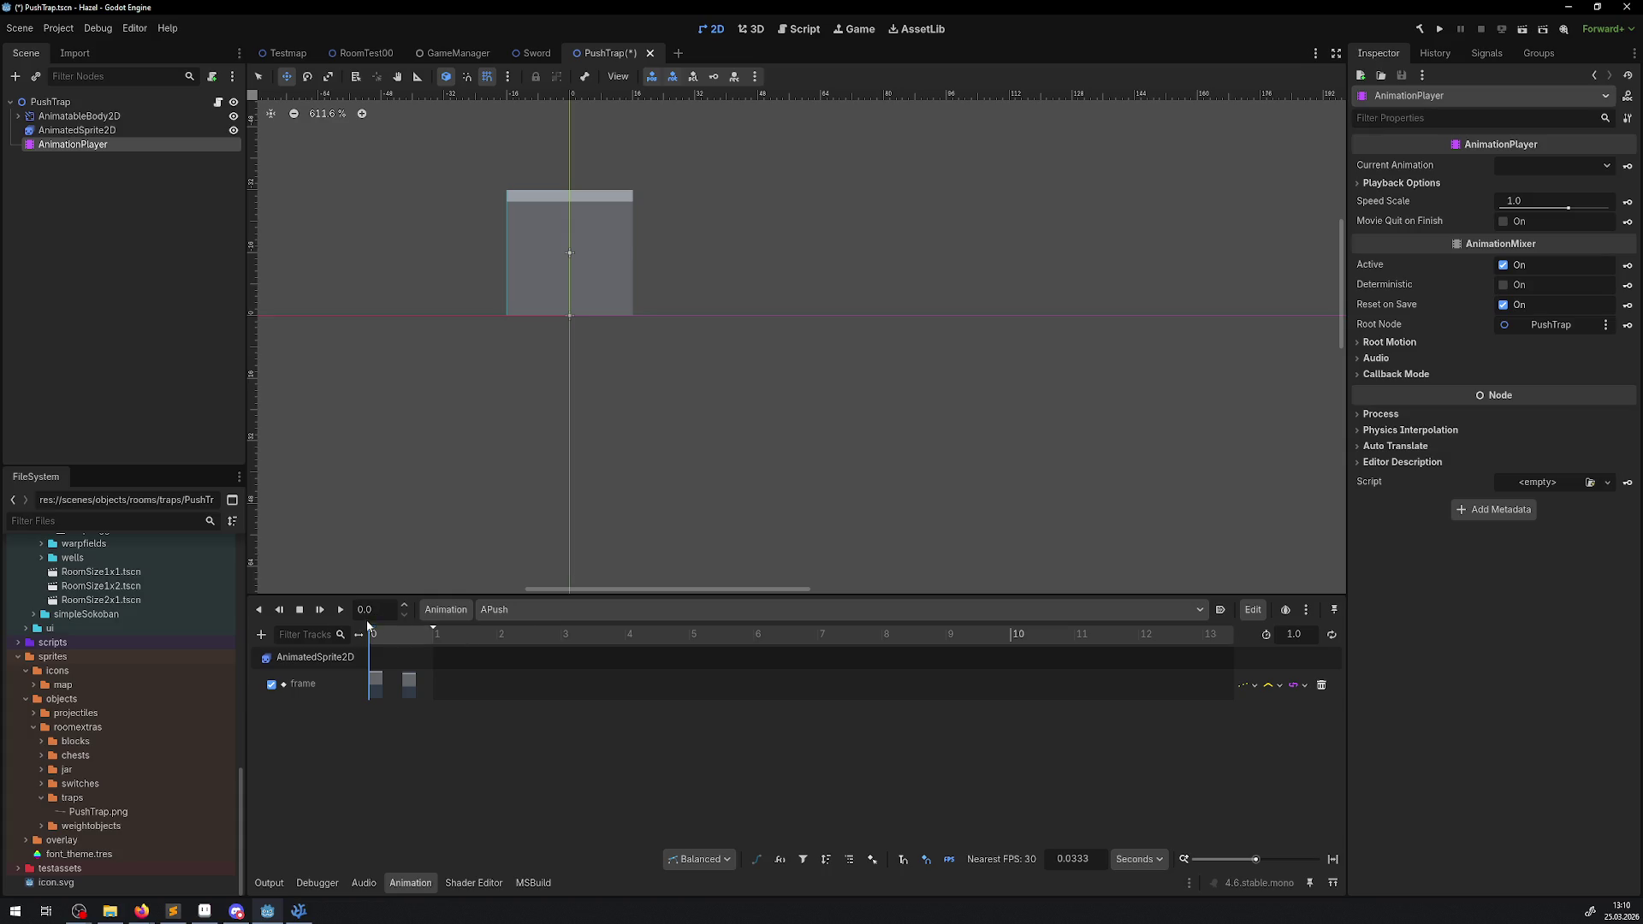
mouse_move(411, 685)
left_mouse_down()
mouse_move(390, 686)
mouse_move(454, 684)
mouse_move(381, 685)
left_mouse_up()
scroll(390, 689, "up", 5)
scroll(402, 686, "up", 1)
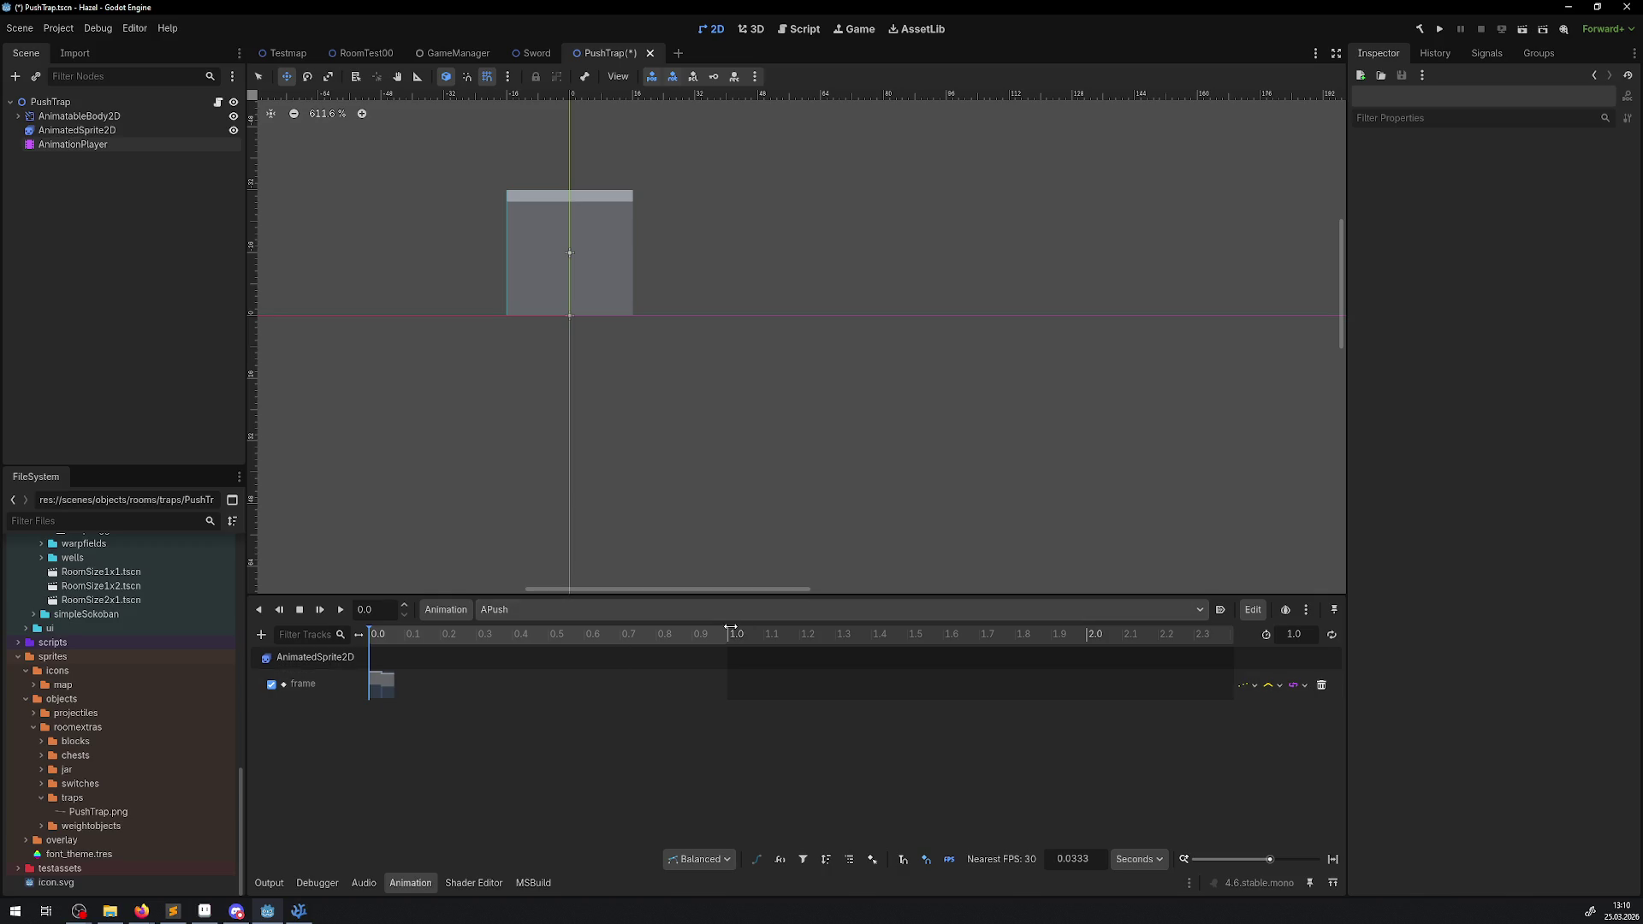
left_click_drag(728, 633, 1082, 634)
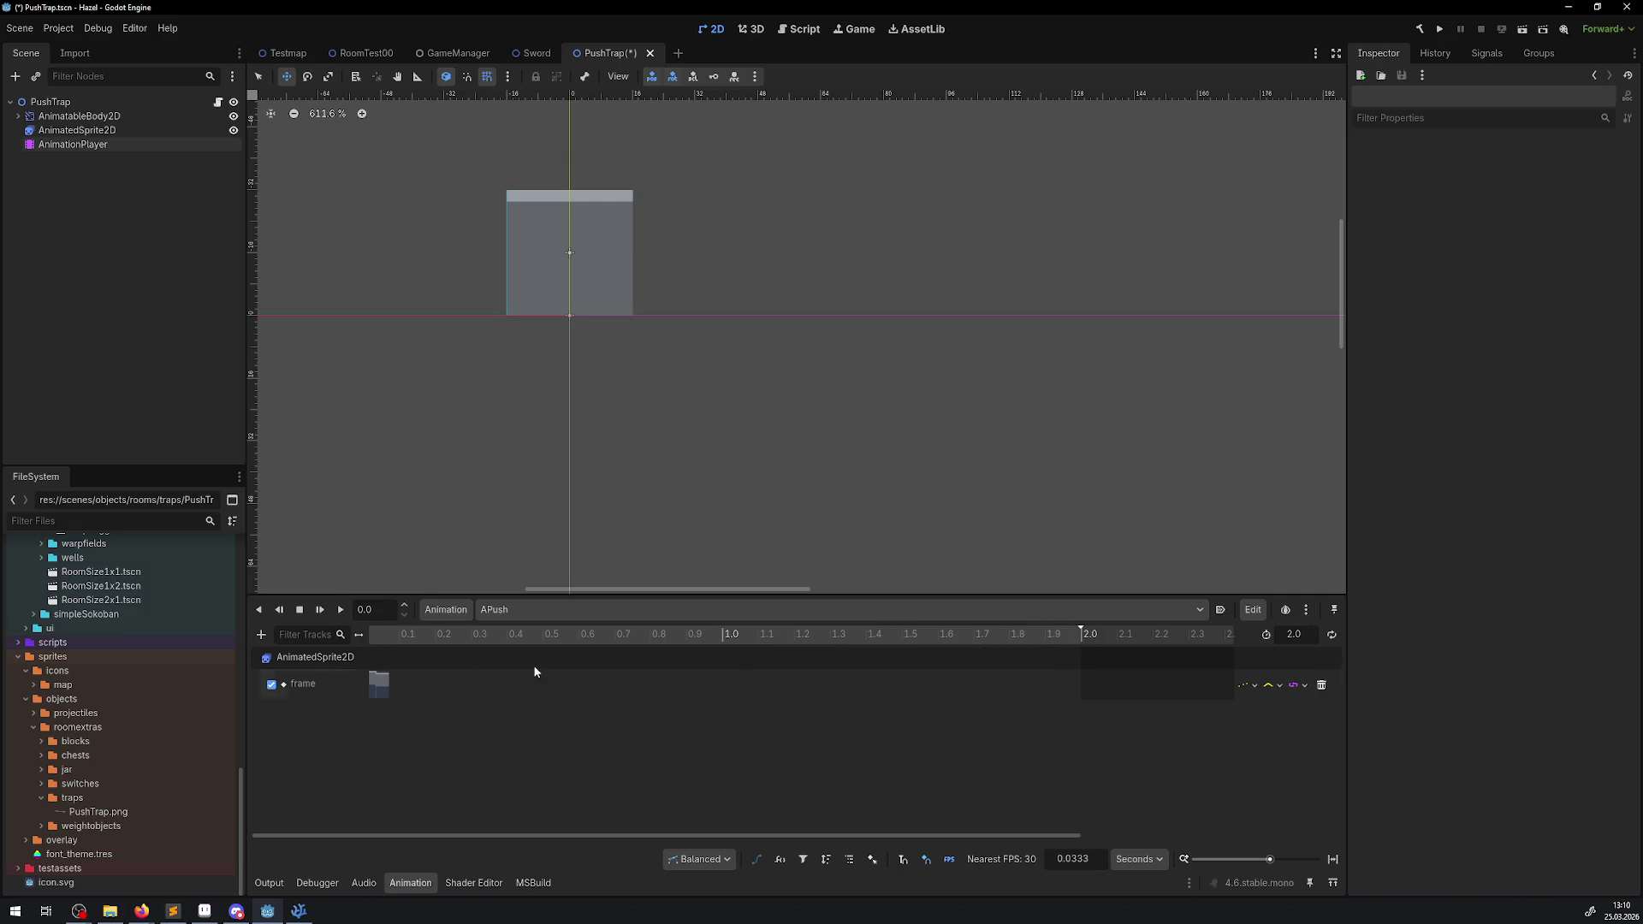
- Preview APush and nudge the frame-1 key to about 0.1667 seconds
left_click(340, 612)
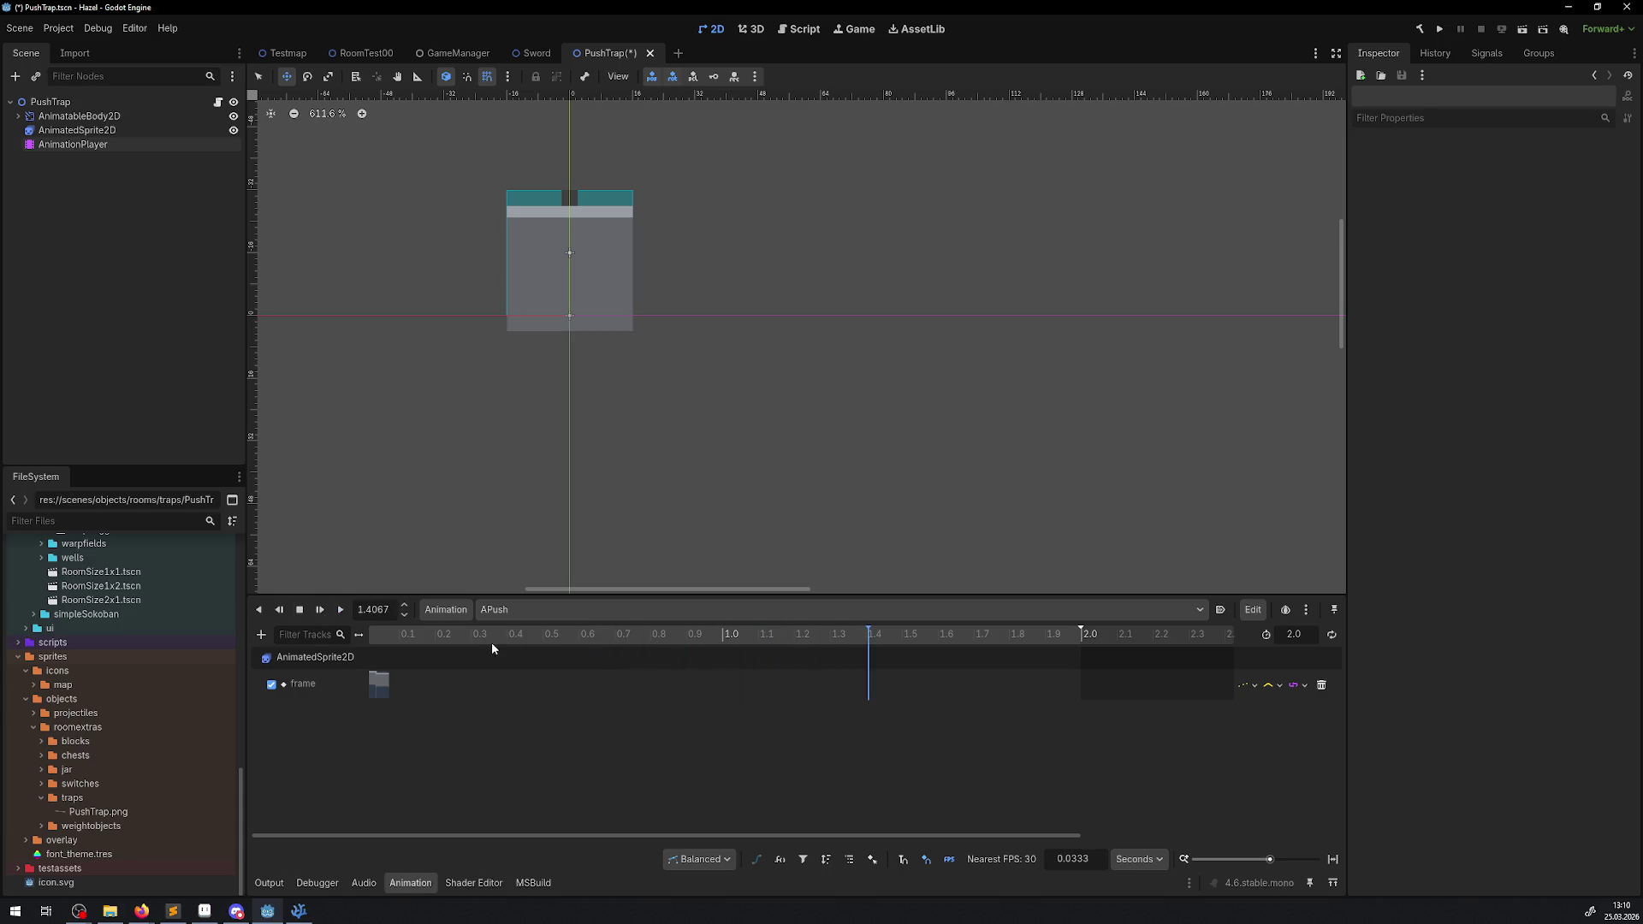
left_click_drag(376, 641, 420, 682)
left_click(380, 684)
left_click(374, 685)
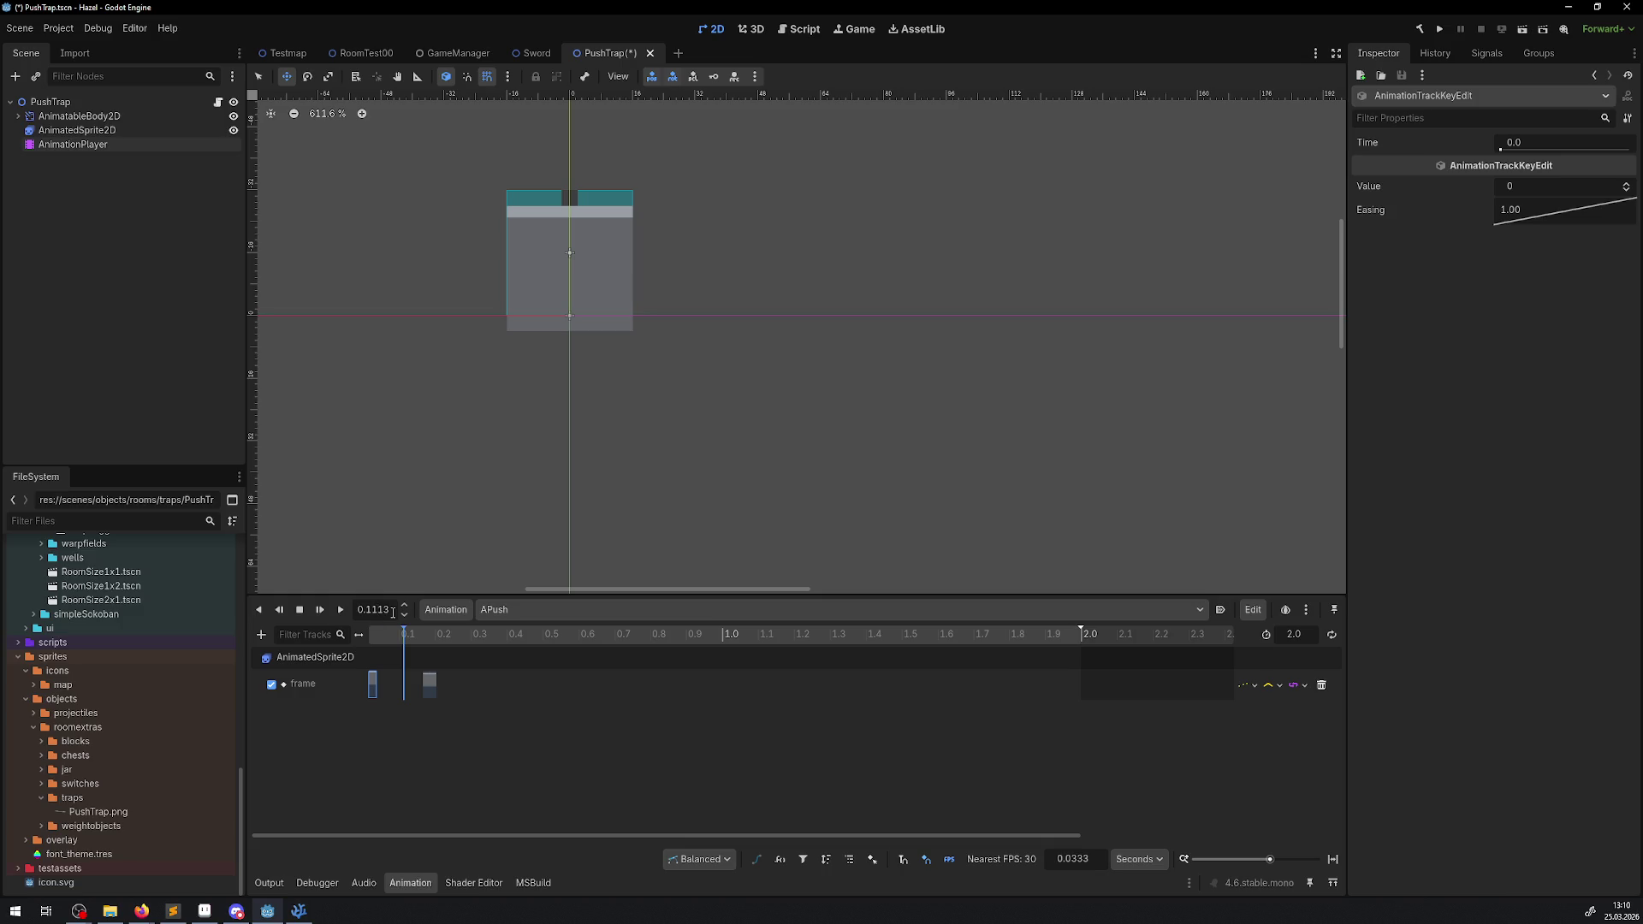
left_click(260, 612)
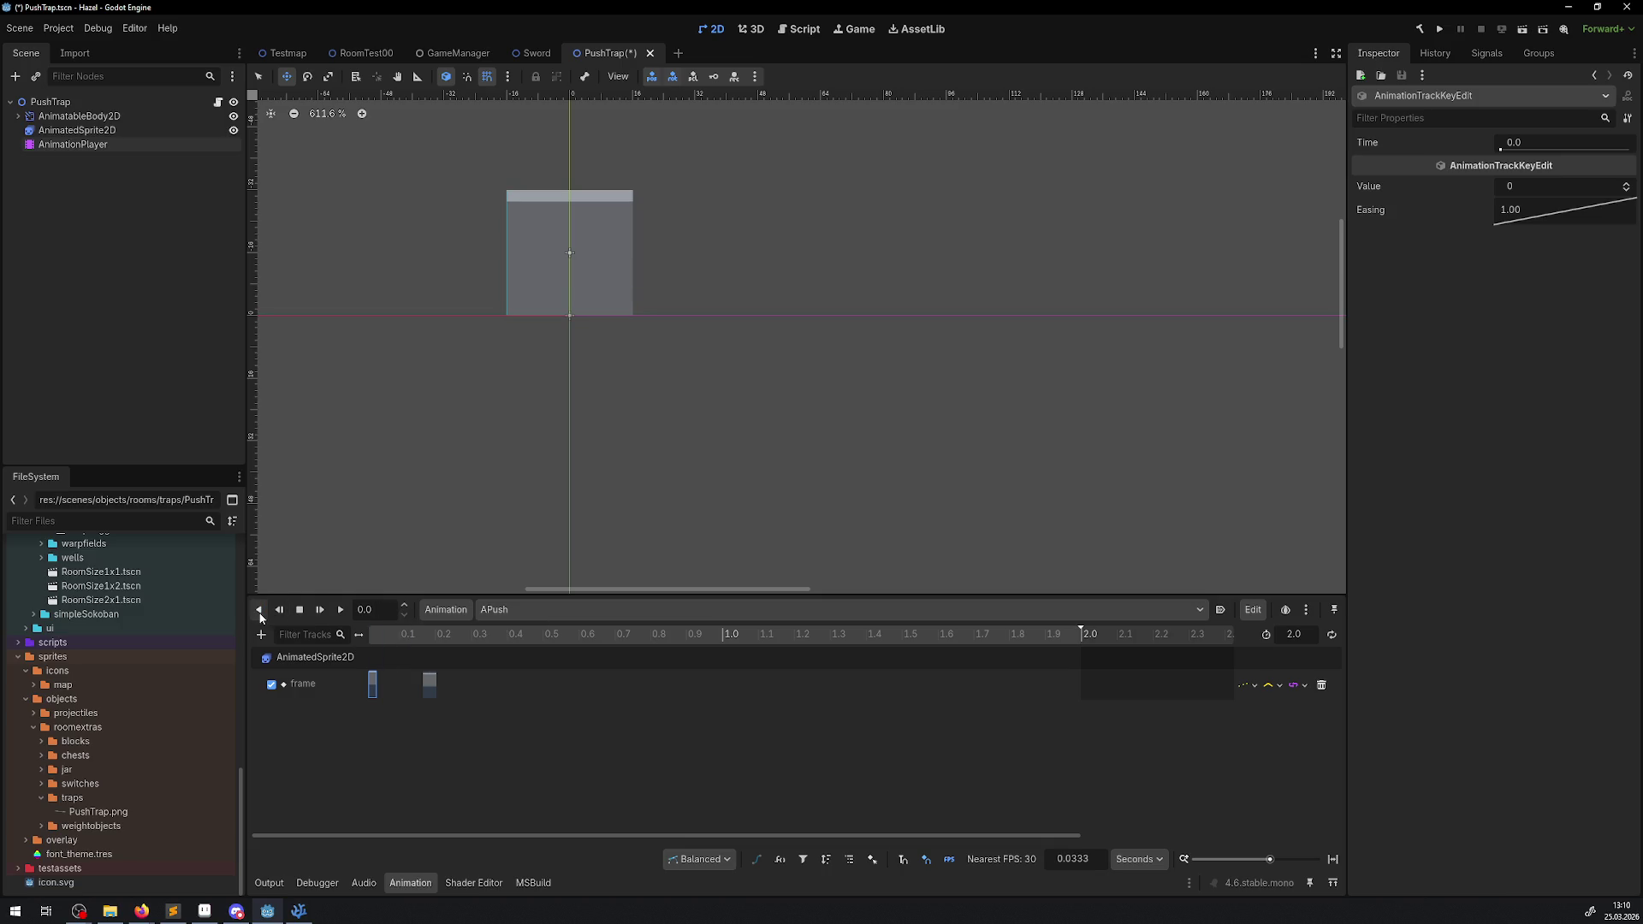
- Set the playhead to exactly 0.1 and insert a sprite frame key there
left_click(387, 681)
left_click_drag(387, 613, 387, 599)
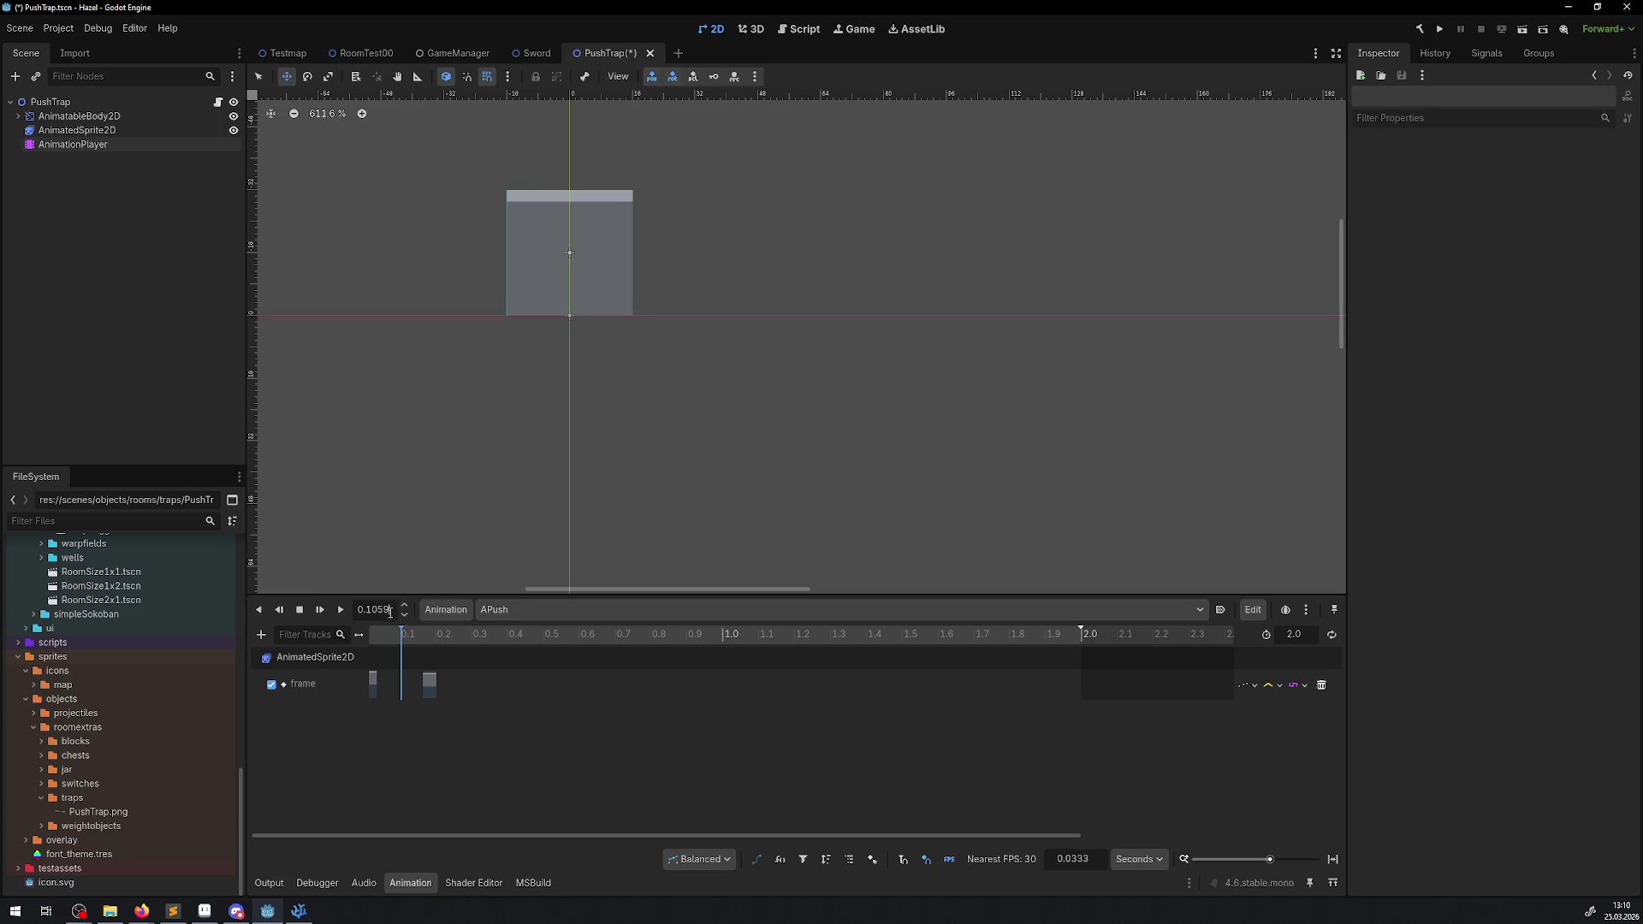
left_click(305, 609)
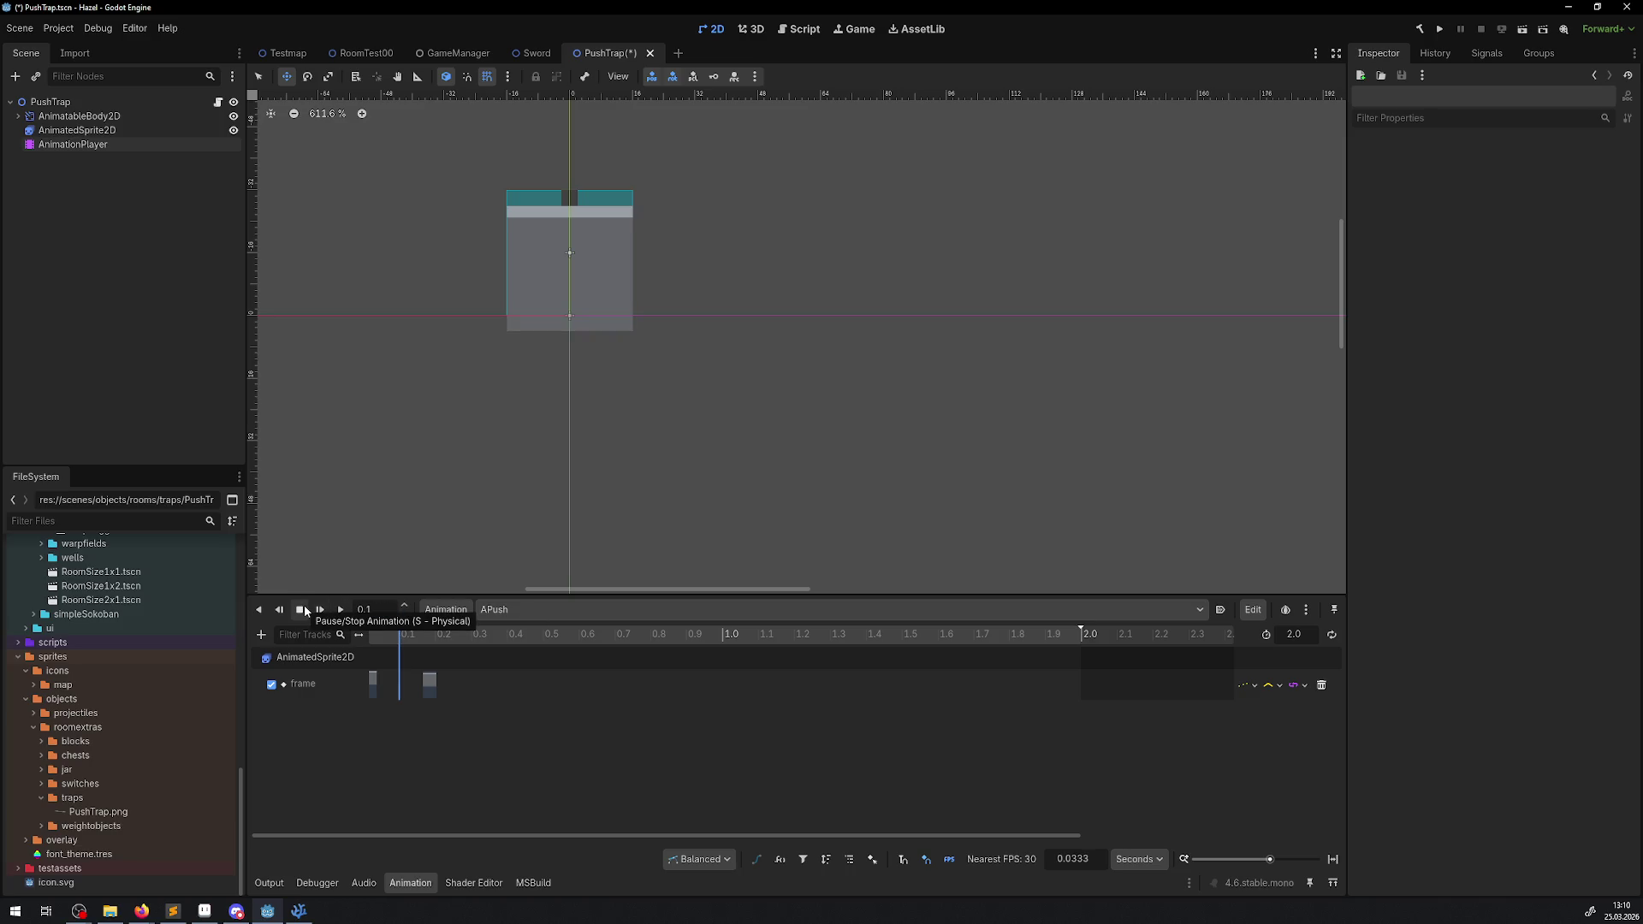
left_click(84, 118)
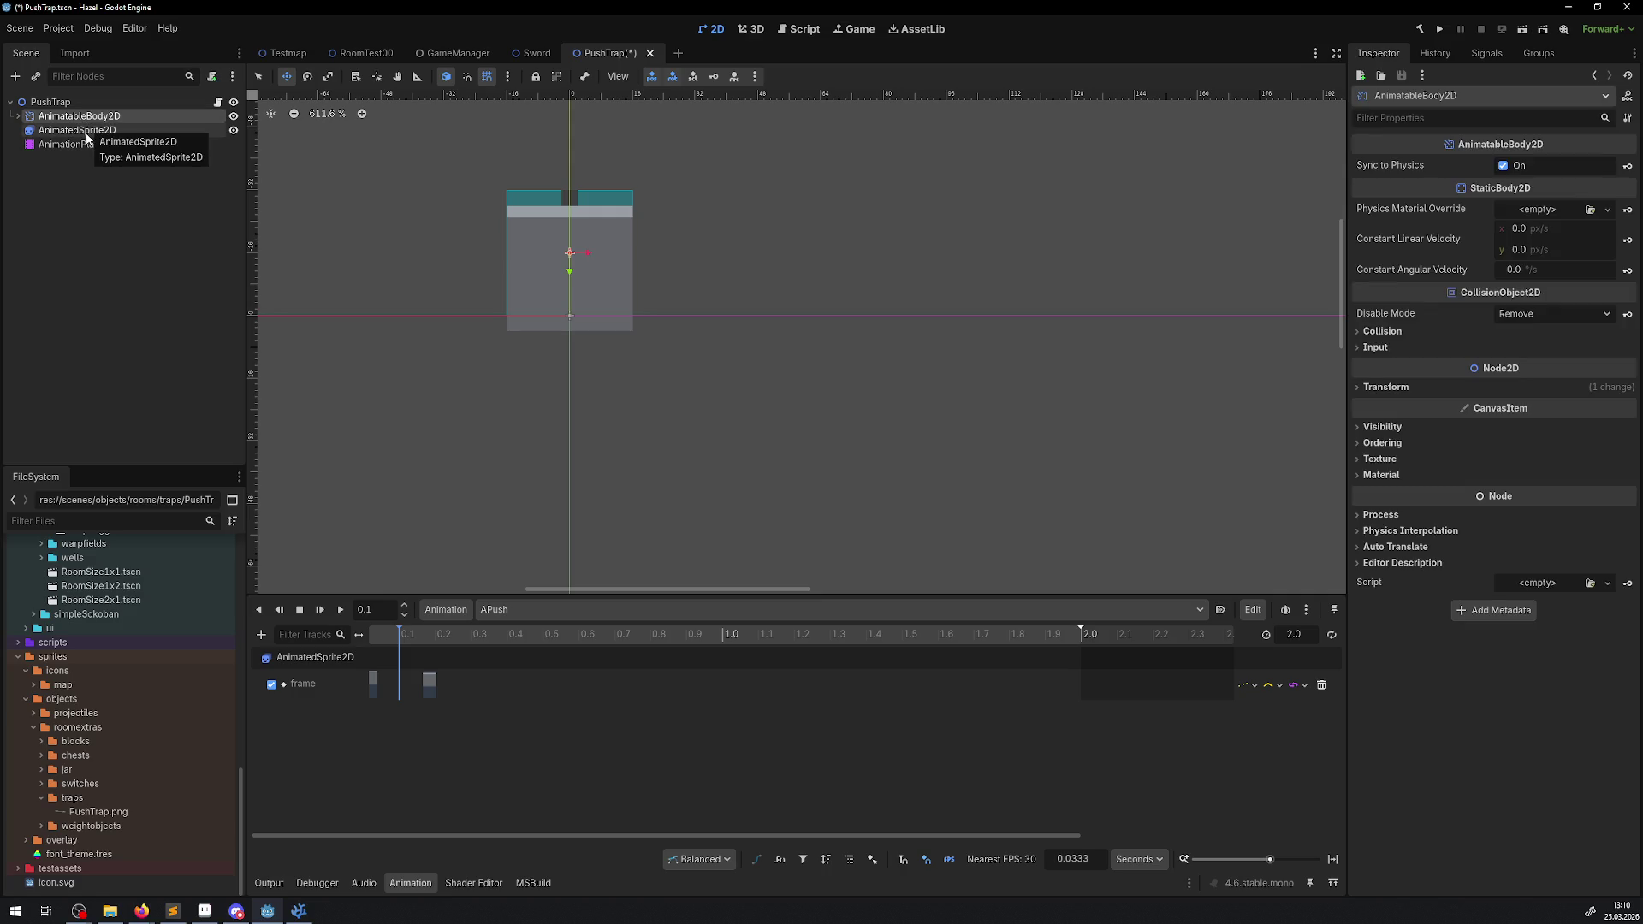
left_click(85, 133)
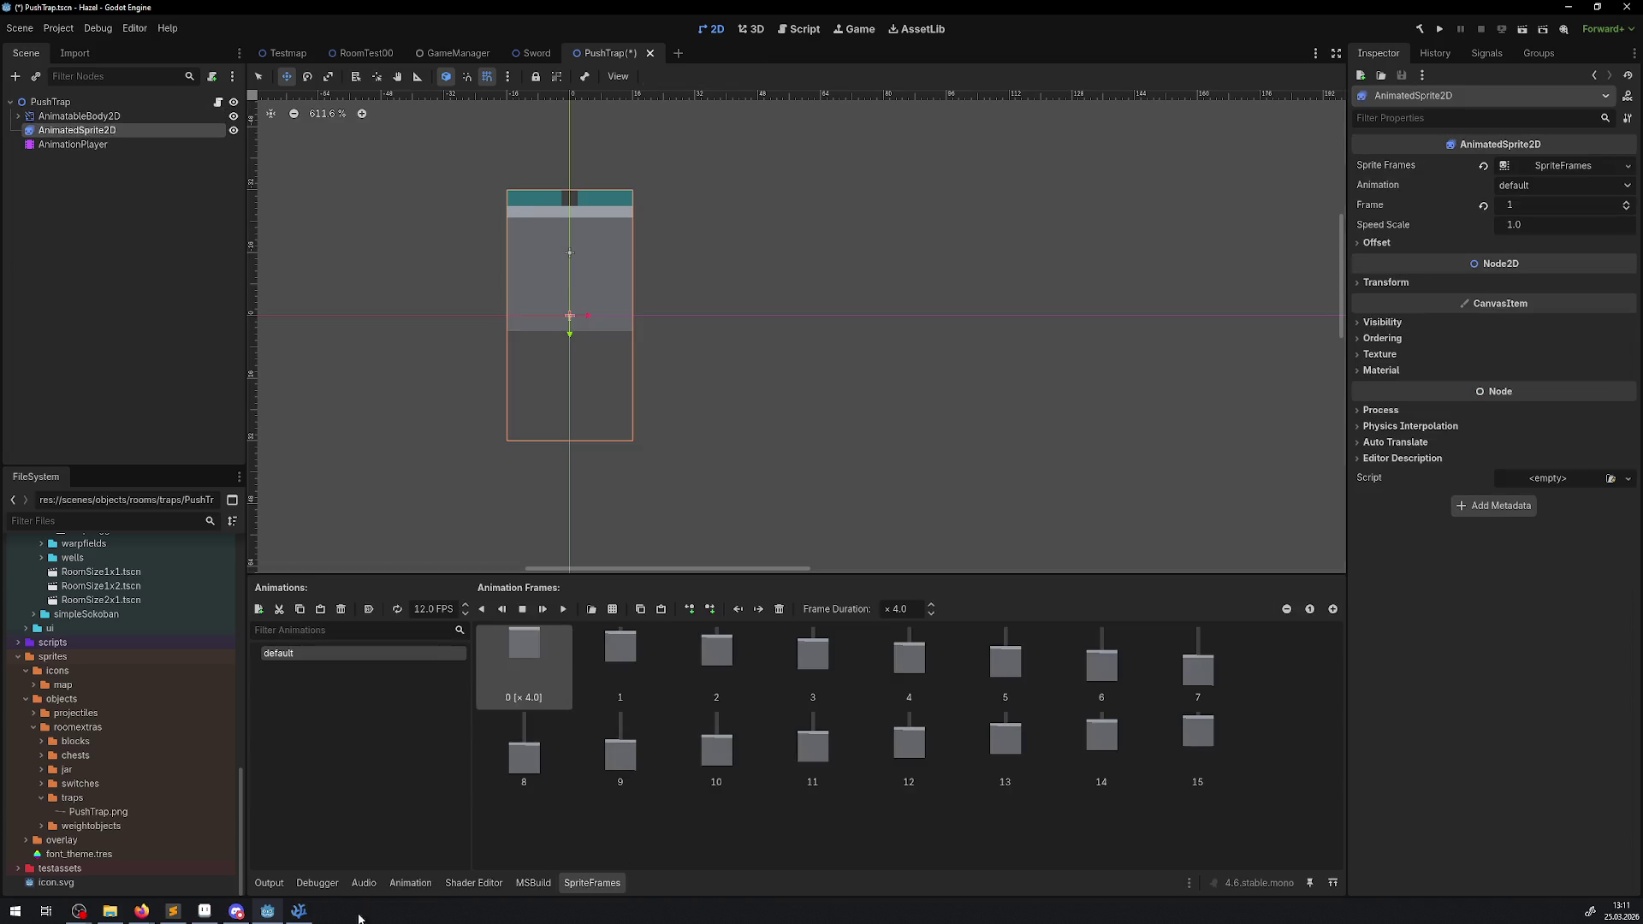
left_click(410, 883)
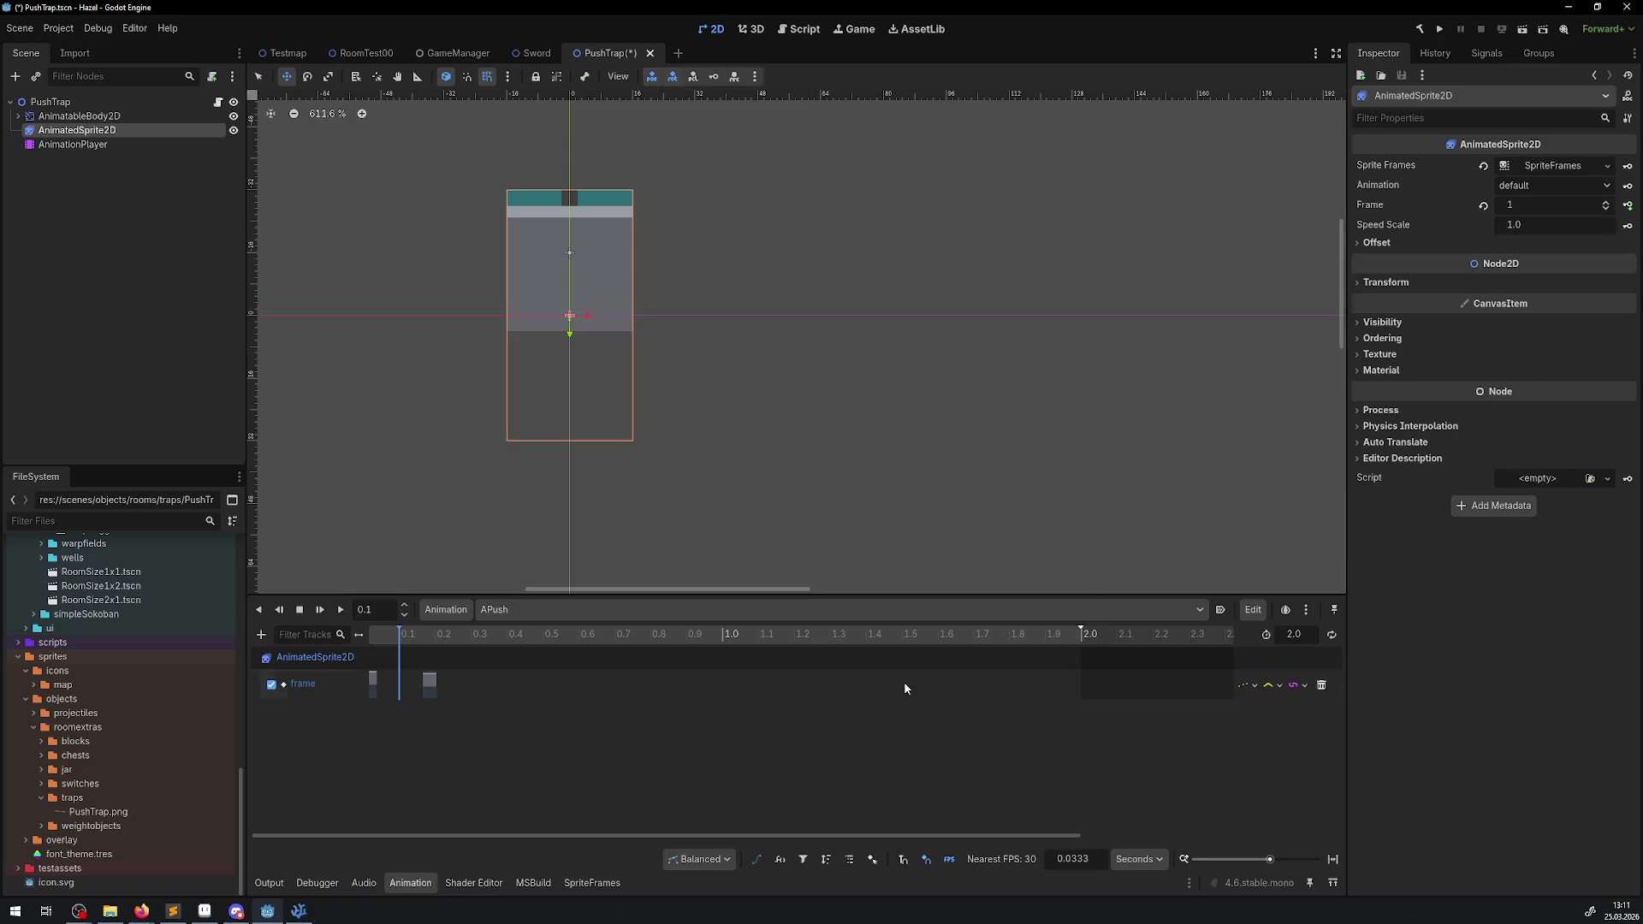
left_click(1605, 208)
left_click(1627, 205)
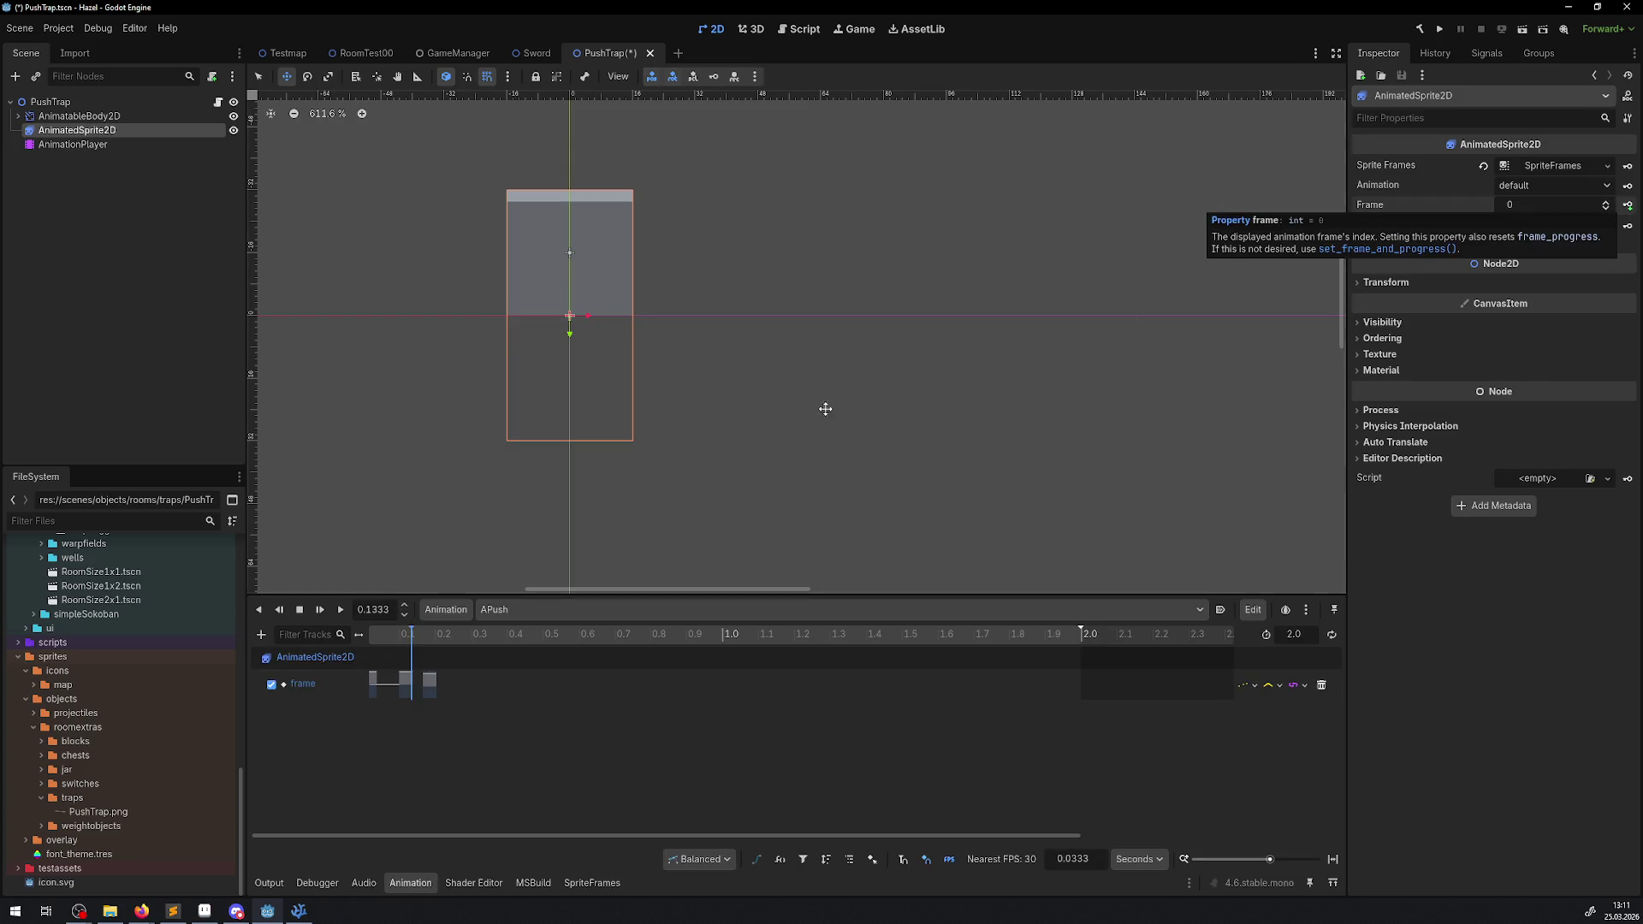
- Delete the extra frame key near 0.1667 and preview the APush playback
left_click(429, 685)
key("Delete")
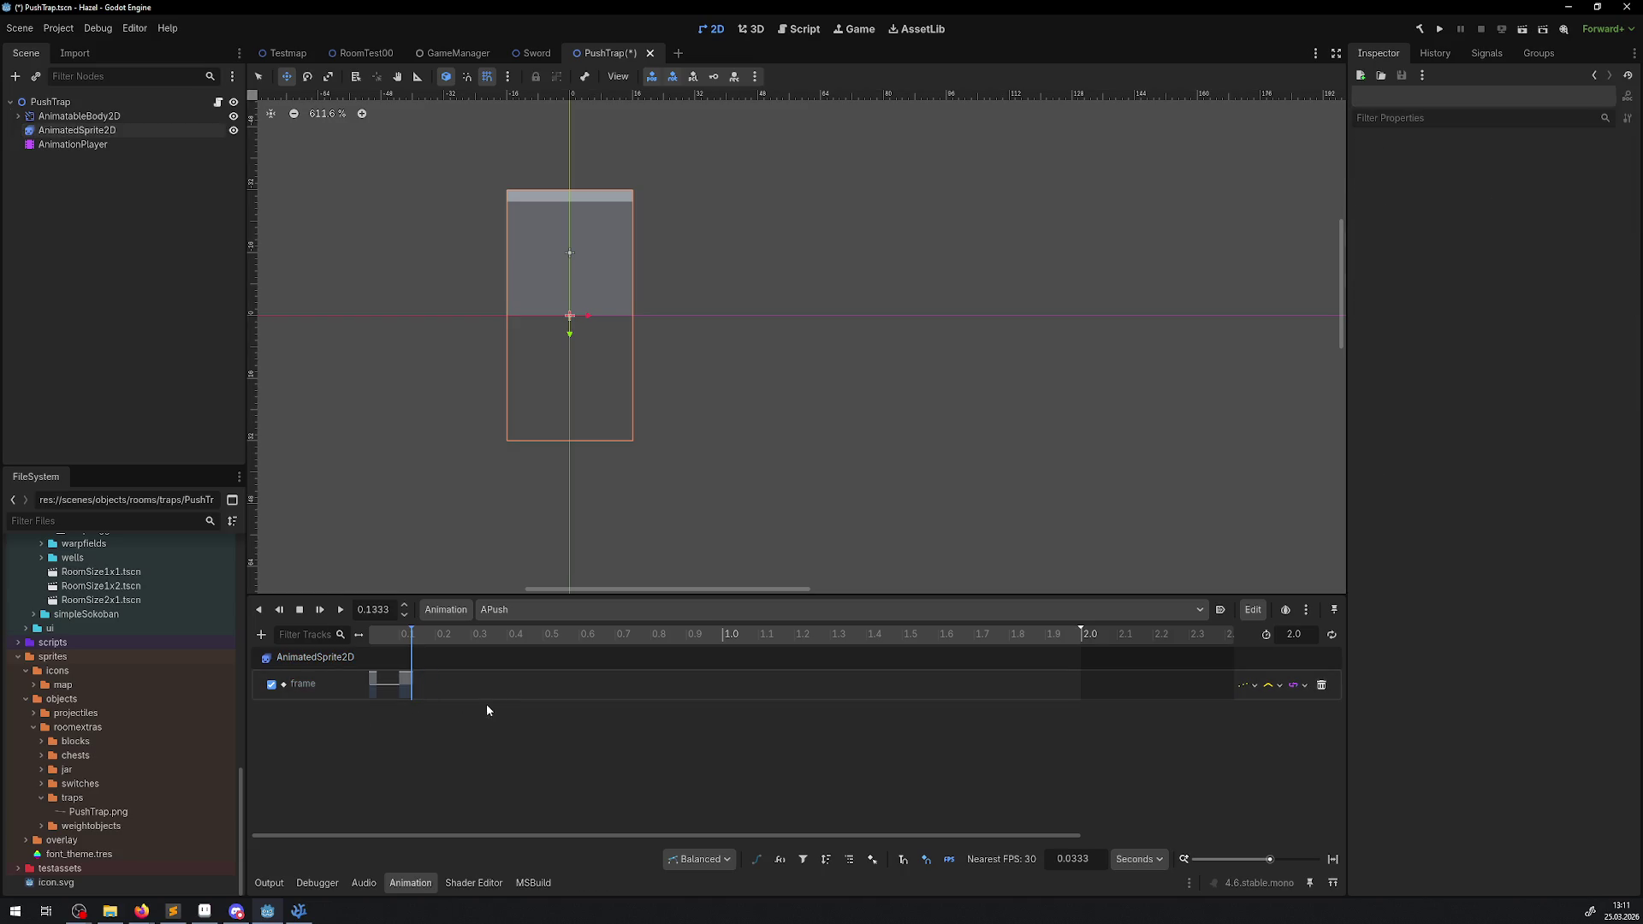
left_click(338, 613)
left_click(299, 615)
left_click(341, 611)
left_click(340, 611)
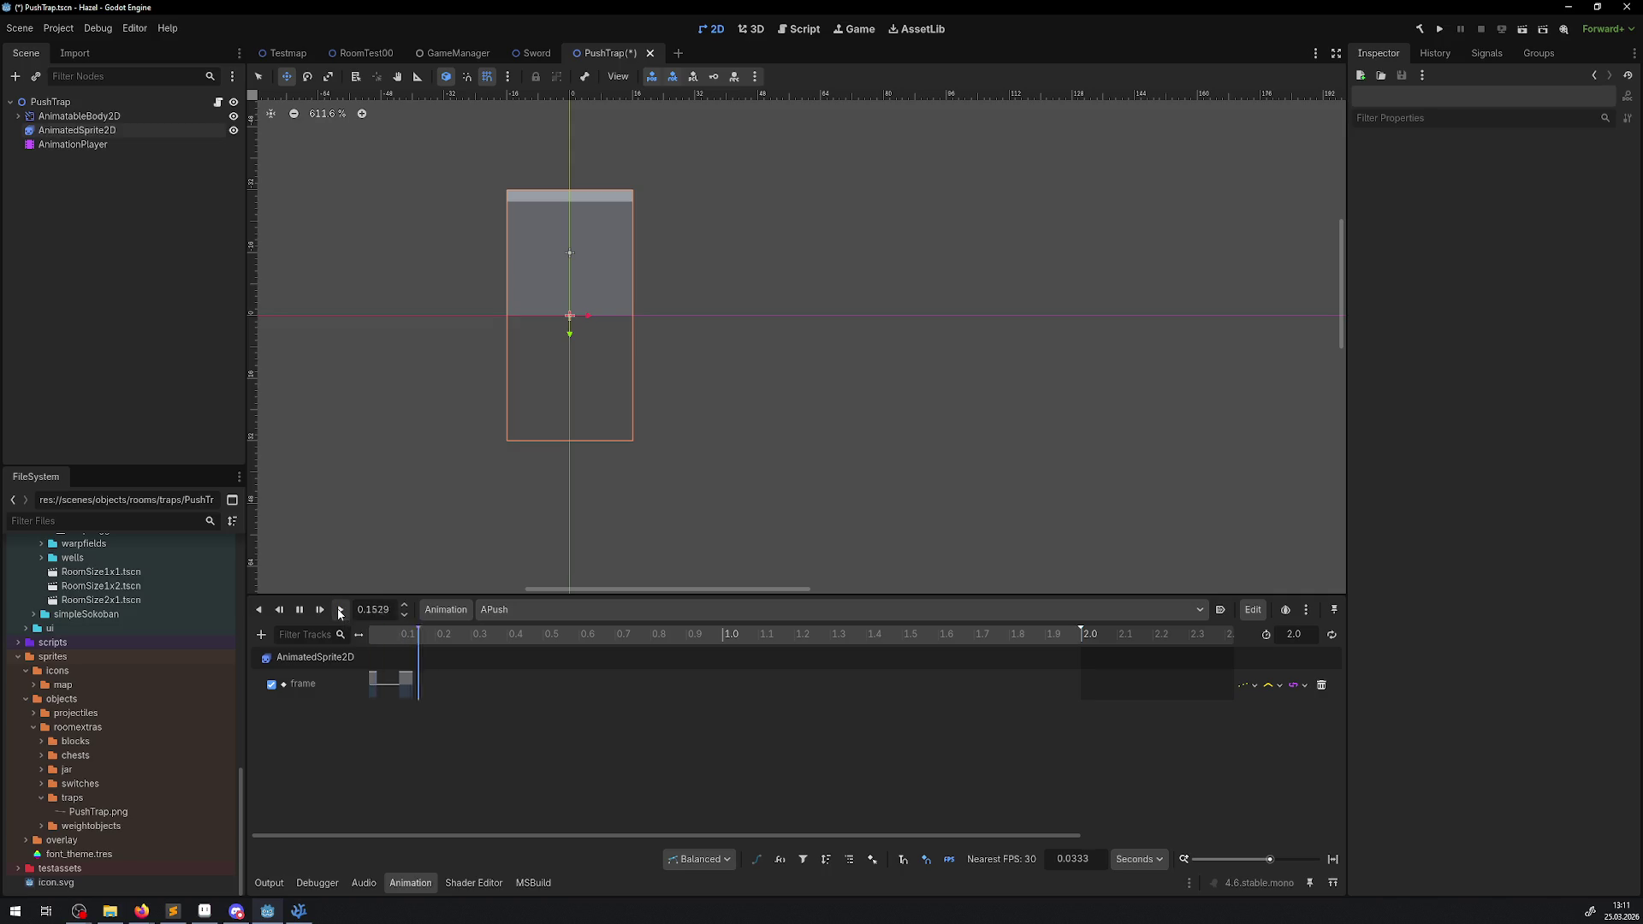
left_click(393, 678)
- Change the 0.1 key's Value to 1 so the sprite shows frame 1, then replay
left_click(405, 685)
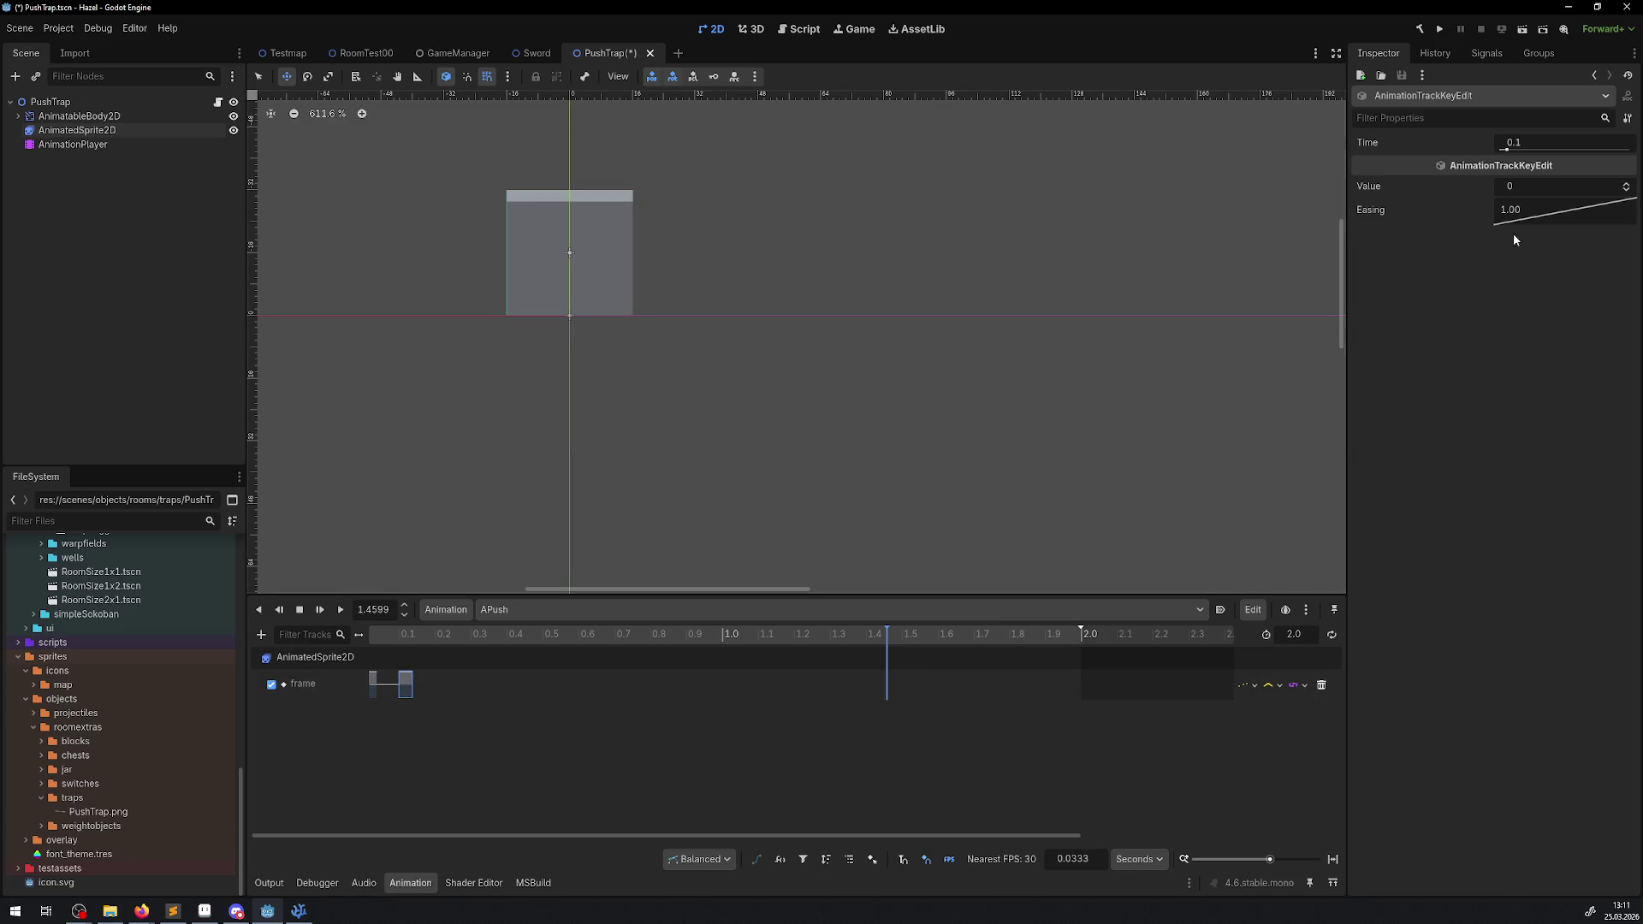
left_click_drag(1518, 197, 1528, 197)
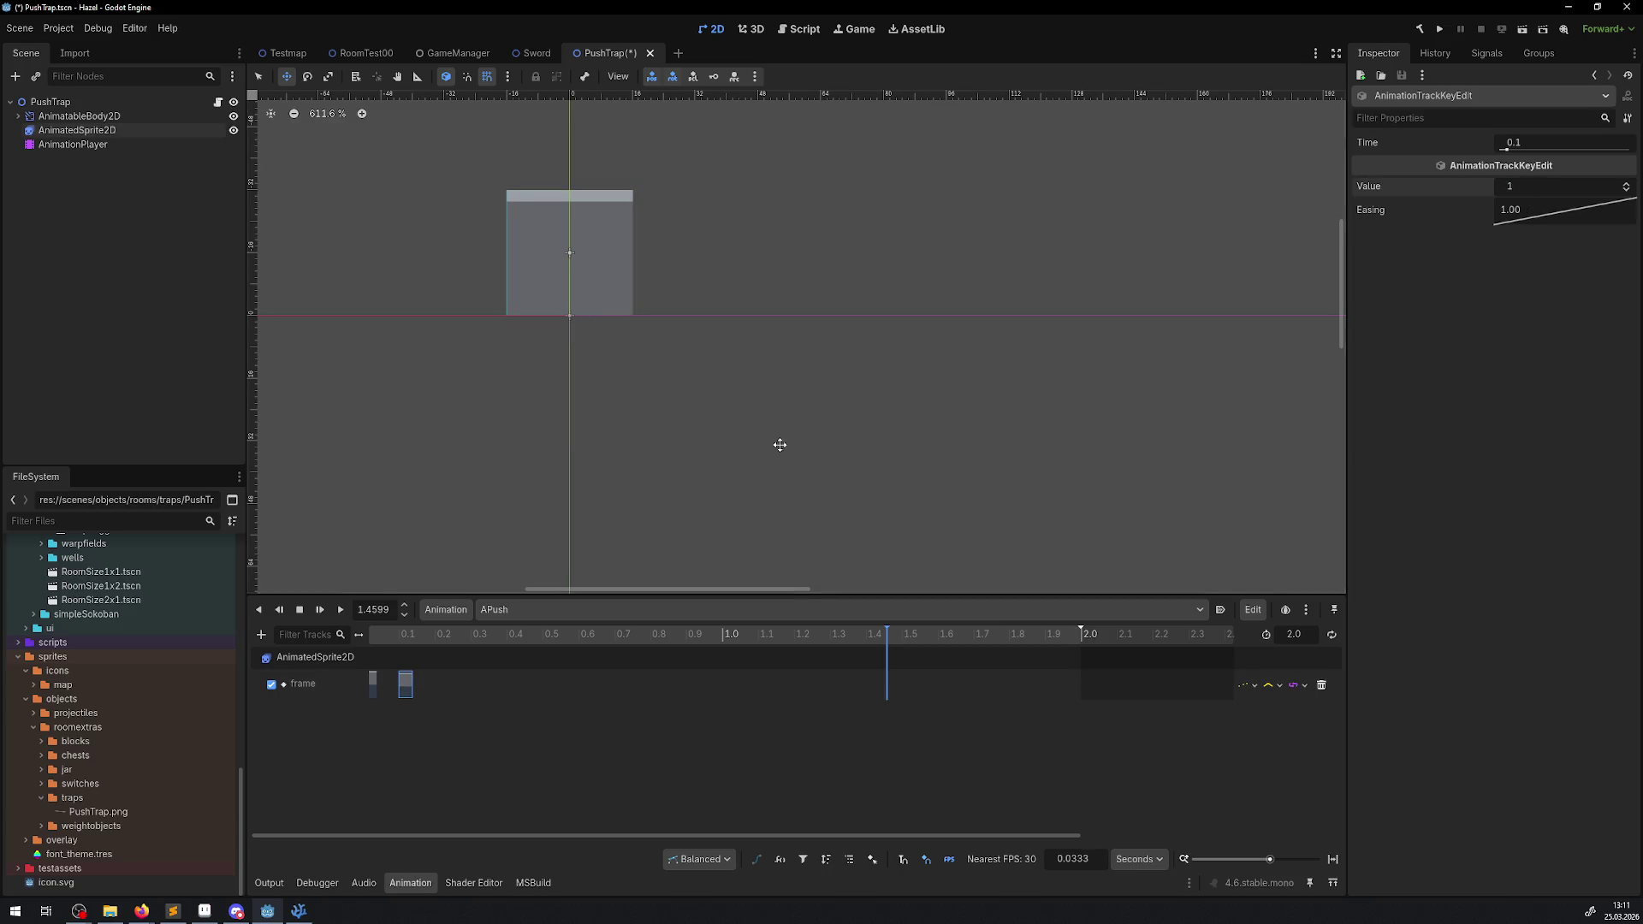
left_click(342, 611)
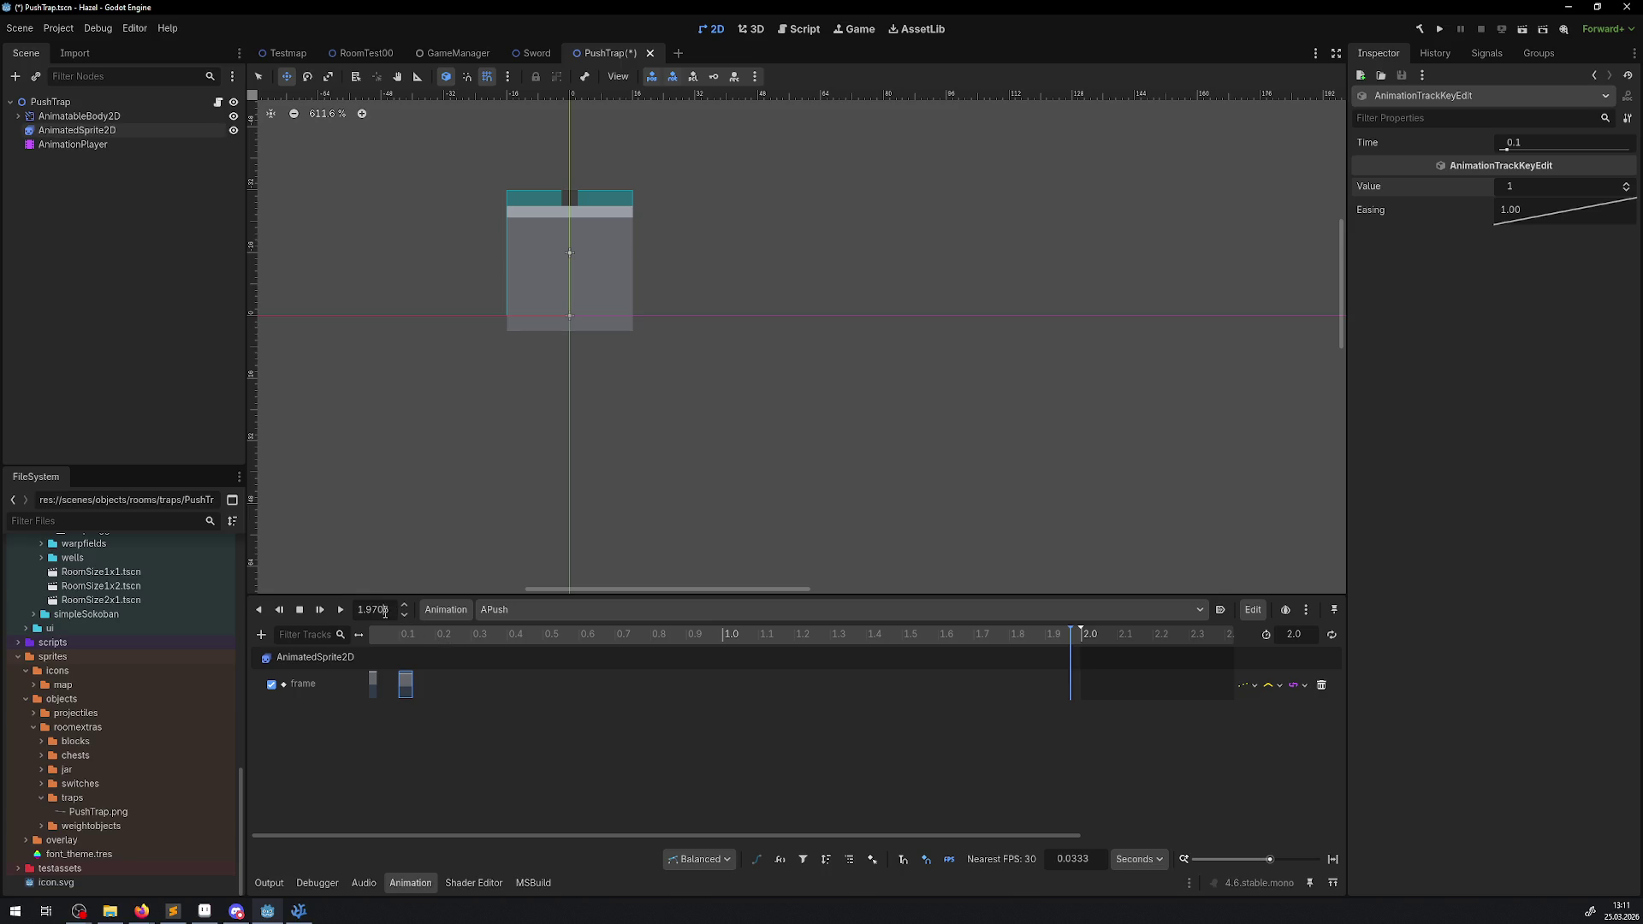
left_click(300, 613)
left_click(94, 131)
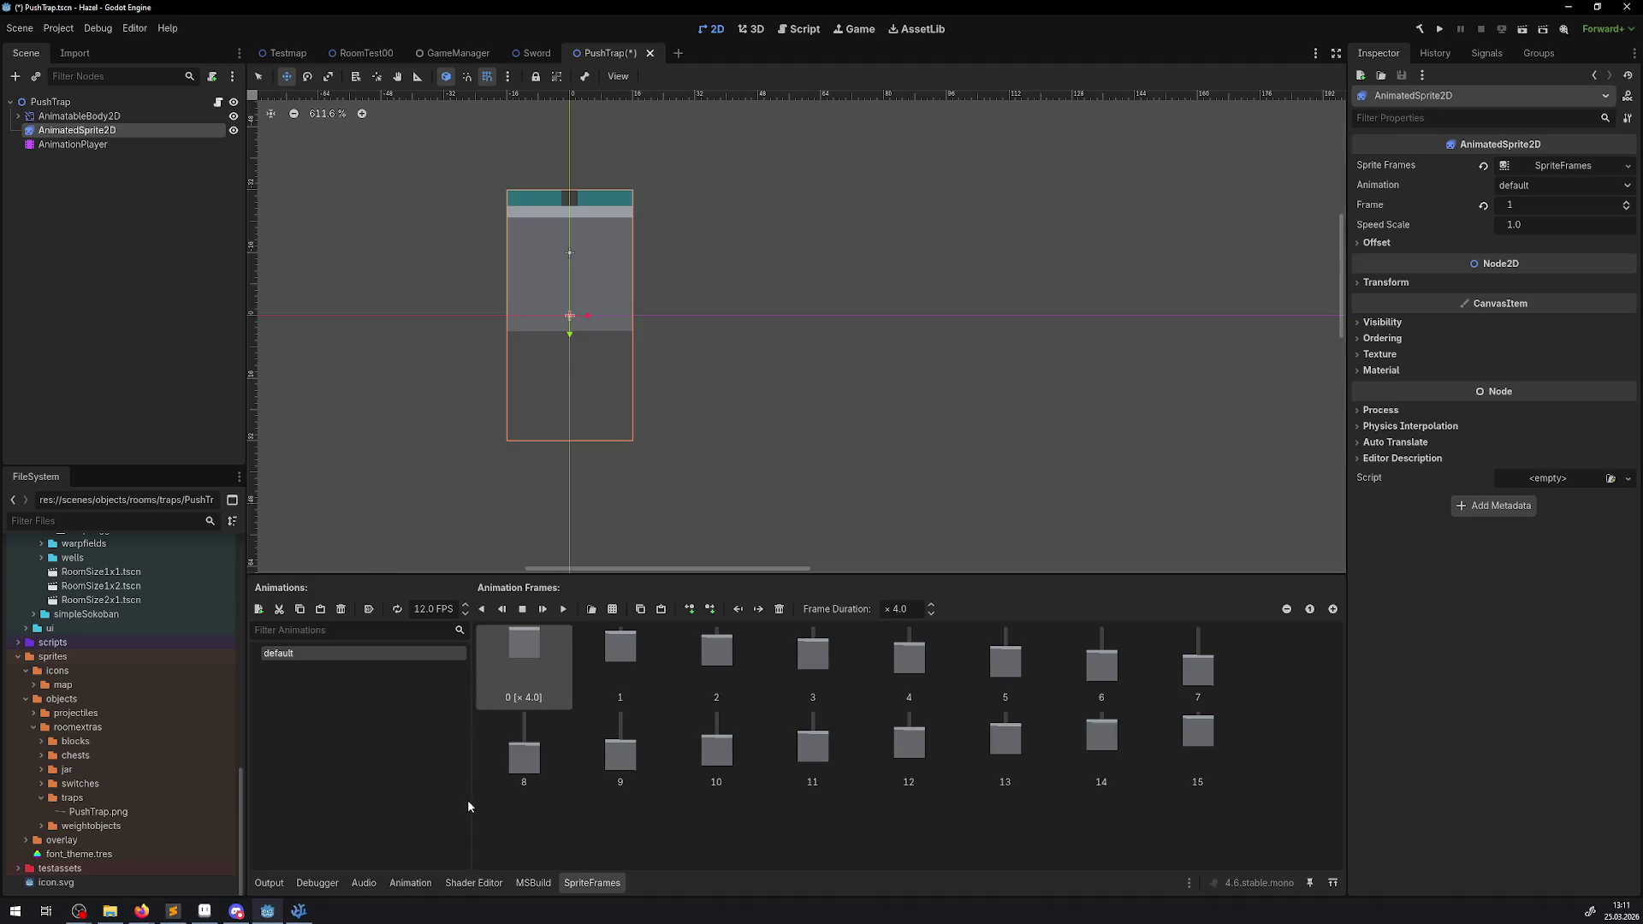
left_click(419, 887)
- Pin bottom panel switching so the APush timeline stays visible with AnimatedSprite2D selected
left_click(1310, 884)
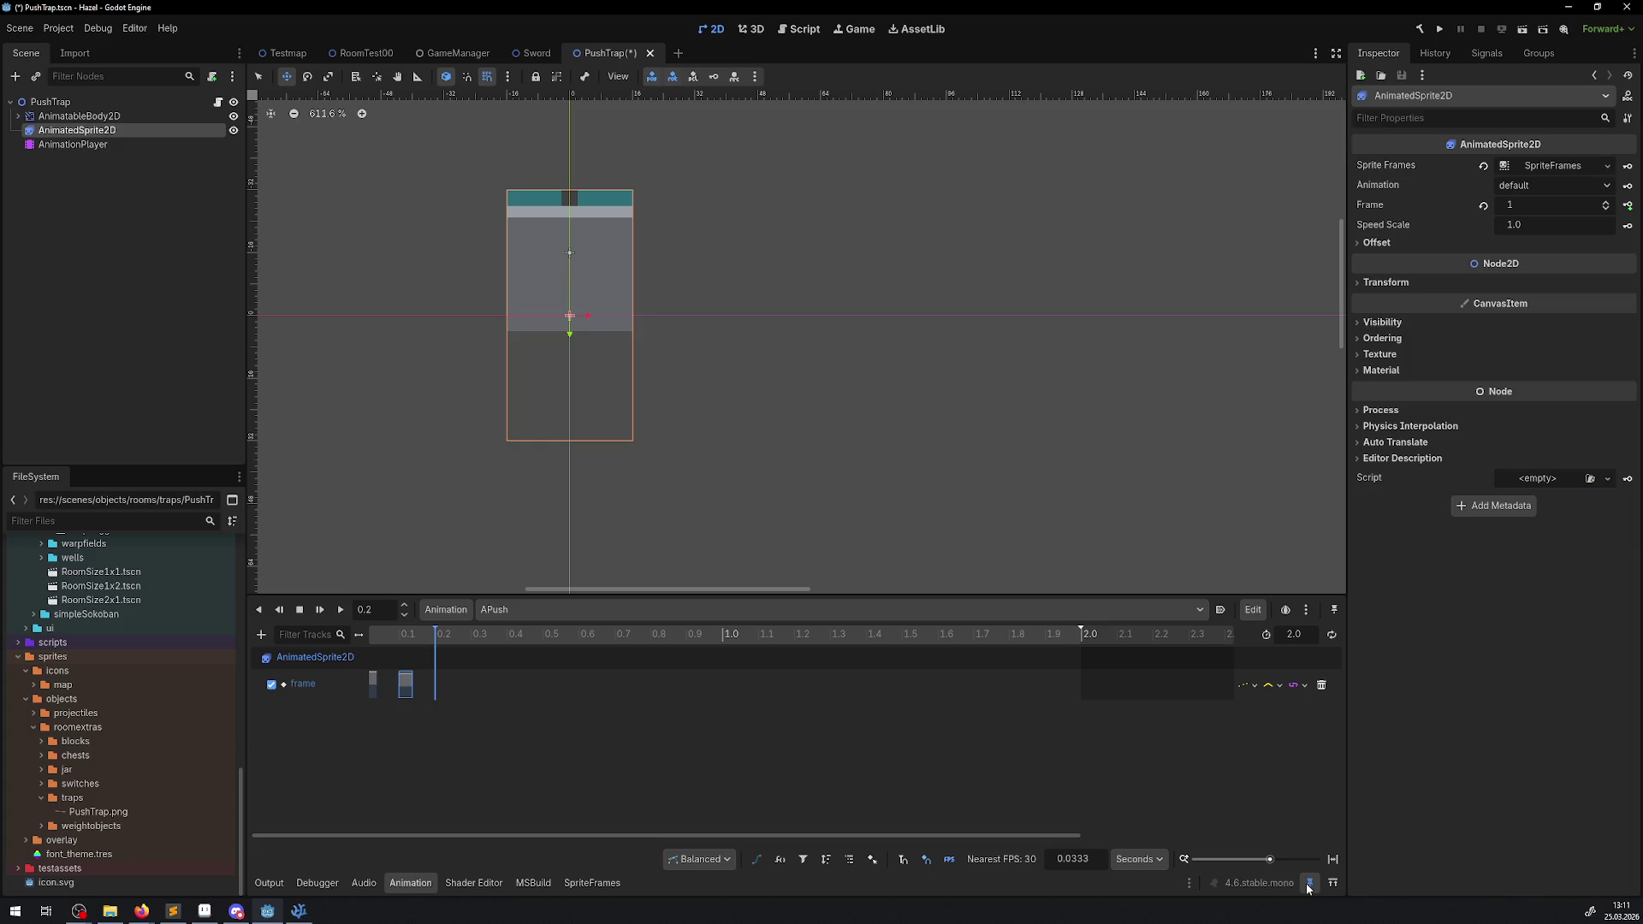
left_click(69, 116)
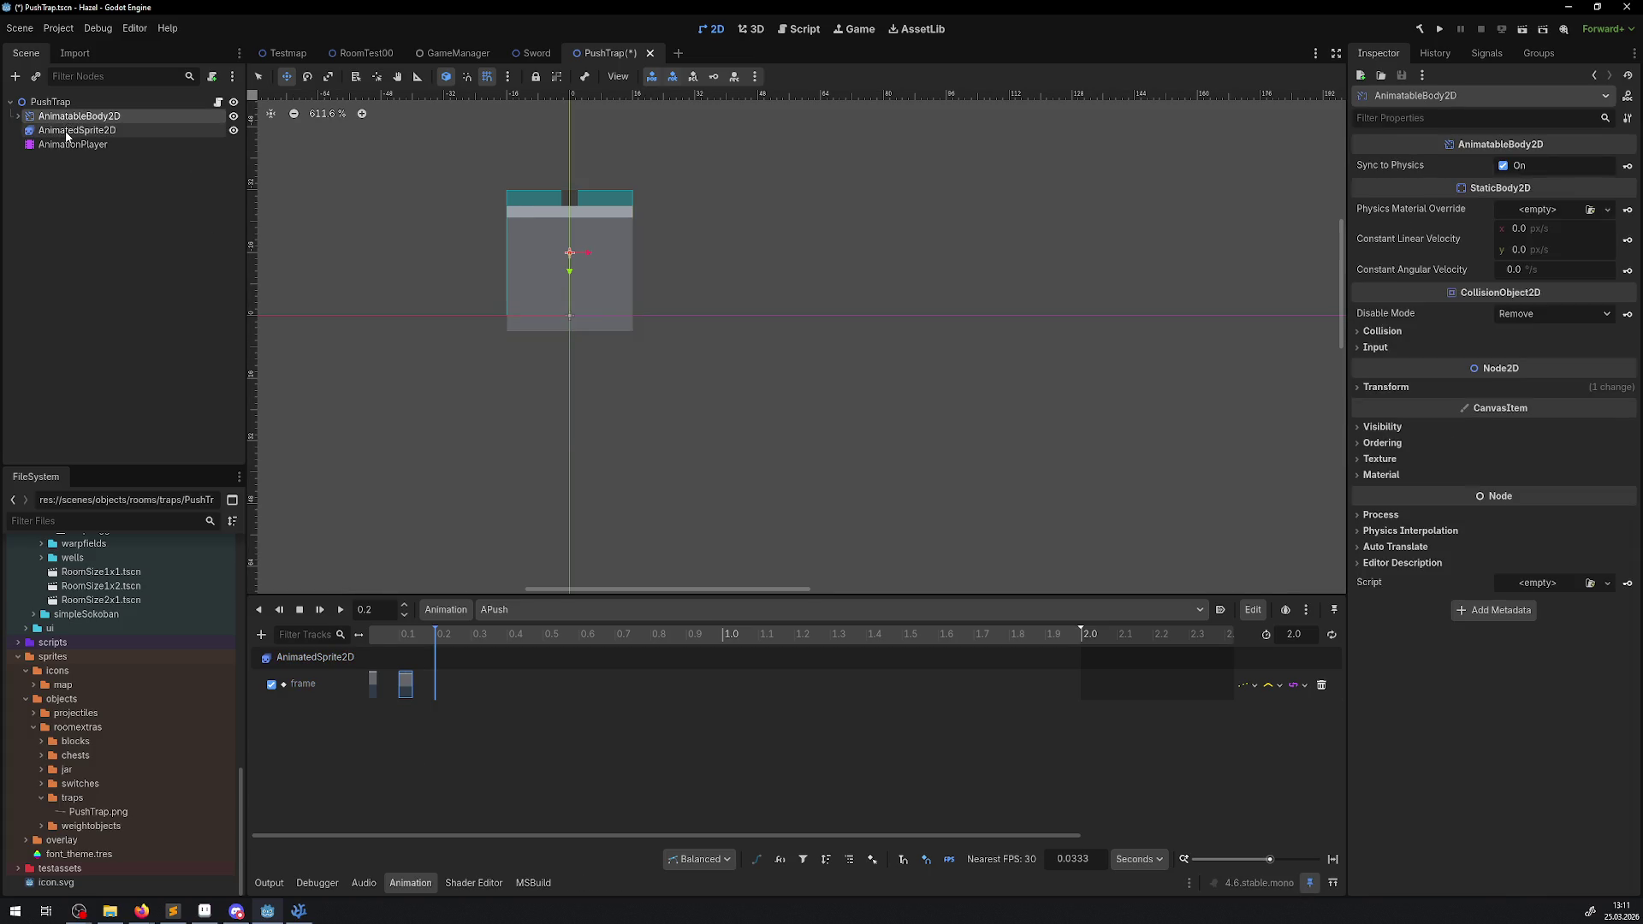
left_click(65, 131)
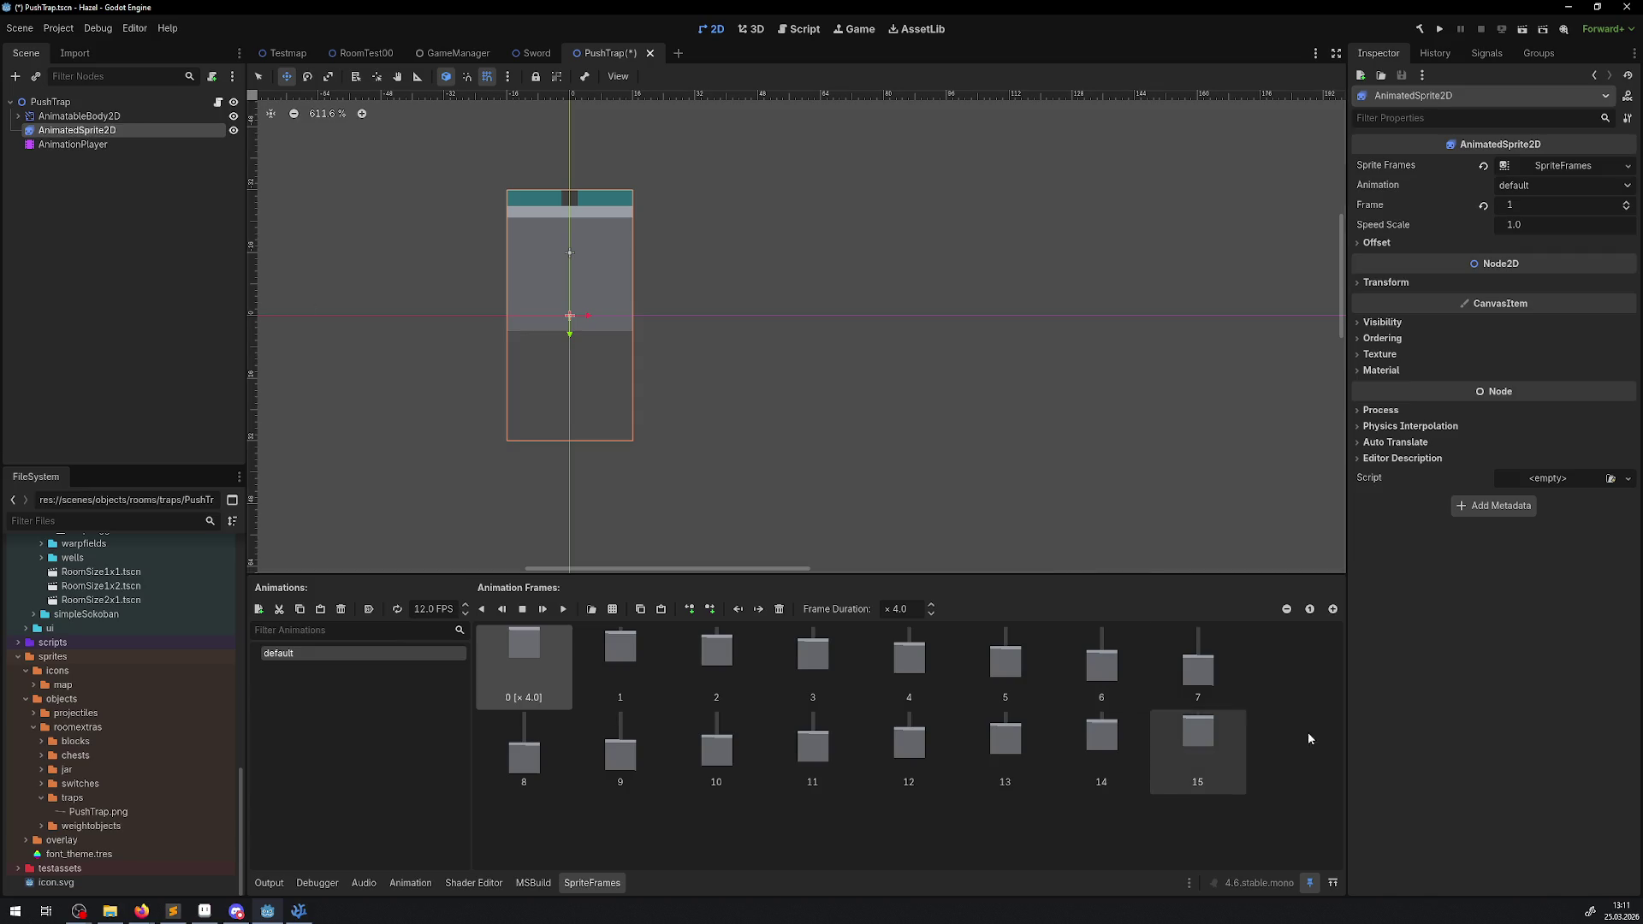
left_click(1189, 883)
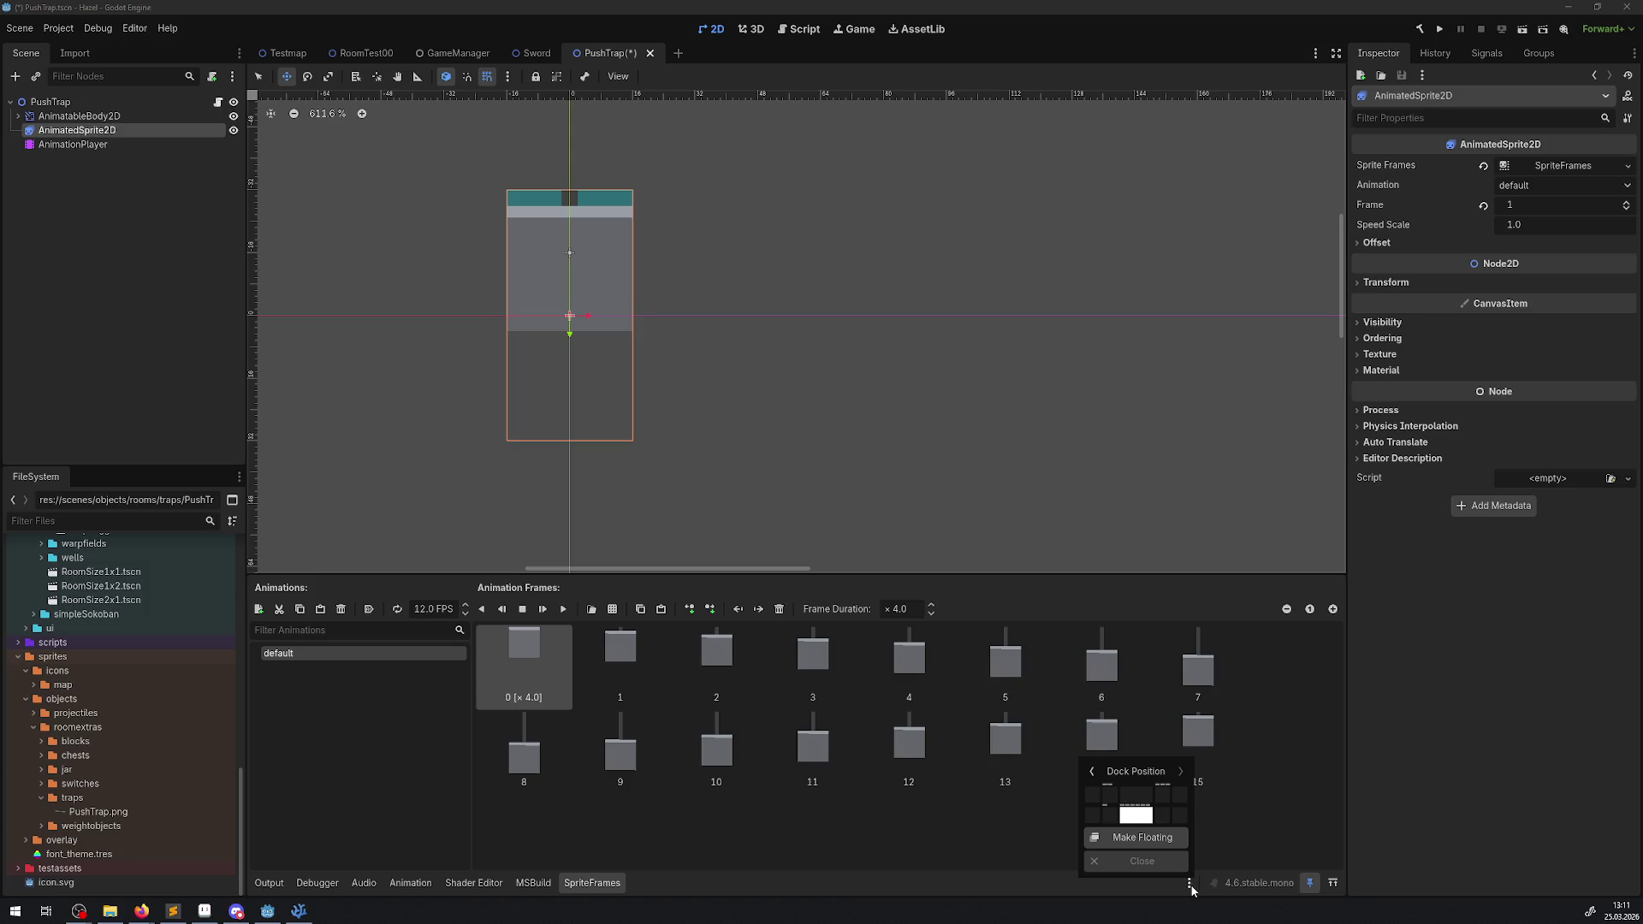
left_click(1468, 873)
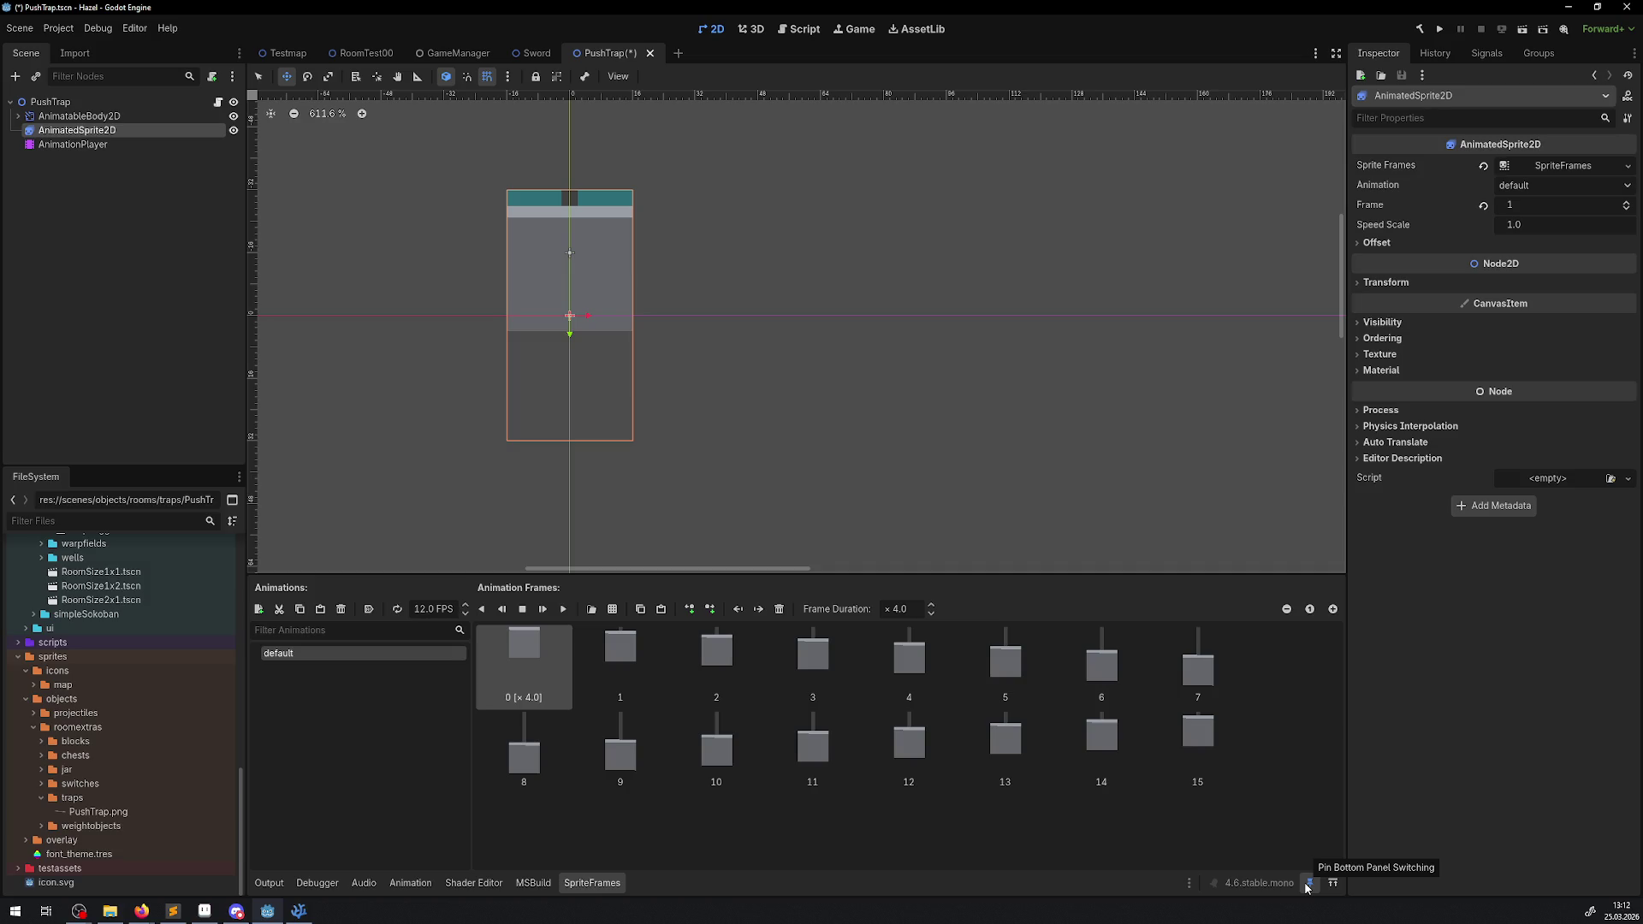
left_click(1308, 884)
left_click(532, 882)
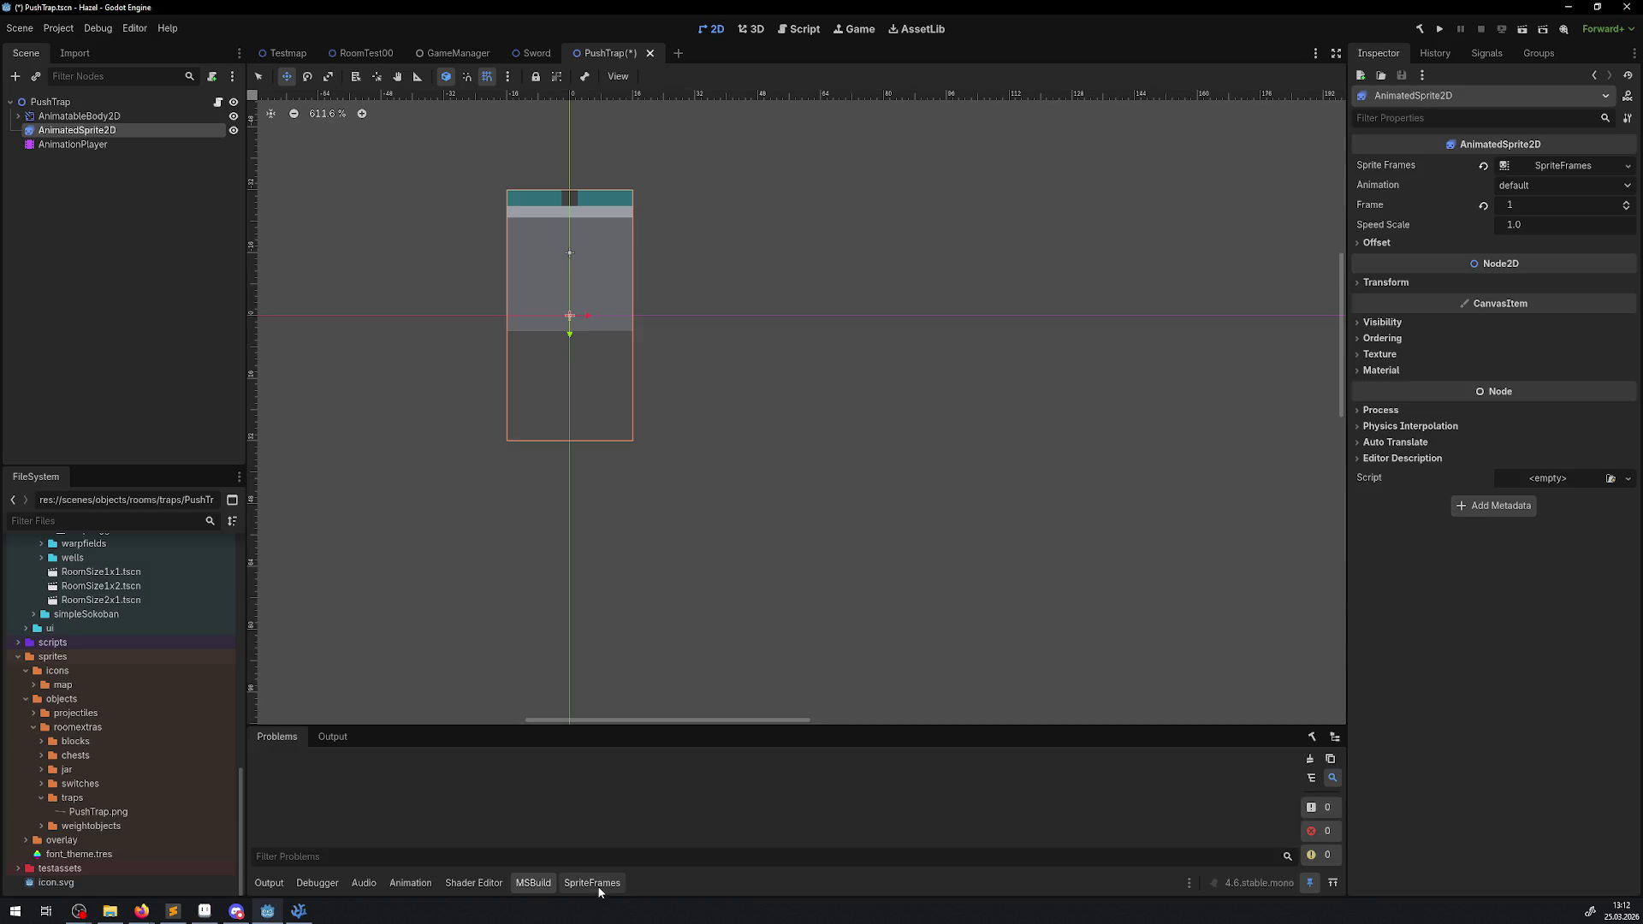
left_click(591, 883)
left_click(410, 882)
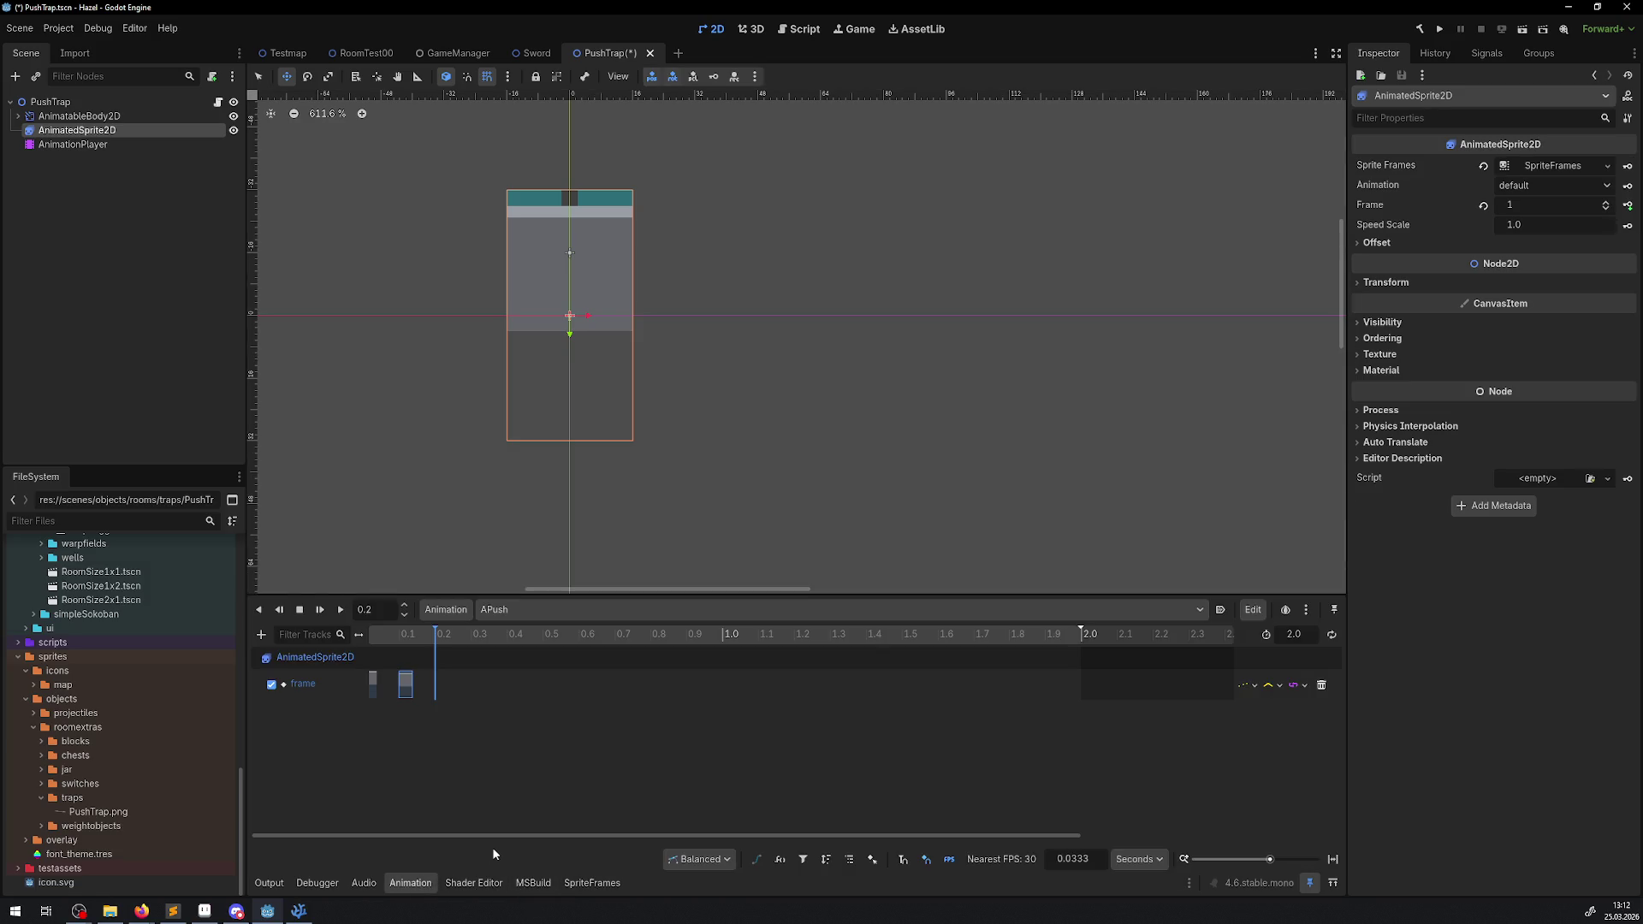
- Key sprite frame 2 at 0.2 and frame 3 at 0.3 on the frame track
left_click(1606, 203)
left_click(1627, 206)
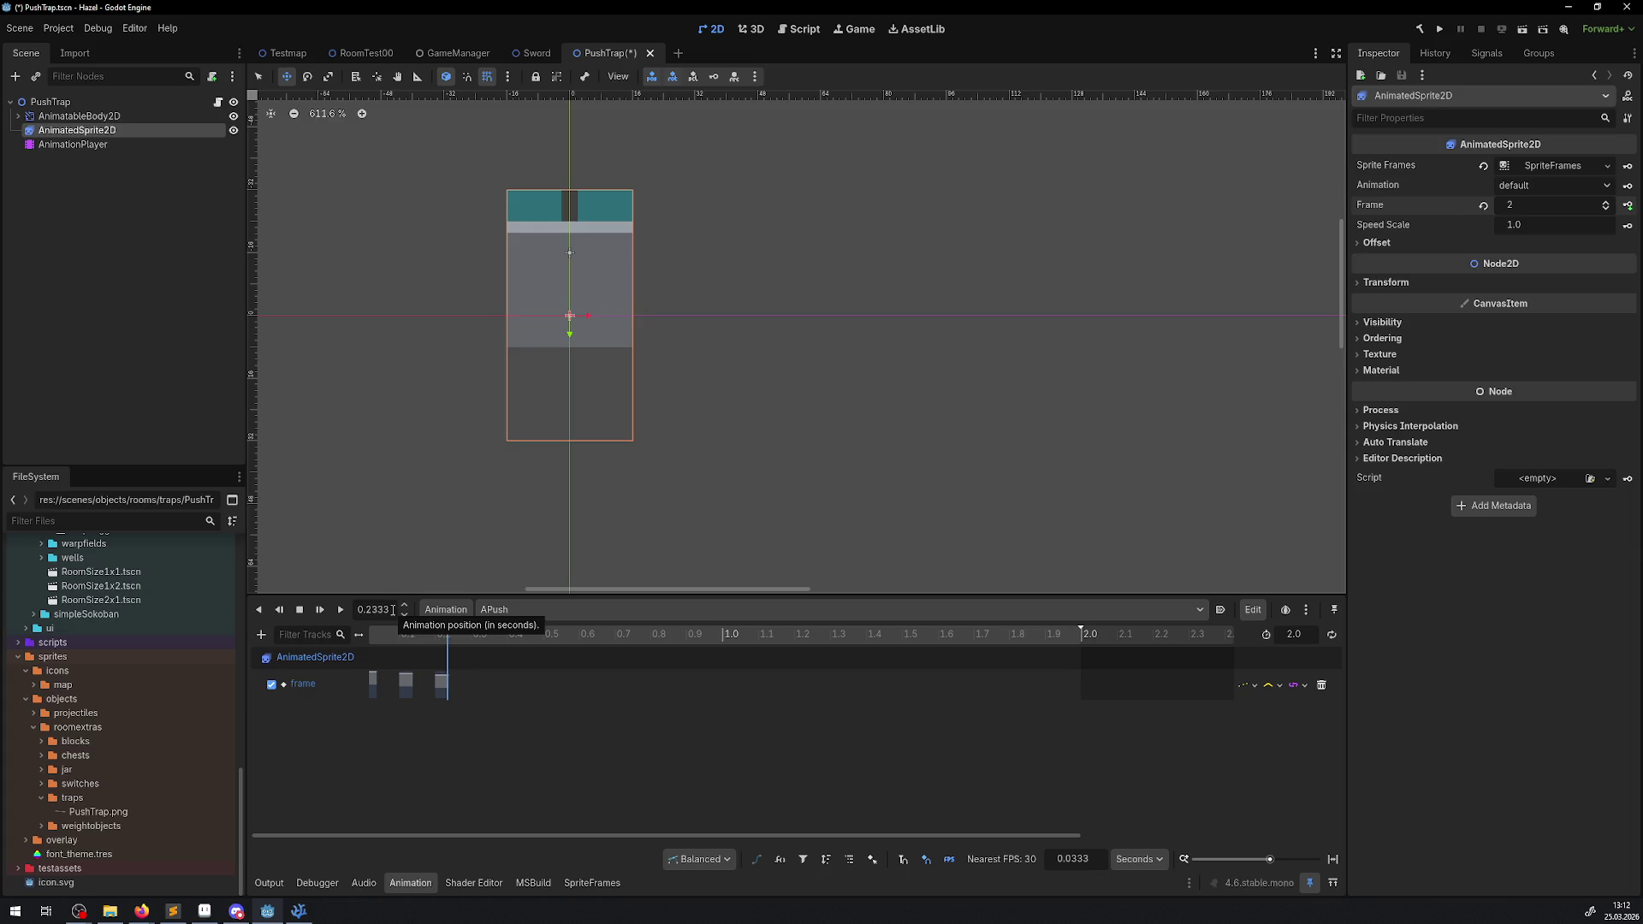
double_click(393, 609)
type(".3")
key("Return")
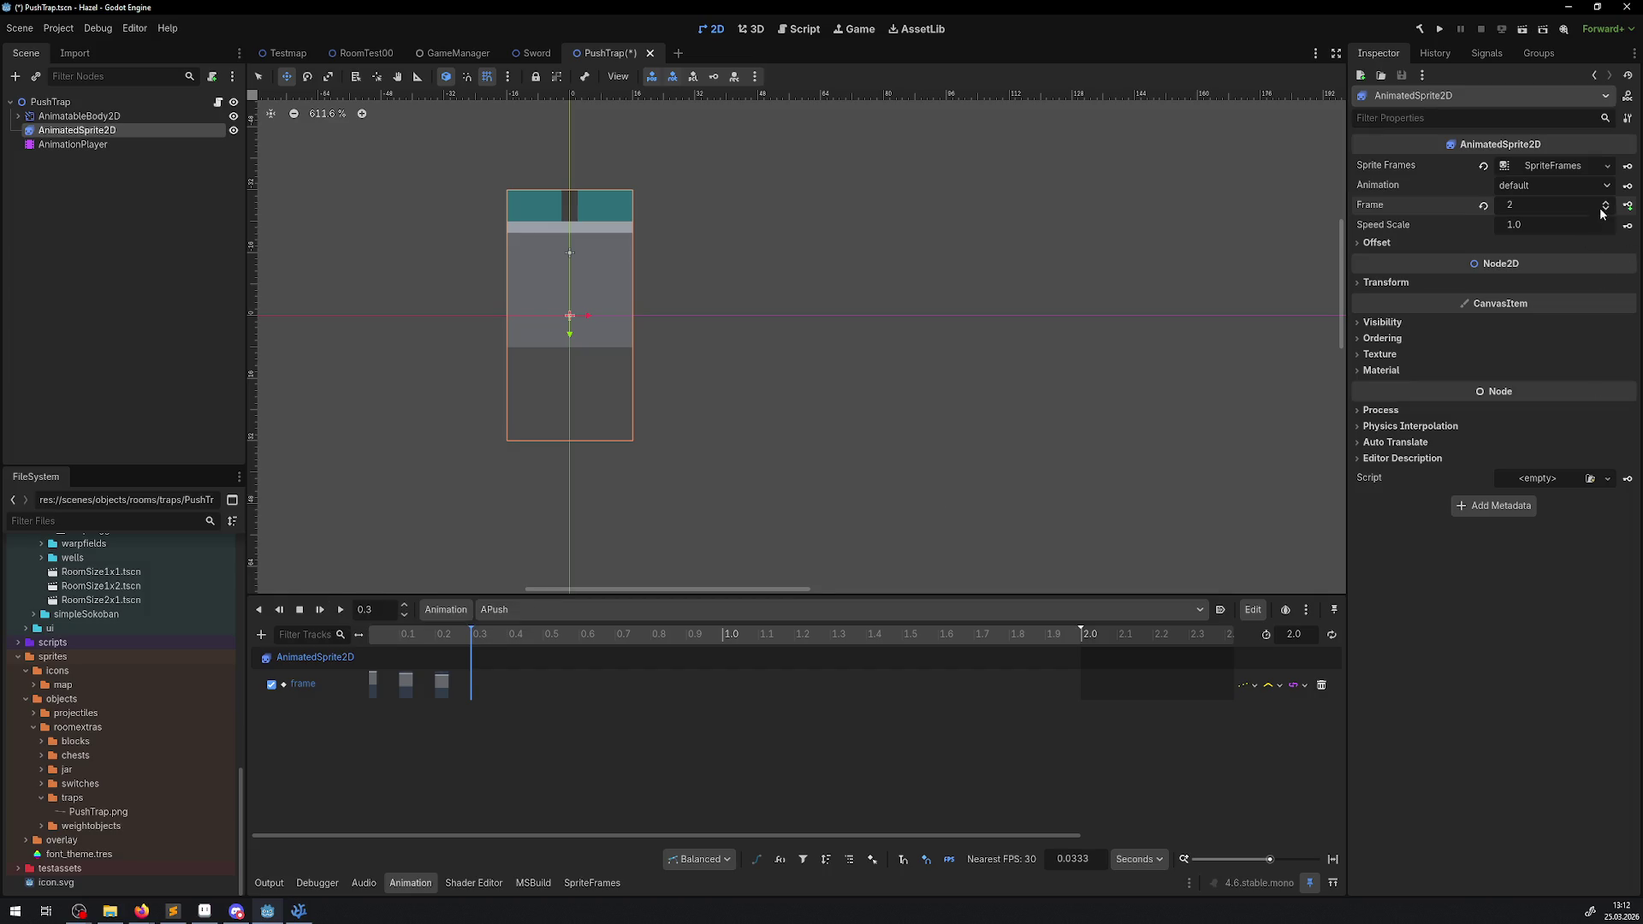
left_click(1606, 204)
left_click(1627, 206)
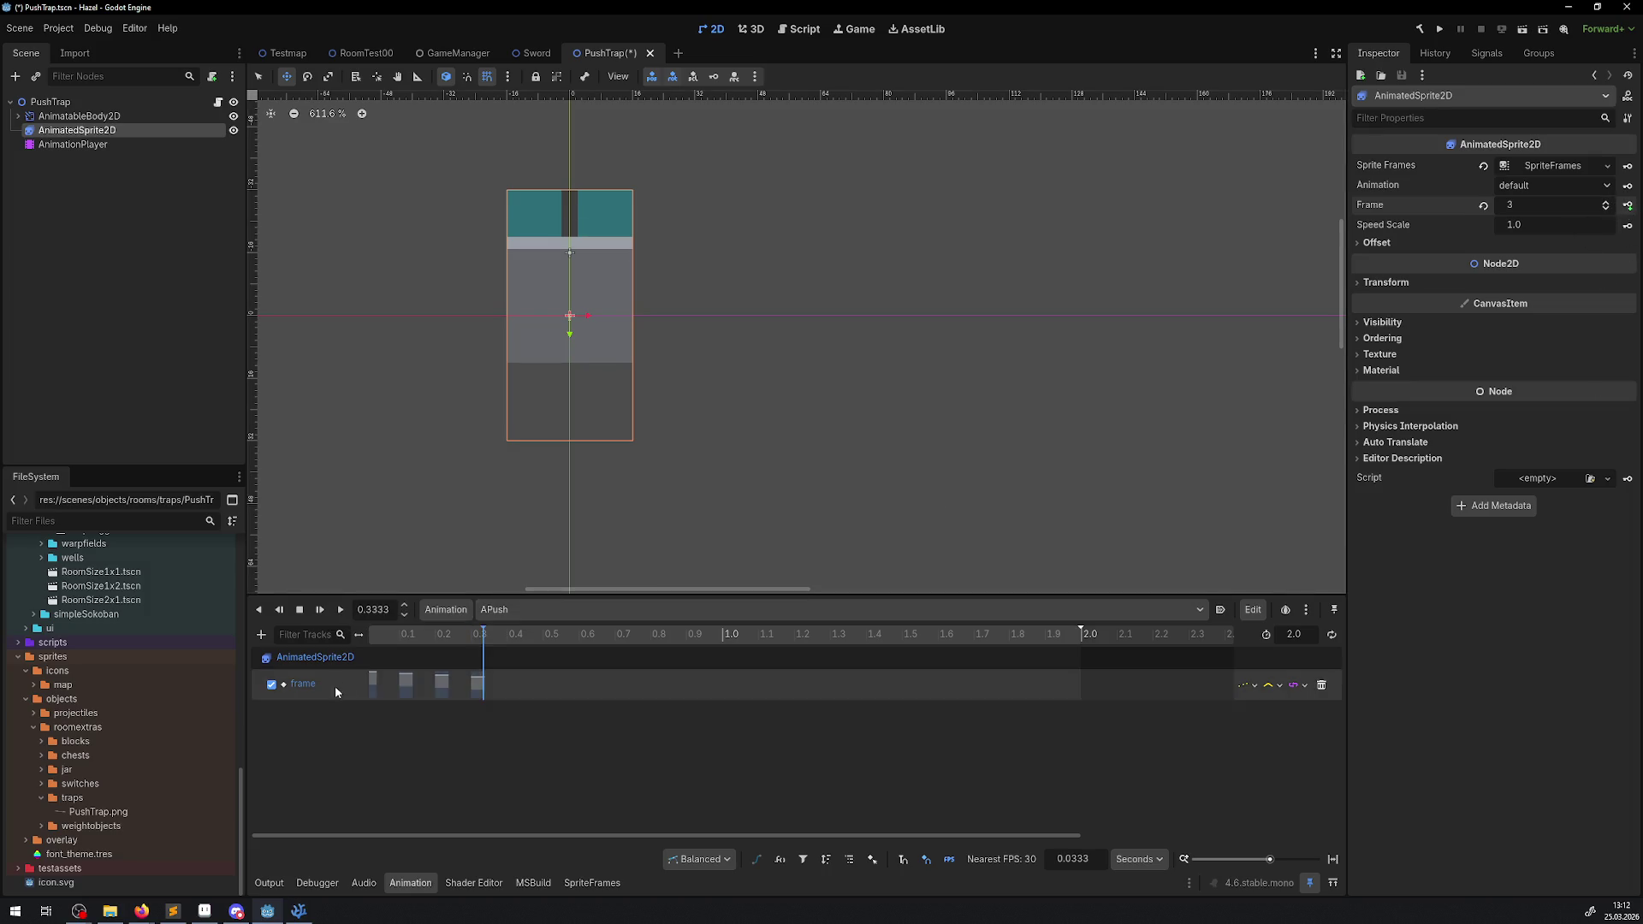
- Key sprite frame 4 at 0.4 and frame 5 at 0.5
double_click(373, 609)
type(".4")
key("Return")
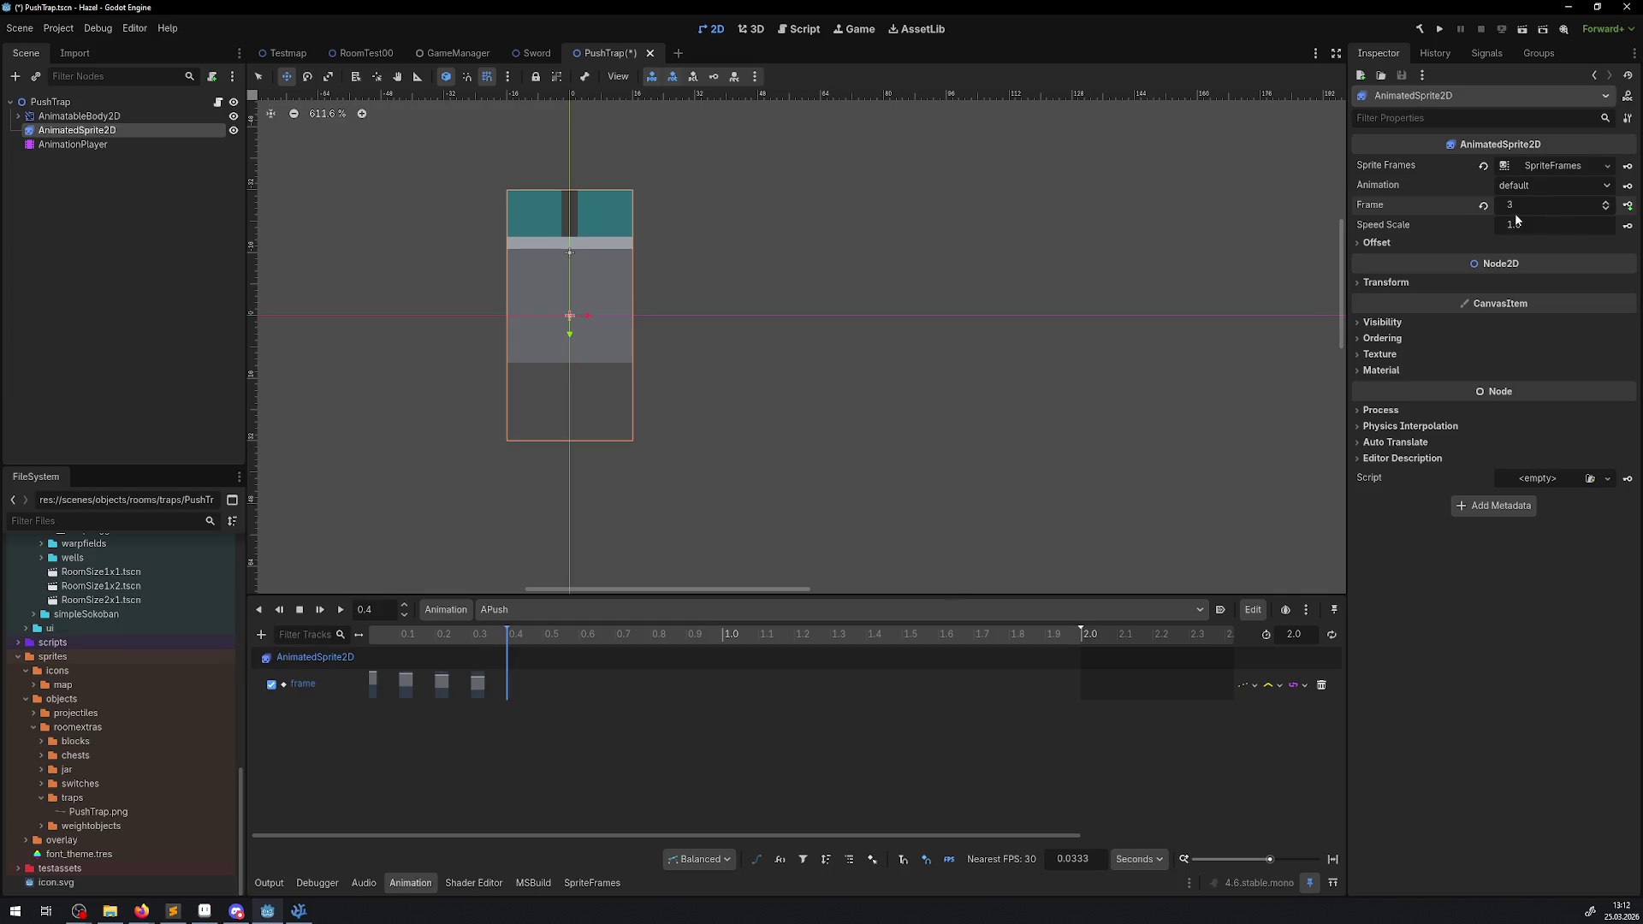
left_click(1529, 207)
key("Return")
left_click(1628, 205)
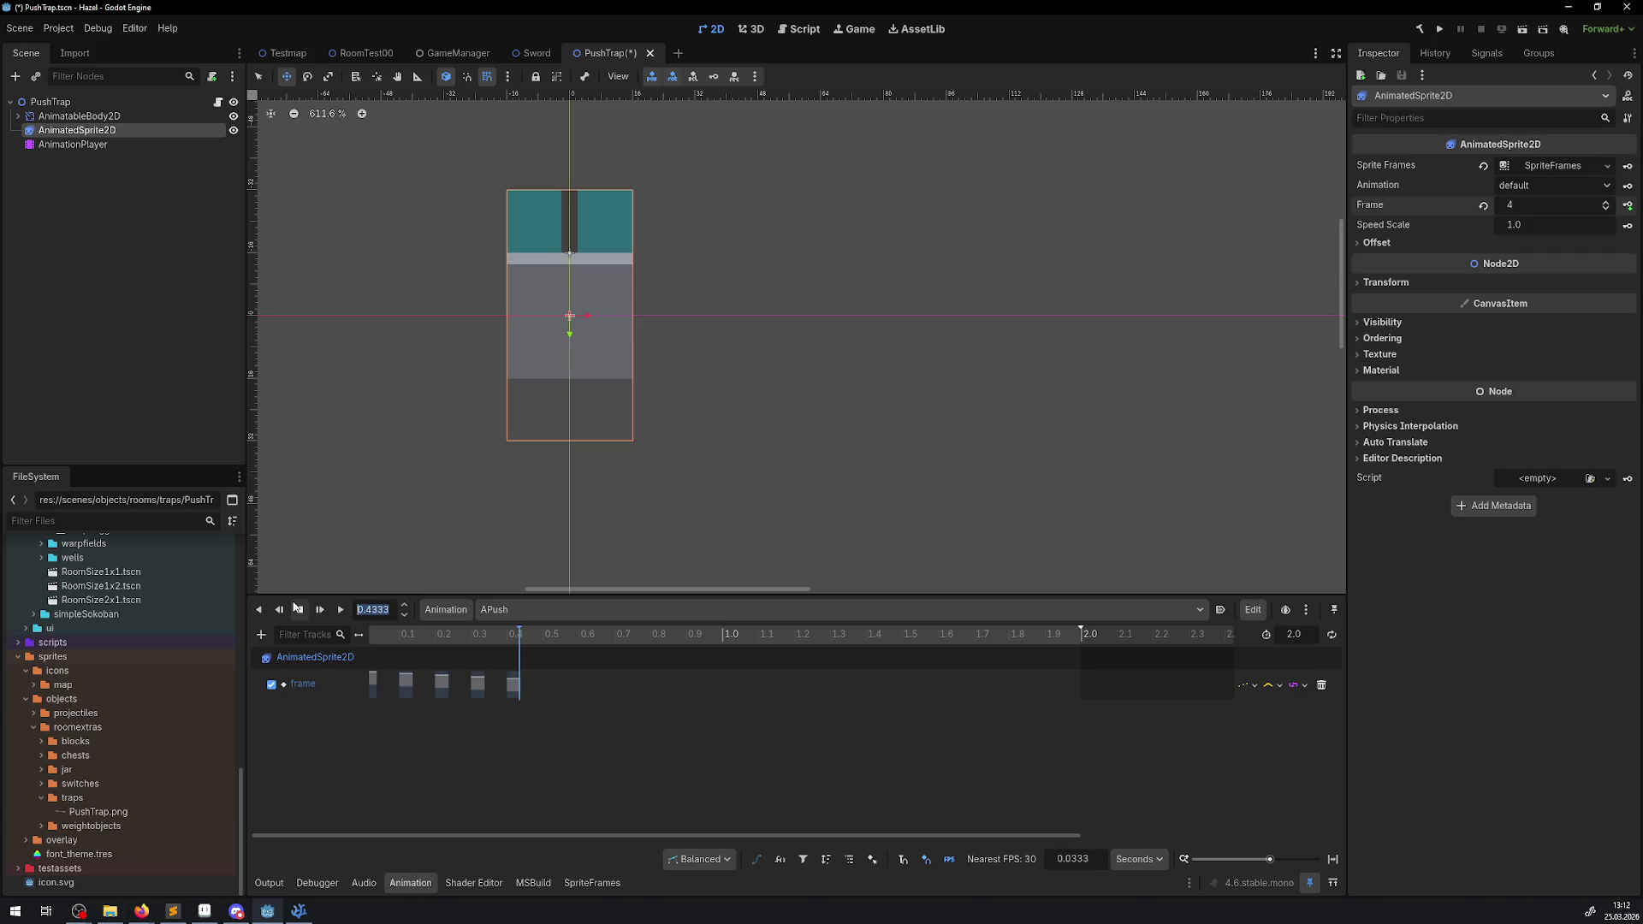
key("ctrl+Right")
key("ctrl+Right")
left_click(1606, 202)
left_click(1628, 205)
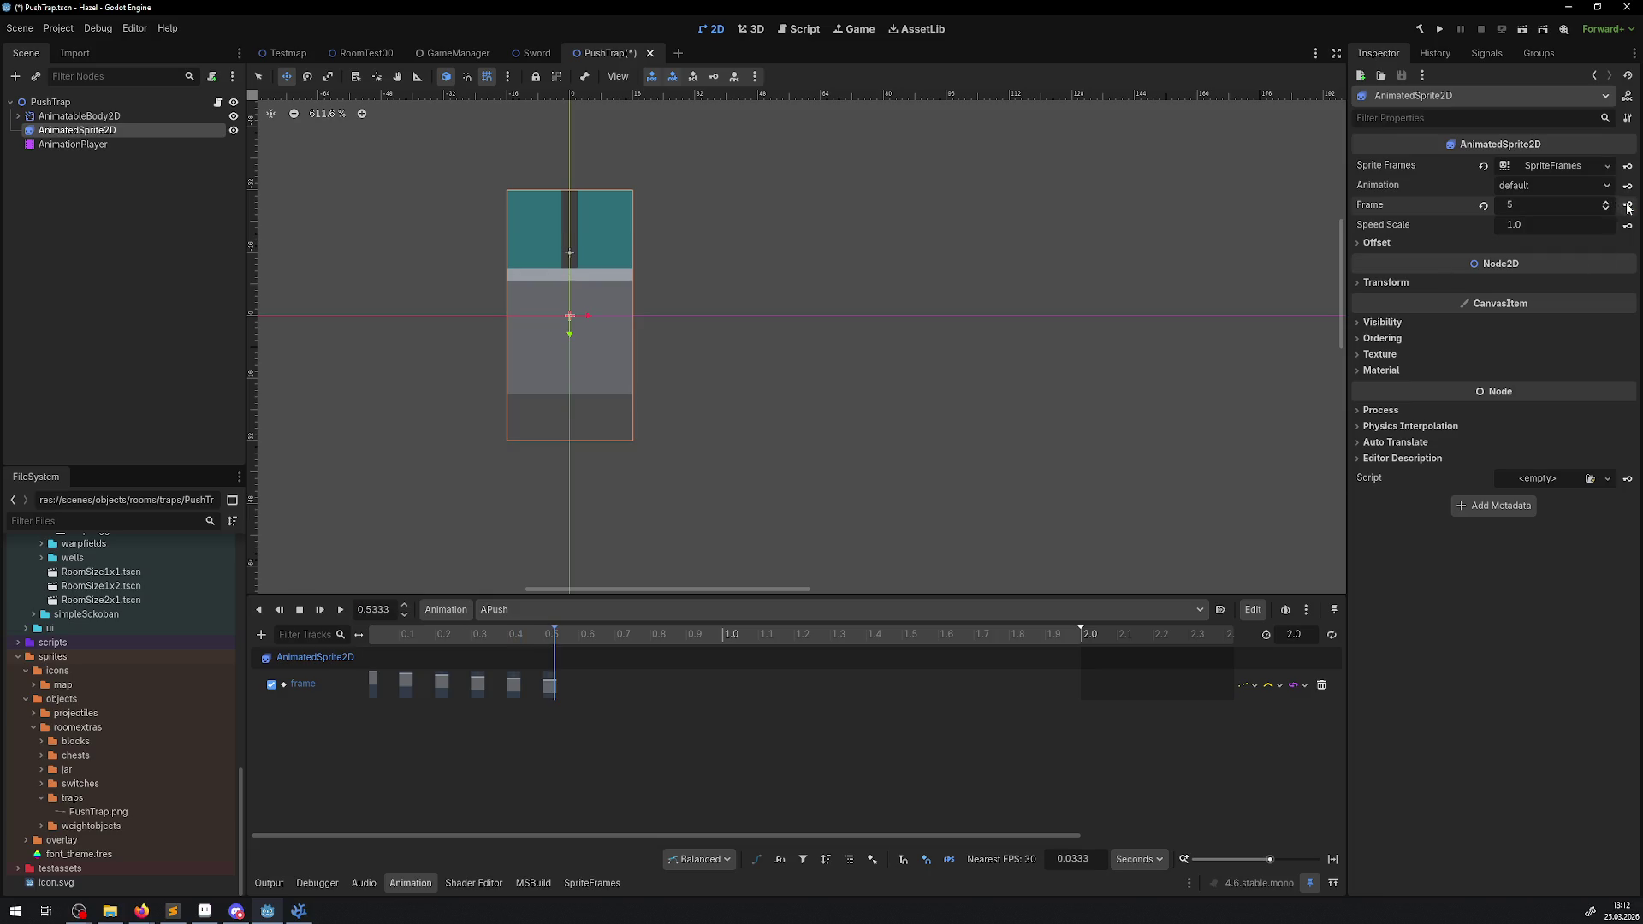
- Key sprite frame 6 at 0.6 and frame 7 at 0.7
double_click(379, 609)
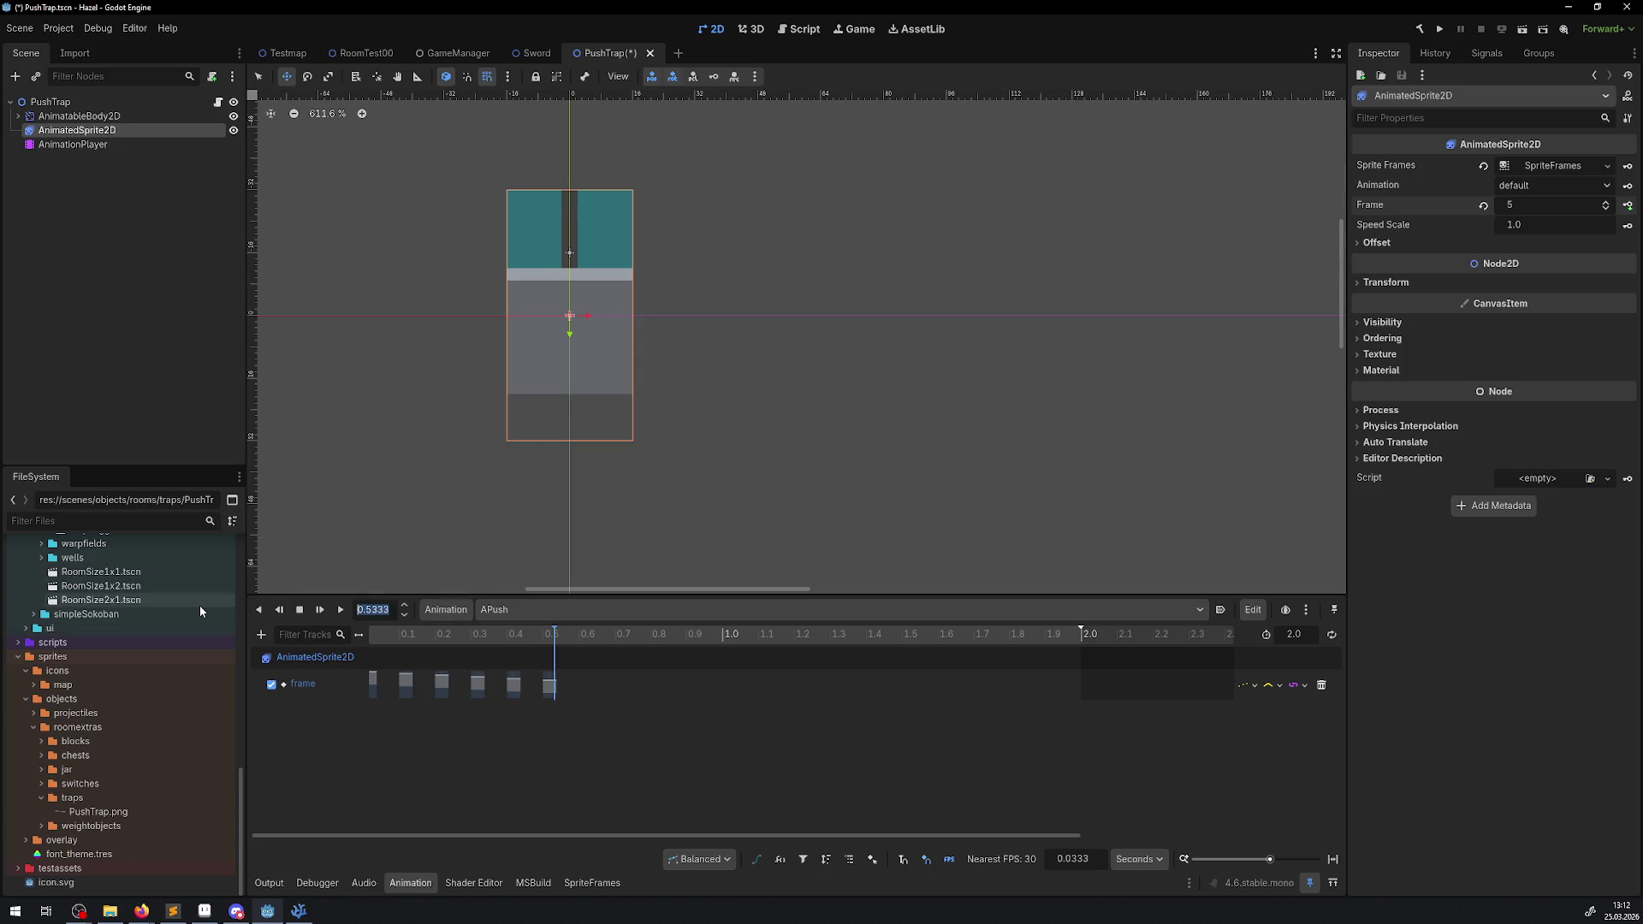
type("0.6")
key("Return")
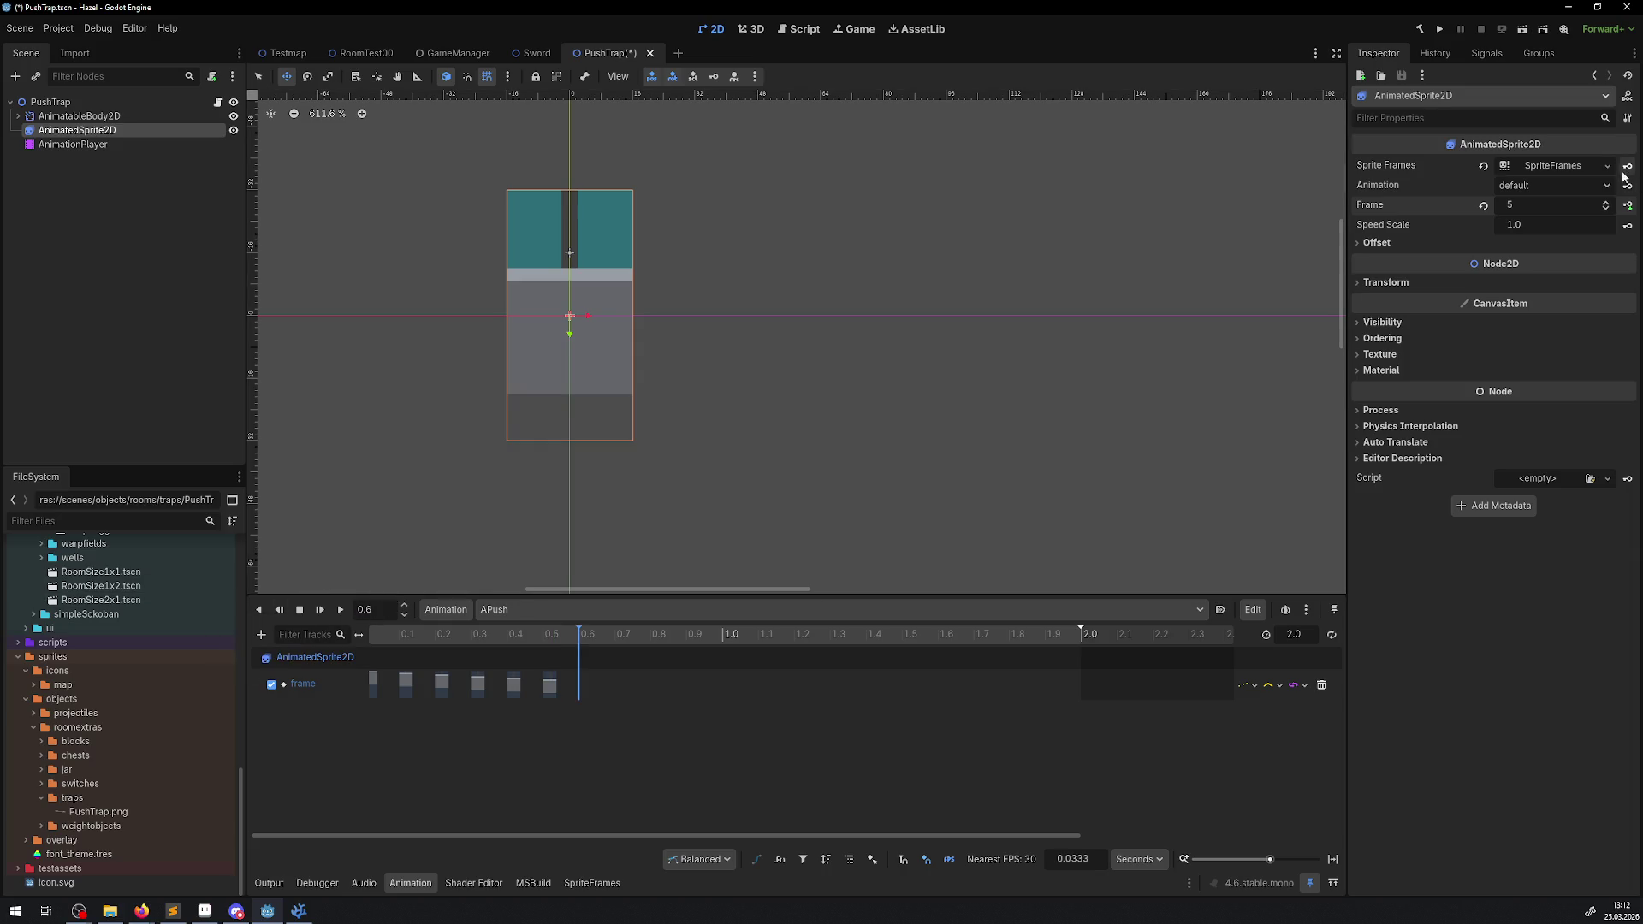
left_click(1608, 202)
left_click(1628, 207)
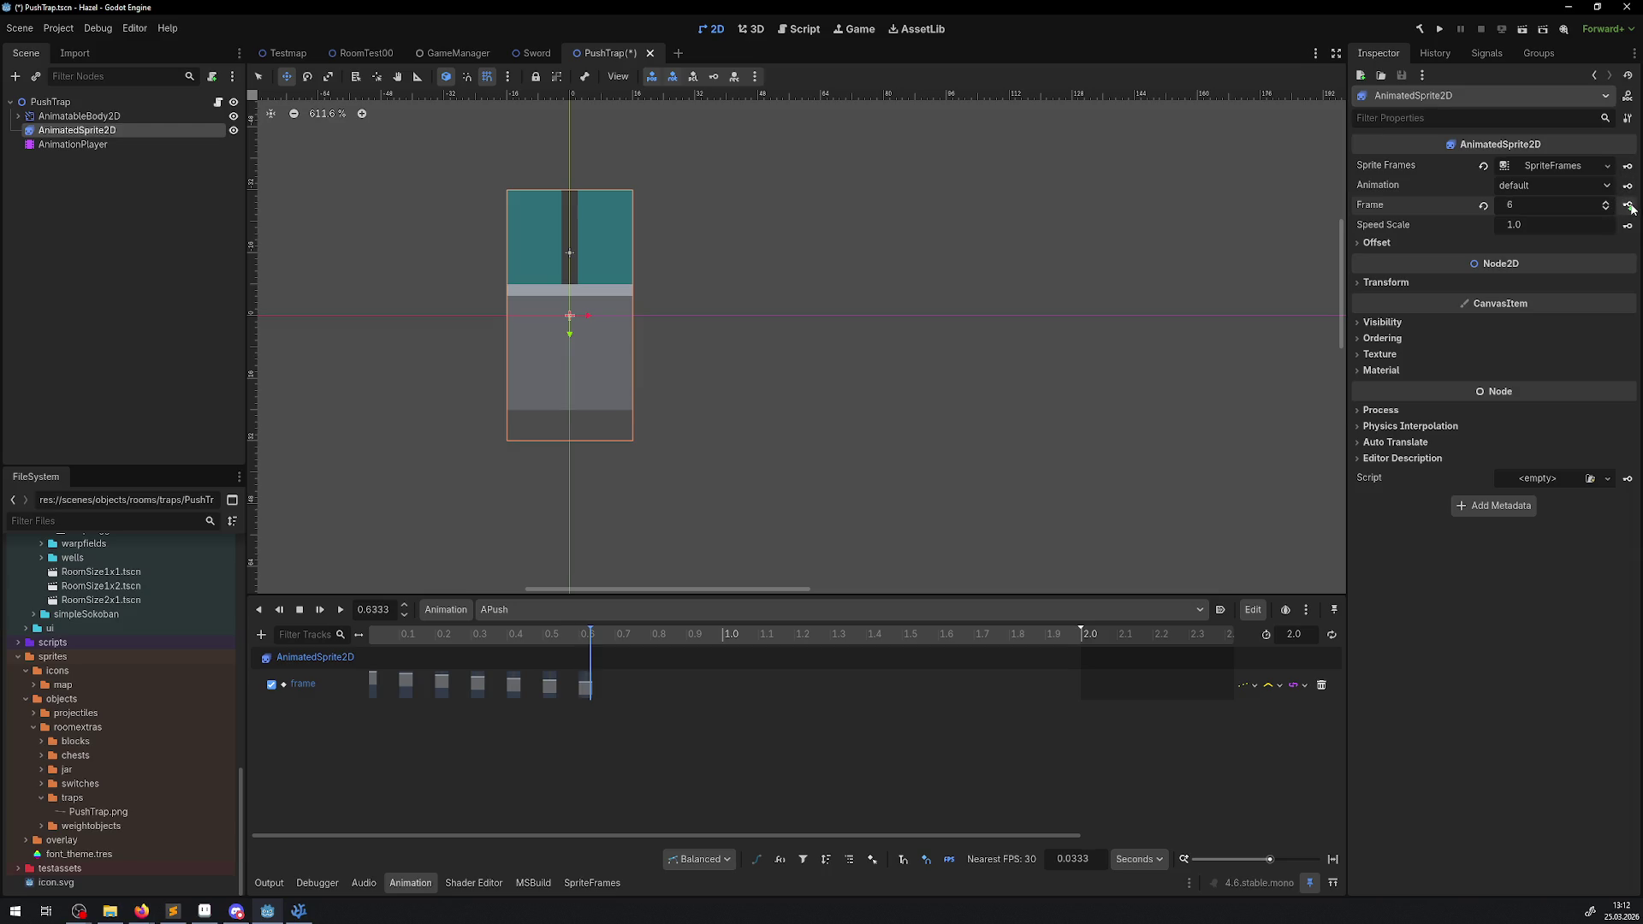
double_click(394, 609)
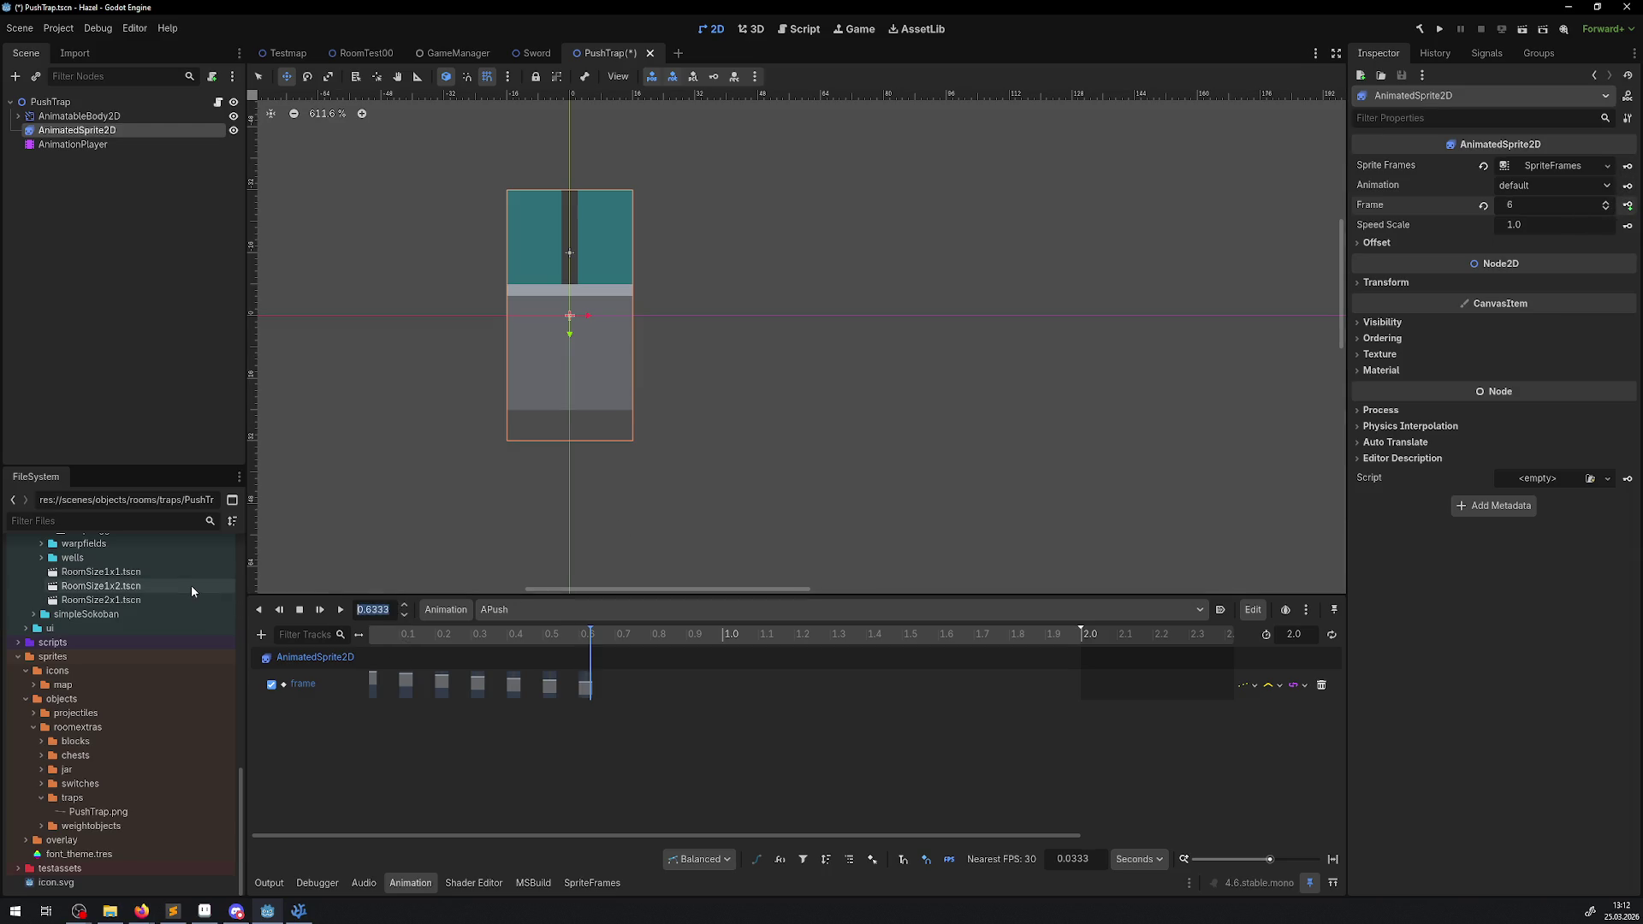
type("0.7")
key("Return")
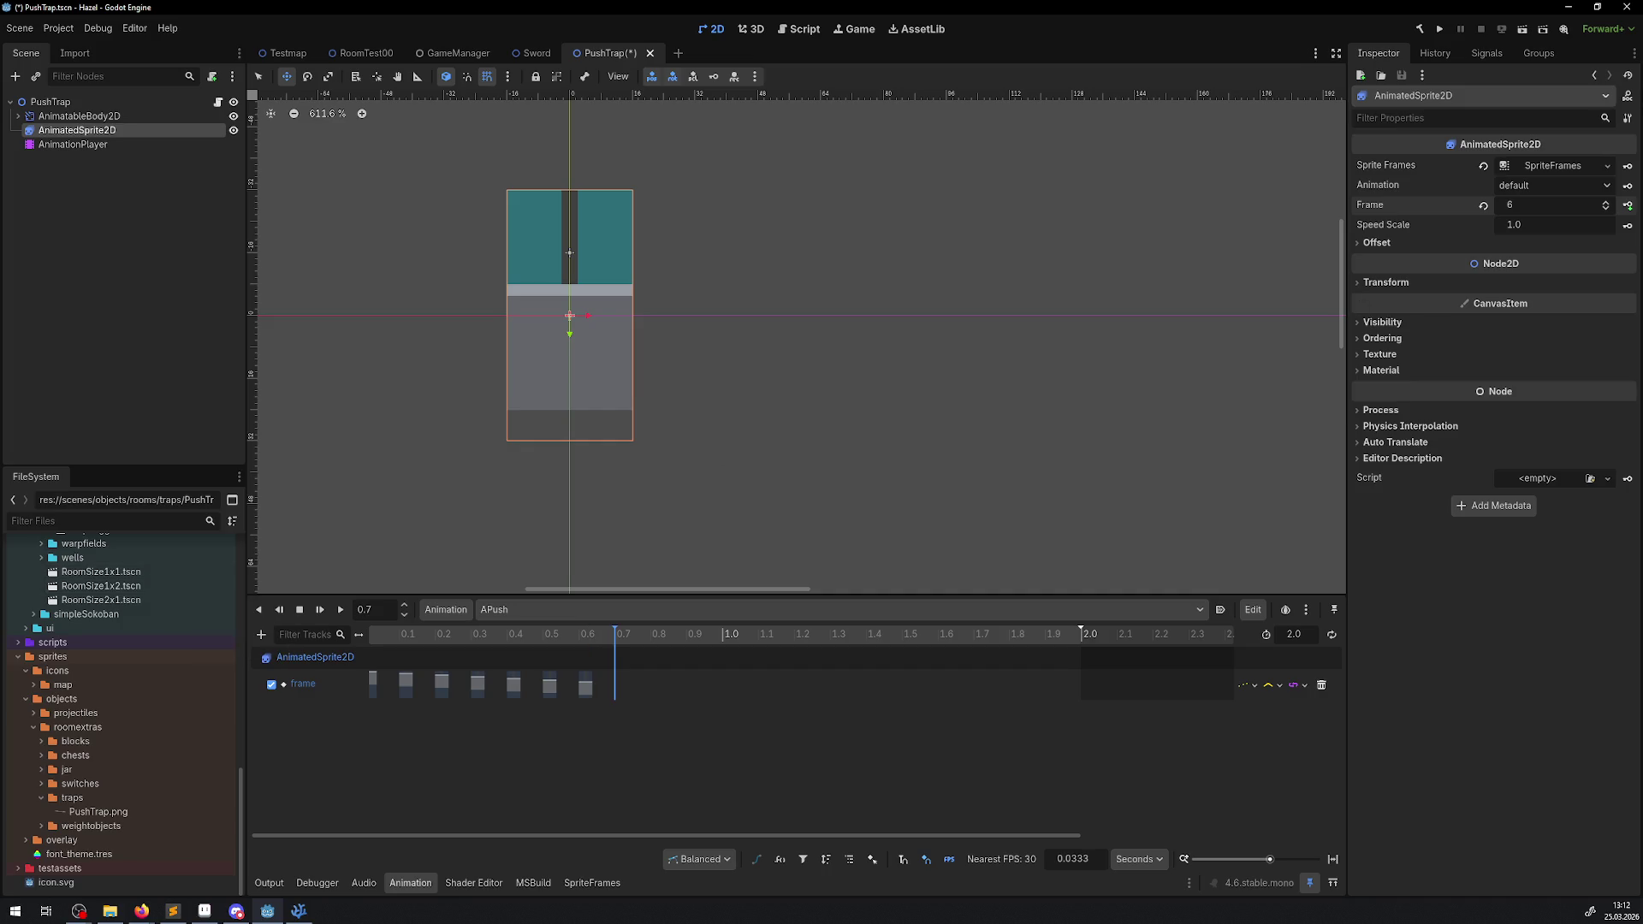
left_click(1605, 202)
left_click(1629, 207)
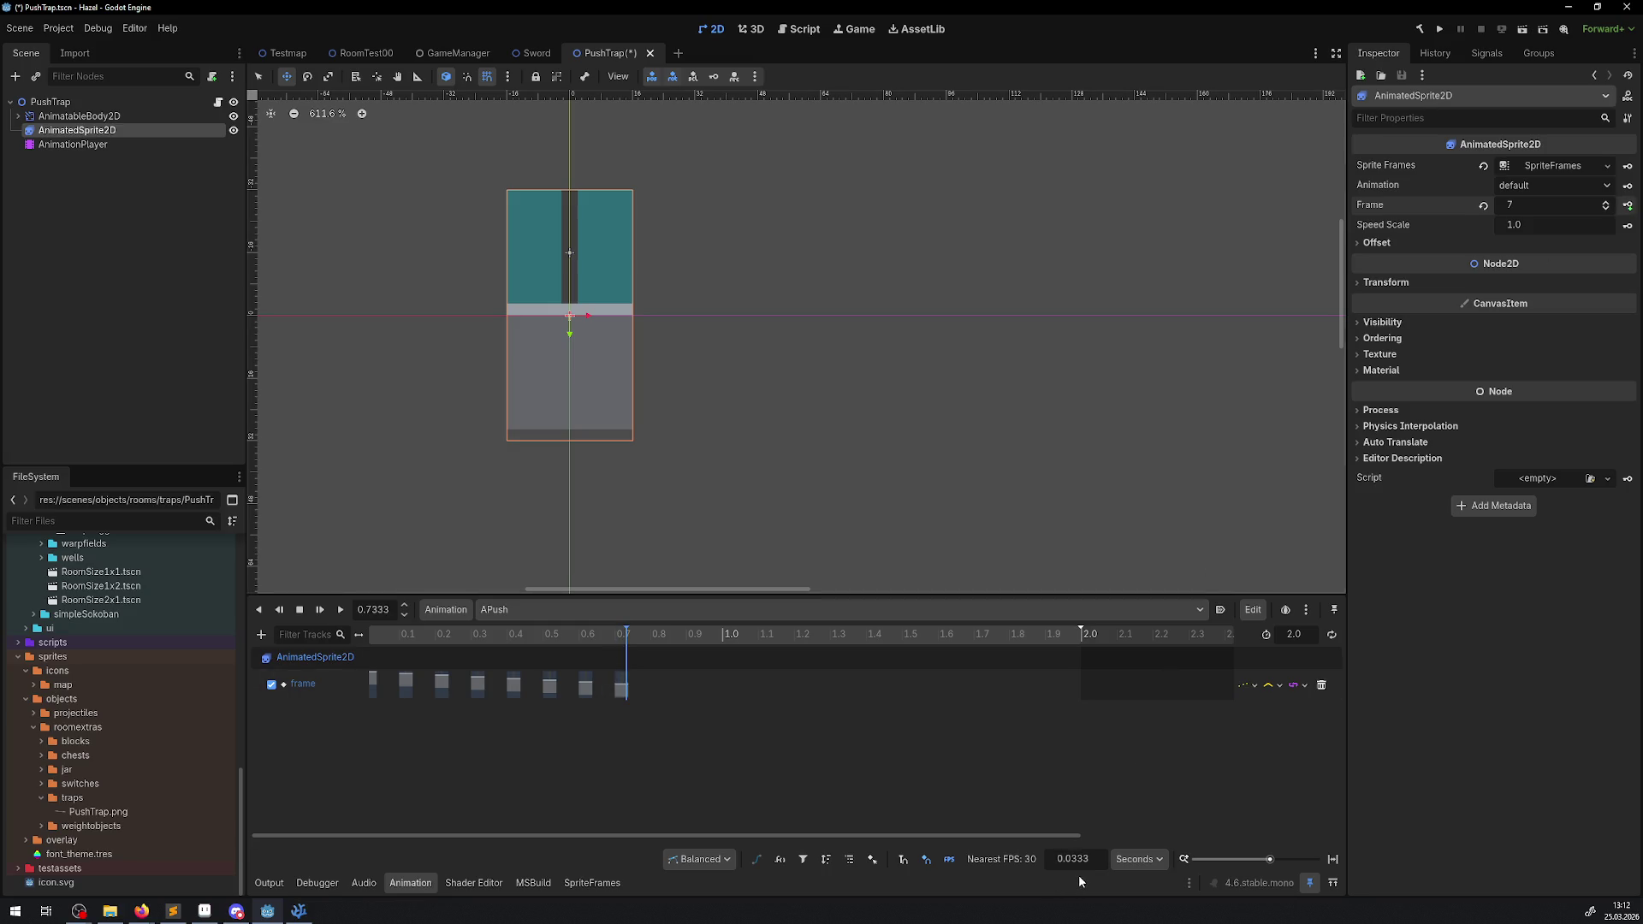
- Key sprite frame 8 at 0.8 and frame 9 at 0.9
left_click(377, 609)
type("0.8")
key("Return")
left_click(1606, 202)
left_click(1628, 206)
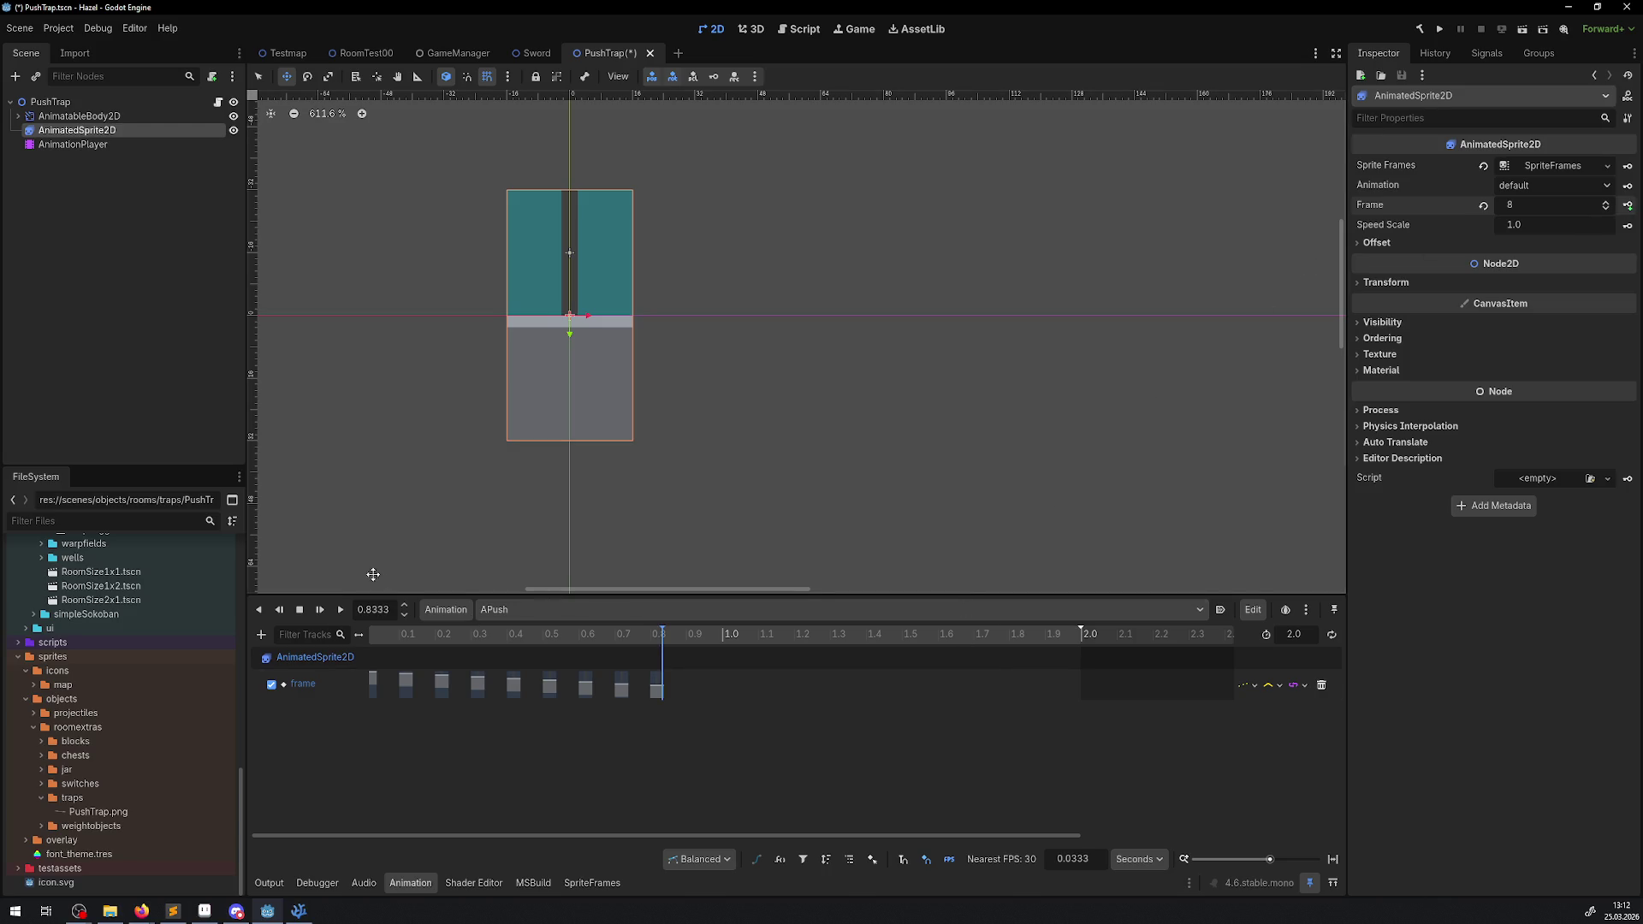
double_click(398, 609)
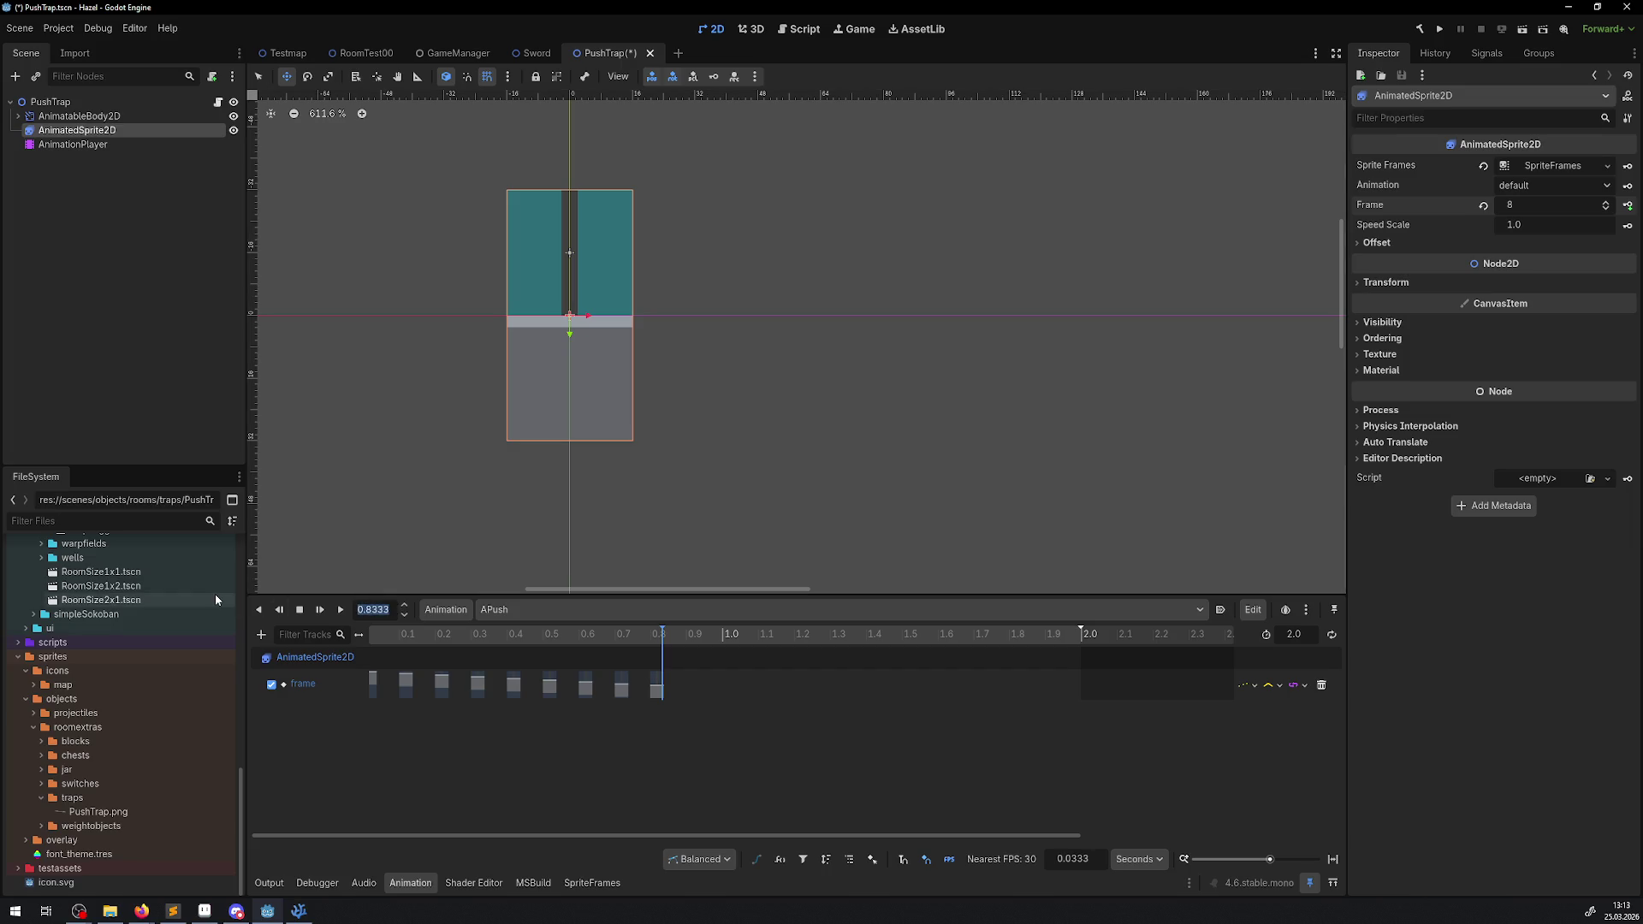
type("0.9")
key("Return")
left_click(1606, 202)
left_click(1627, 205)
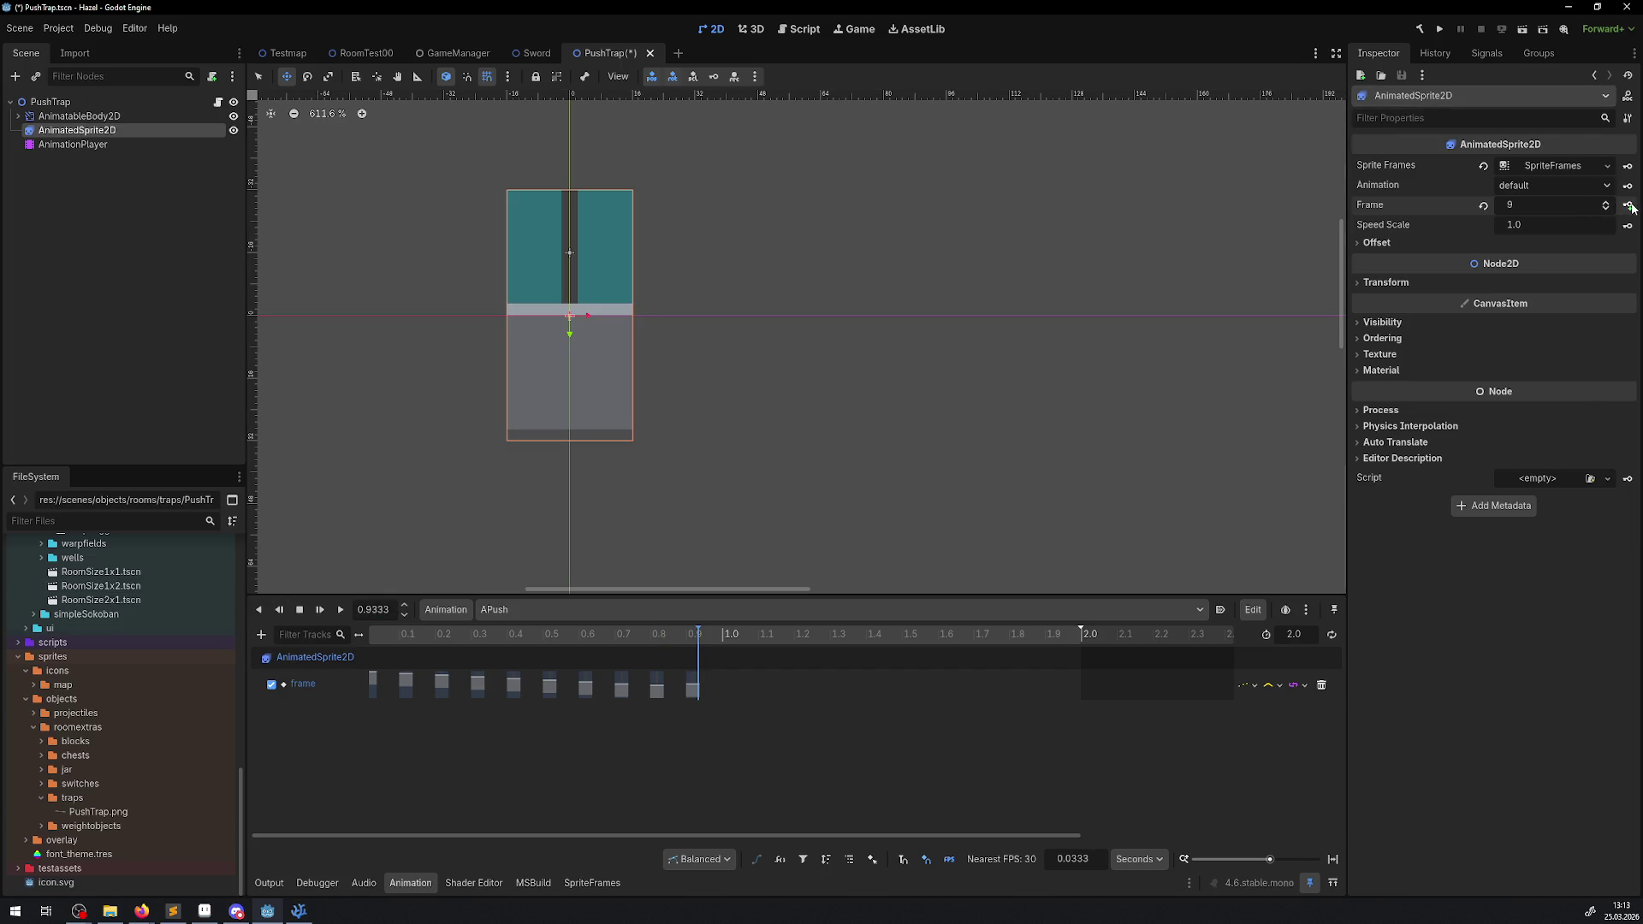
- Key sprite frame 10 at 1.0 and frame 11 at 1.1
double_click(392, 609)
type("1")
key("Return")
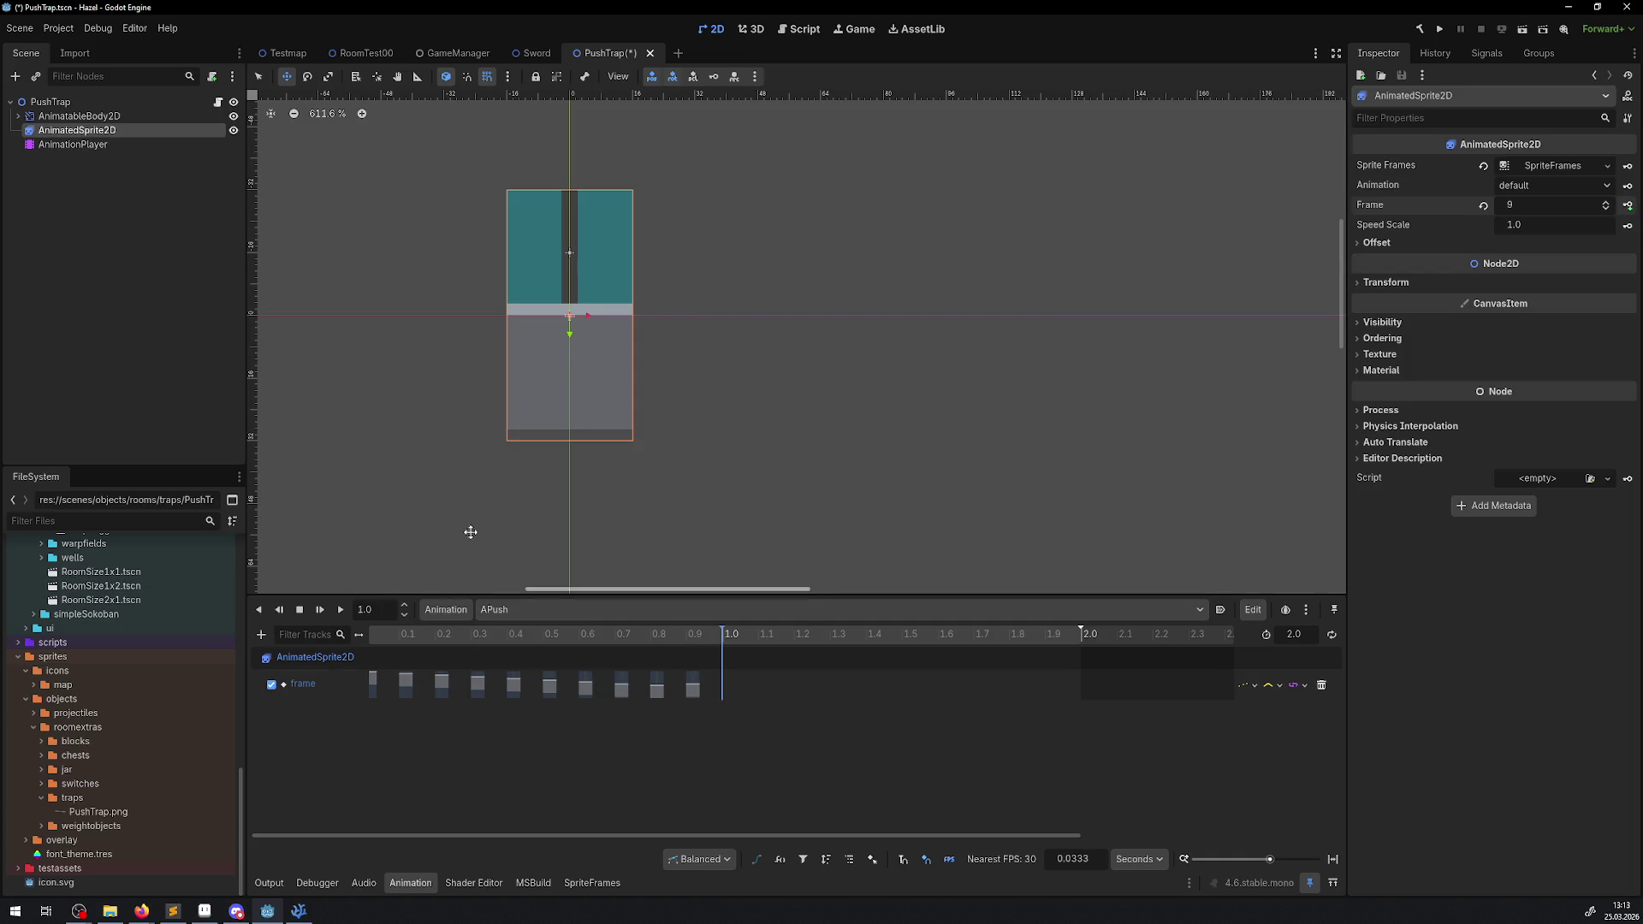
left_click(1605, 203)
left_click(1627, 205)
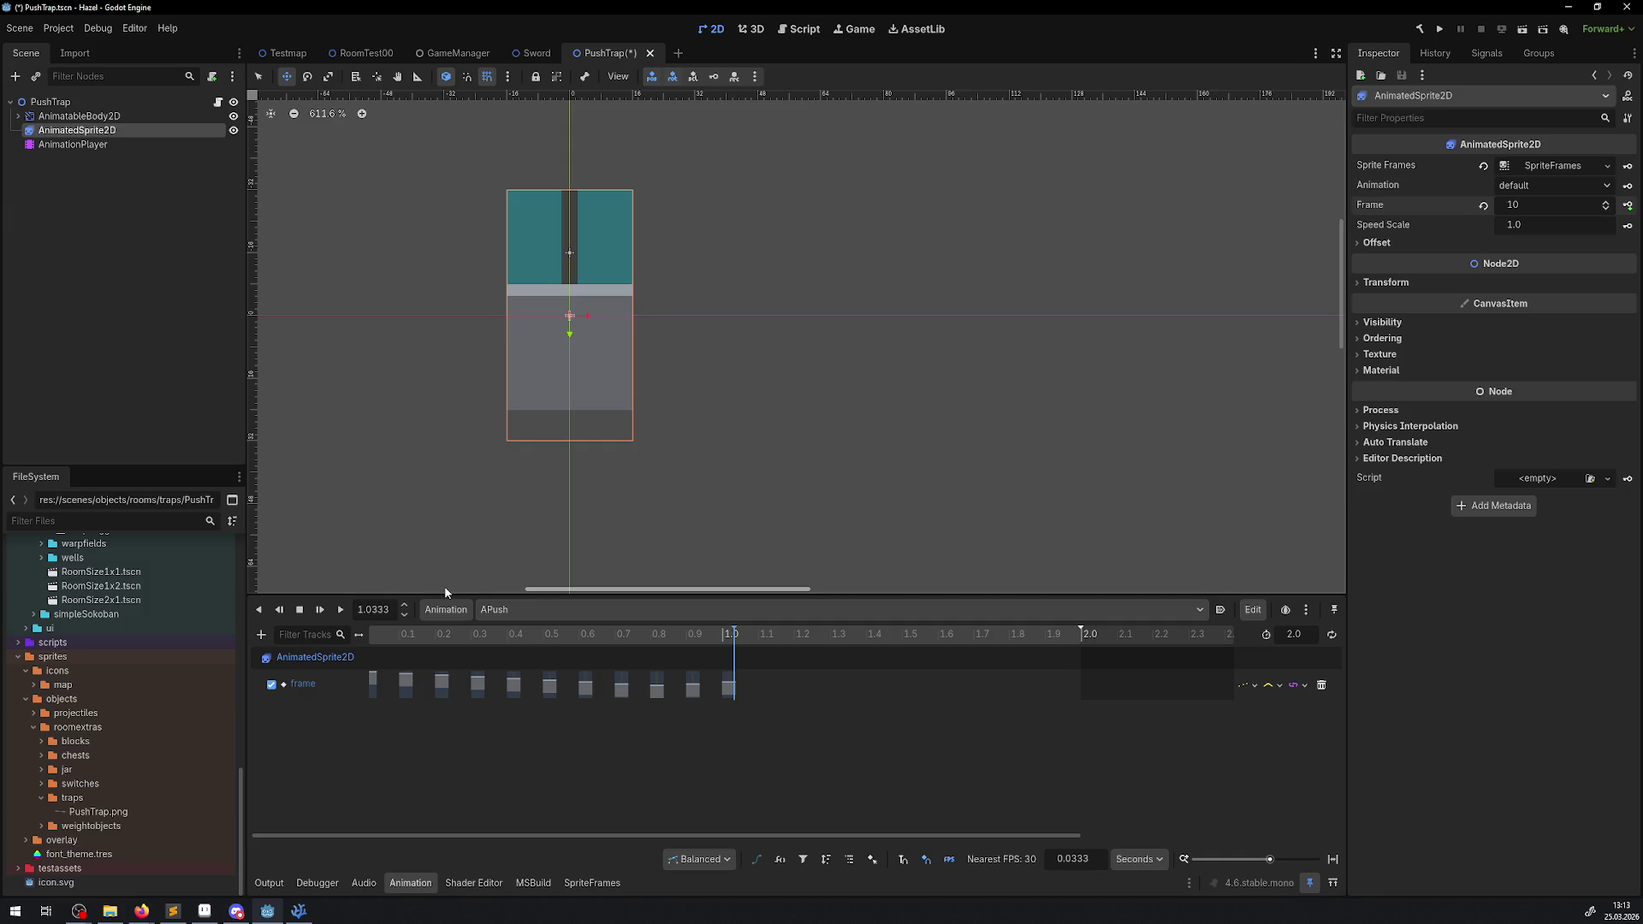
left_click(405, 605)
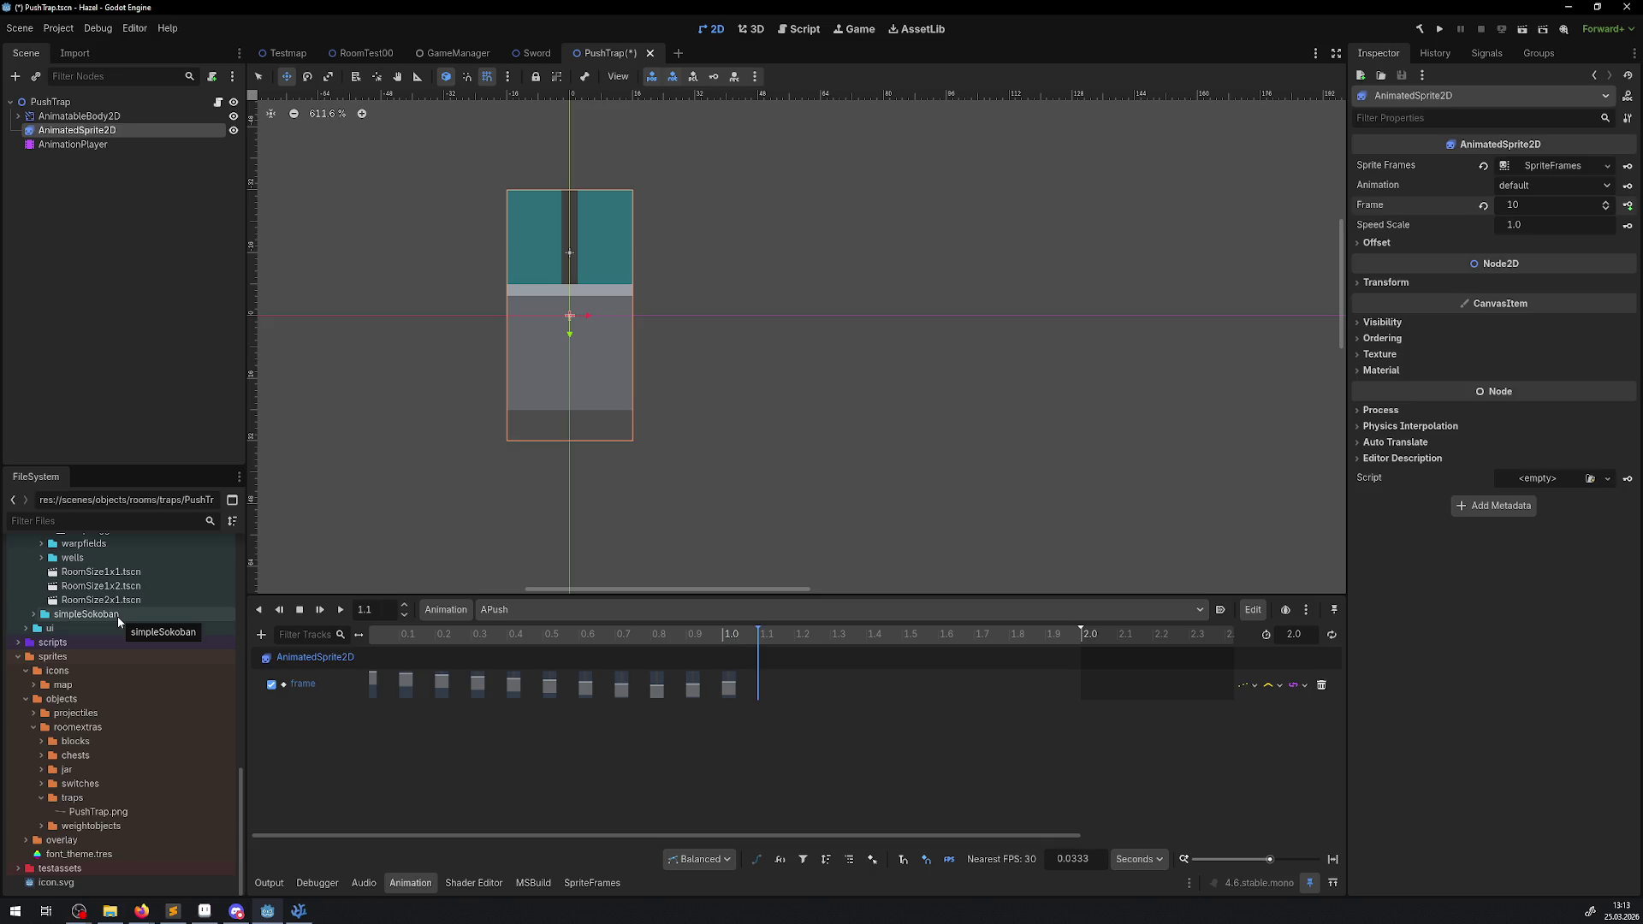
left_click(1557, 207)
type("11")
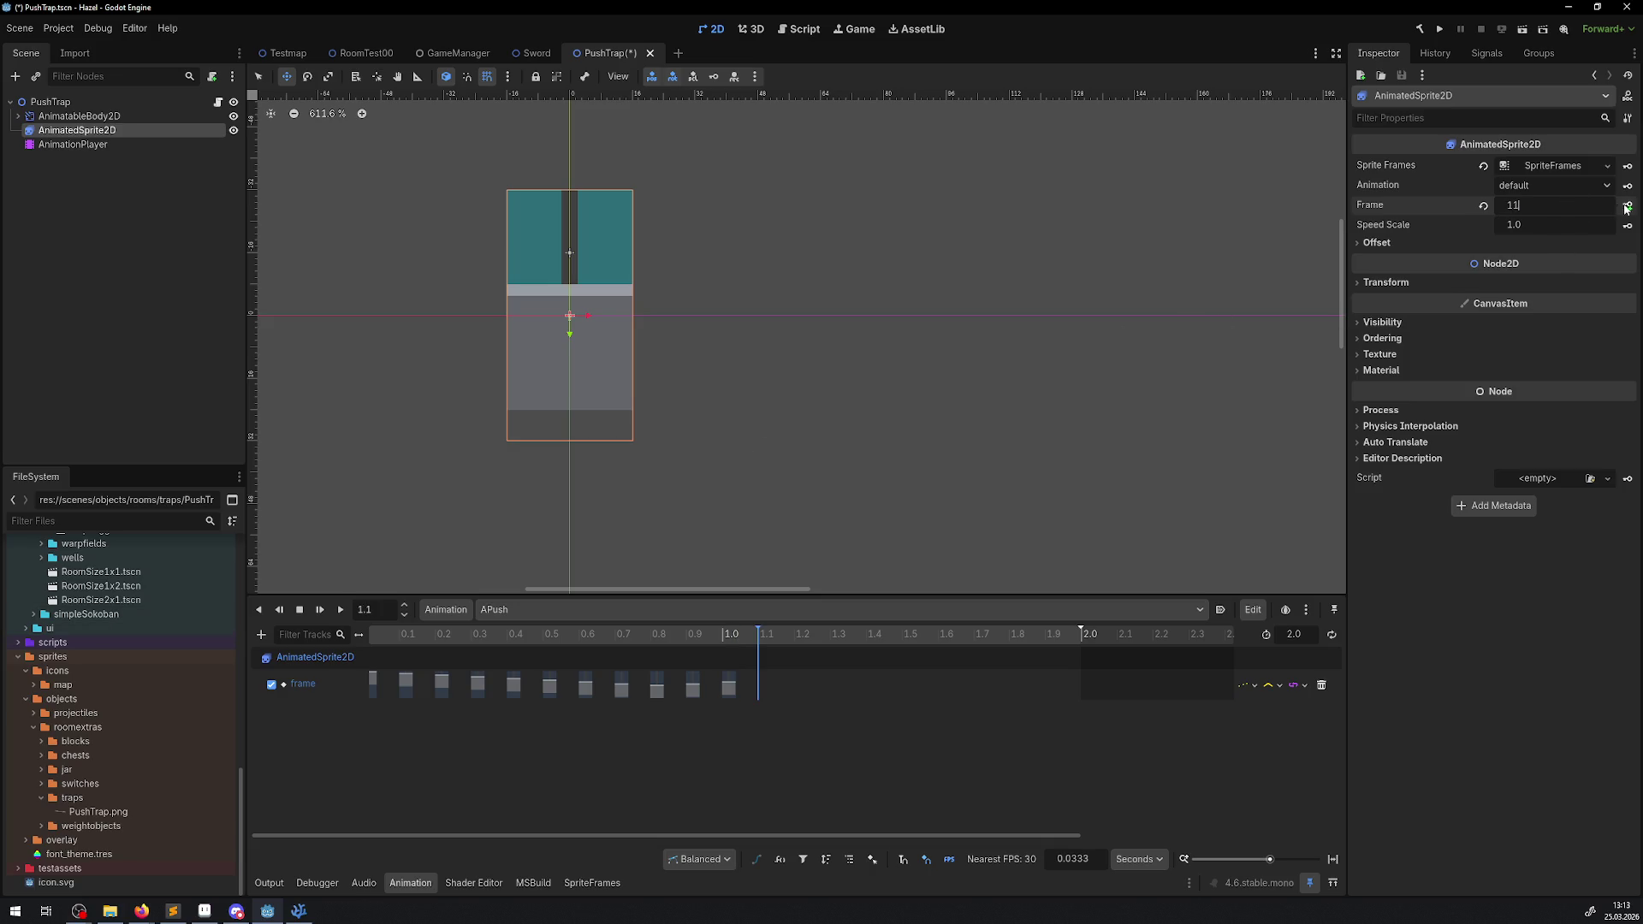
left_click(1627, 207)
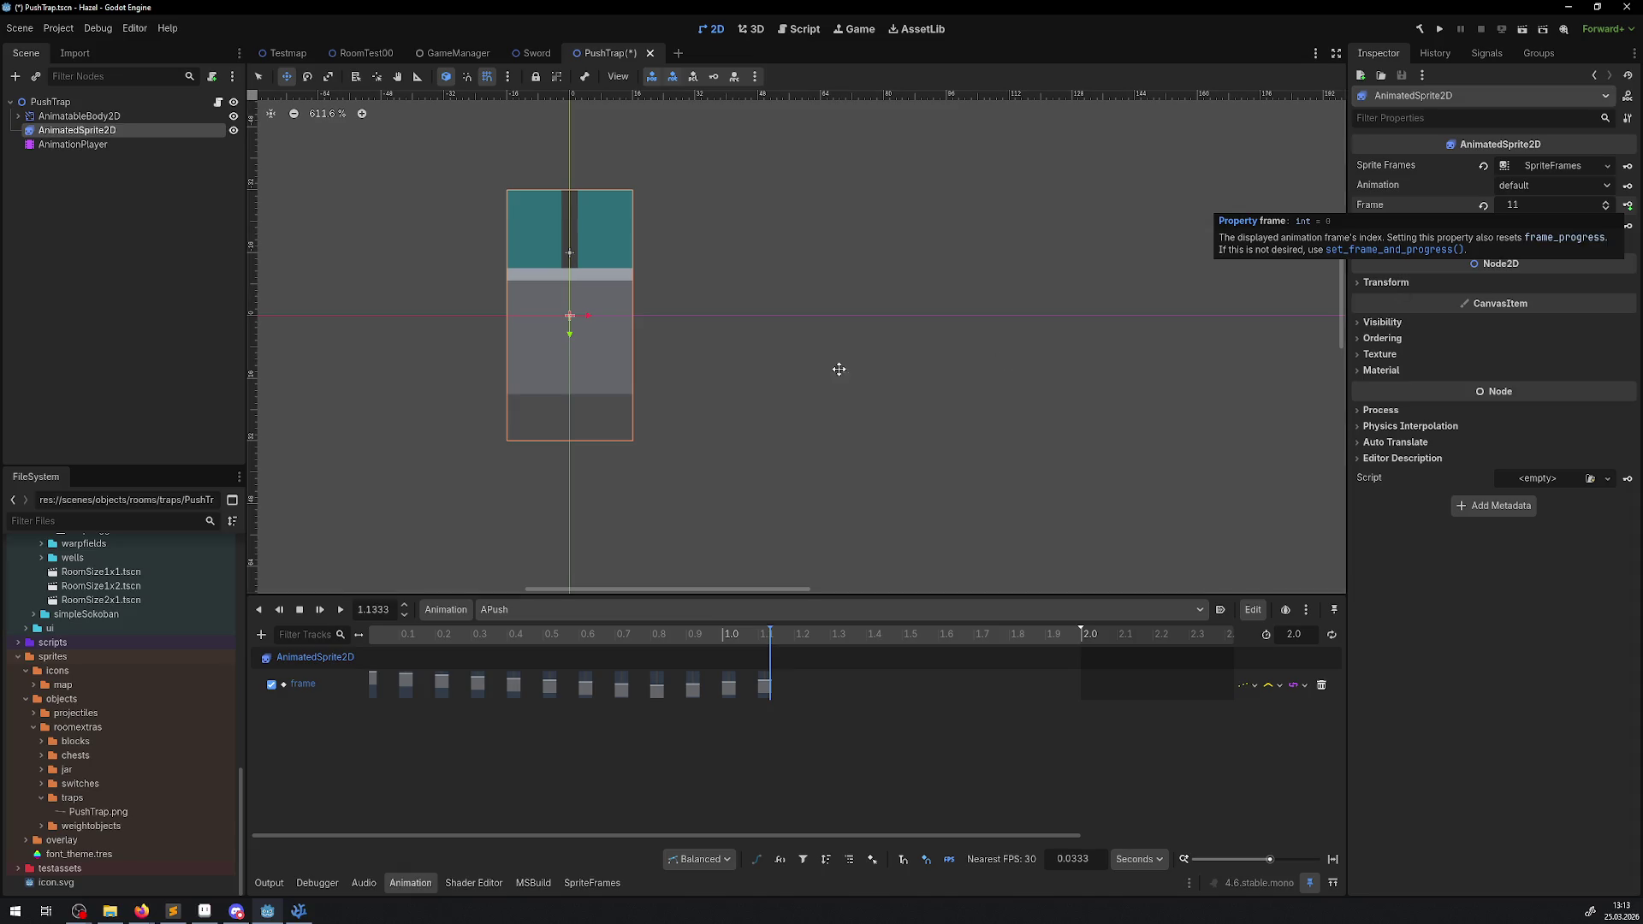
- Key sprite frame 12 at 1.2 and frame 13 at 1.3
left_click_drag(391, 609, 246, 609)
key("BackSpace")
type("2")
key("Return")
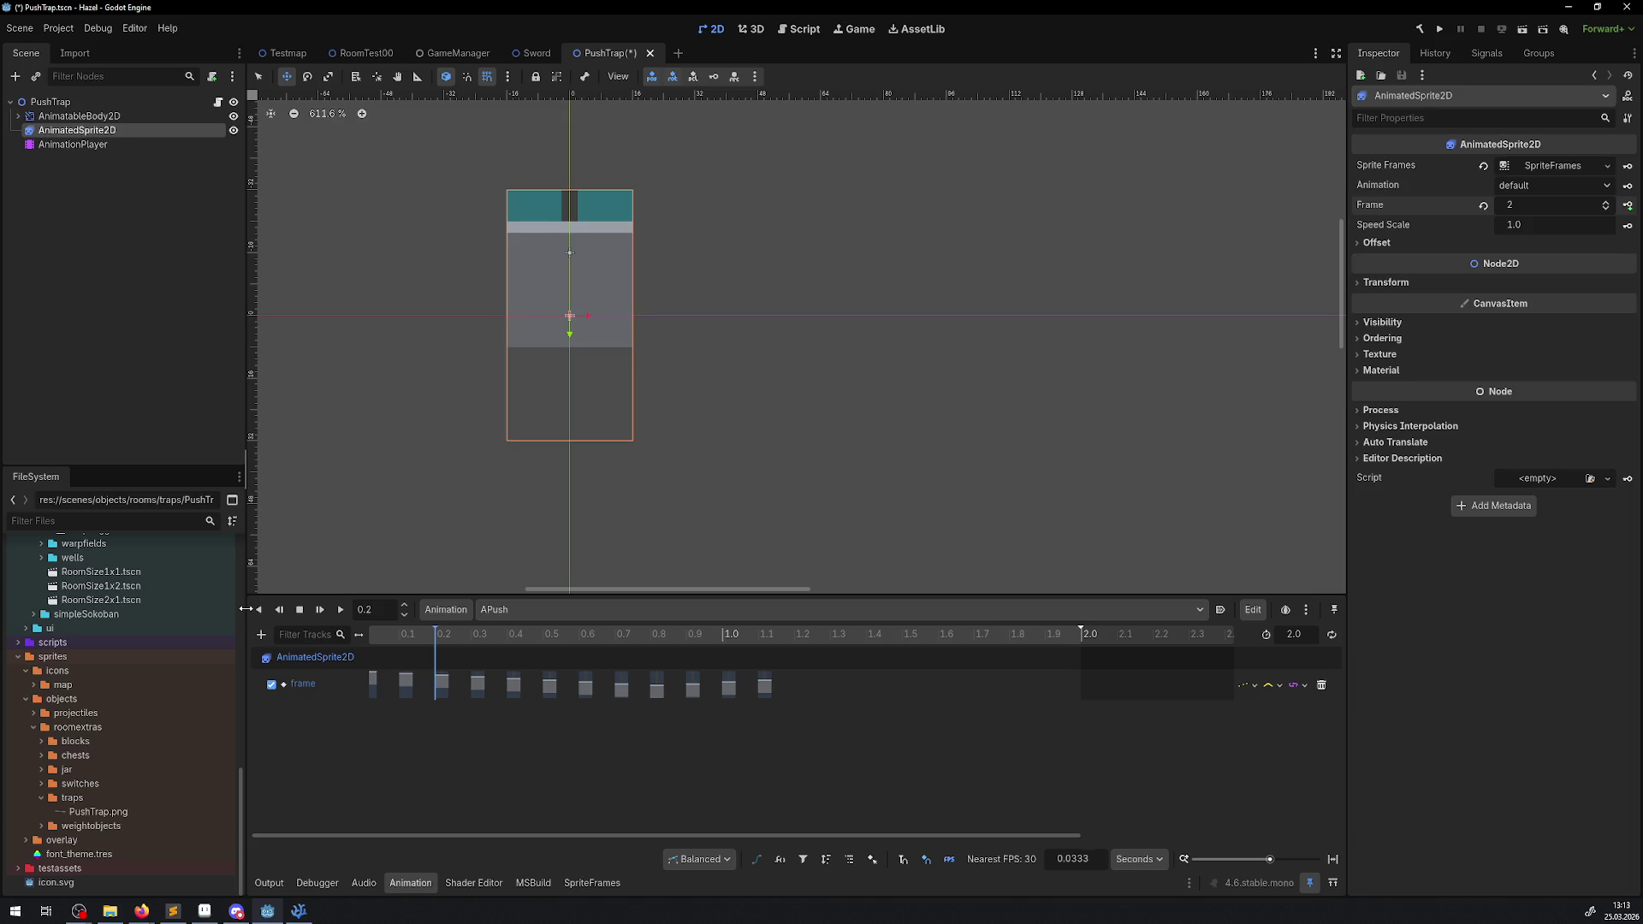
left_click_drag(385, 609, 237, 609)
type("1")
type(".2")
key("Return")
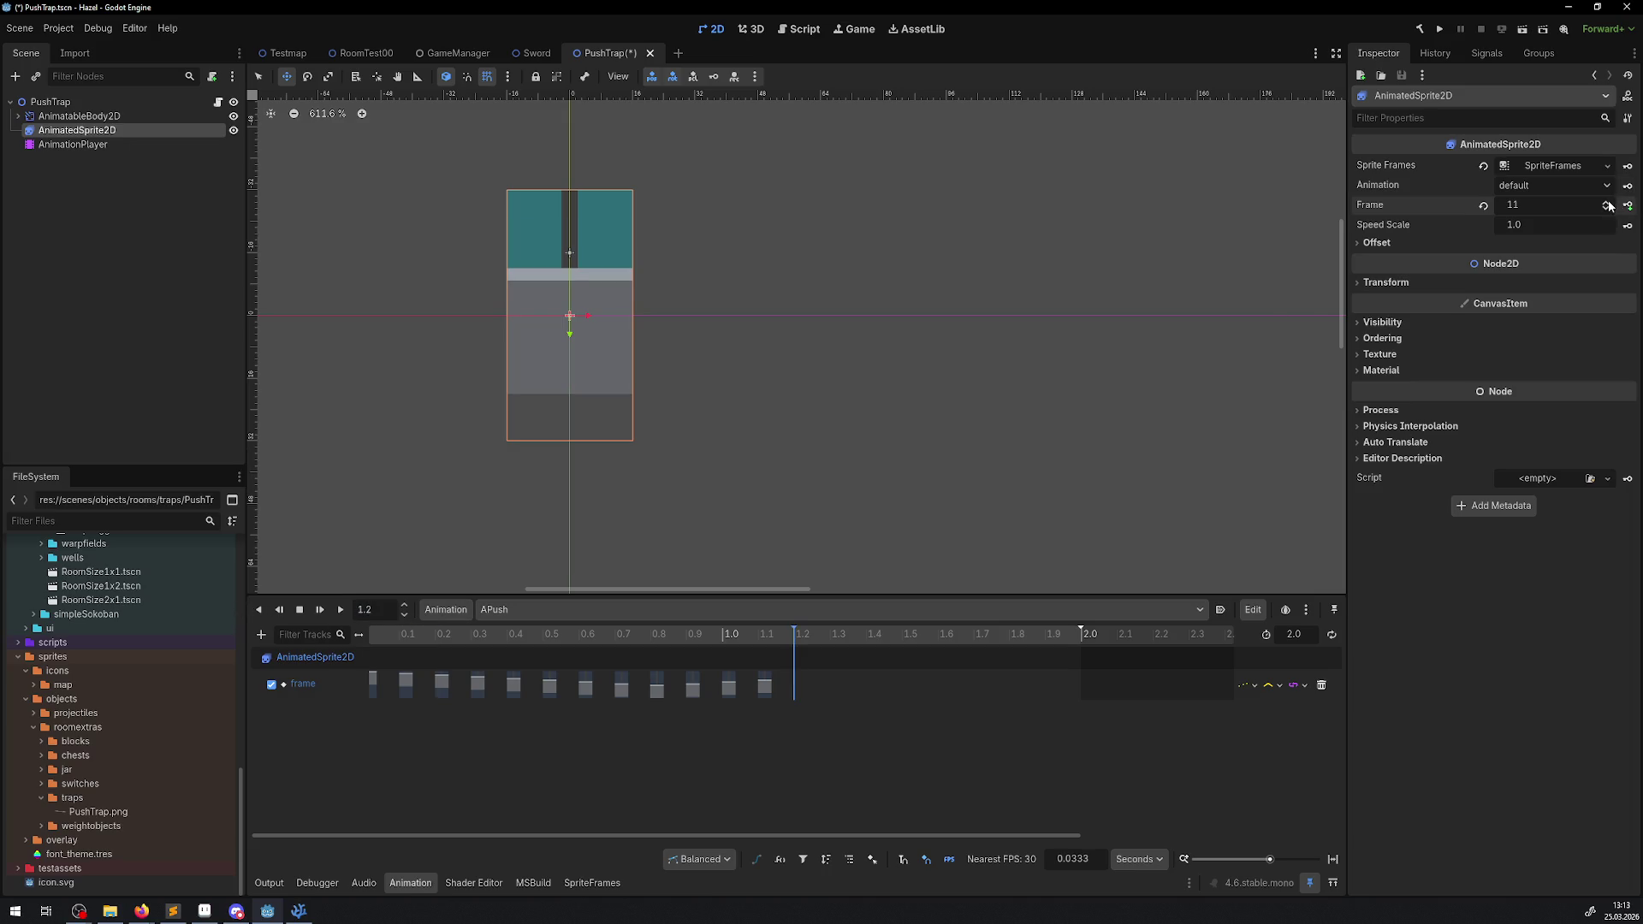
left_click(1628, 205)
left_click_drag(389, 609, 249, 606)
type("1.3")
key("Return")
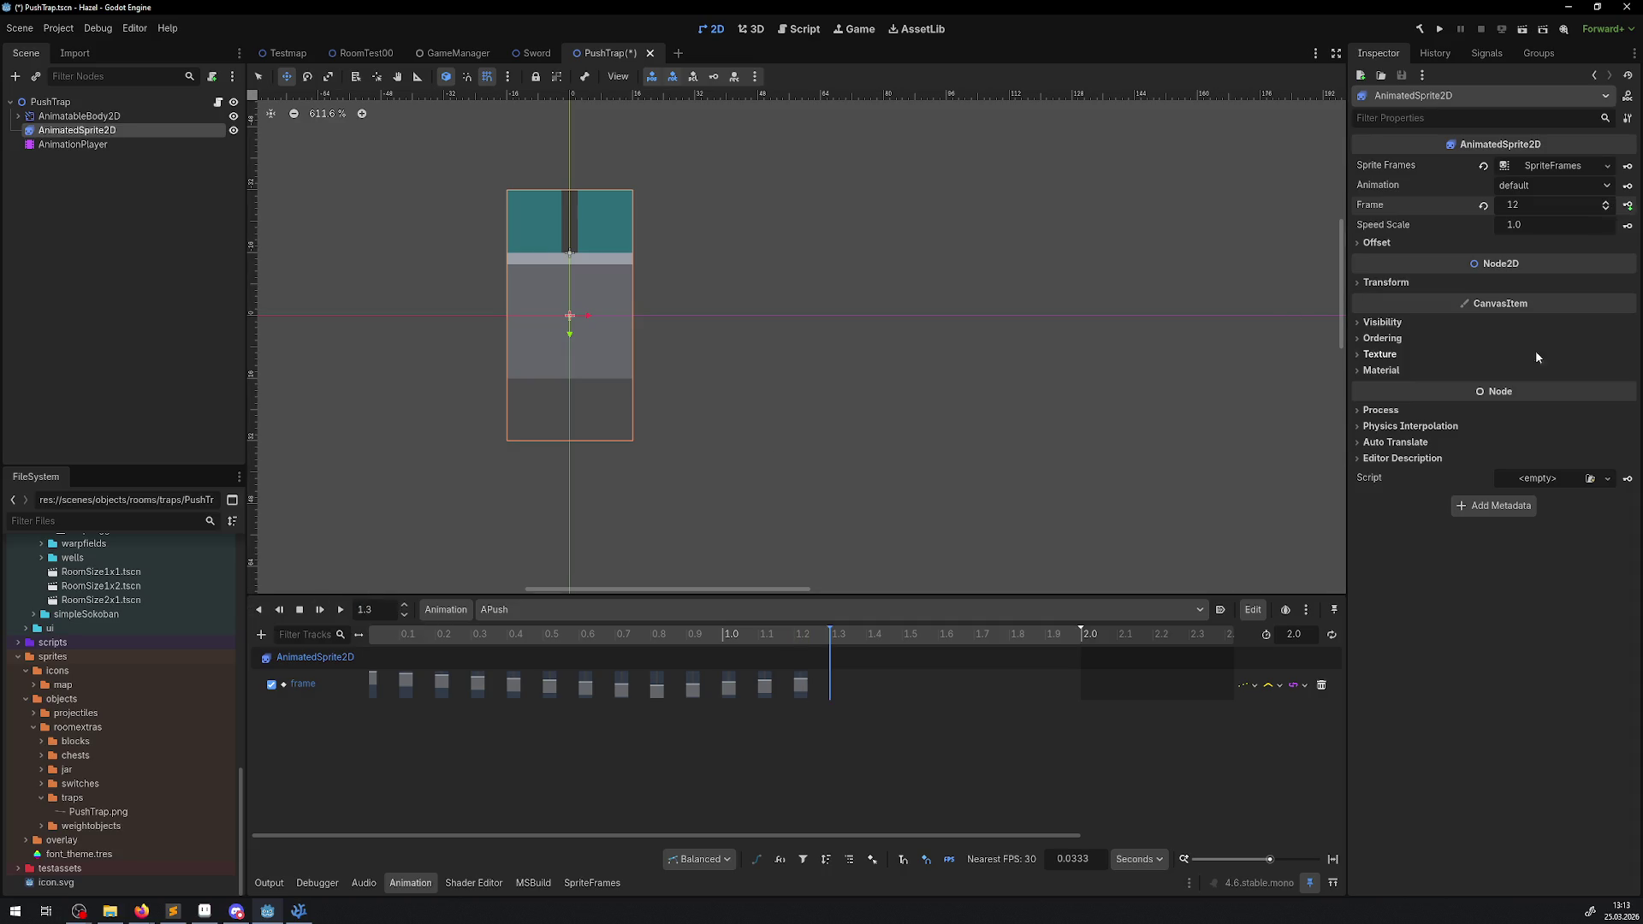
left_click(1605, 202)
left_click(1628, 206)
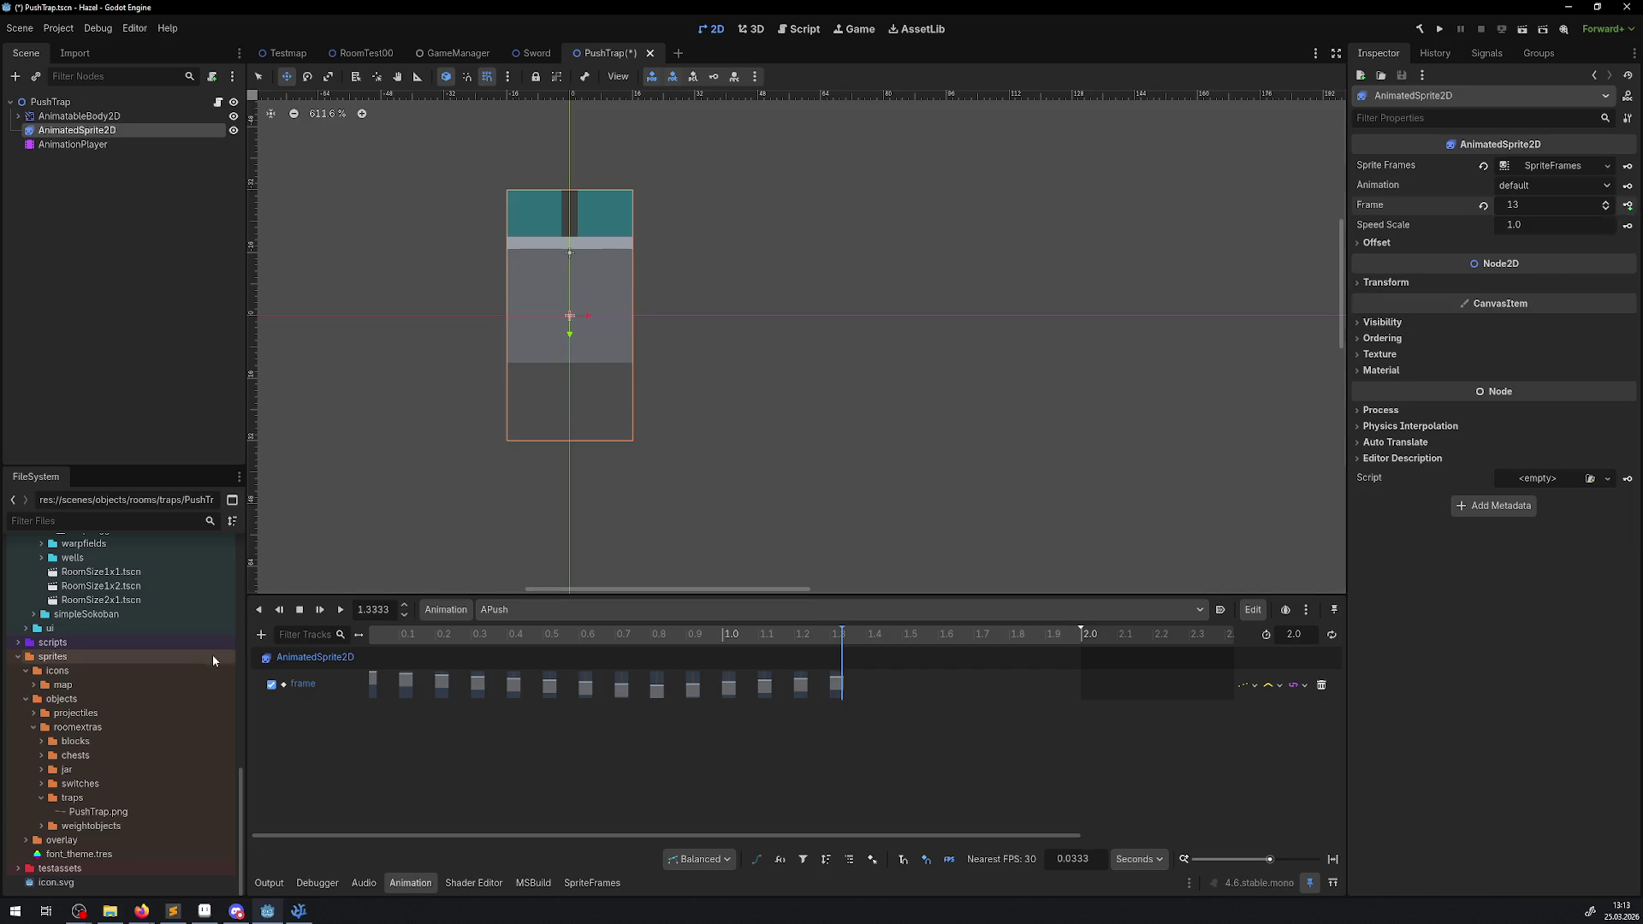
- Key sprite frame 14 at 1.4 and frame 15 at 1.5
type("1.4")
key("Return")
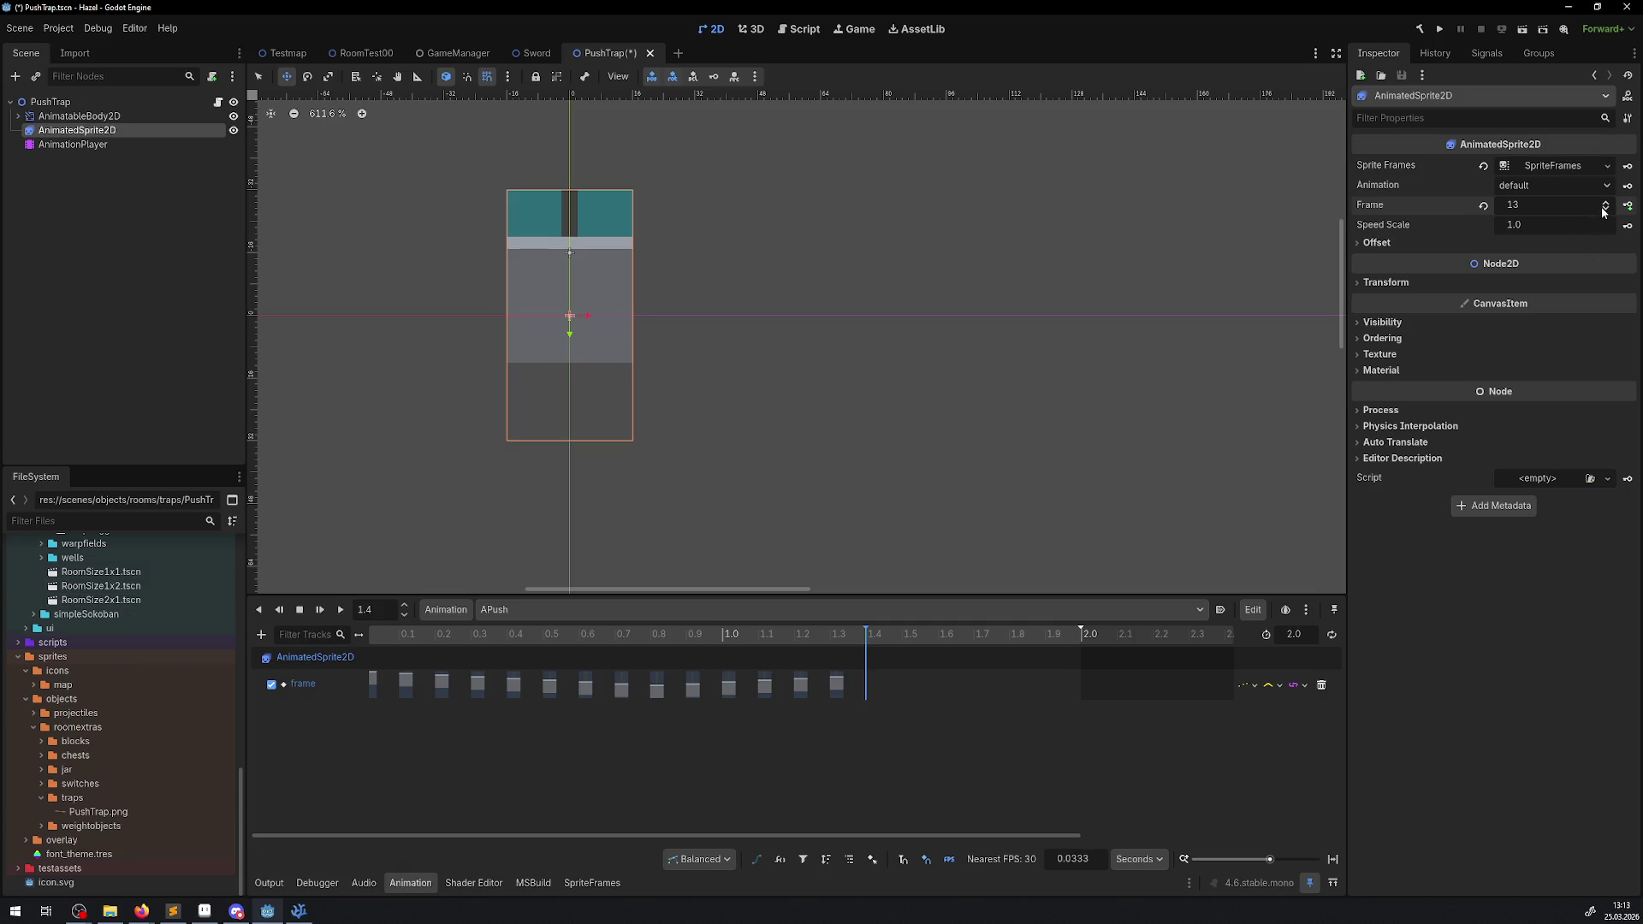
left_click(1605, 203)
left_click(1628, 206)
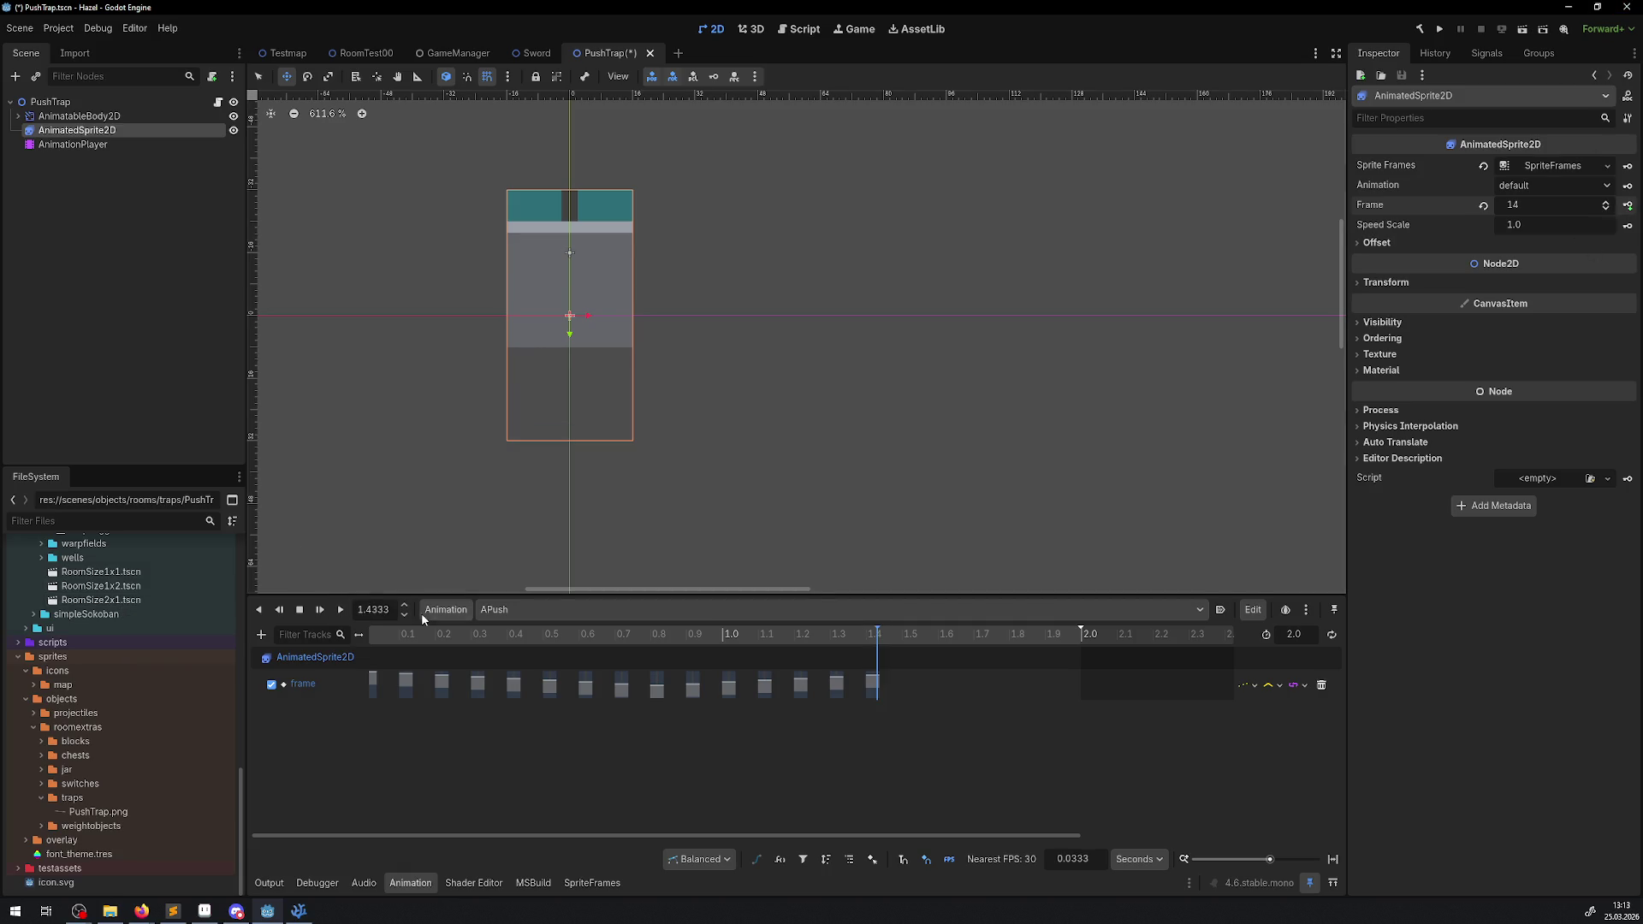
left_click(401, 608)
type("1.5")
key("Return")
left_click(1606, 203)
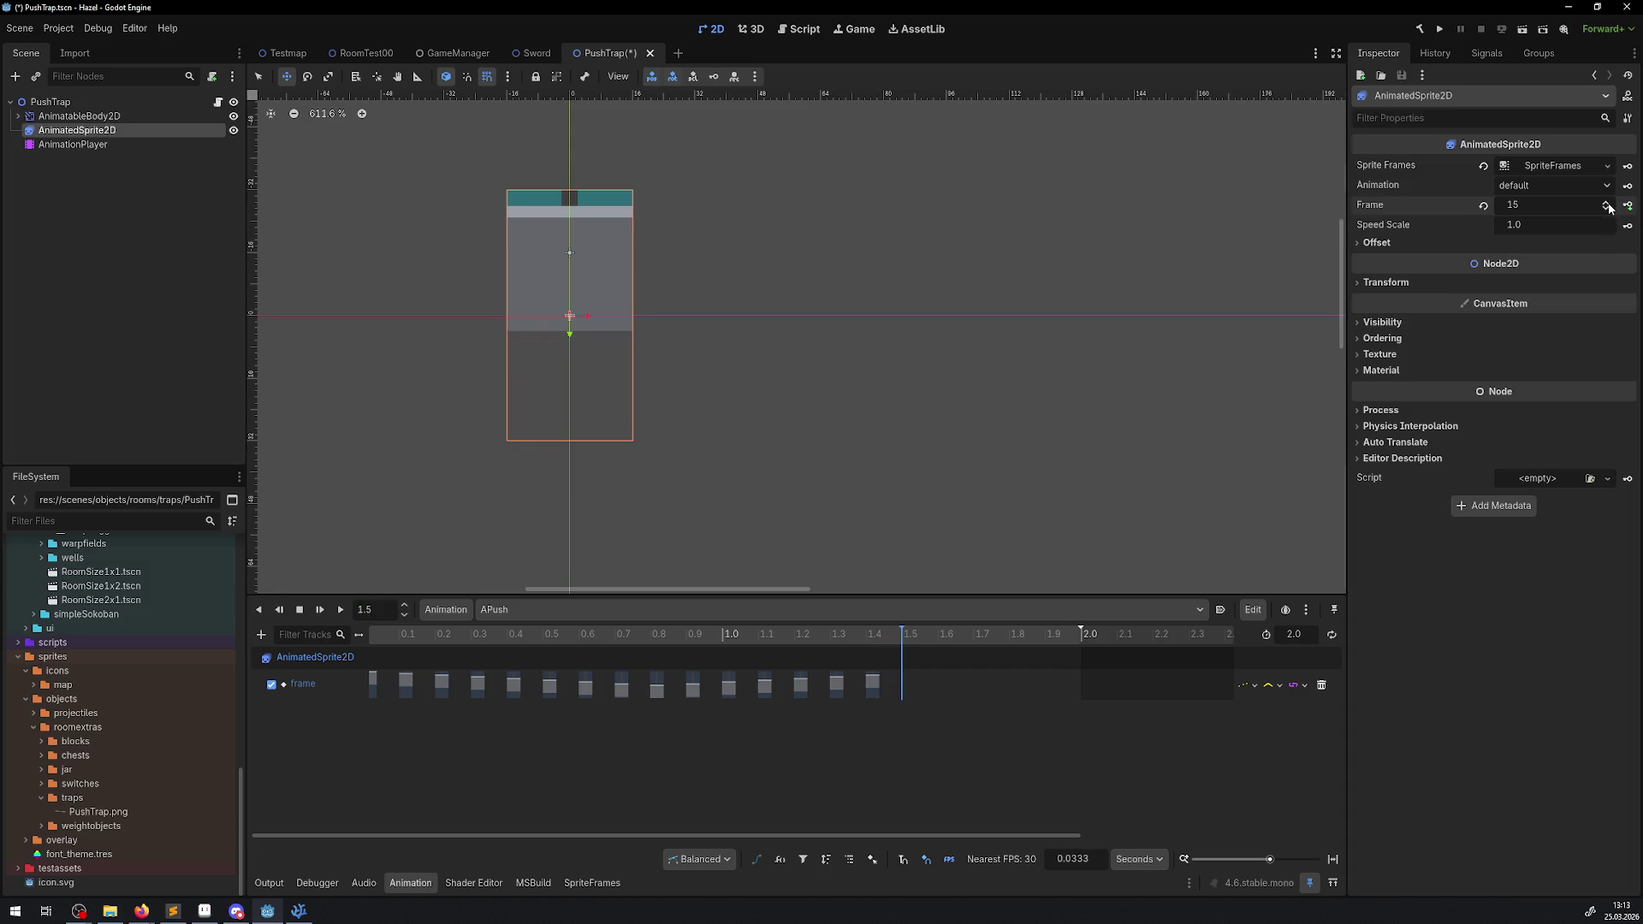
left_click(1627, 205)
- Return the sprite to frame 0 and key it at about 1.63 seconds
left_click_drag(385, 611, 312, 613)
type("1")
key("Return")
left_click(1607, 211)
left_click_drag(1607, 210, 1606, 213)
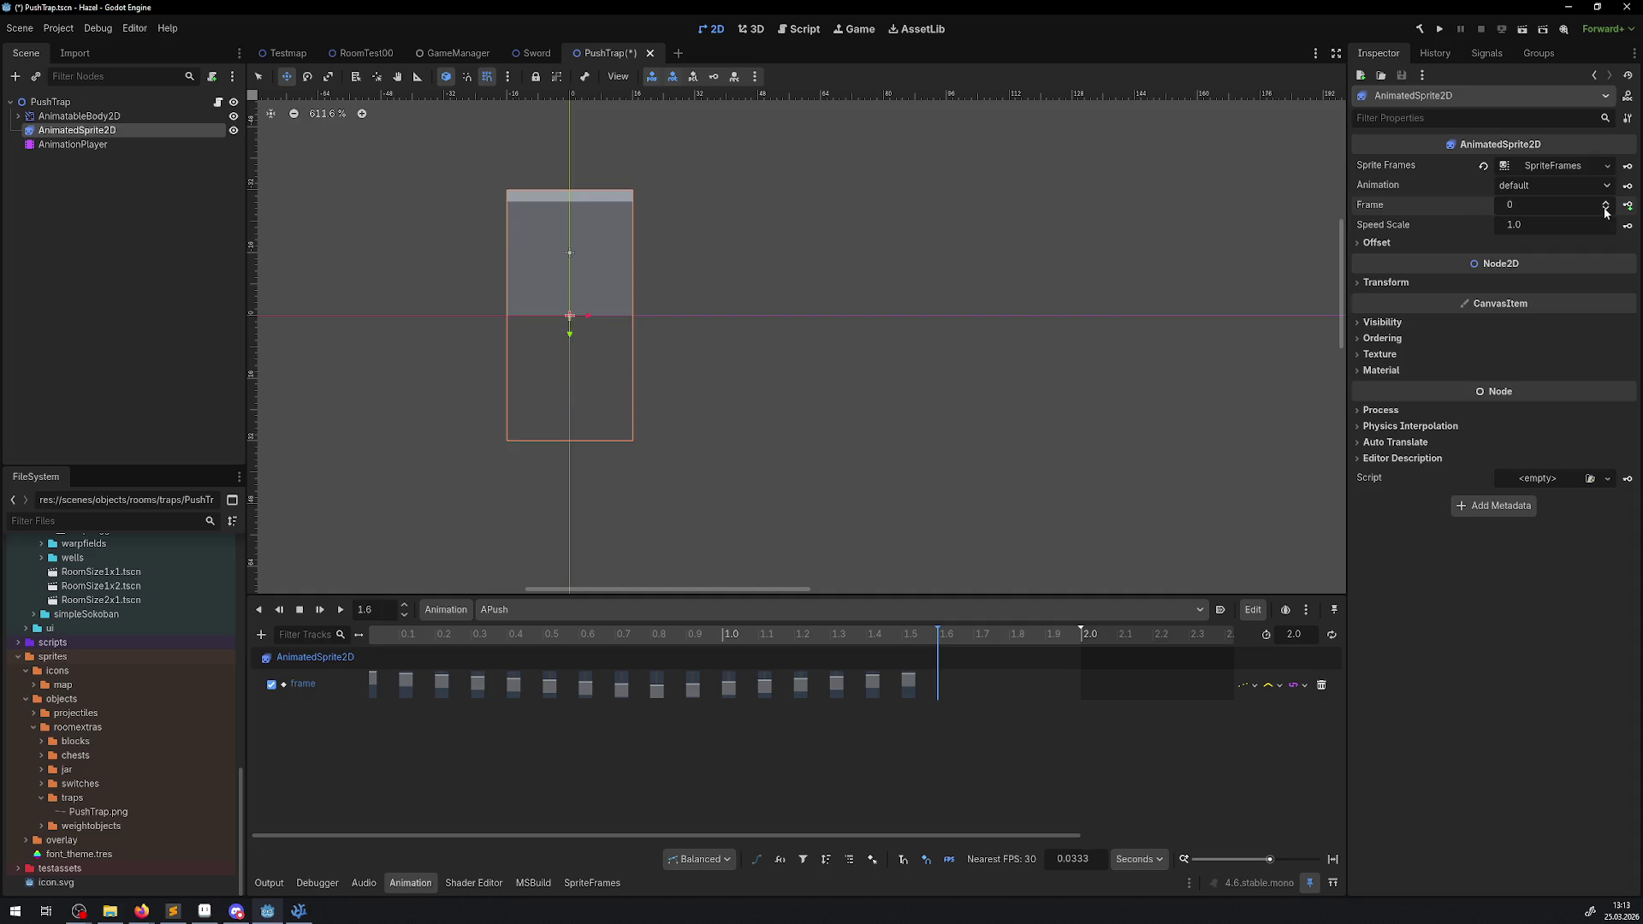
left_click(1627, 207)
- Set the APush animation length to 1.7 seconds
left_click(379, 612)
left_click(1289, 639)
type("1.7")
key("Return")
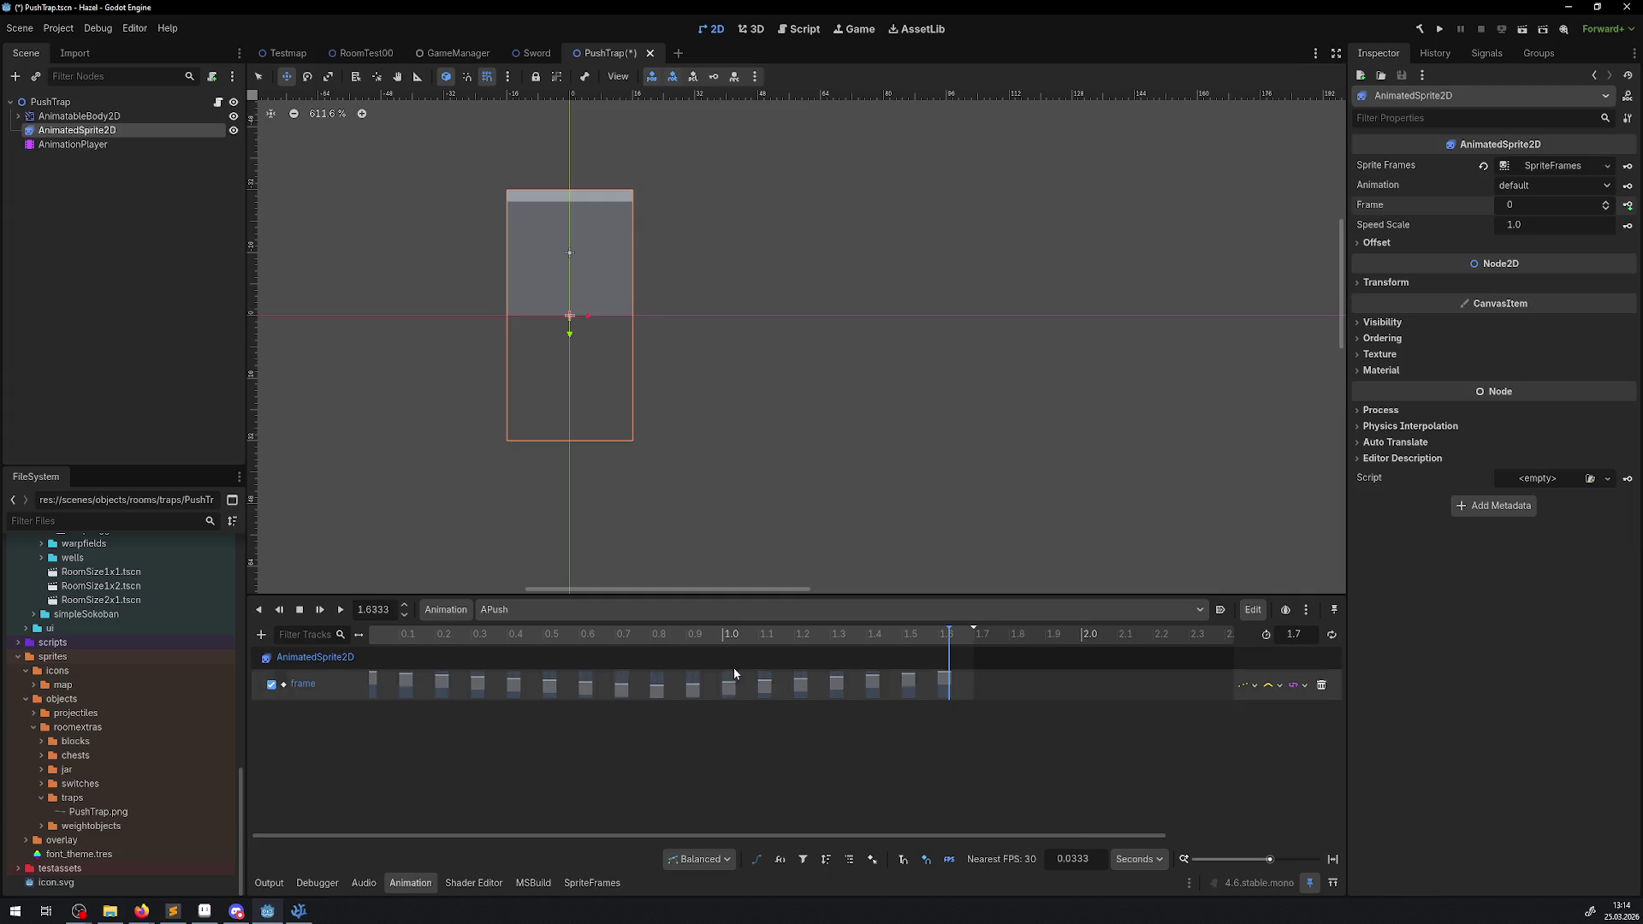
left_click(340, 610)
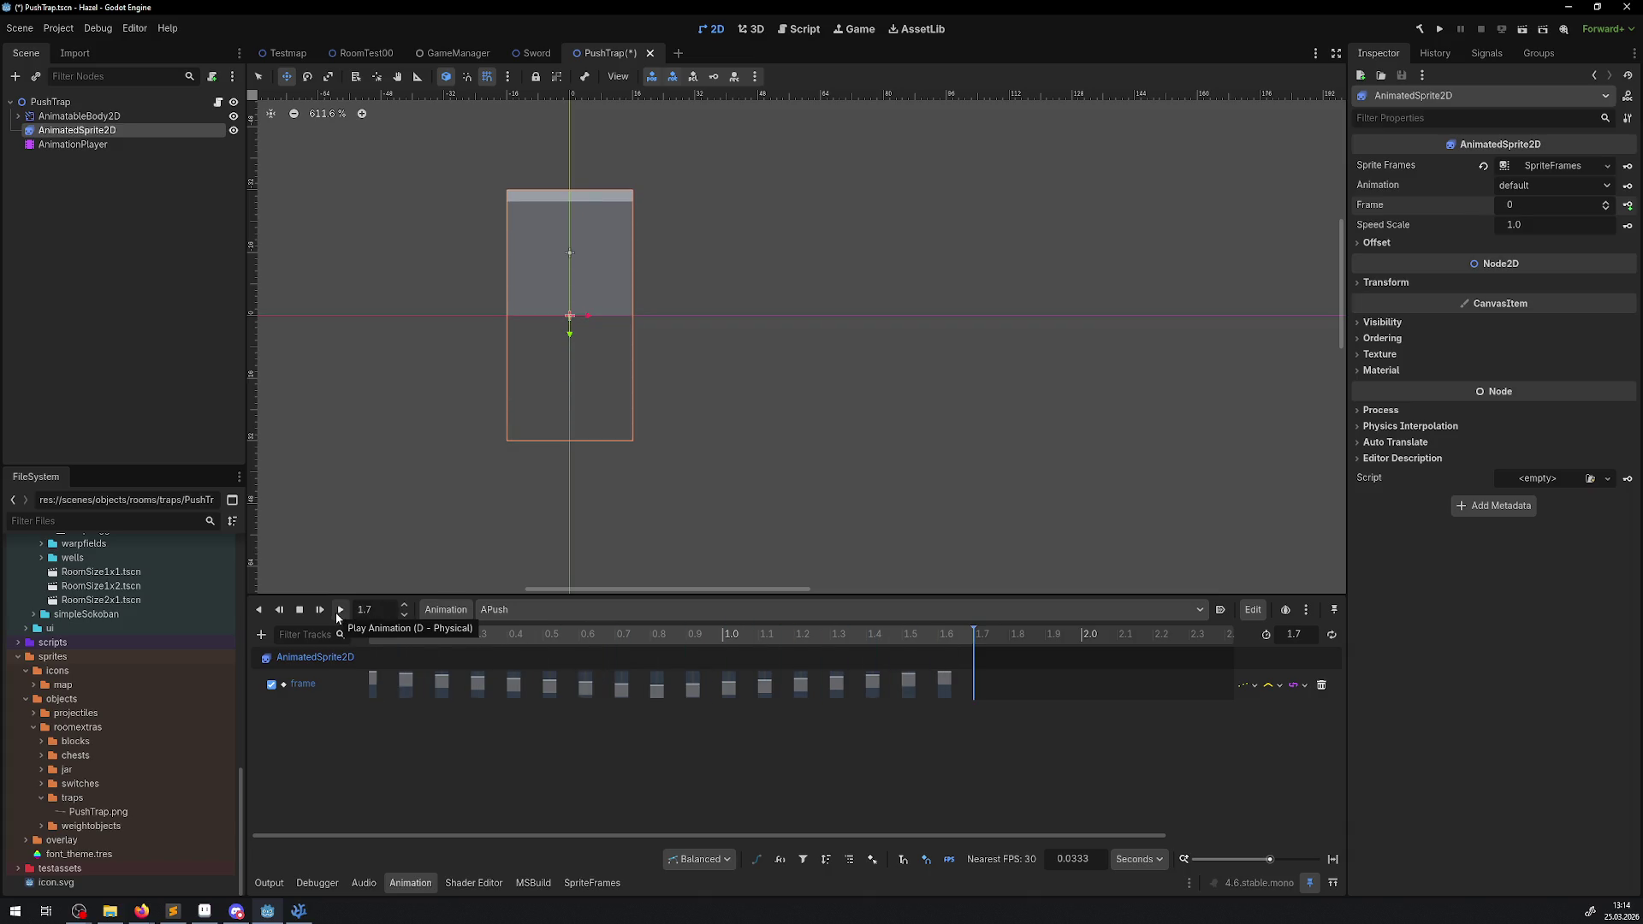
left_click(338, 611)
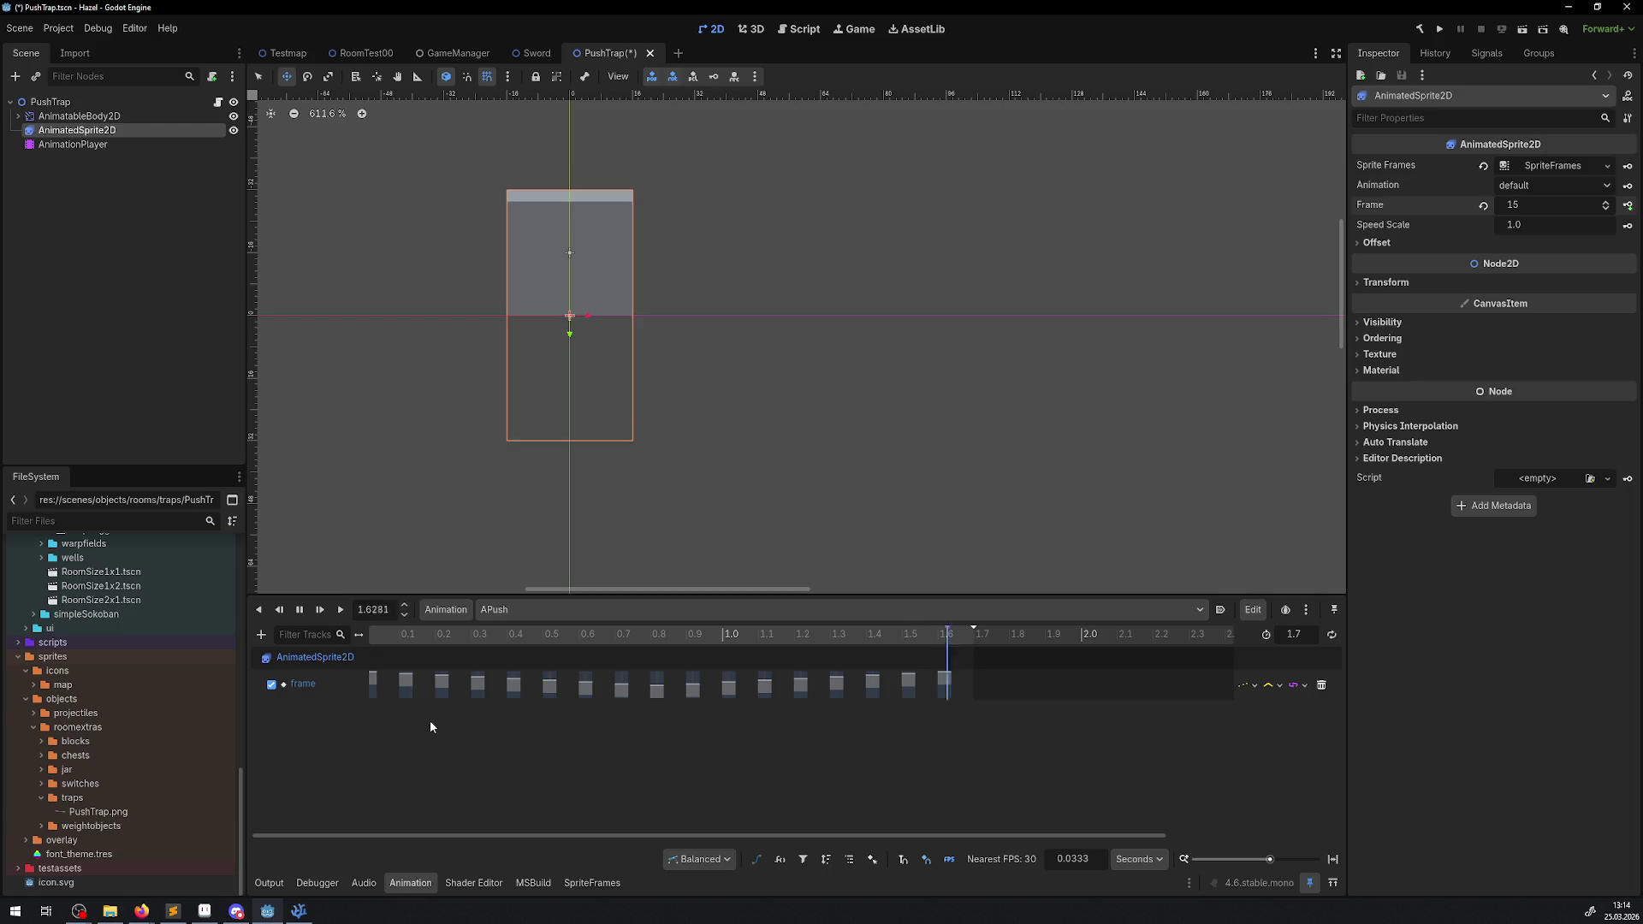
left_click(339, 610)
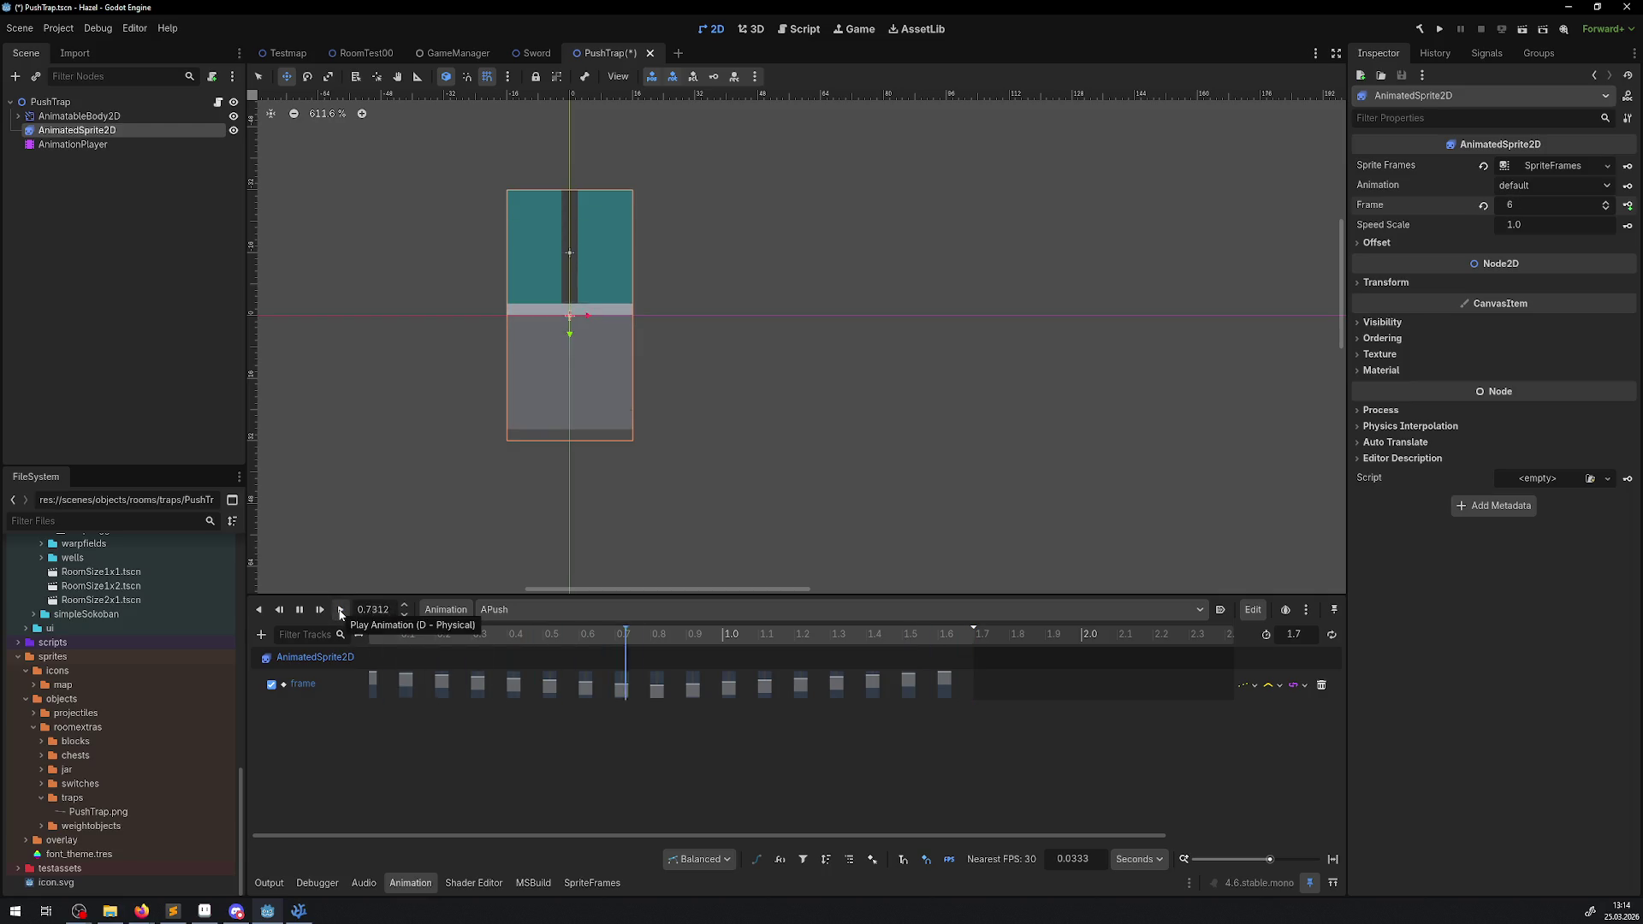
left_click(340, 610)
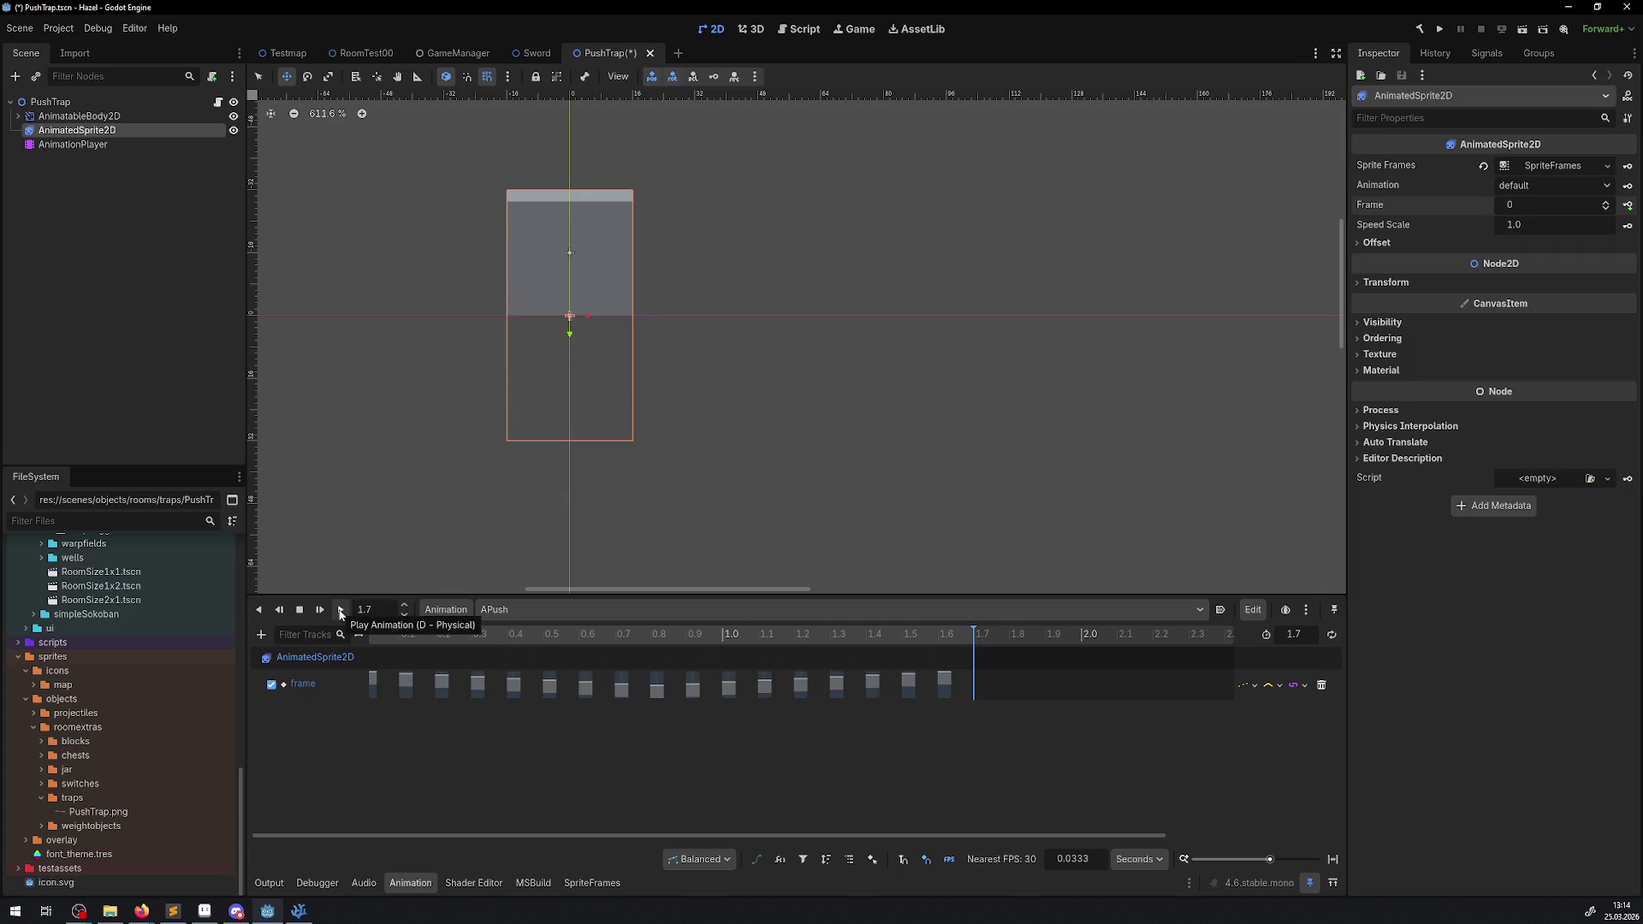
mouse_move(413, 635)
left_mouse_down()
mouse_move(320, 635)
mouse_move(428, 635)
mouse_move(311, 635)
left_mouse_up()
left_click(374, 637)
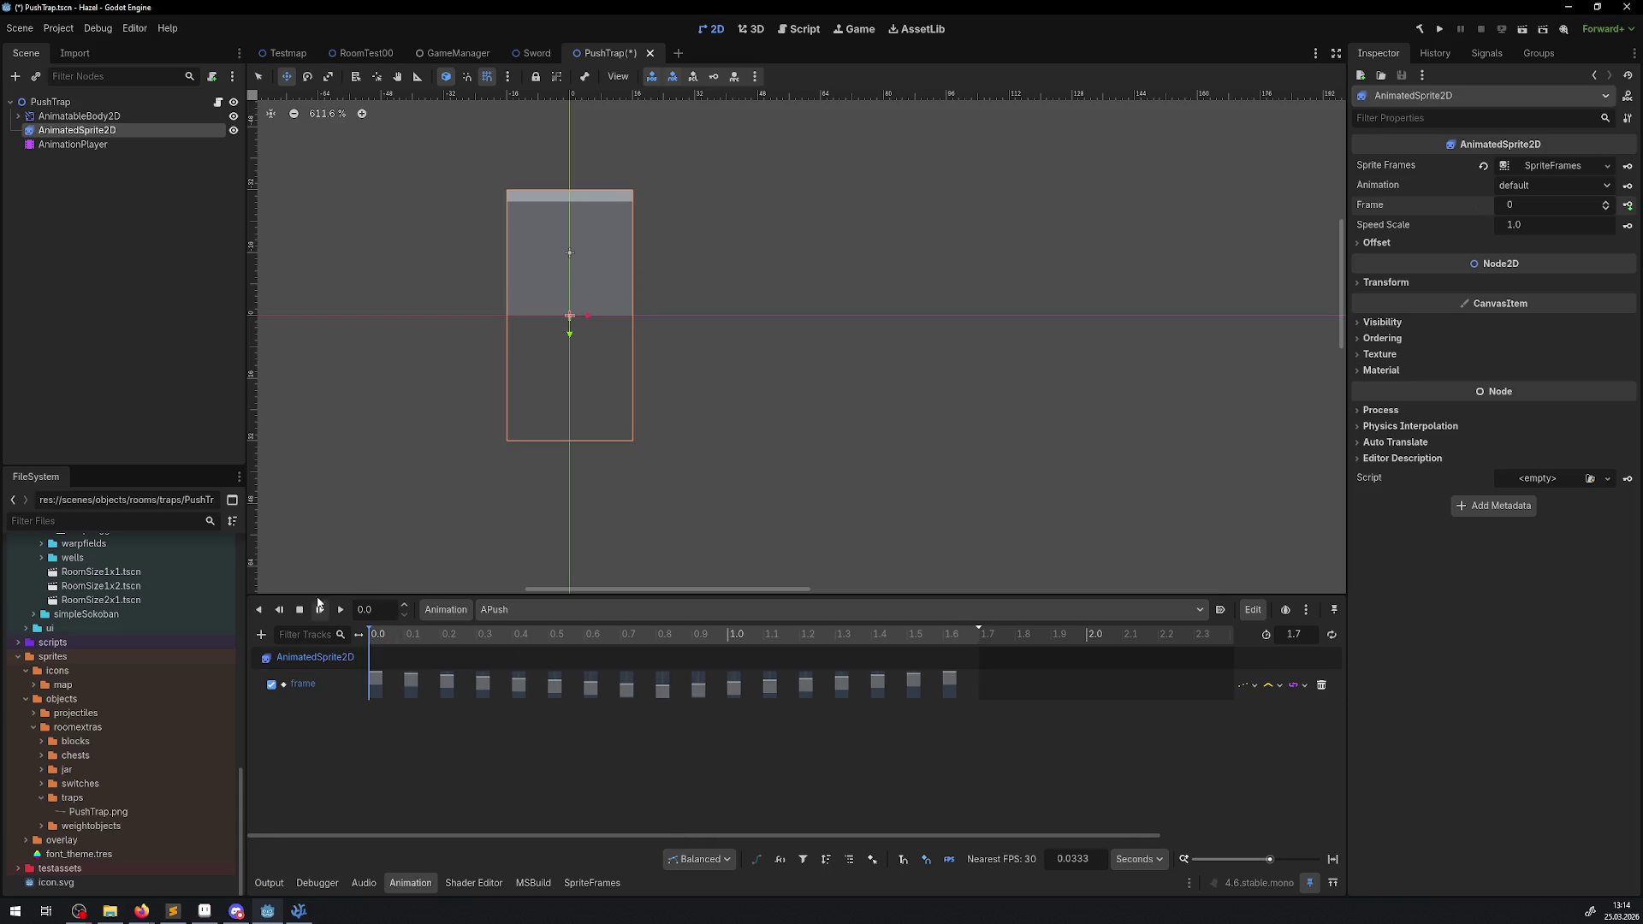
left_click(101, 117)
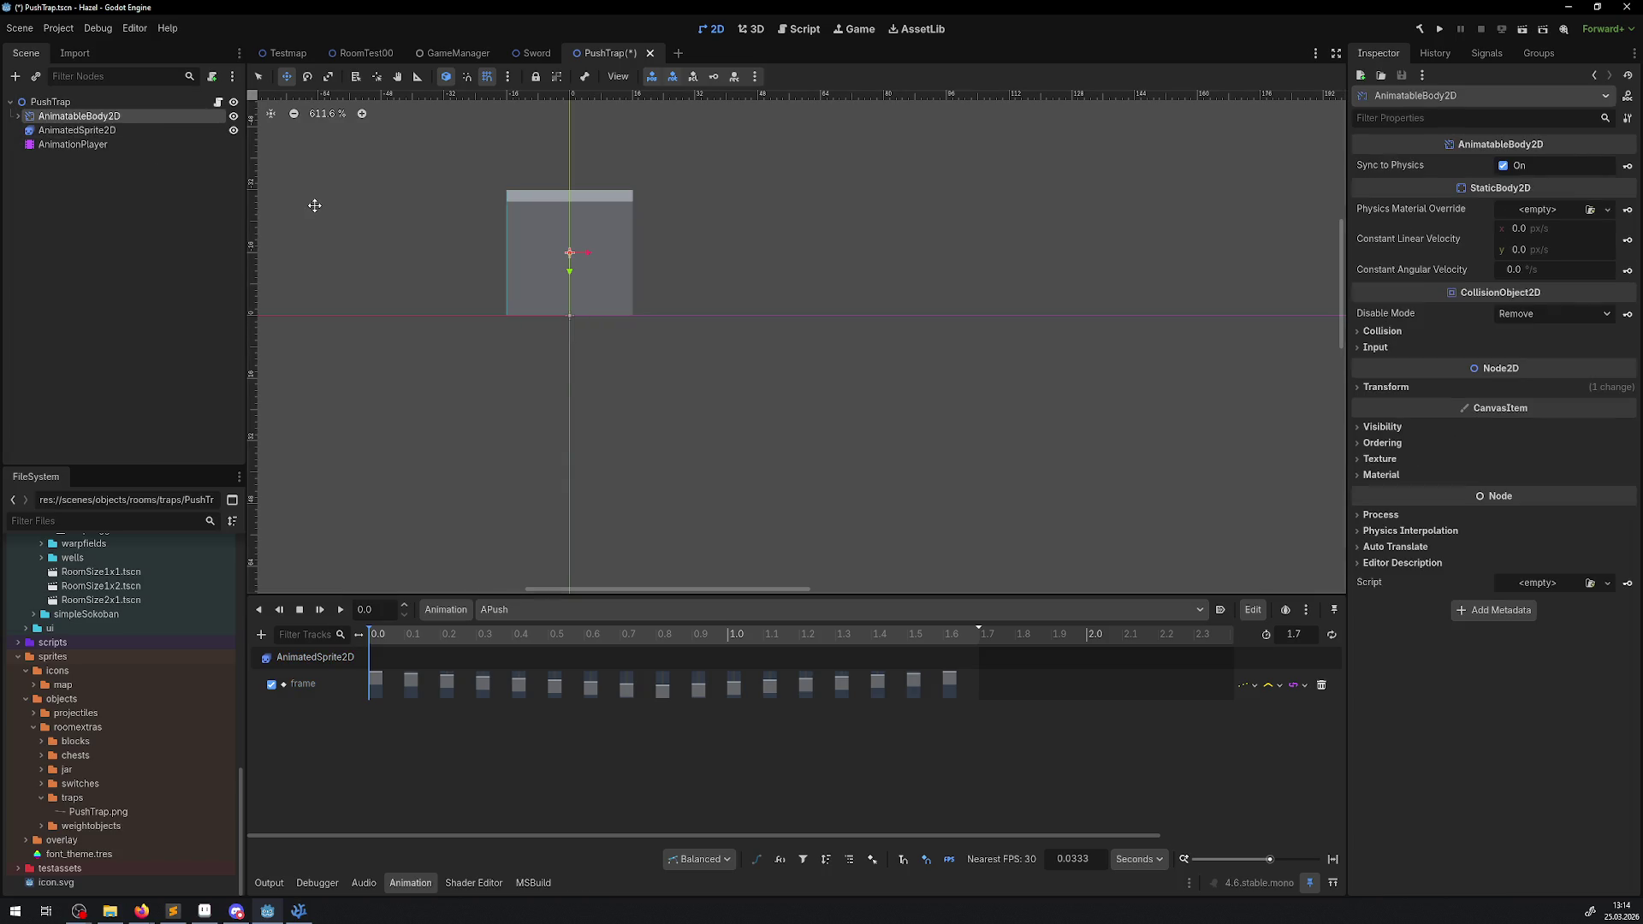
- Move the AnimatableBody2D's collision shape back up inside the sprite
key("ctrl+z")
key("ctrl+z")
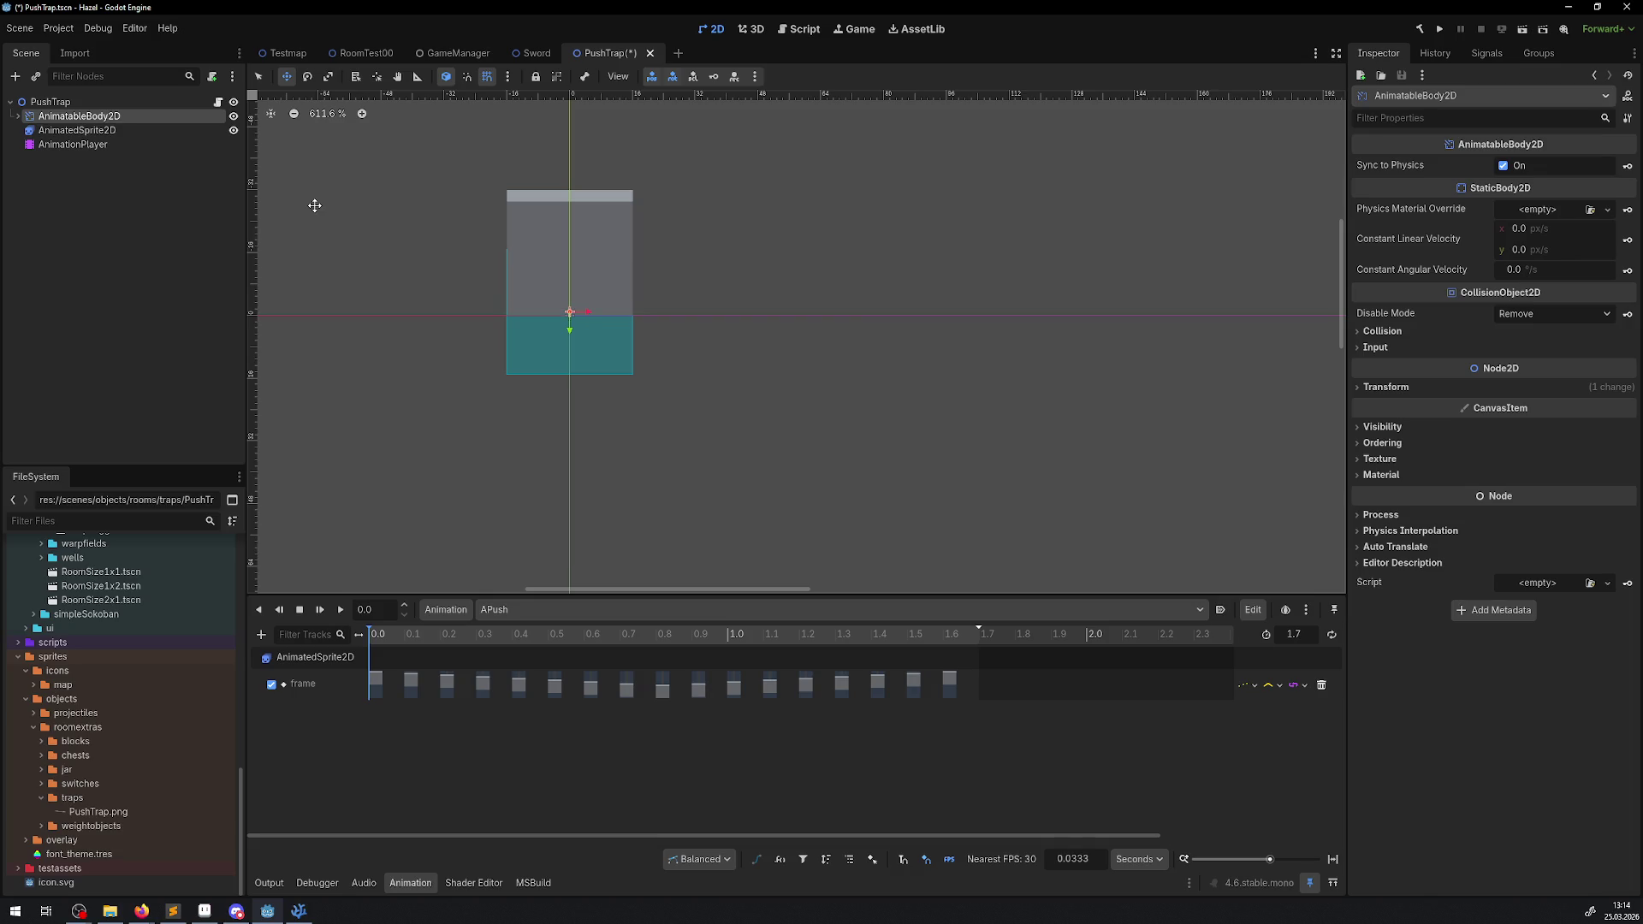
left_click_drag(568, 345, 568, 285)
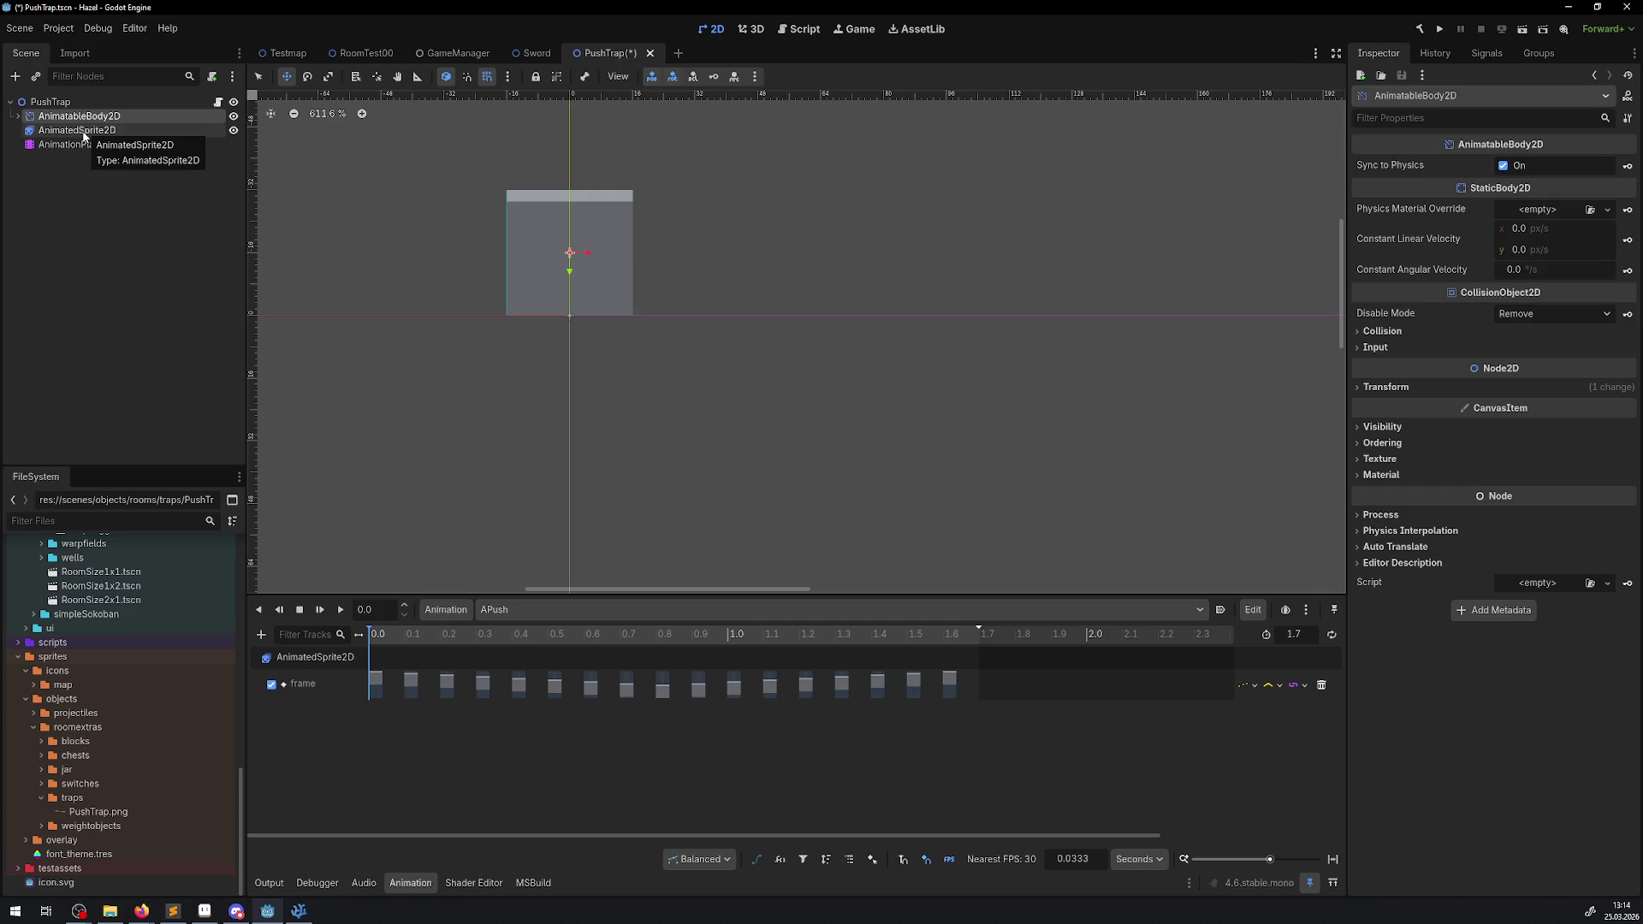
left_click_drag(570, 254, 572, 316)
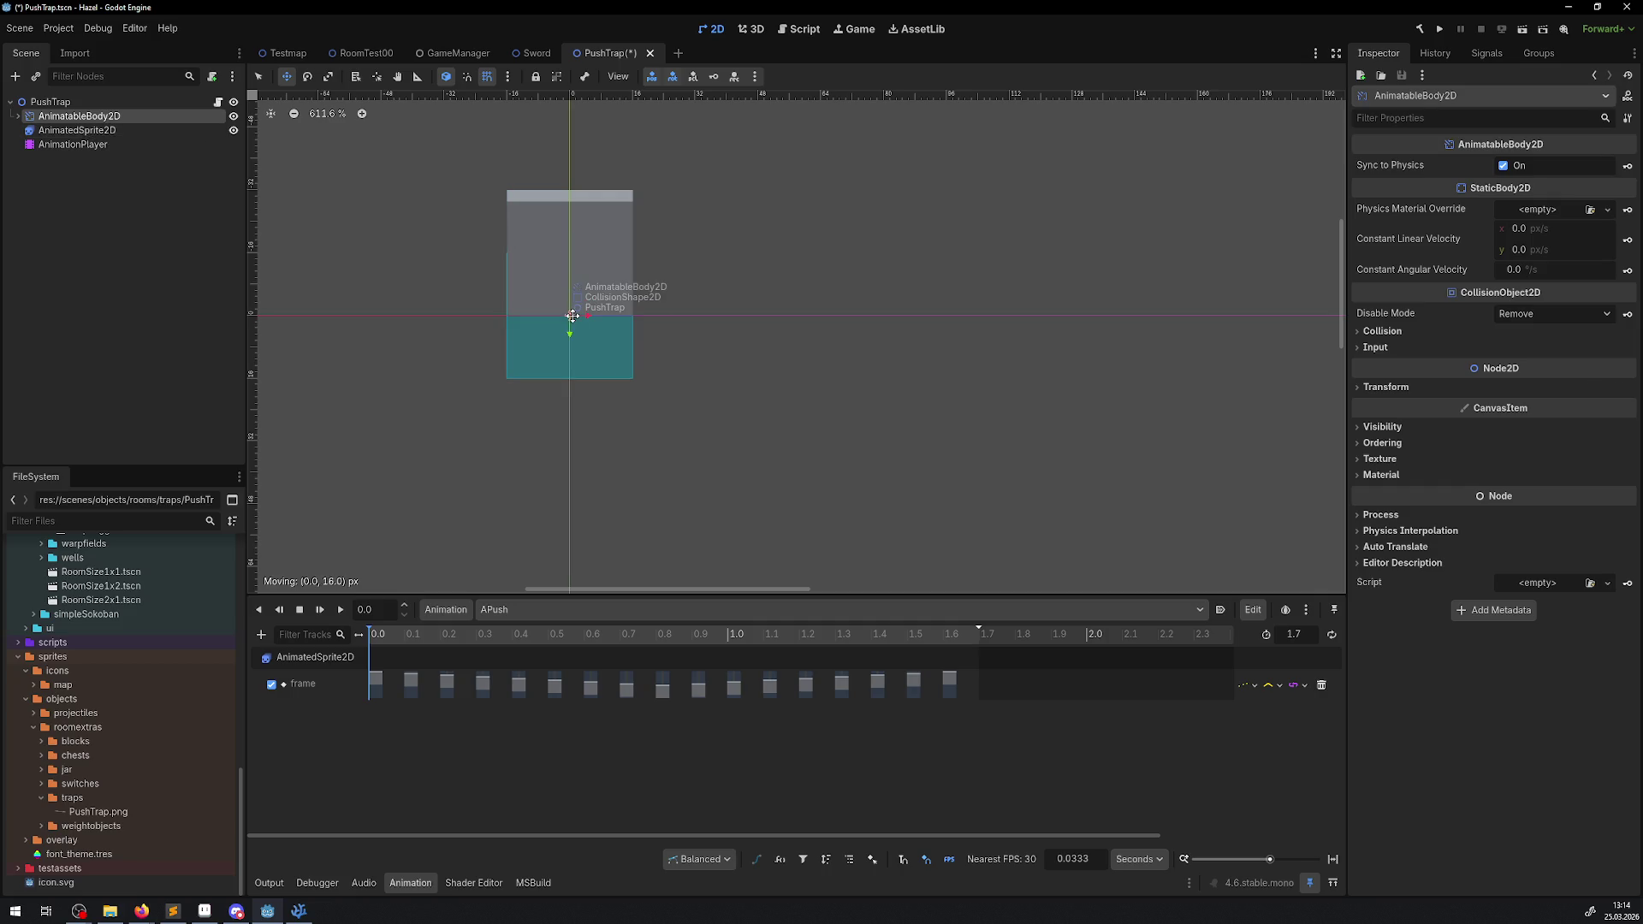
left_click(73, 144)
left_click(83, 131)
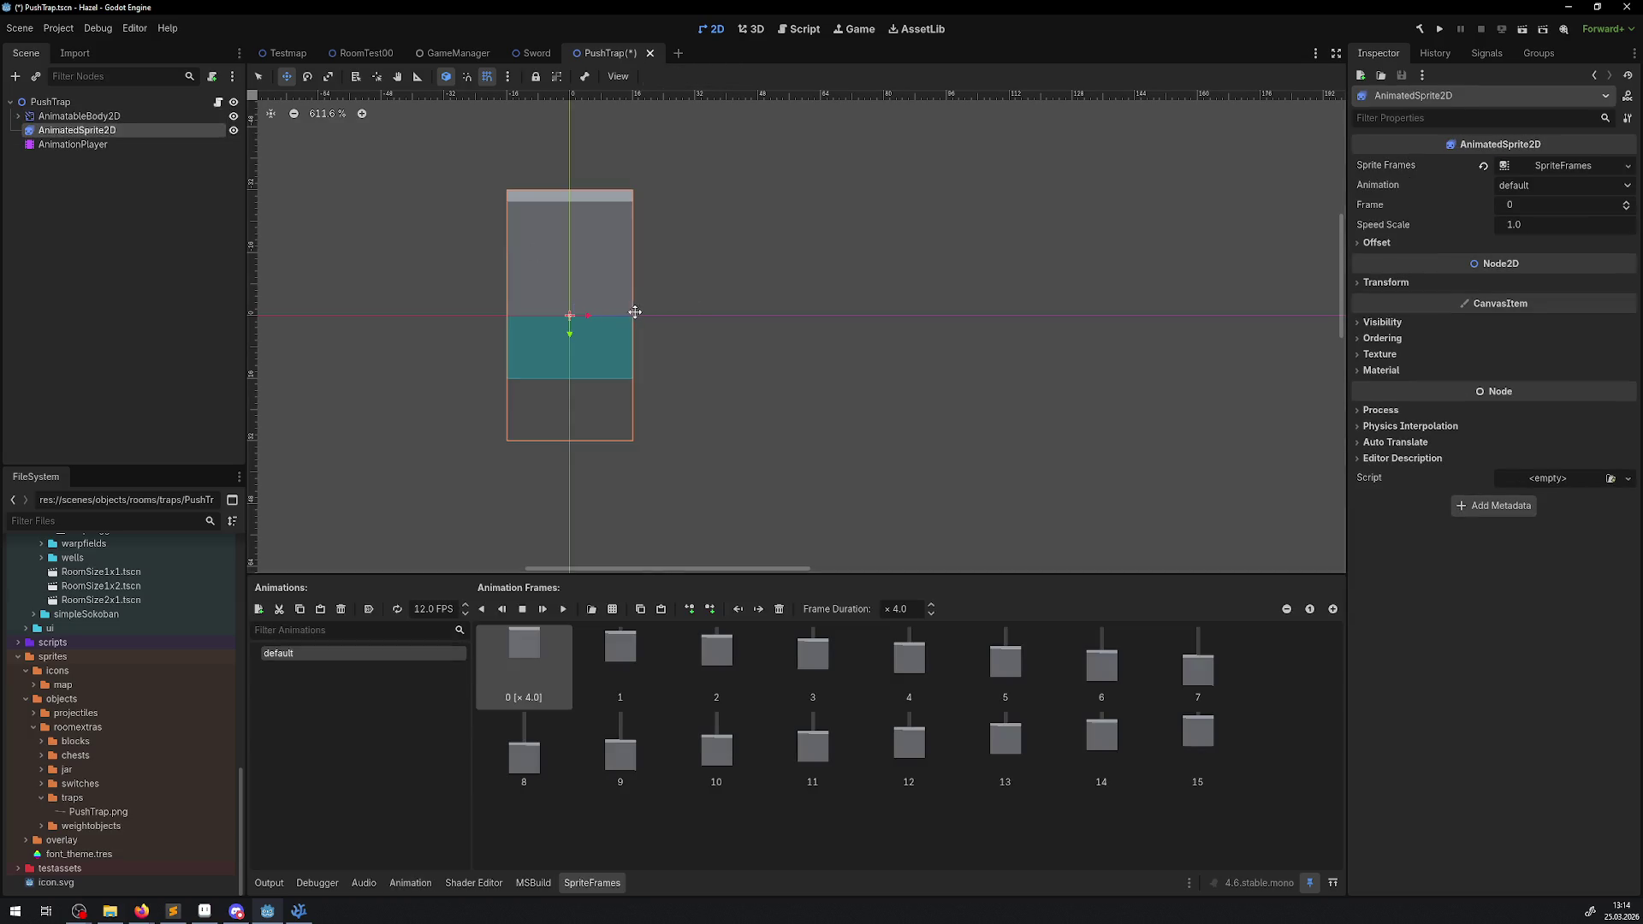
left_click(77, 117)
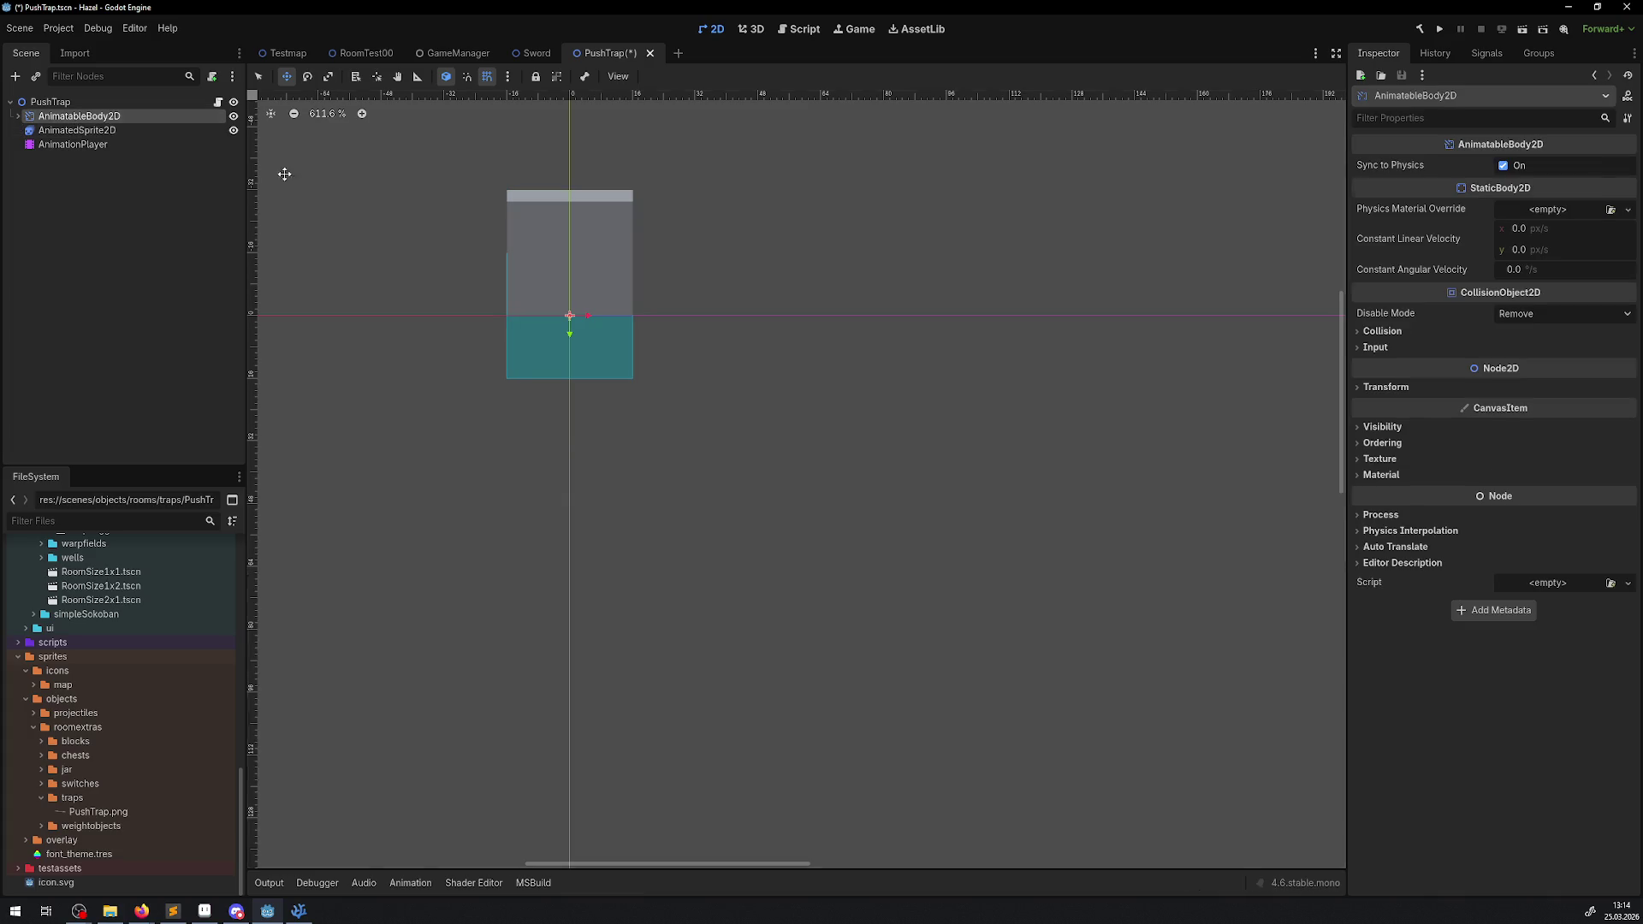
left_click_drag(565, 353, 568, 292)
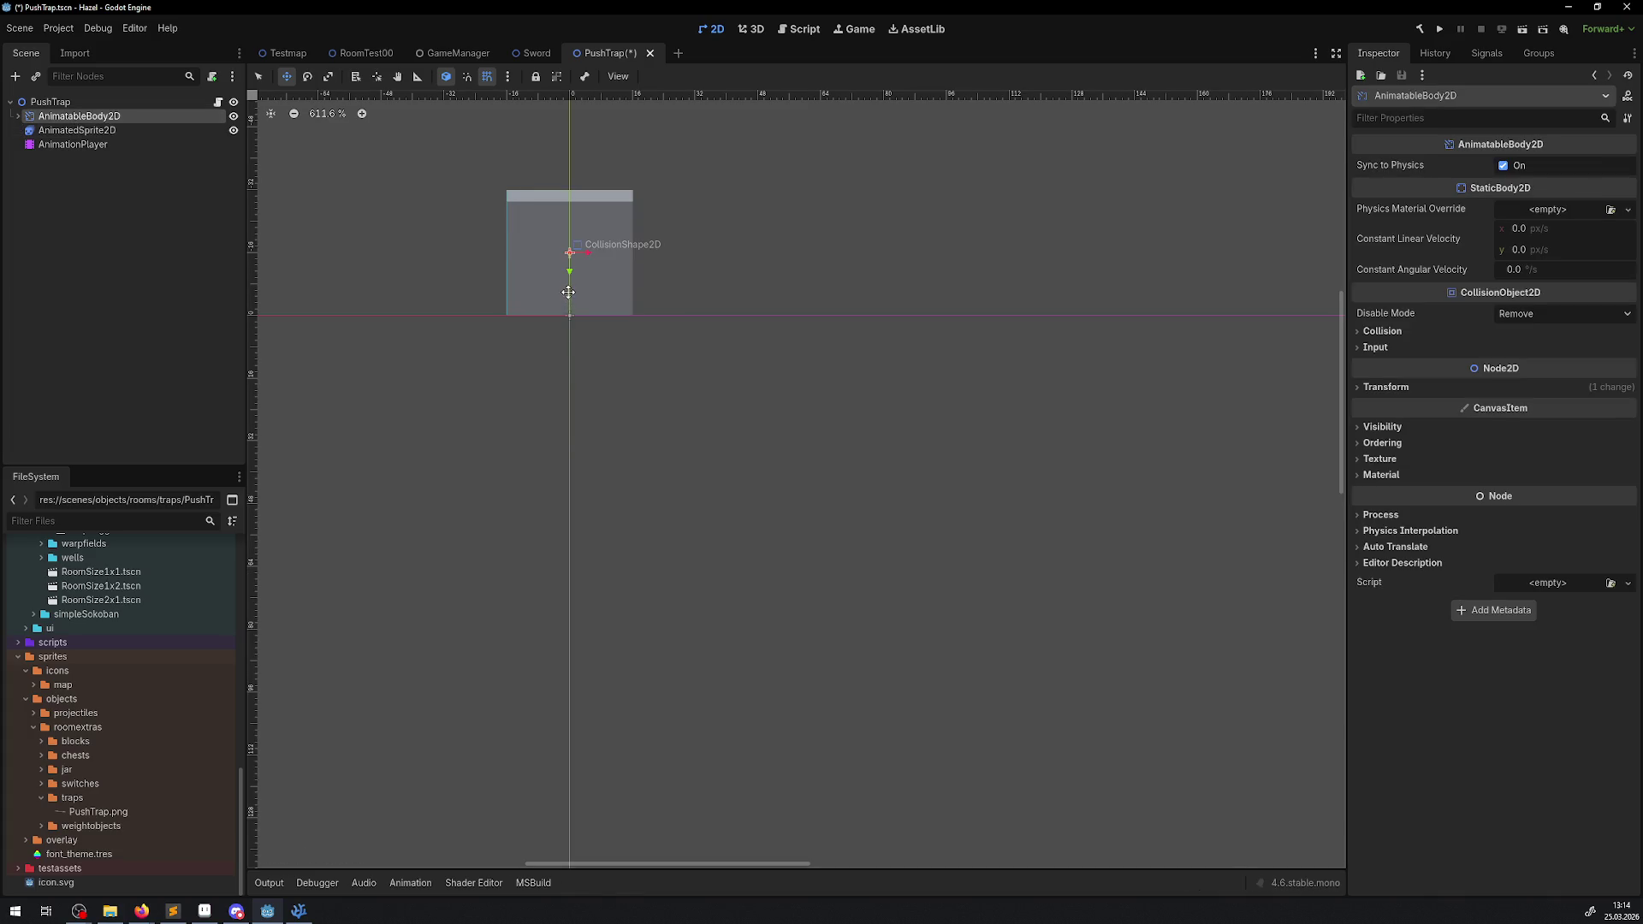
- Reorder AnimatableBody2D below AnimationPlayer and select AnimationPlayer to edit APush
left_click_drag(36, 118, 48, 155)
left_click(75, 129)
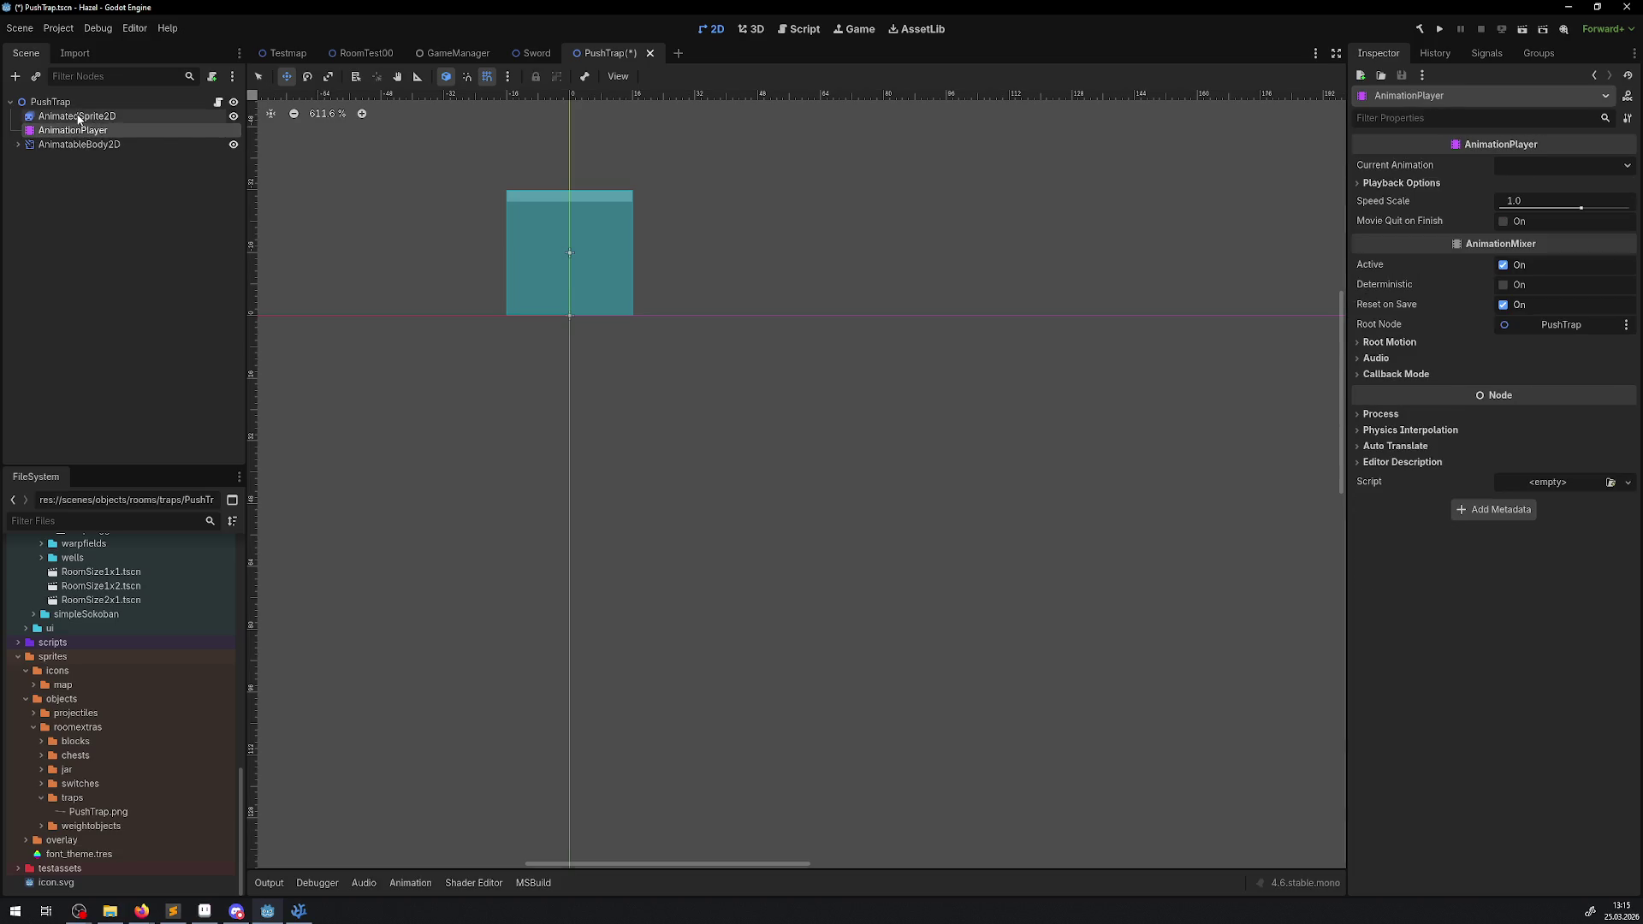
left_click(413, 884)
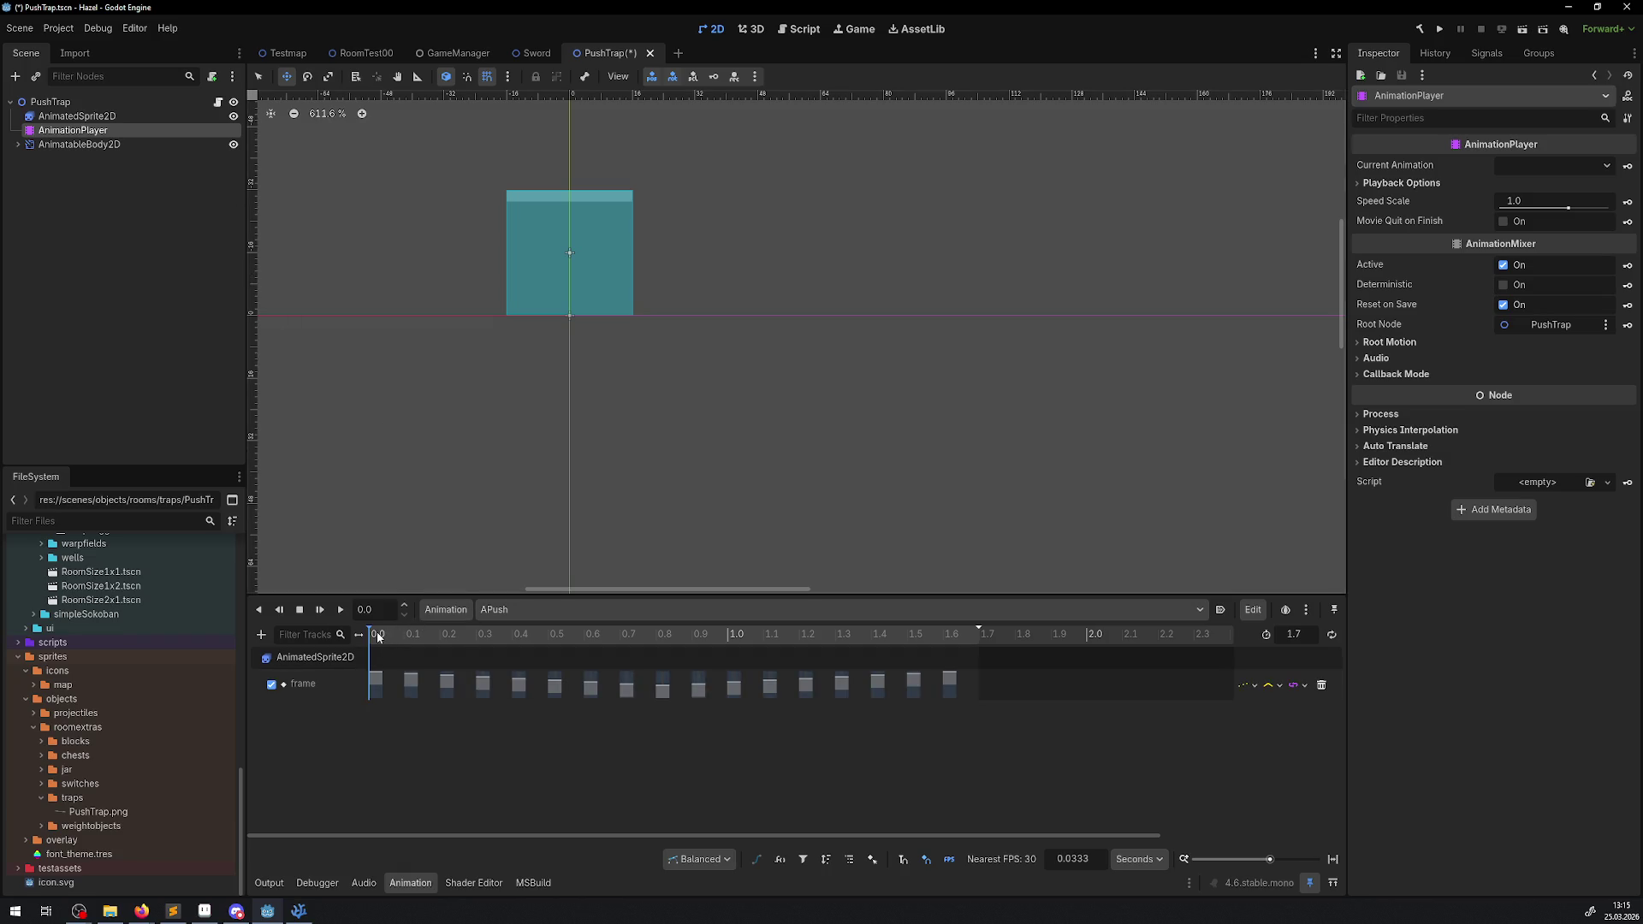
- Create an AnimatableBody2D position track in APush, keyed at 0.0 with position (0, -16)
left_click(74, 145)
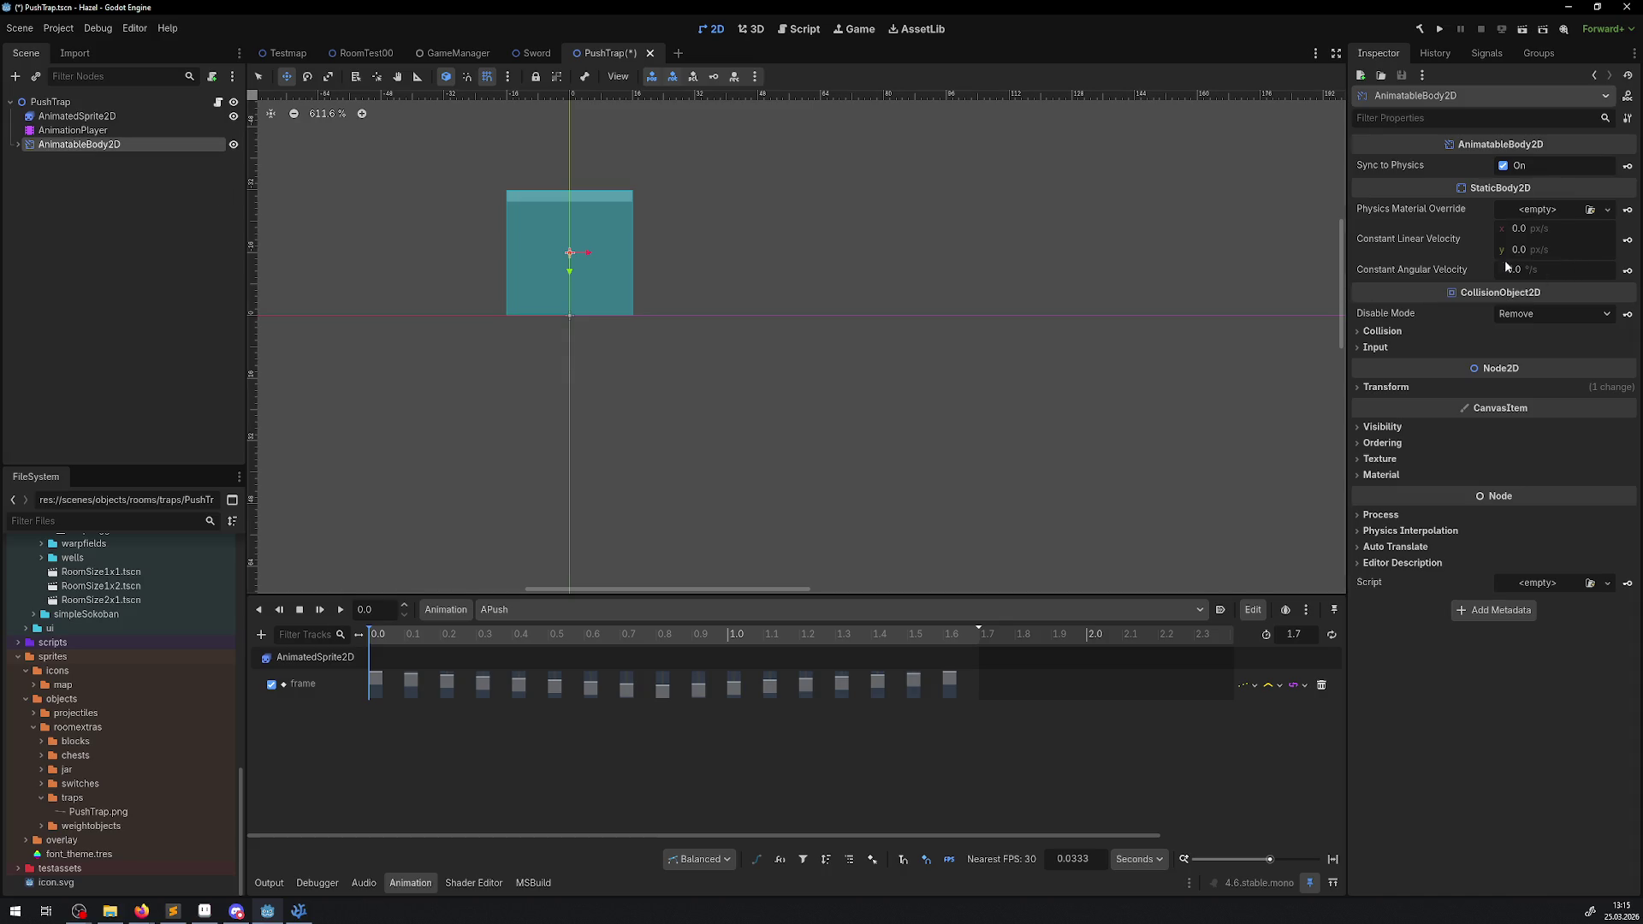
left_click(1388, 388)
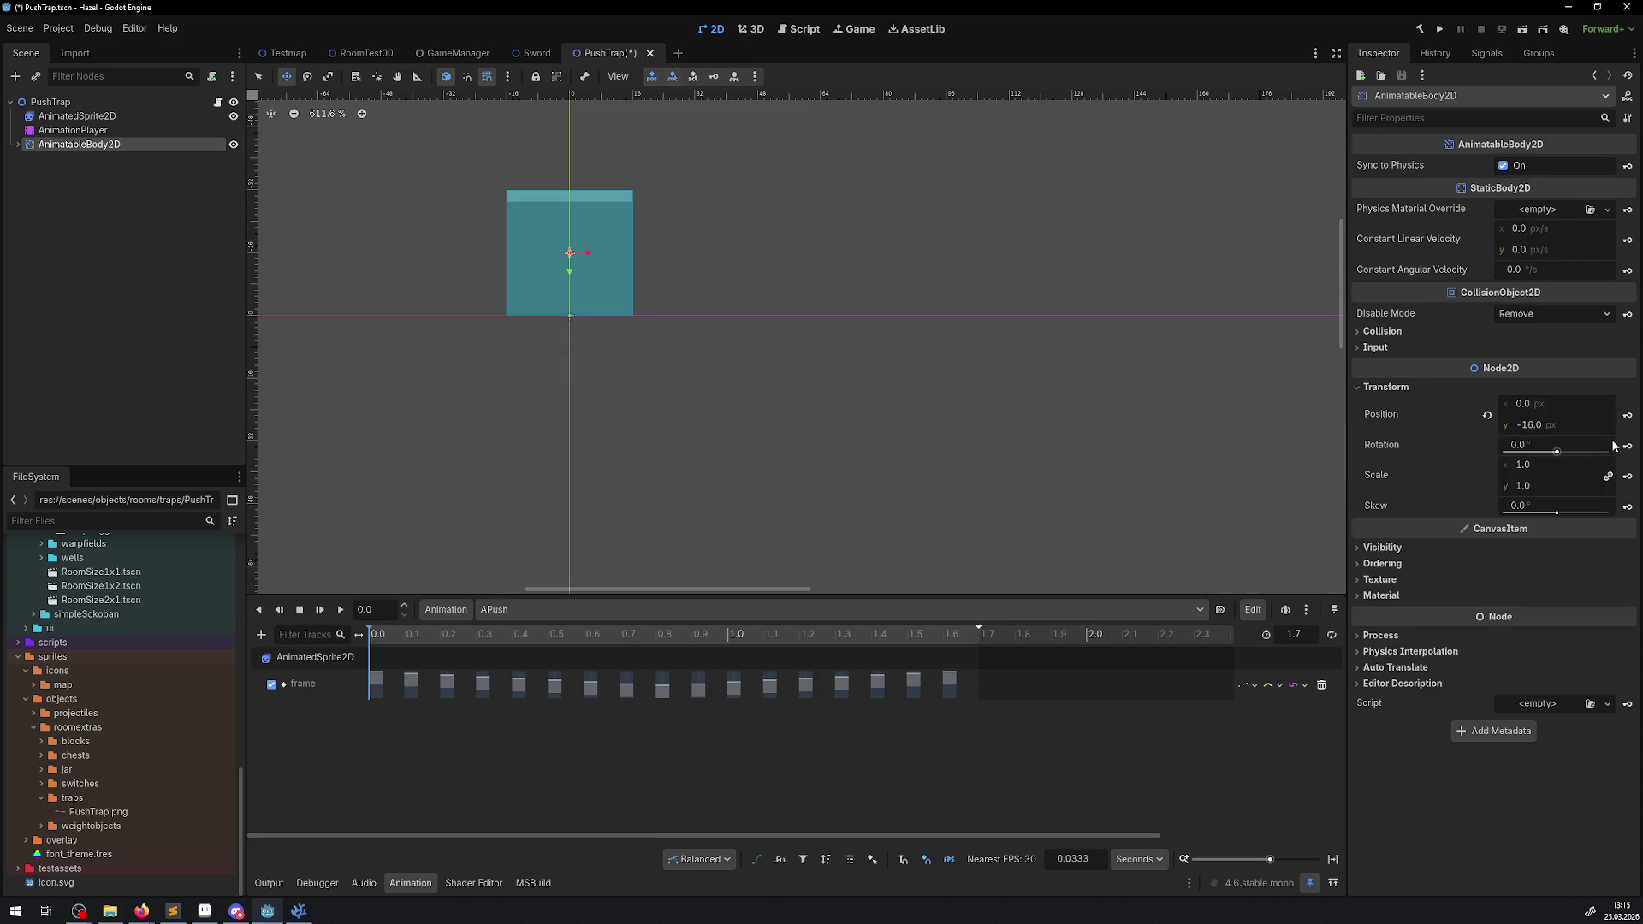
left_click(1628, 416)
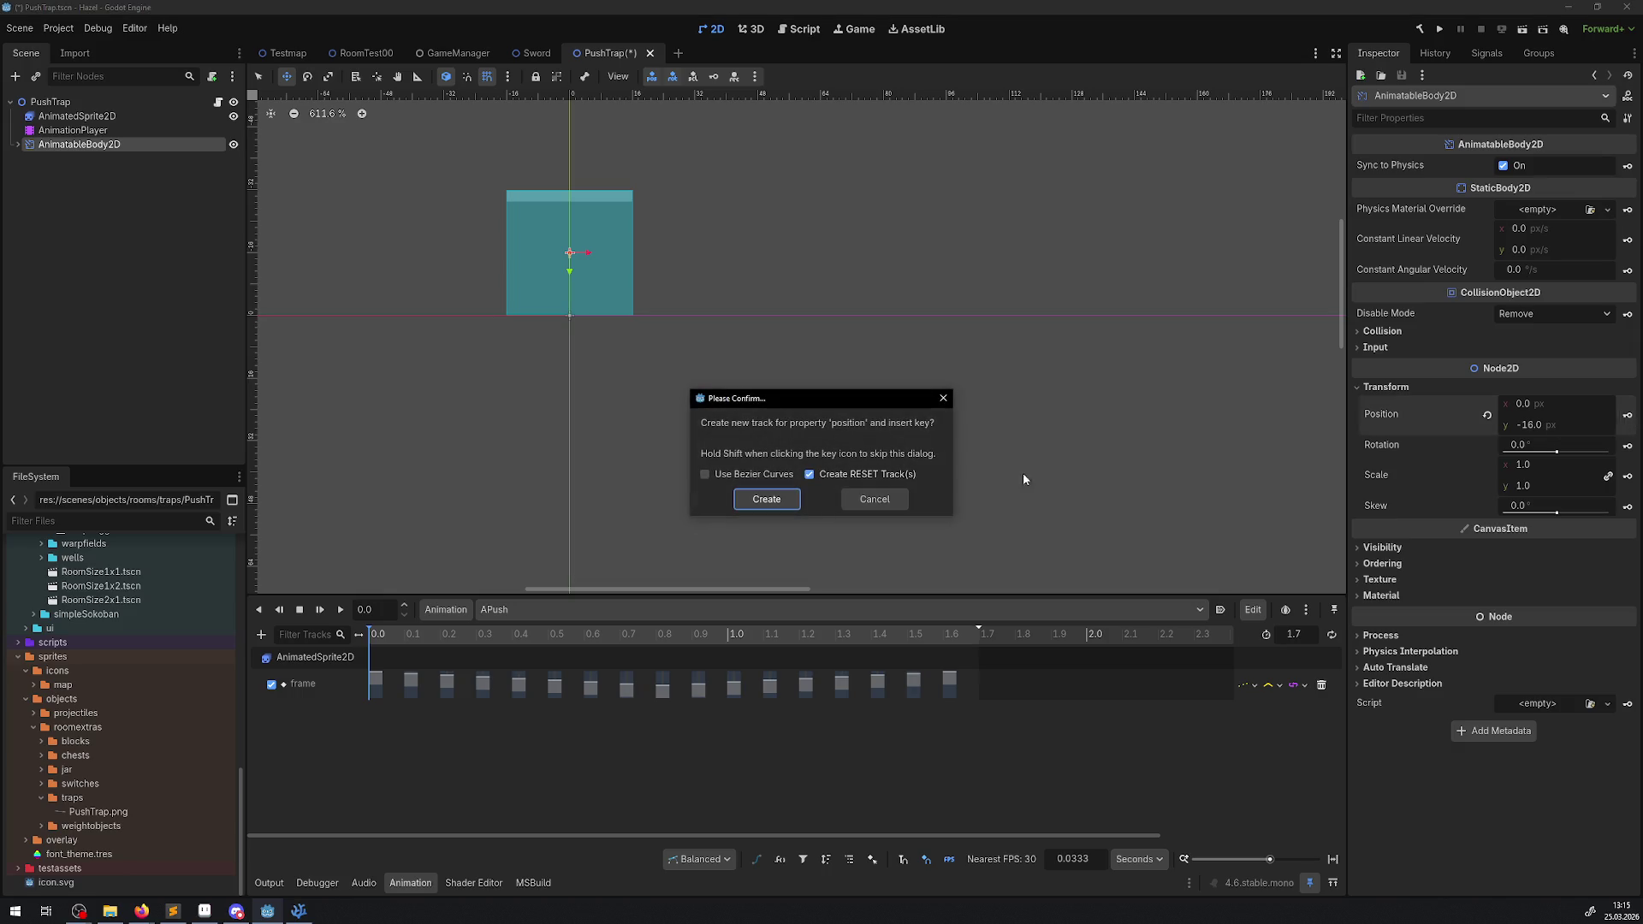
left_click(766, 499)
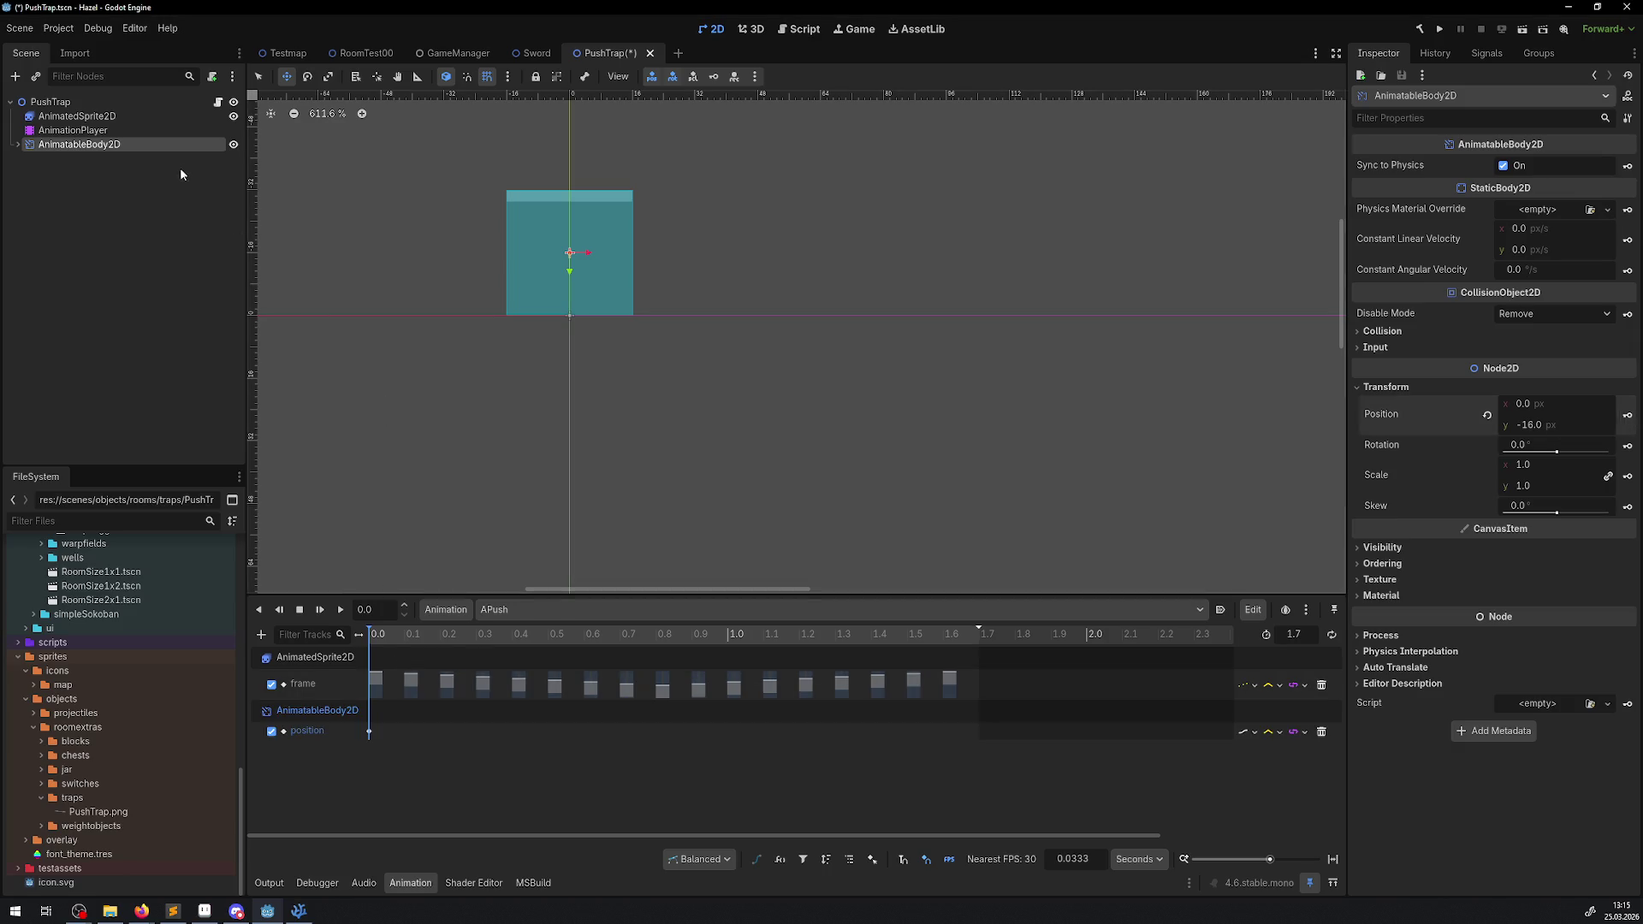
left_click(380, 615)
- Move the playhead to 0.1 and try scaling the body, undoing each scale change
type("0.1")
key("Return")
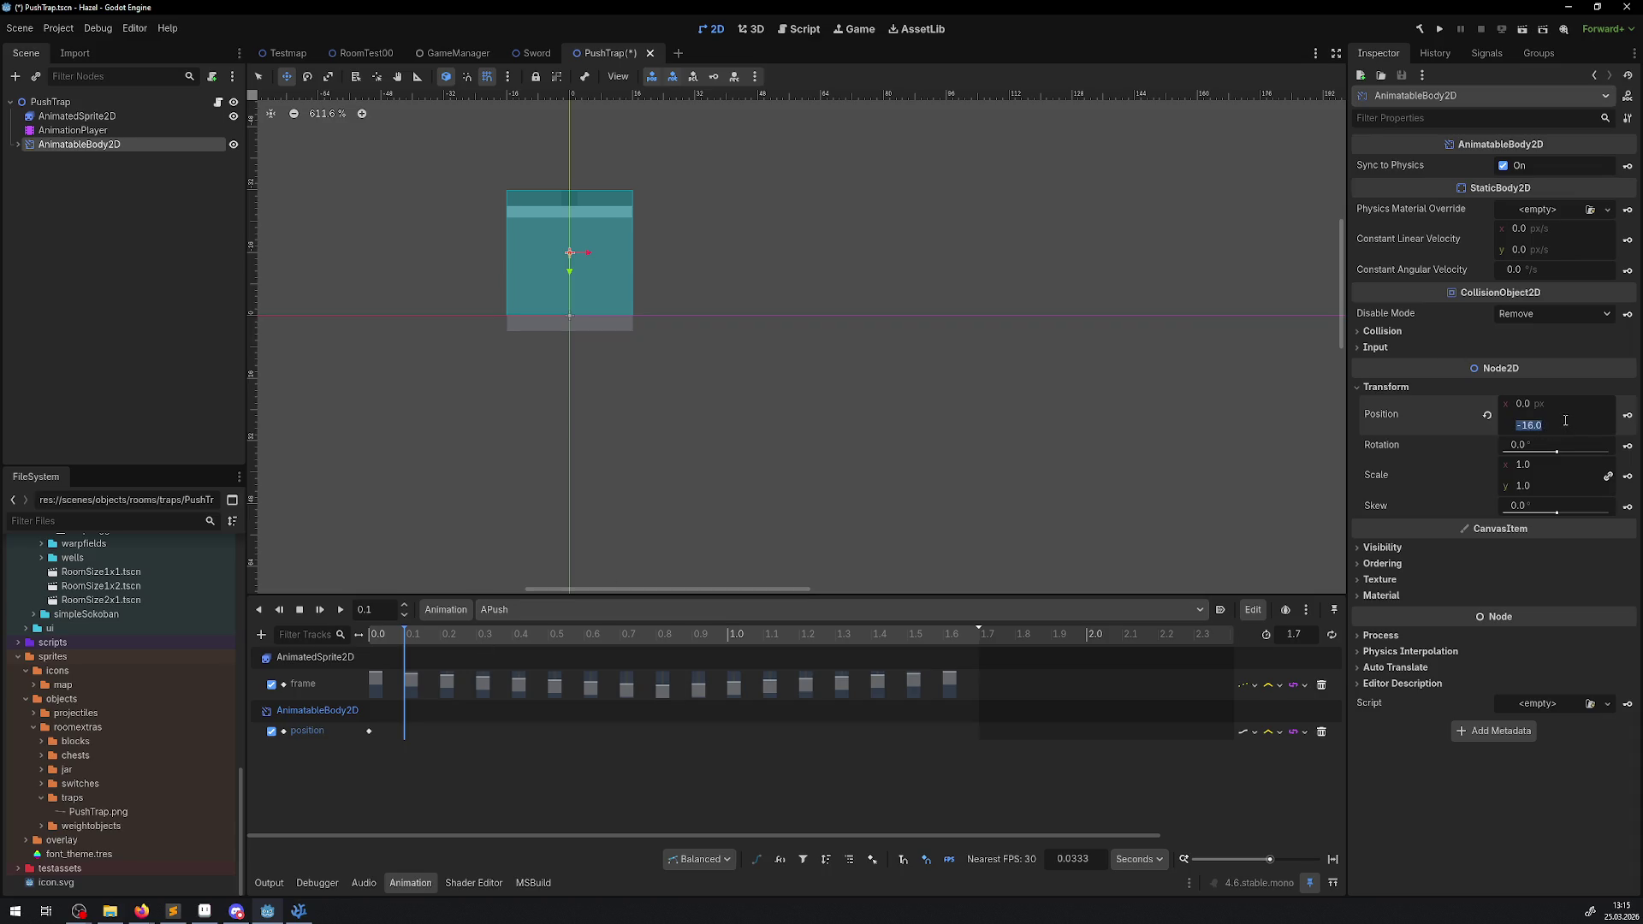
left_click_drag(1554, 464, 1596, 464)
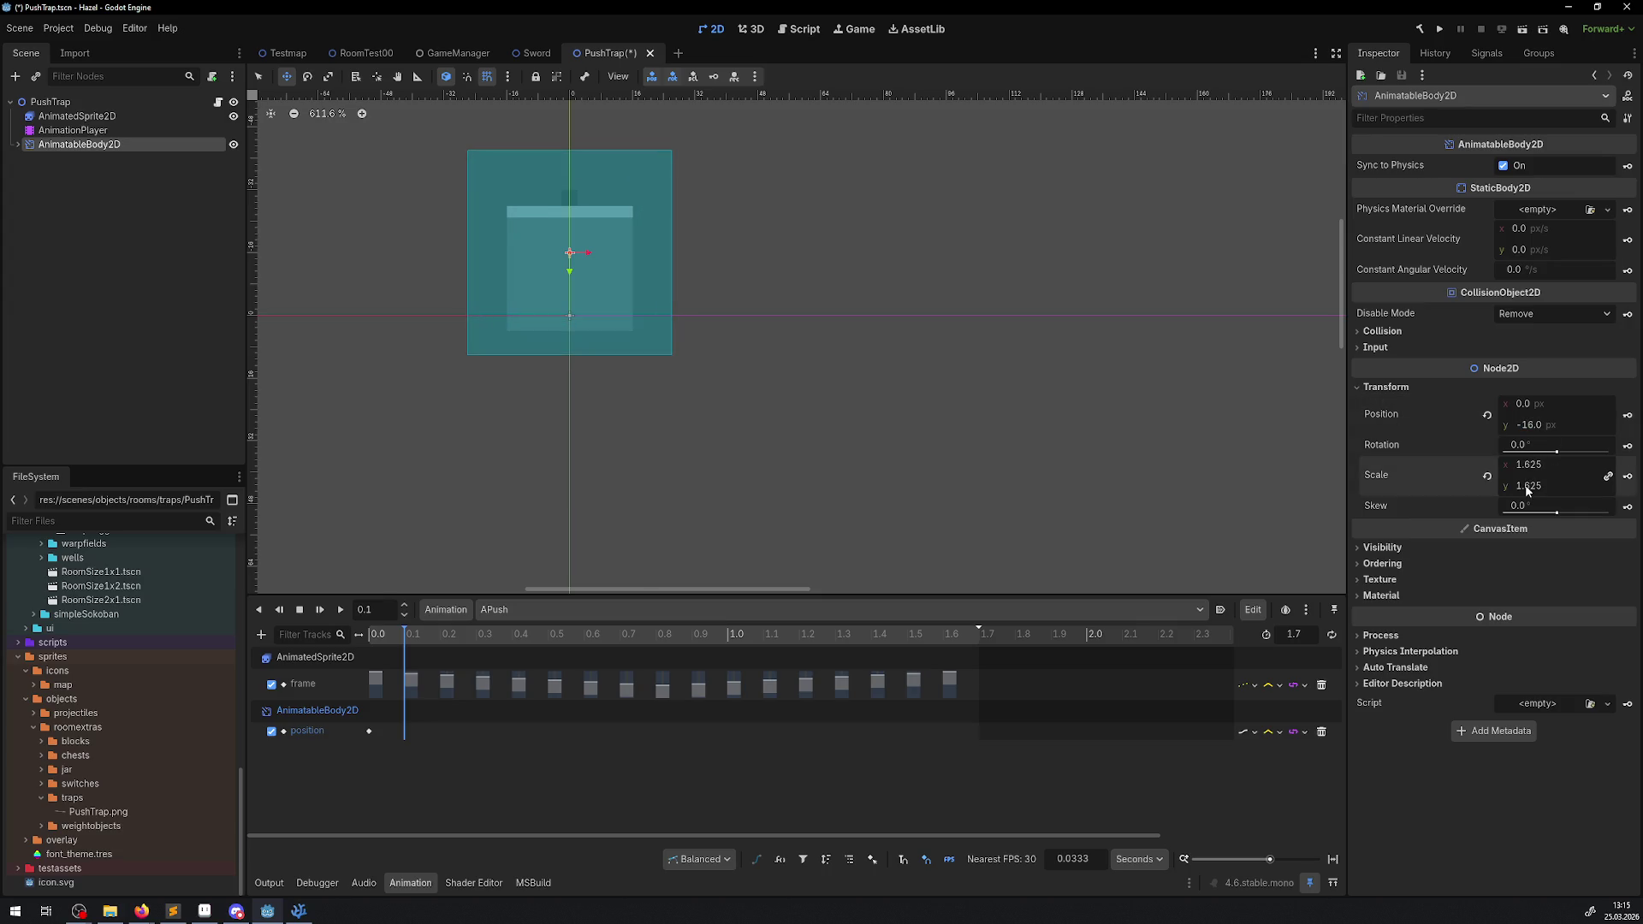
key("ctrl+z")
left_click(1624, 477)
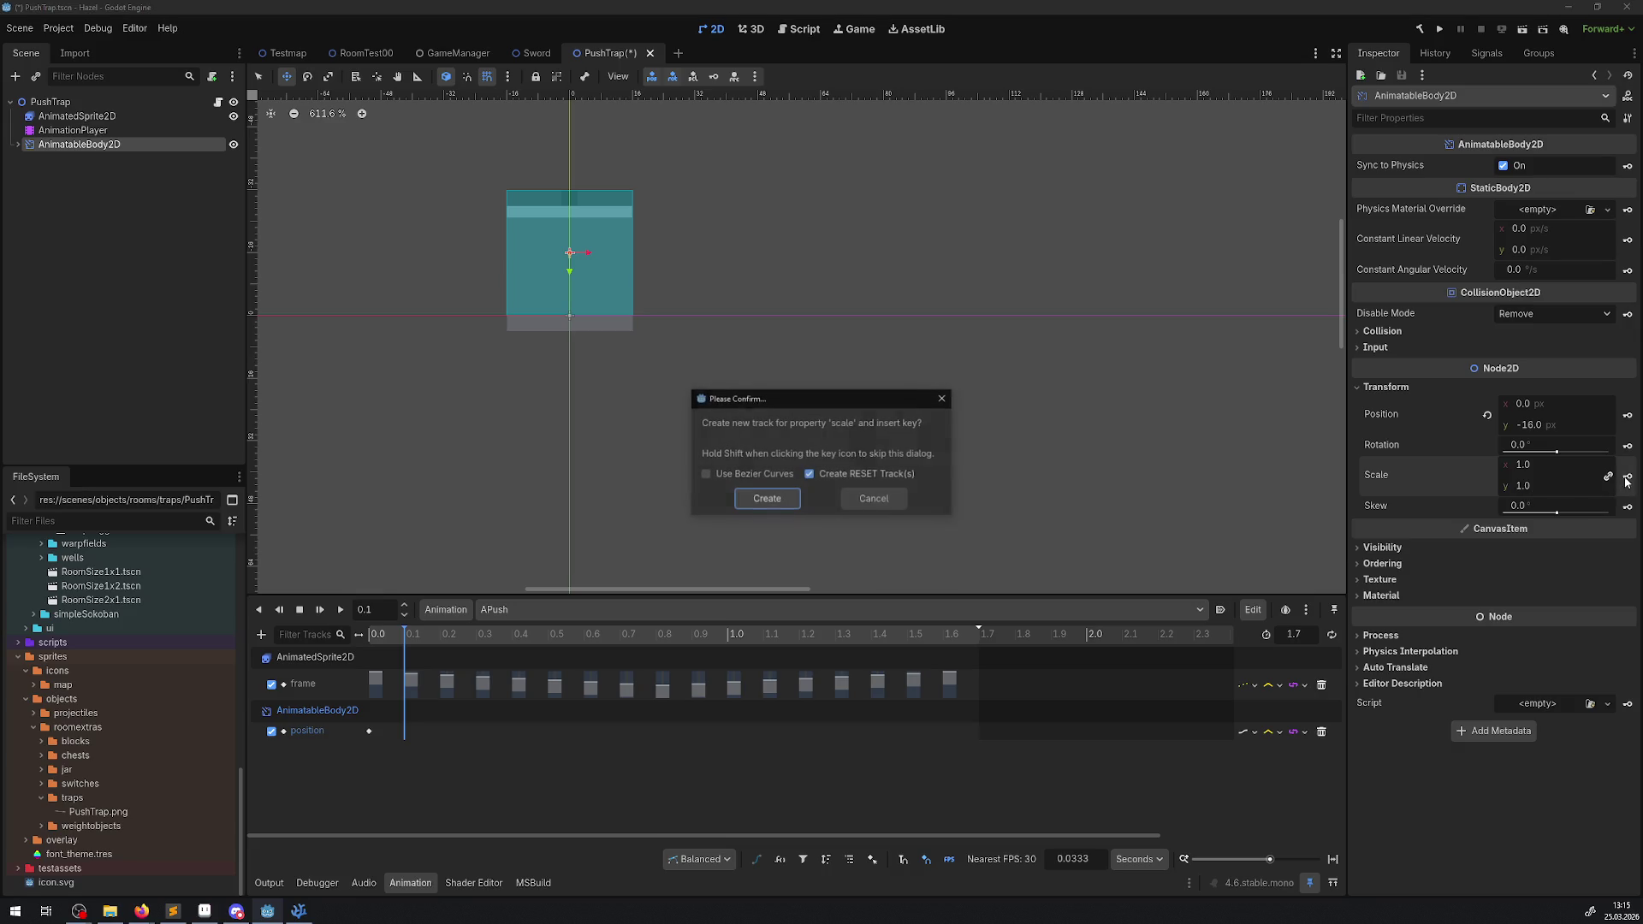
left_click(941, 400)
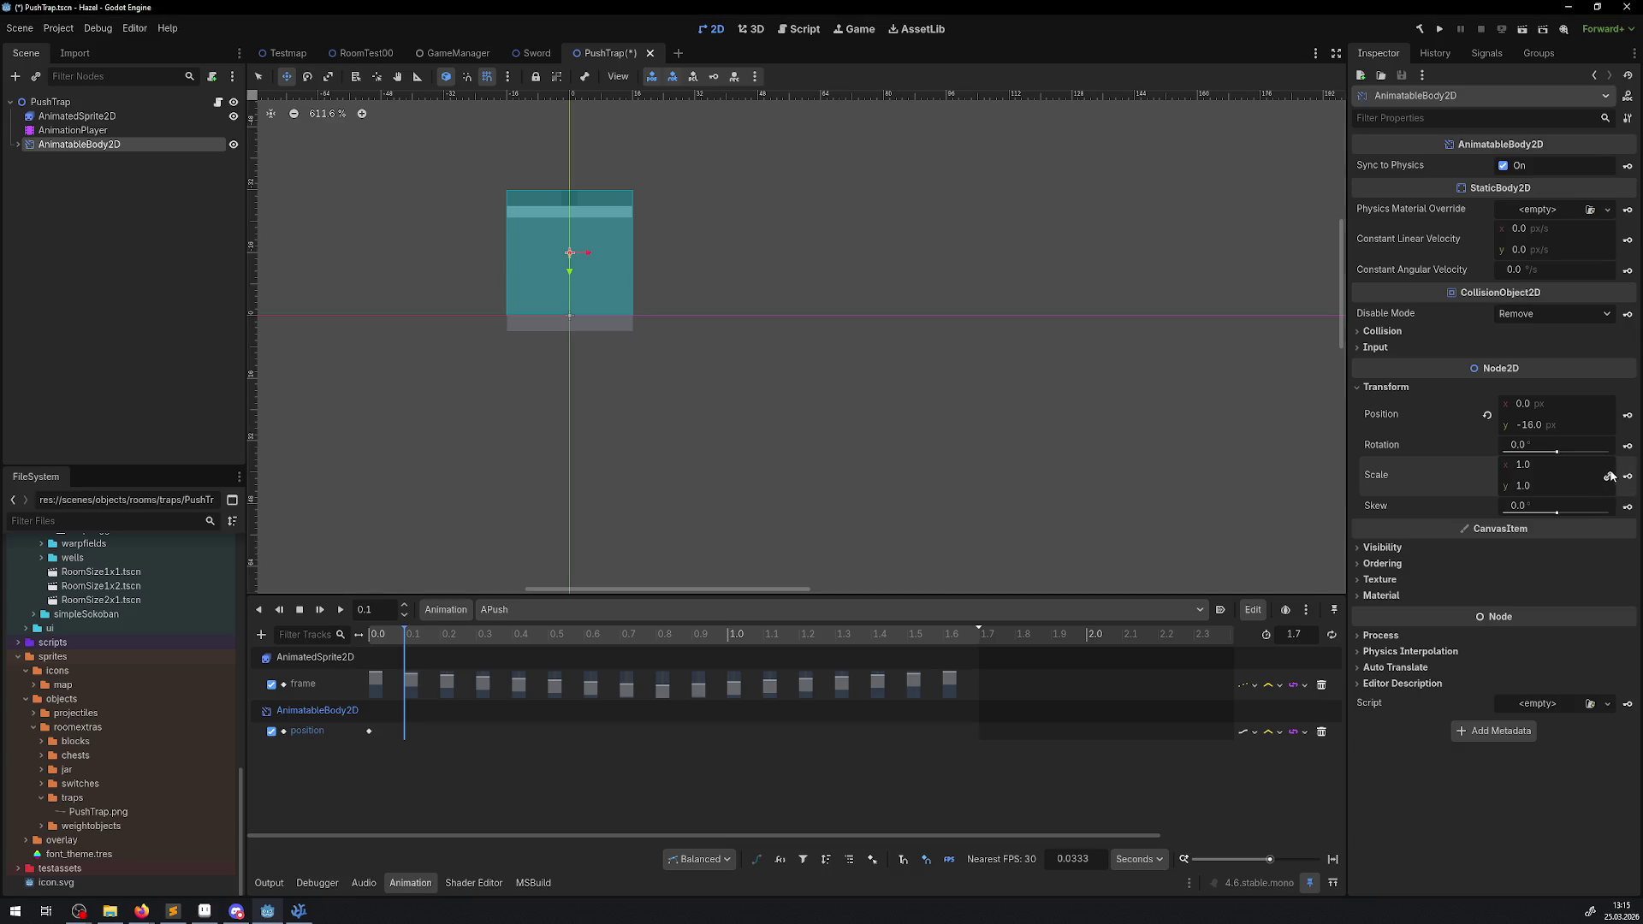
key("ctrl+shift+z")
key("ctrl+z")
left_click_drag(1526, 487, 1575, 487)
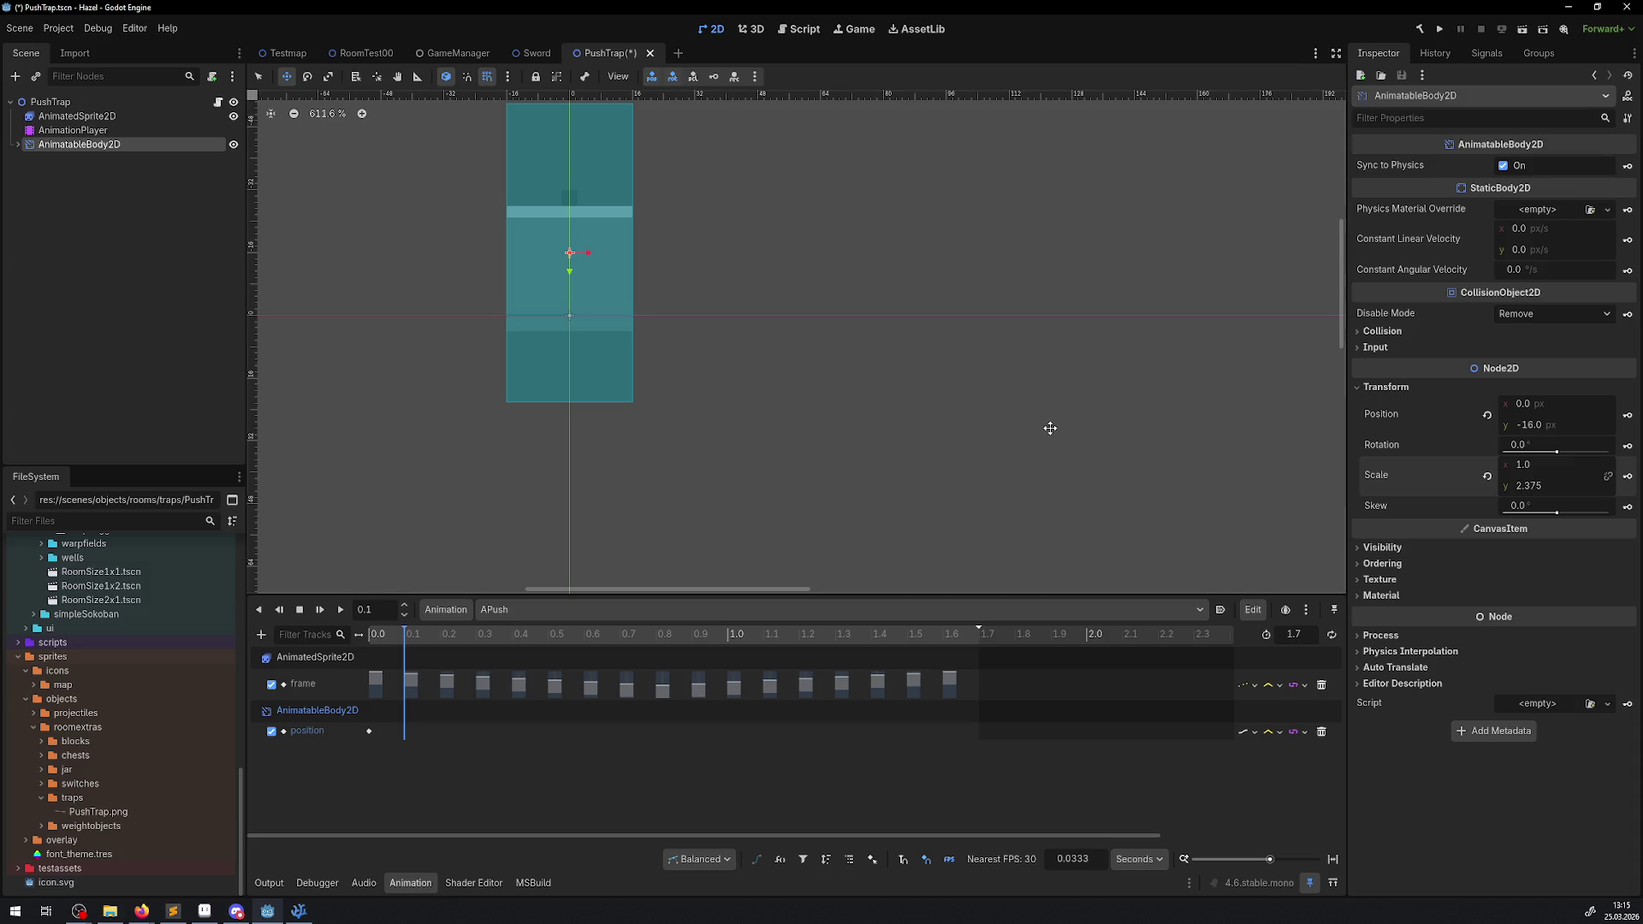
key("ctrl+z")
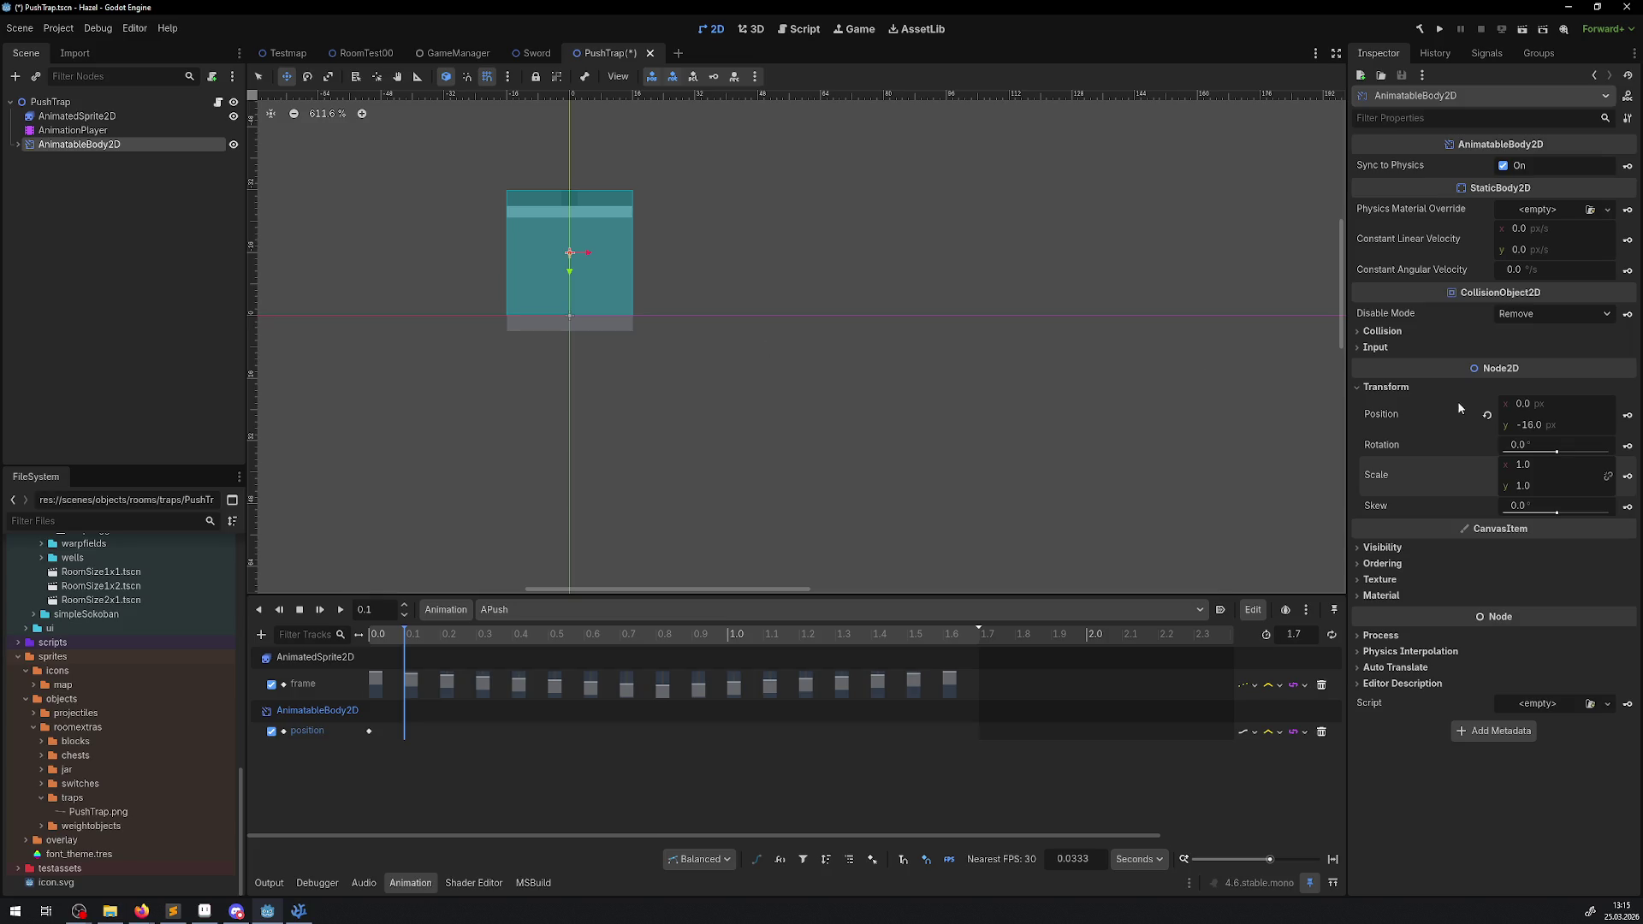
- Set the AnimatableBody2D's position y to -12 at time 0.1
left_click(1548, 429)
type("-24")
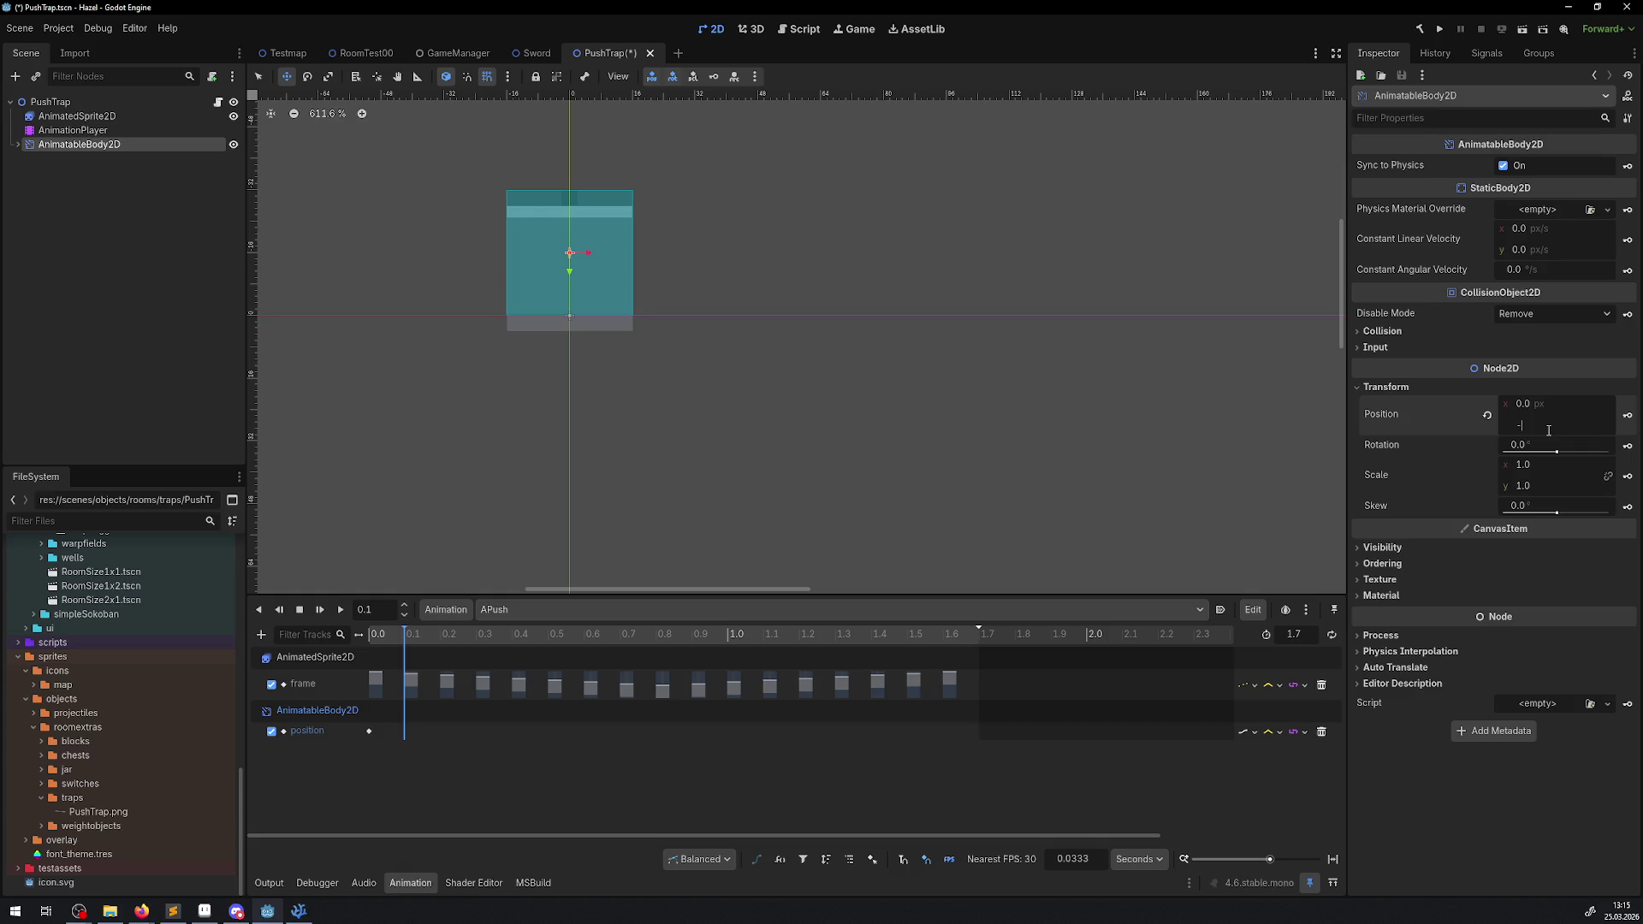
key("Return")
left_click(1548, 430)
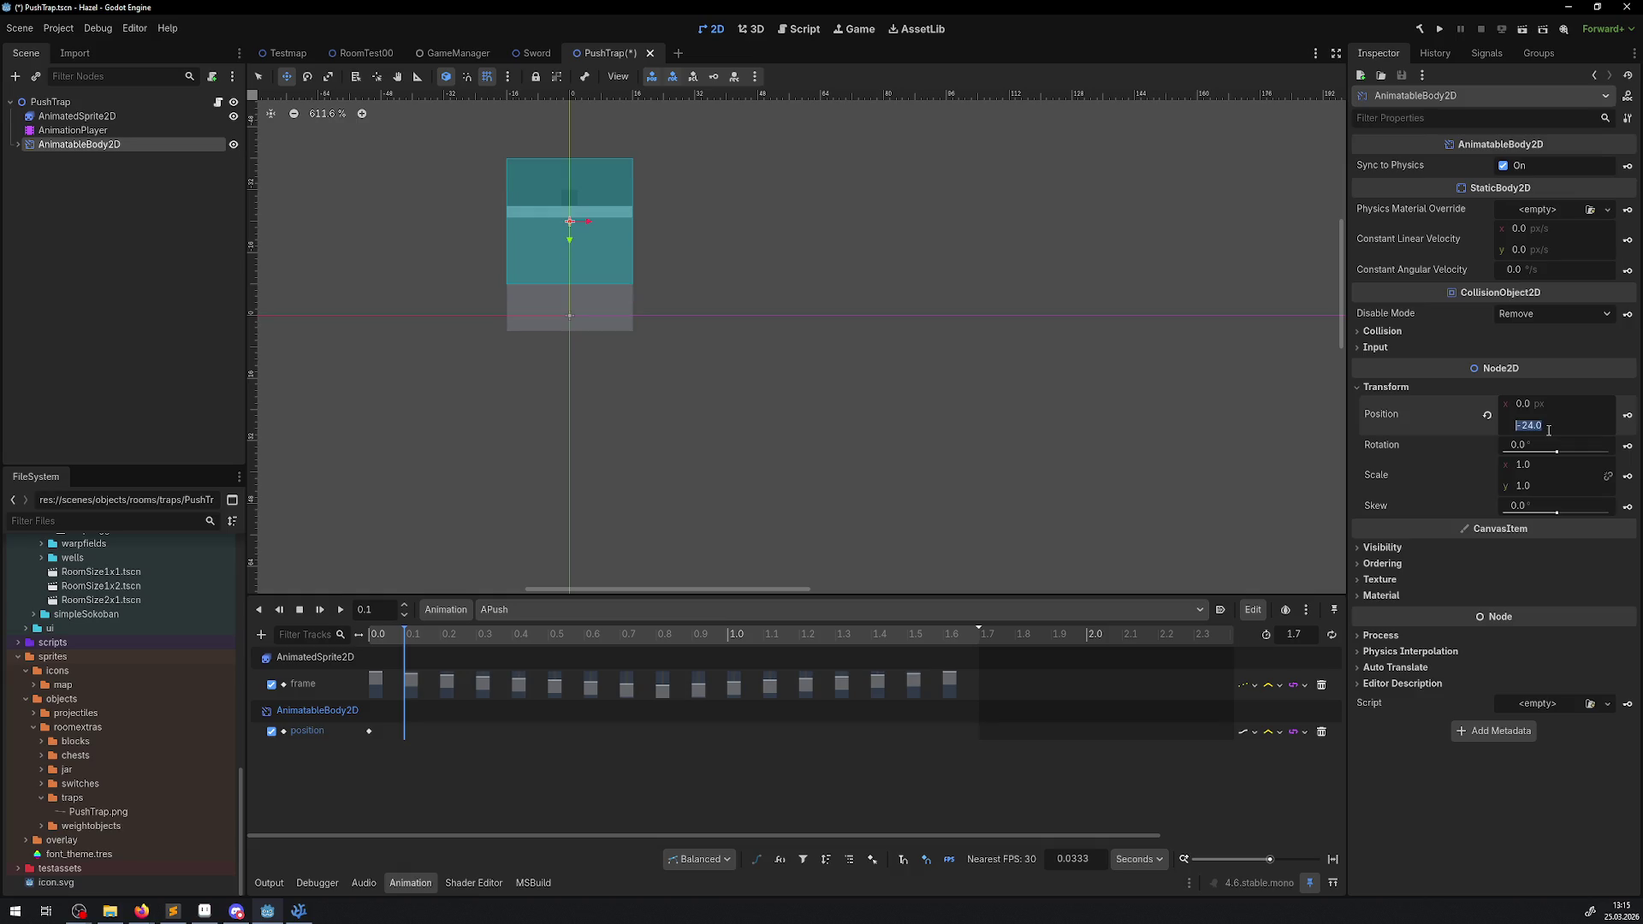
type("-12")
key("Return")
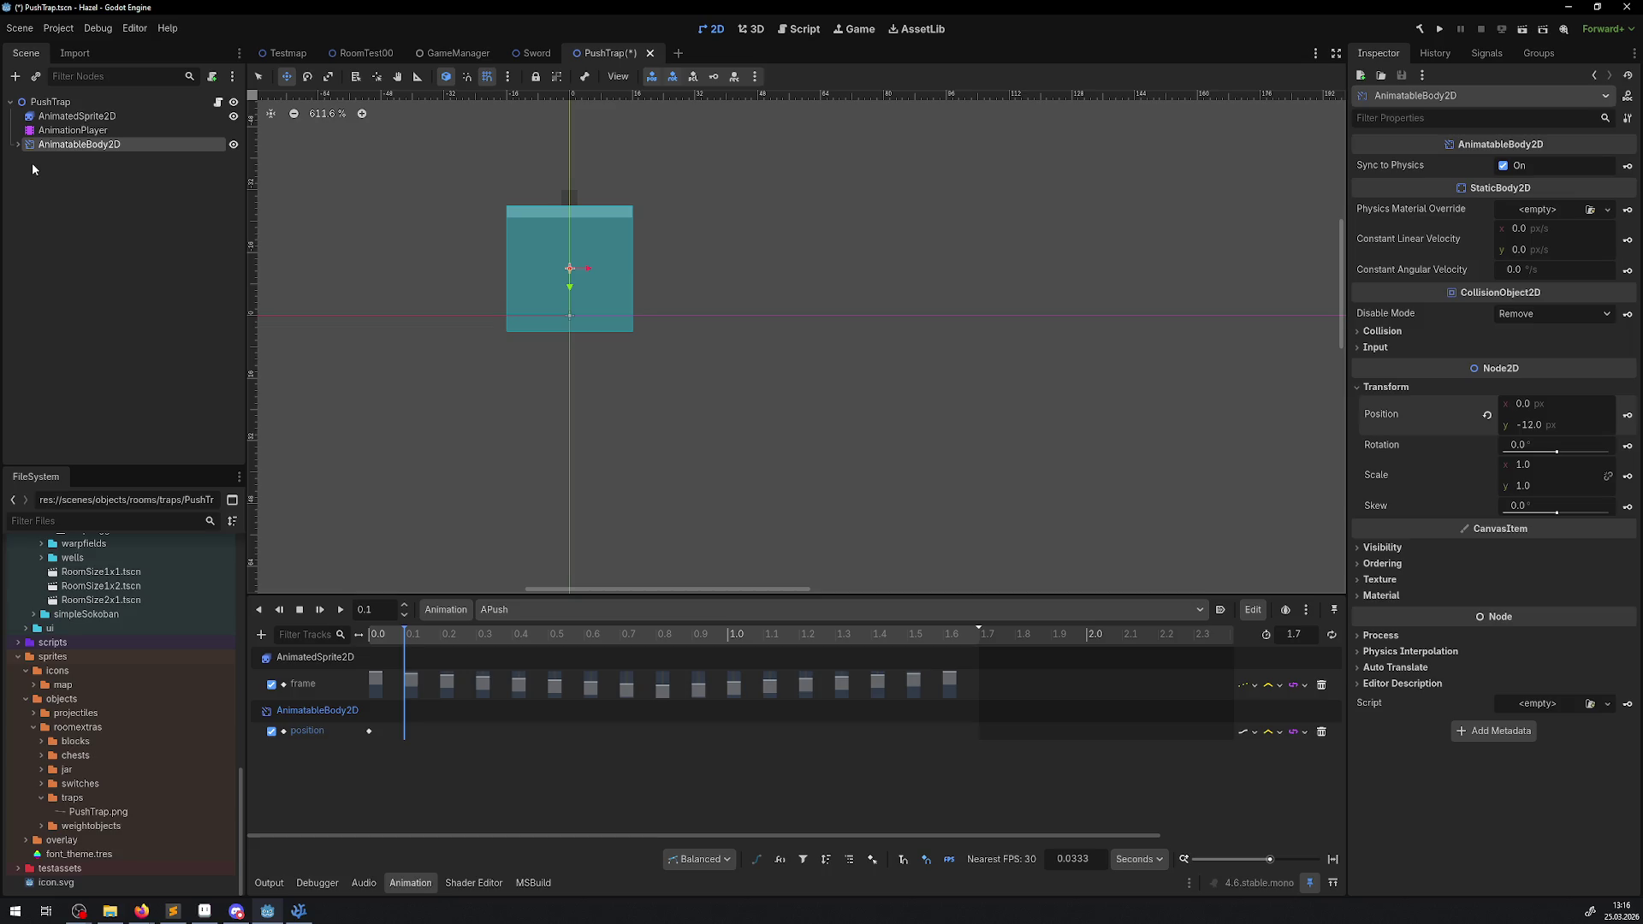
- Key the body's position at 0.1, advance to 0.2, and select its child CollisionShape2D
left_click(1627, 415)
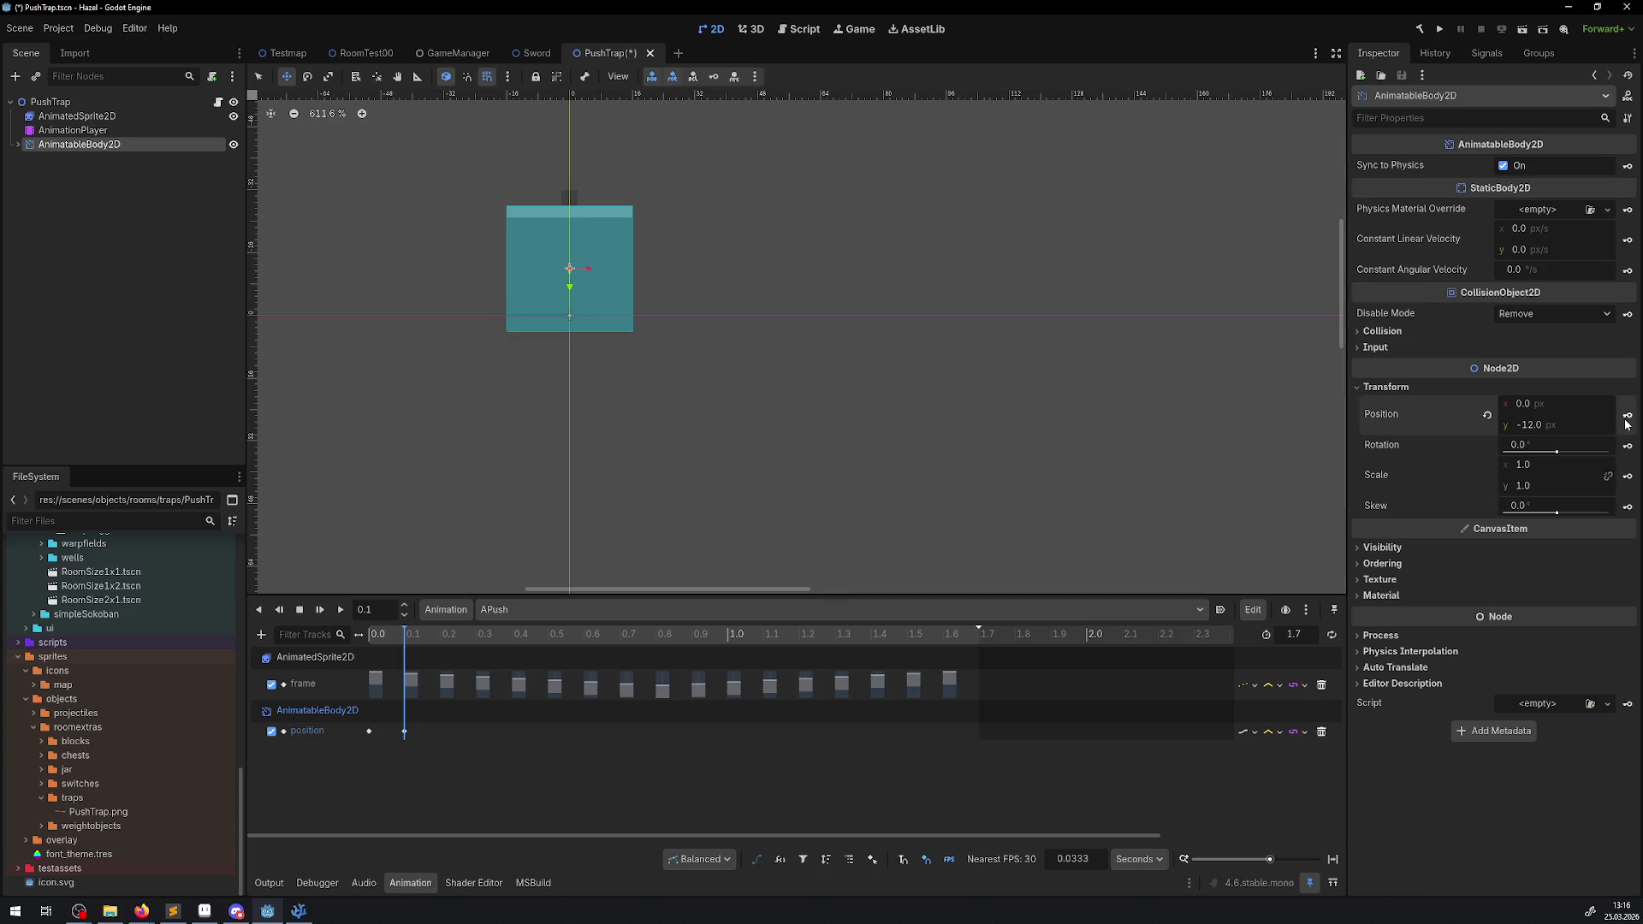
left_click(399, 604)
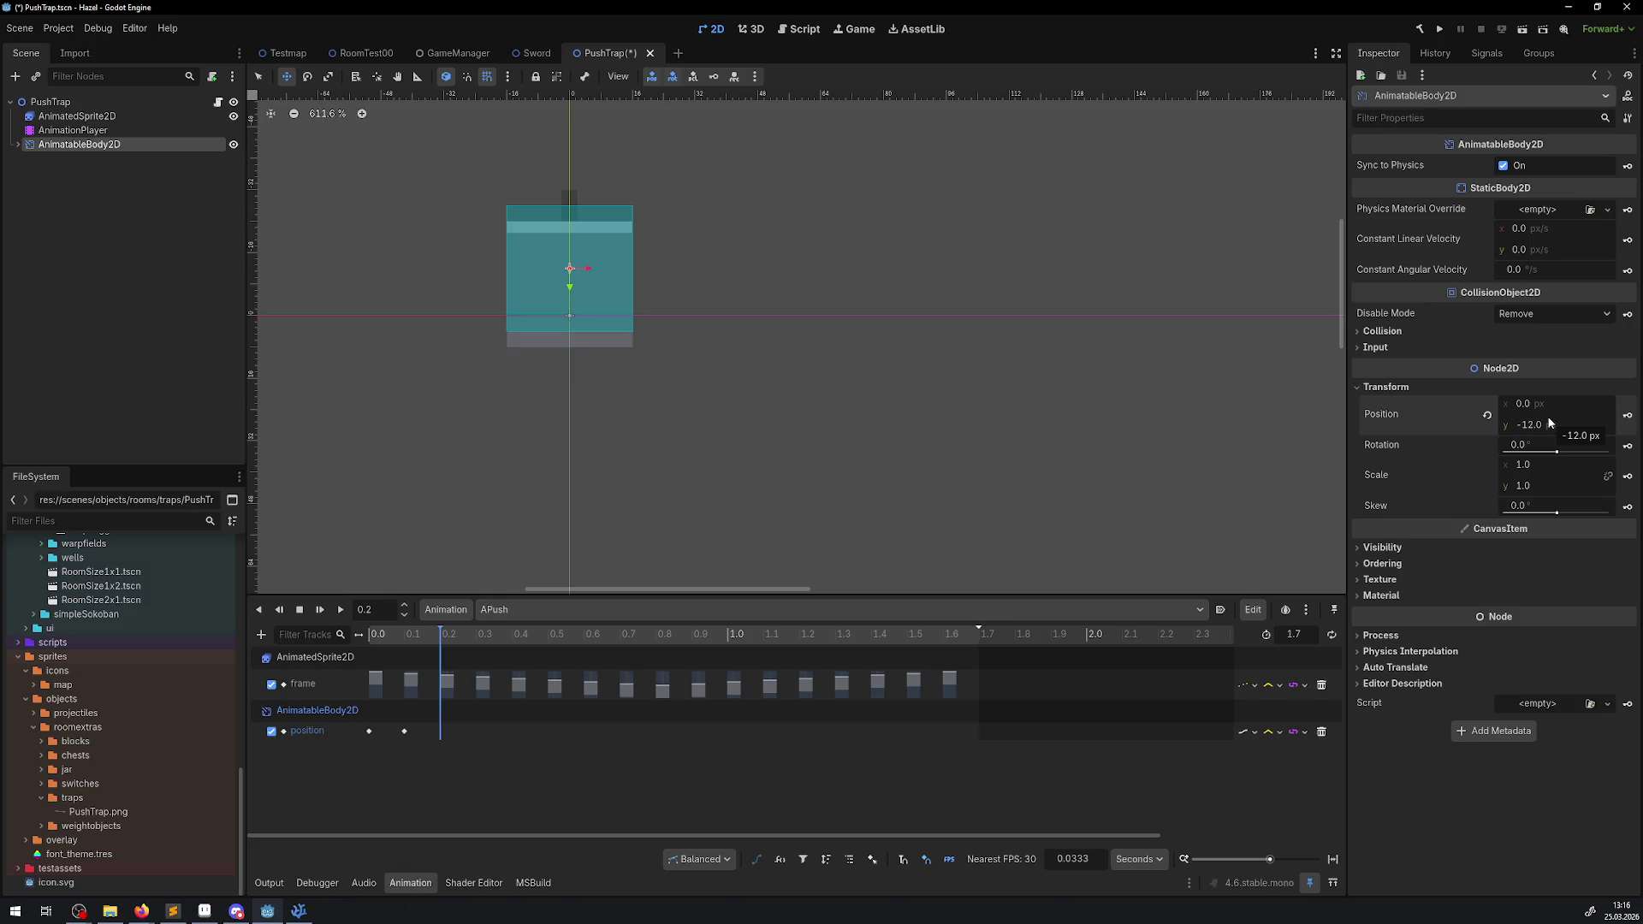
left_click(18, 145)
left_click(59, 161)
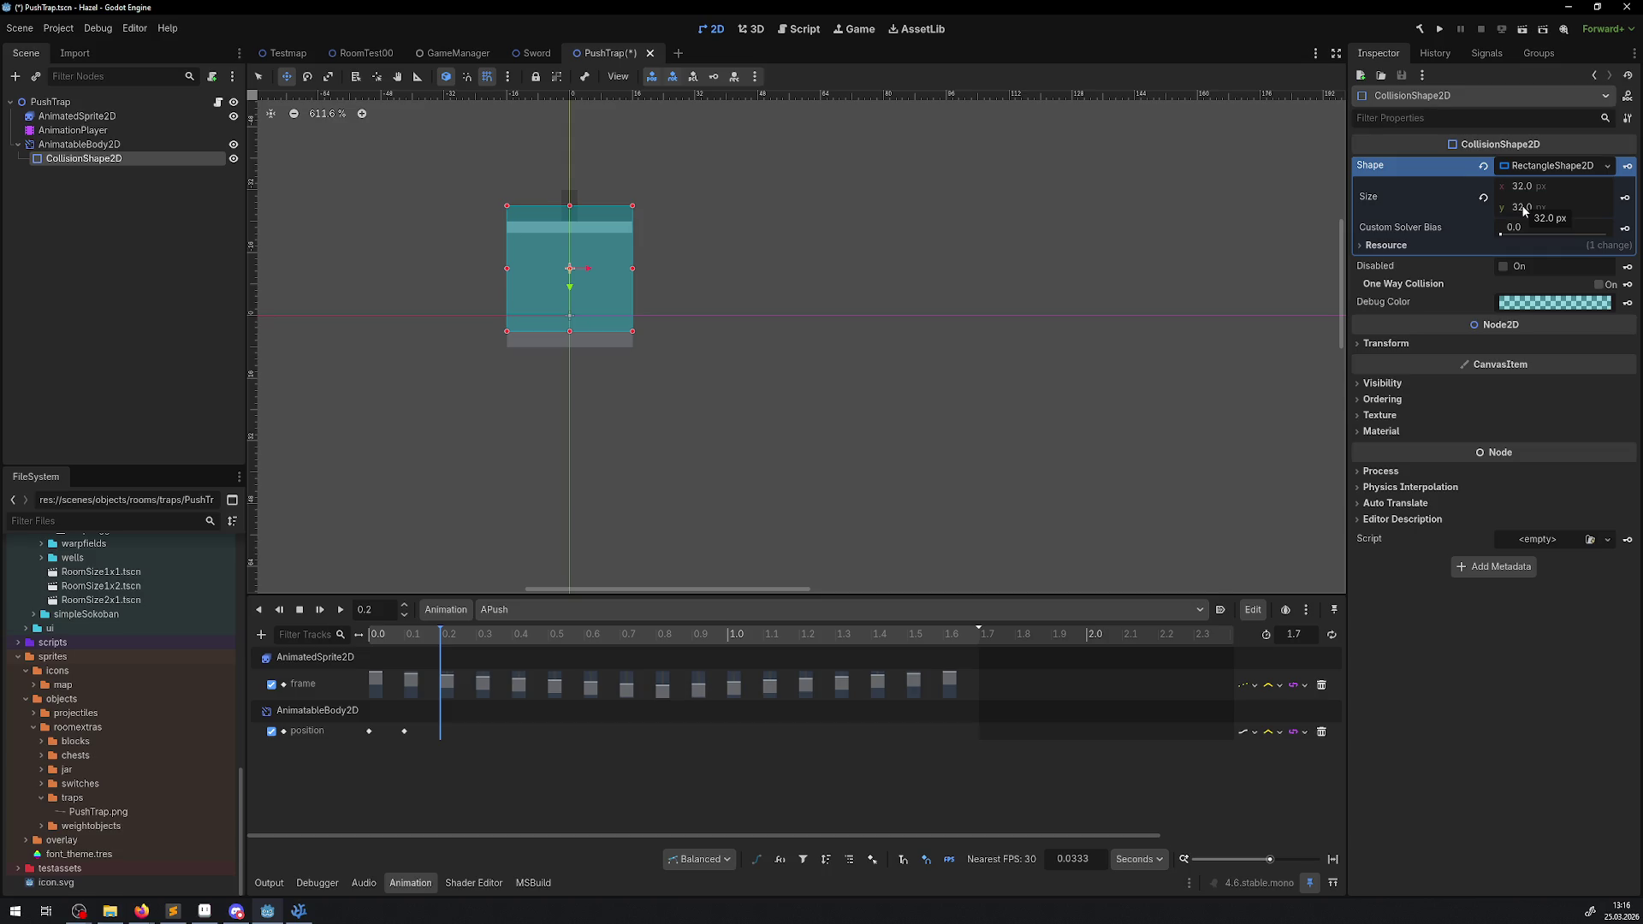
- Try a taller collision rectangle, then undo it to keep the 32 px height
left_click_drag(1523, 212, 1540, 211)
key("ctrl+z")
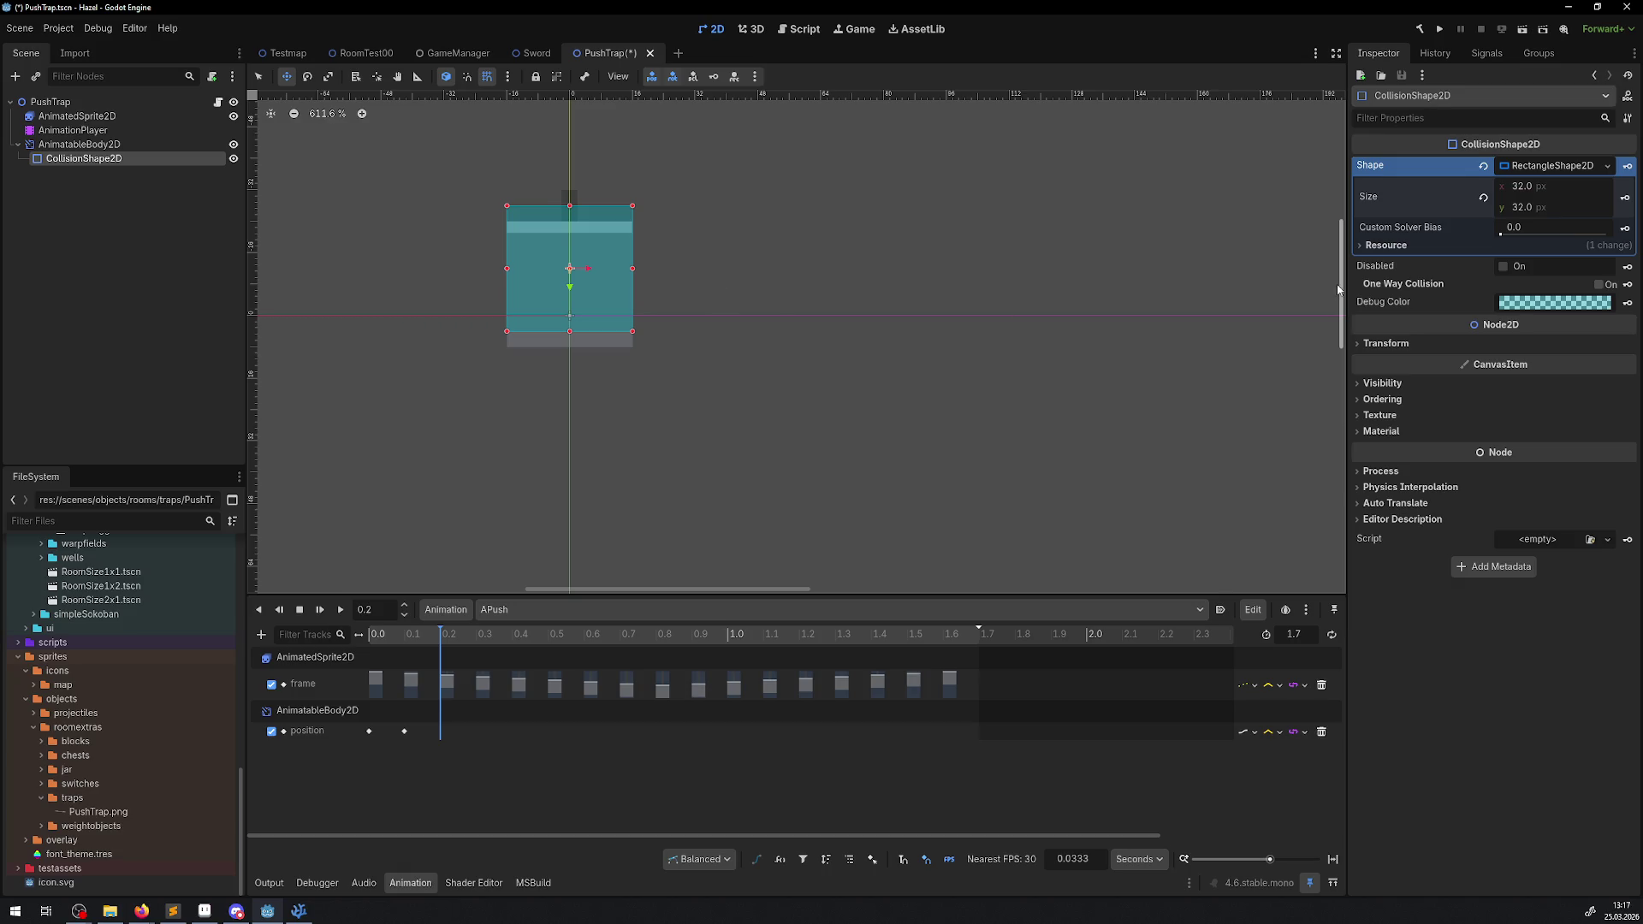
left_click(79, 144)
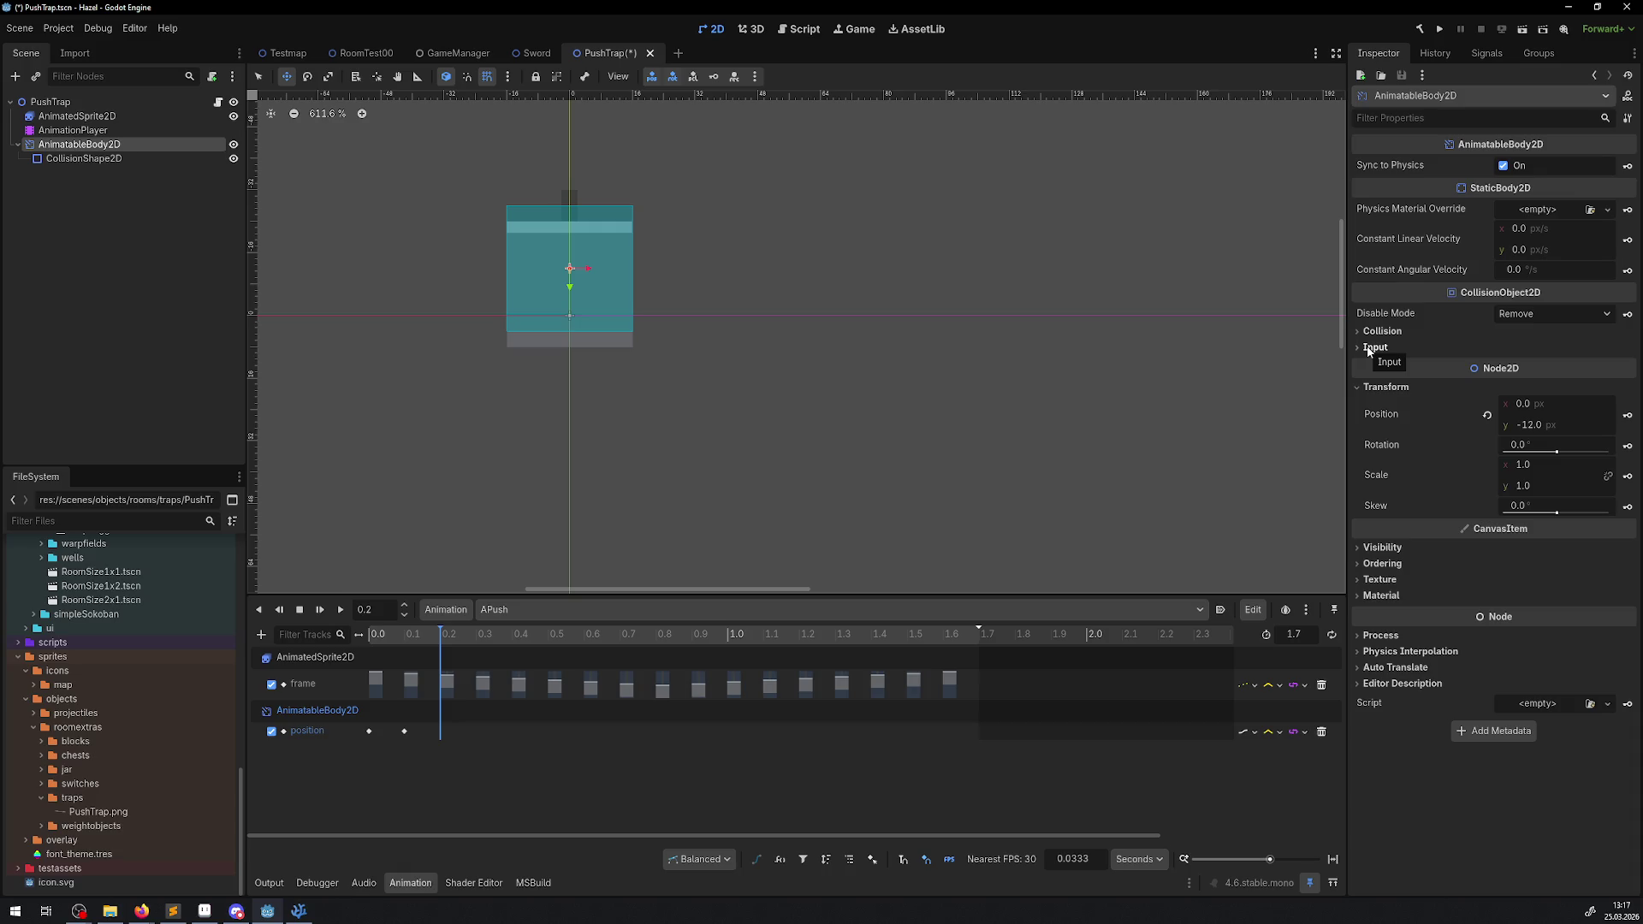
left_click(85, 158)
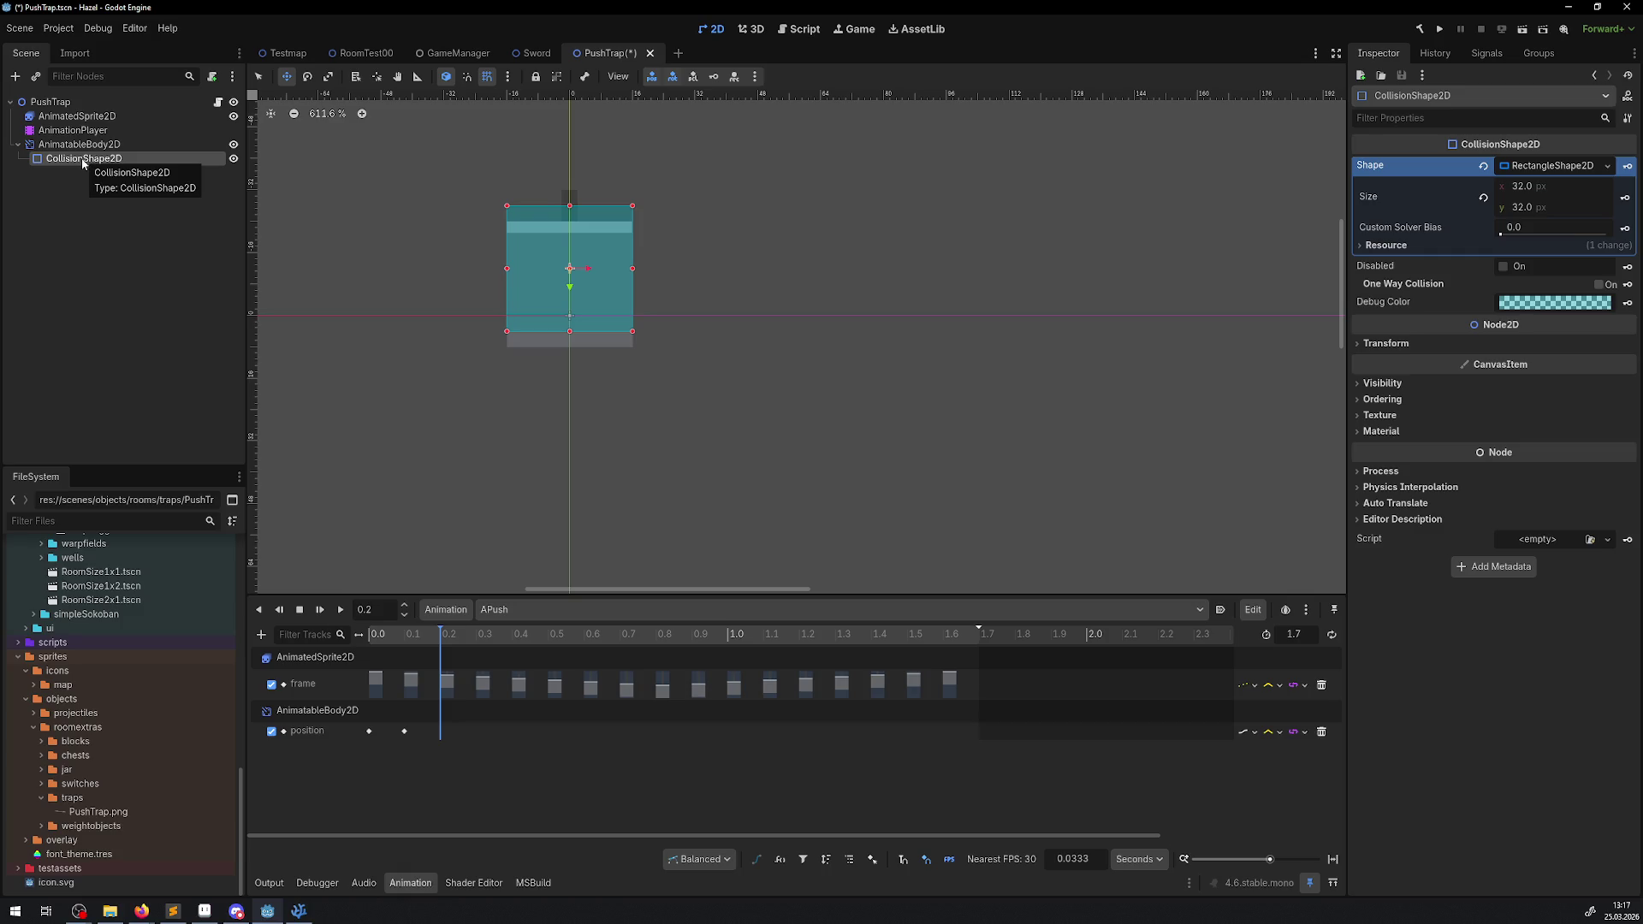
- Browse CollisionShape2D's Inspector groups from Transform to Editor Description, then reselect AnimatableBody2D
left_click(1367, 347)
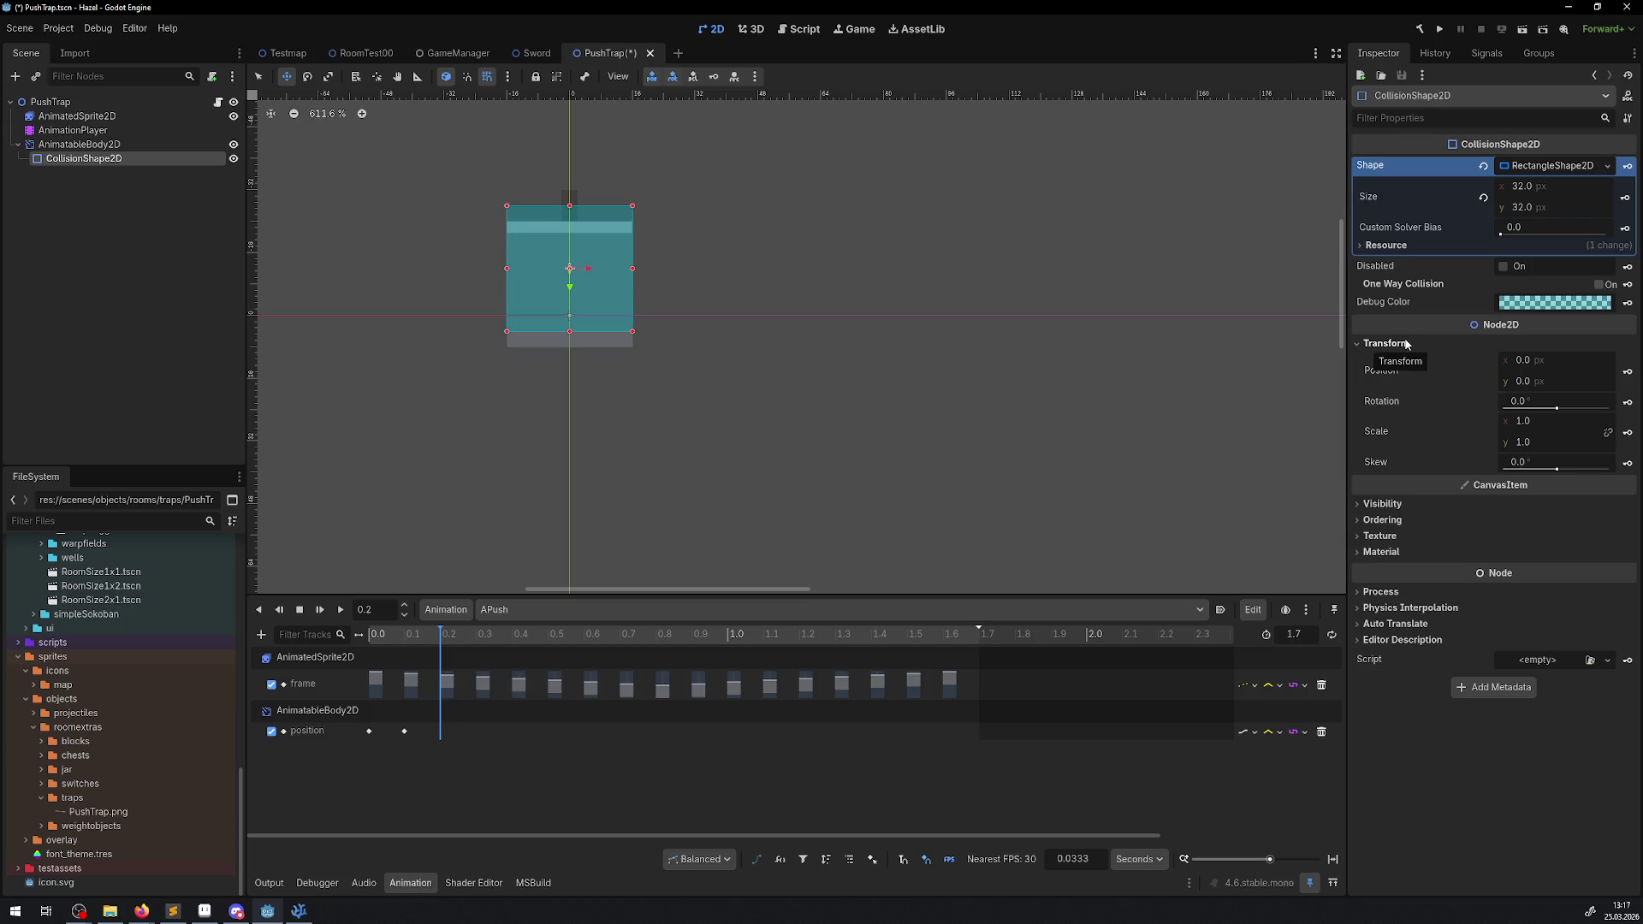
left_click(1382, 504)
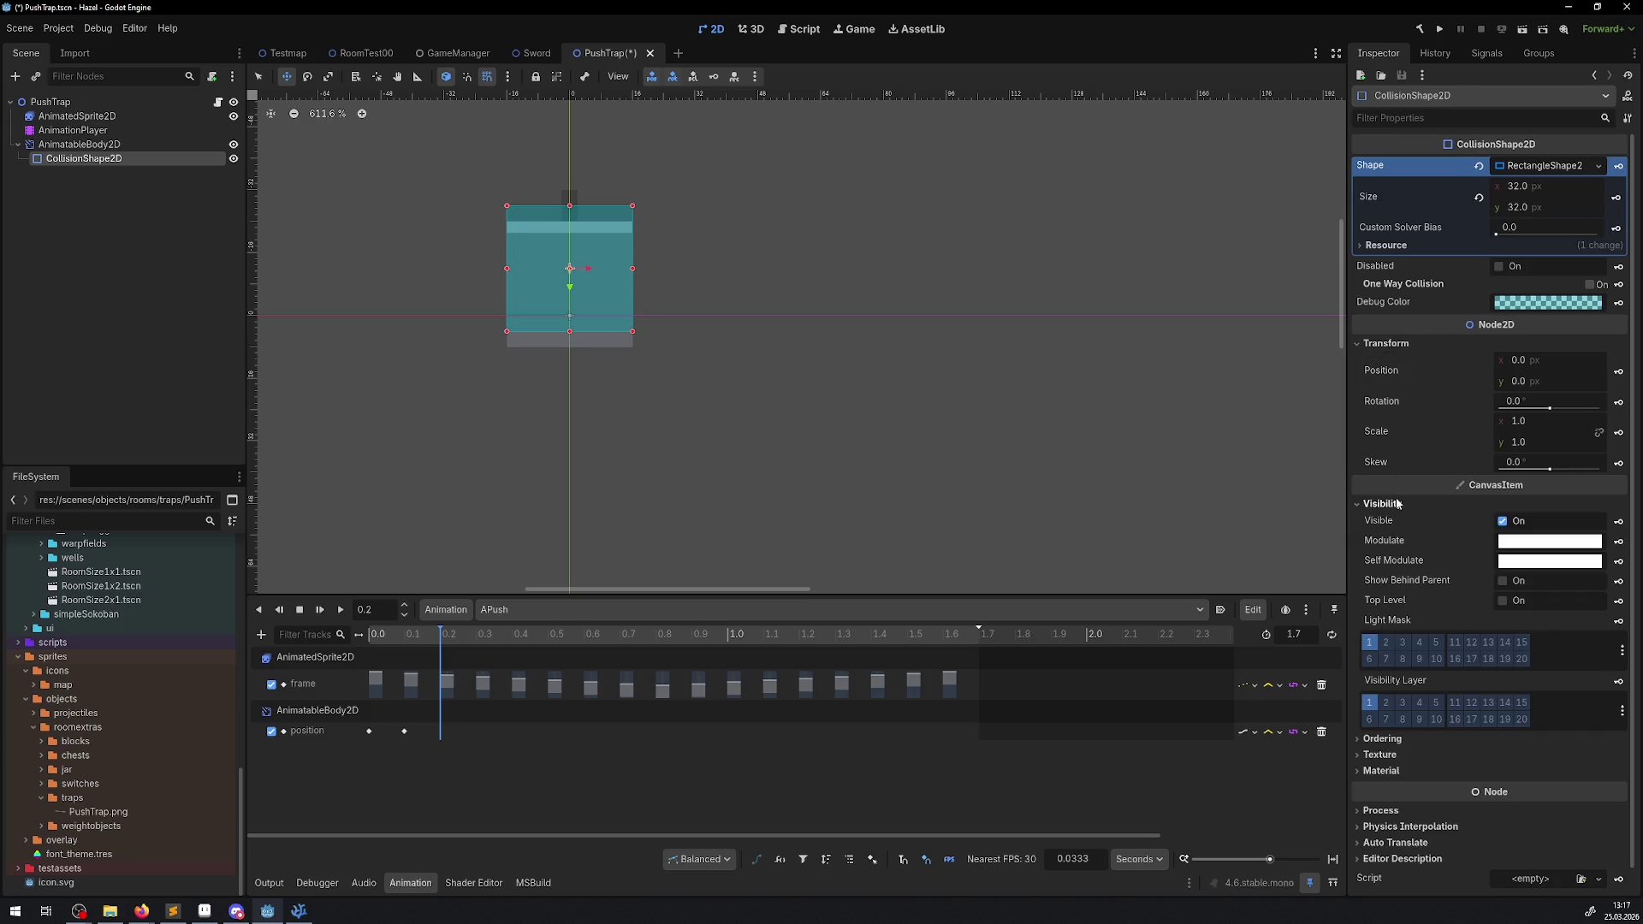
left_click(1397, 504)
left_click(1391, 520)
left_click(1388, 520)
left_click(1382, 537)
left_click(1383, 539)
left_click(1381, 553)
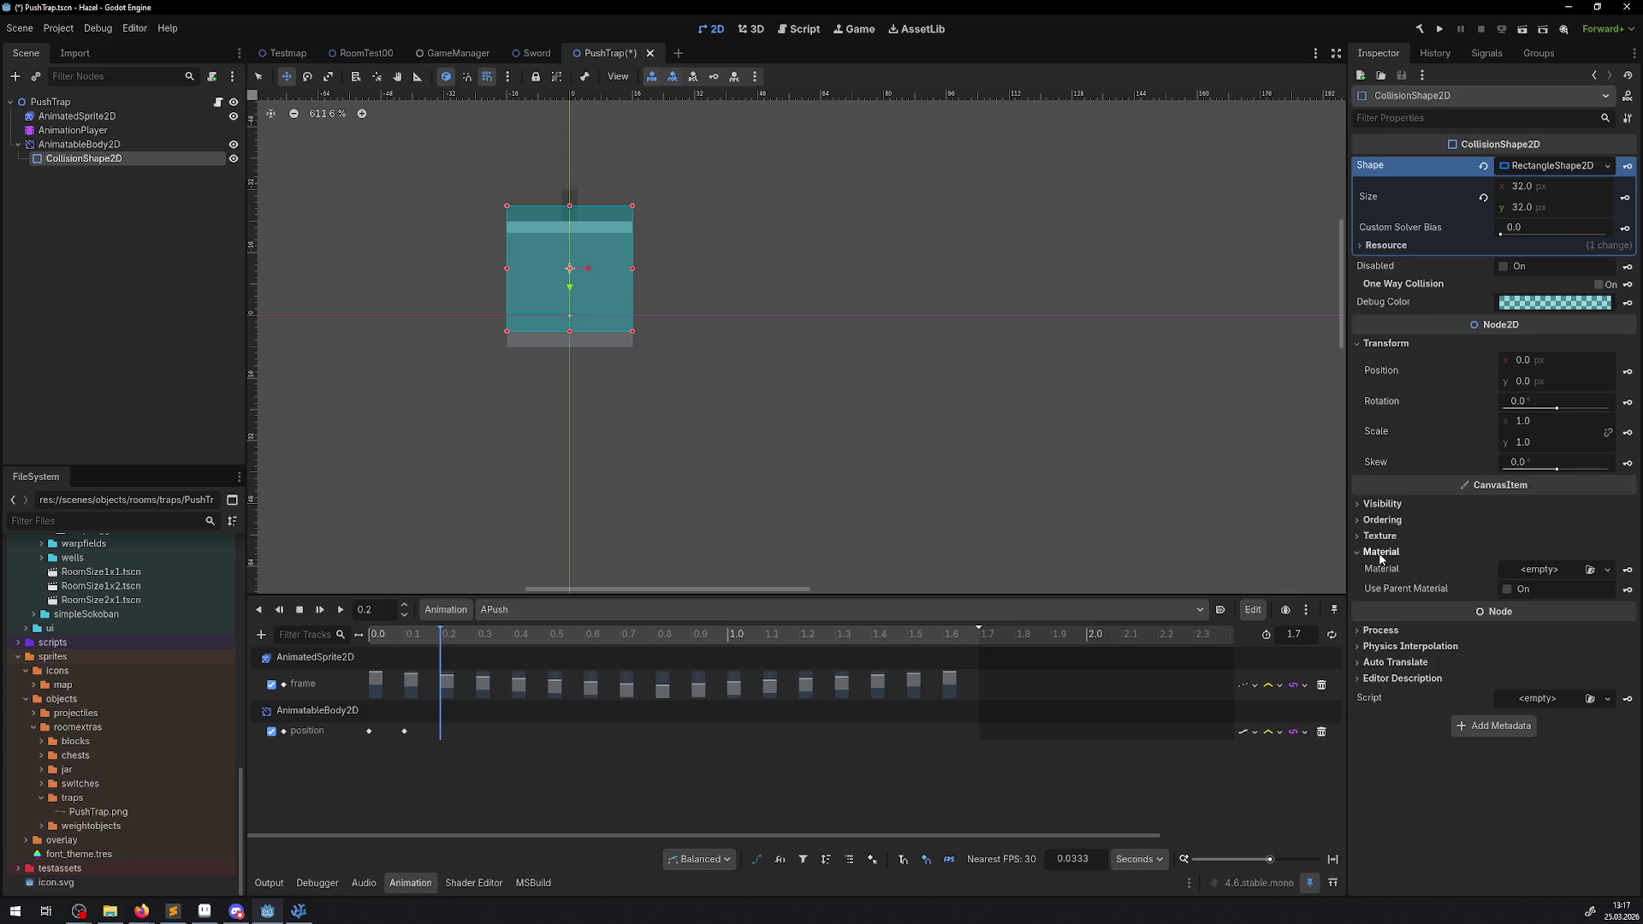
left_click(1380, 553)
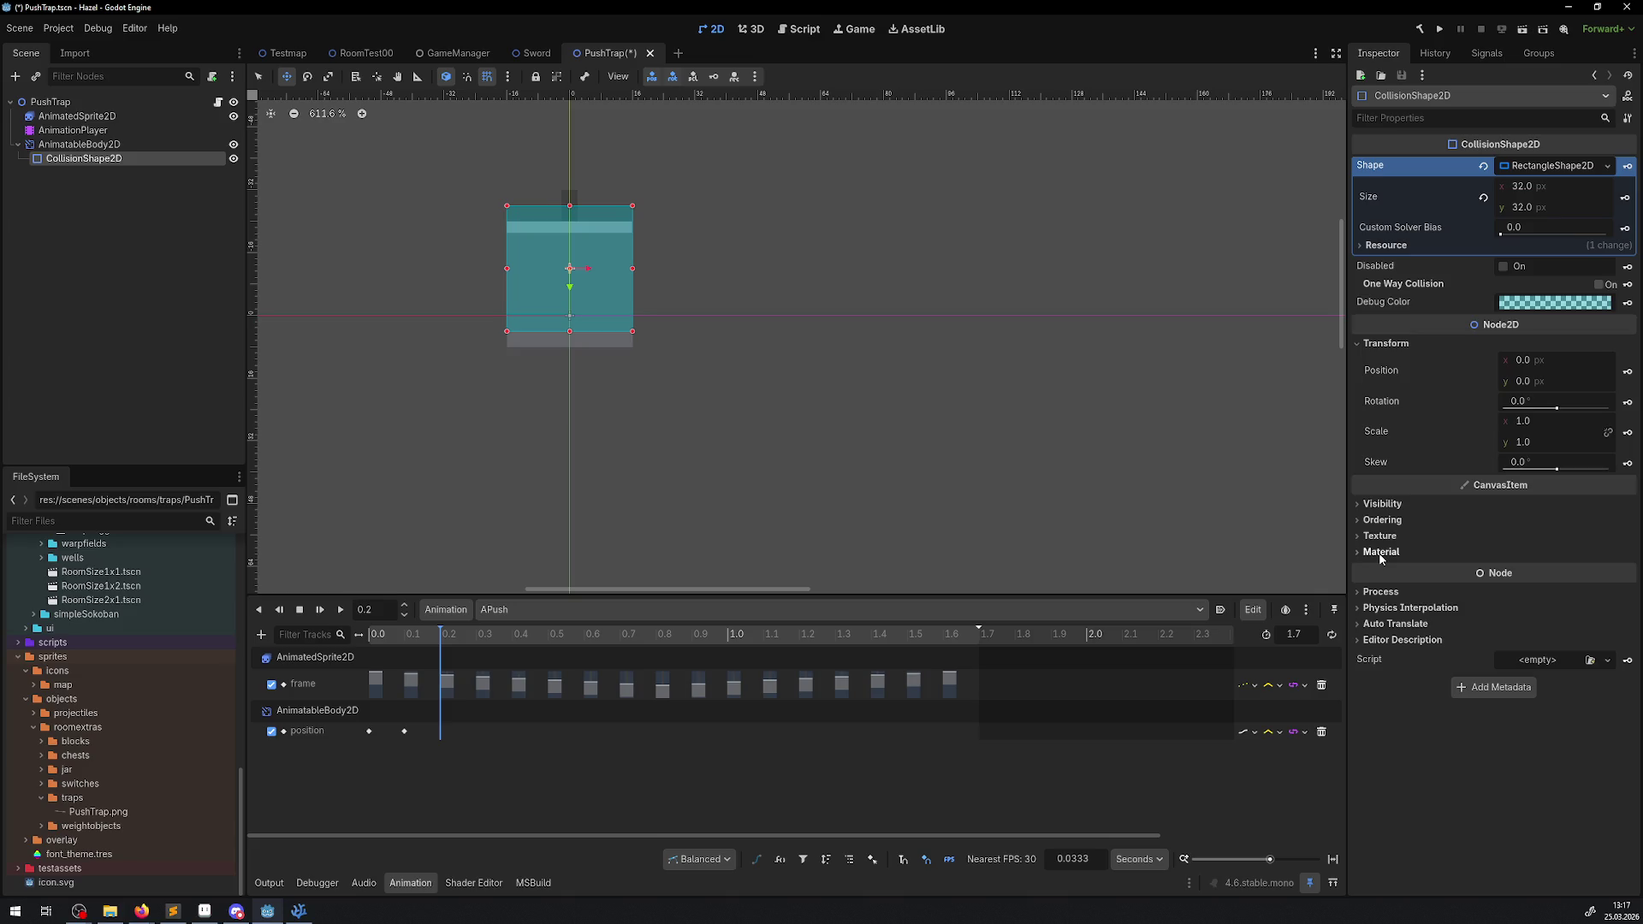
left_click(1379, 592)
left_click(1379, 592)
left_click(1386, 608)
left_click(1387, 607)
left_click(1384, 623)
left_click(1384, 623)
left_click(1380, 638)
left_click(1381, 638)
left_click(92, 145)
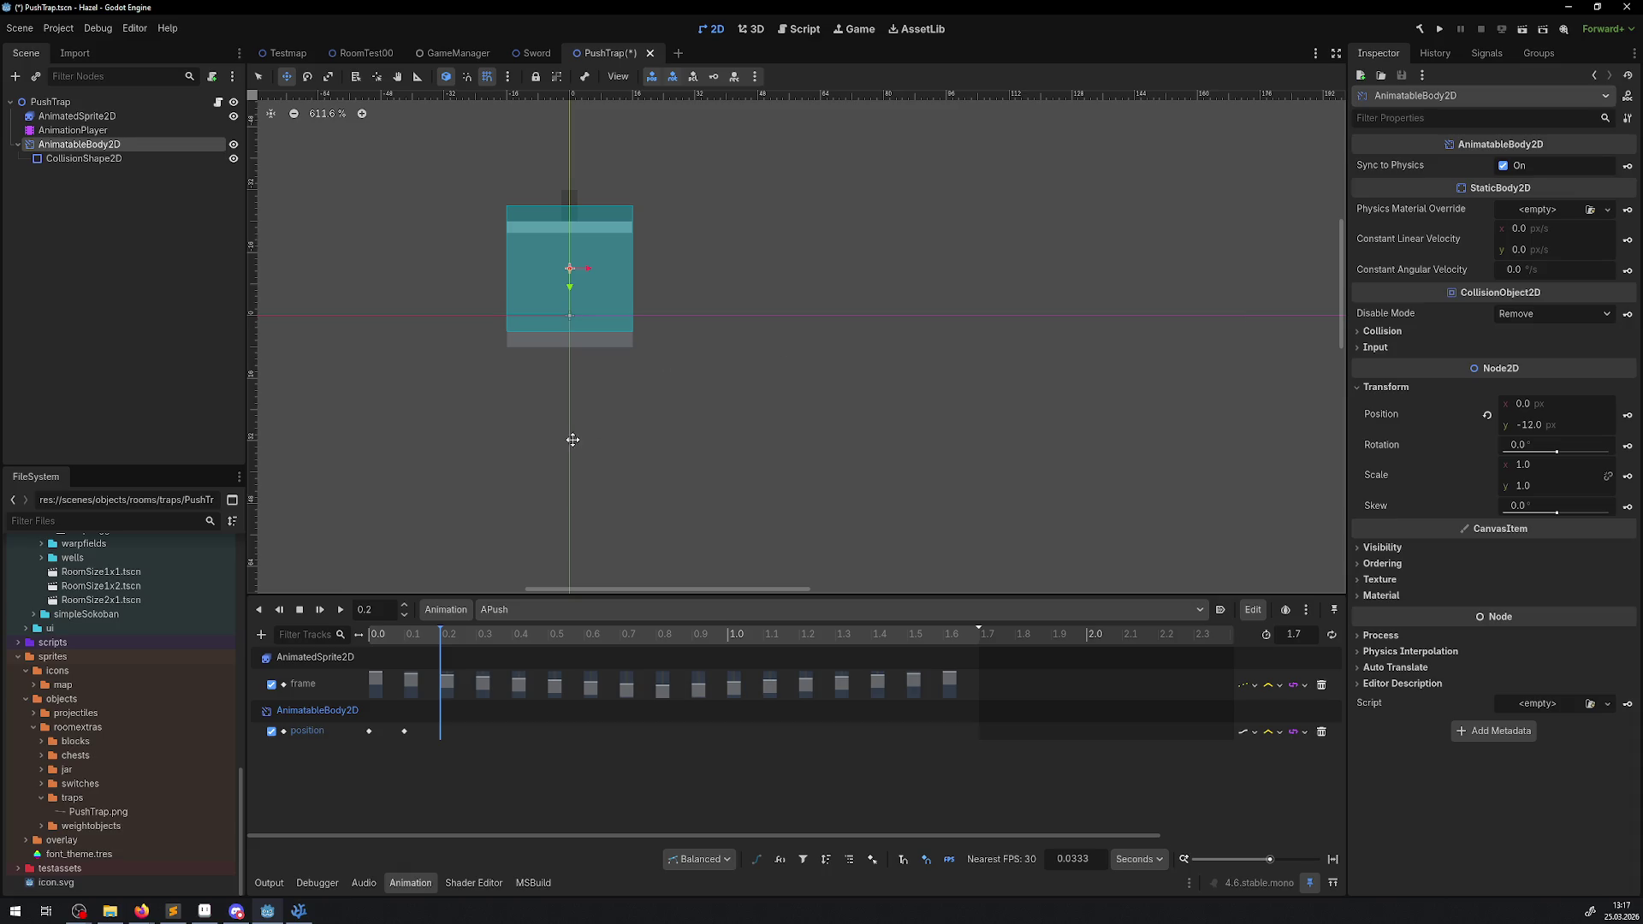
- At 0.1 s, set the body's position y to -14 after undoing a trial y-scale stretch, and save
left_click(401, 611)
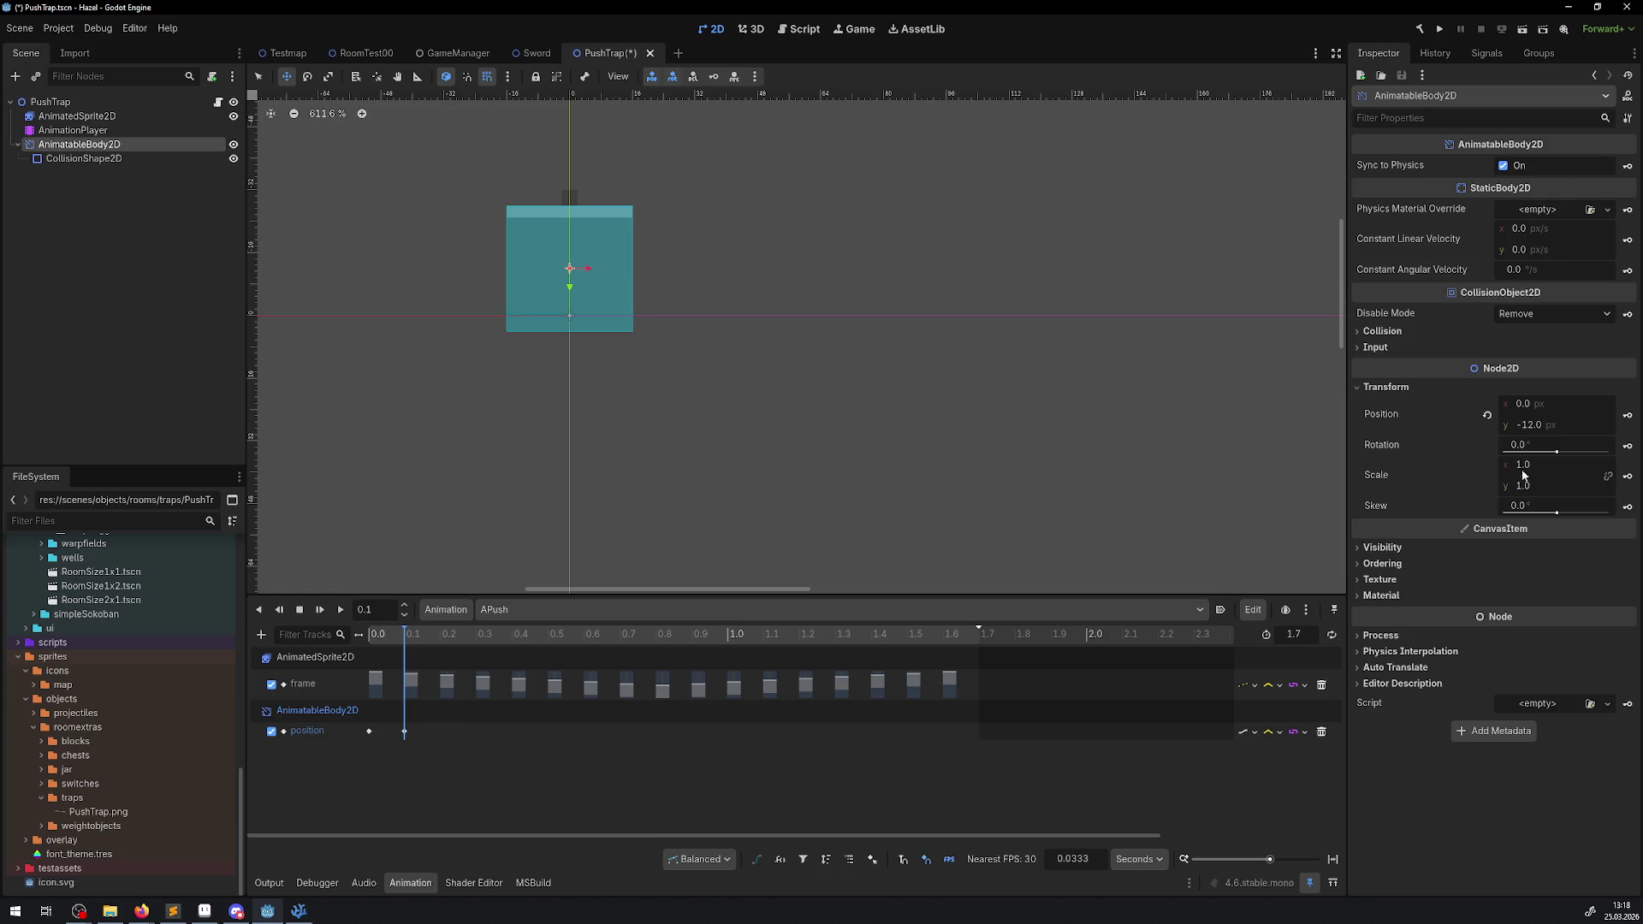
left_click_drag(1522, 484, 1540, 484)
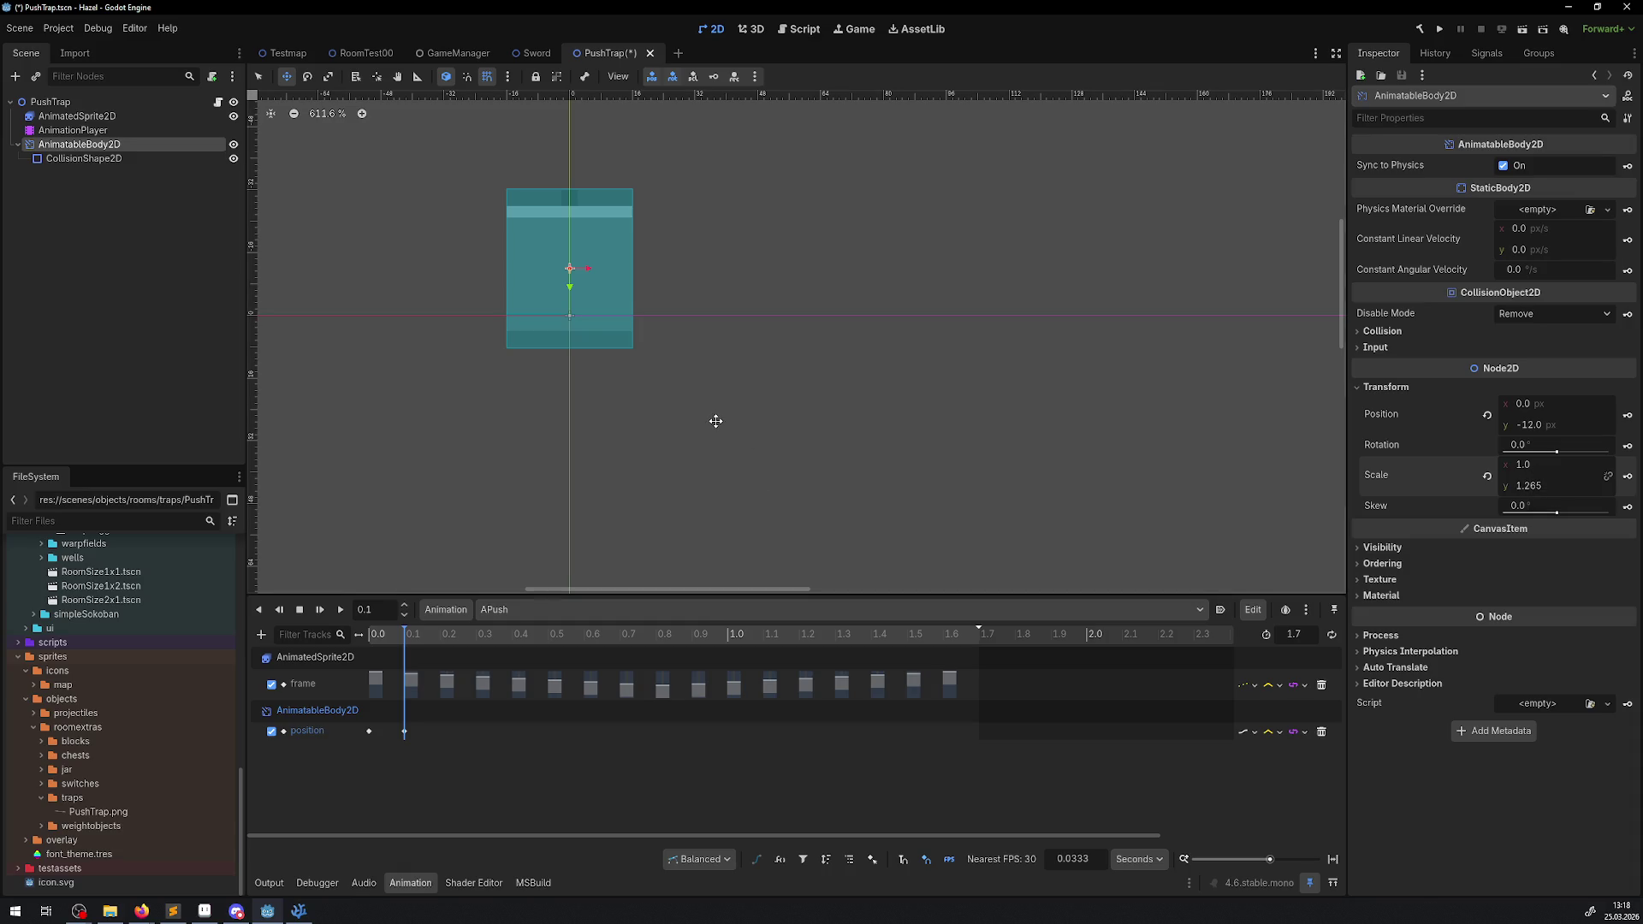
key("ctrl+z")
left_click(1543, 423)
type("-14")
key("Return")
key("ctrl+s")
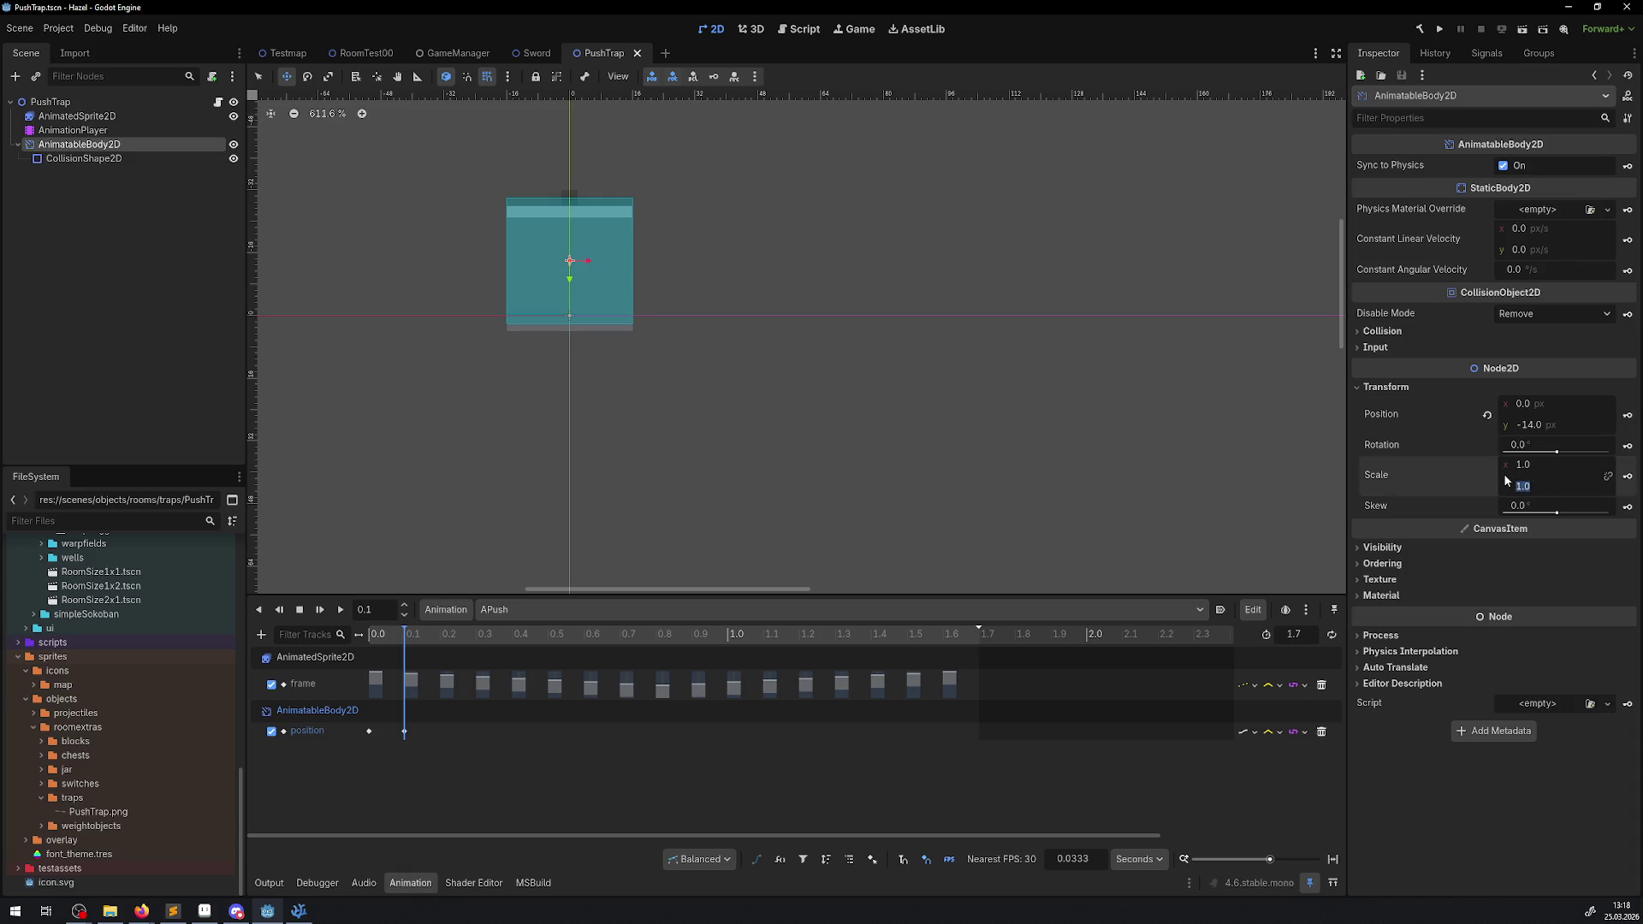
- Select the y scale value, then select the CollisionShape2D node
left_click(1506, 480)
double_click(1506, 480)
left_click(120, 159)
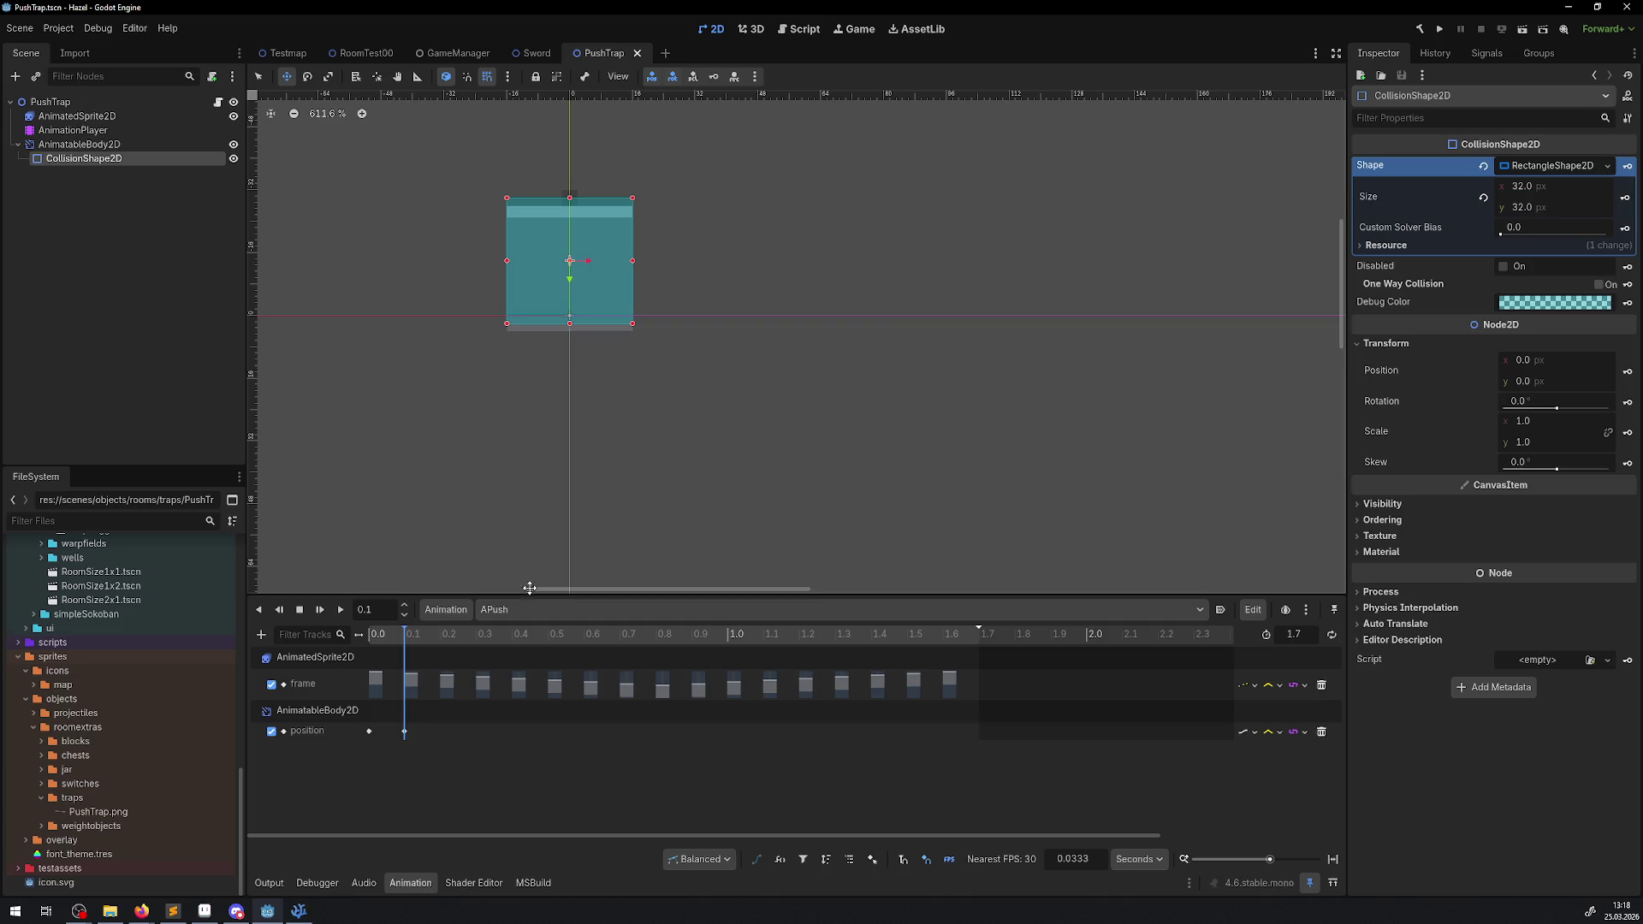
- Add a CollisionShape2D size track keyed at 0.0, then set the collision height to 36 at 0.1 s
left_click(398, 637)
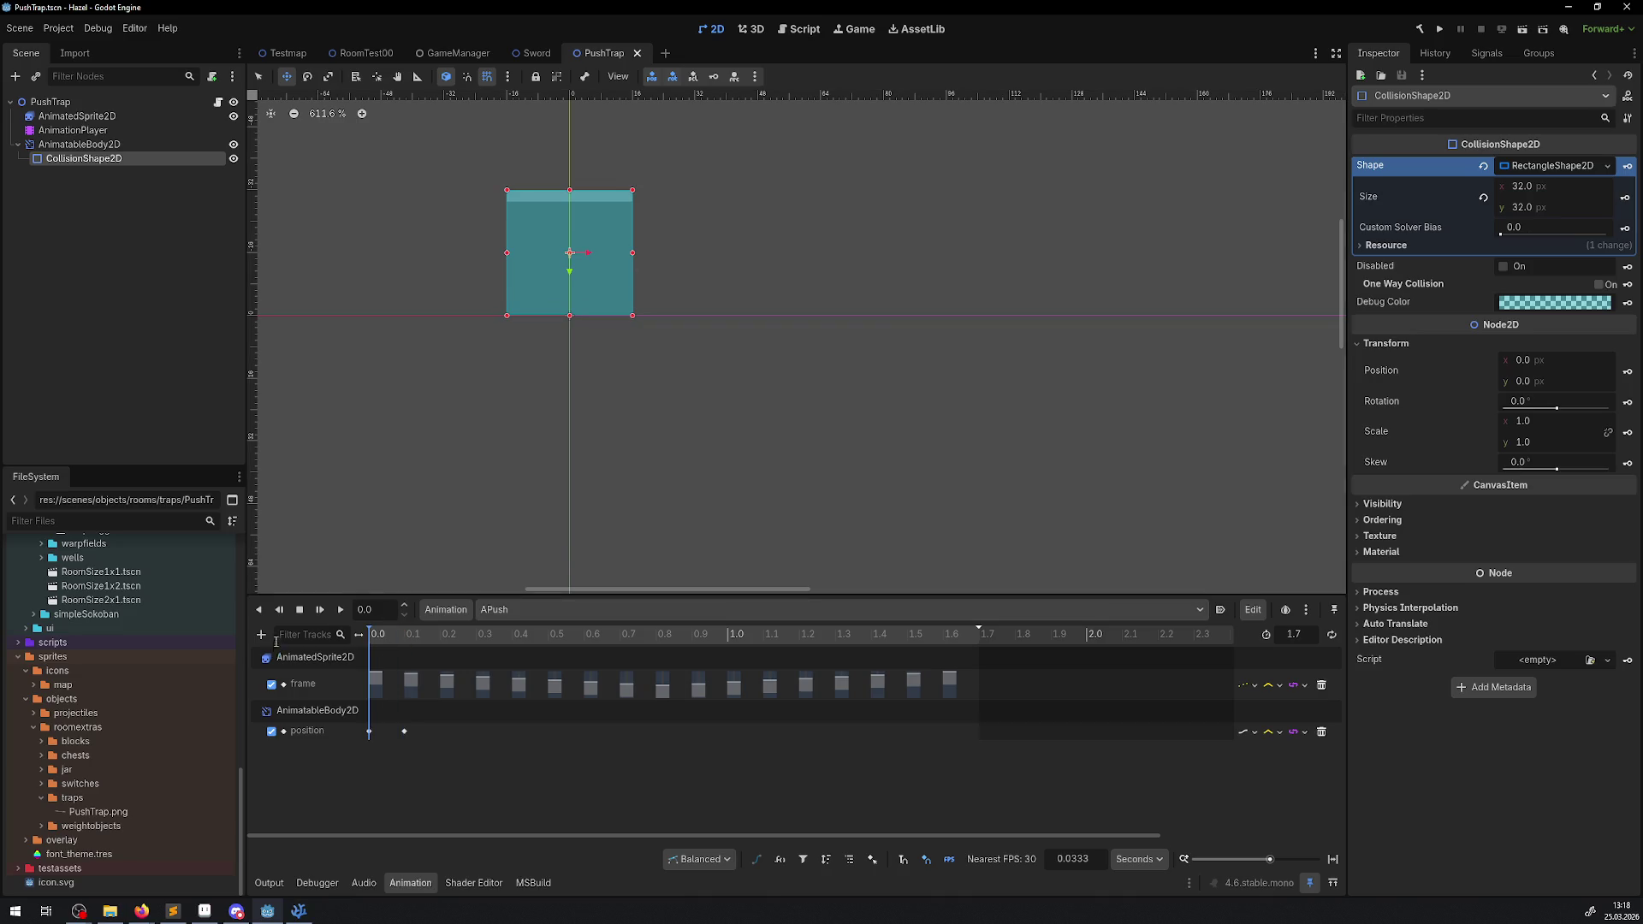
left_click(1625, 197)
left_click(758, 500)
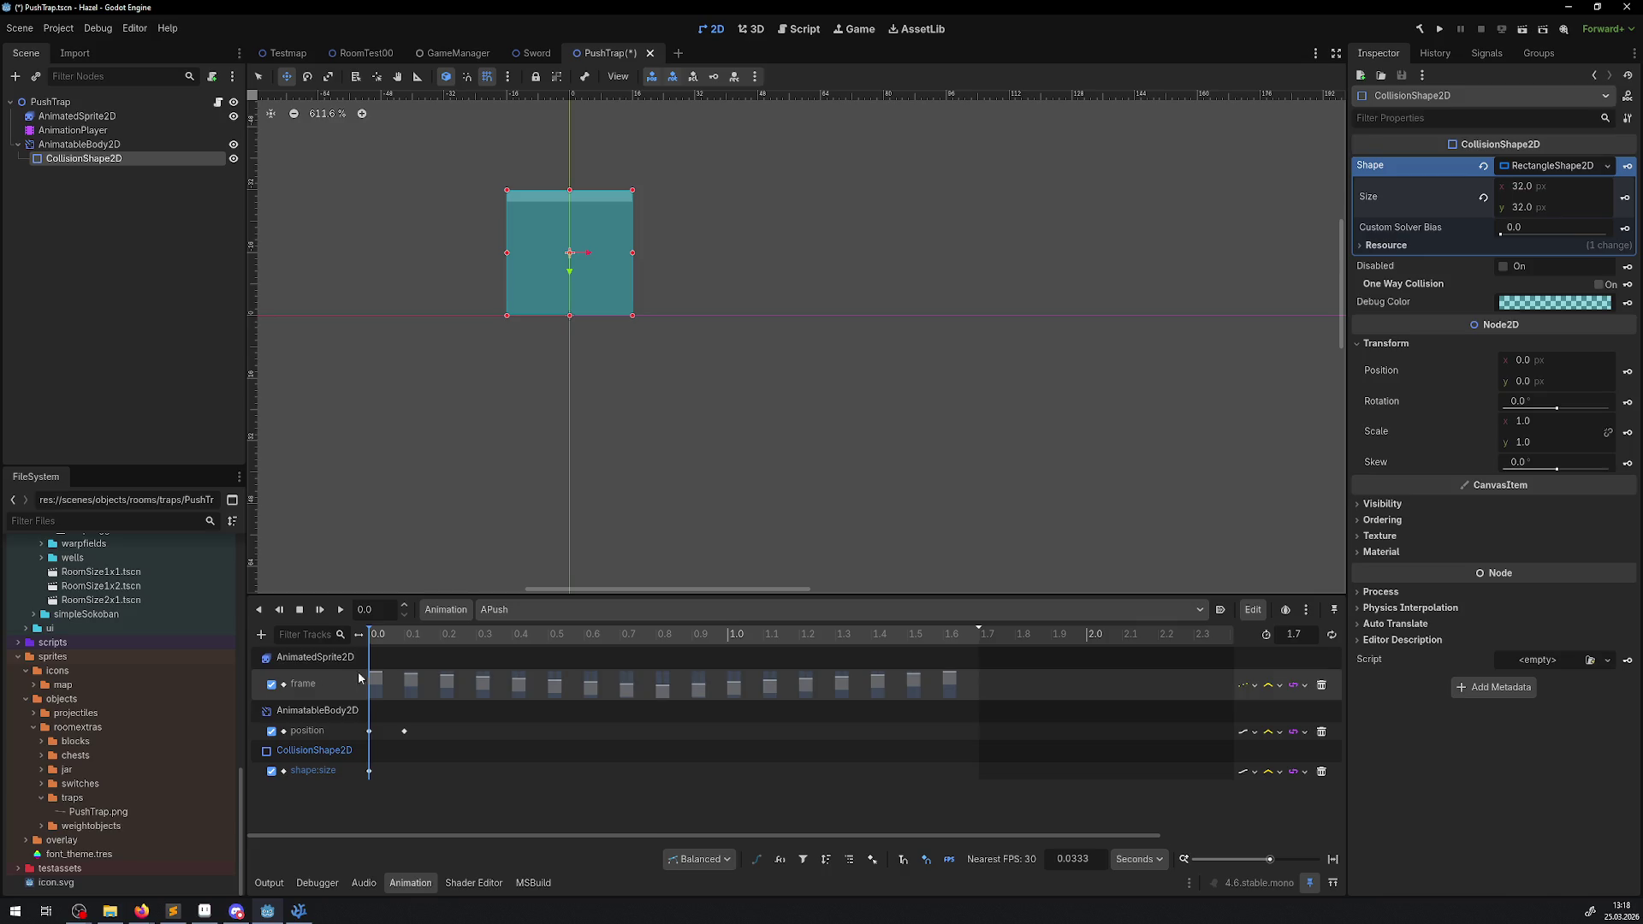
type("0.1")
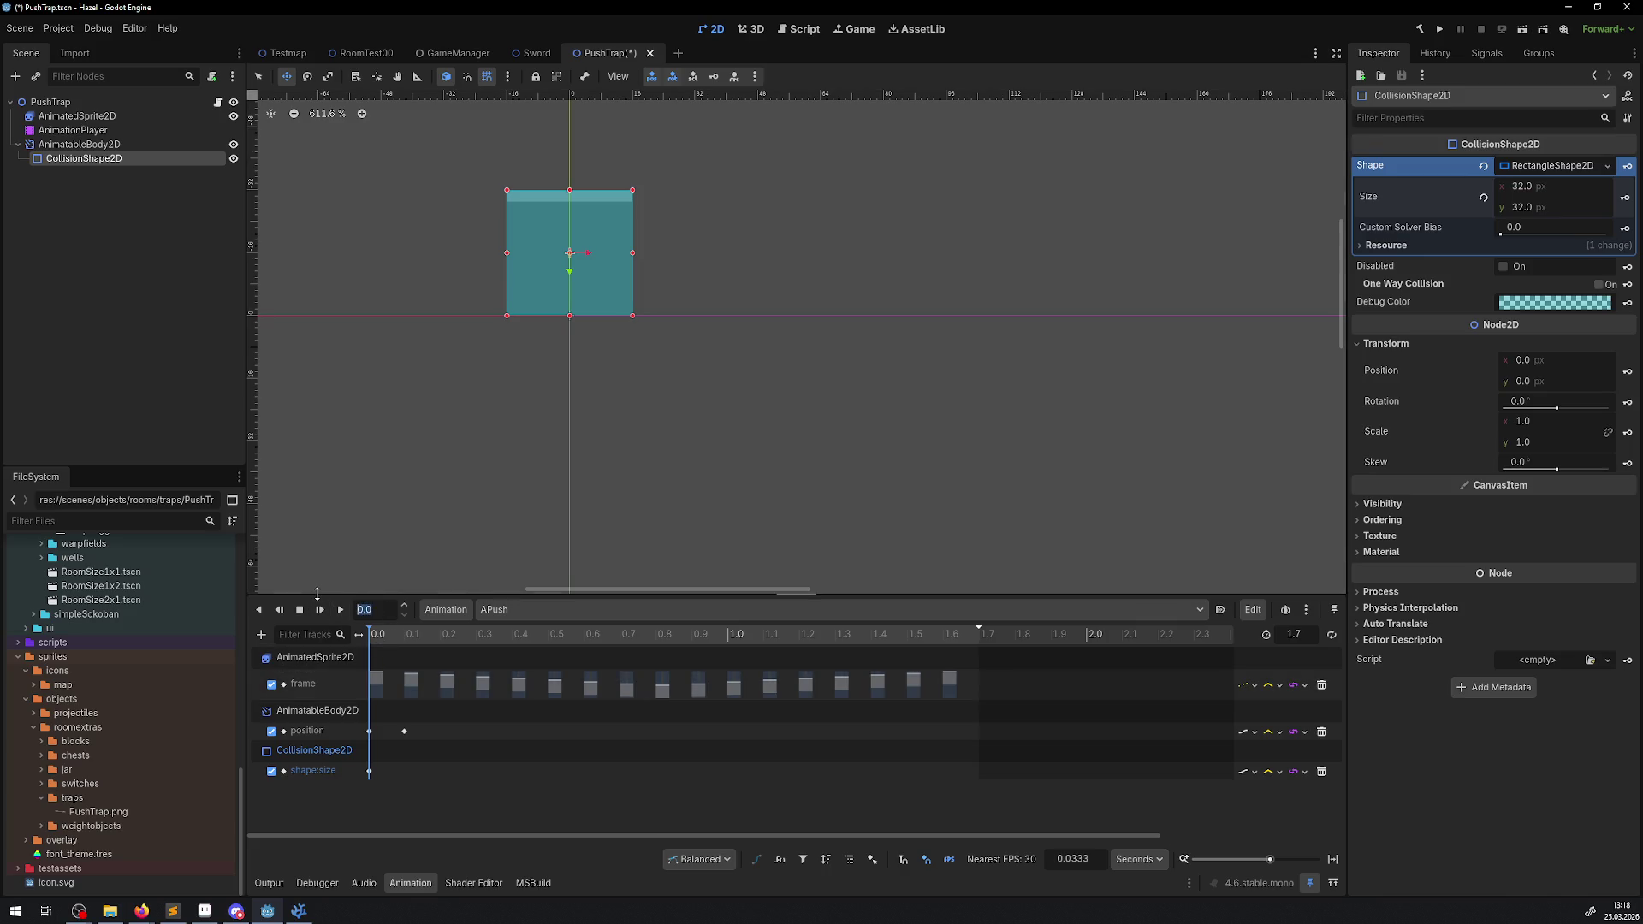
key("Return")
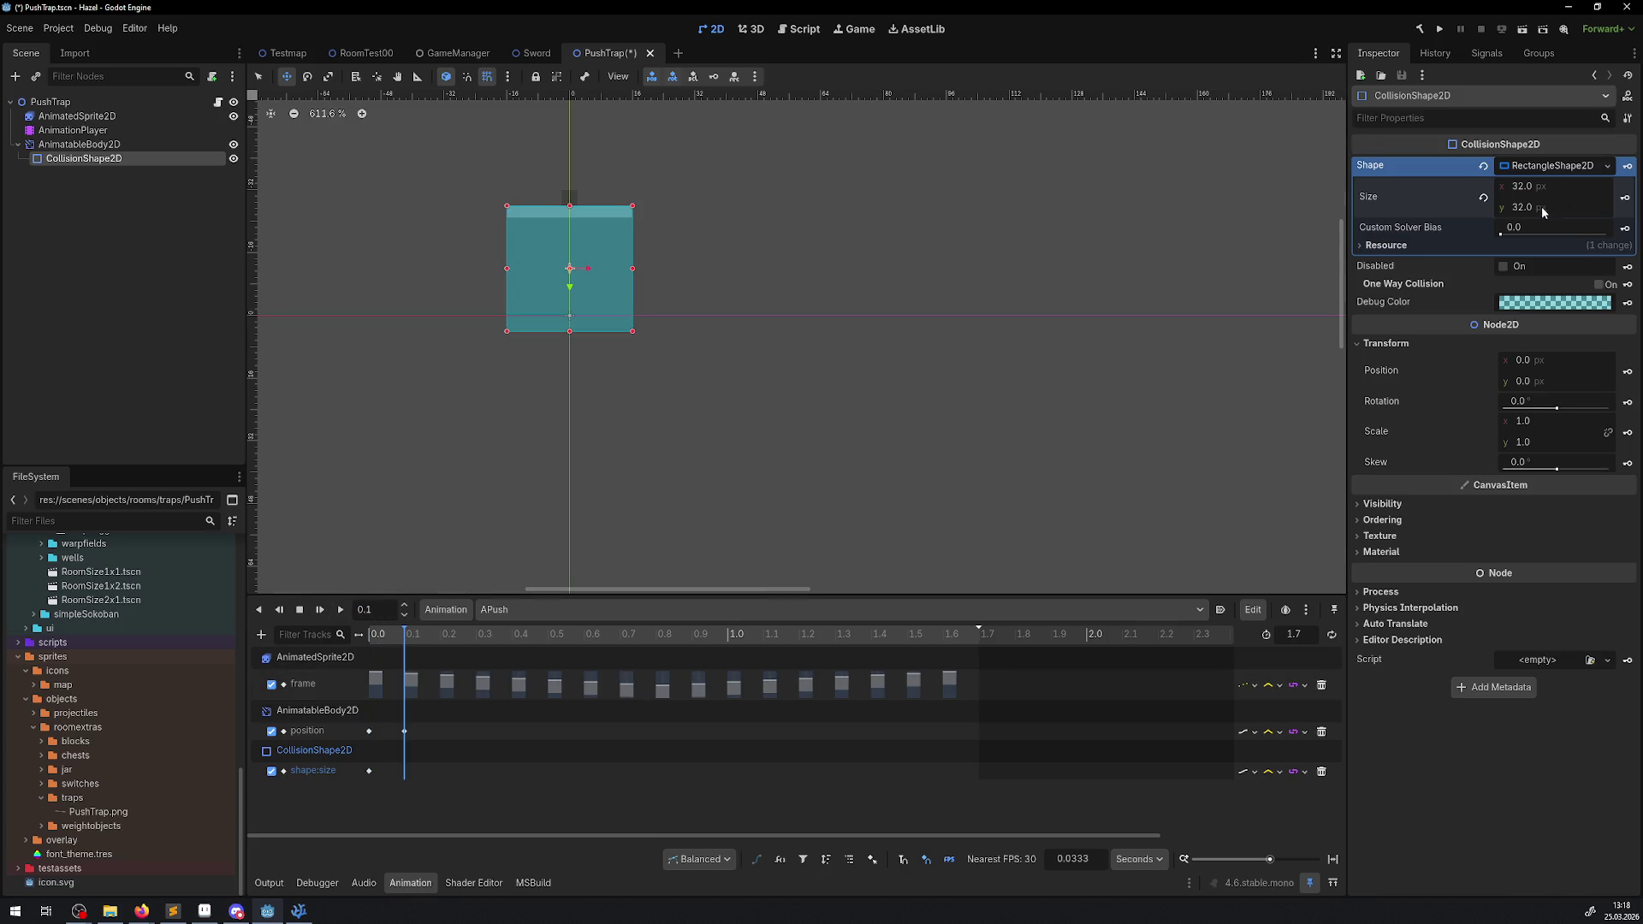
left_click(1551, 213)
type("36")
key("Return")
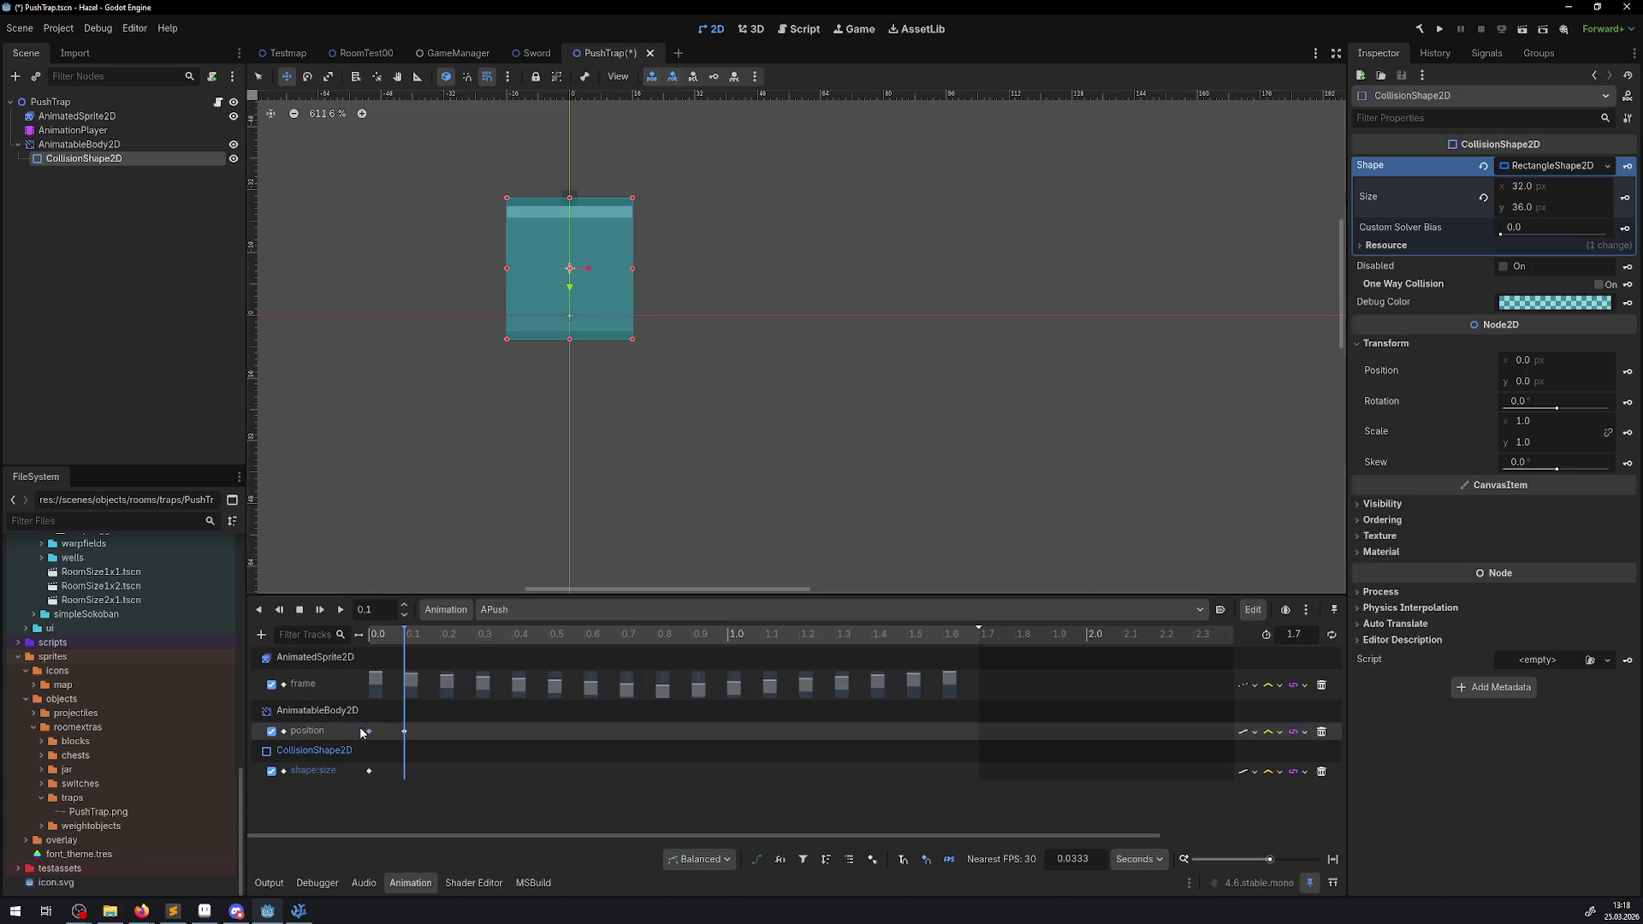
- Change the body's 0.1 s position key to y -14, correcting an interim -16
left_click(405, 730)
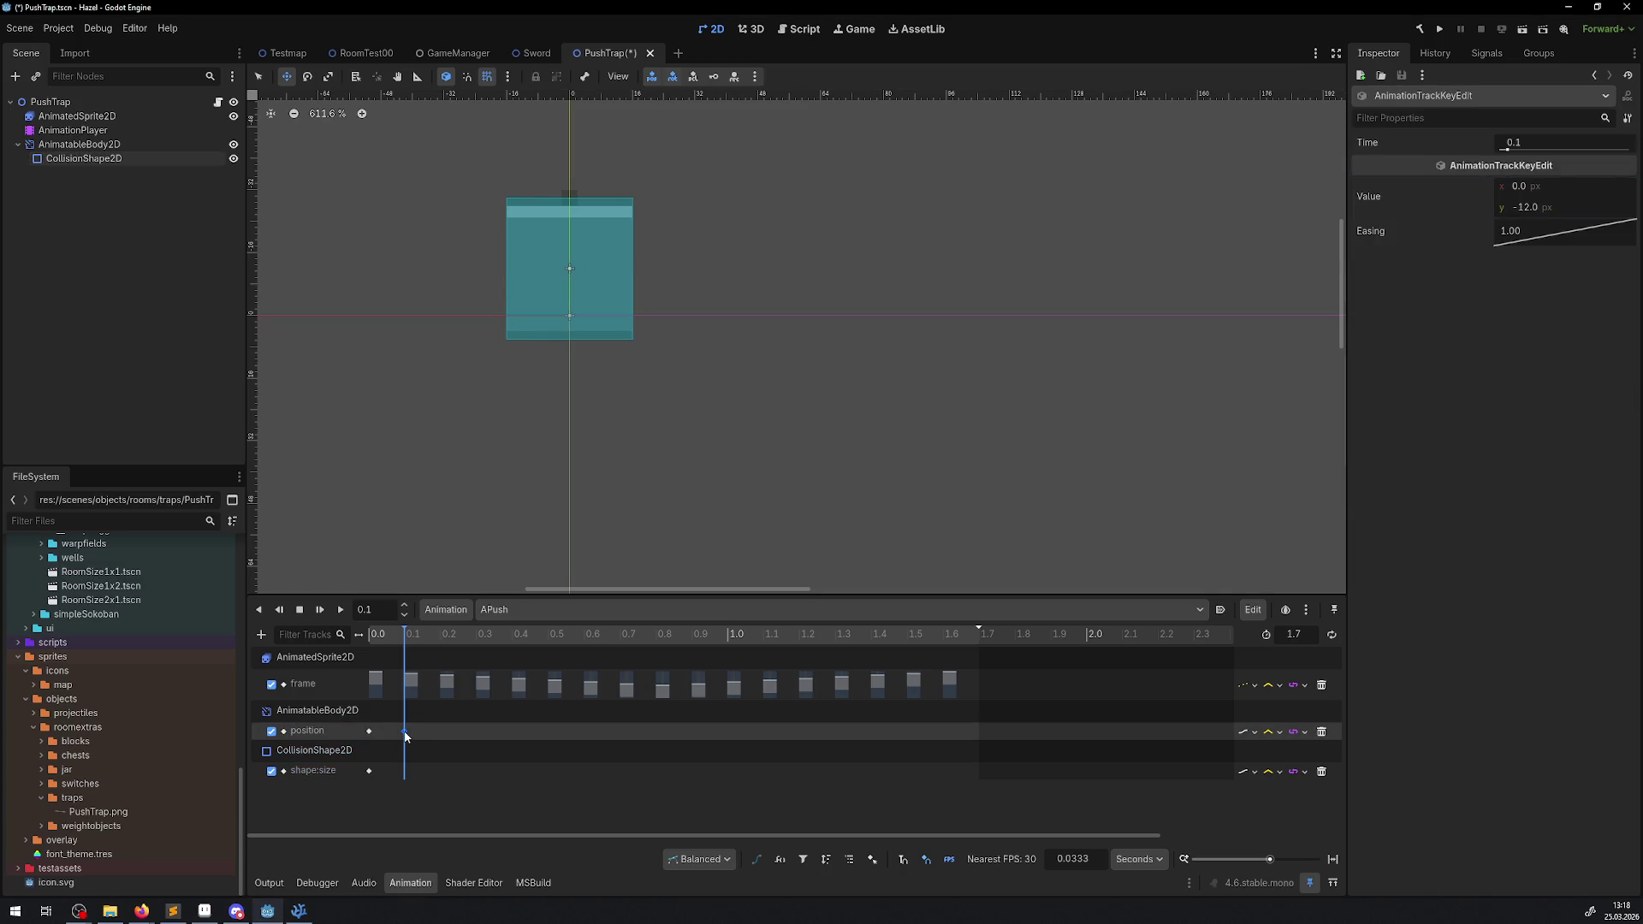
left_click(1532, 208)
type("-16")
key("Return")
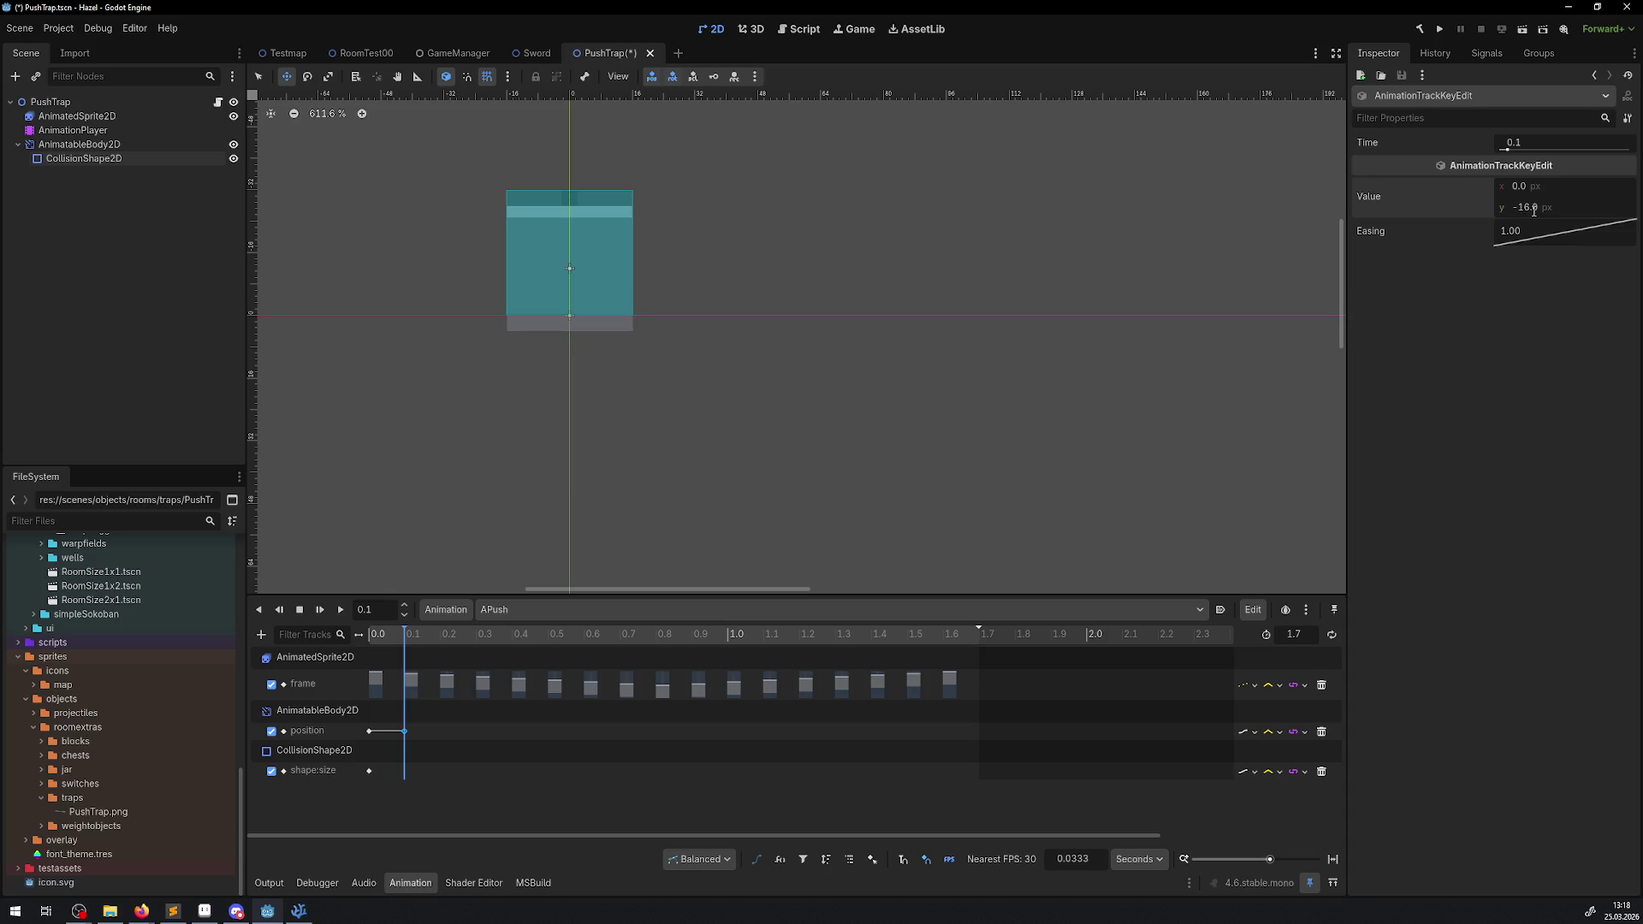
left_click(1533, 208)
type("-14")
key("Return")
- Check the size track's 0.0 key, preview poses at 0.0 and 0.1, and set collision height 36
double_click(325, 774)
left_click(370, 769)
left_click(369, 770)
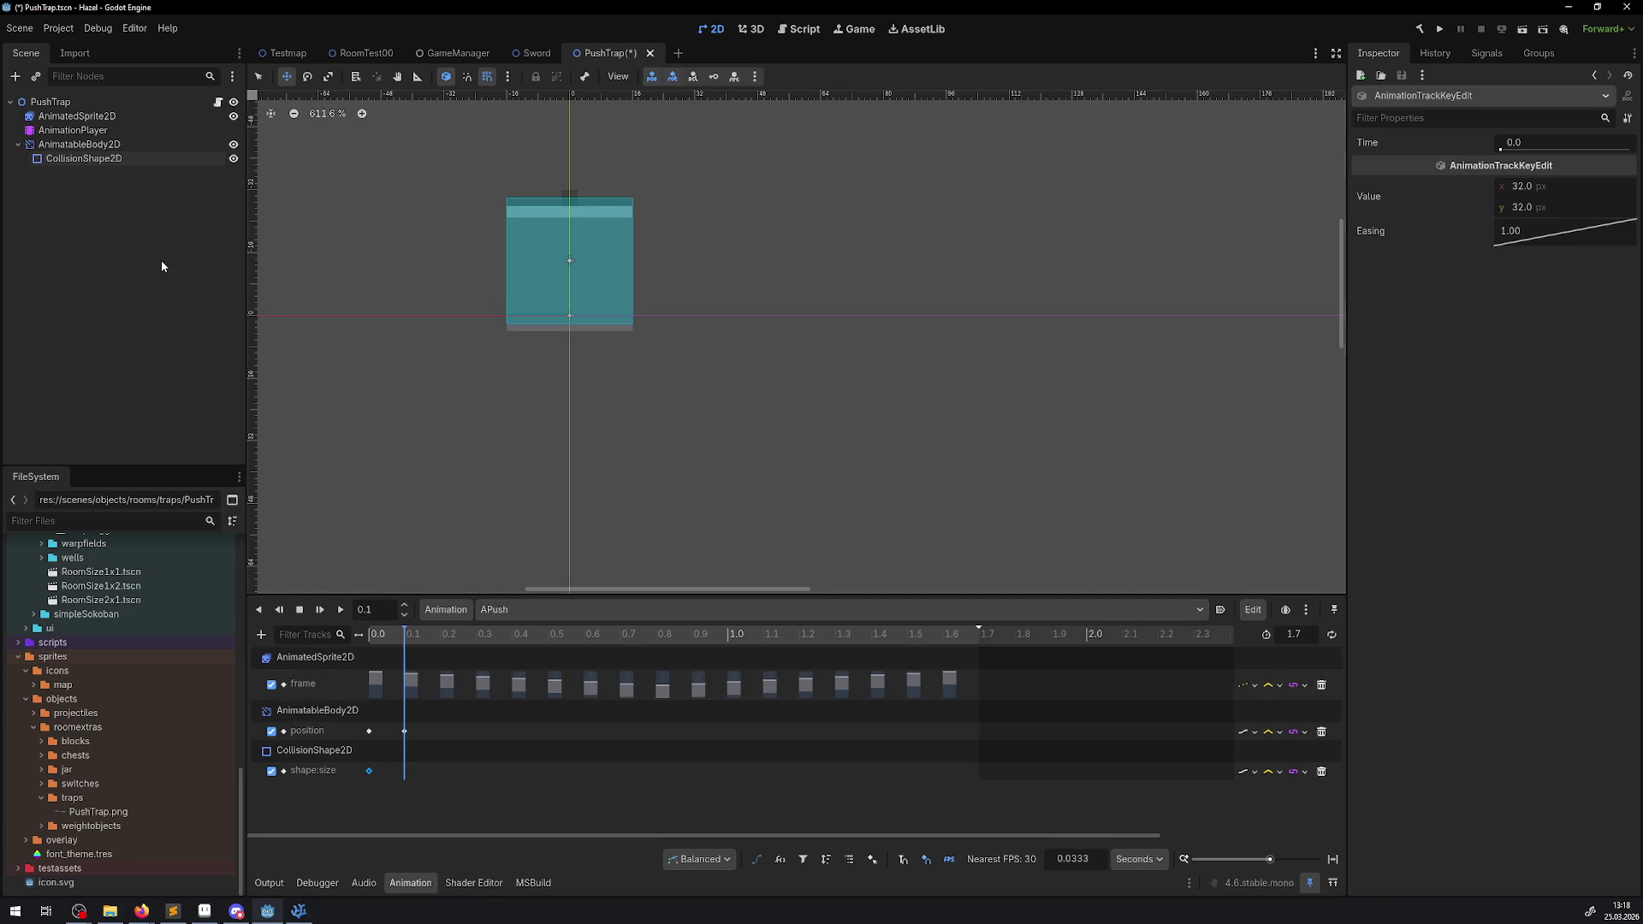
left_click_drag(411, 640, 377, 635)
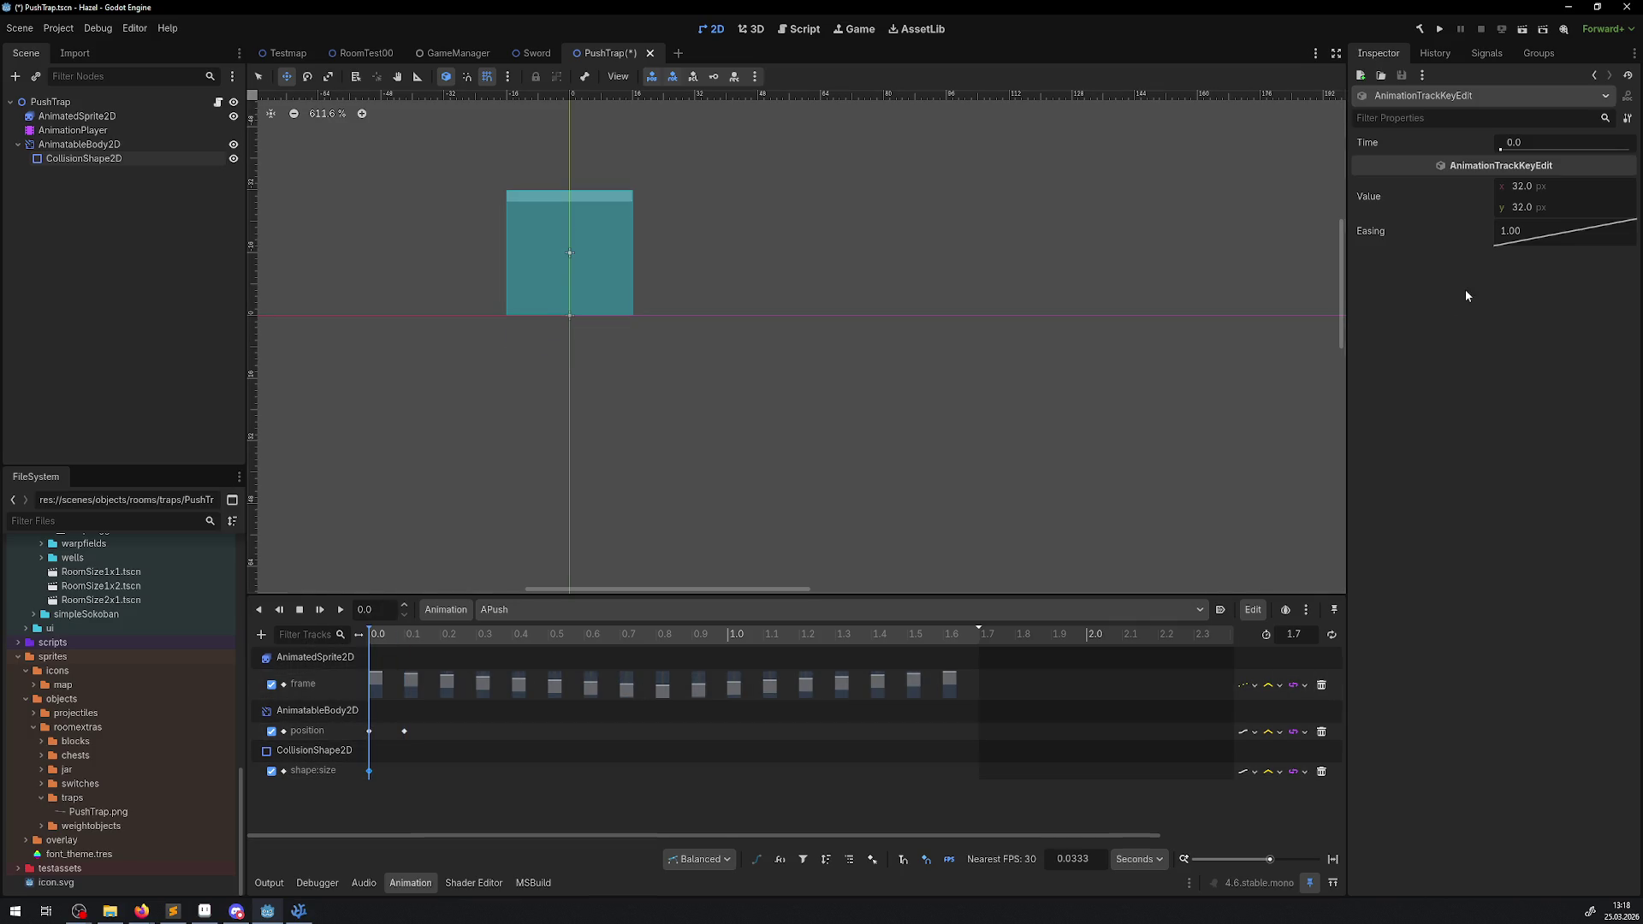
left_click(404, 640)
left_click(84, 158)
left_click(1521, 207)
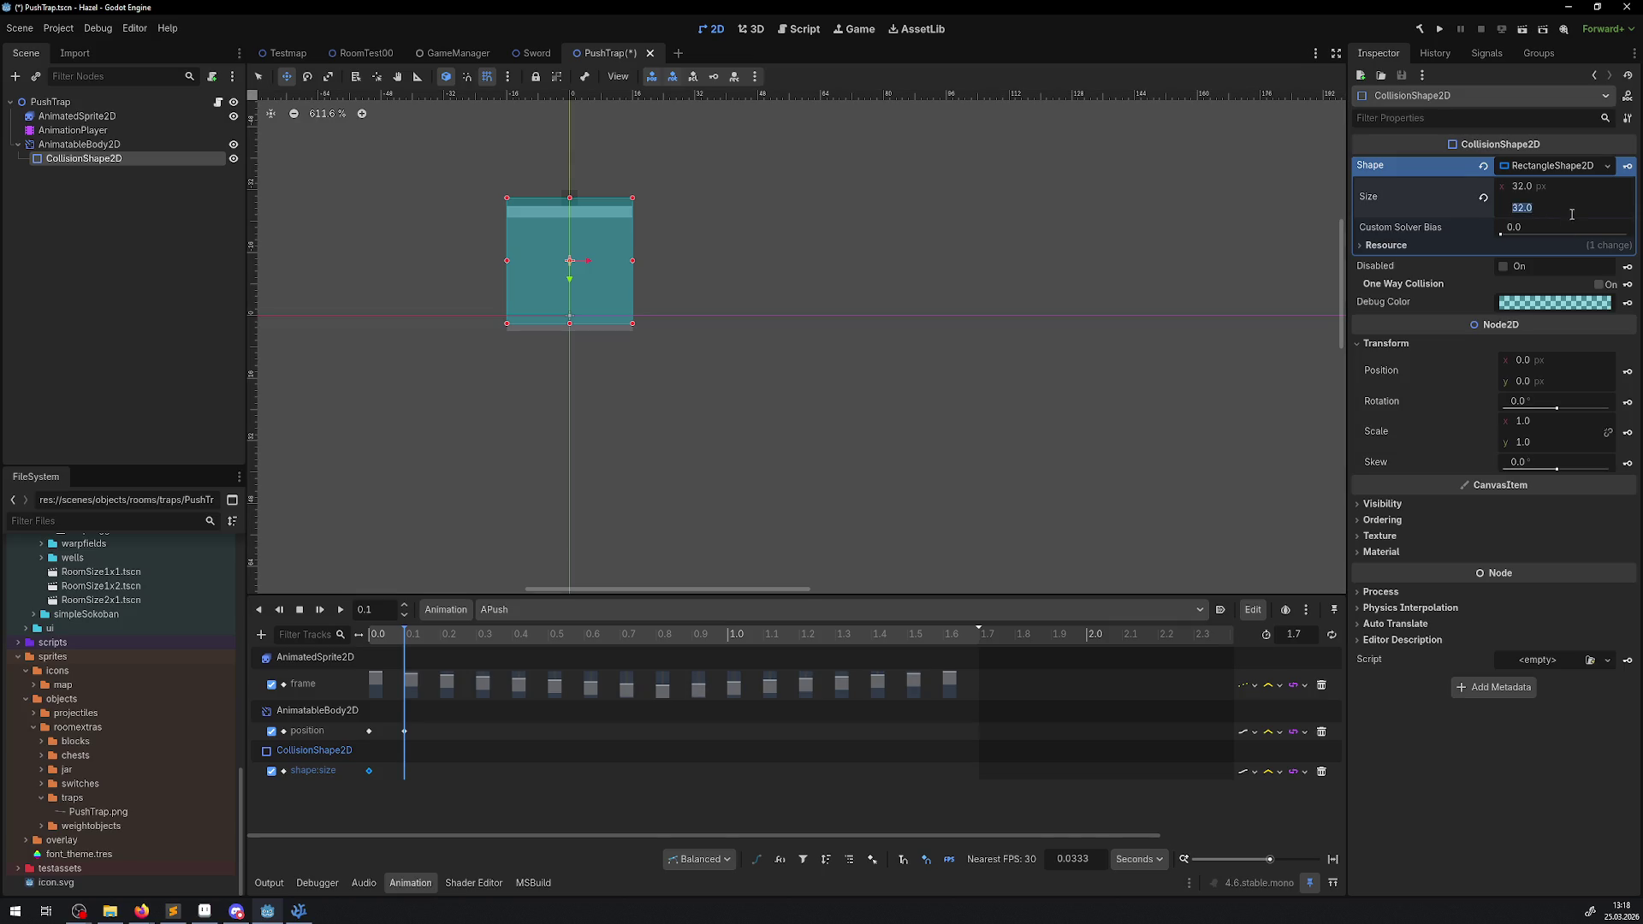
type("36")
key("Return")
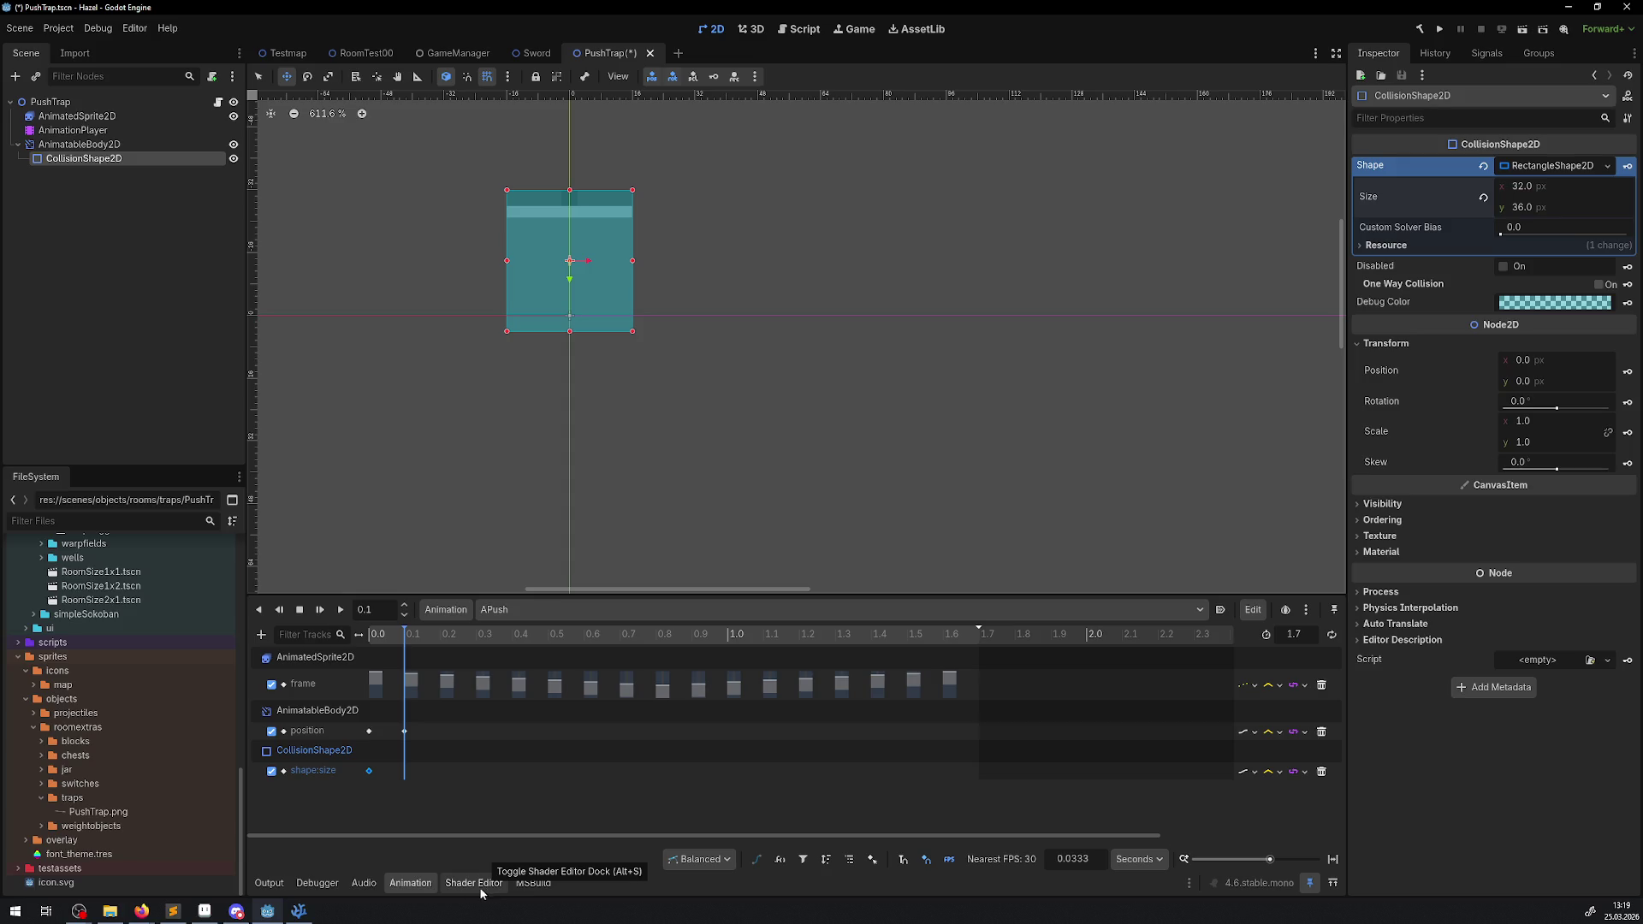
left_click(363, 882)
left_click(410, 882)
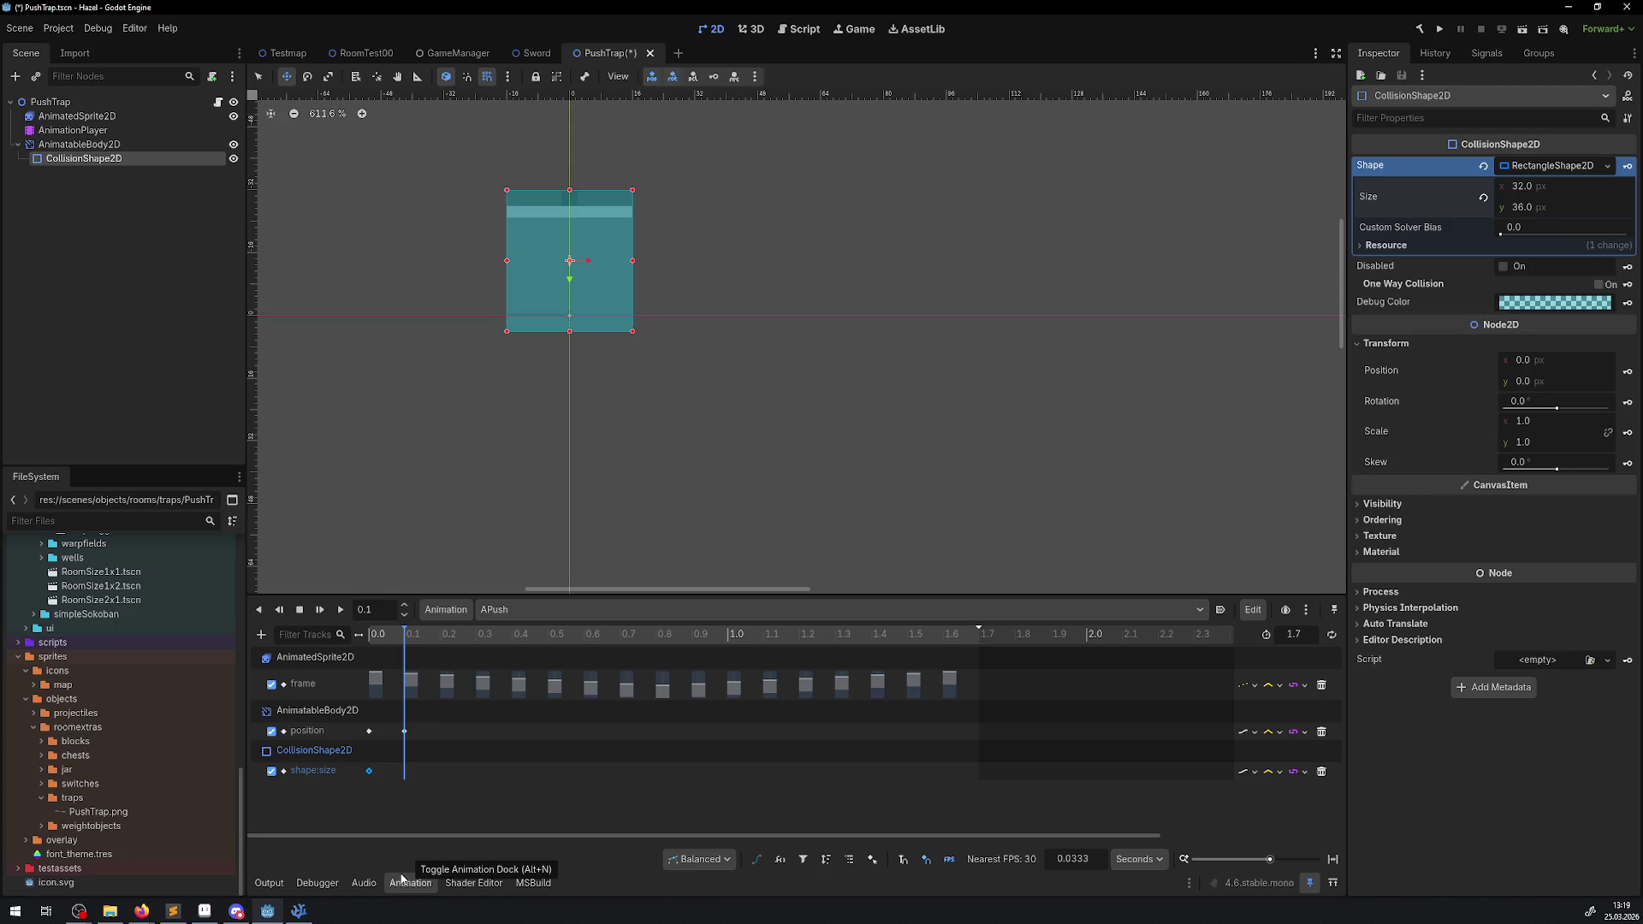
- Delete the mistakenly created shape and shape-size tracks and save the PushTrap scene
left_click(1628, 165)
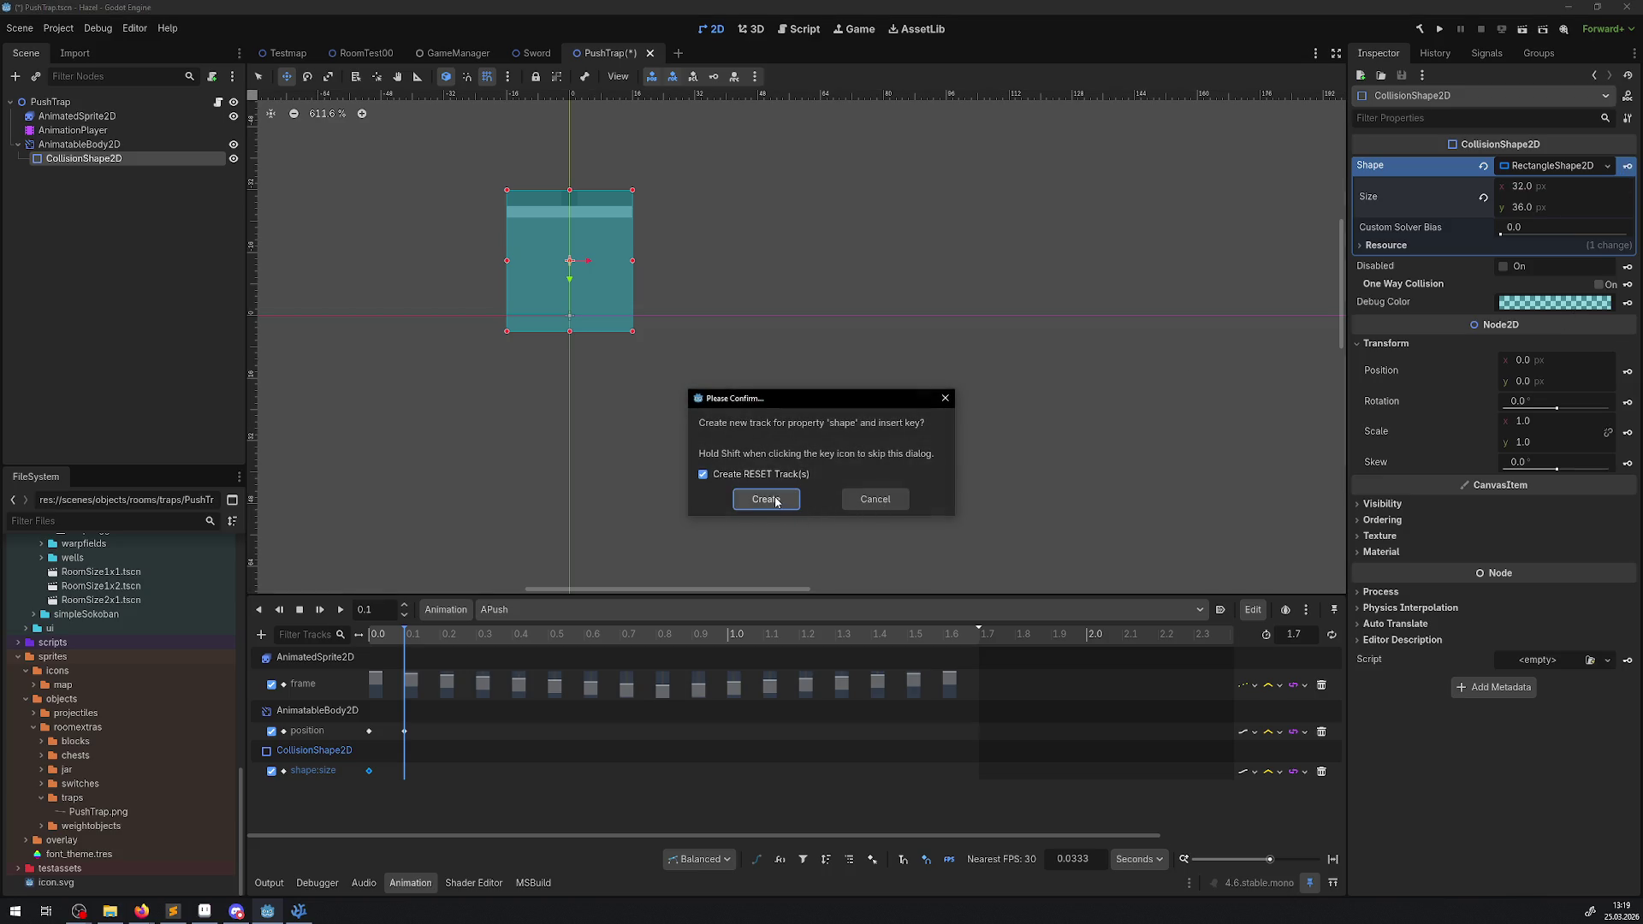
left_click(774, 500)
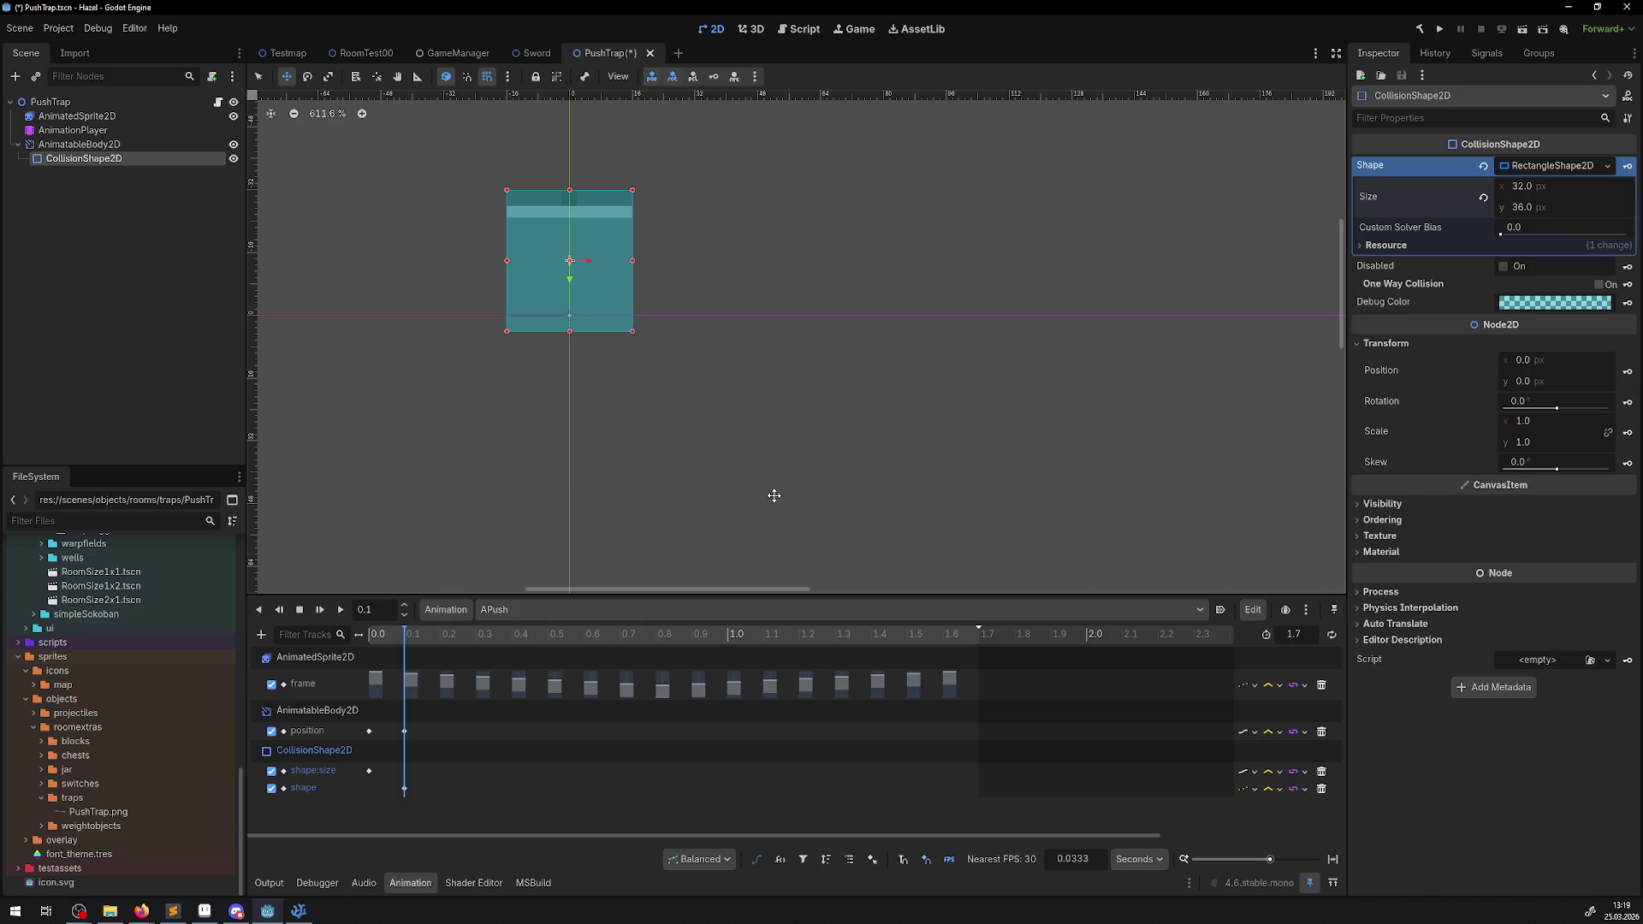
left_click(1322, 788)
left_click(1322, 772)
key("ctrl+s")
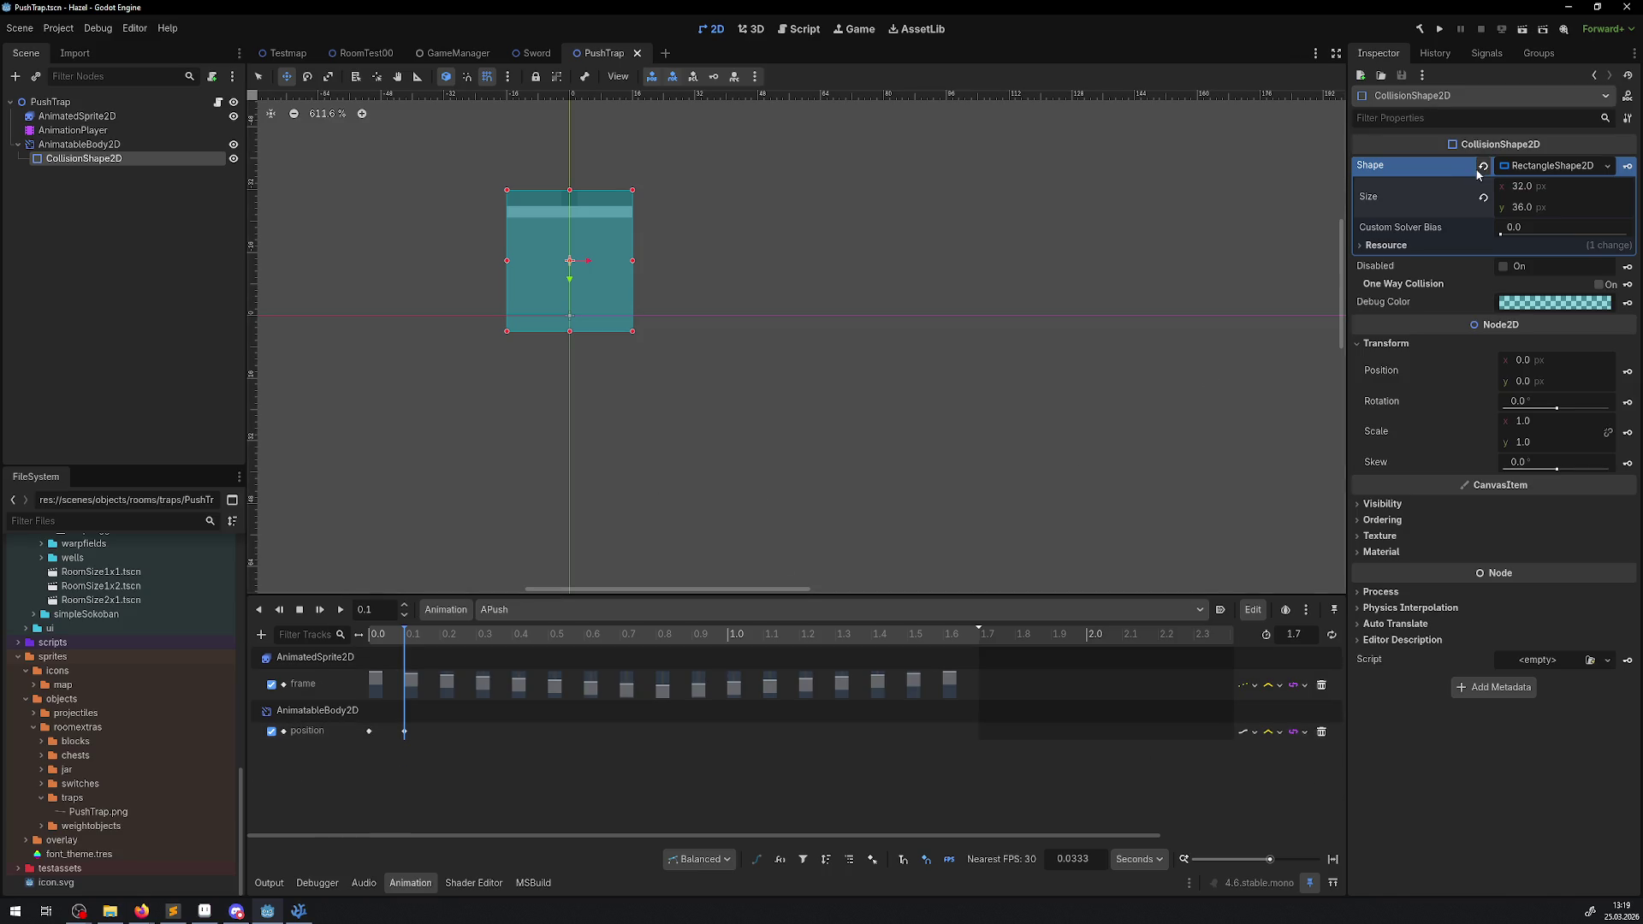
- At 0.0 s, restore the collision height to 32 and key it as a new size track
left_click(373, 634)
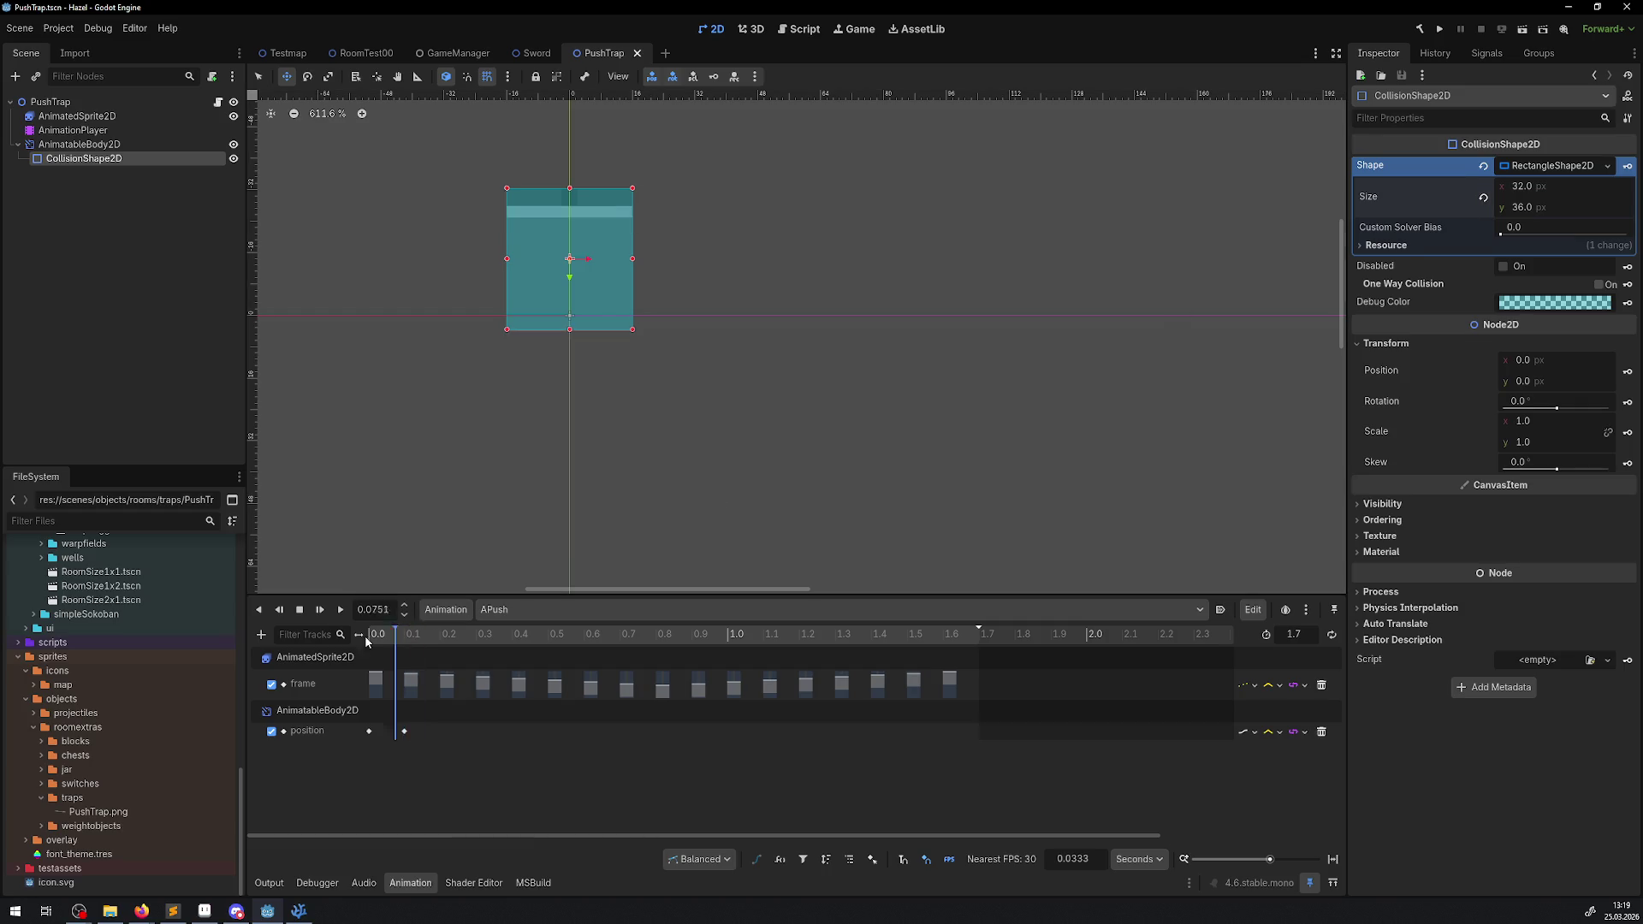
type("32")
key("Return")
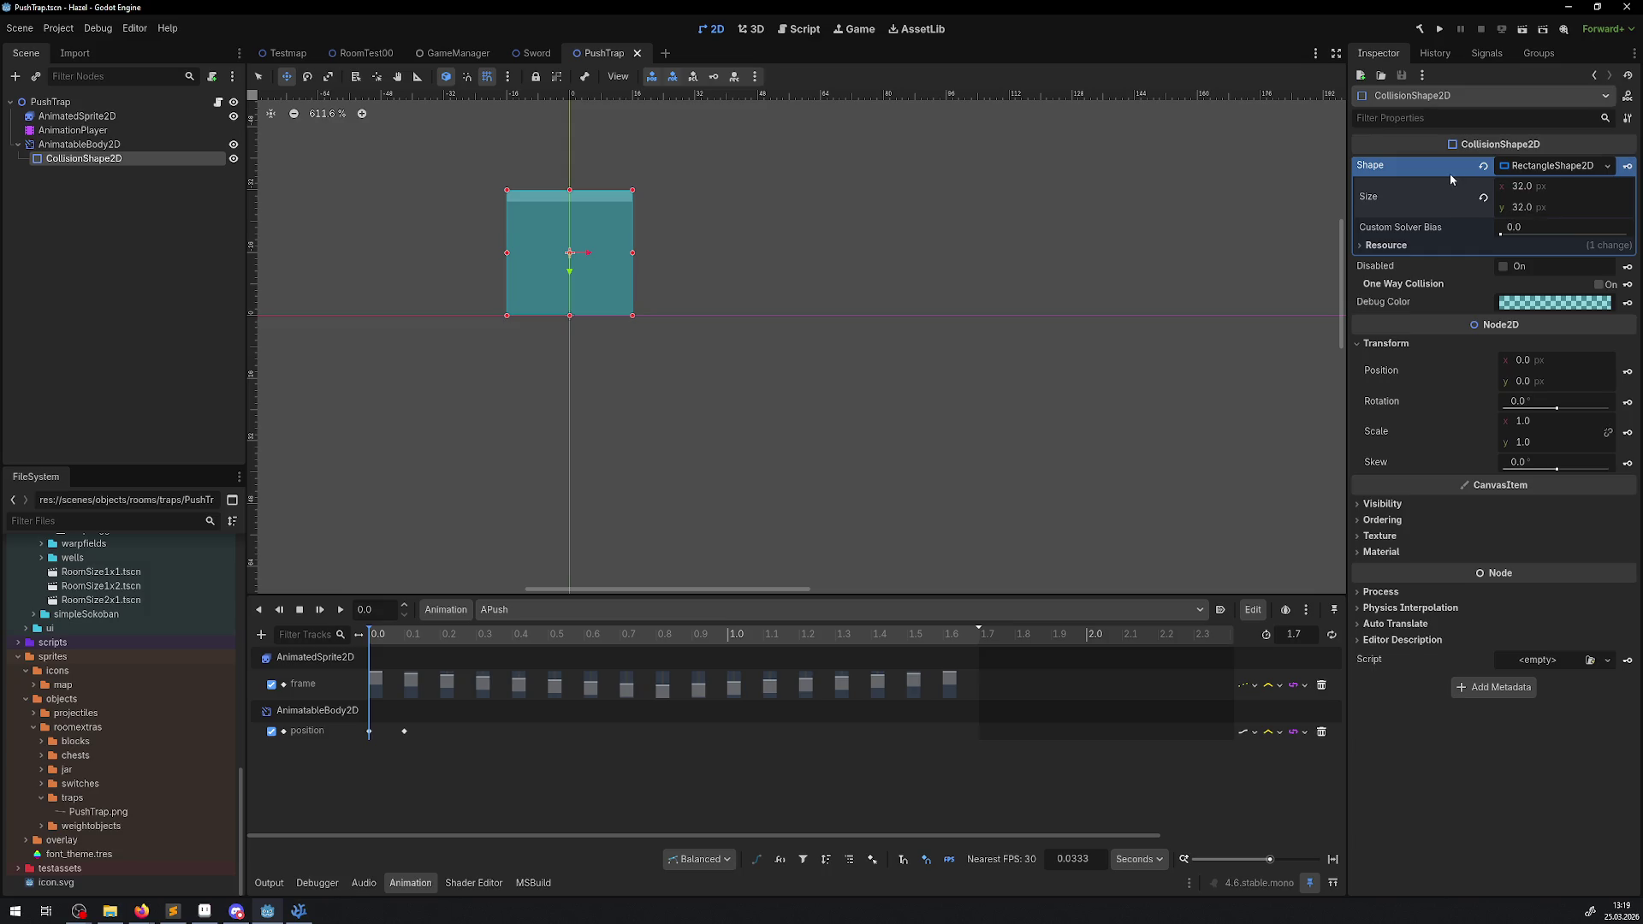
left_click(1529, 166)
left_click(1530, 169)
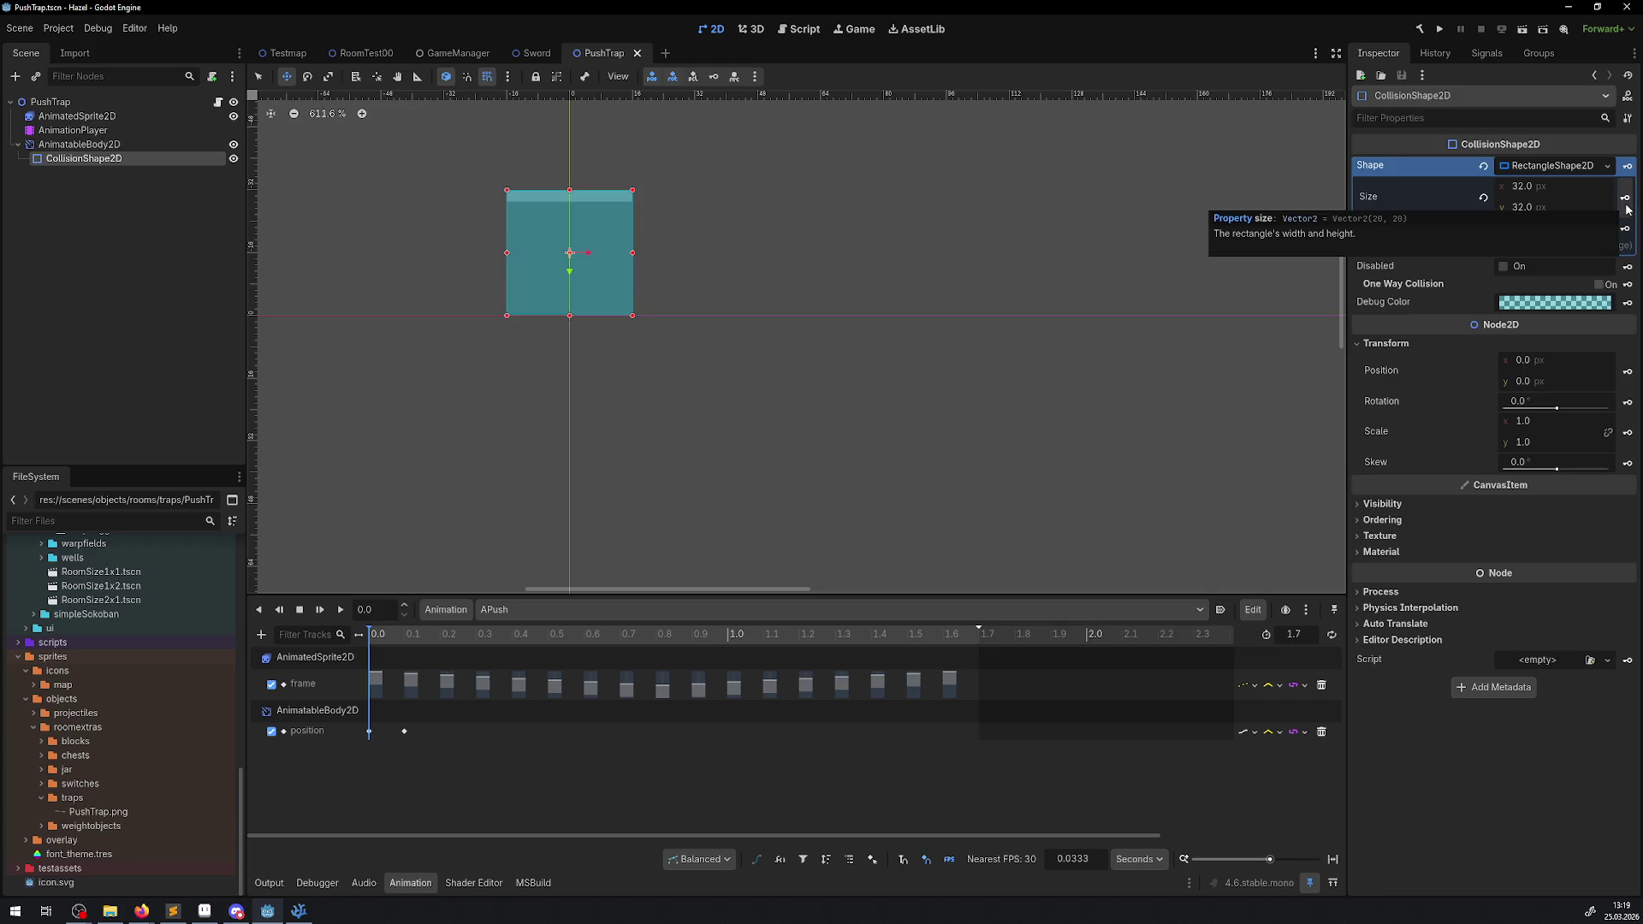
left_click(1626, 204)
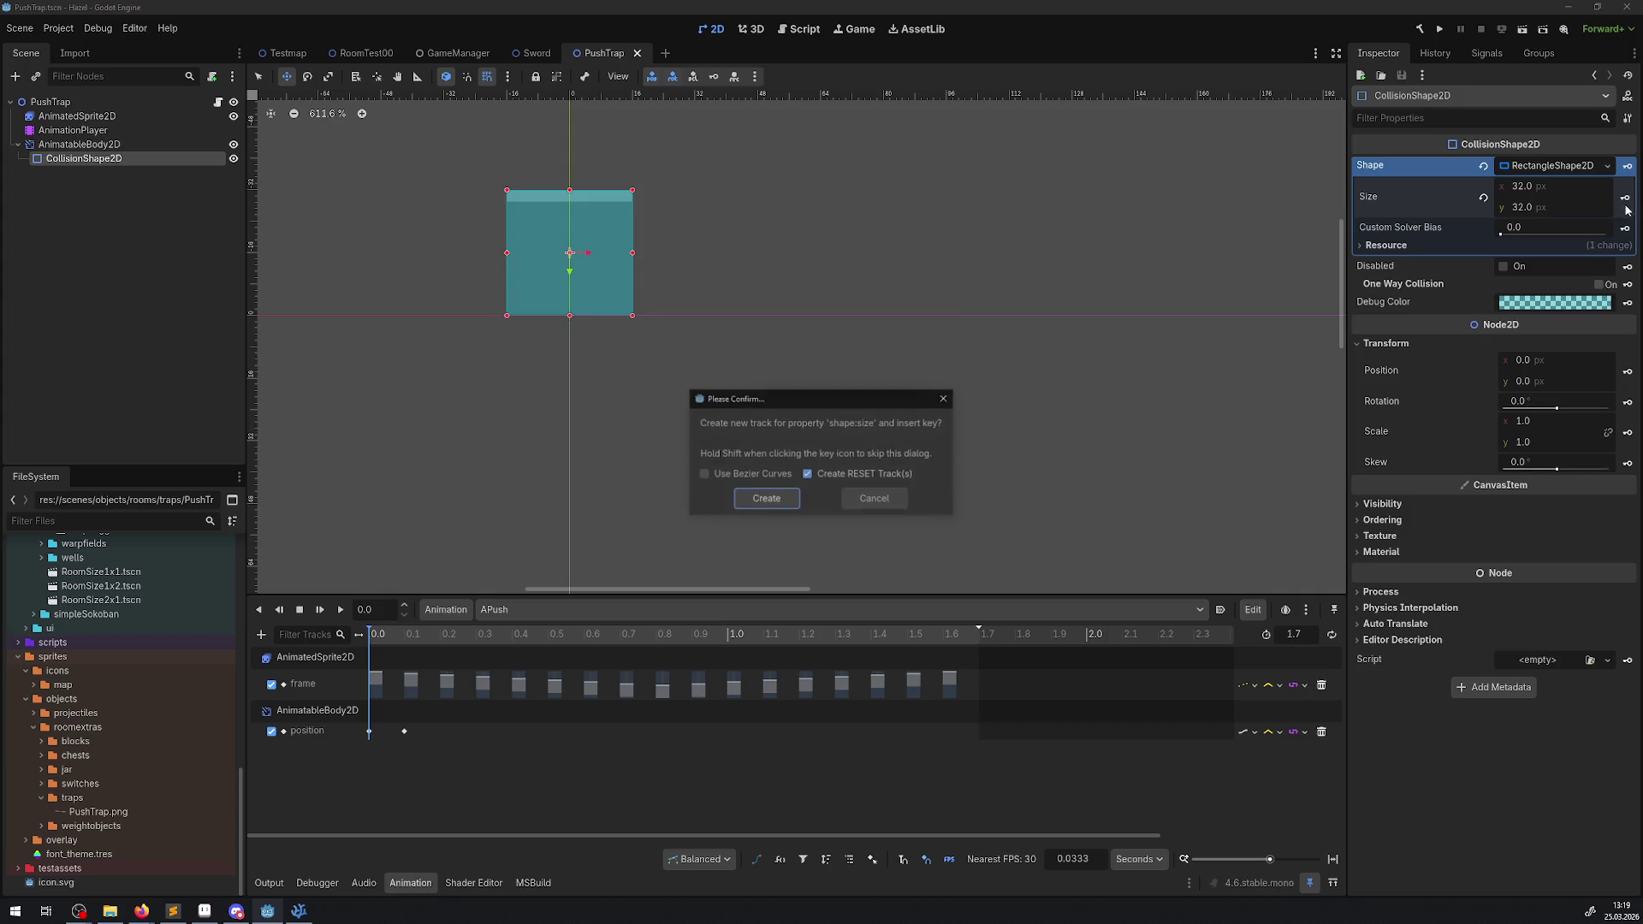
left_click(768, 499)
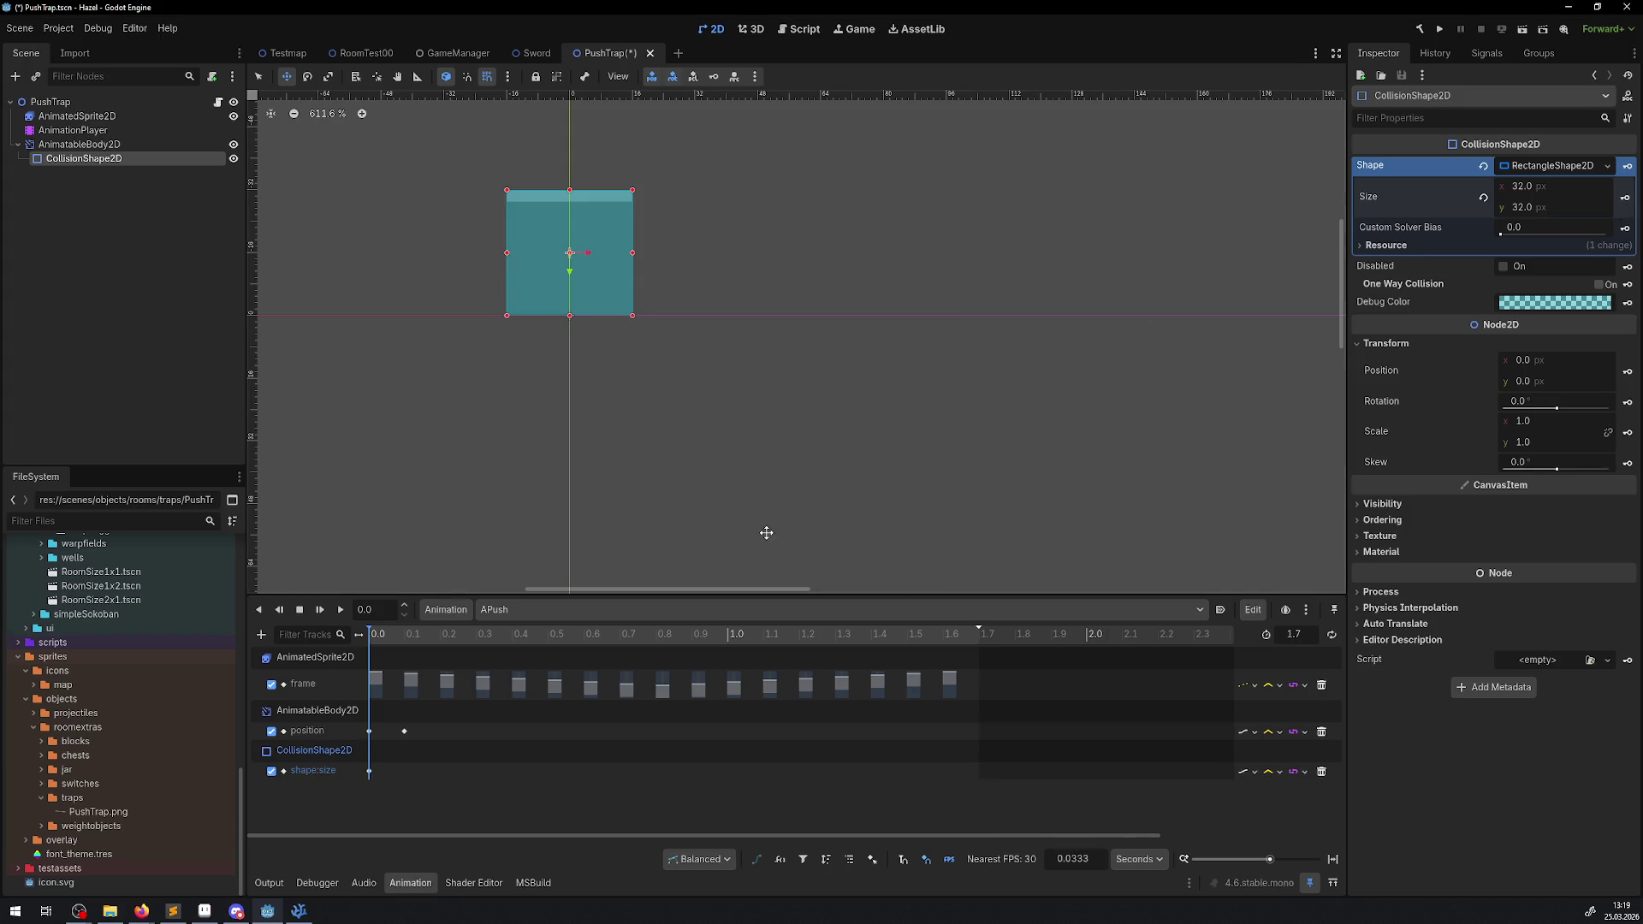
- At 0.1 s, set the collision height to 36
left_click(390, 615)
type("0.1")
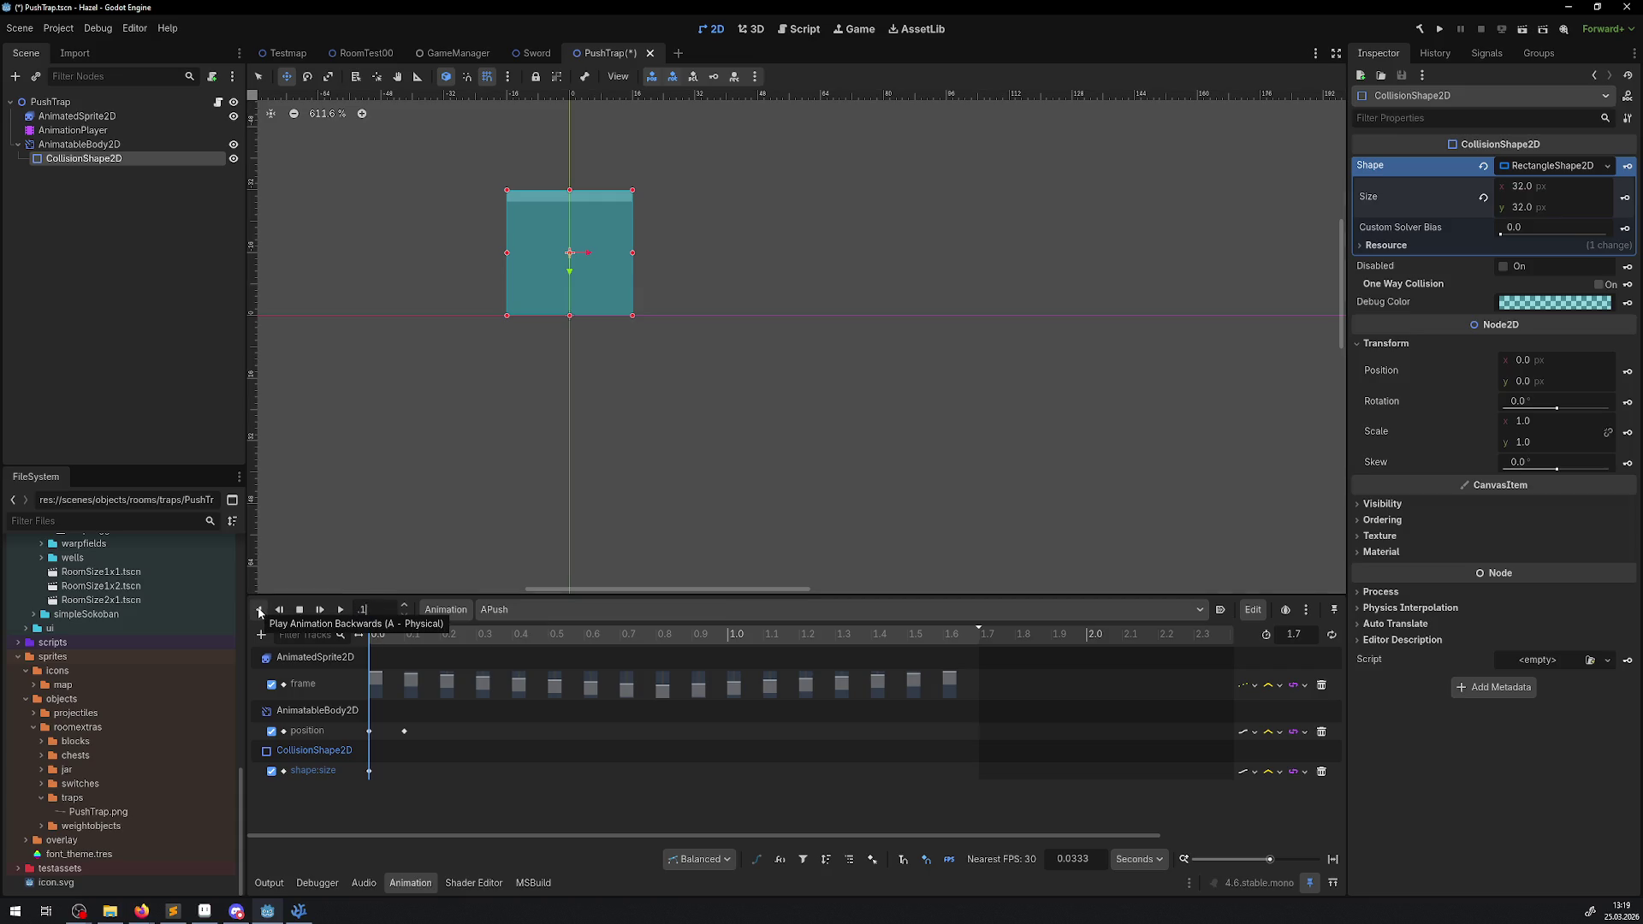
key("Return")
left_click(1518, 211)
type("3")
key("Return")
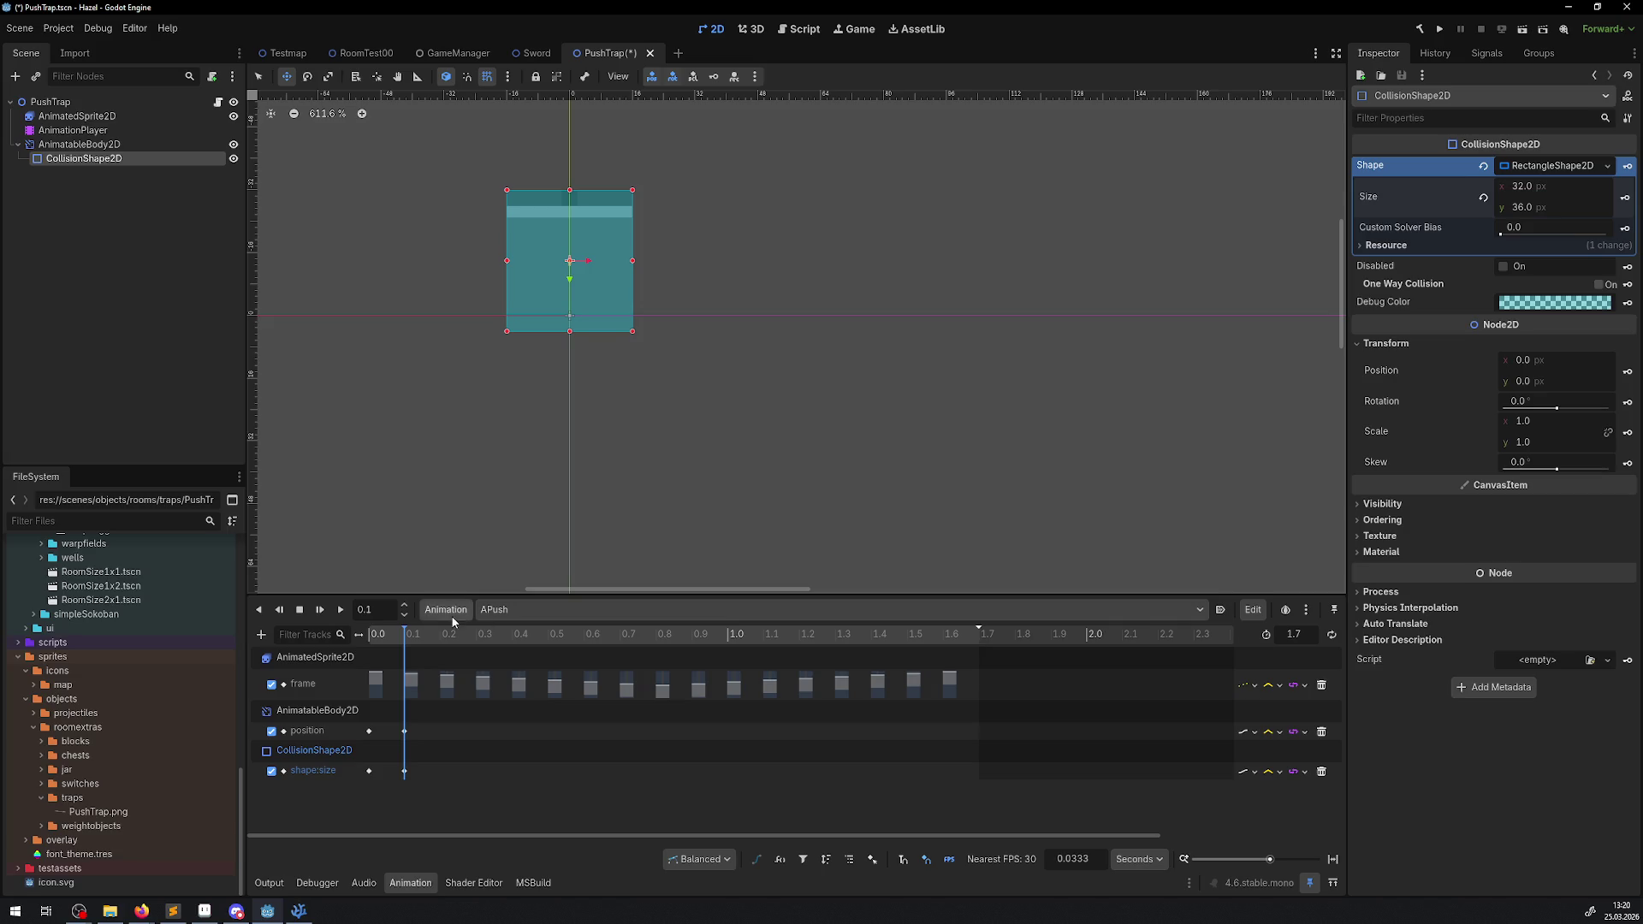
- At 0.2 s, set the collision height to 40 and insert a size key
double_click(370, 609)
type("0.2")
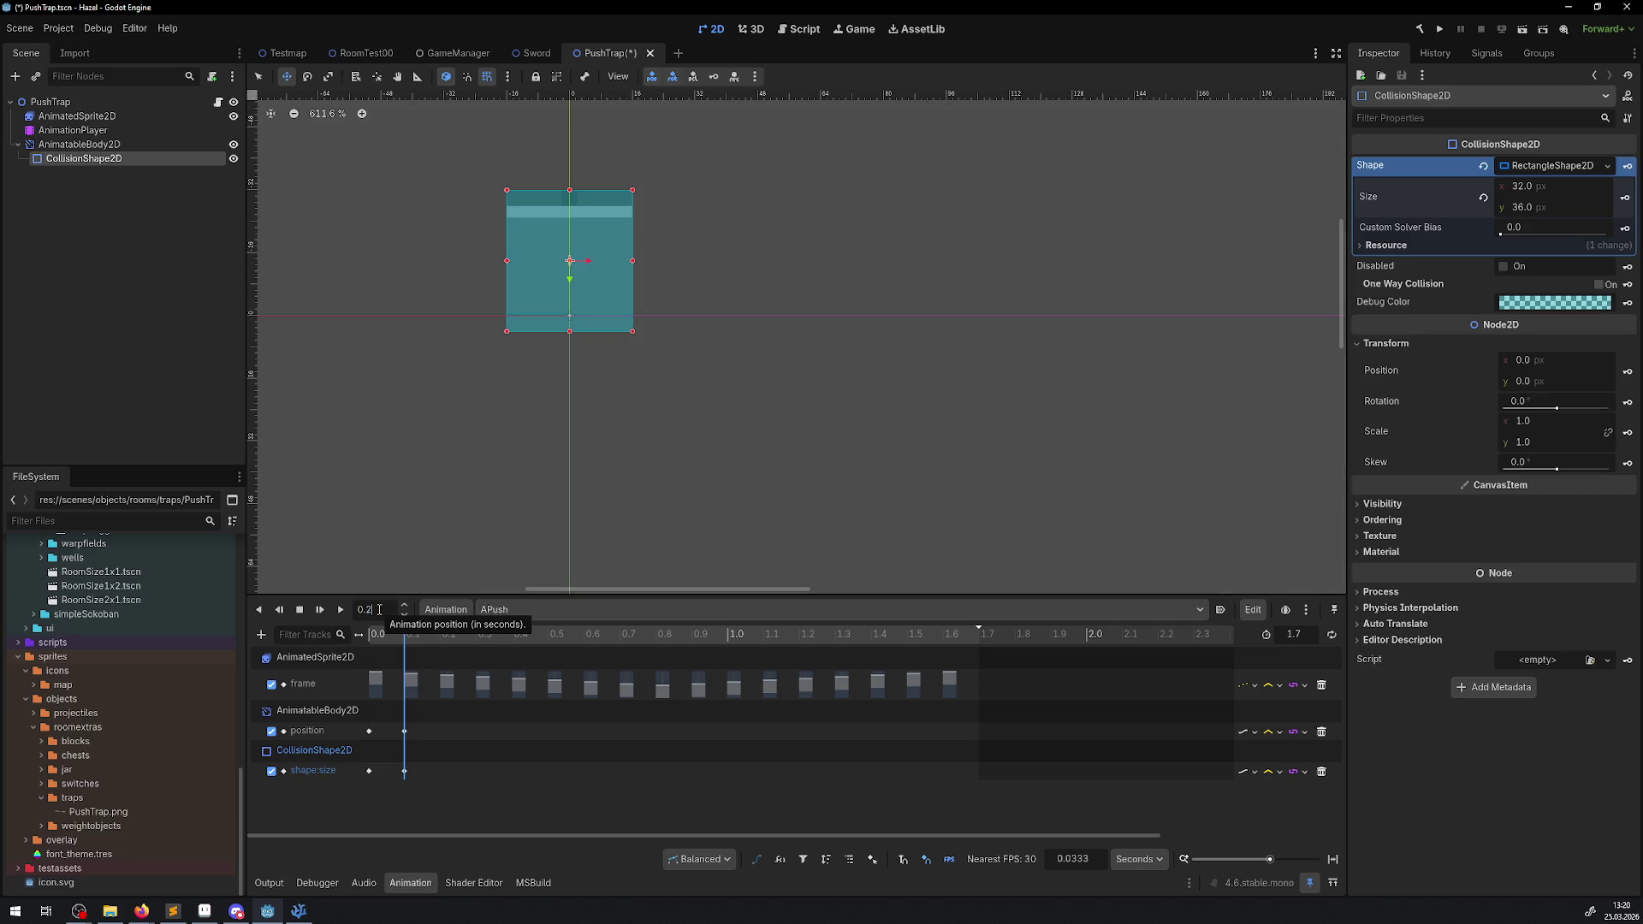
key("Return")
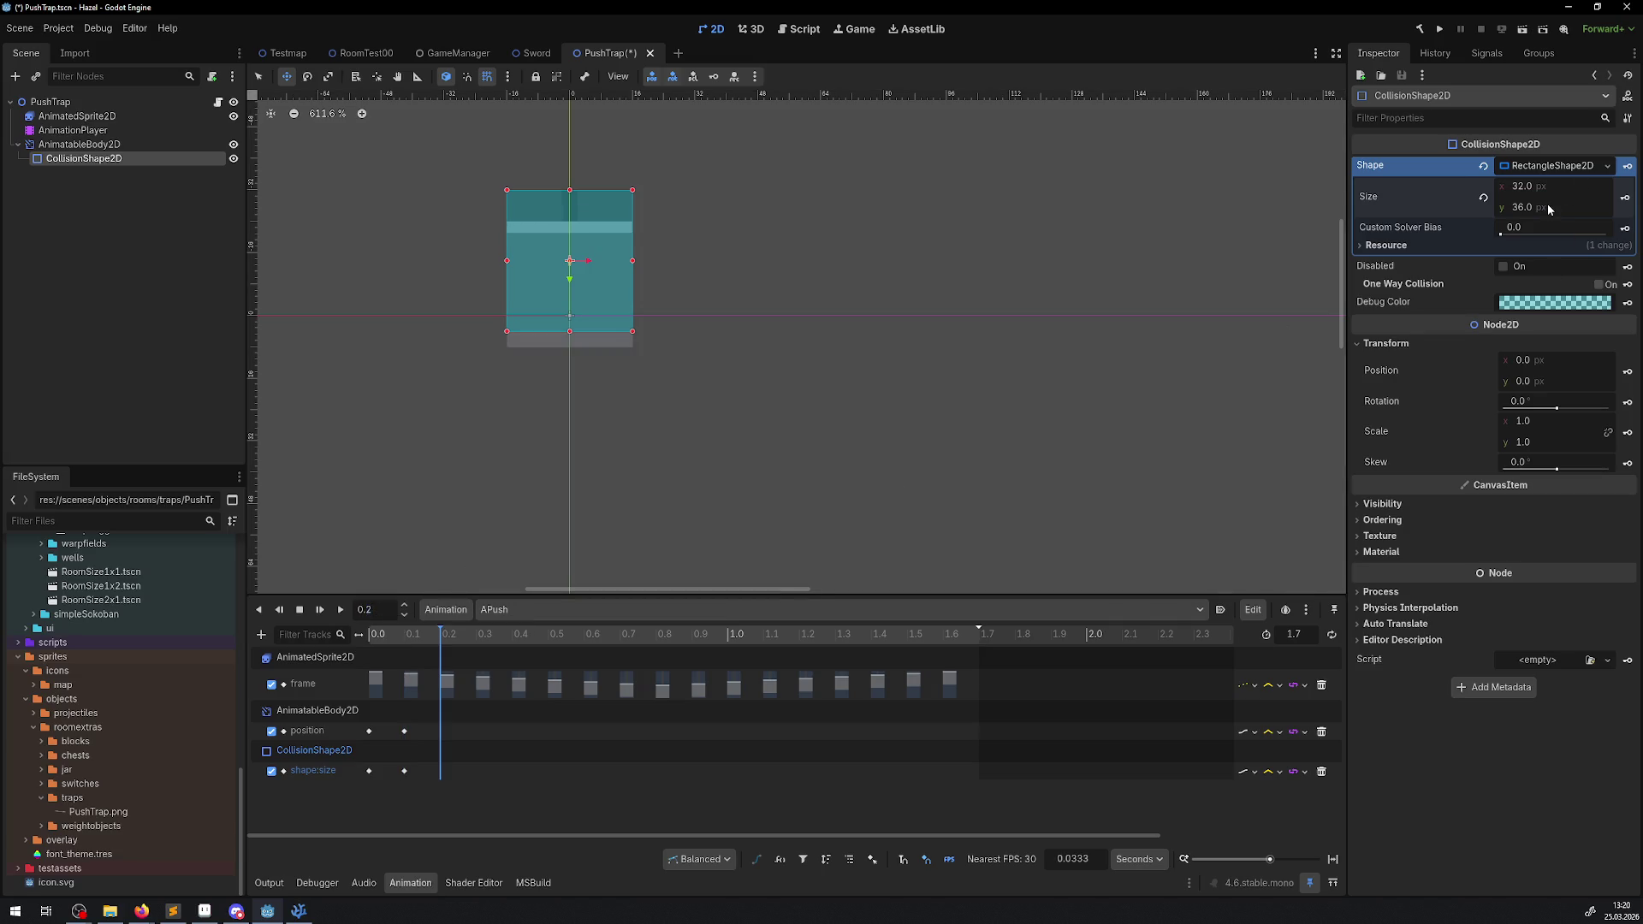
type("40")
key("Return")
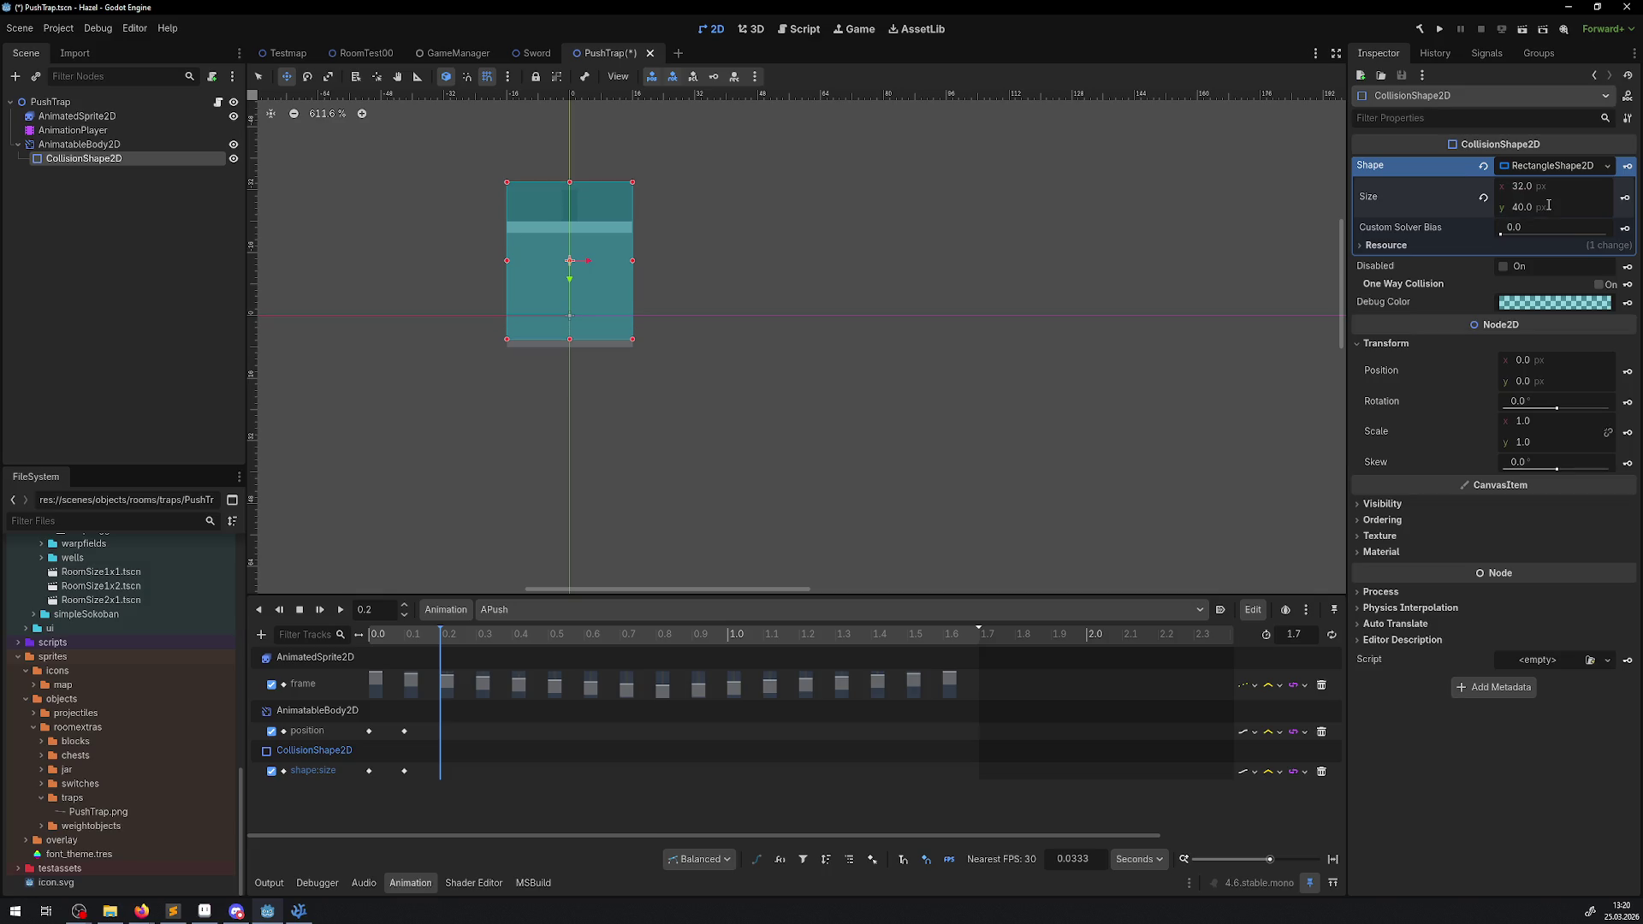
left_click(1625, 197)
- Select the AnimatableBody2D and set its position y to -12
double_click(320, 729)
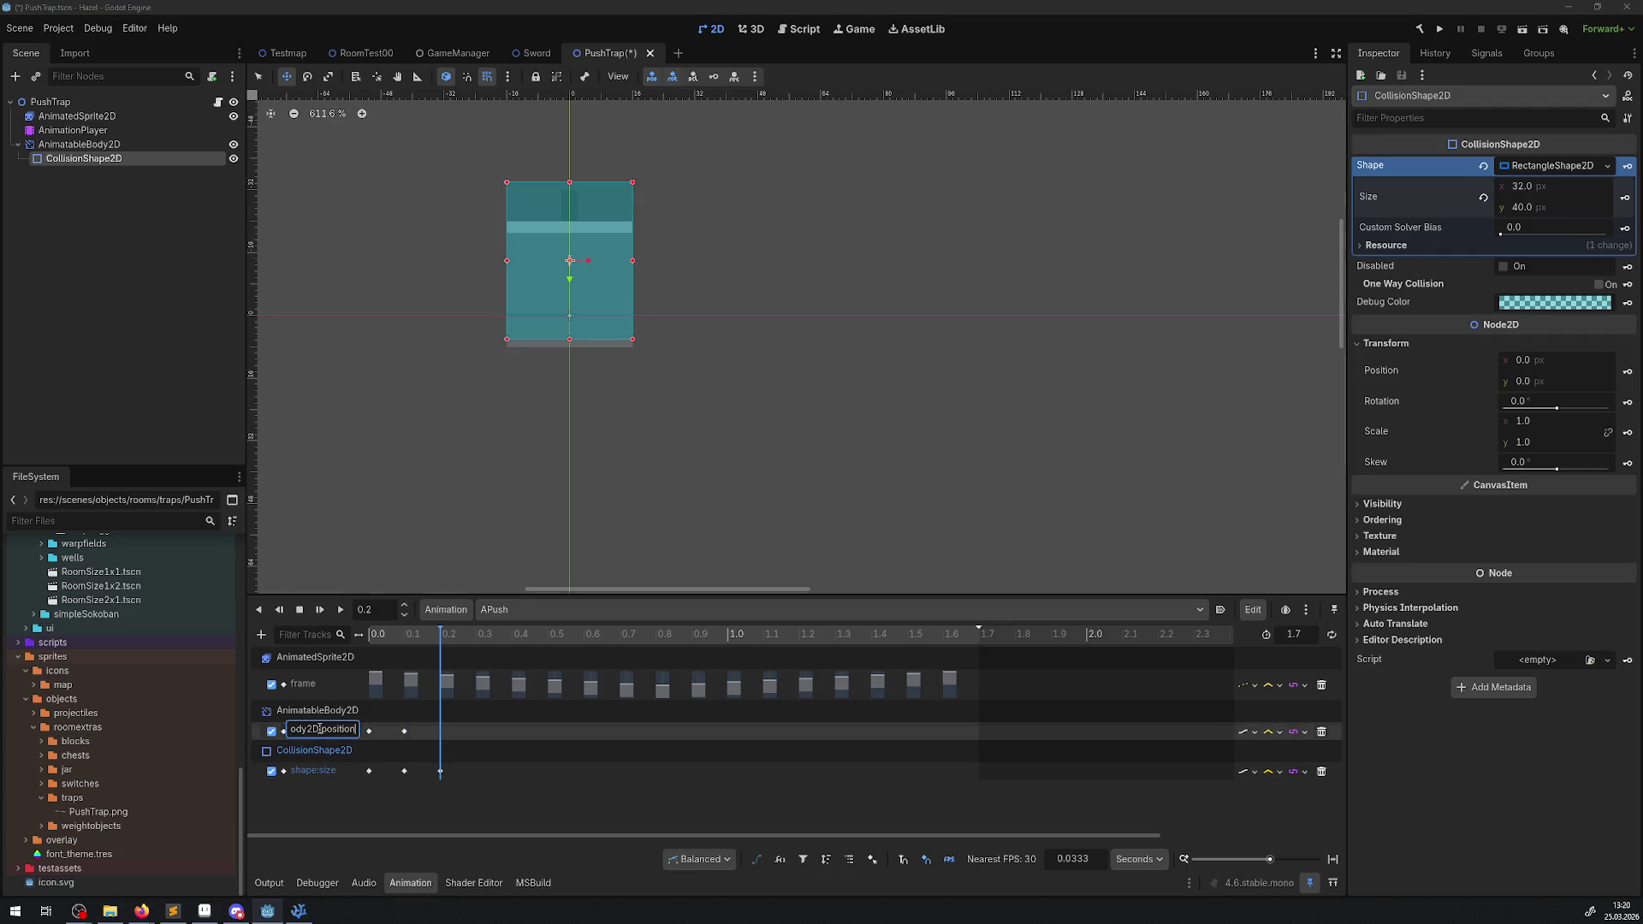
double_click(77, 144)
left_click_drag(1531, 424, 1550, 431)
- Key the body's position at 0.2 s, then key it at y -10 at 0.3 s
left_click(1625, 417)
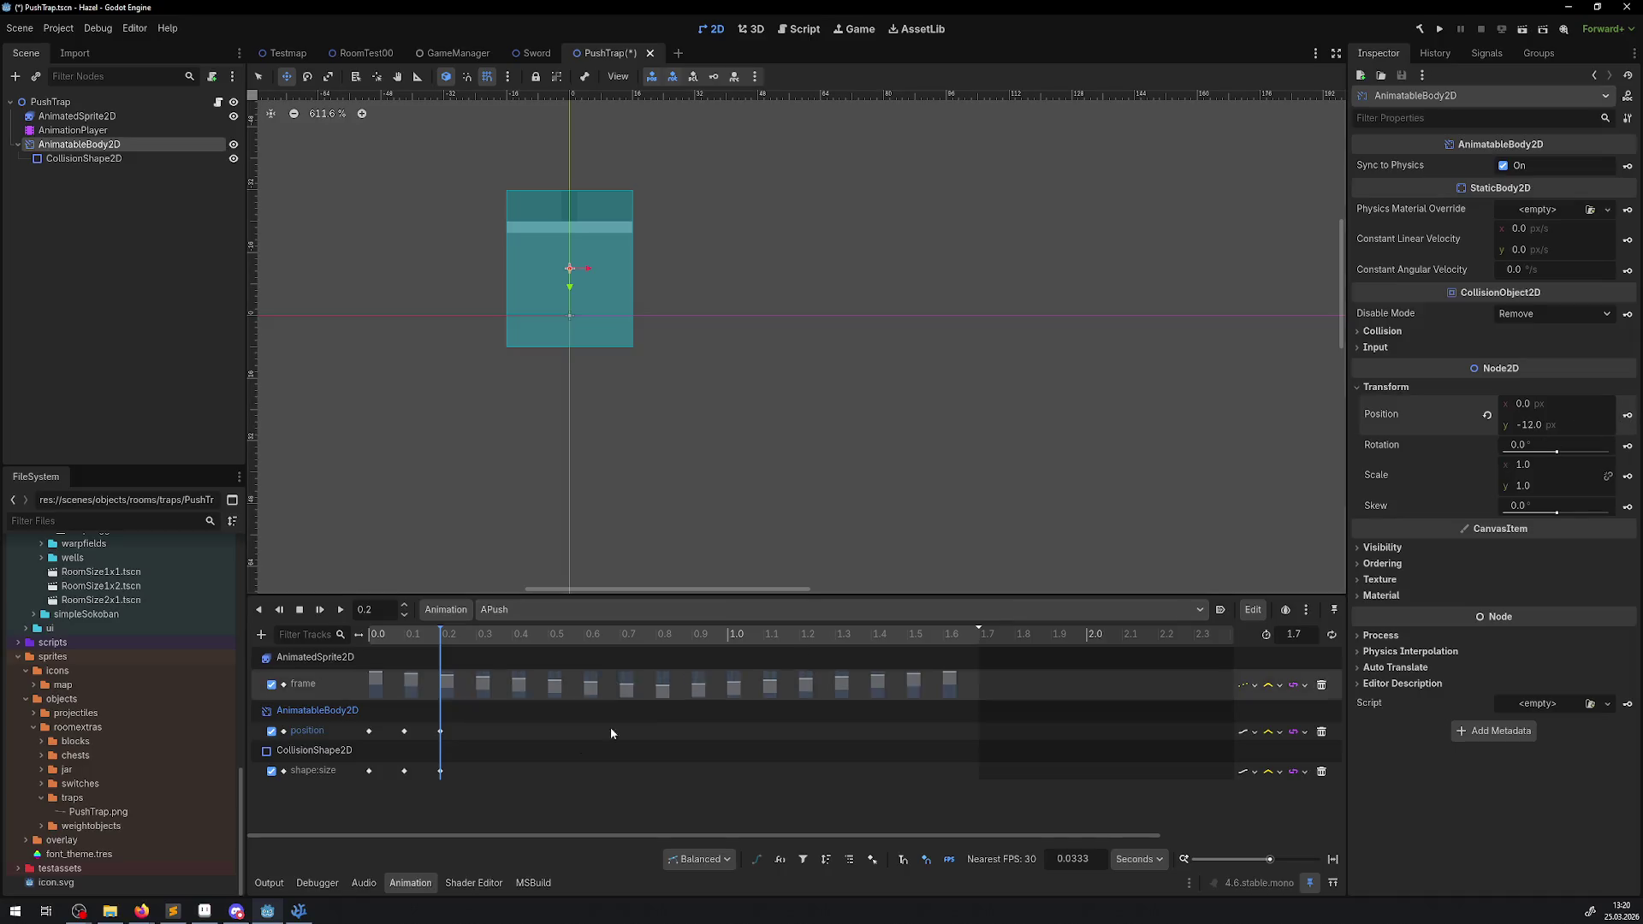
double_click(380, 606)
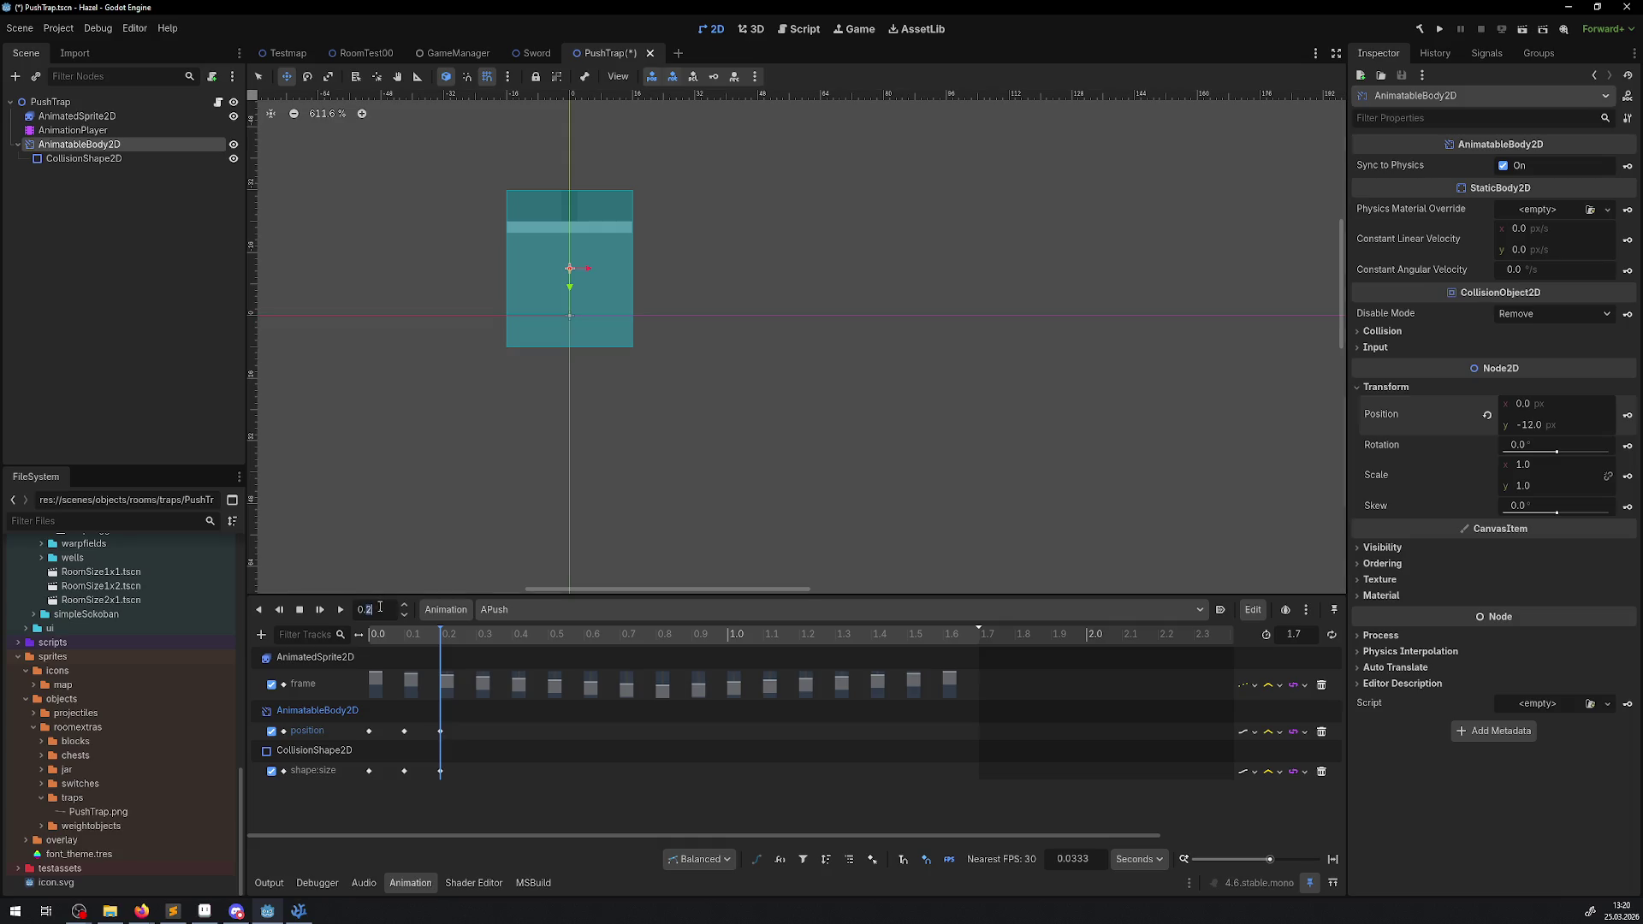
type("3")
key("Return")
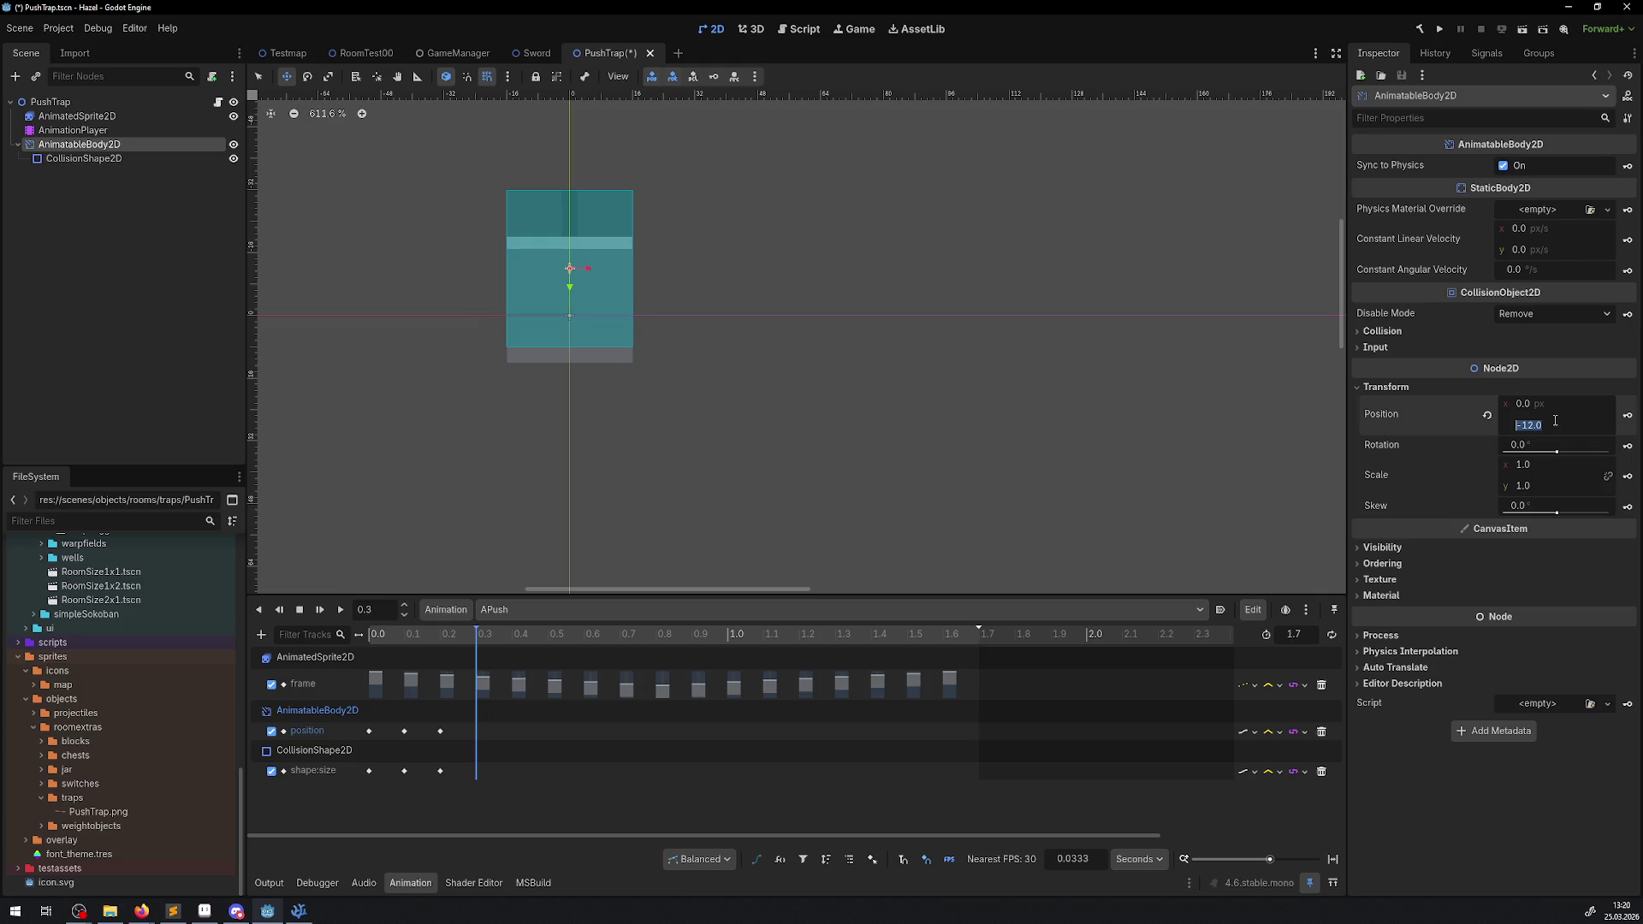
type("-10")
key("Return")
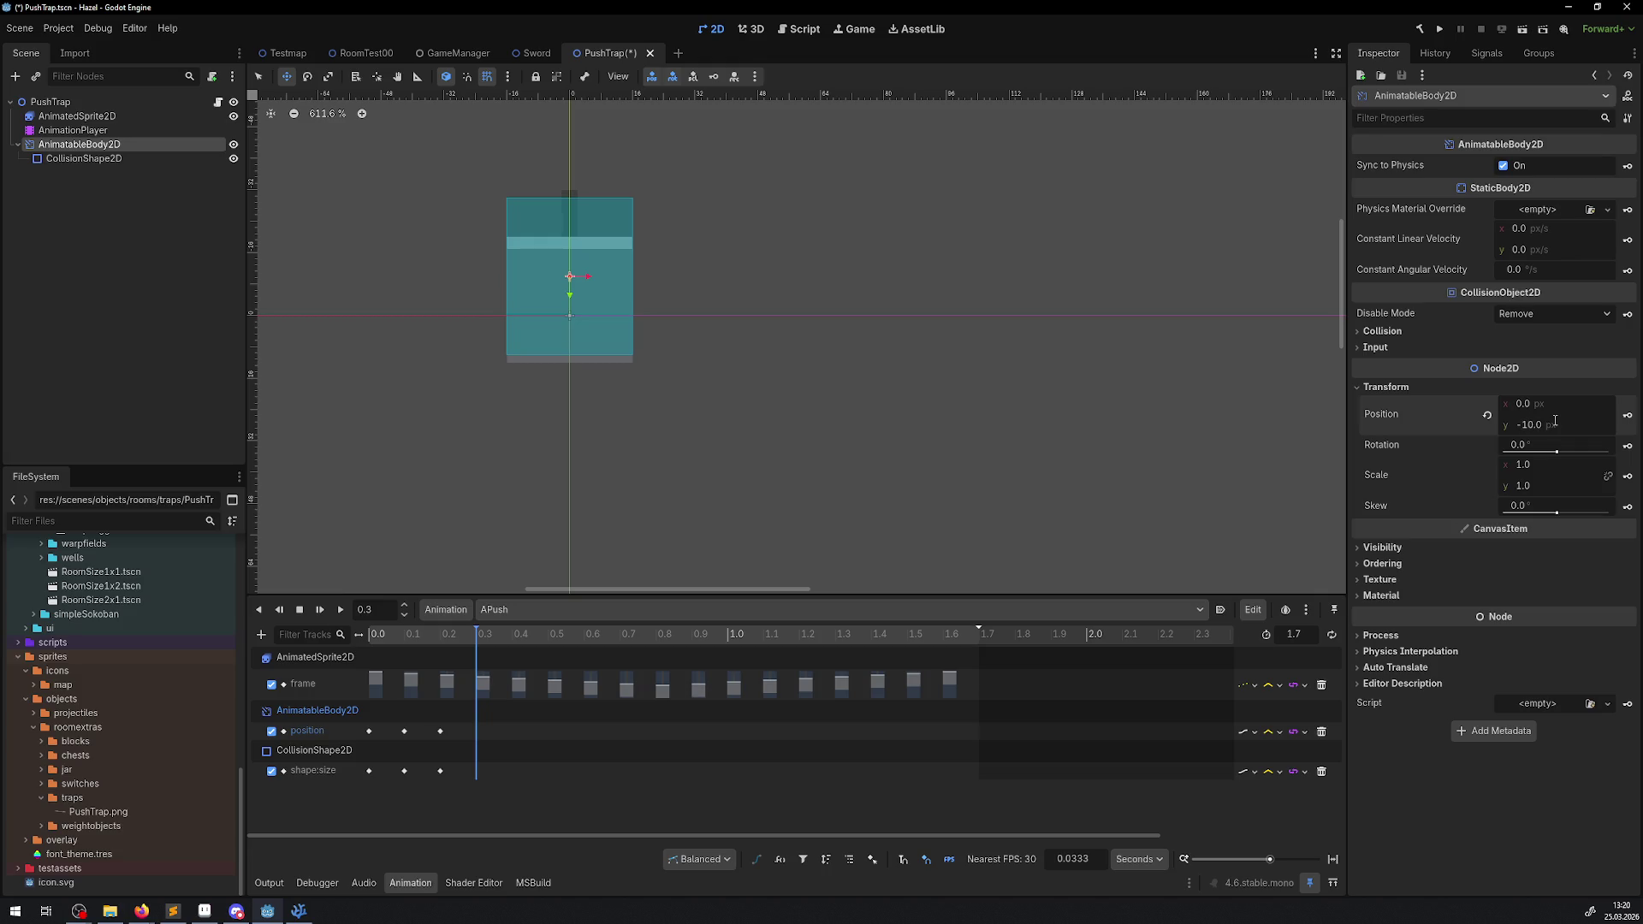
left_click(1627, 416)
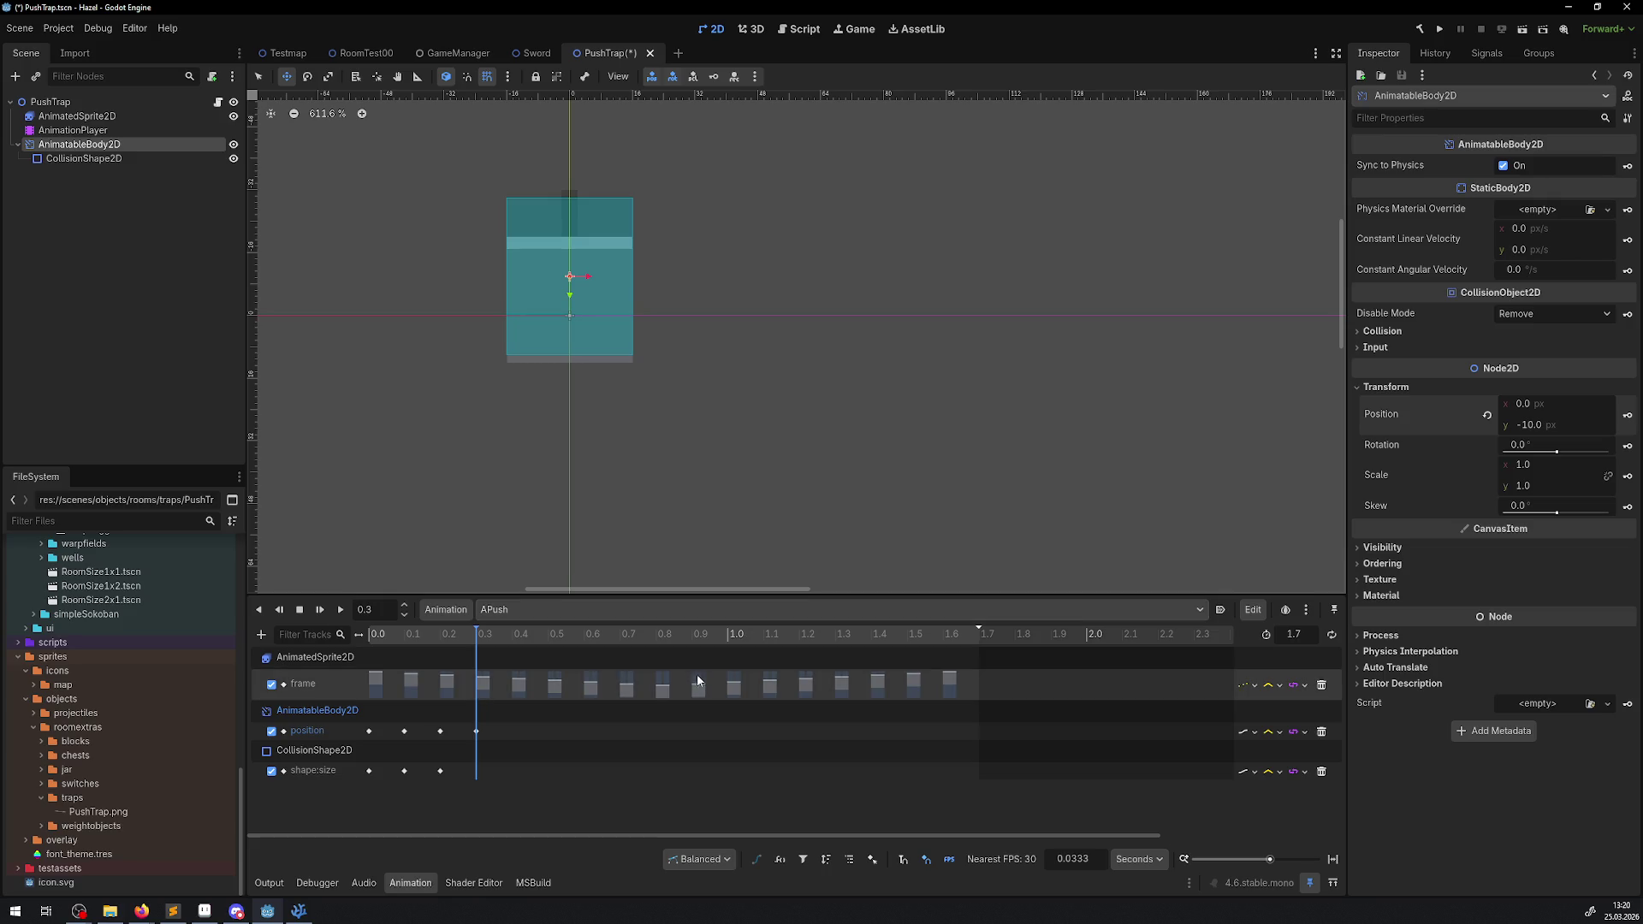
- Key the CollisionShape2D height at 44 at 0.3 s and save the scene
left_click(85, 158)
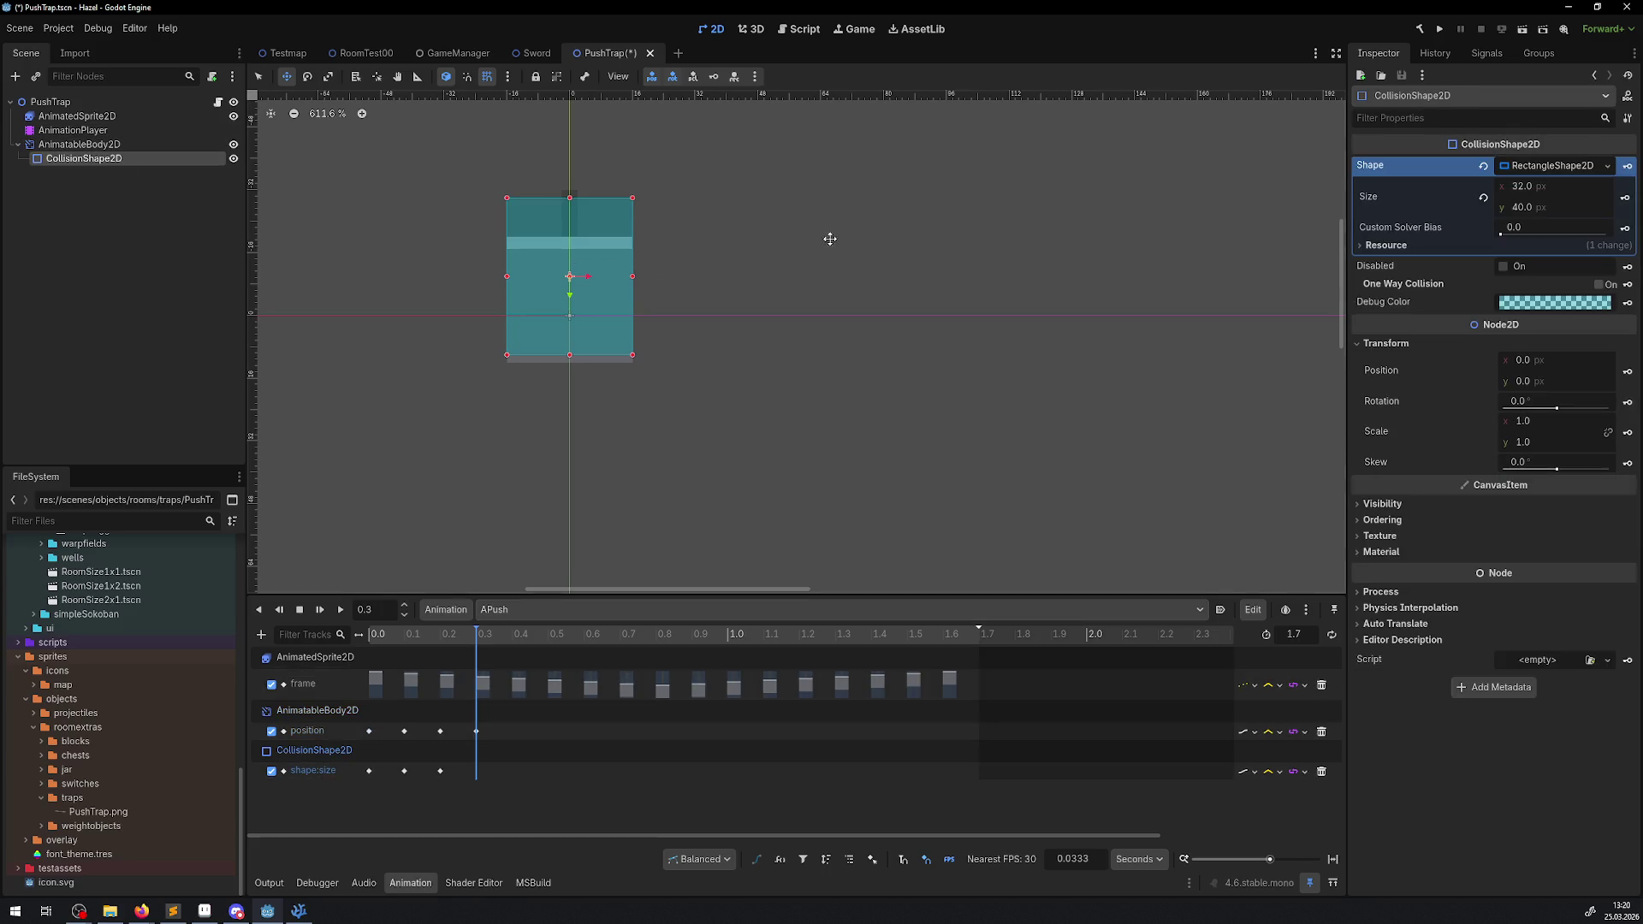
left_click(1578, 207)
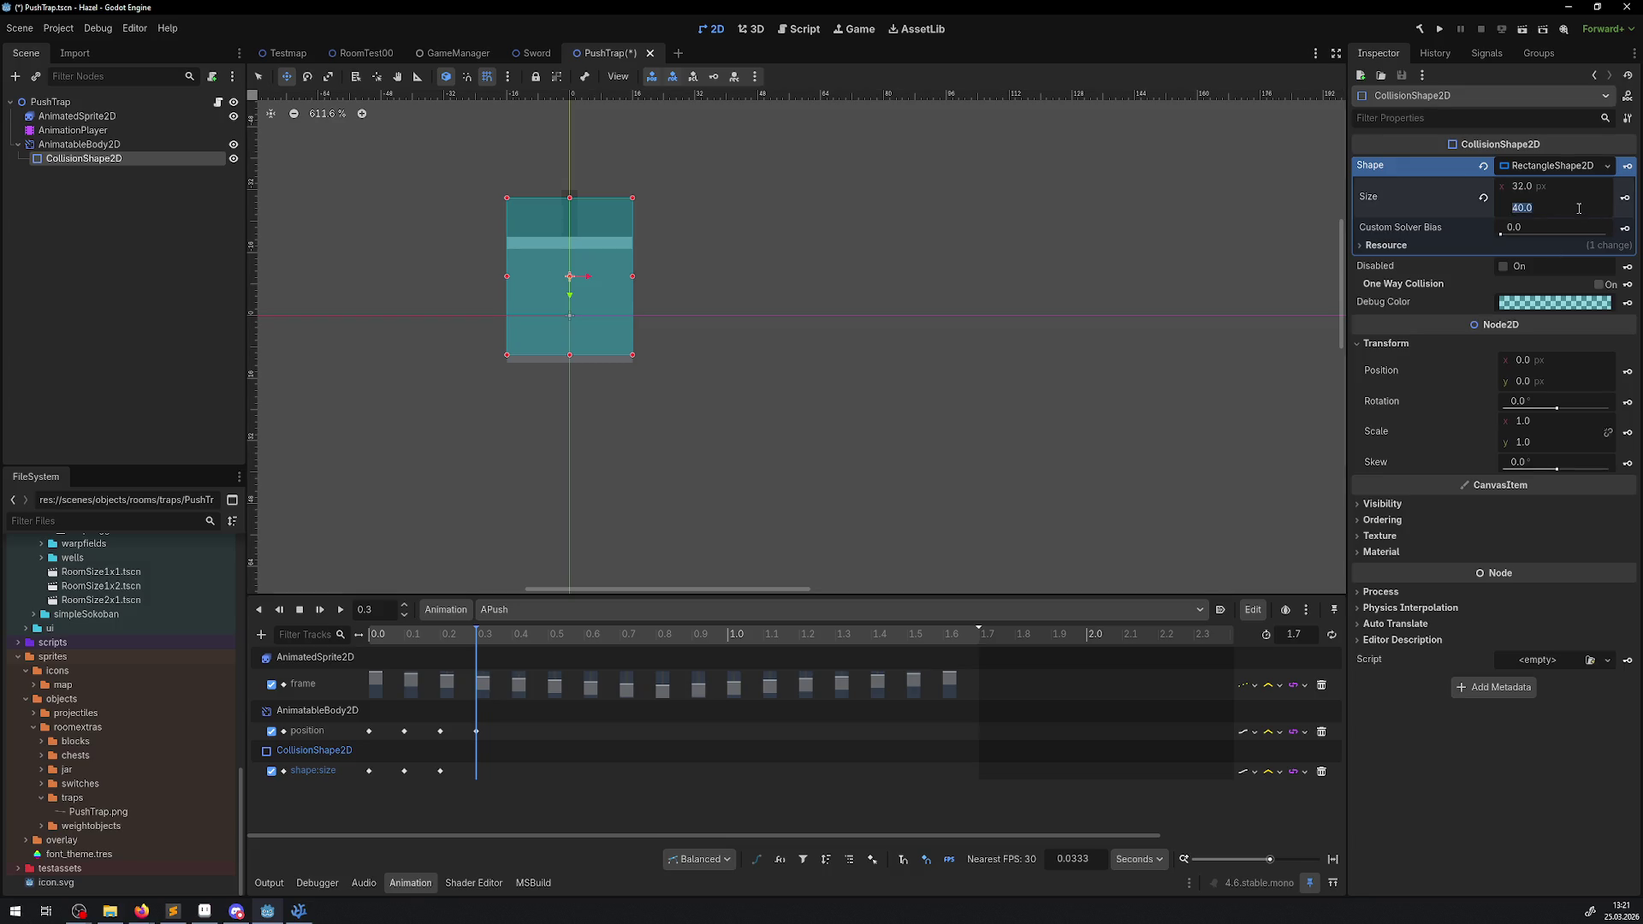
type("44")
key("Return")
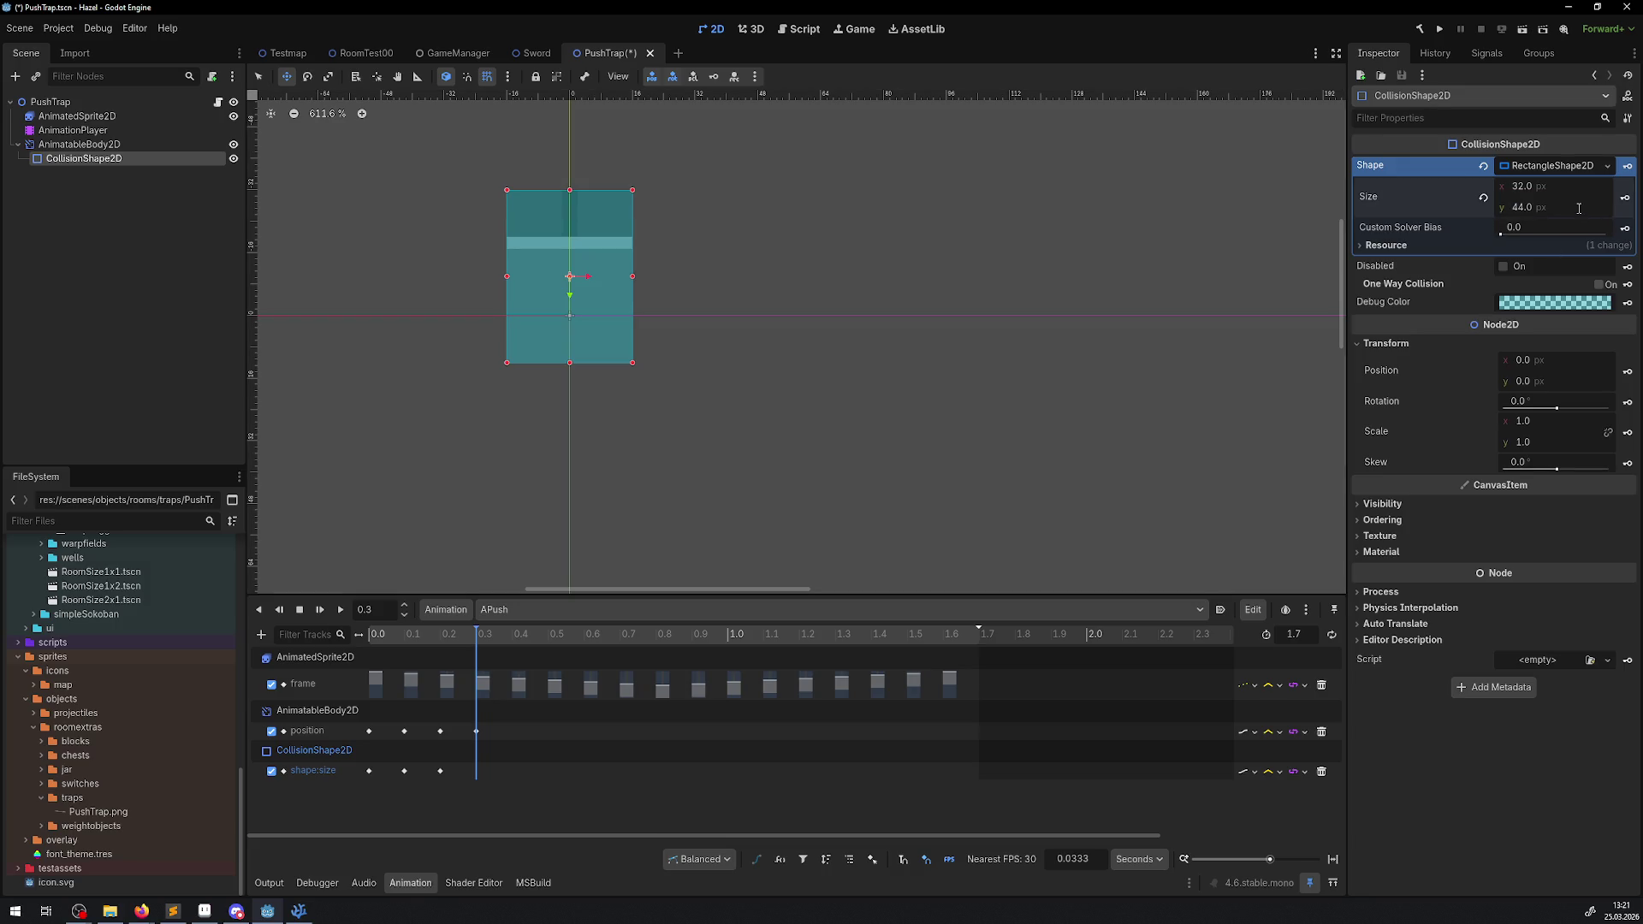
left_click(1625, 196)
key("ctrl+s")
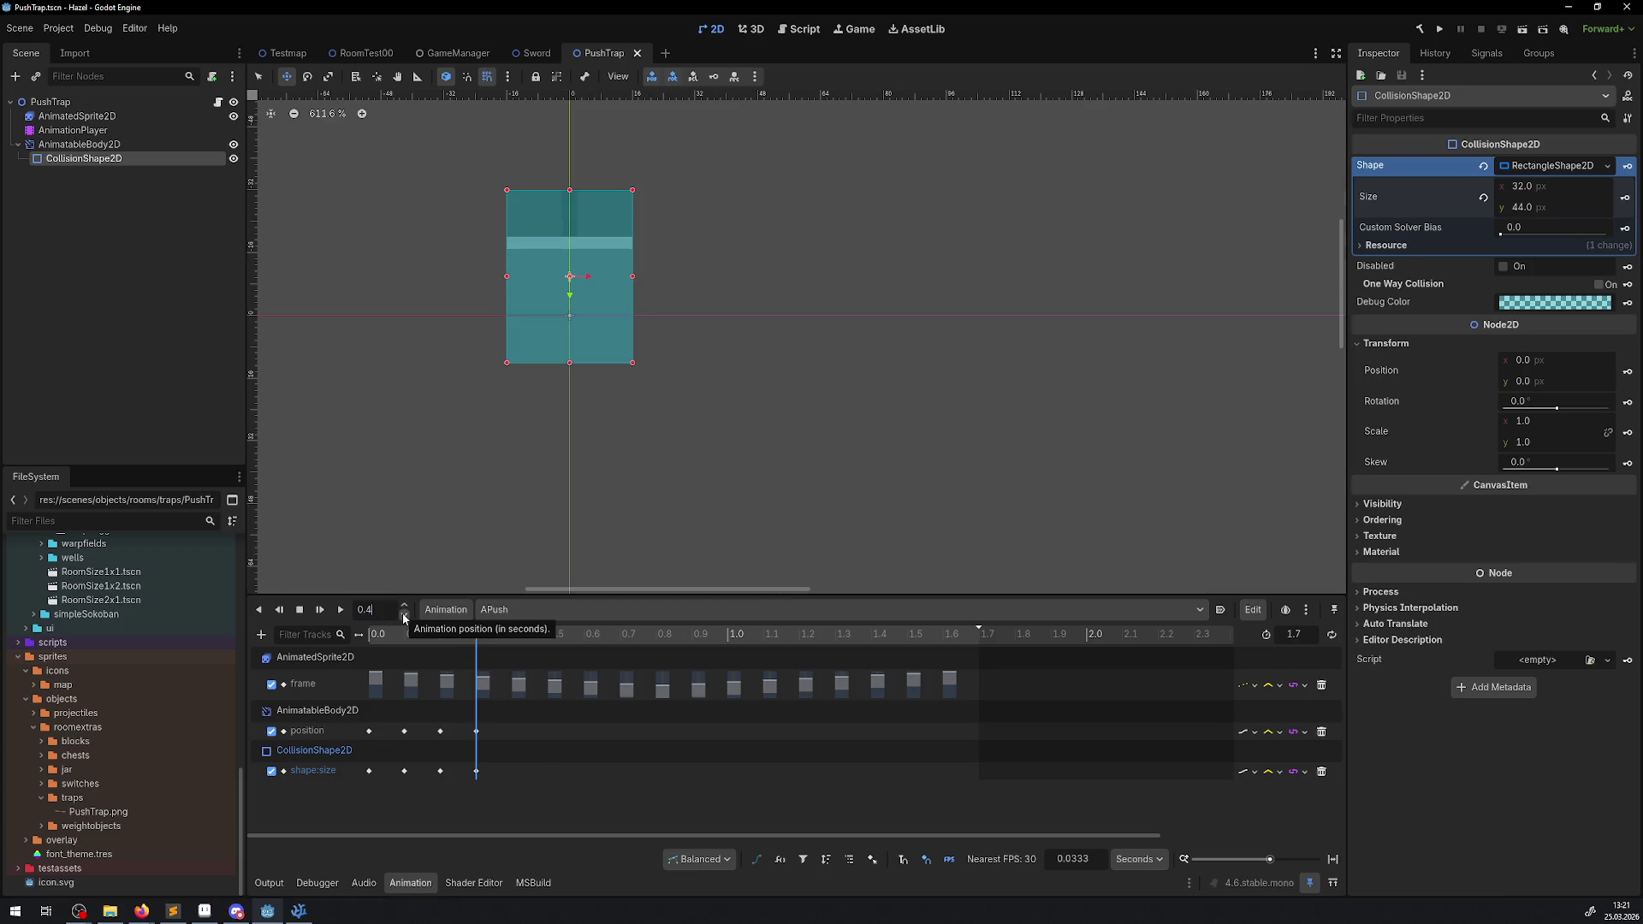
- At 0.4 s, key collision height 48 and body position y -8, then save
left_click(404, 605)
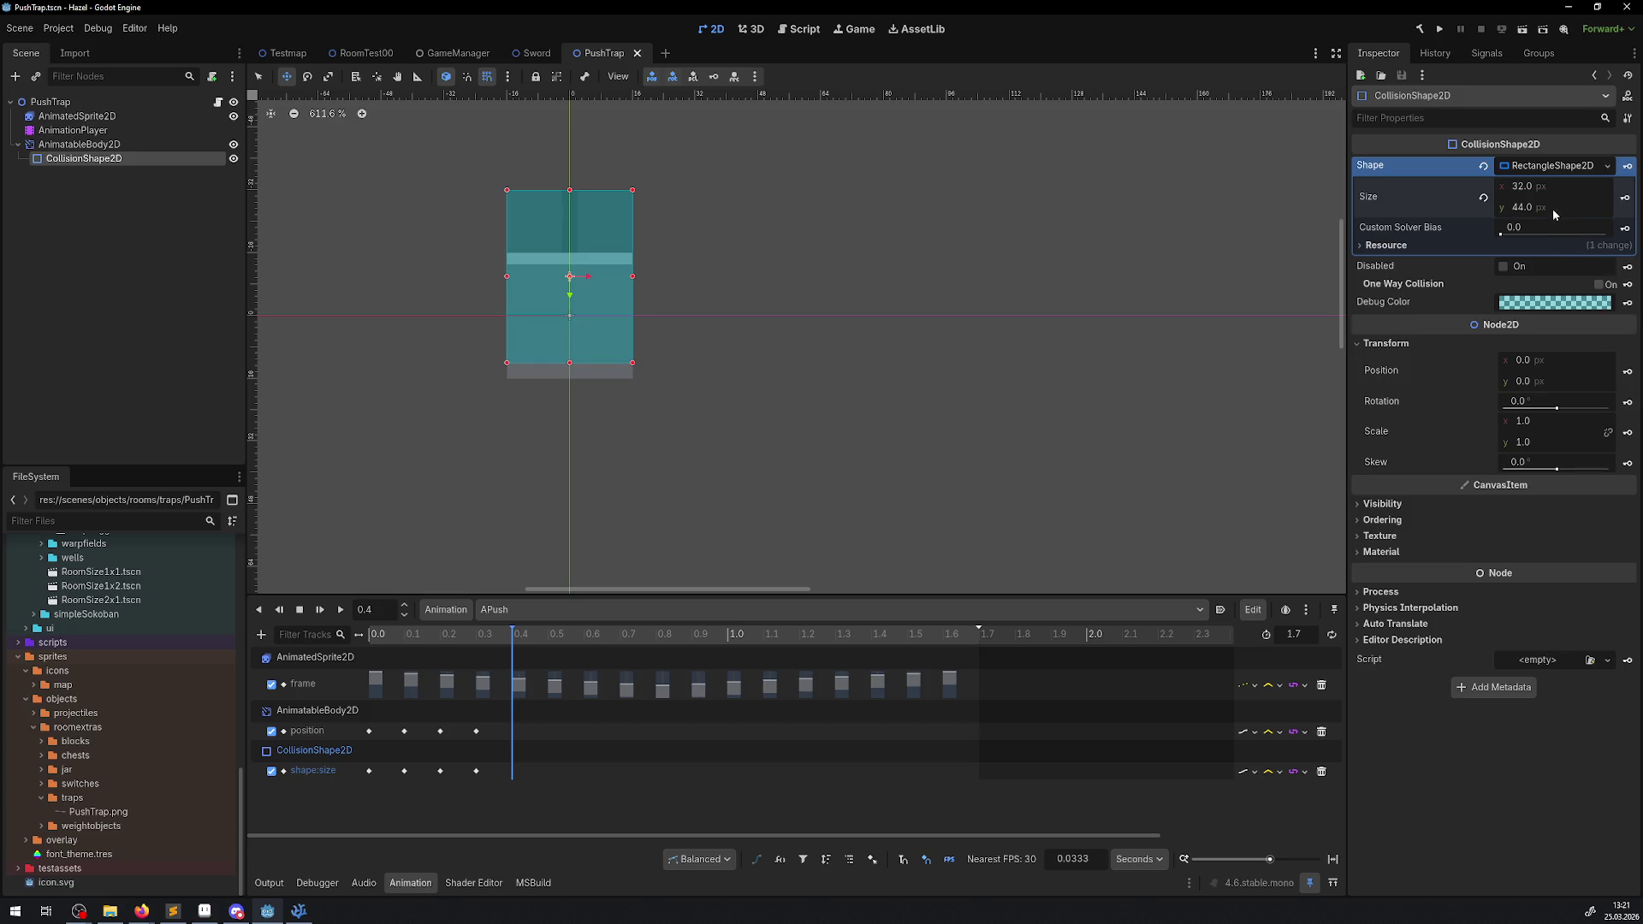
type("48")
key("Return")
left_click(79, 143)
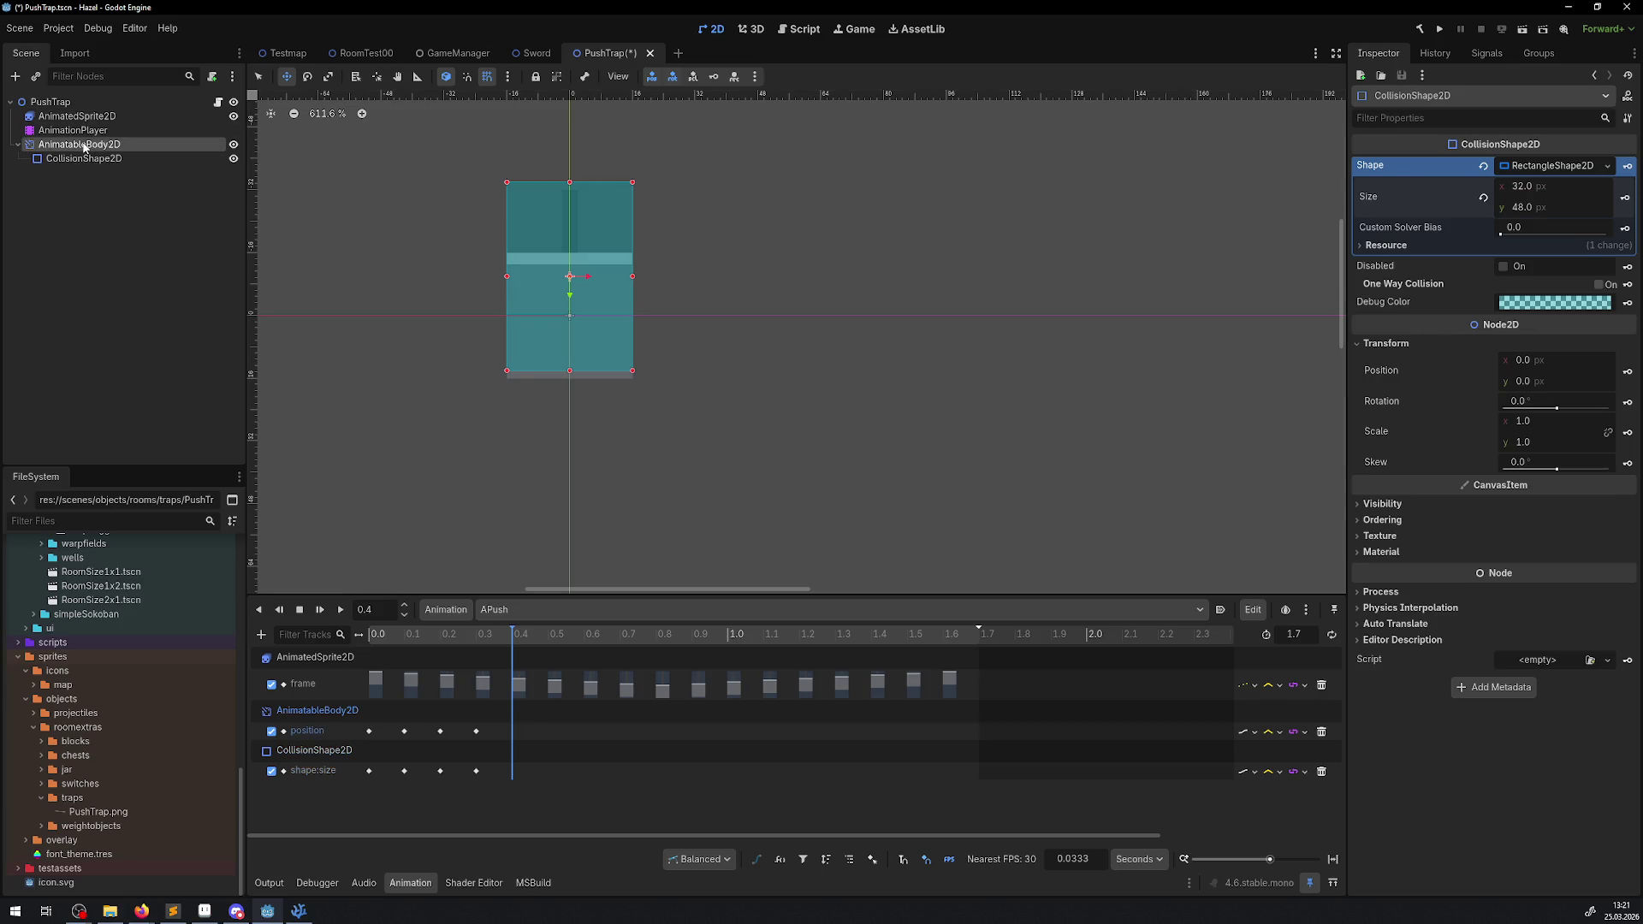
left_click(80, 159)
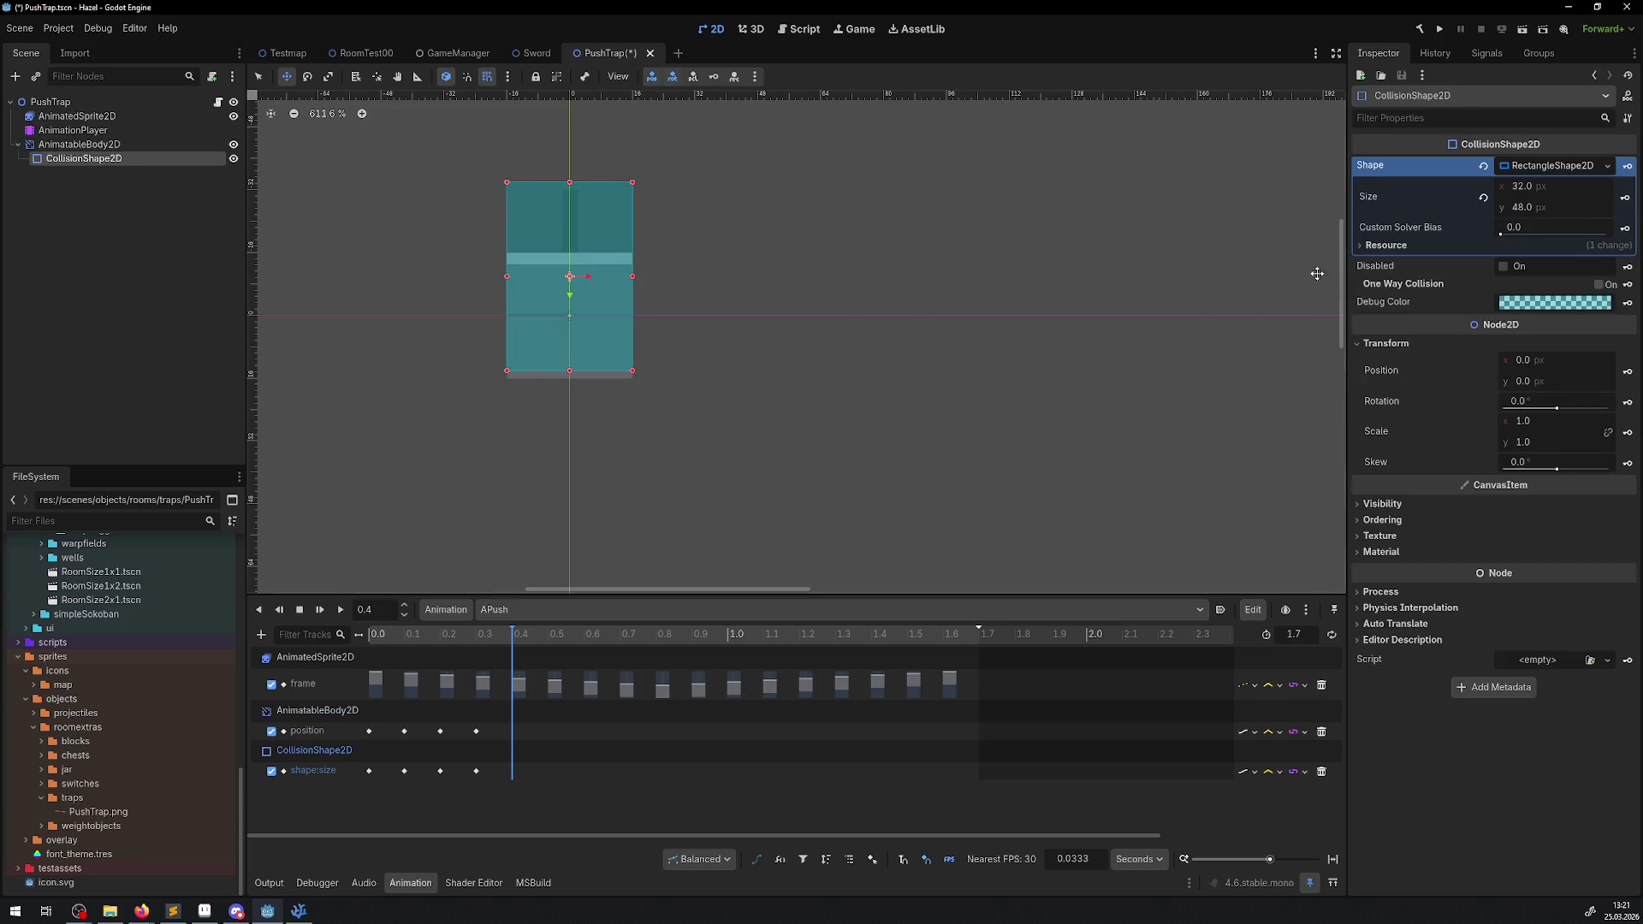
left_click(1625, 197)
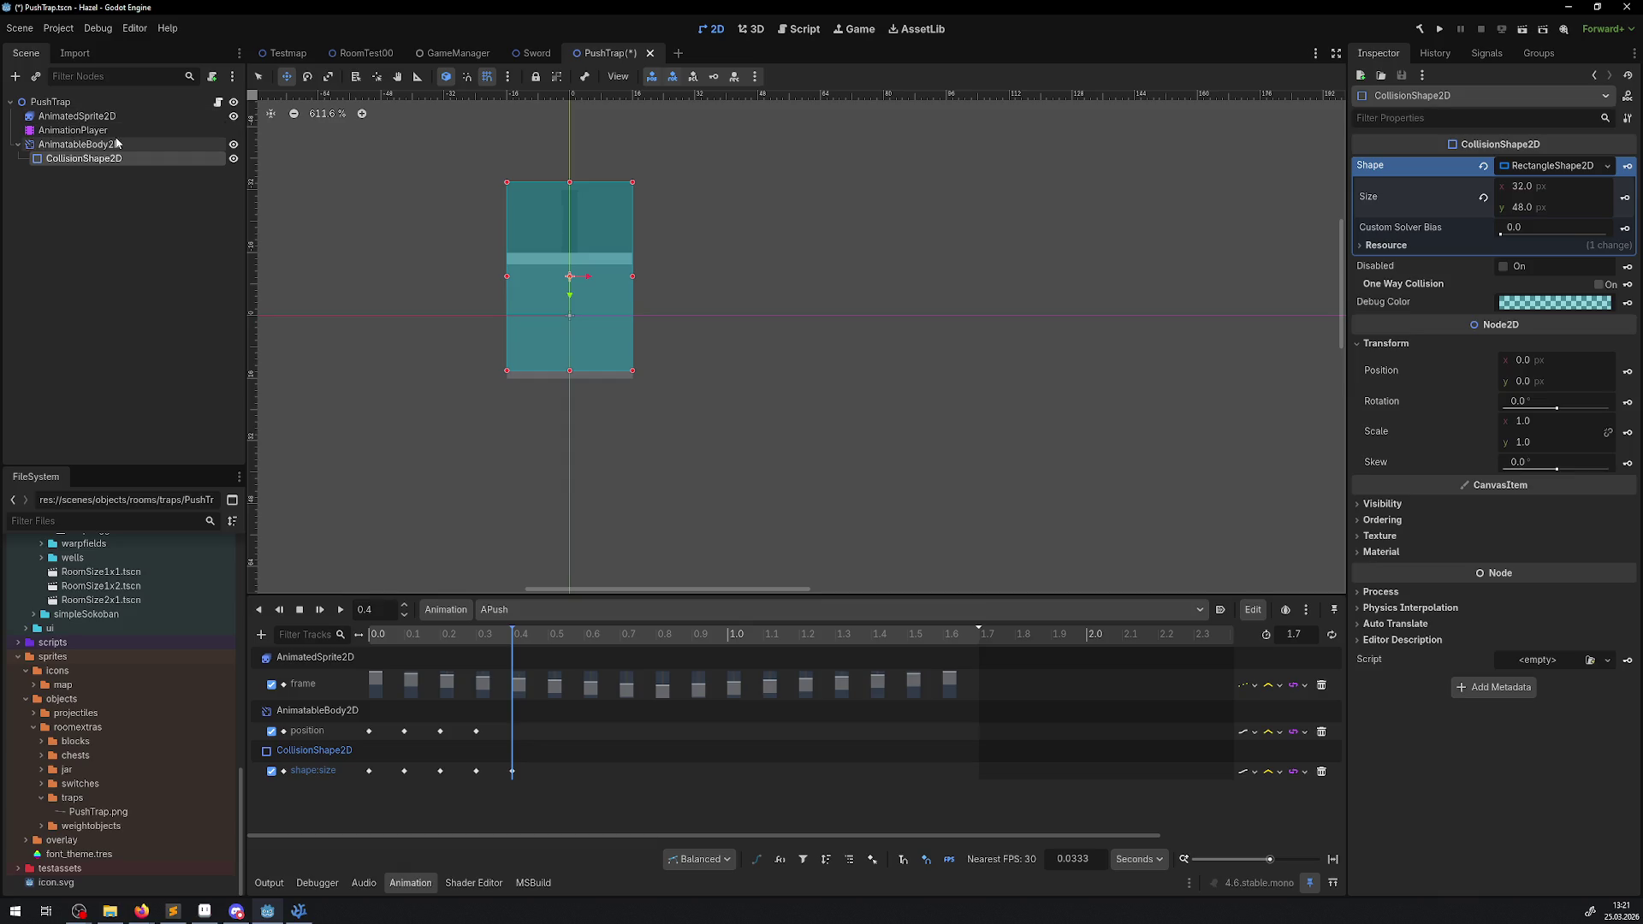
left_click(78, 144)
left_click(1538, 427)
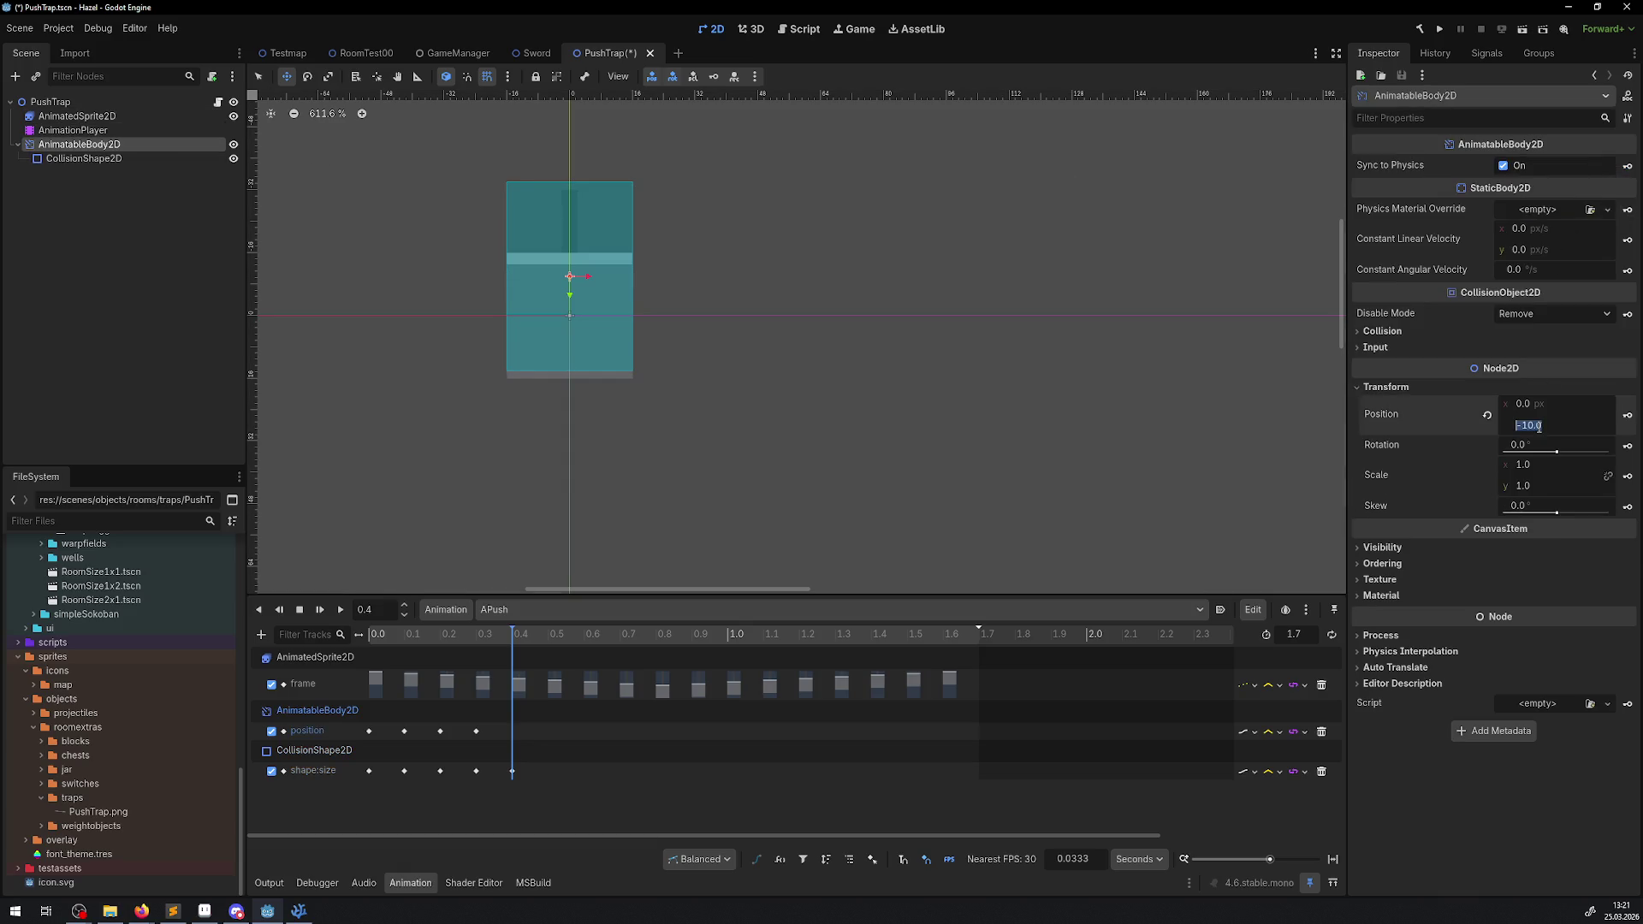
type("-8")
key("Return")
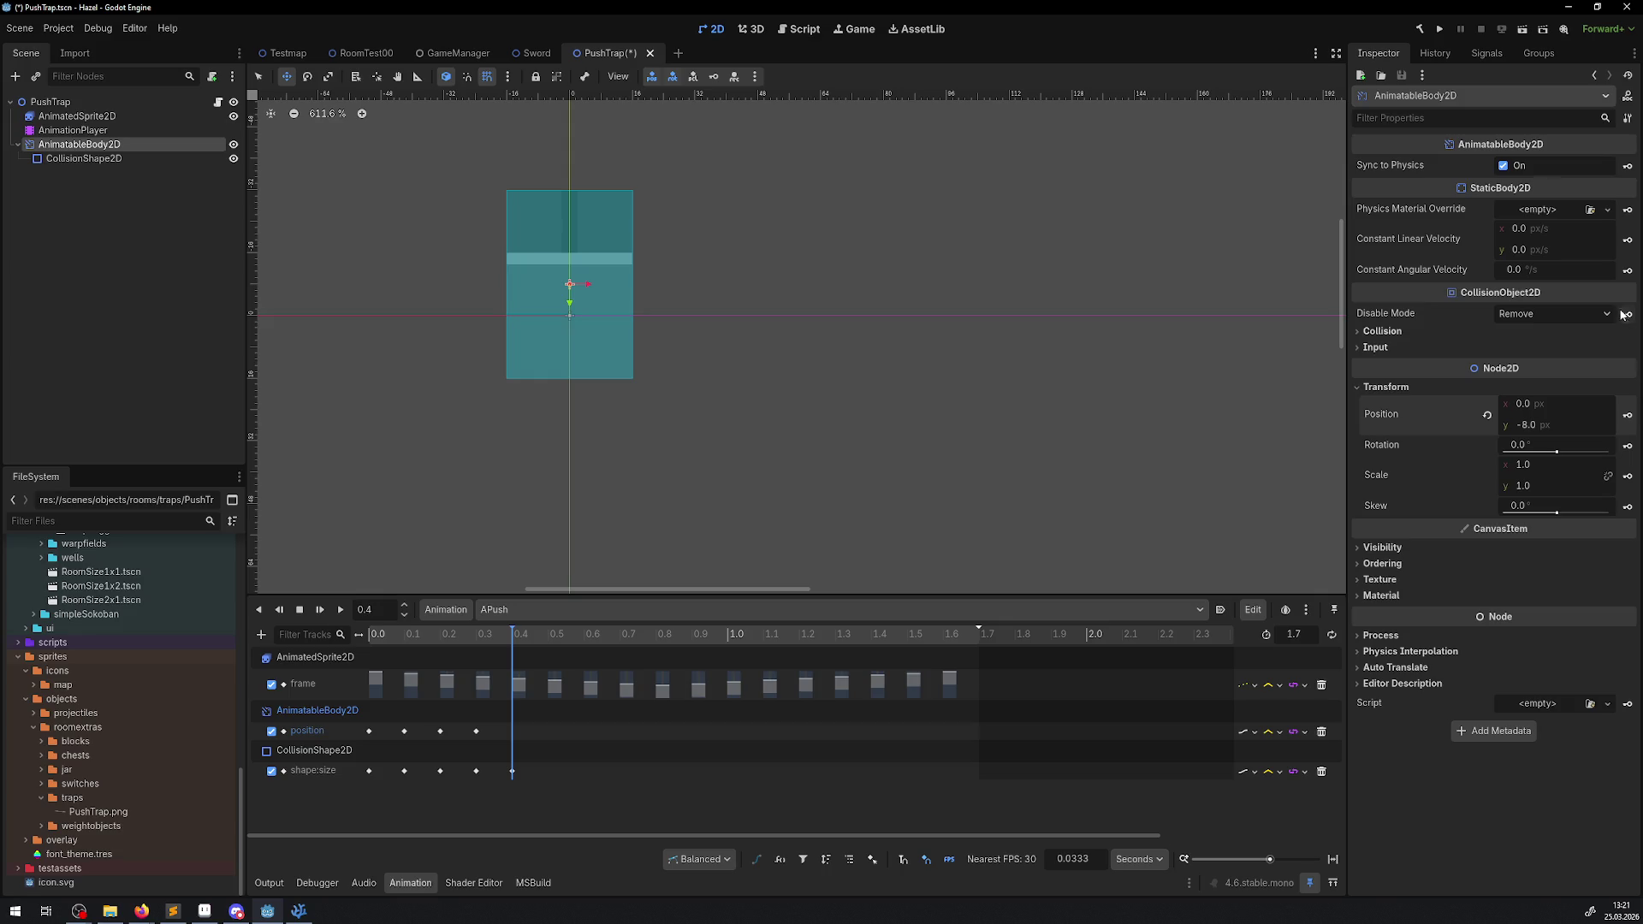
left_click(1627, 415)
key("ctrl+s")
- At 0.5 s, key body position y -6 and collision height 52, then save
key("BackSpace")
type("5")
key("Return")
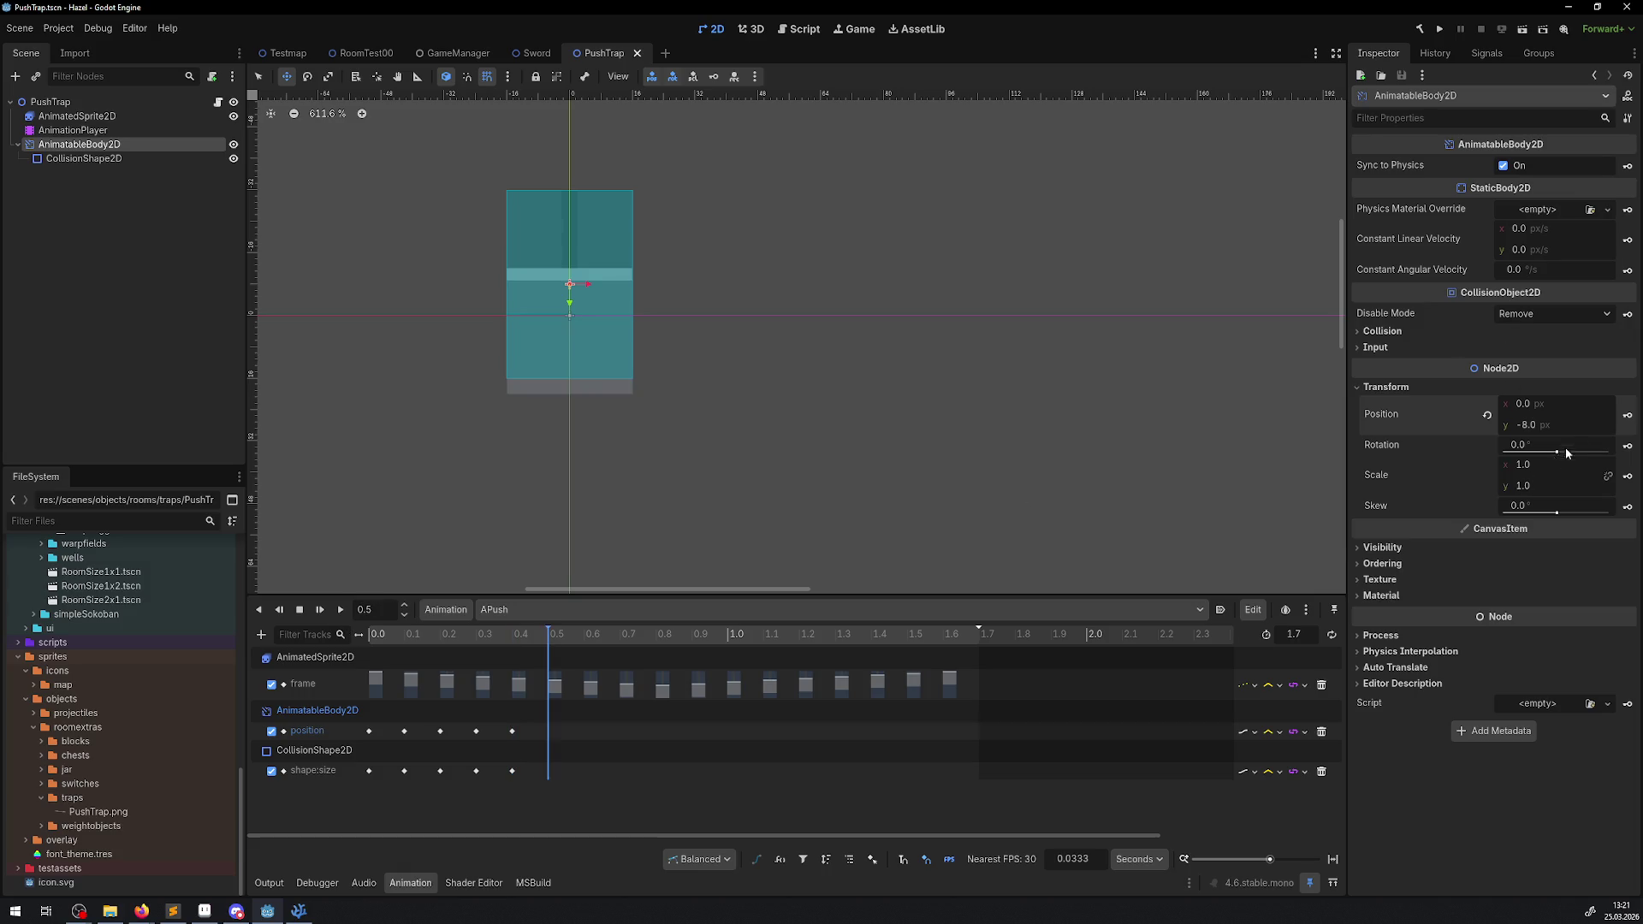
type("-6")
key("Return")
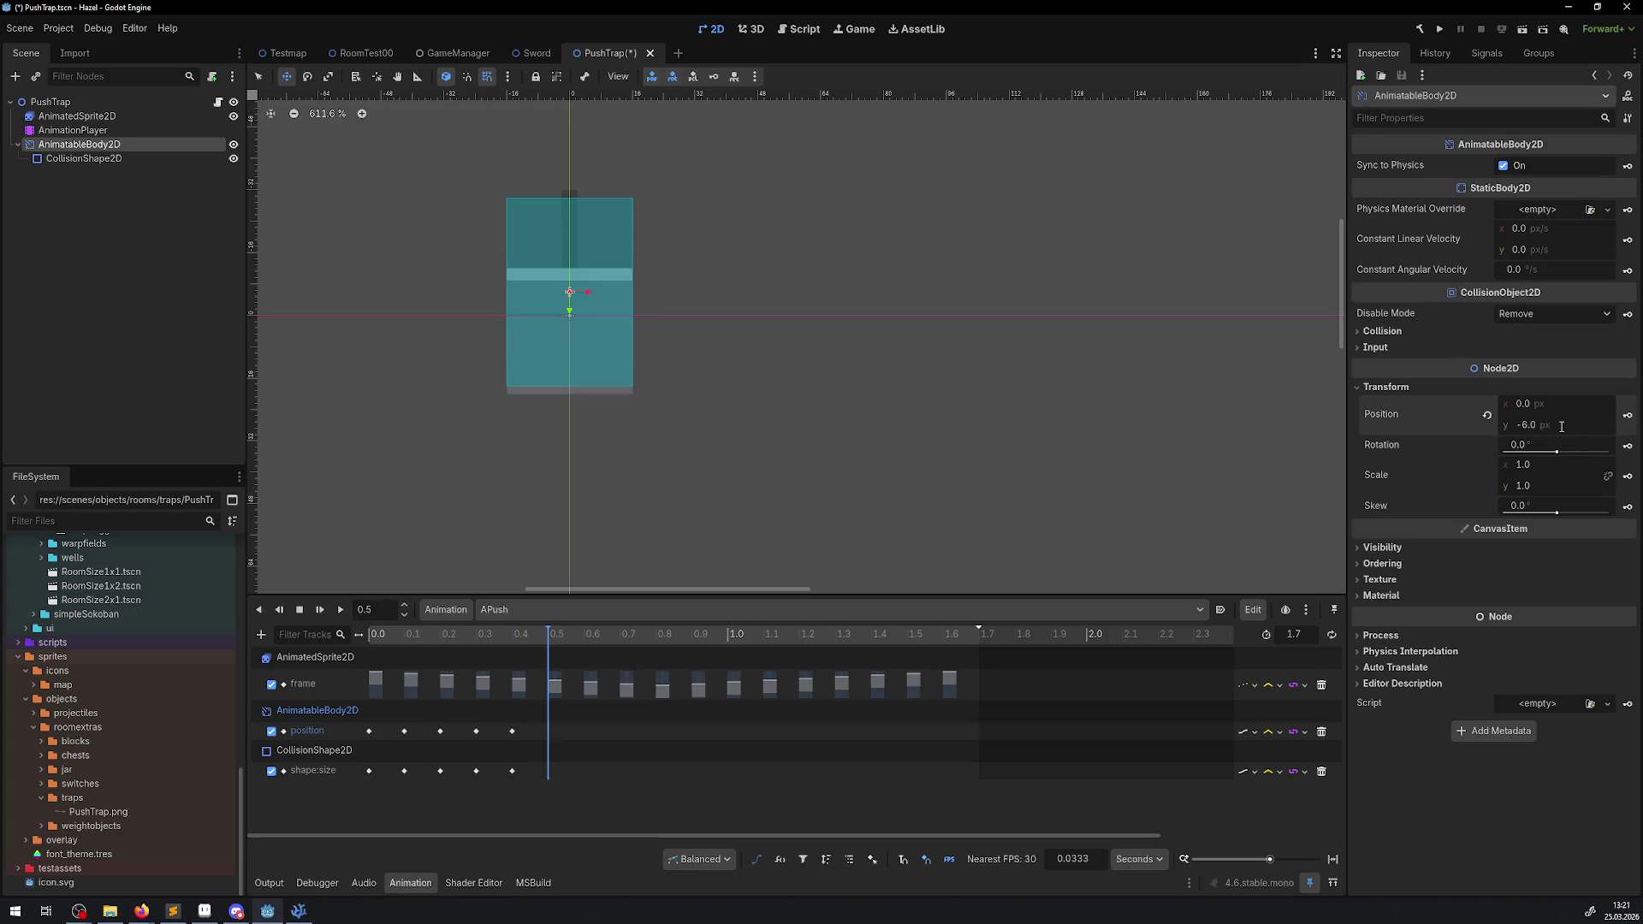
left_click(1627, 415)
key("ctrl+s")
left_click(115, 162)
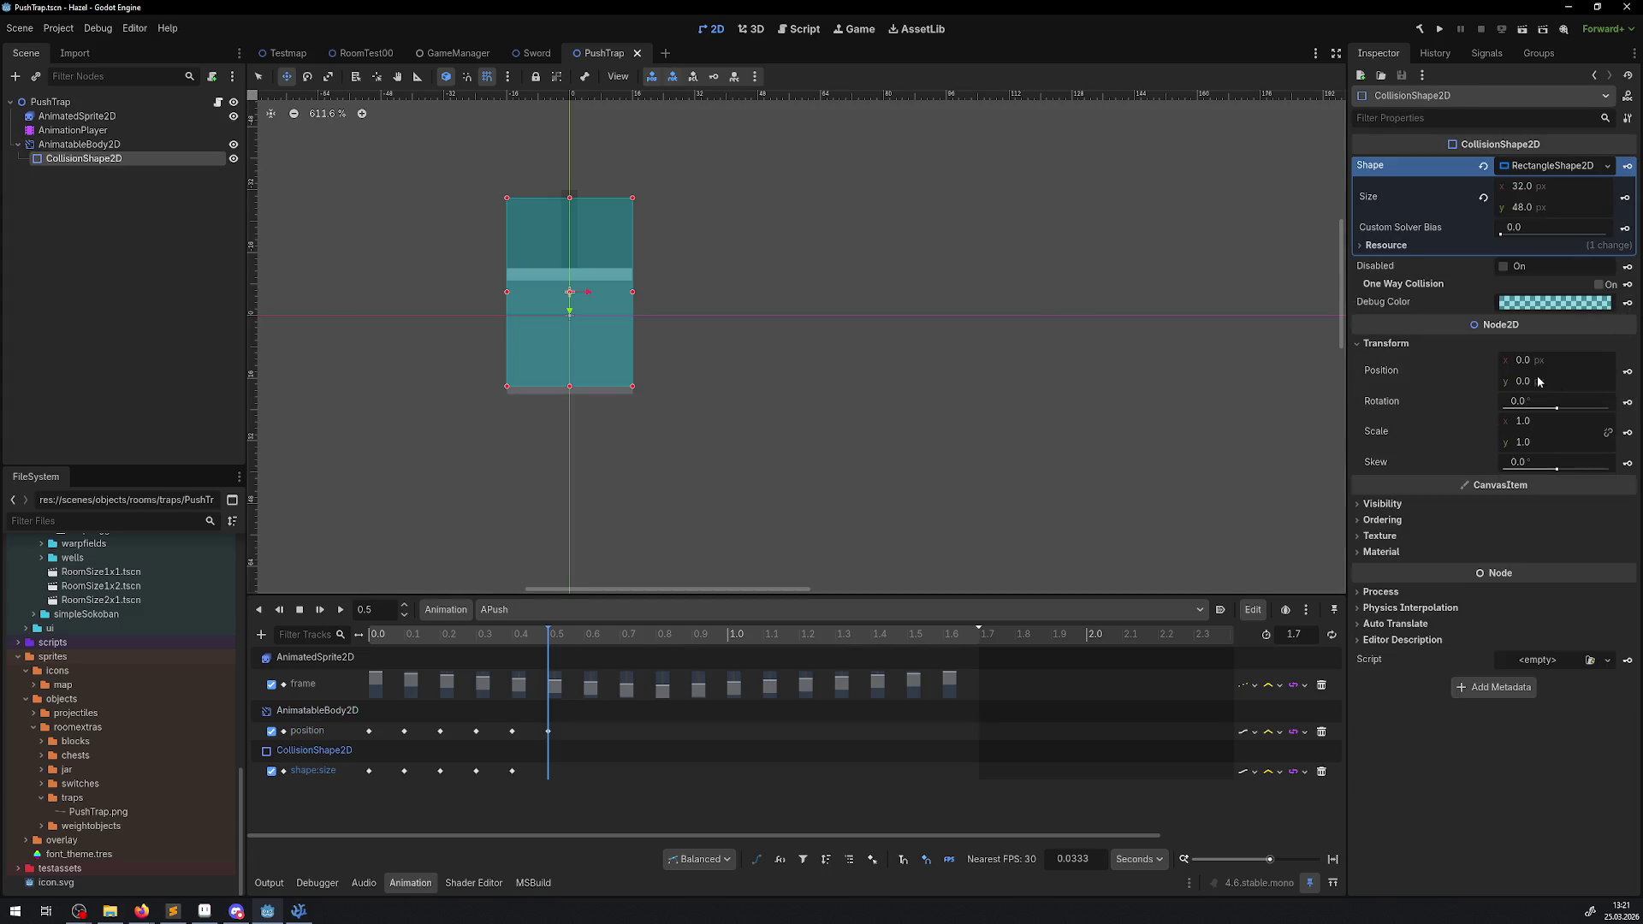
left_click(1529, 214)
type("52")
key("Return")
left_click(1625, 197)
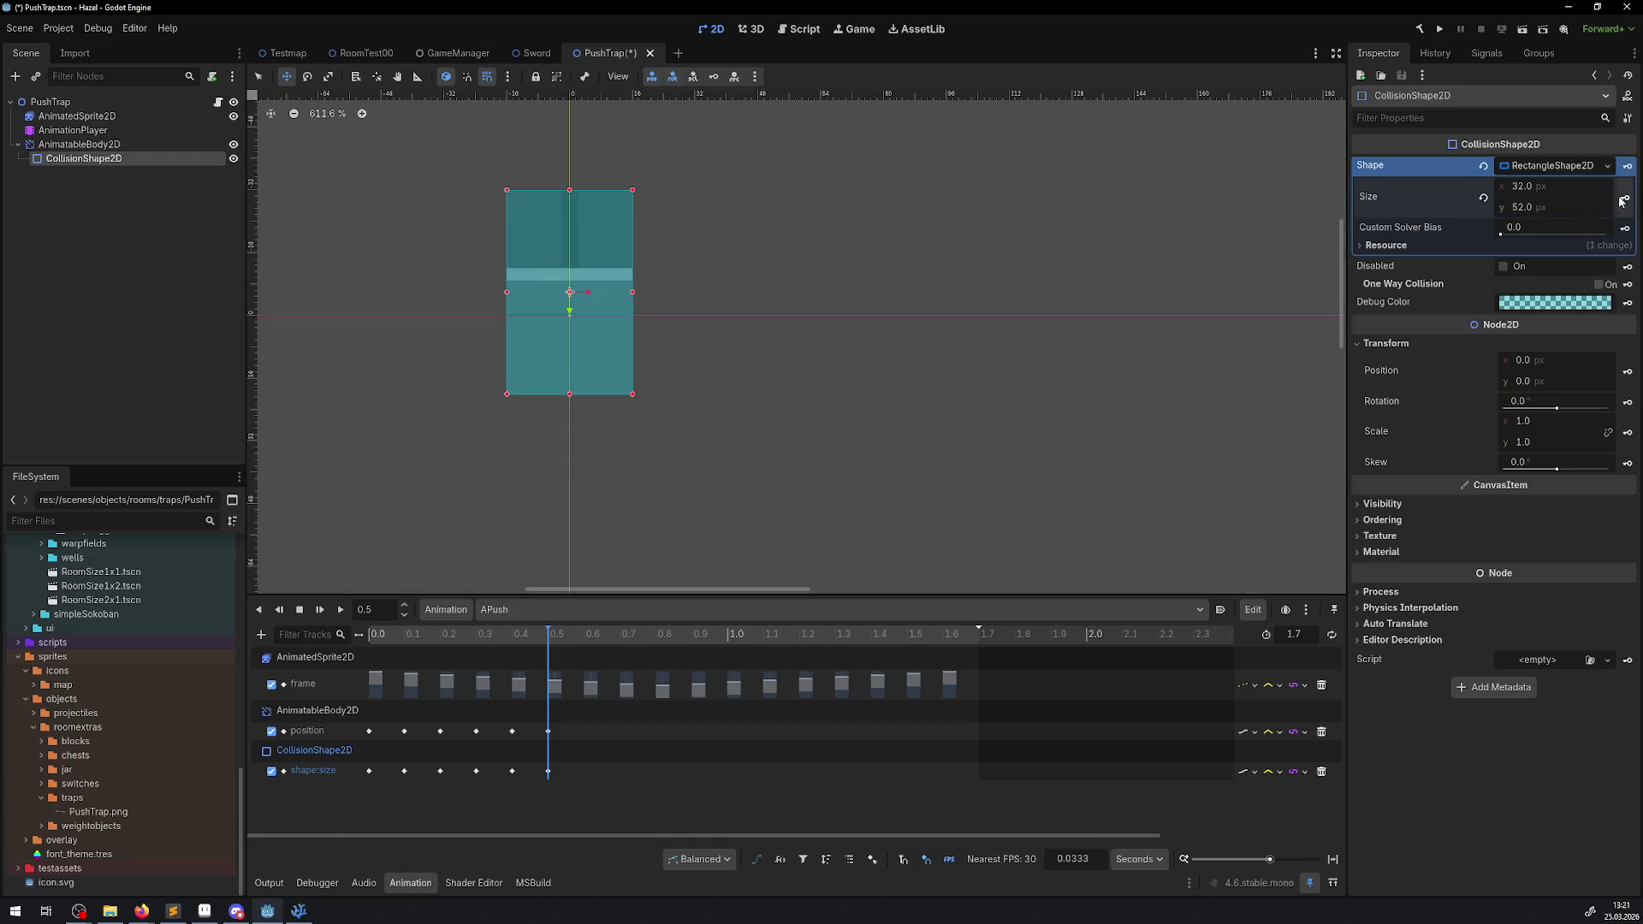
key("ctrl+s")
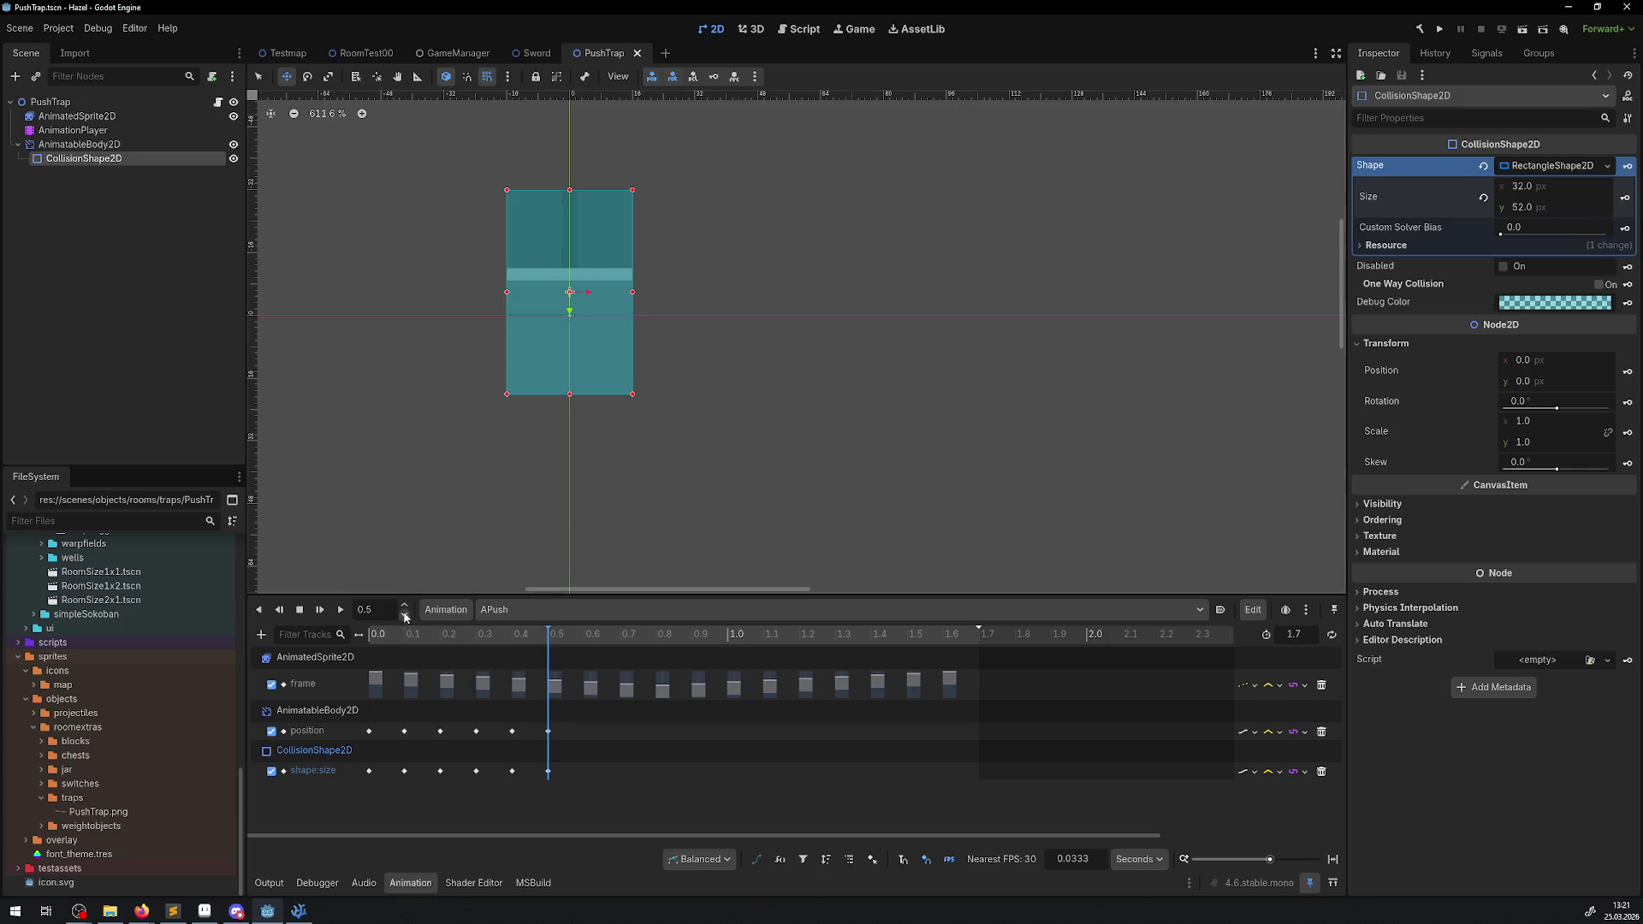
- At 0.6 s, key collision height 56 and body position y -4, then save
type("6")
key("Return")
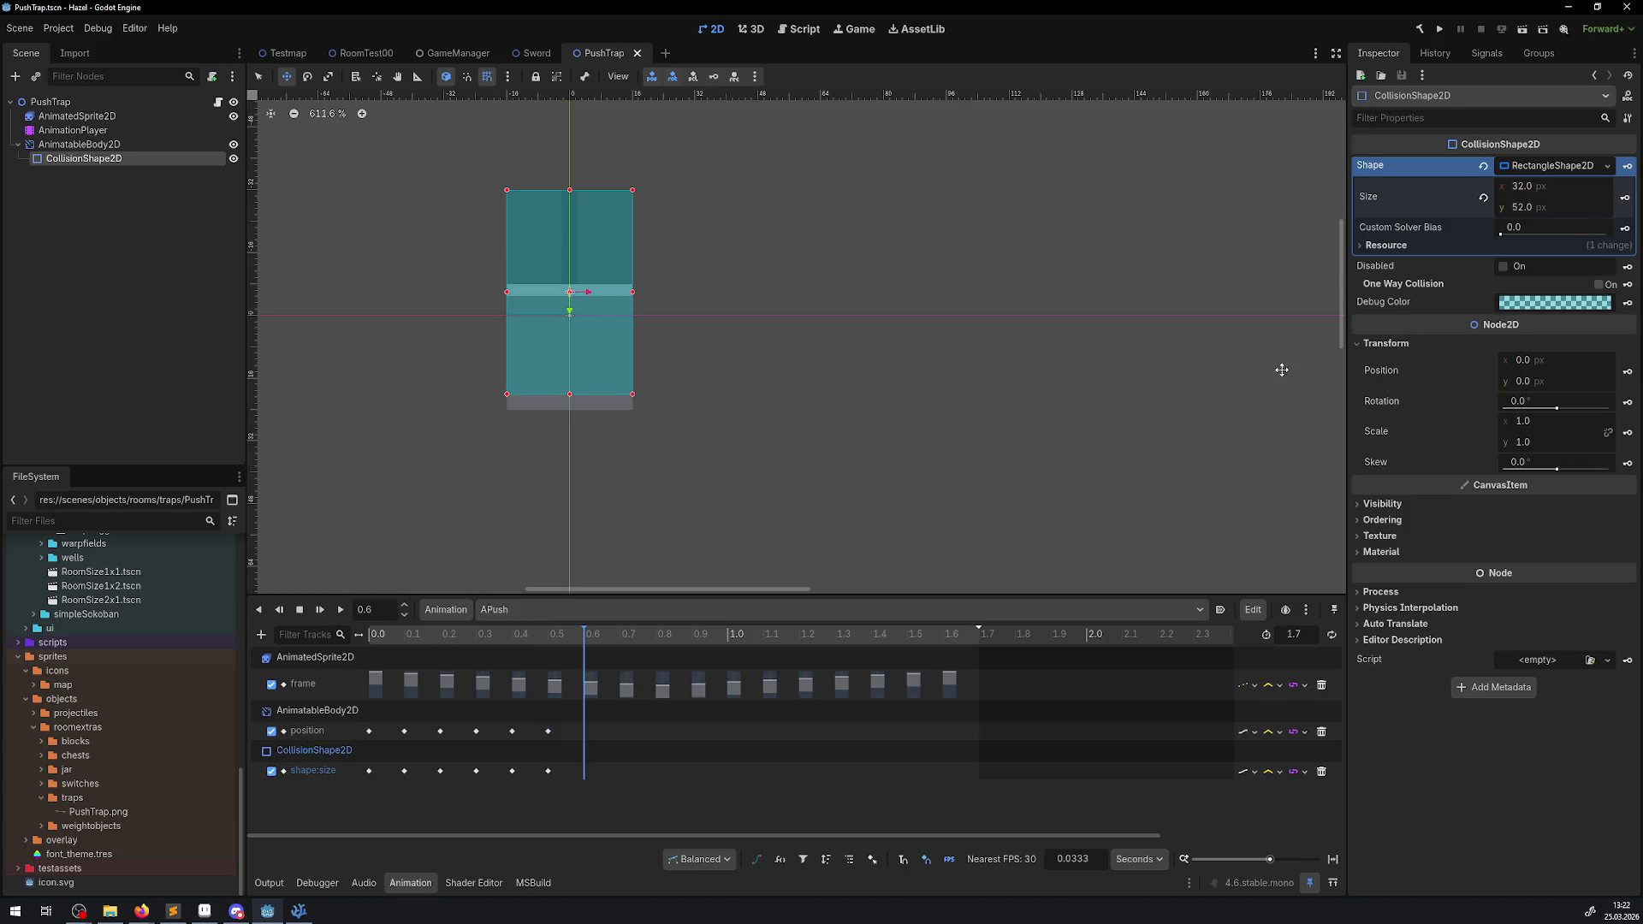
type("56")
key("Return")
left_click(1622, 197)
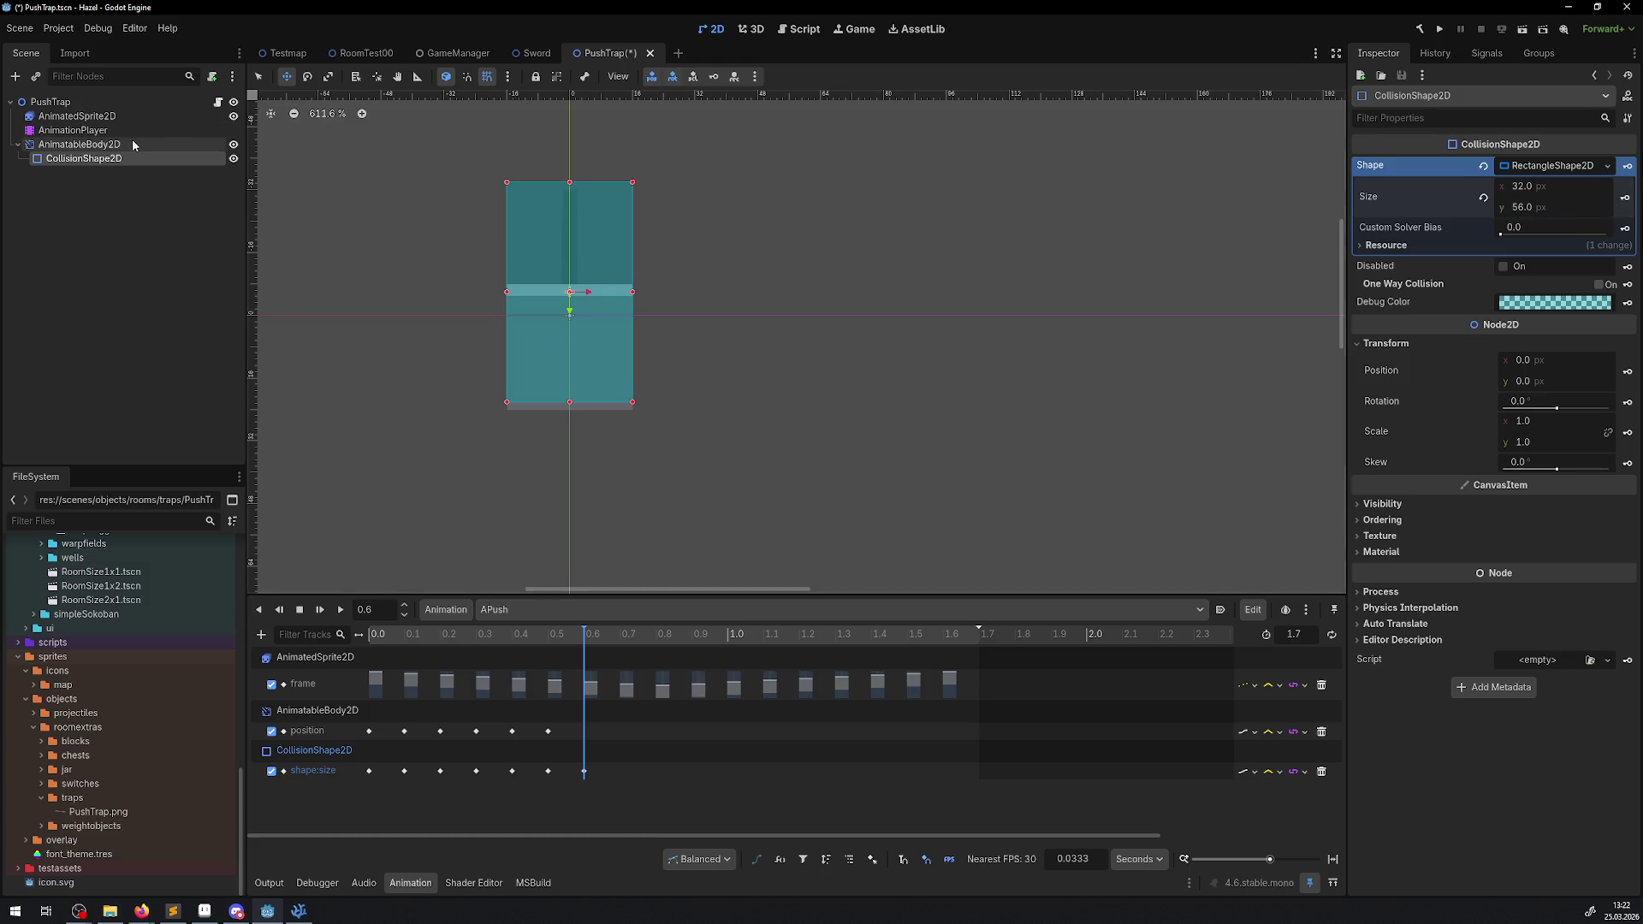
left_click(79, 144)
left_click(1528, 423)
type("-4")
key("Return")
key("ctrl+s")
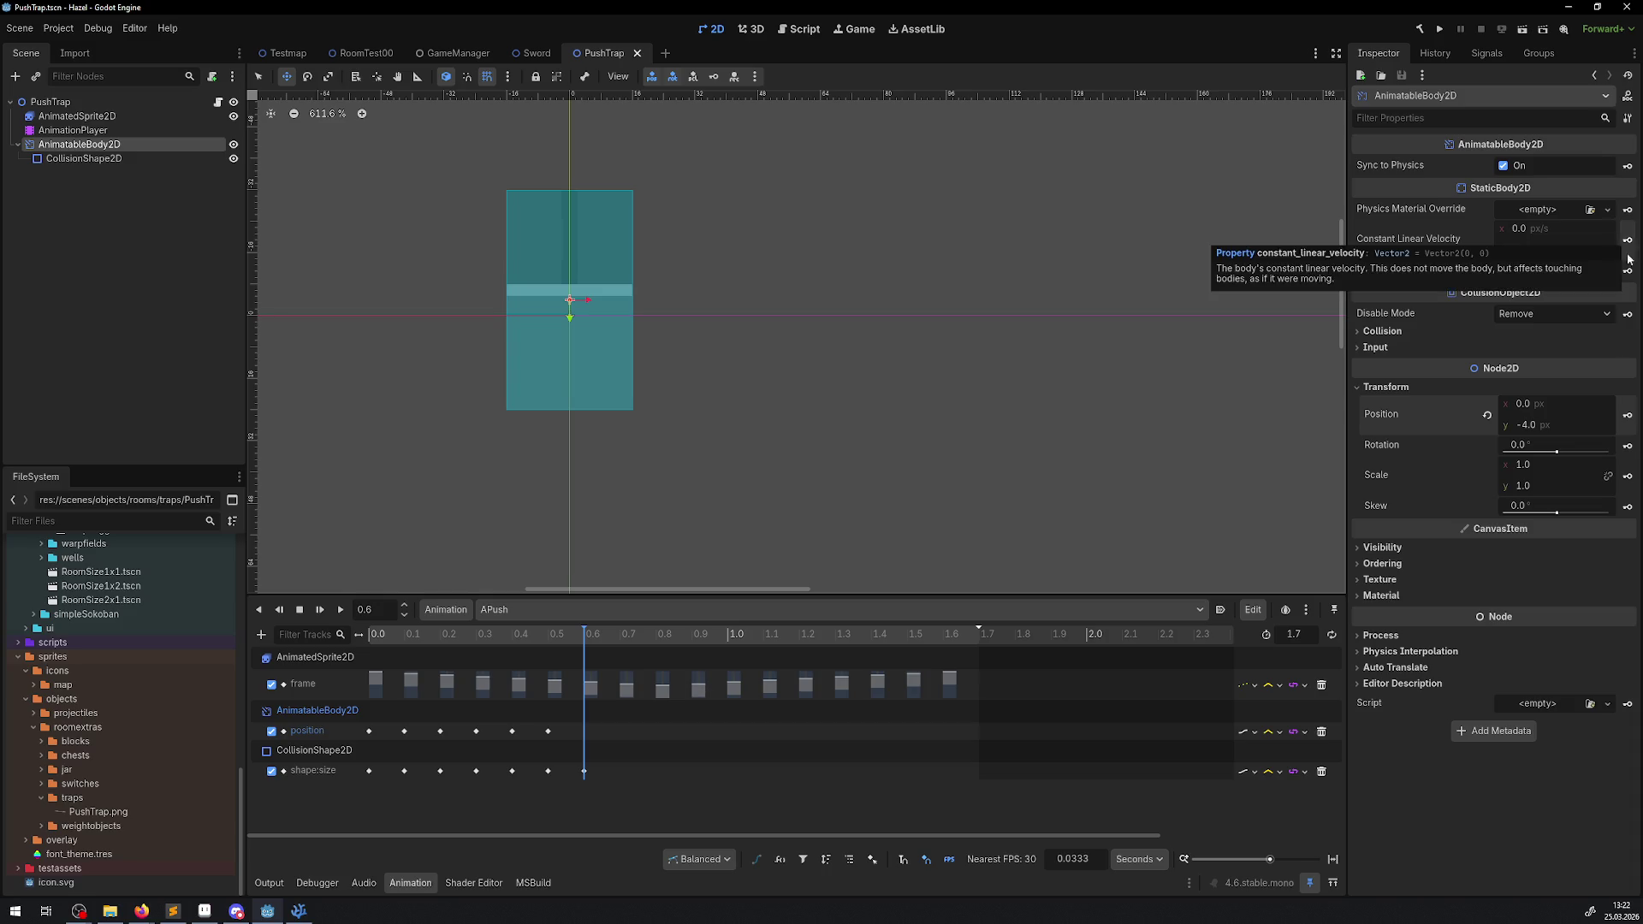
left_click(1628, 415)
key("ctrl+s")
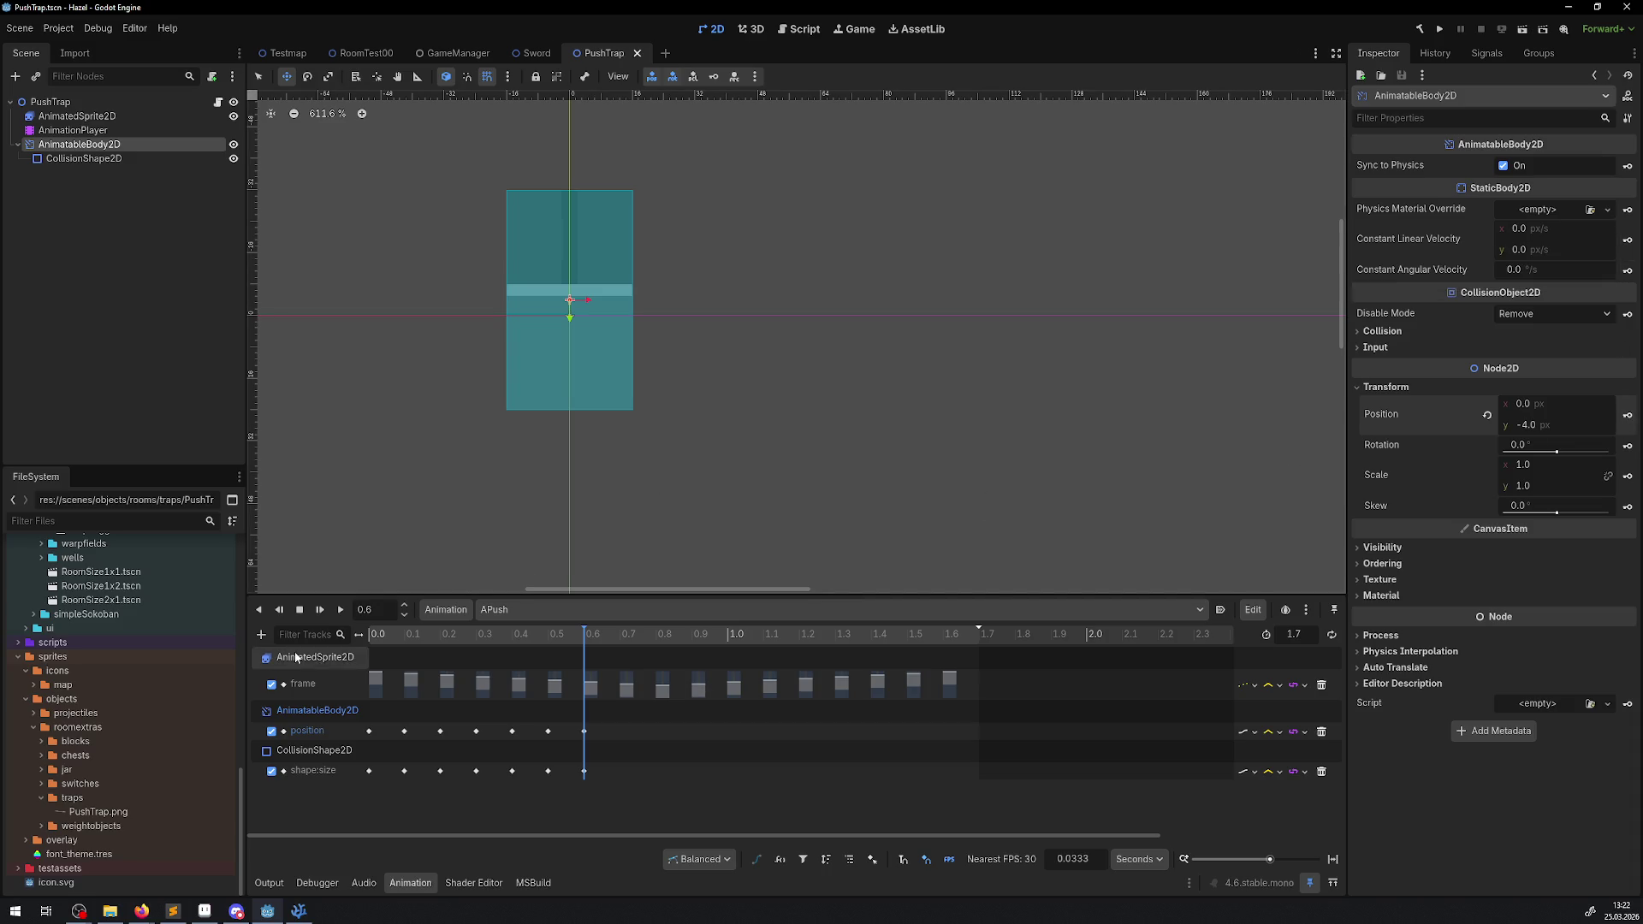
- At 0.7 s, key body position y -2 and collision height 60
scroll(385, 612, "up", 1)
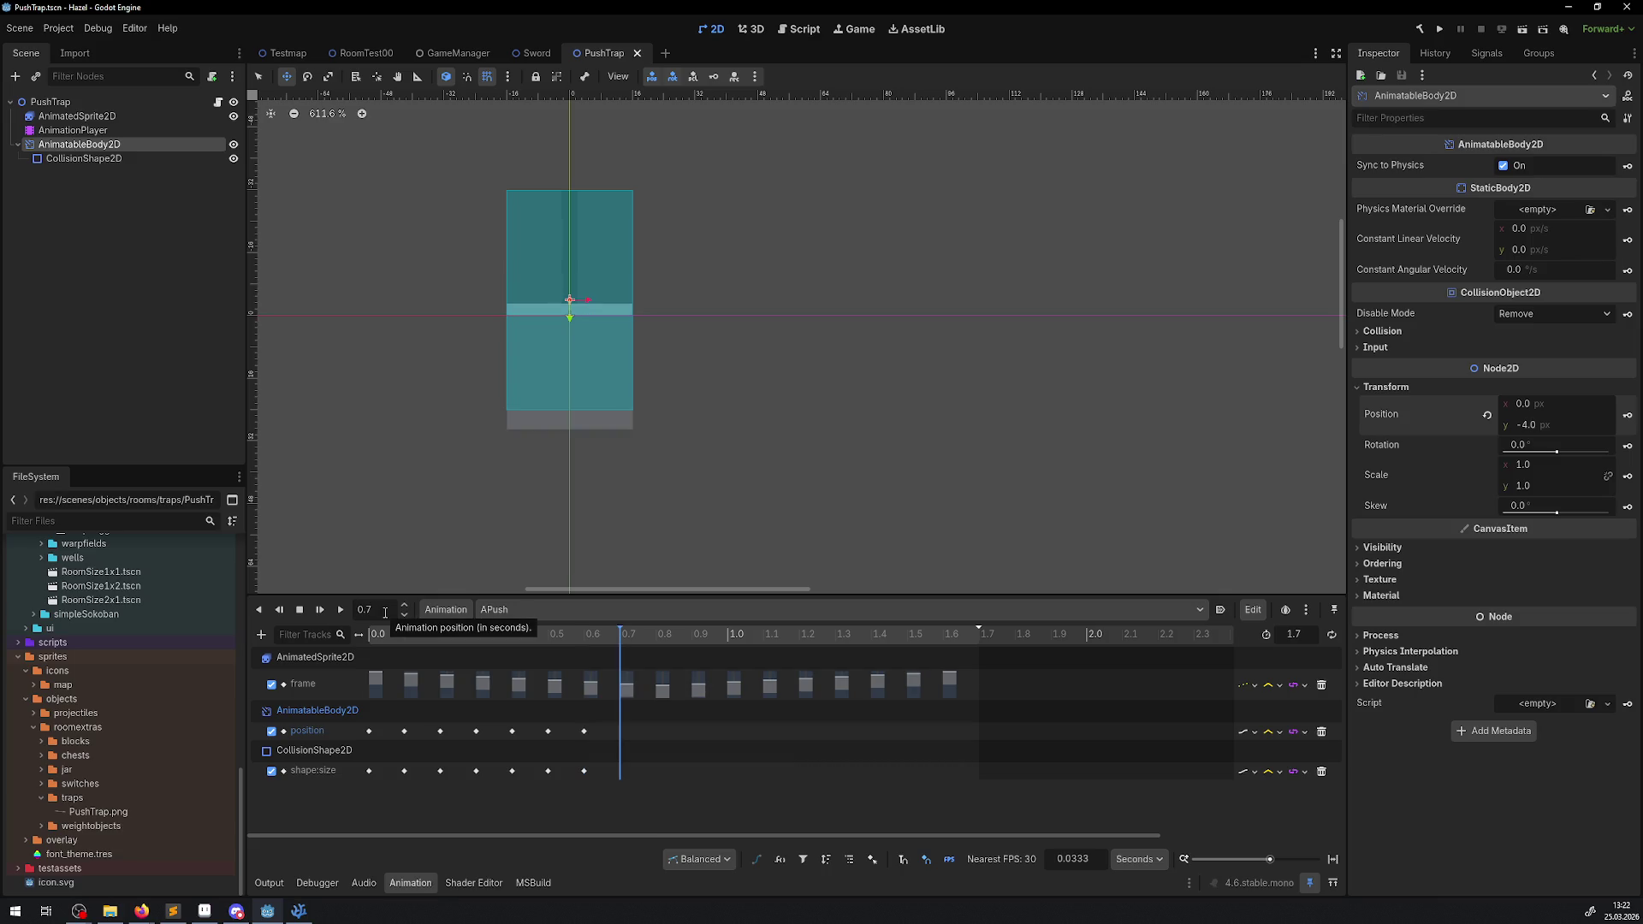
left_click(1549, 423)
type("-2")
key("Return")
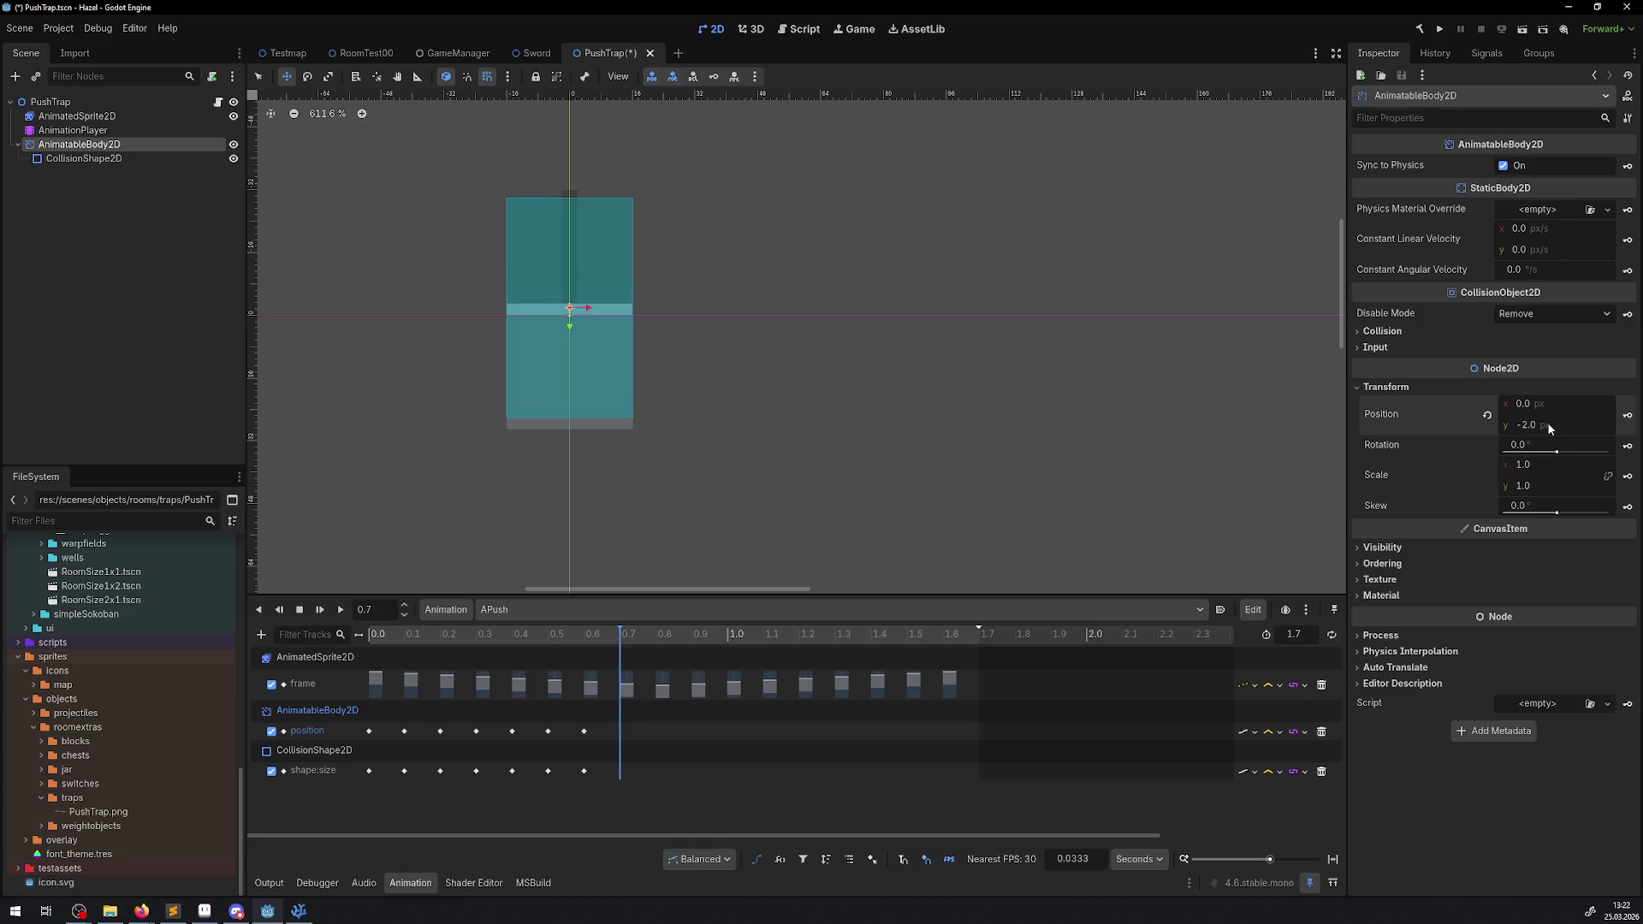
left_click(1628, 415)
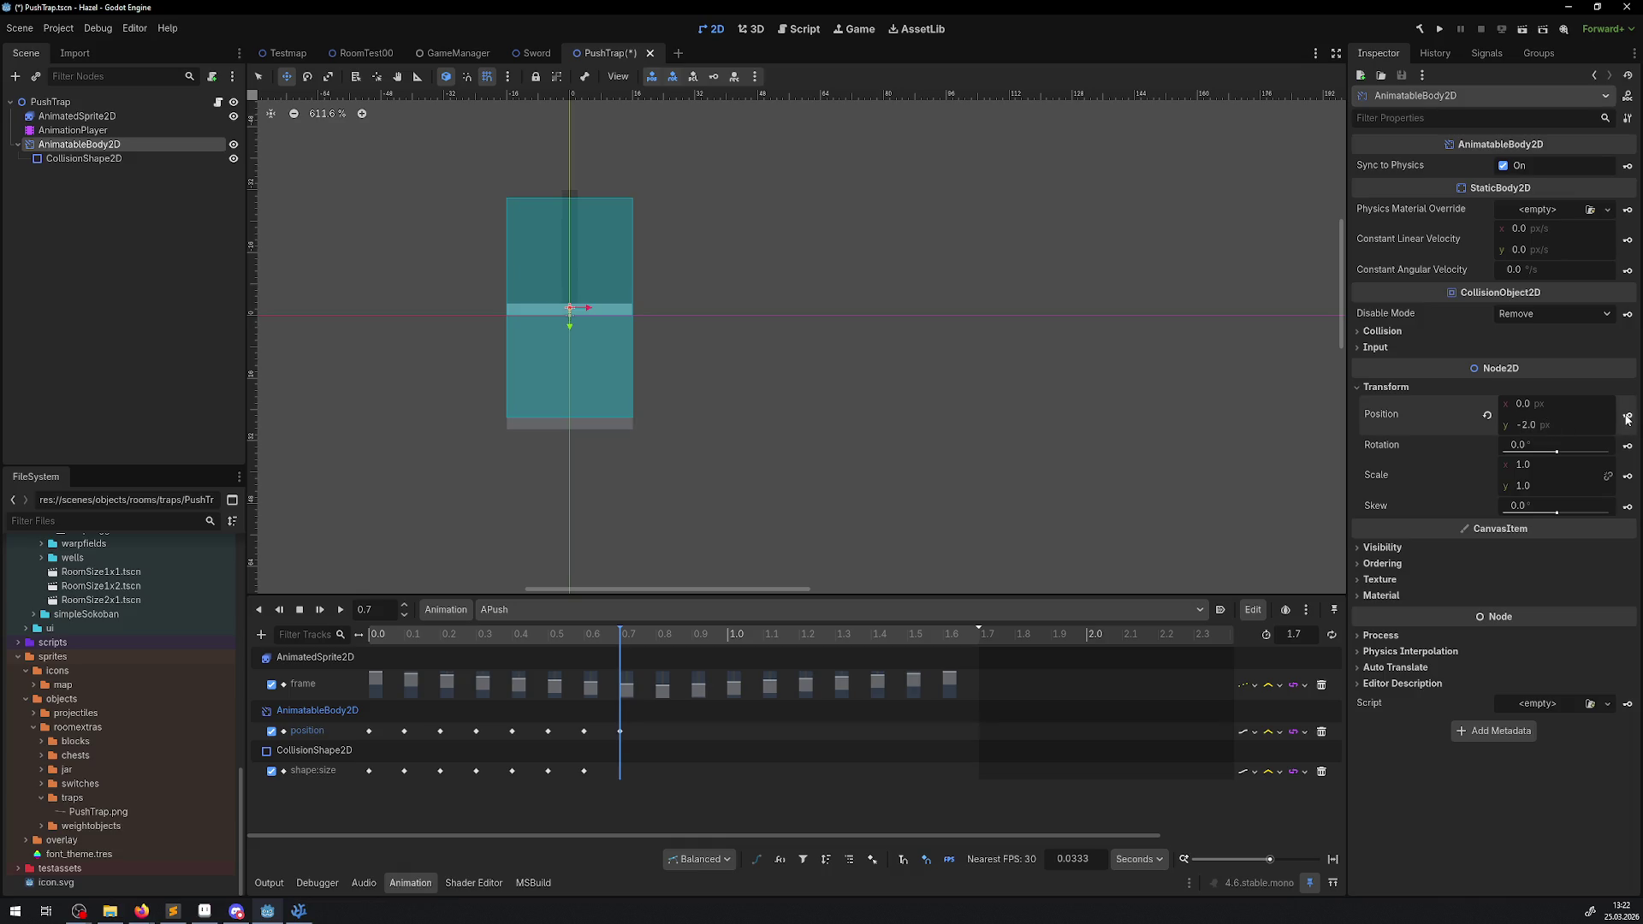
left_click(83, 158)
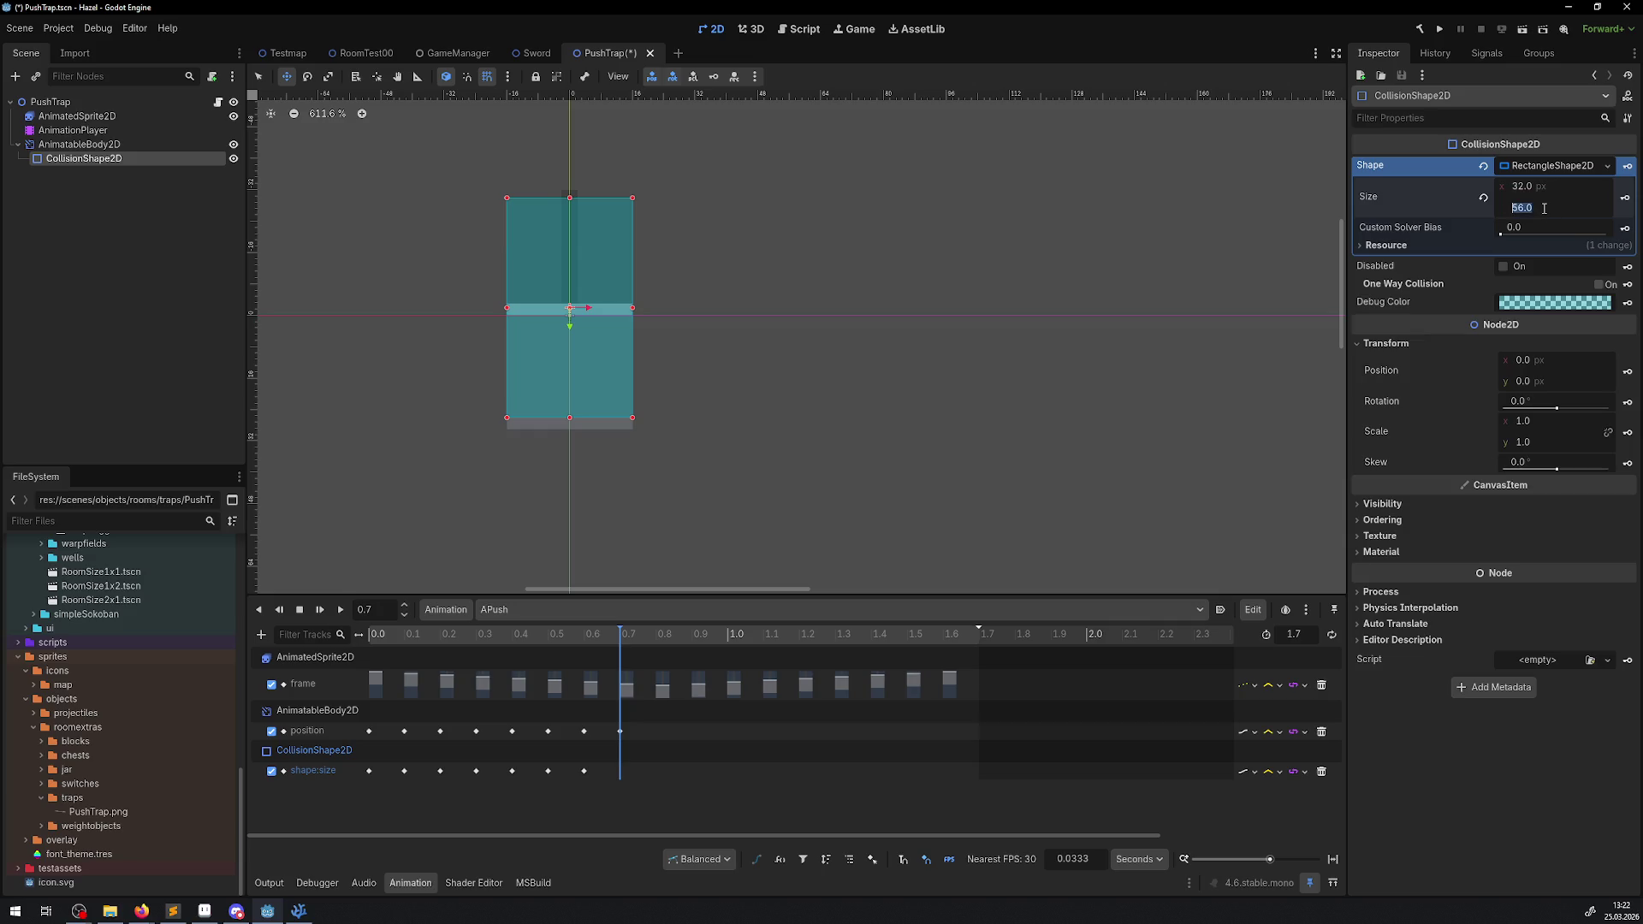
type("6")
key("Return")
left_click(1624, 197)
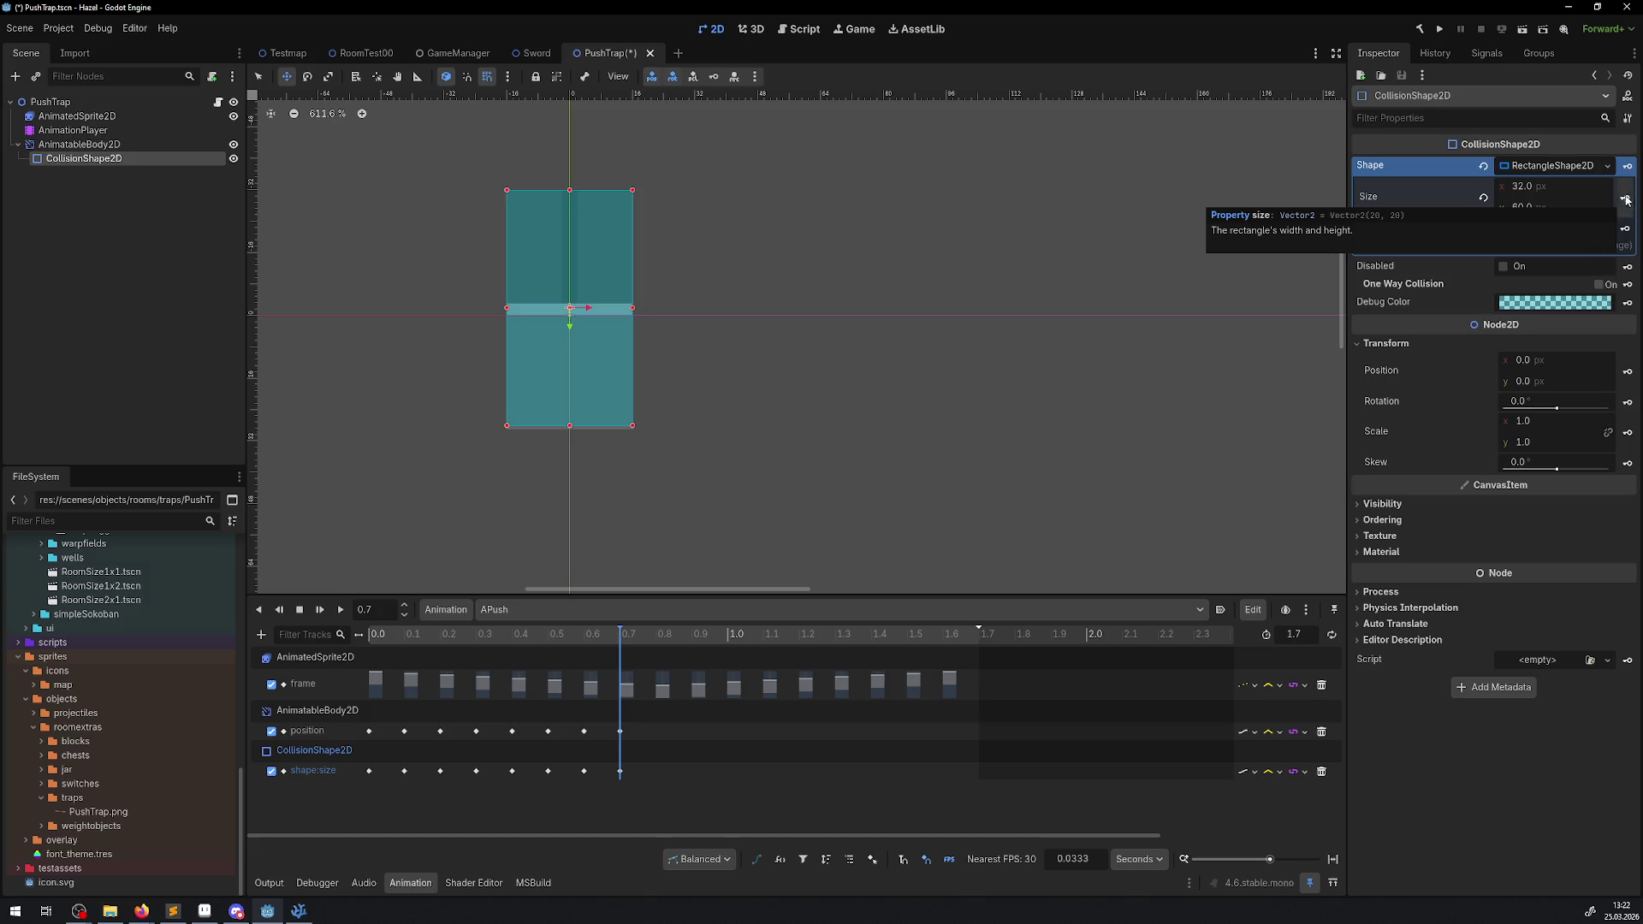
left_click(90, 144)
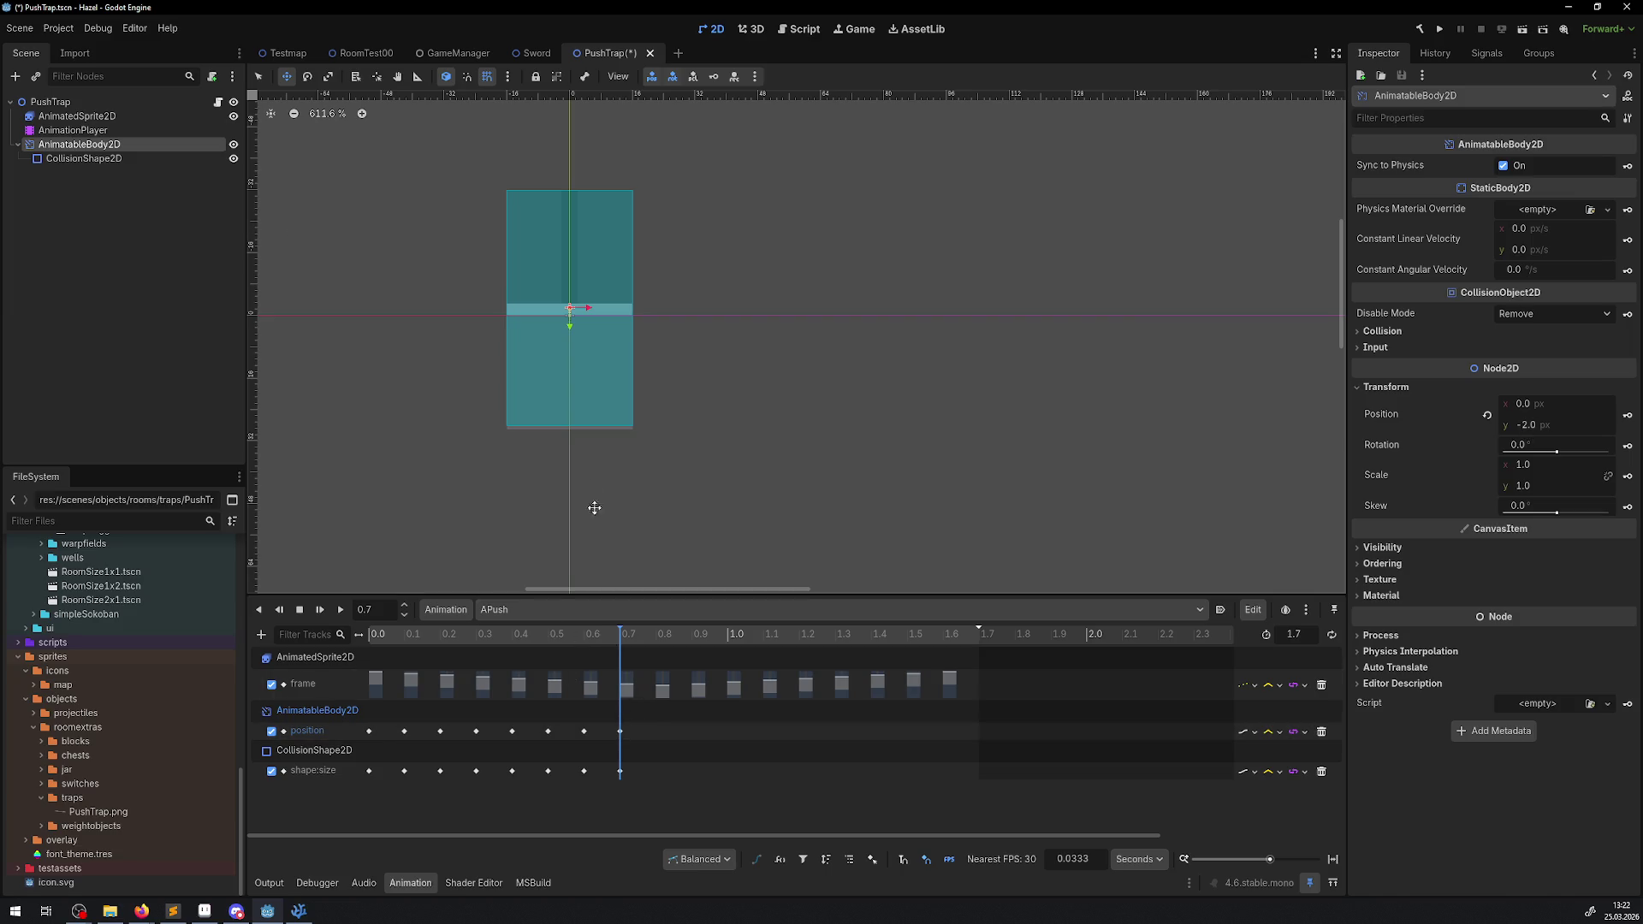
scroll(568, 445, "up", 9)
scroll(568, 445, "down", 8)
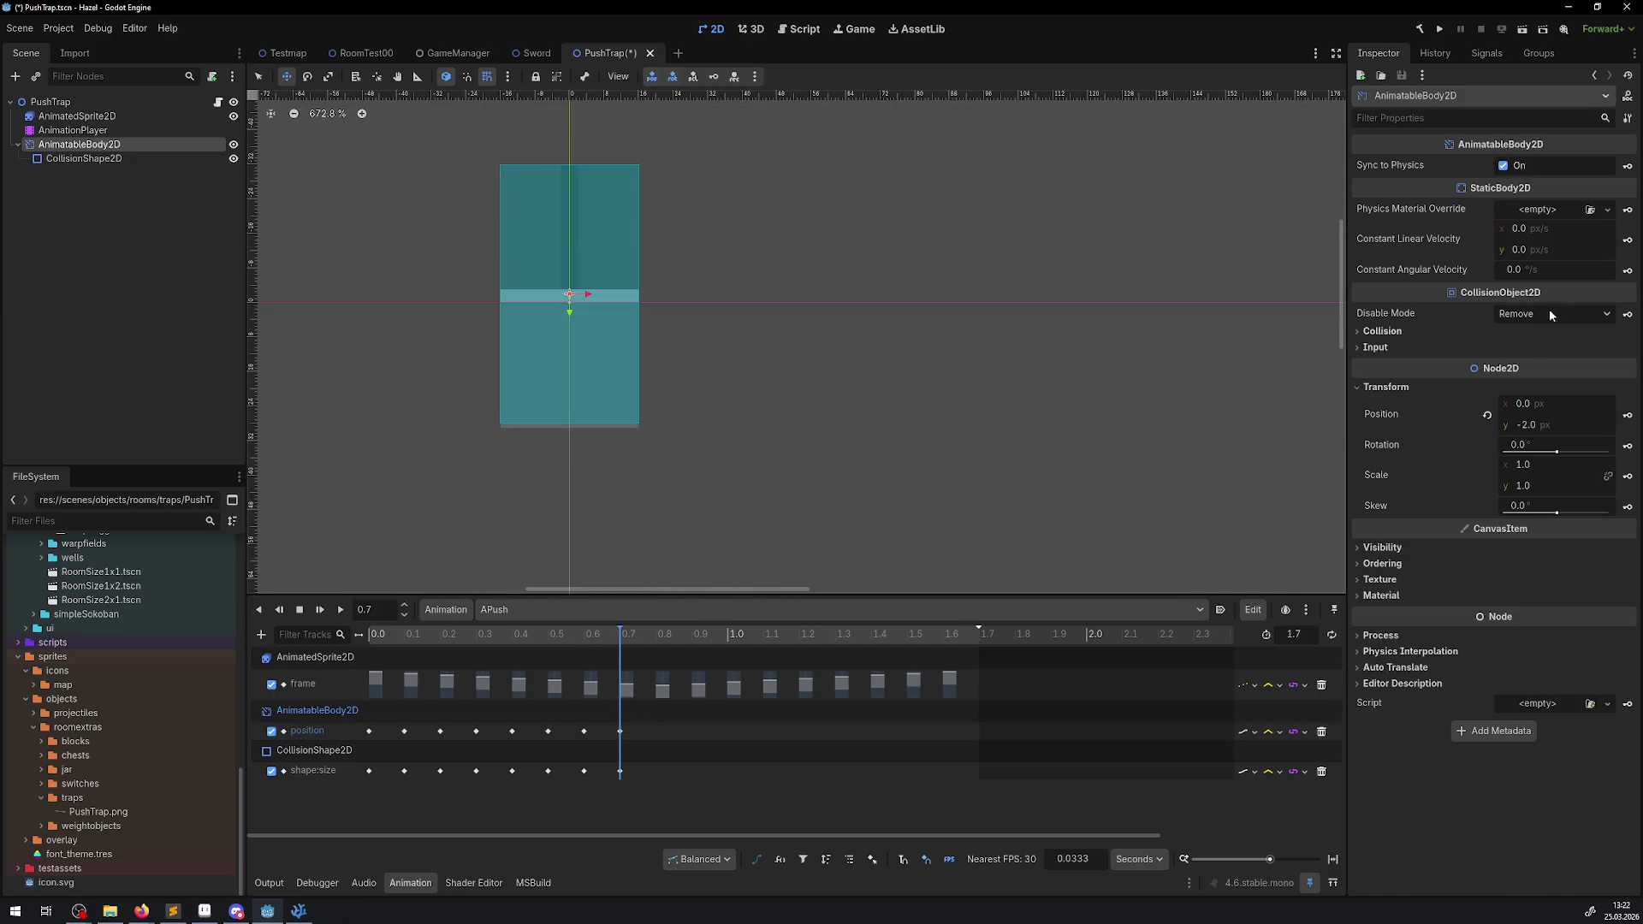
left_click(1526, 429)
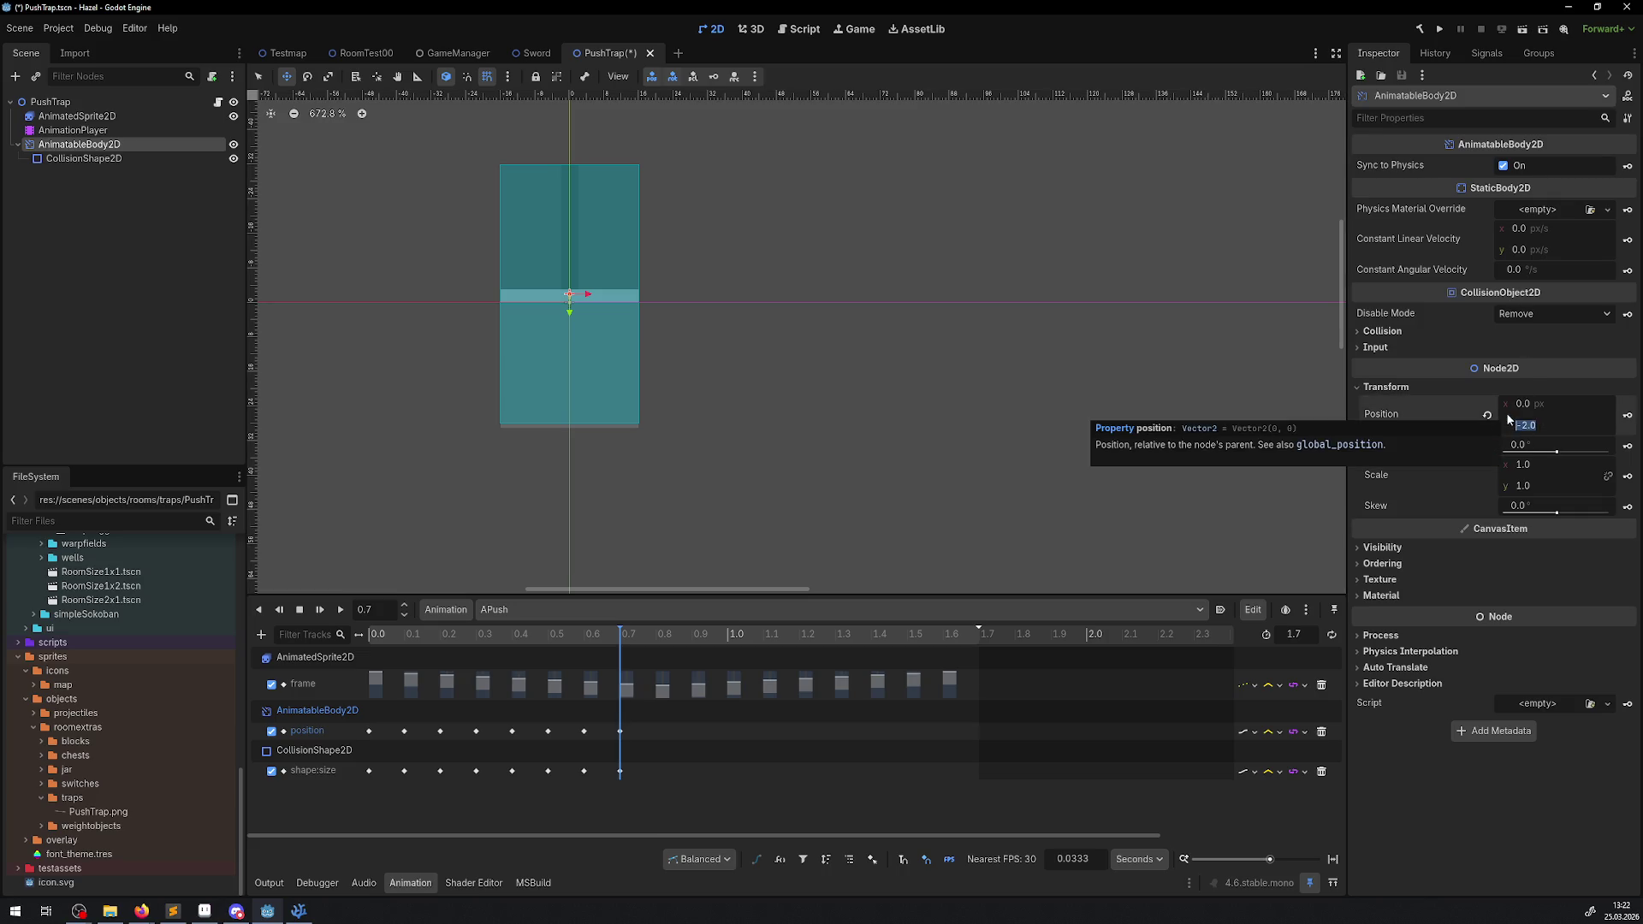
- Read the 0.6 and 0.7 collision-size key values and the 0.6 position key
left_click(584, 771)
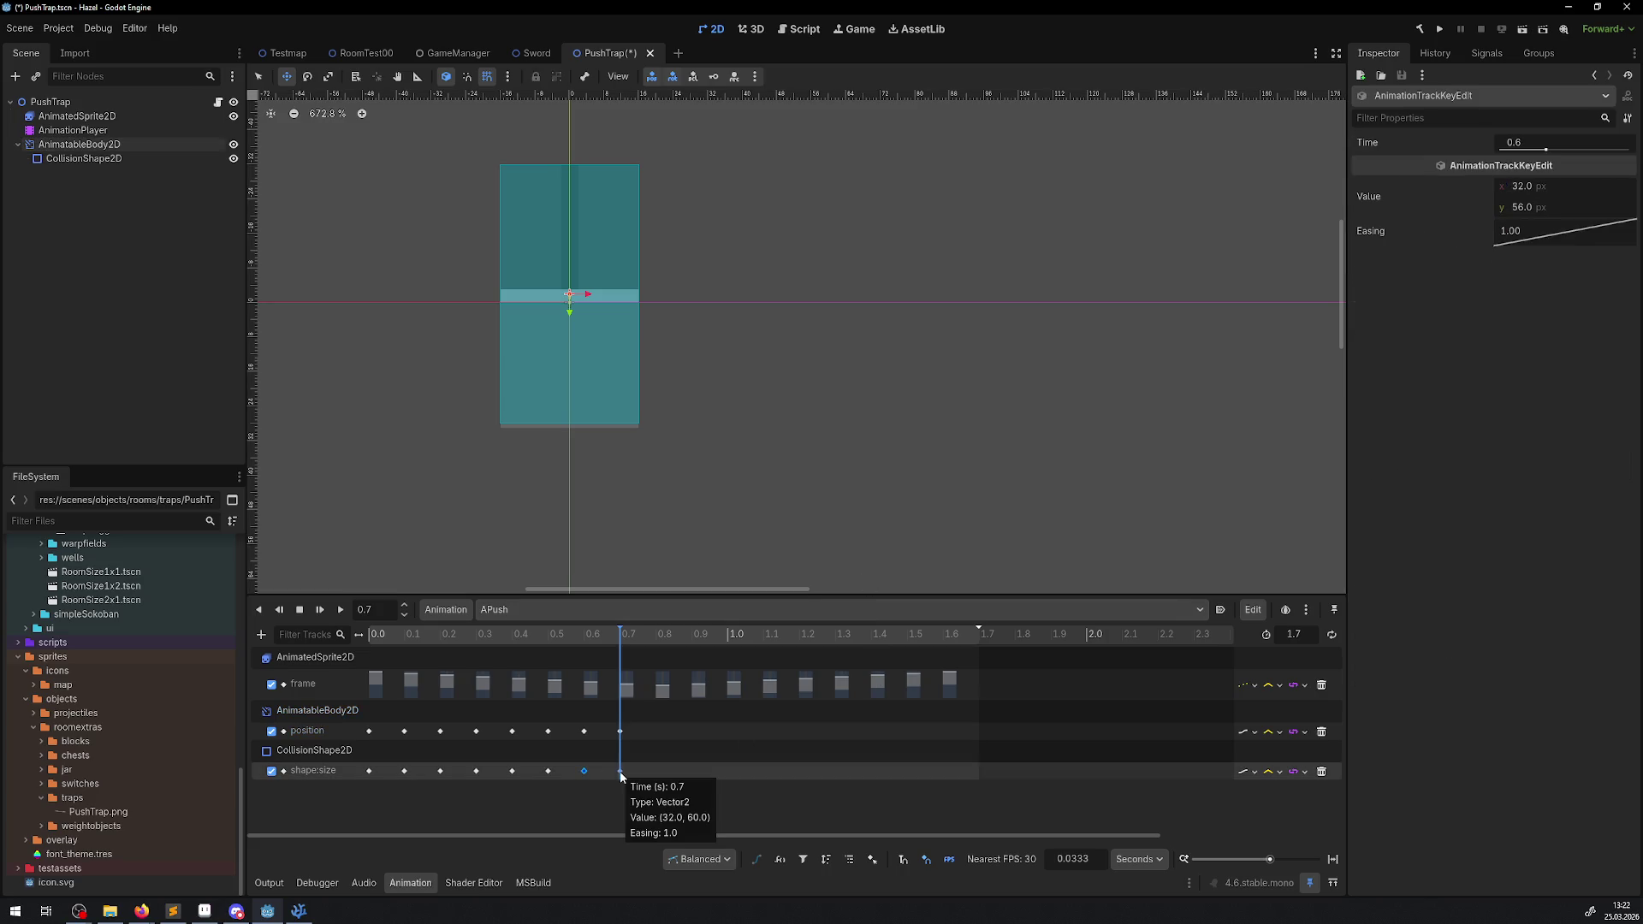
left_click(620, 772)
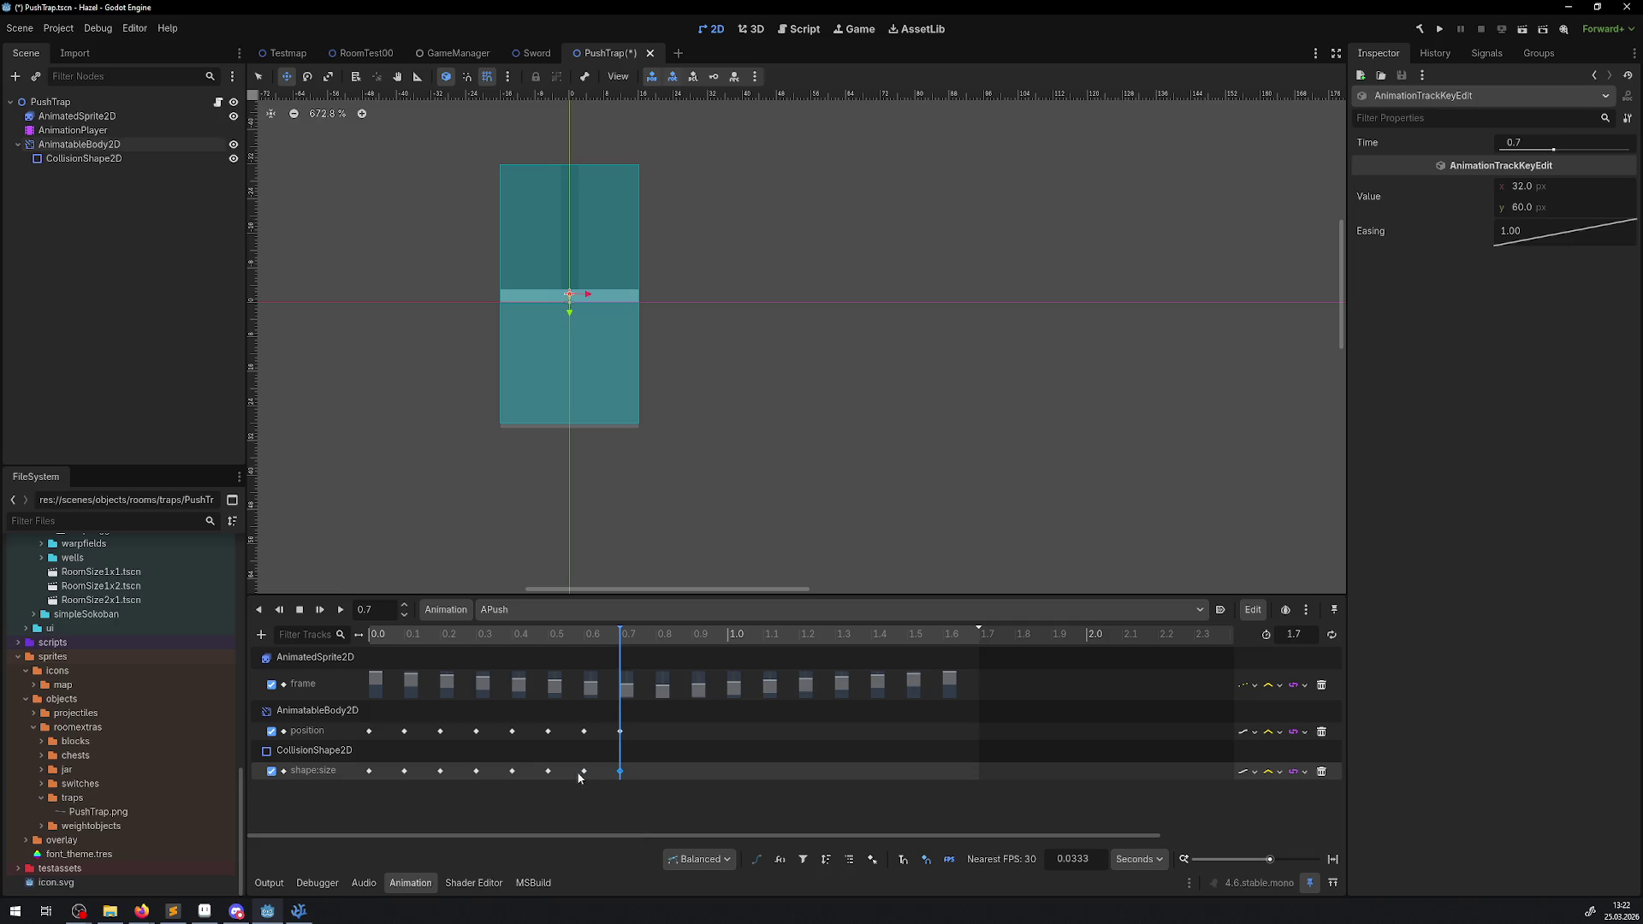
left_click(586, 771)
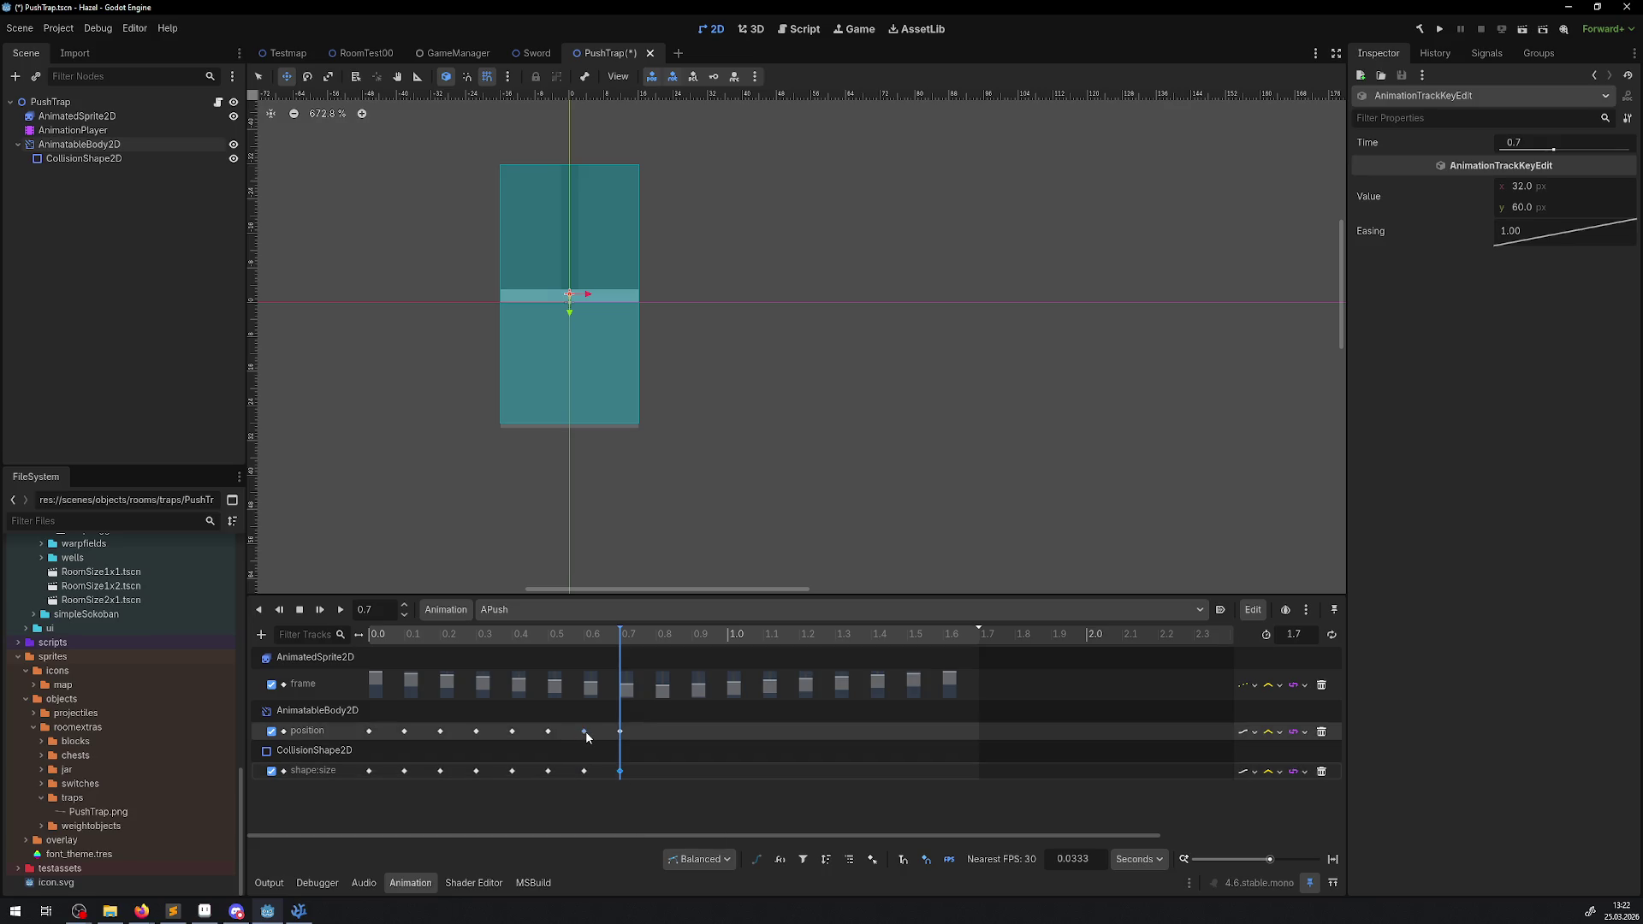
left_click(584, 730)
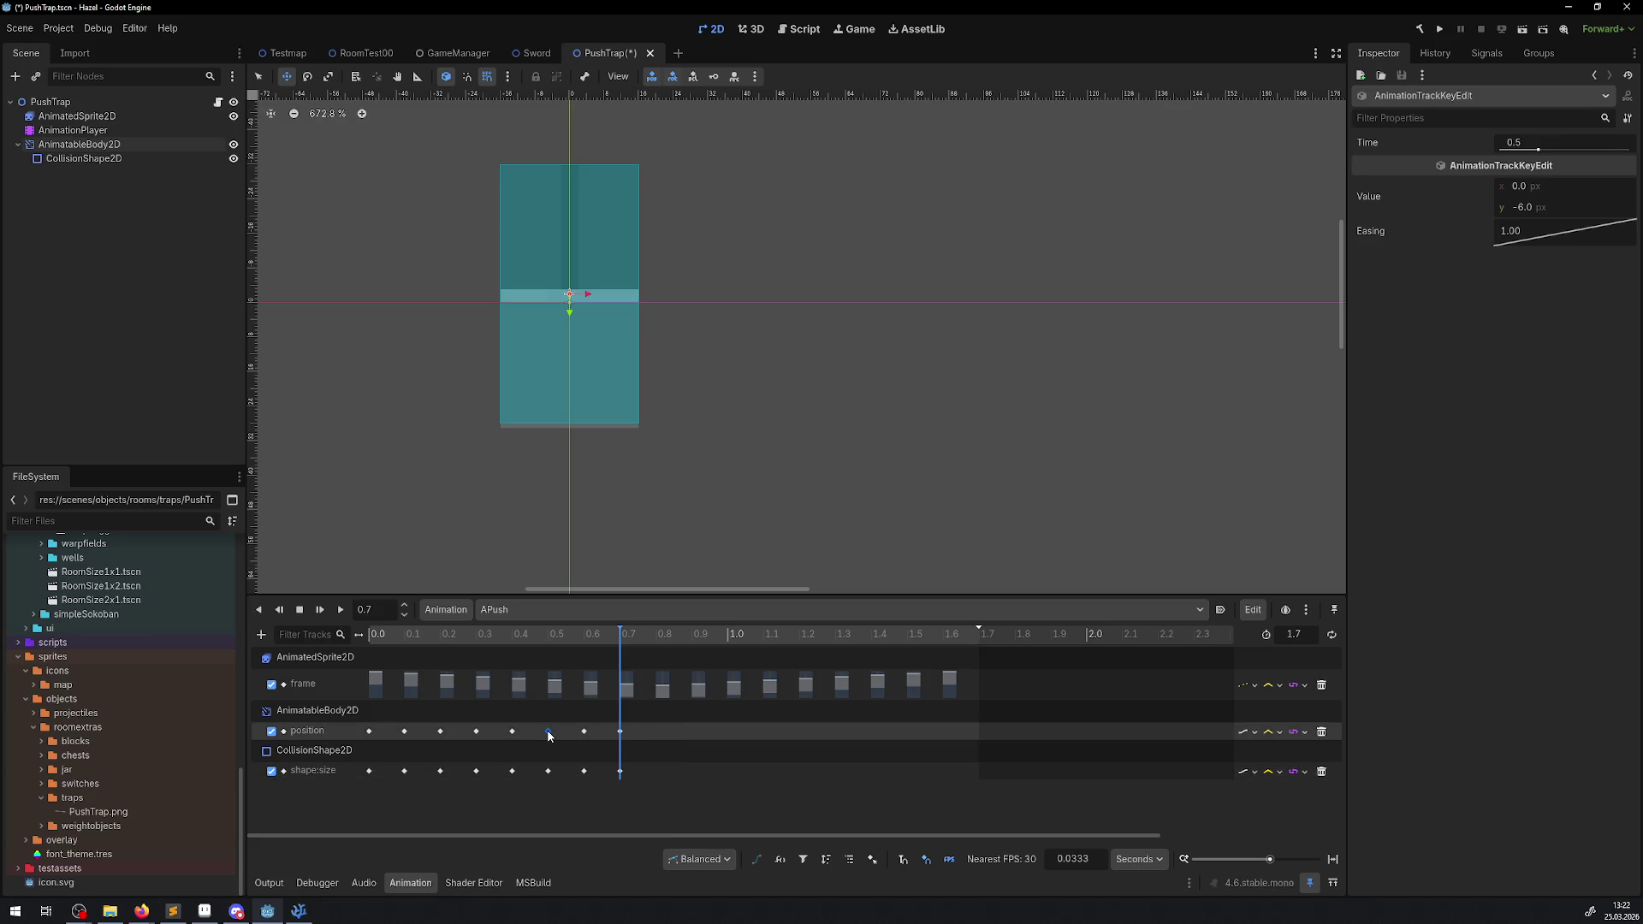
left_click(583, 732)
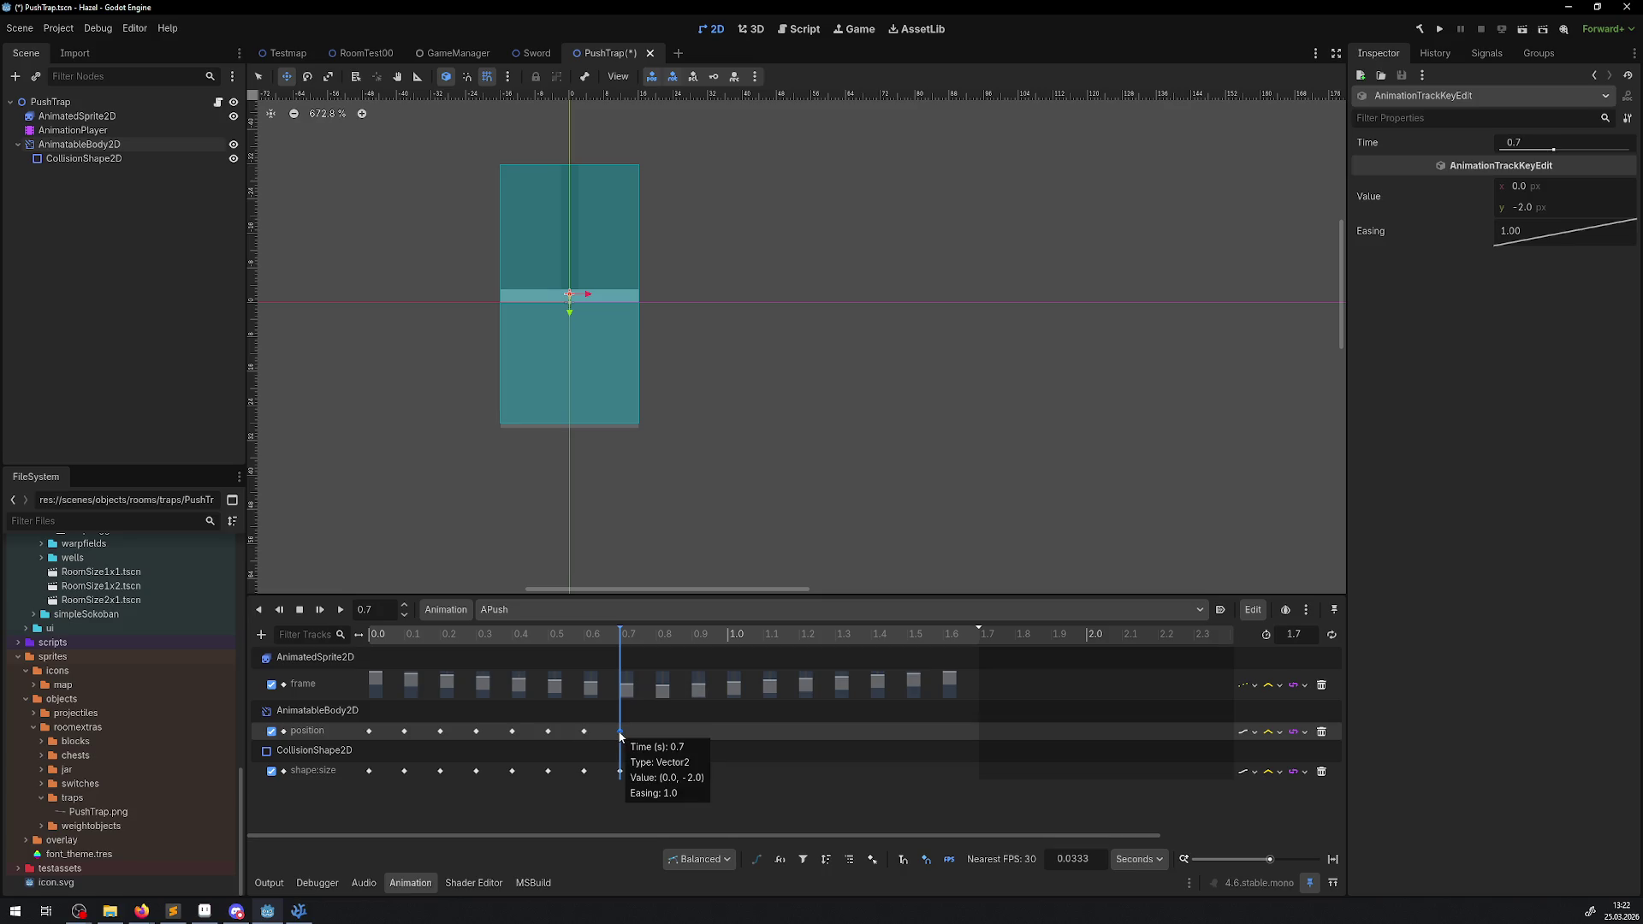
- Zoom in and measure the gap below the push body's bottom edge with the Ruler, snapping off
scroll(568, 433, "up", 5)
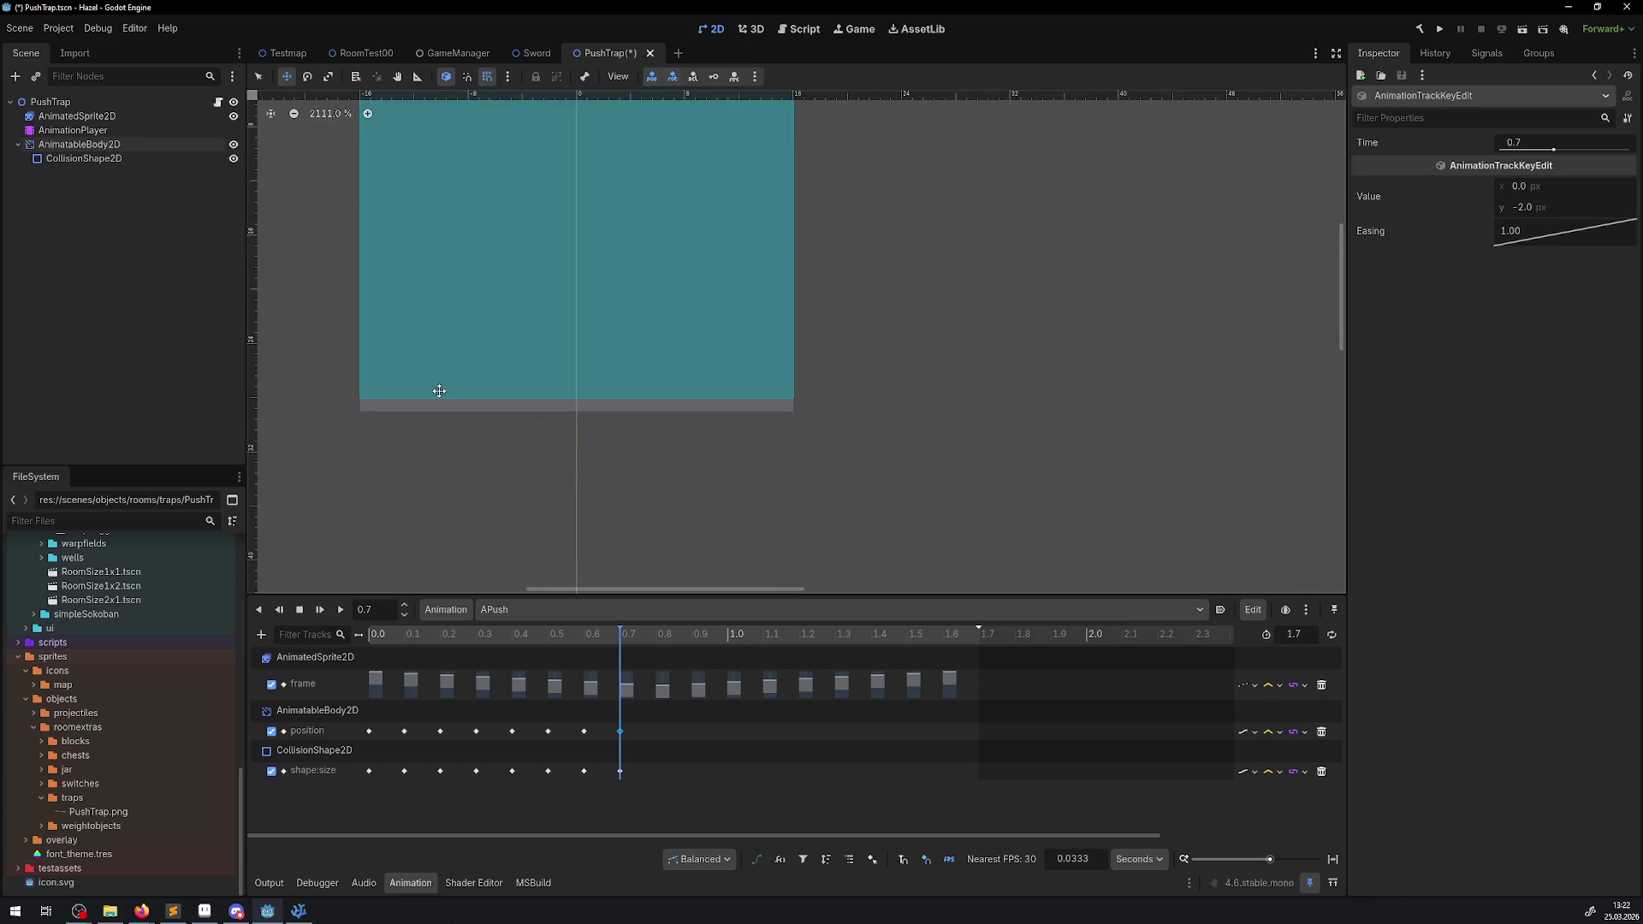
scroll(436, 393, "up", 1)
left_click(417, 77)
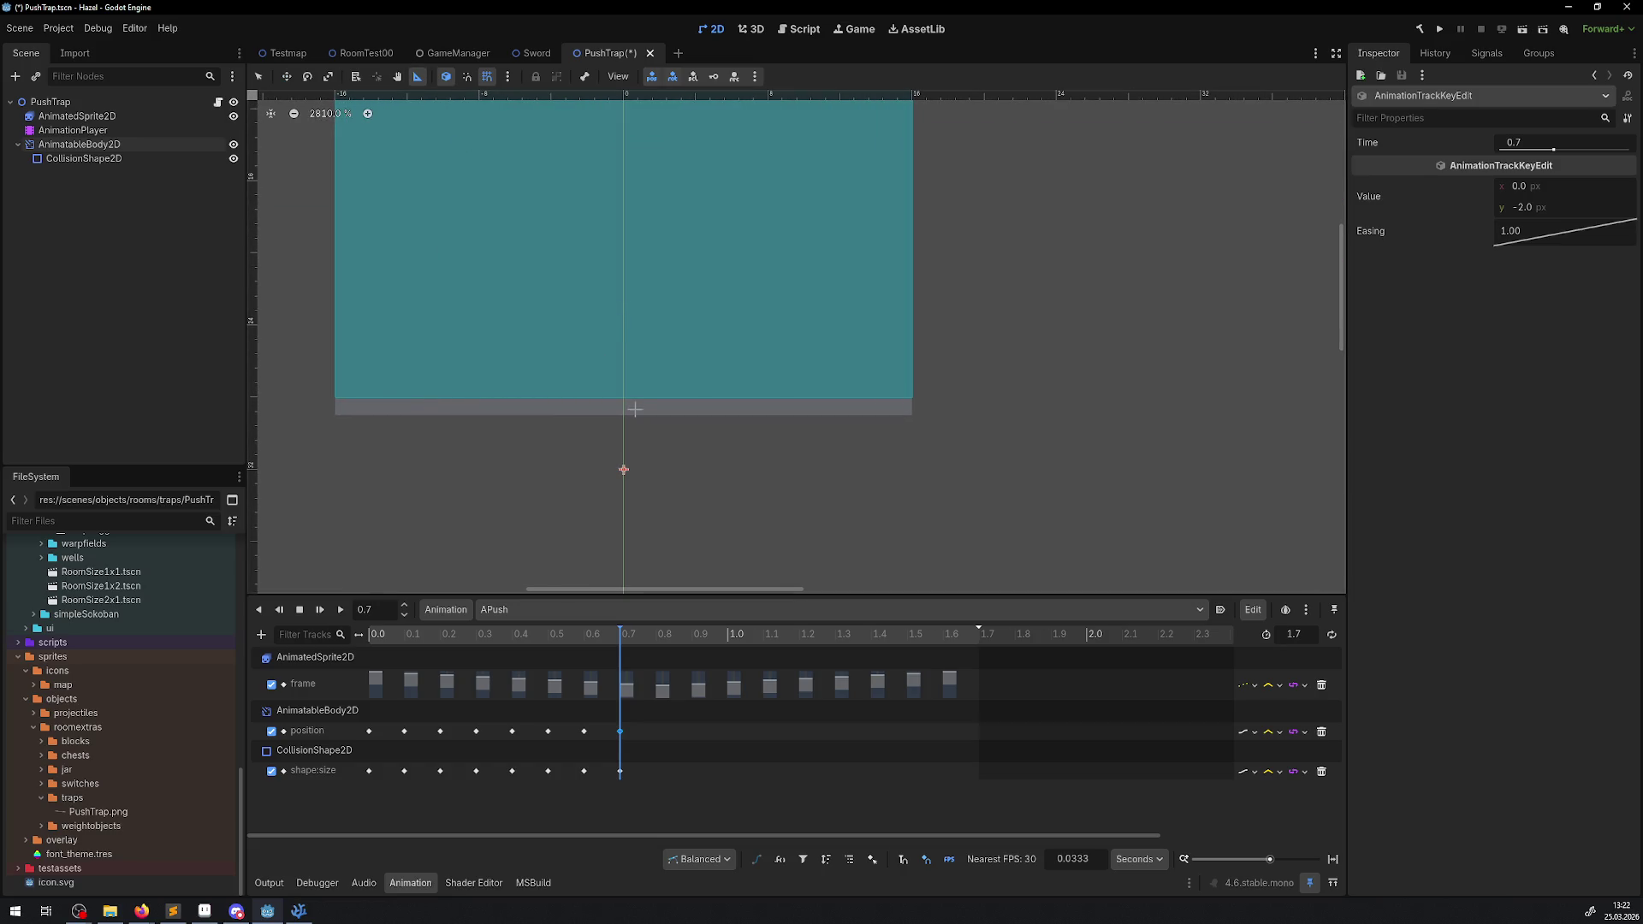
left_click(492, 78)
left_click_drag(642, 398, 644, 421)
- Scrub near 0.7 s and read the position keys from 0.0 to 0.6 s (y -16 upward)
mouse_move(620, 640)
left_mouse_down()
mouse_move(583, 640)
mouse_move(626, 637)
left_mouse_up()
left_click(620, 771)
left_click(585, 732)
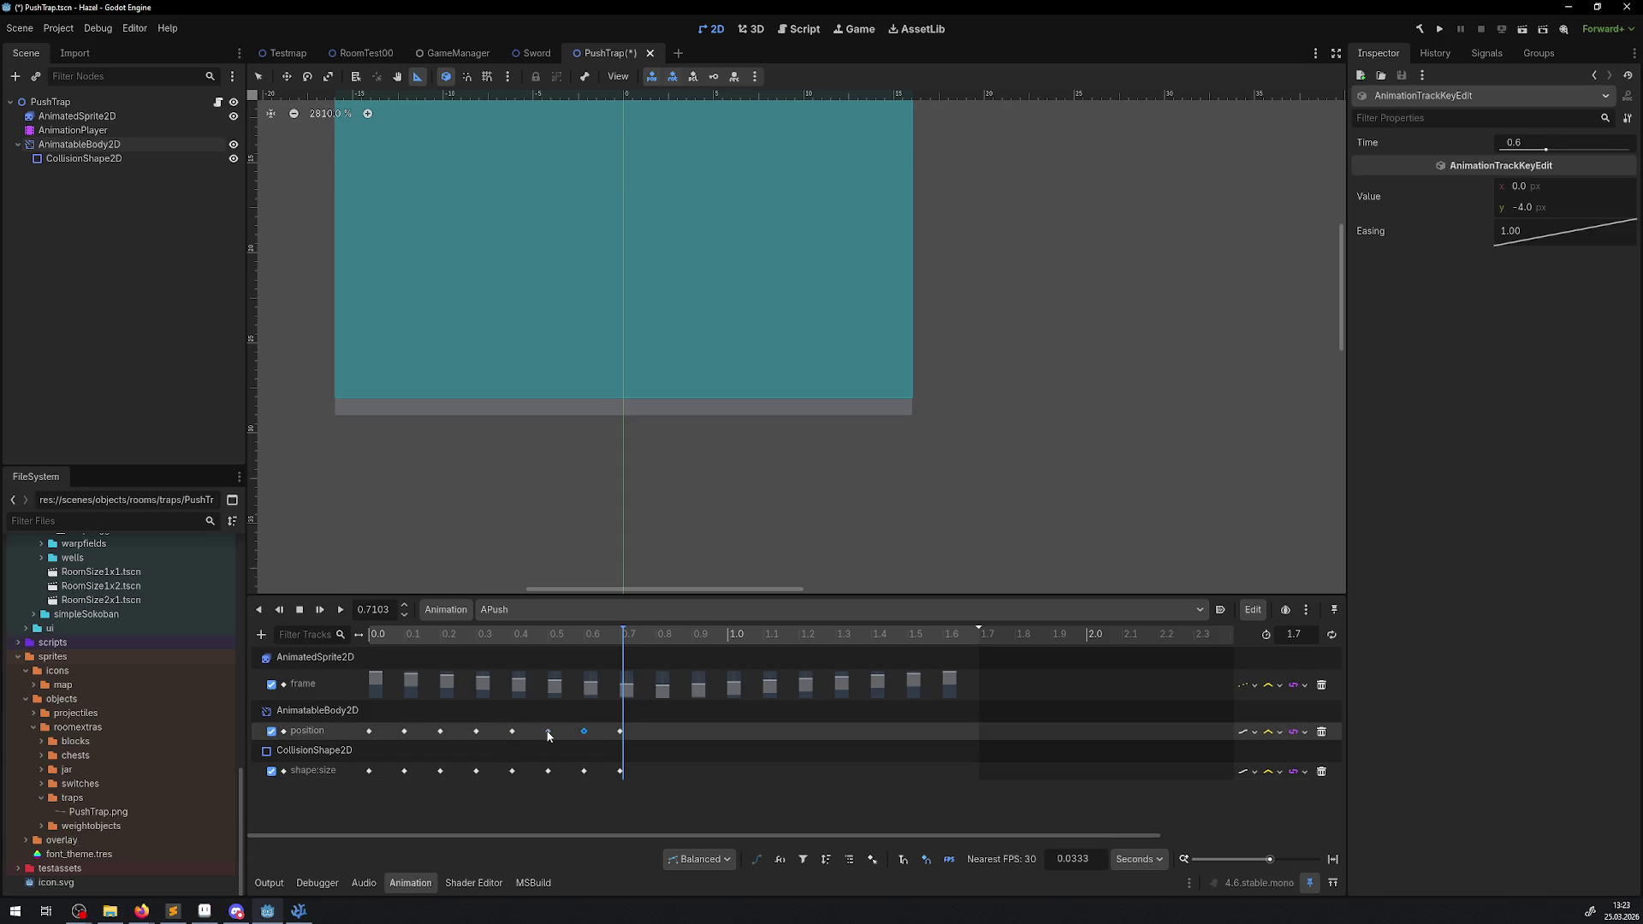
left_click(369, 732)
left_click(439, 732)
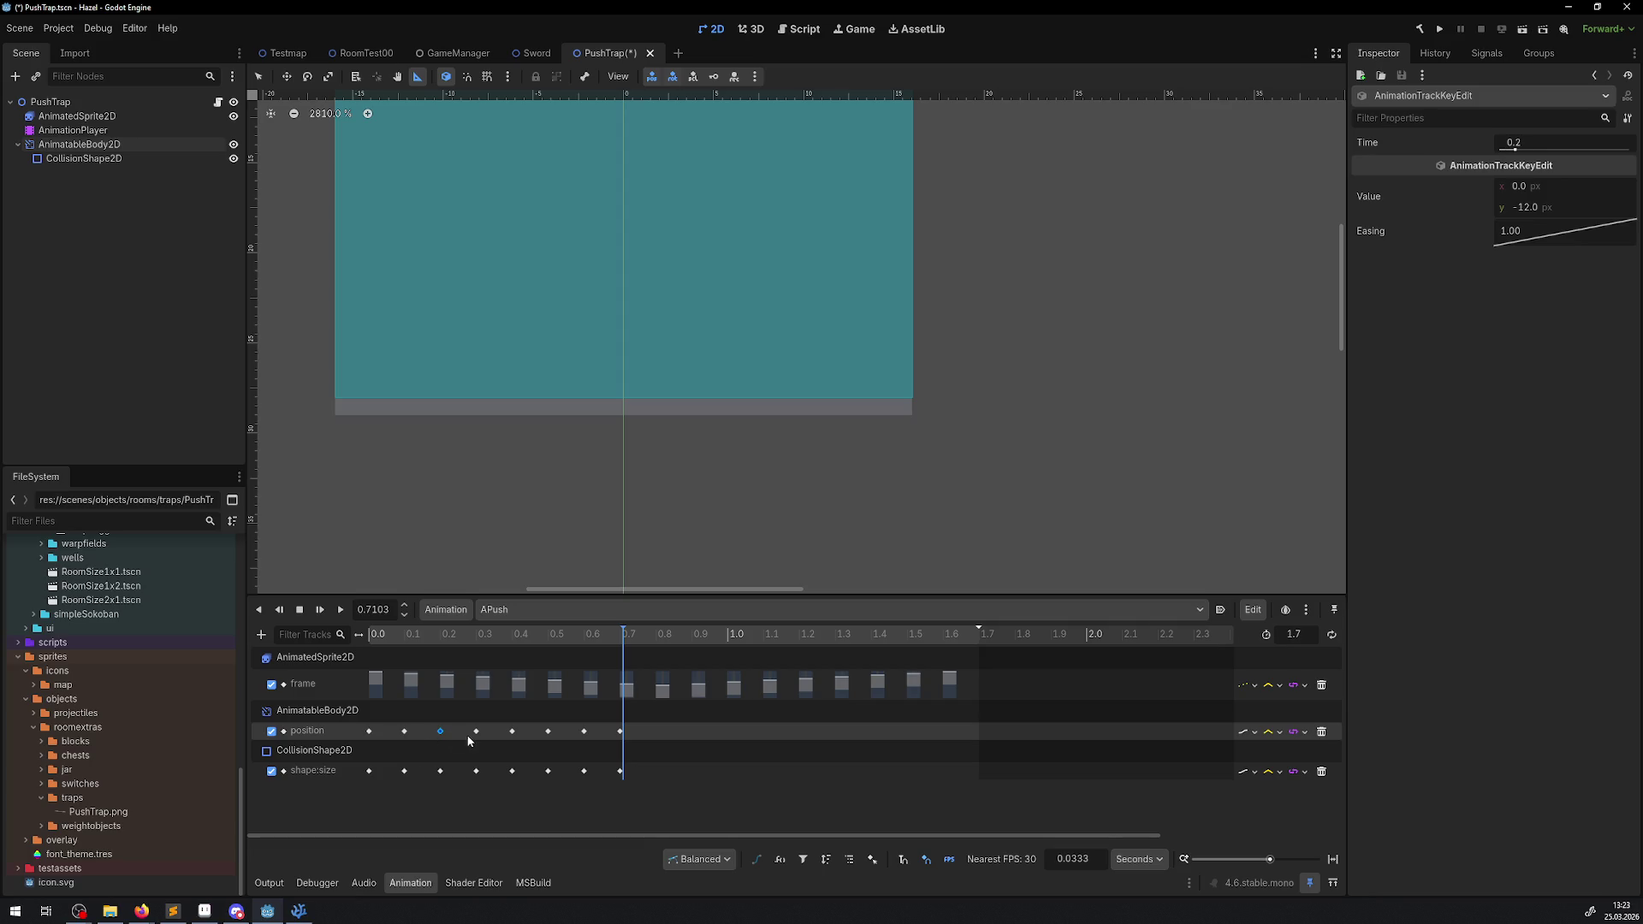
left_click(513, 732)
left_click(548, 732)
- Set the position and collision size tracks' update mode to Discrete
left_click(620, 731)
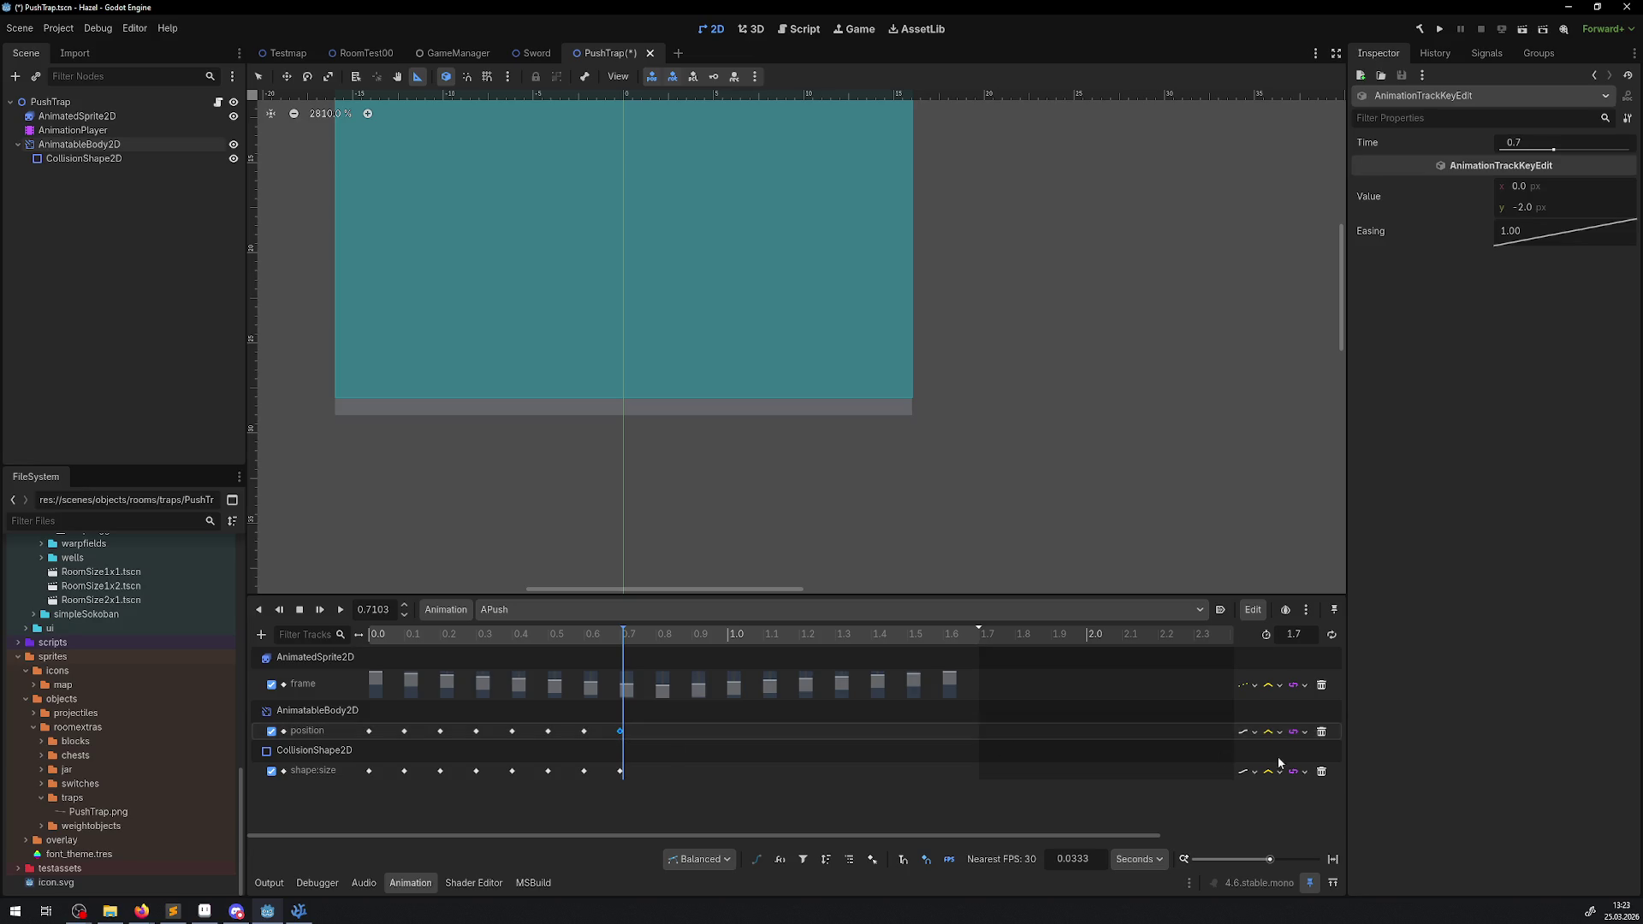
left_click(1253, 733)
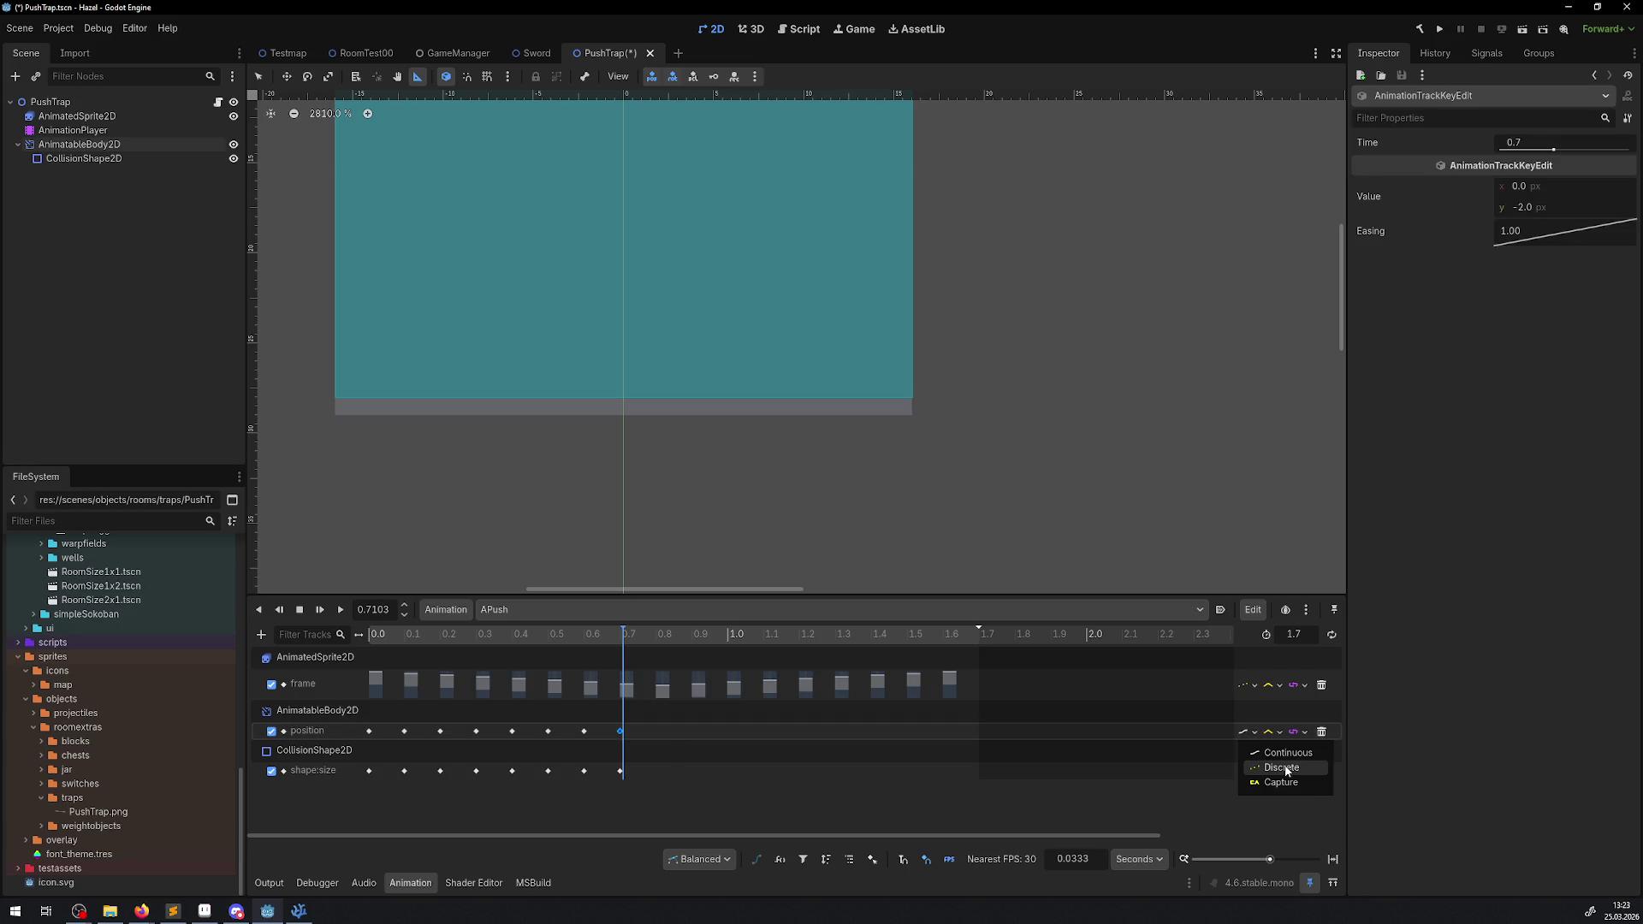
left_click(1281, 765)
left_click(1254, 771)
left_click(1275, 806)
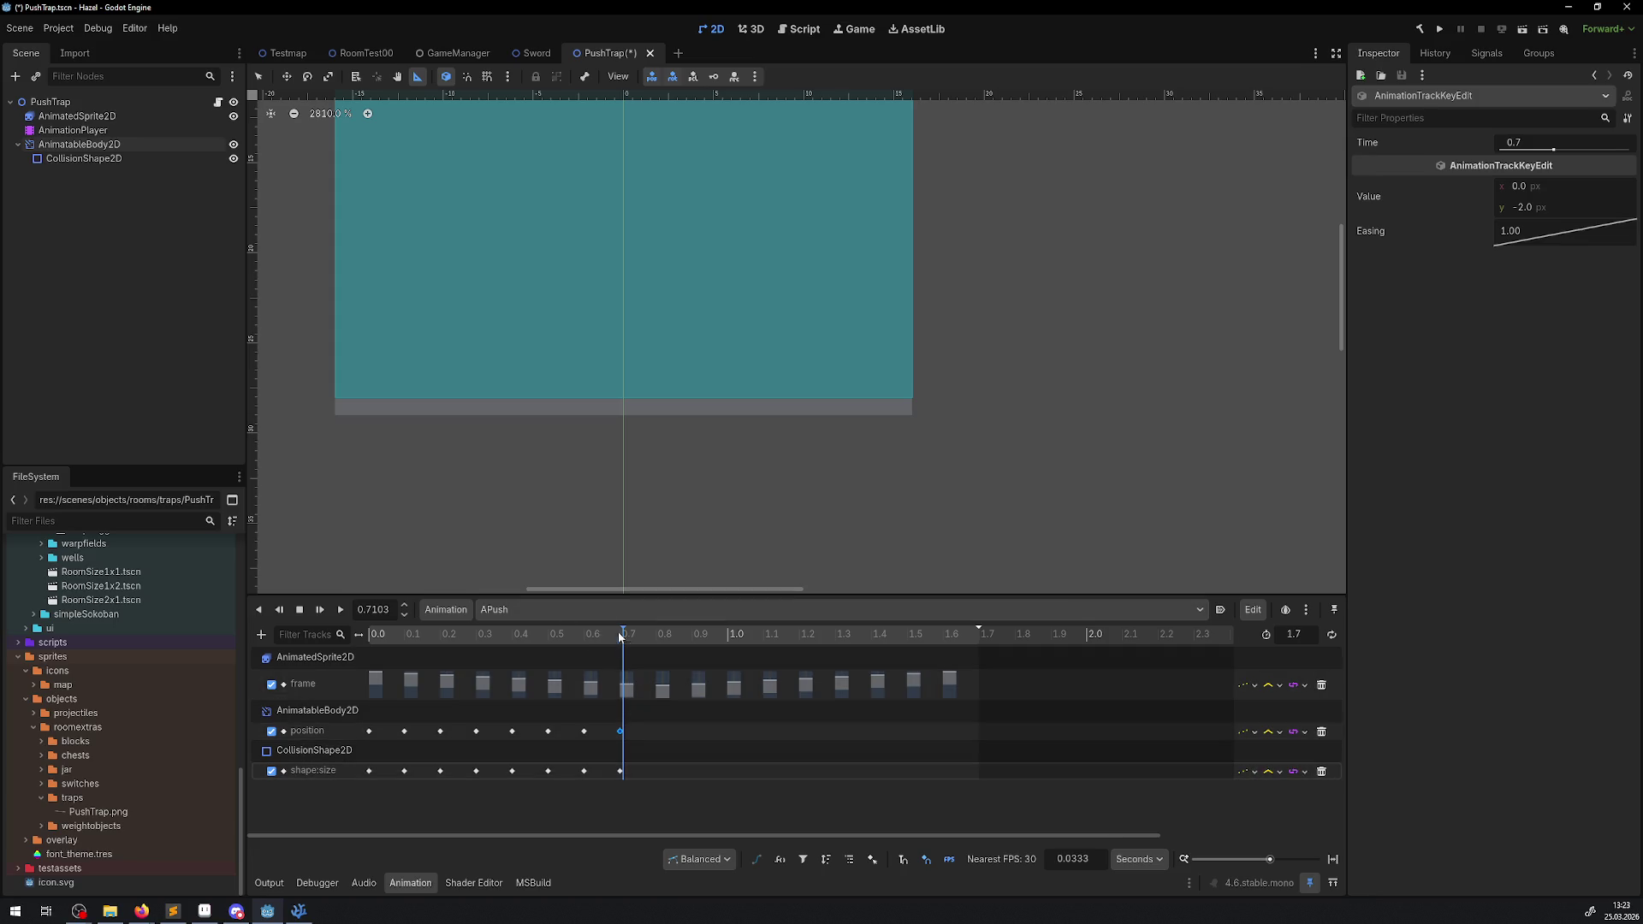
- Set the animation time to exactly 0.7 s and save PushTrap
left_click_drag(374, 609, 418, 611)
key("Return")
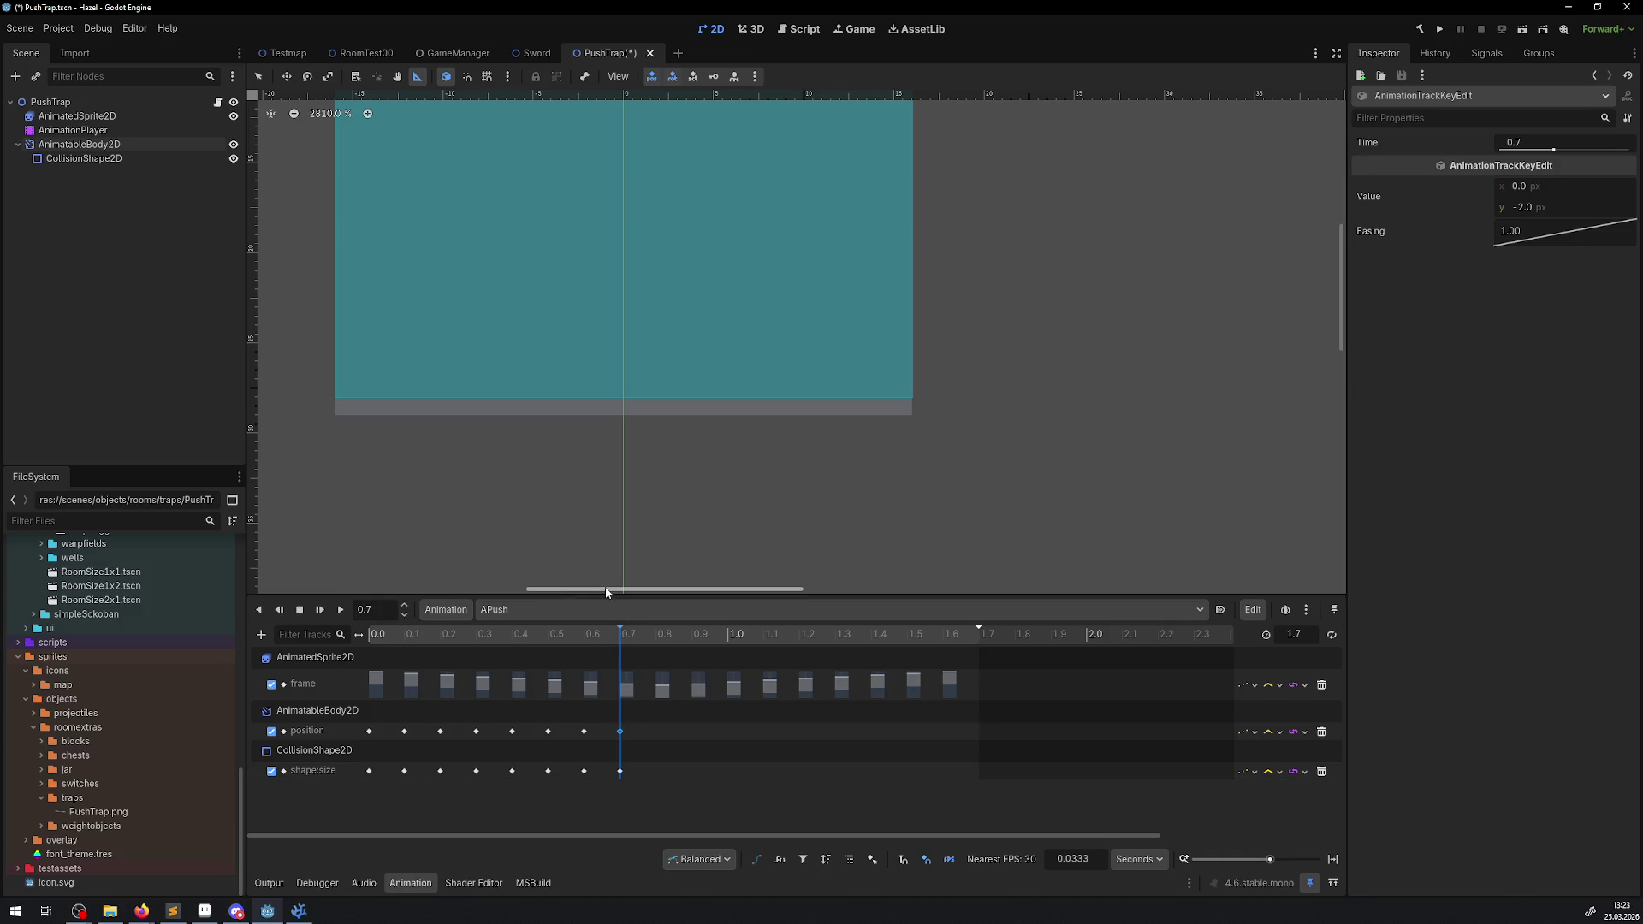
key("ctrl+s")
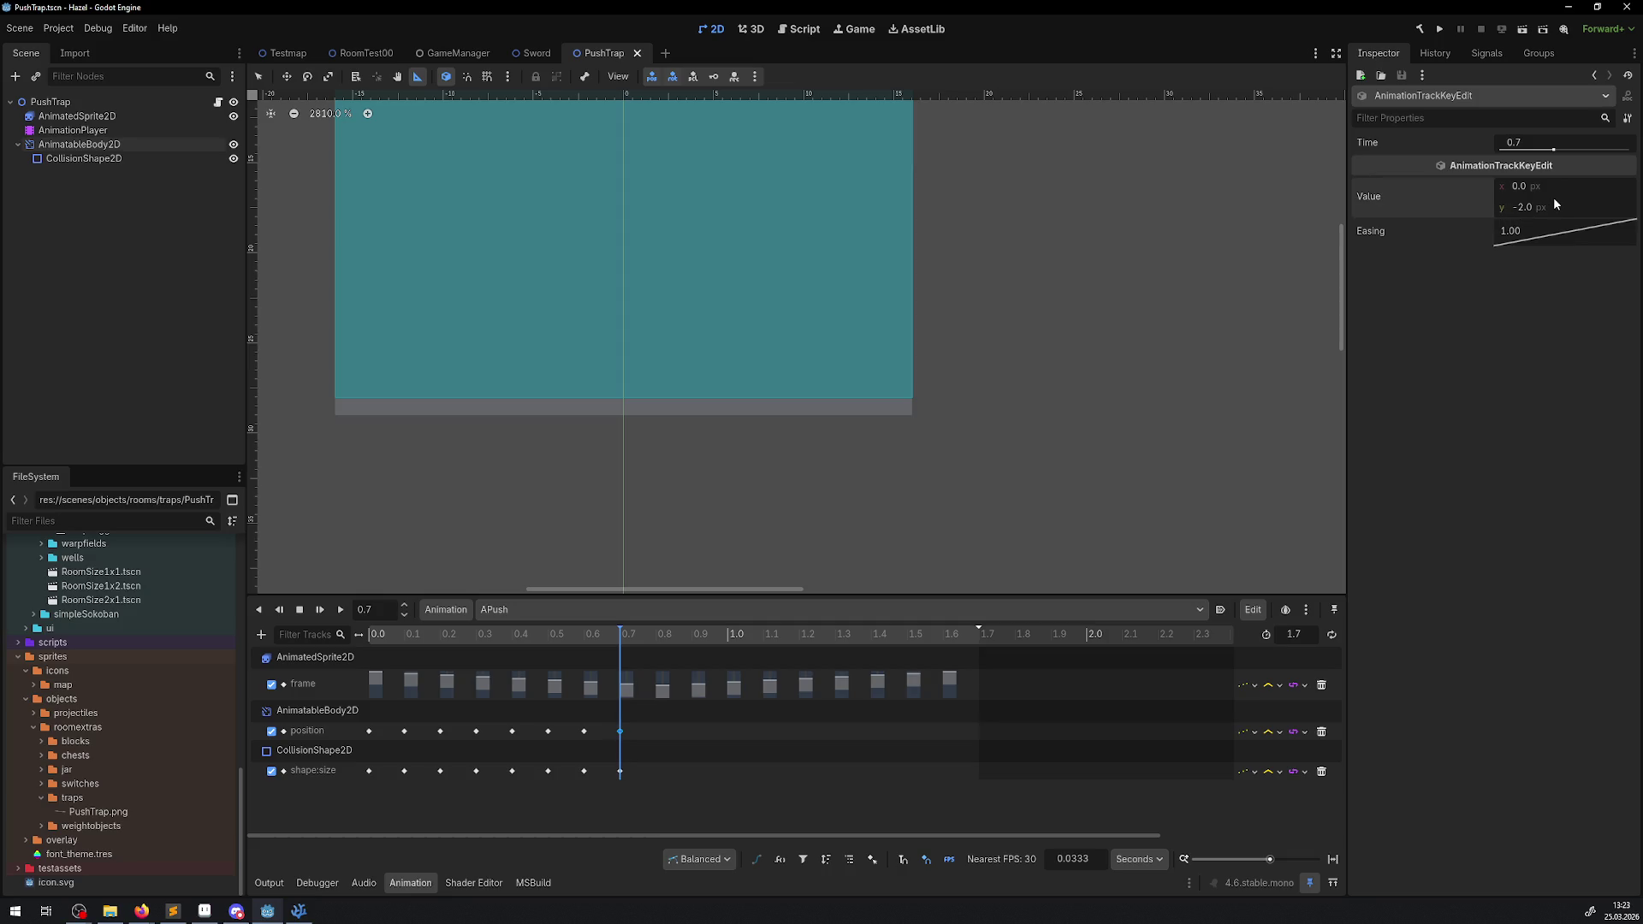
- Try a y of -1 on the 0.7 position key, then revert and save again
type("-1")
key("Return")
mouse_move(1543, 207)
left_mouse_down()
mouse_move(1505, 207)
mouse_move(1538, 204)
left_mouse_up()
key("ctrl+z")
key("ctrl+s")
- Frame the whole push body and trial-edit the 0.7 collision size key, undoing the change
left_click(619, 769)
scroll(581, 534, "down", 4)
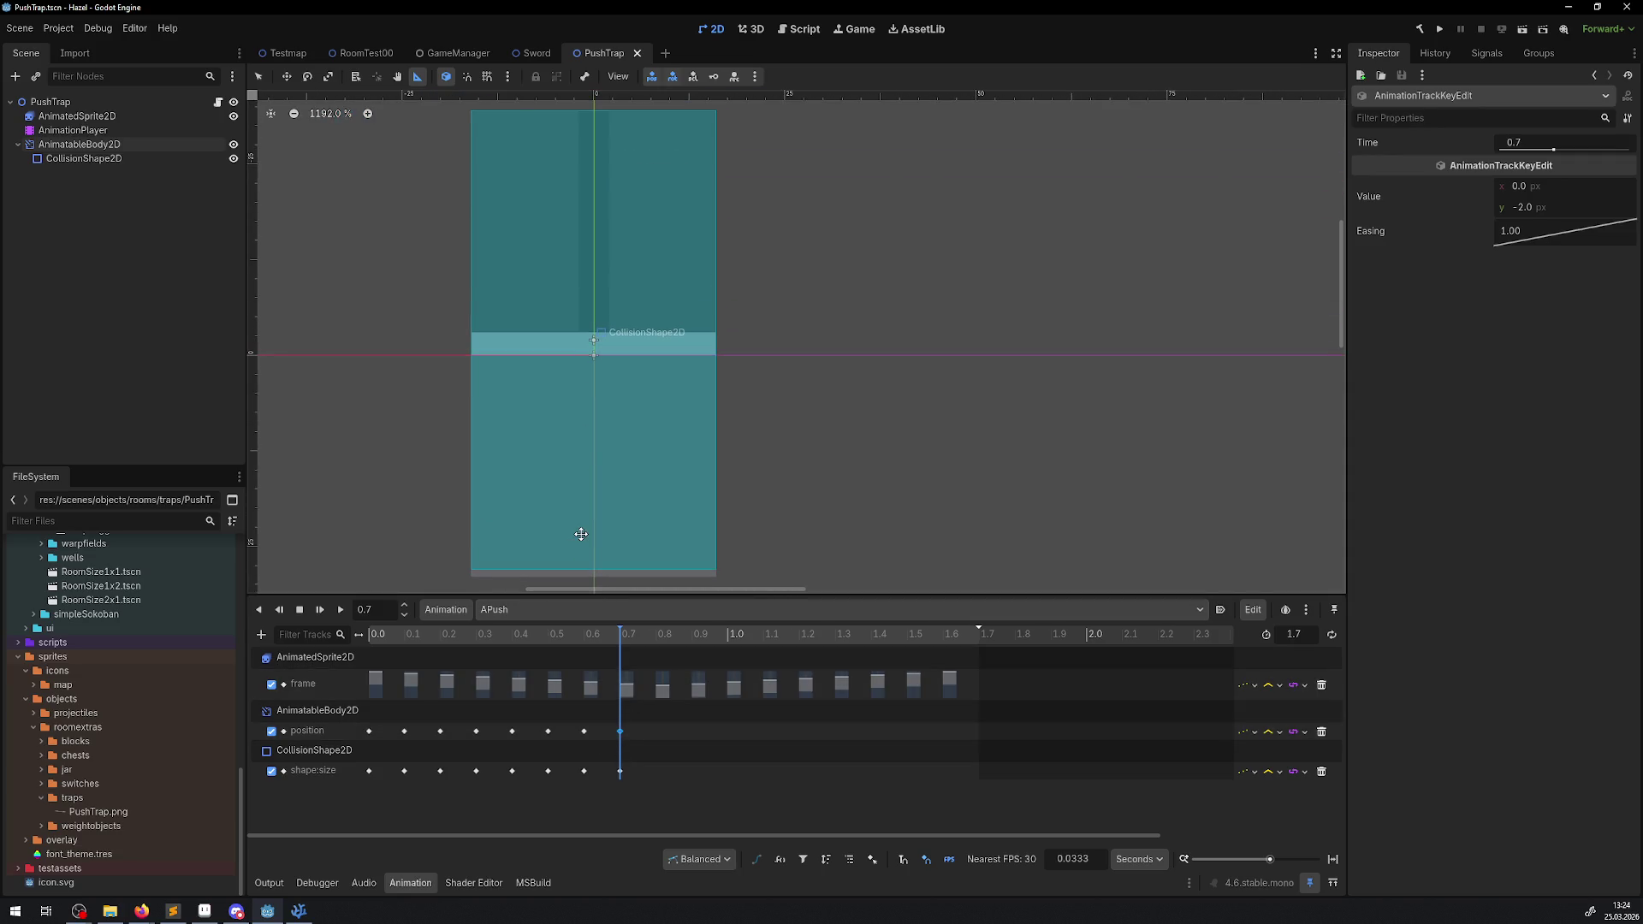
left_click_drag(581, 534, 614, 309)
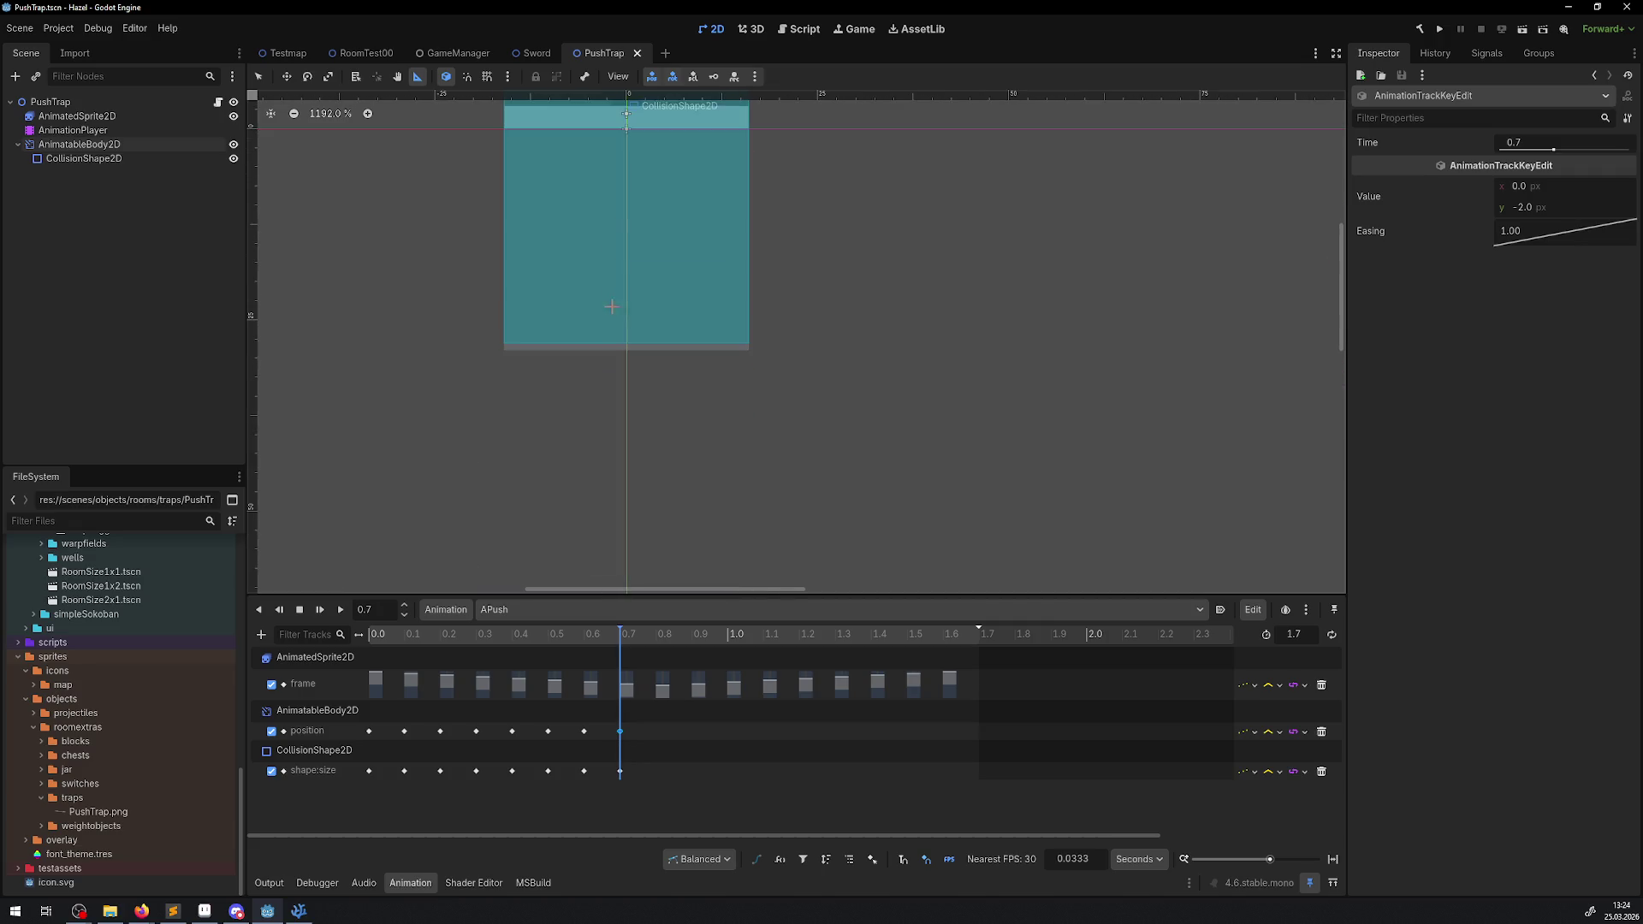
left_click(619, 770)
mouse_move(1521, 214)
left_mouse_down()
mouse_move(1506, 214)
mouse_move(1523, 215)
left_mouse_up()
key("ctrl+z")
scroll(745, 257, "up", 3)
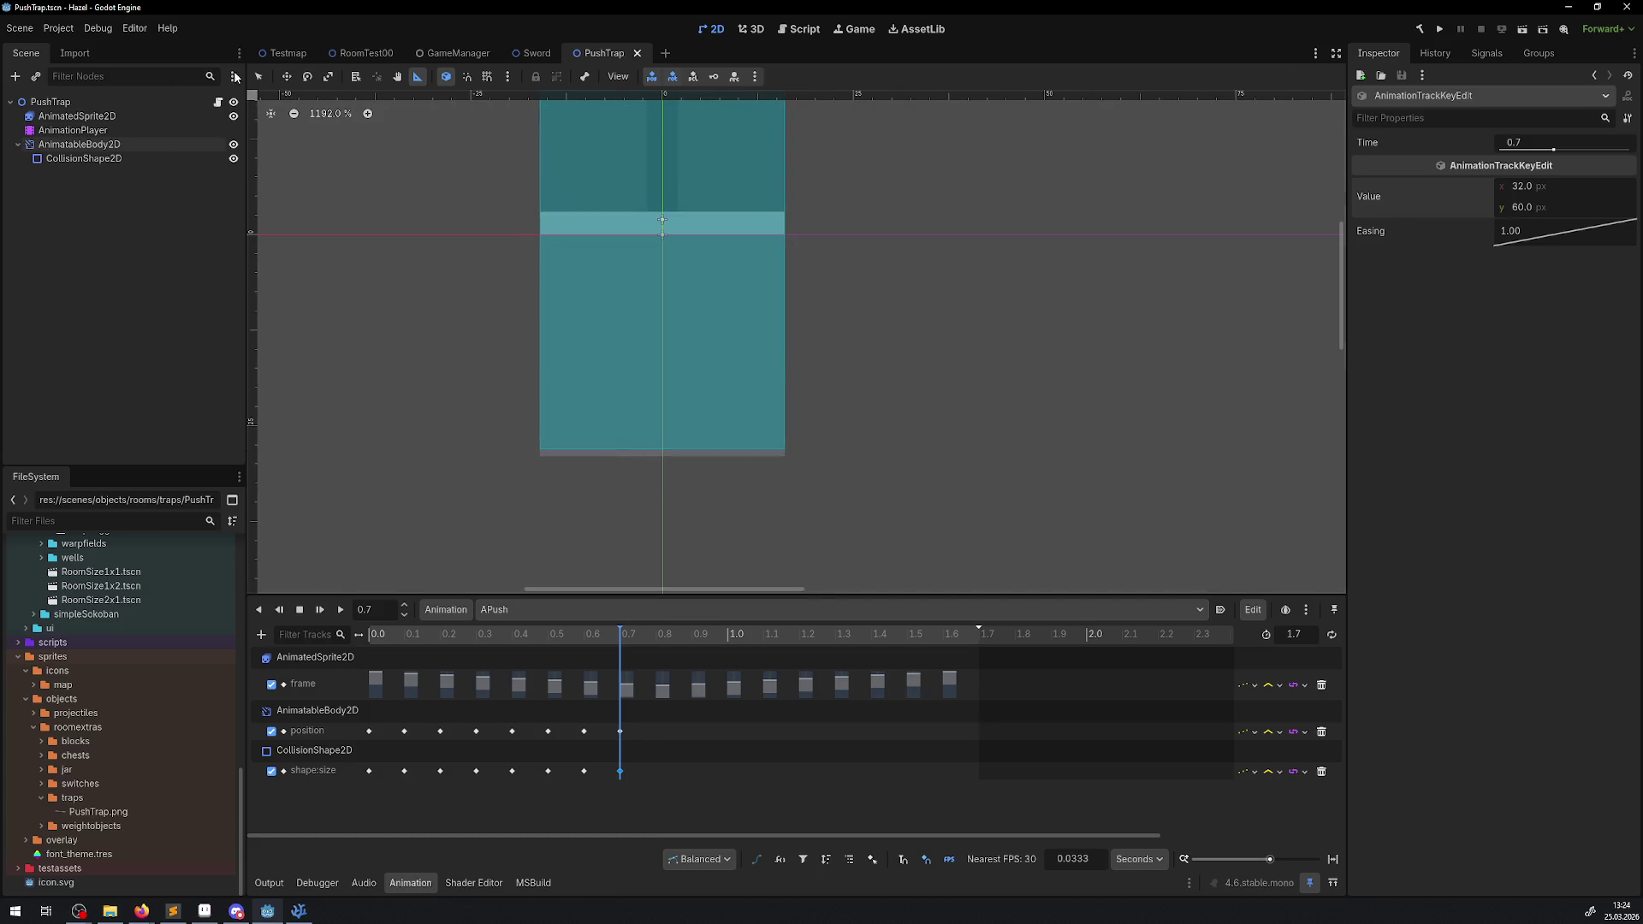
left_click(264, 71)
- Step to 0.8 s and try a 64 px key height, then undo it
key("ctrl+shift+d")
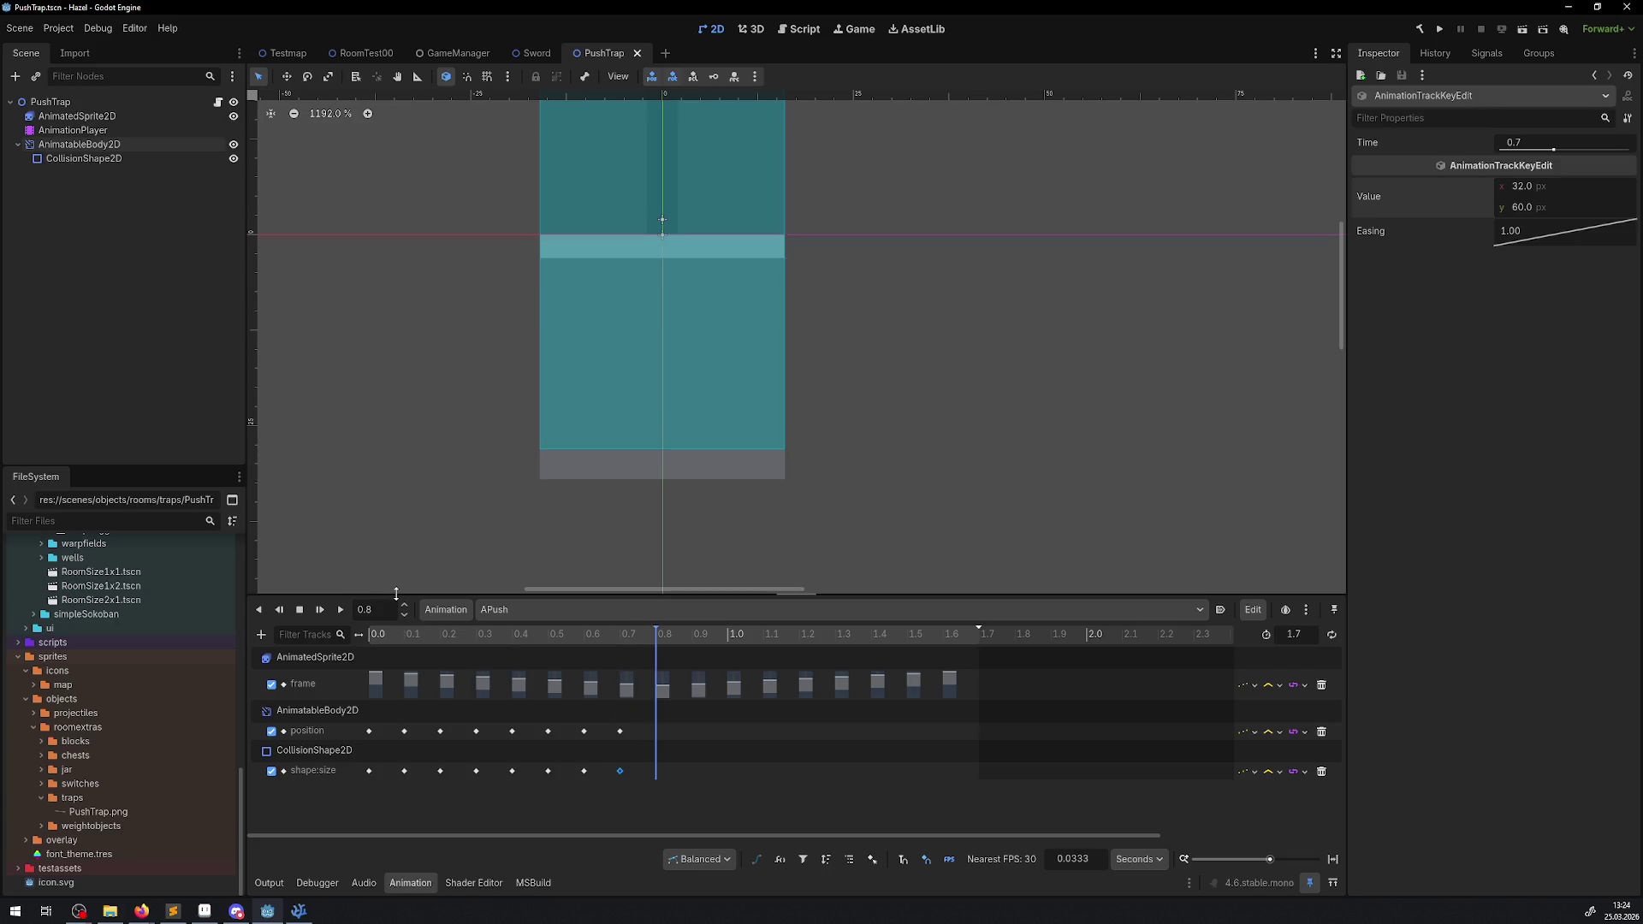
left_click(1532, 208)
type("64")
key("Return")
key("ctrl+z")
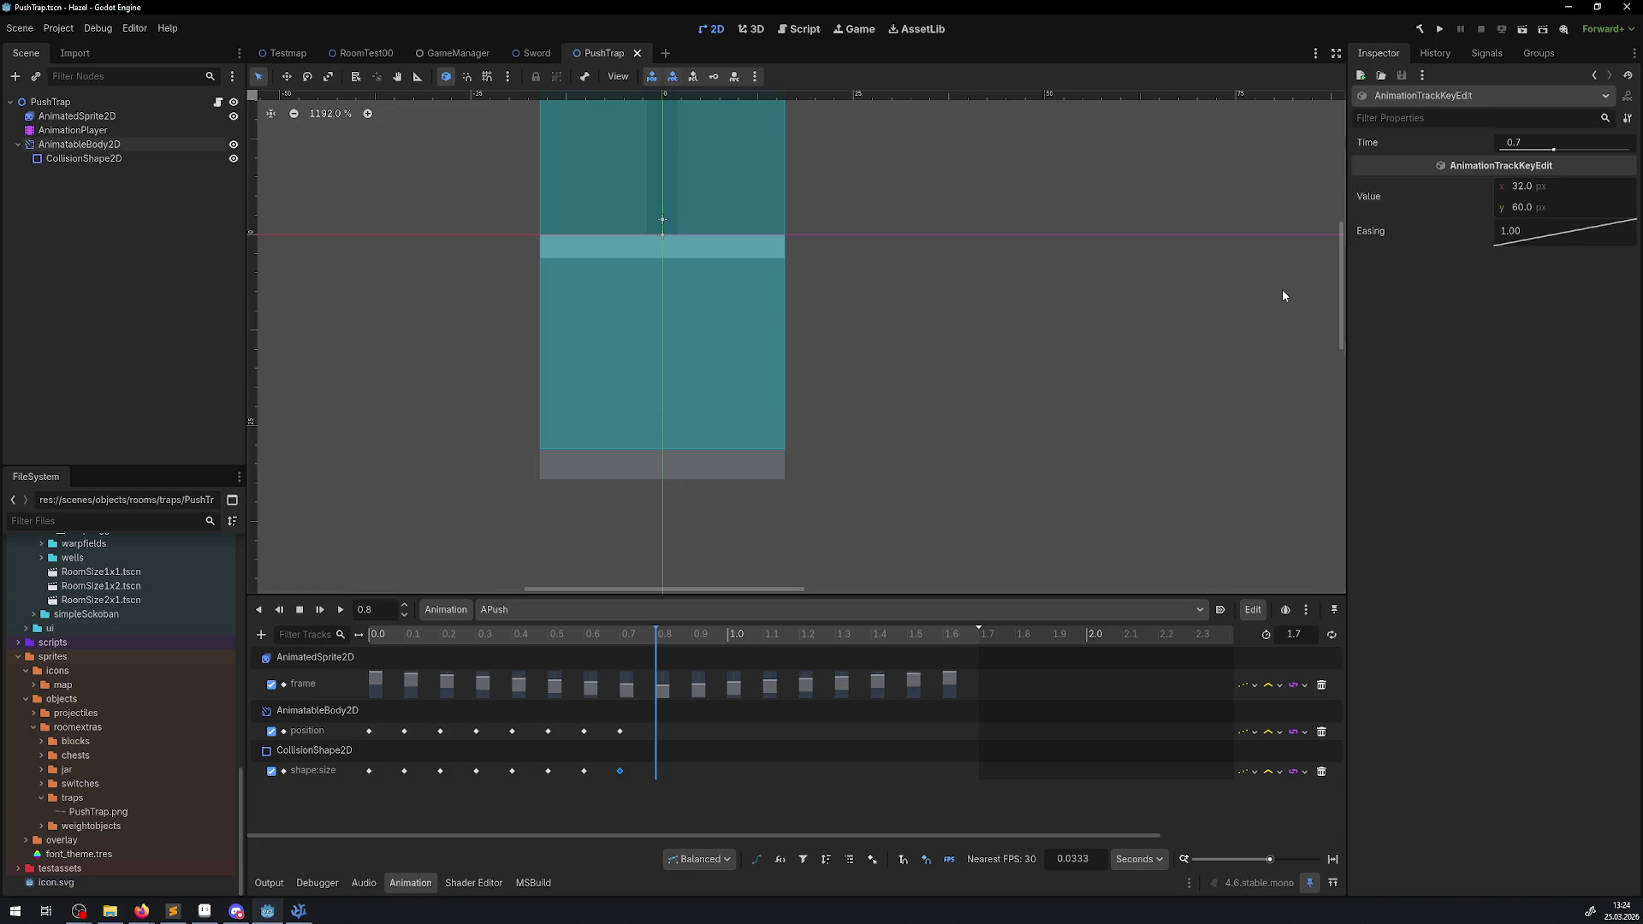
- Set the AnimatableBody2D's position y to 0 at 0.8 s
left_click(68, 146)
left_click(1542, 426)
type("0")
key("Return")
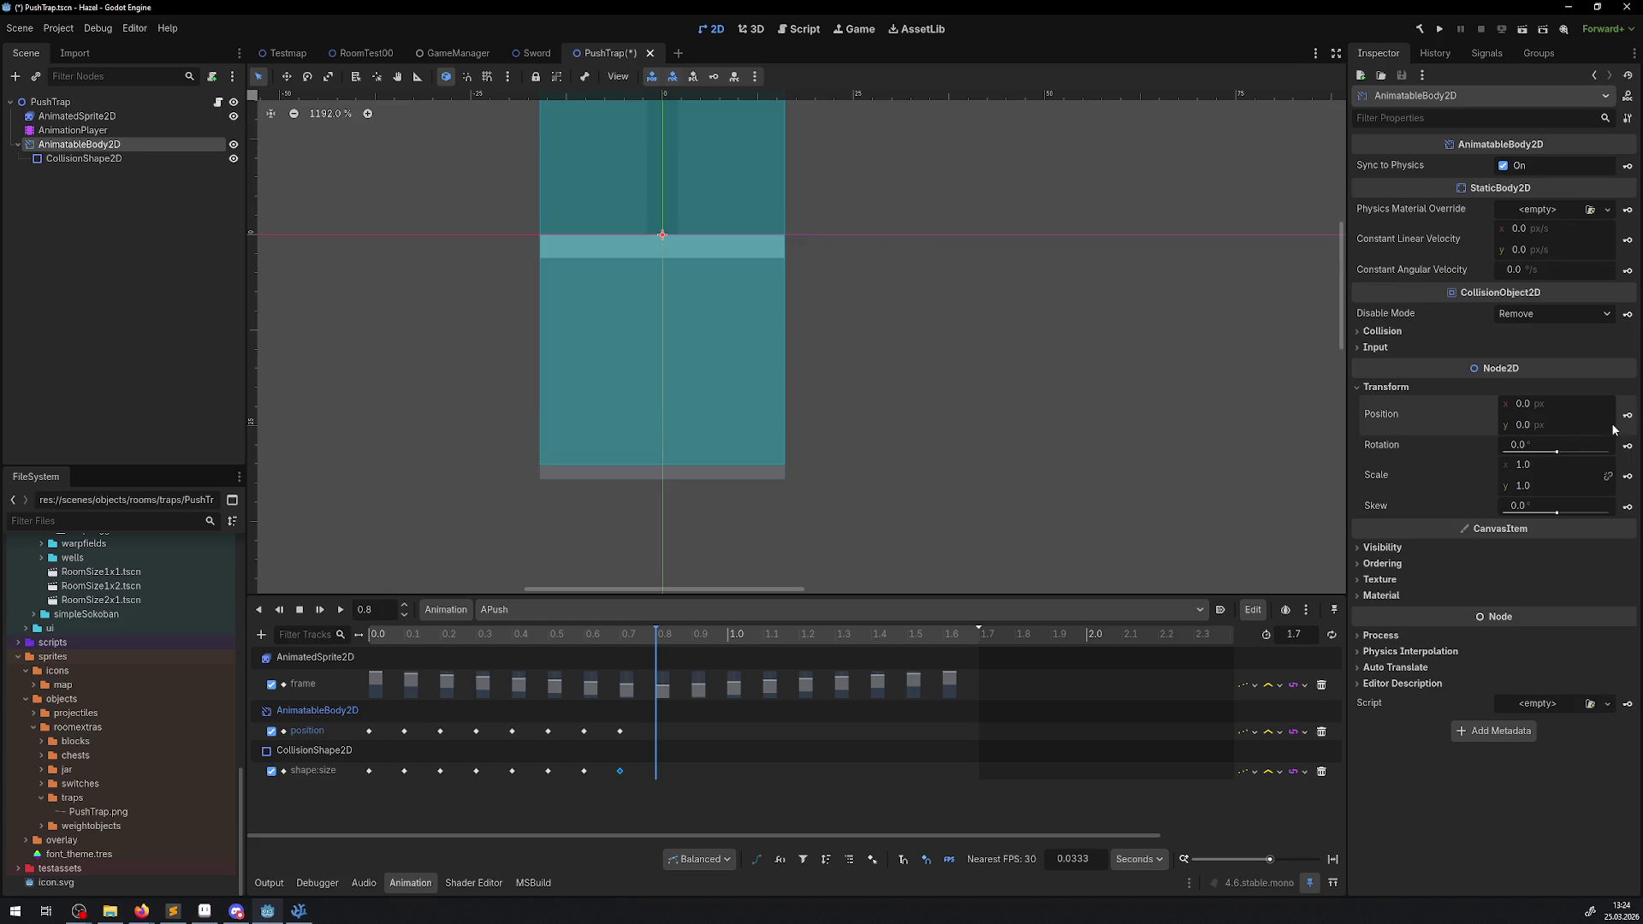
- Set the CollisionShape2D size y to 64 px and key its size at 0.8 s
left_click(83, 158)
left_click(1526, 207)
type("64")
key("Return")
left_click(1625, 196)
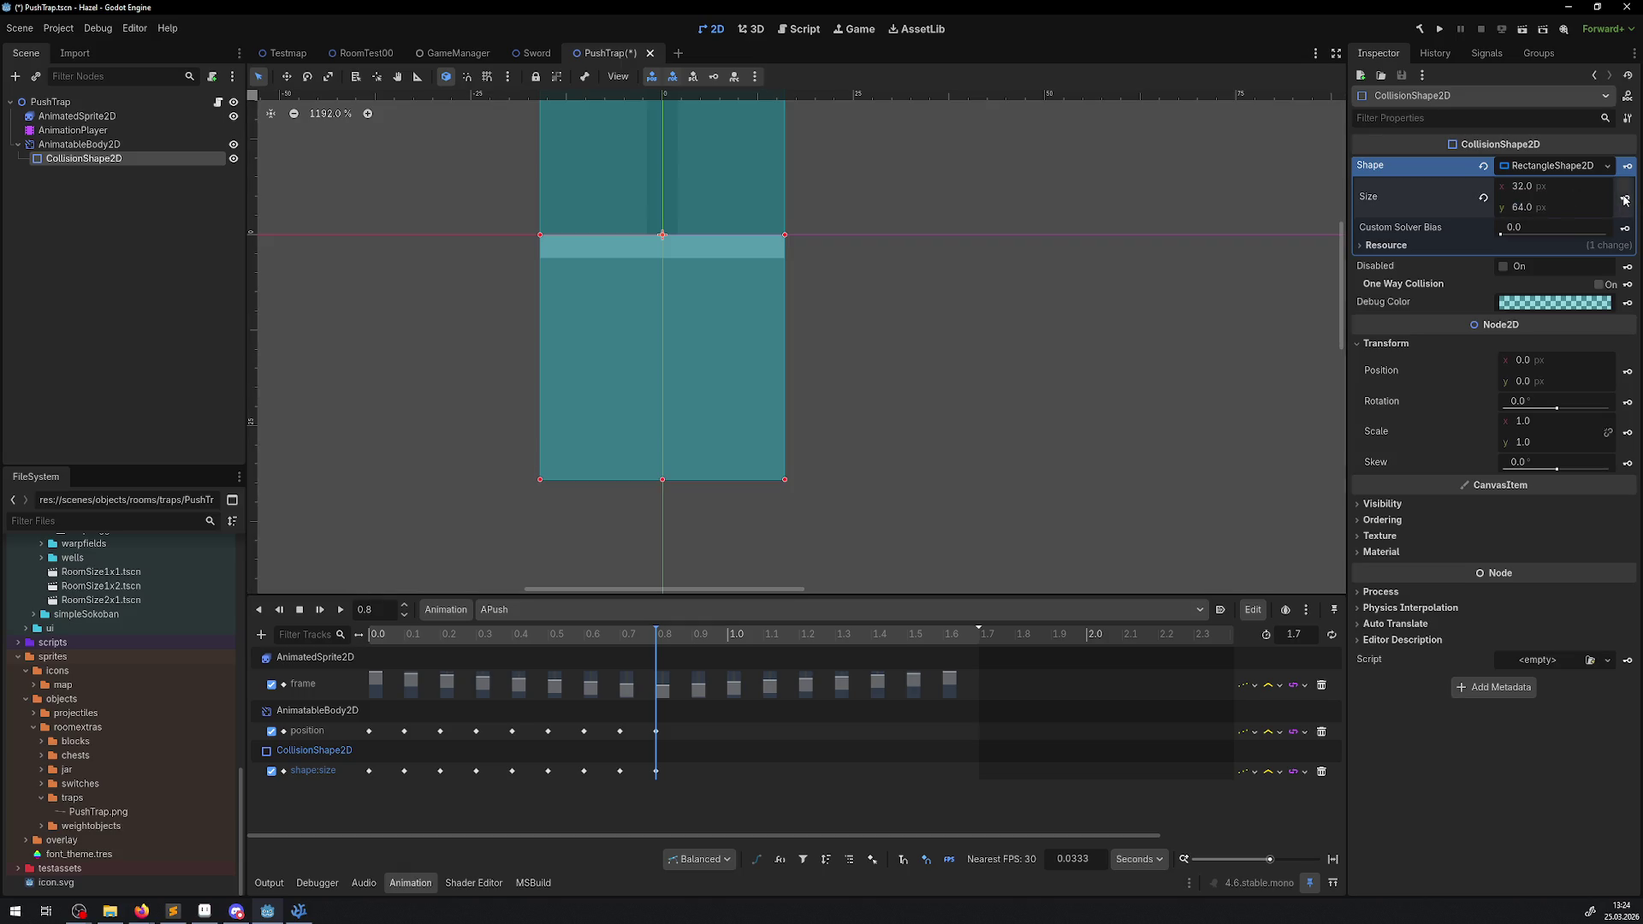
scroll(717, 472, "up", 5)
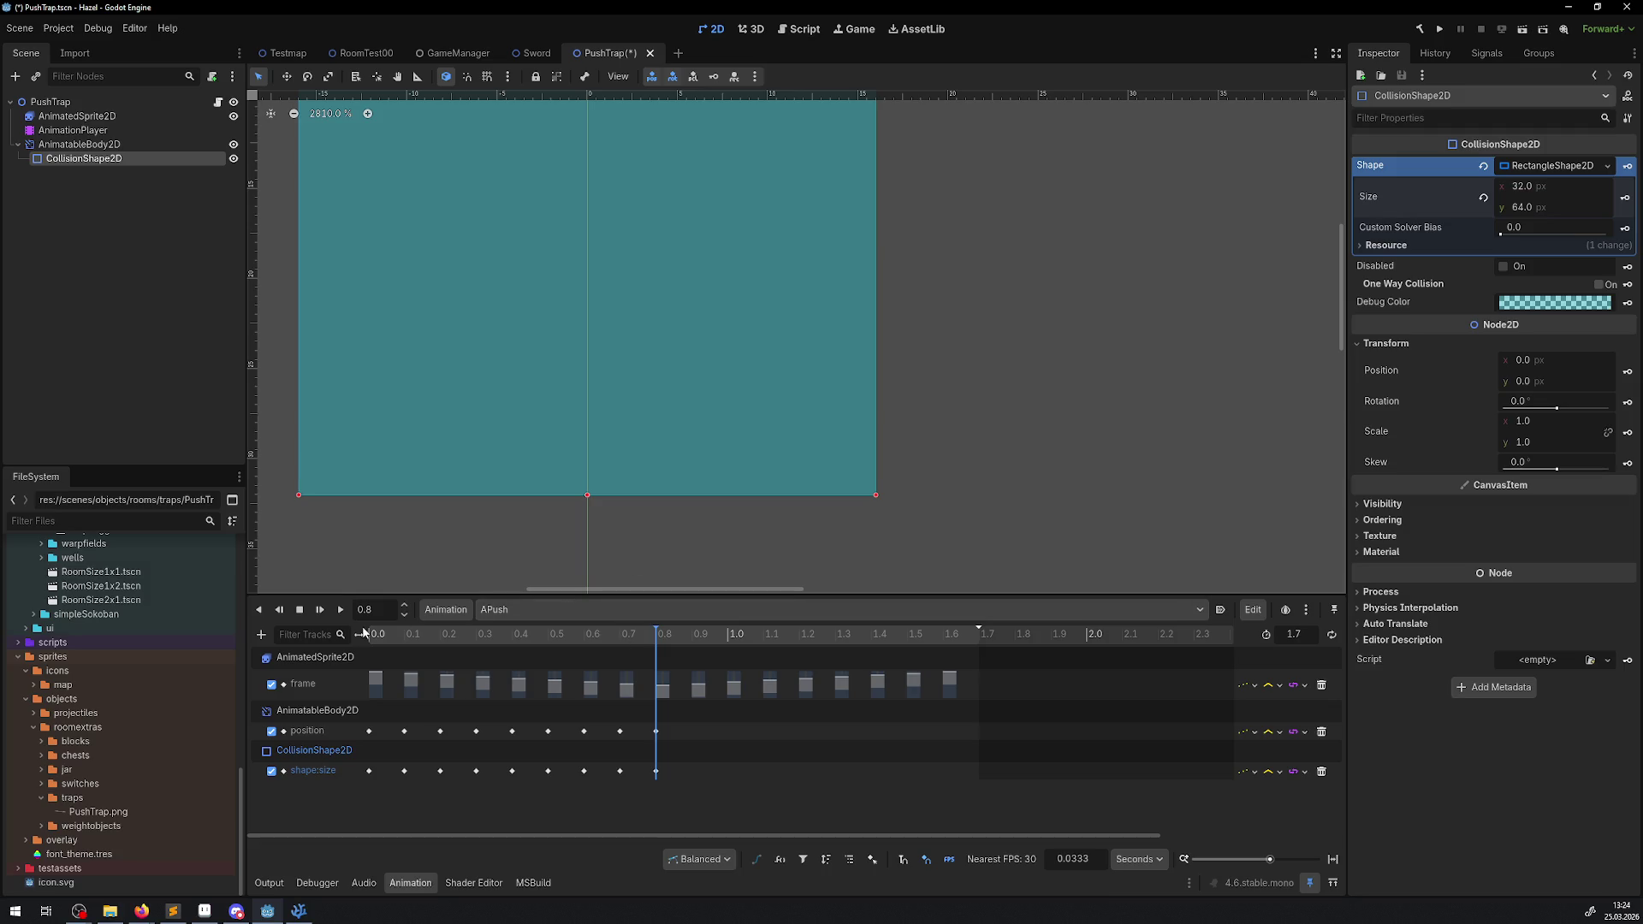
left_click_drag(661, 642, 623, 639)
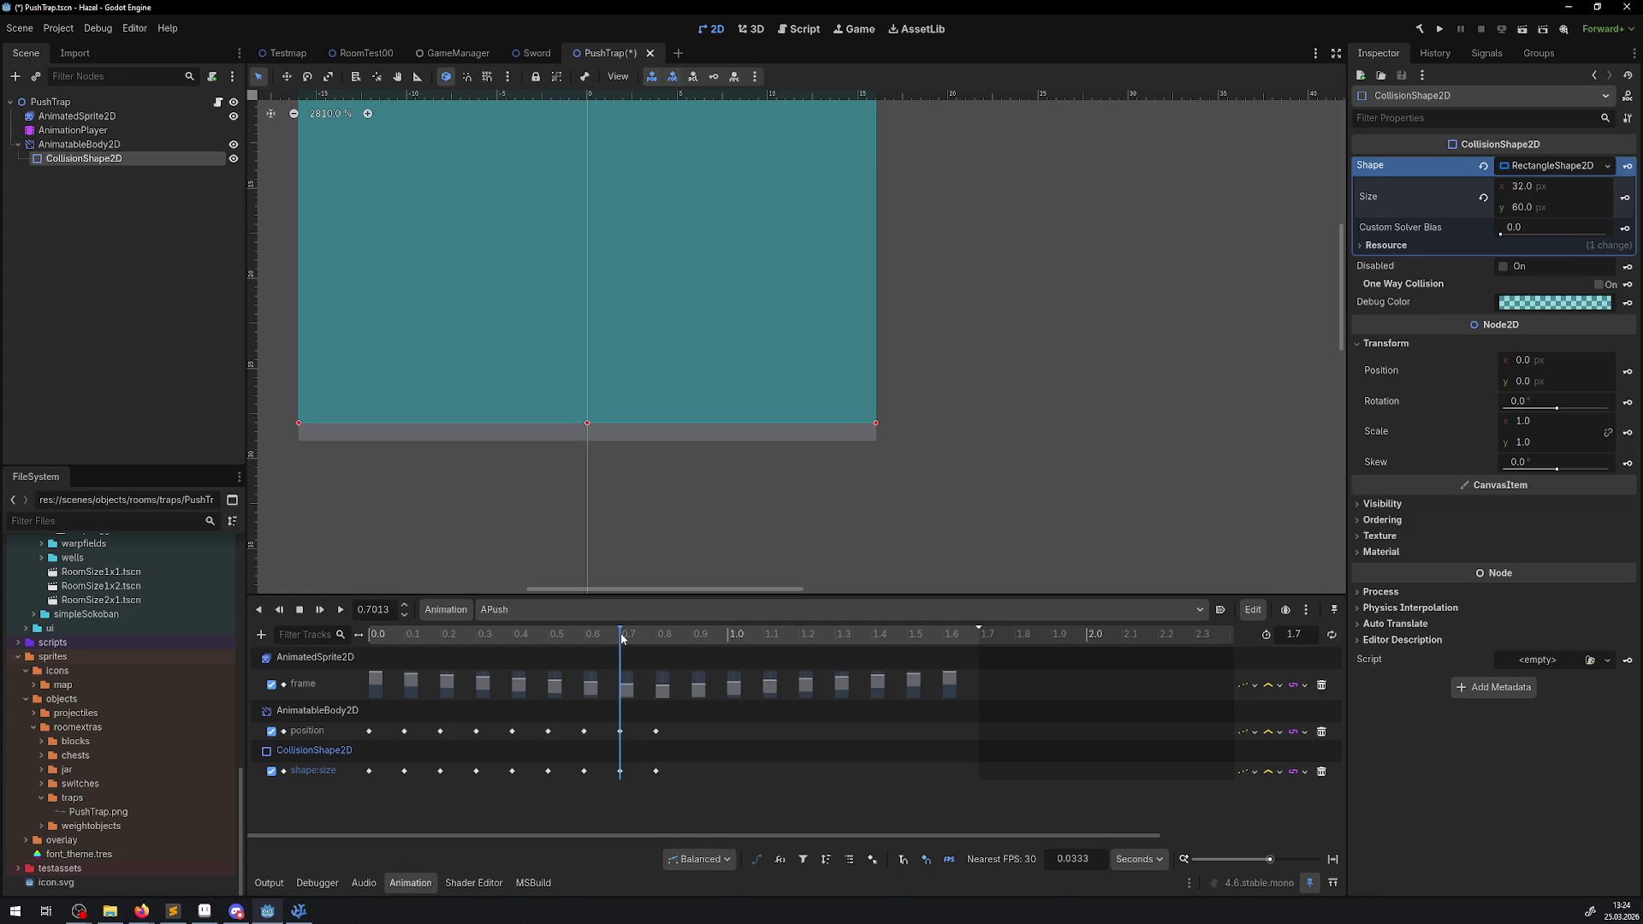
- Set the key handle mode to Linear and preview the shape growing near 0.7 s
left_click(720, 859)
left_click(697, 850)
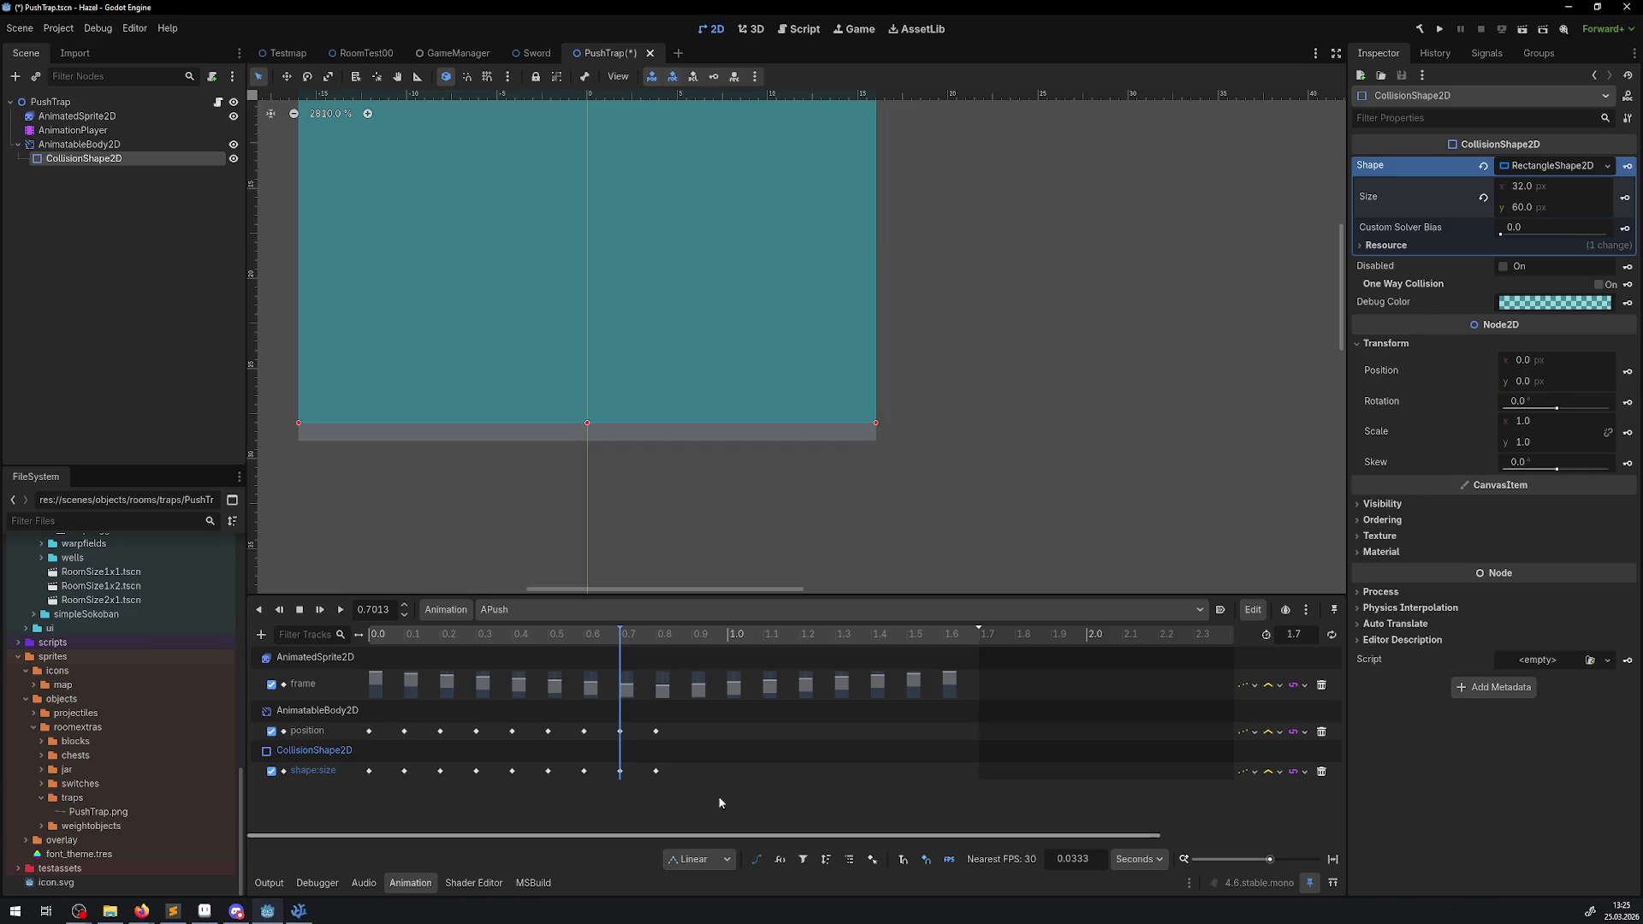
mouse_move(625, 644)
left_mouse_down()
mouse_move(548, 643)
mouse_move(664, 646)
mouse_move(511, 645)
mouse_move(597, 646)
left_mouse_up()
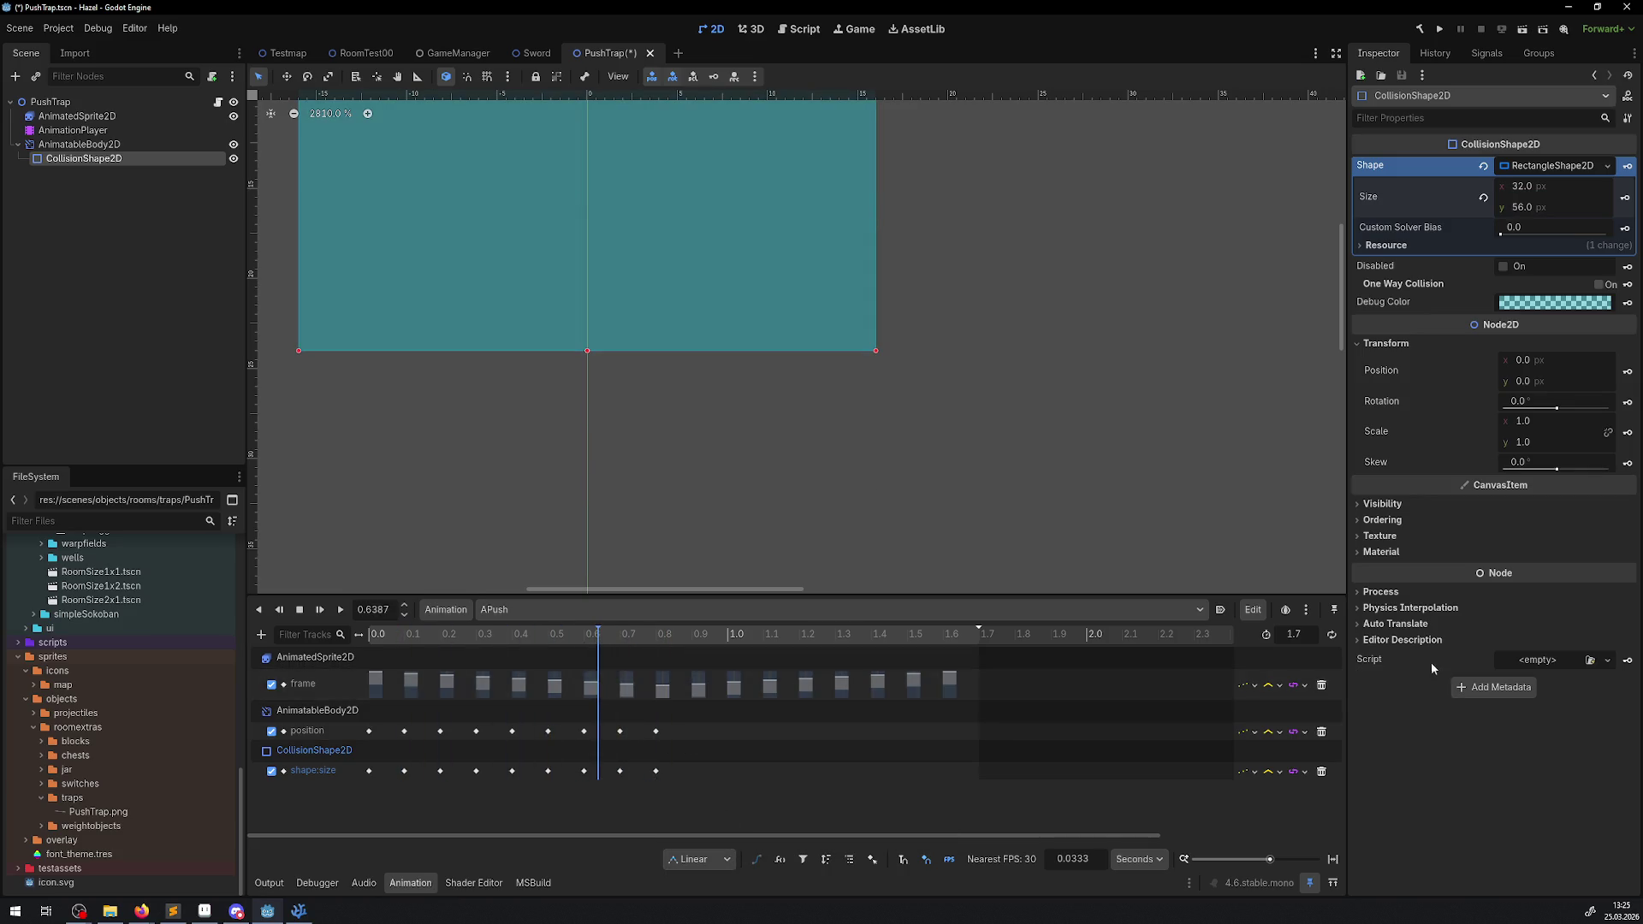
- Try Nearest interpolation on the frame, position and collision size tracks
left_click(1277, 686)
left_click(1307, 715)
left_click(1276, 732)
left_click(1298, 754)
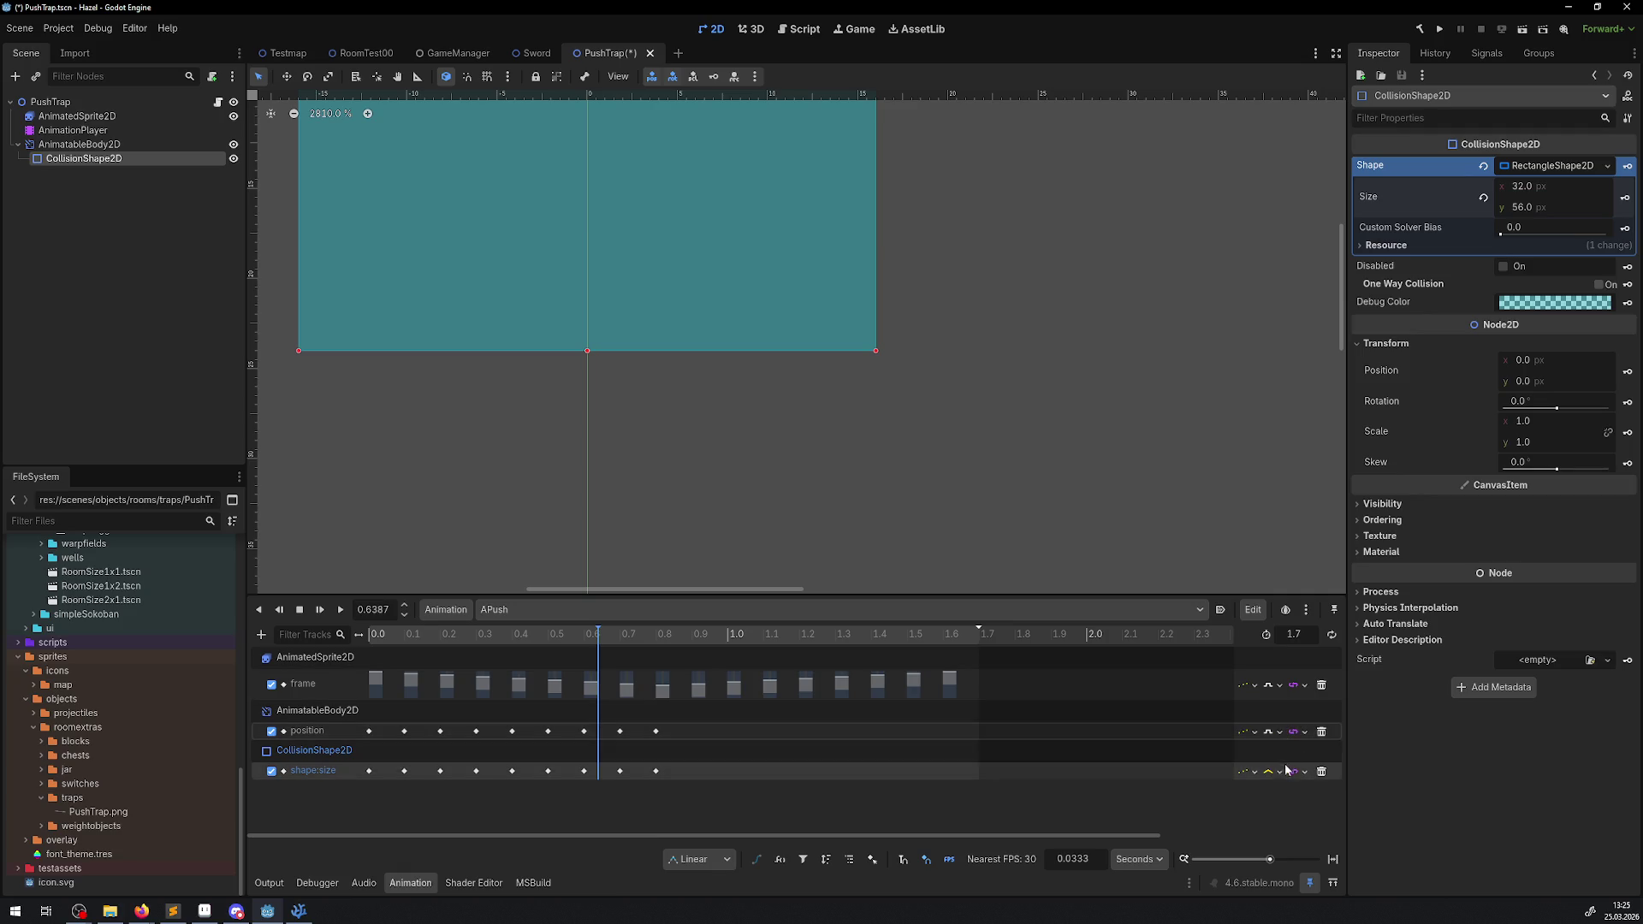
left_click(1277, 771)
left_click(1299, 792)
left_click_drag(605, 637, 619, 637)
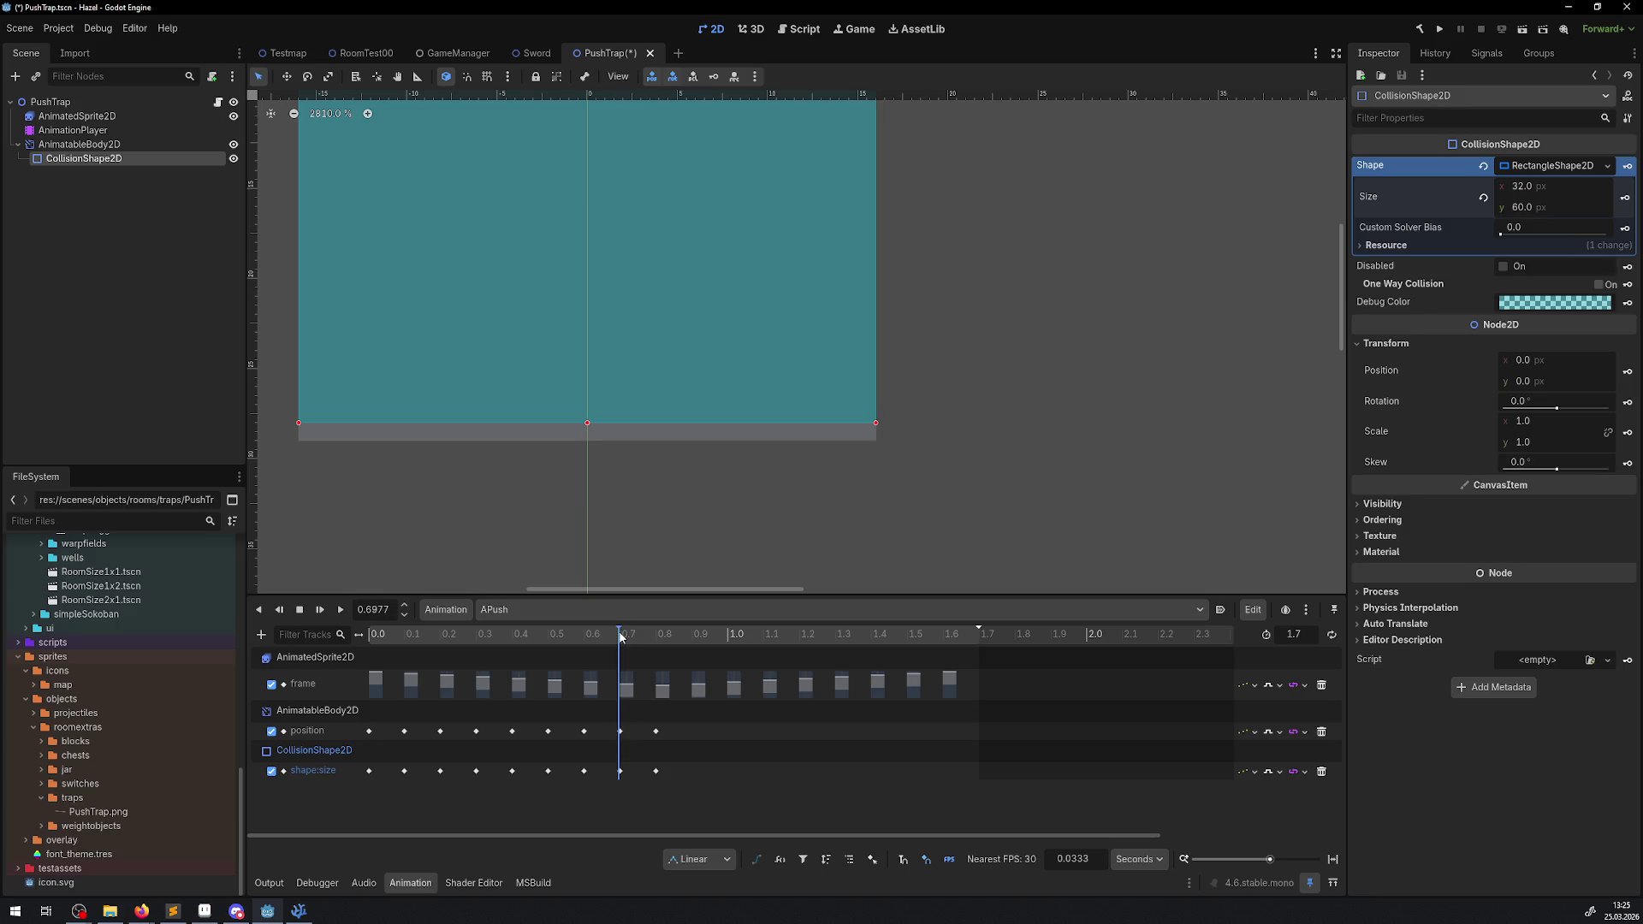
- Keep position on Nearest, make collision size and frame Linear, leaving loop on Wrap
left_click(1275, 732)
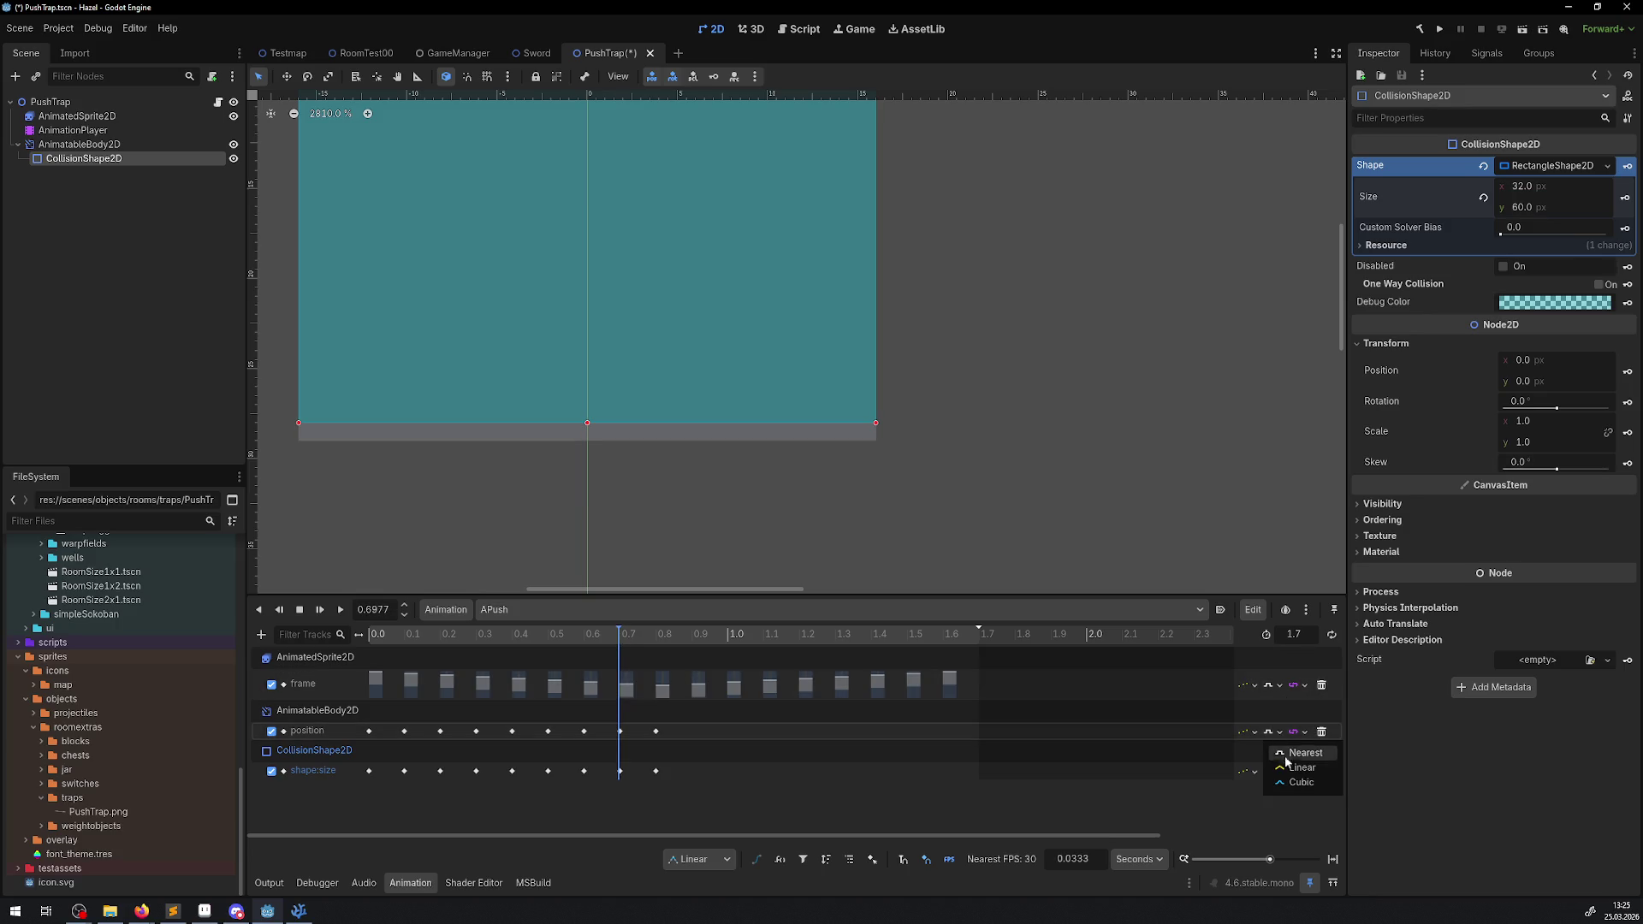
left_click(1295, 757)
left_click(1274, 770)
left_click(1300, 805)
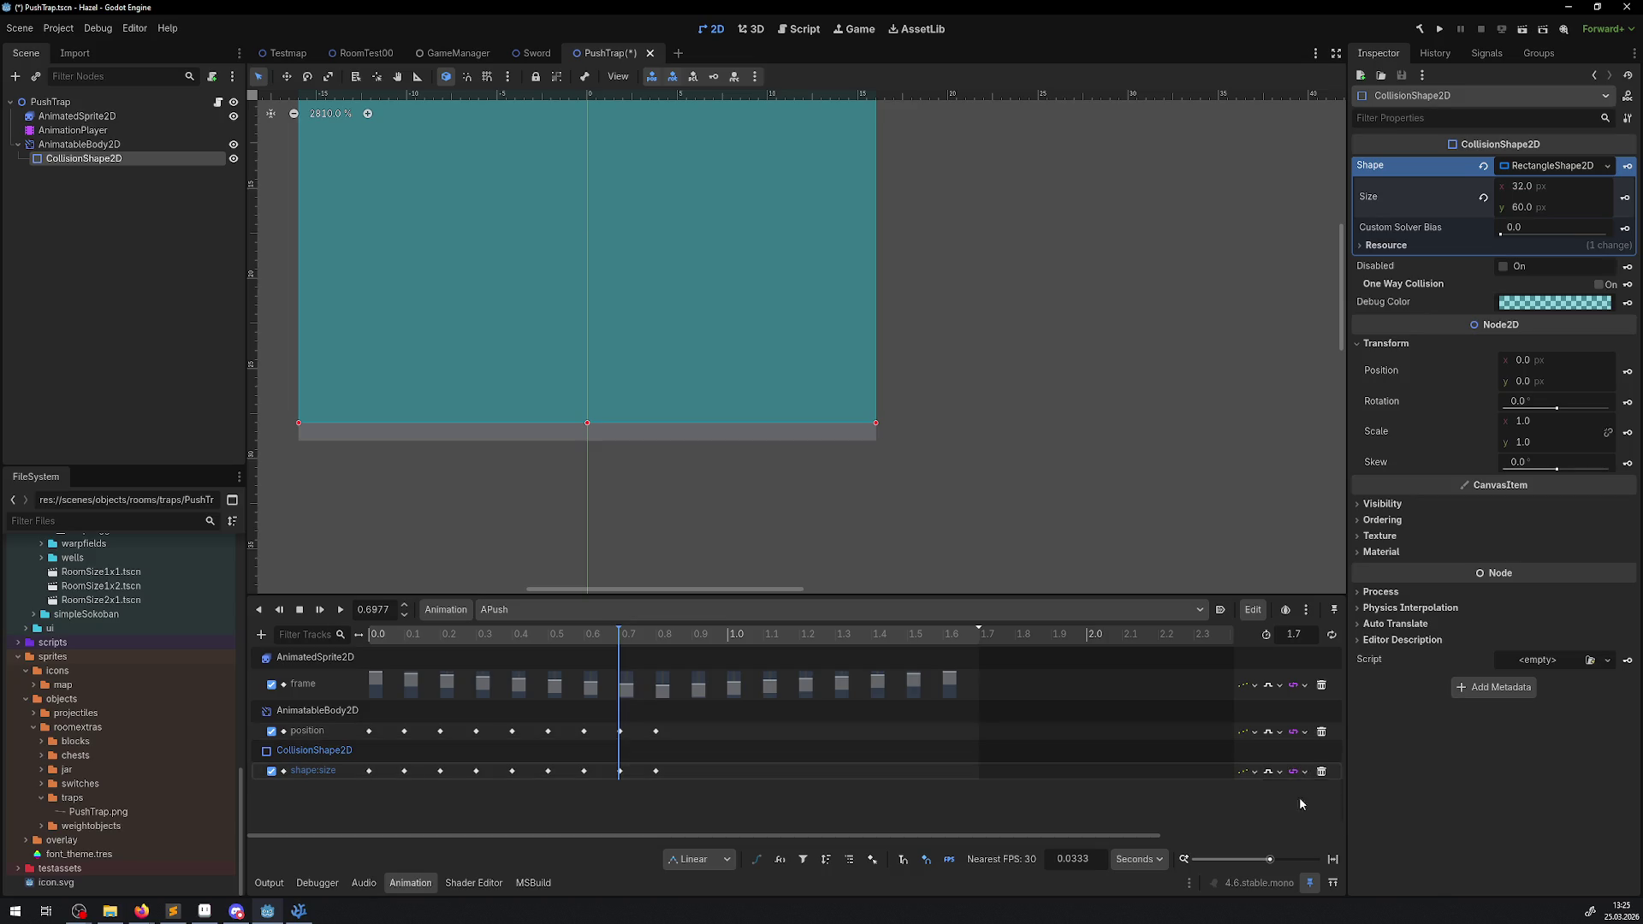
left_click(1275, 732)
left_click(1275, 684)
left_click(1275, 685)
left_click(1294, 729)
left_click(1304, 684)
left_click(1351, 727)
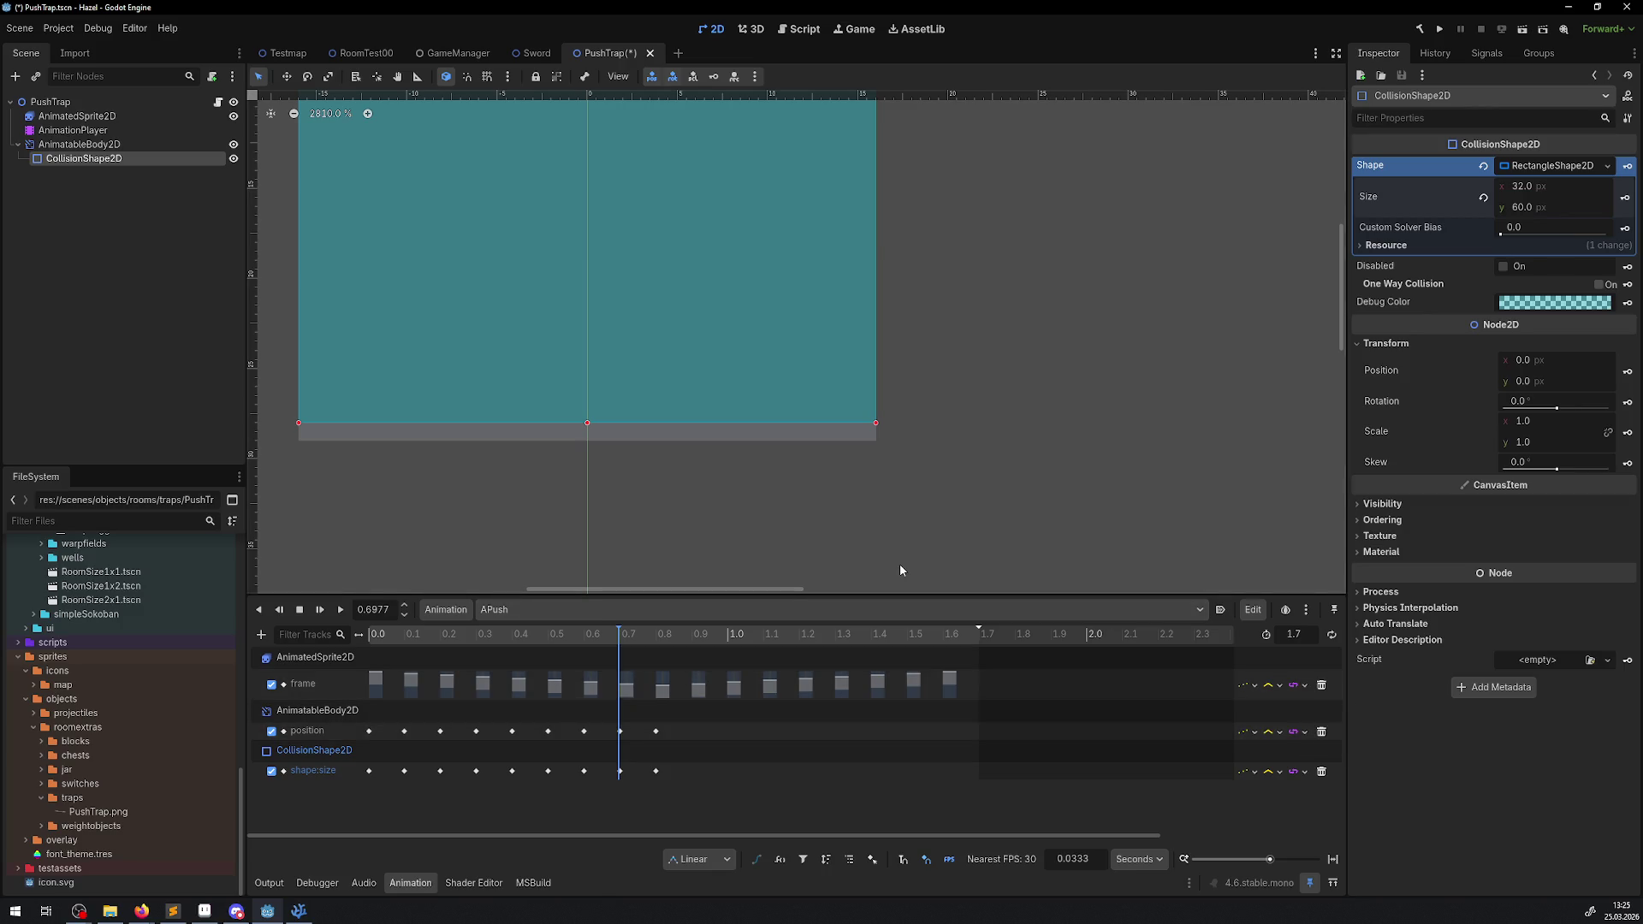
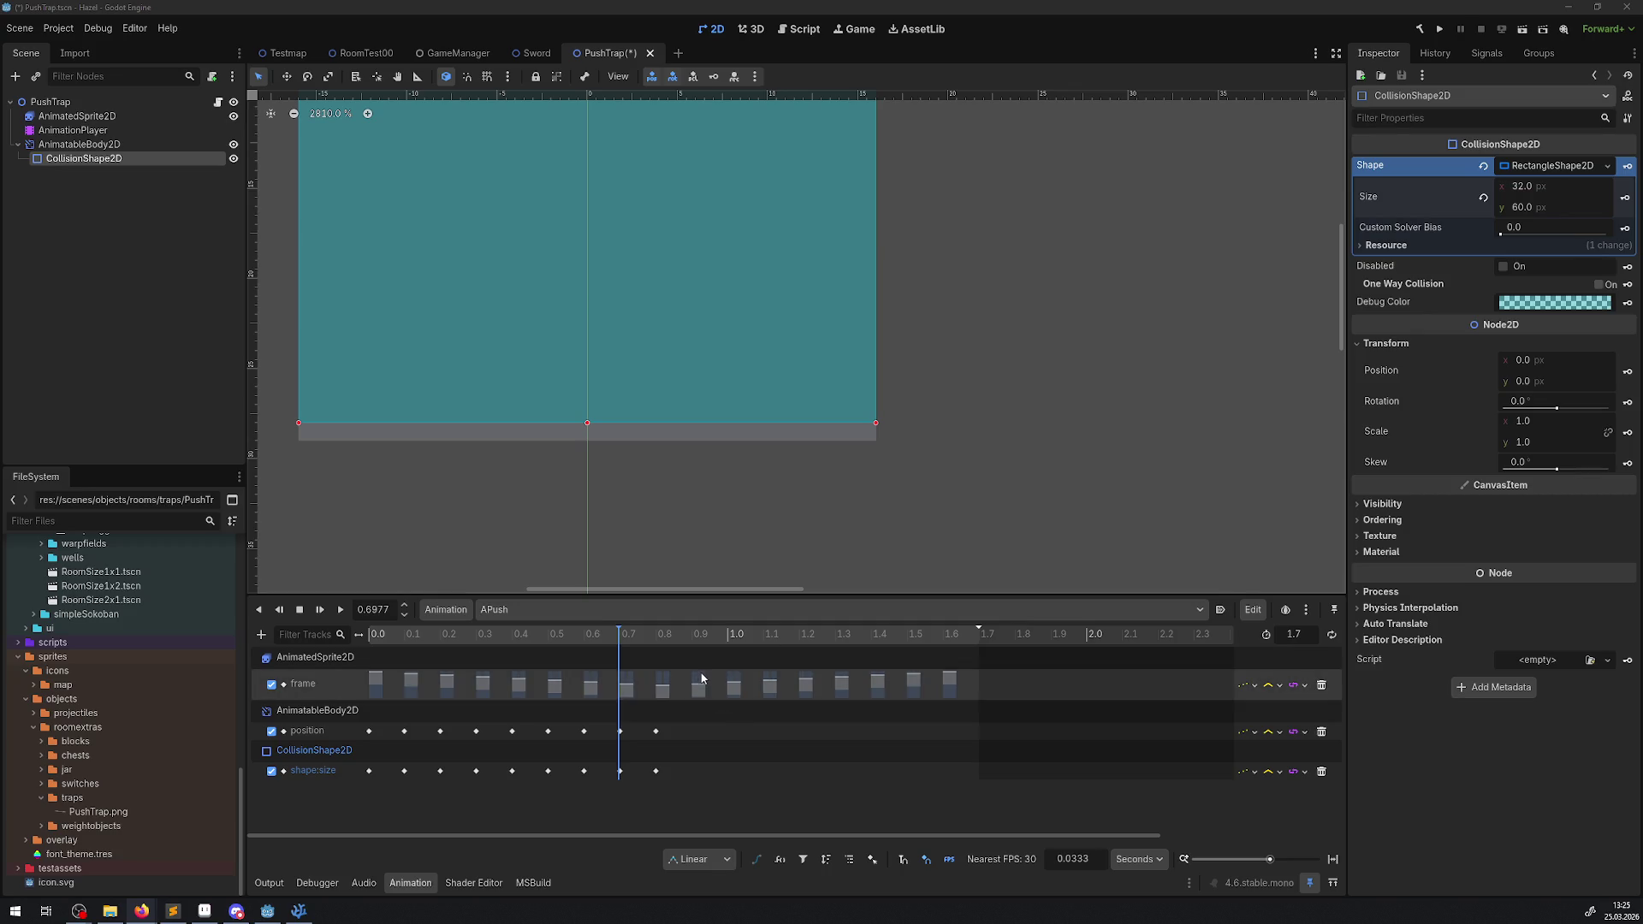
- Move the APush timeline to 0.9 s and key a collision height of 60 px
left_click_drag(636, 635, 690, 635)
double_click(373, 609)
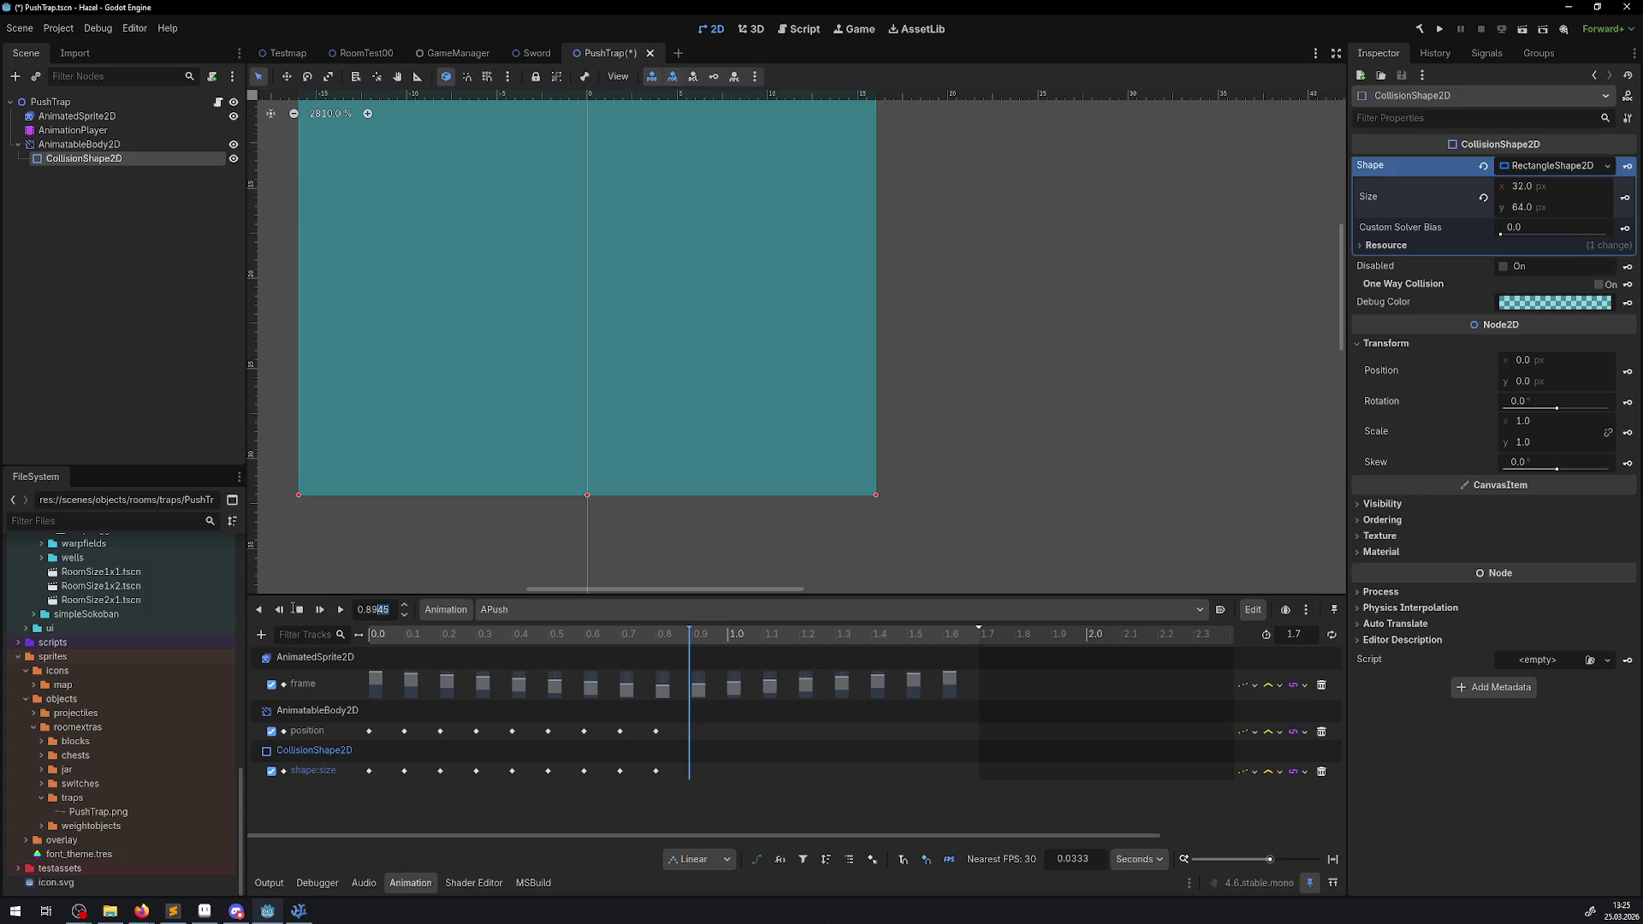
key("BackSpace")
type("9")
key("Return")
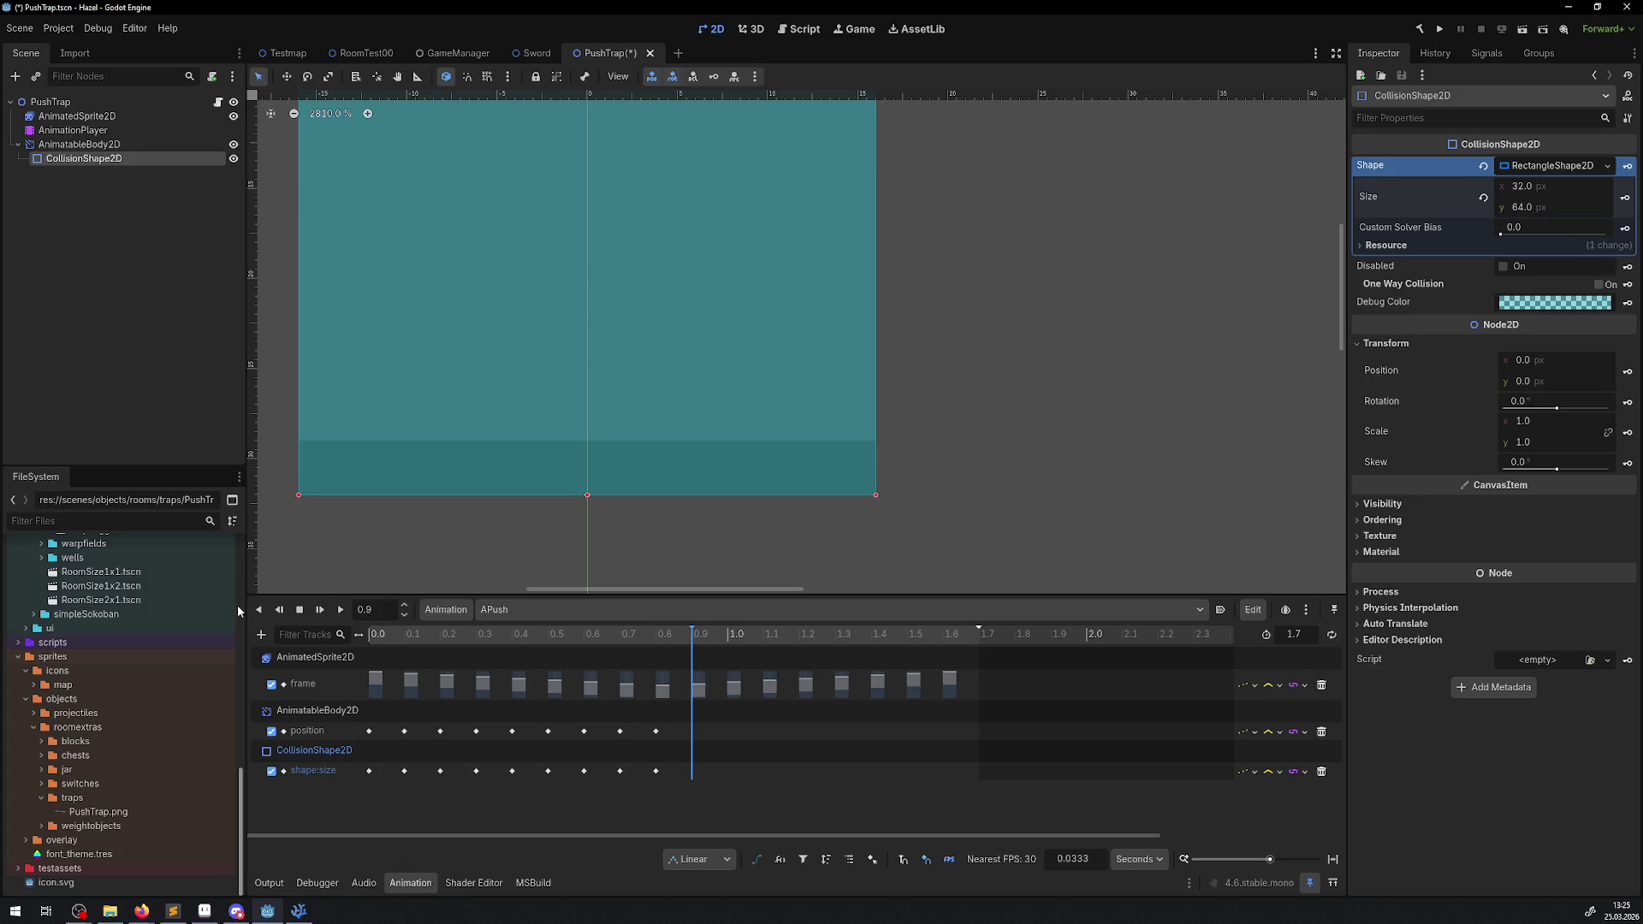
scroll(861, 380, "down", 5)
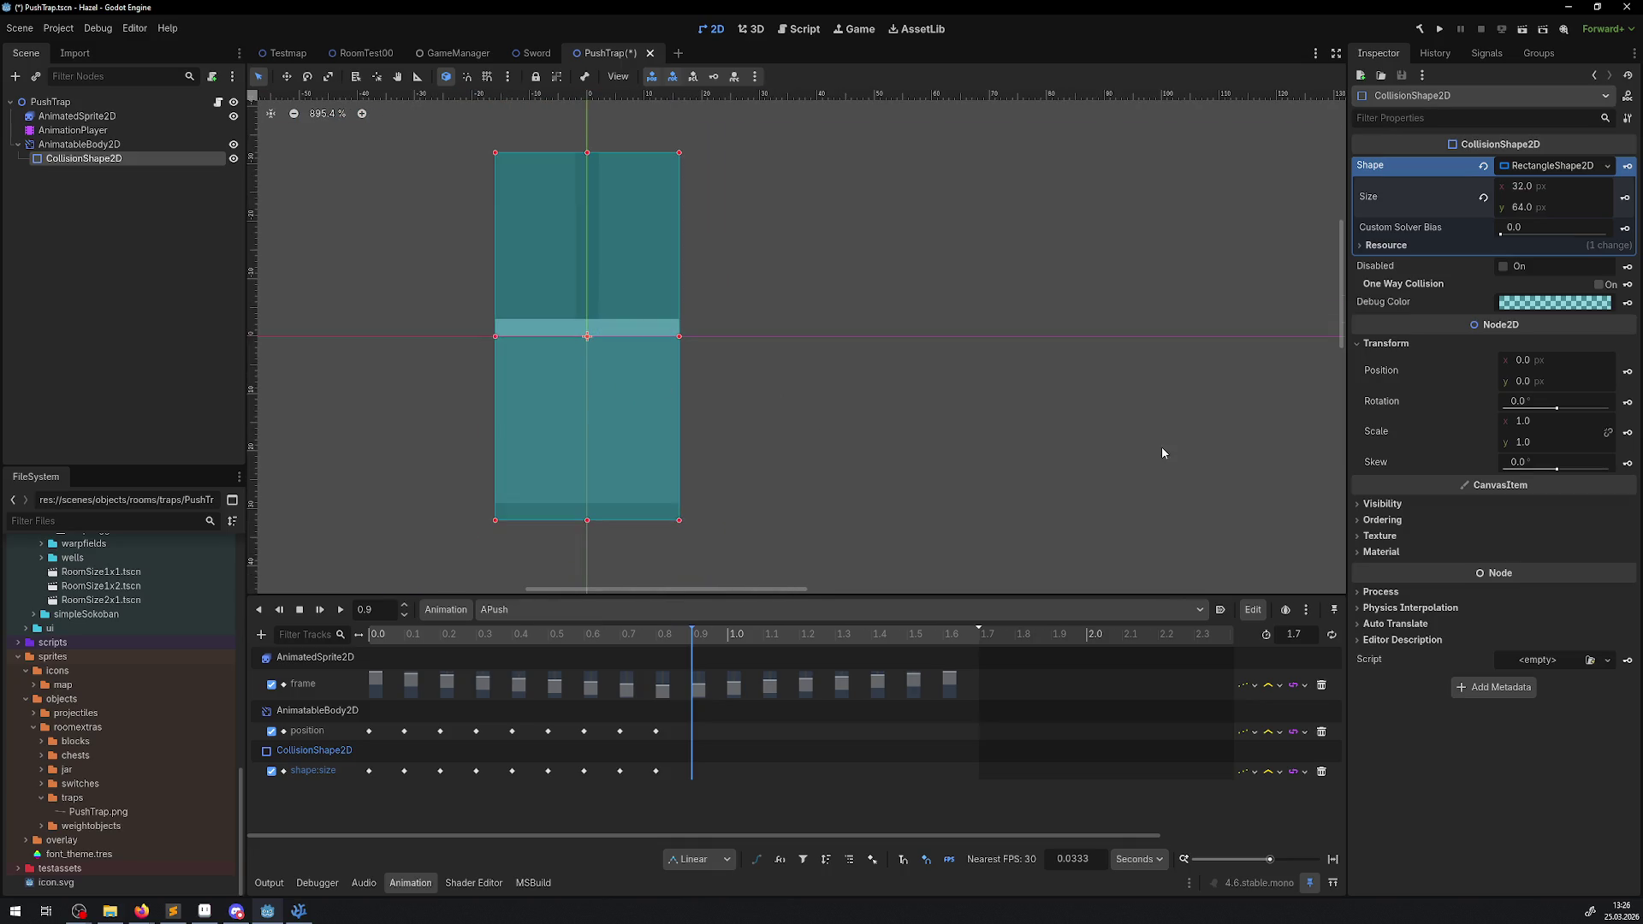
type("60")
key("Return")
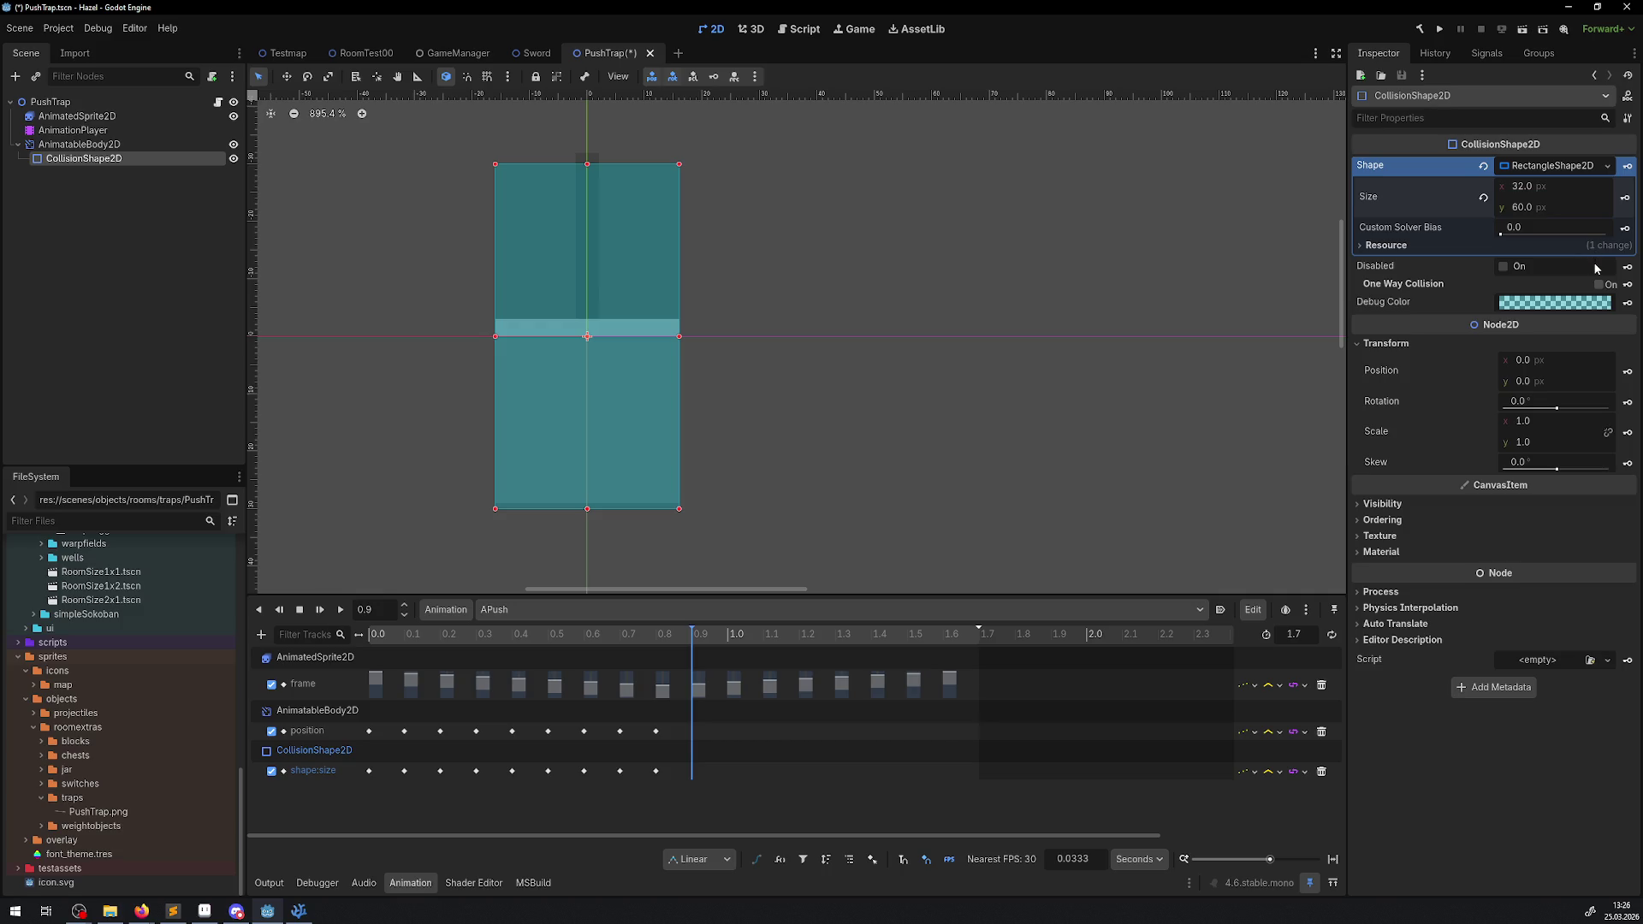
left_click(1625, 198)
- Key the AnimatableBody2D position y at -2 at 0.9 s
left_click(83, 145)
left_click(1545, 424)
type("-2")
key("Return")
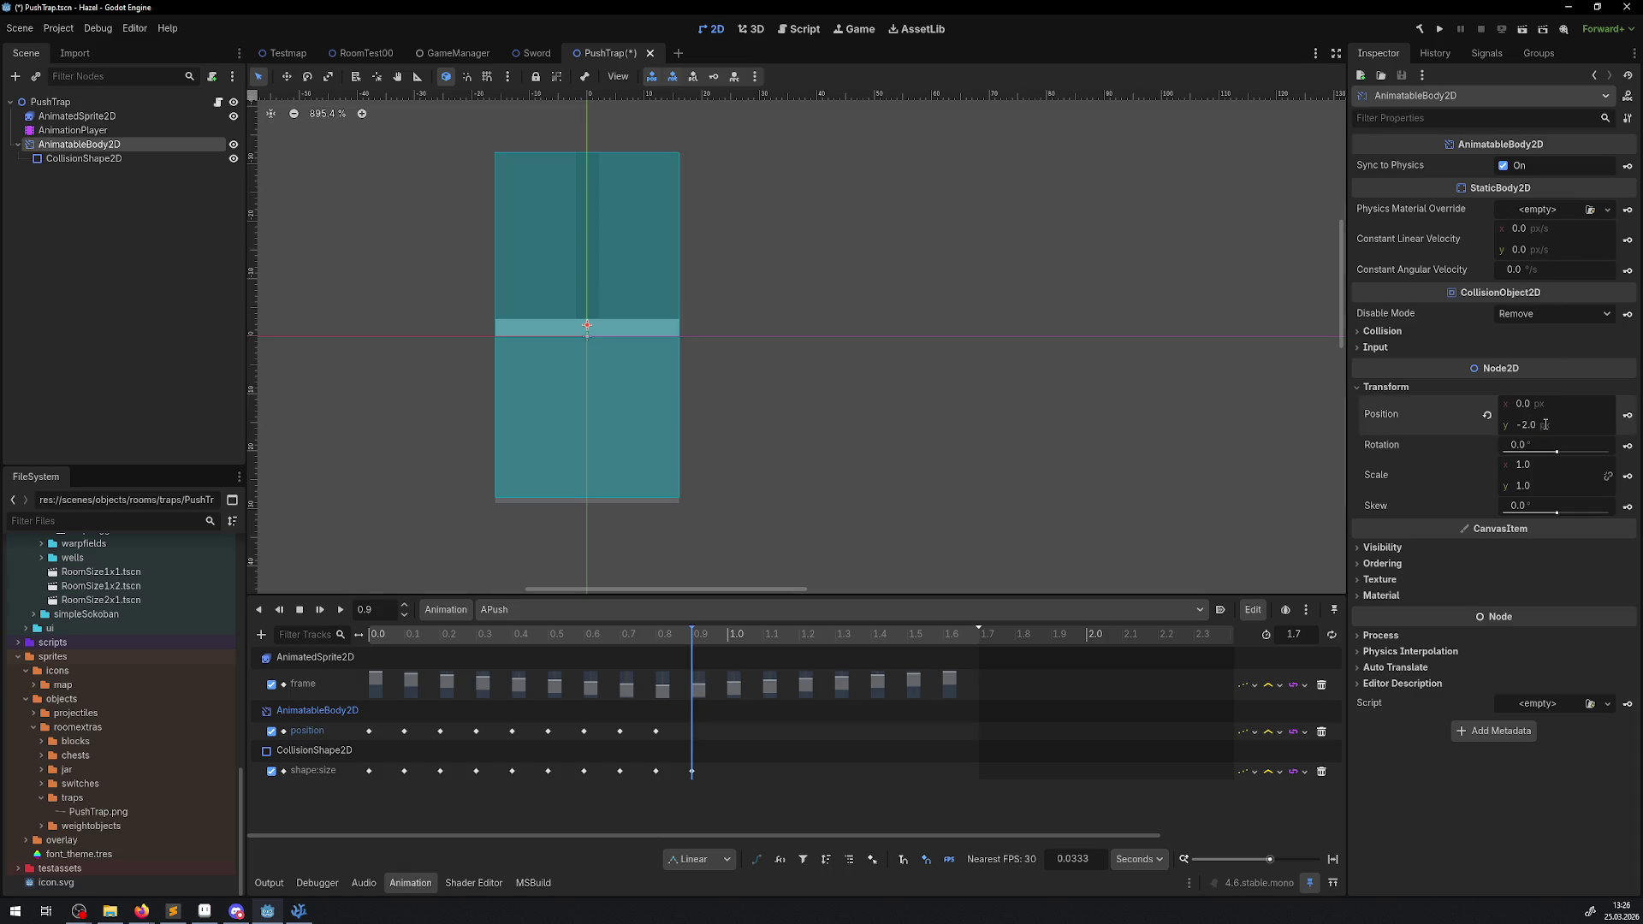
left_click(1626, 418)
- Step to 1.0 s and key the body position y at -4
key("shift+alt+d")
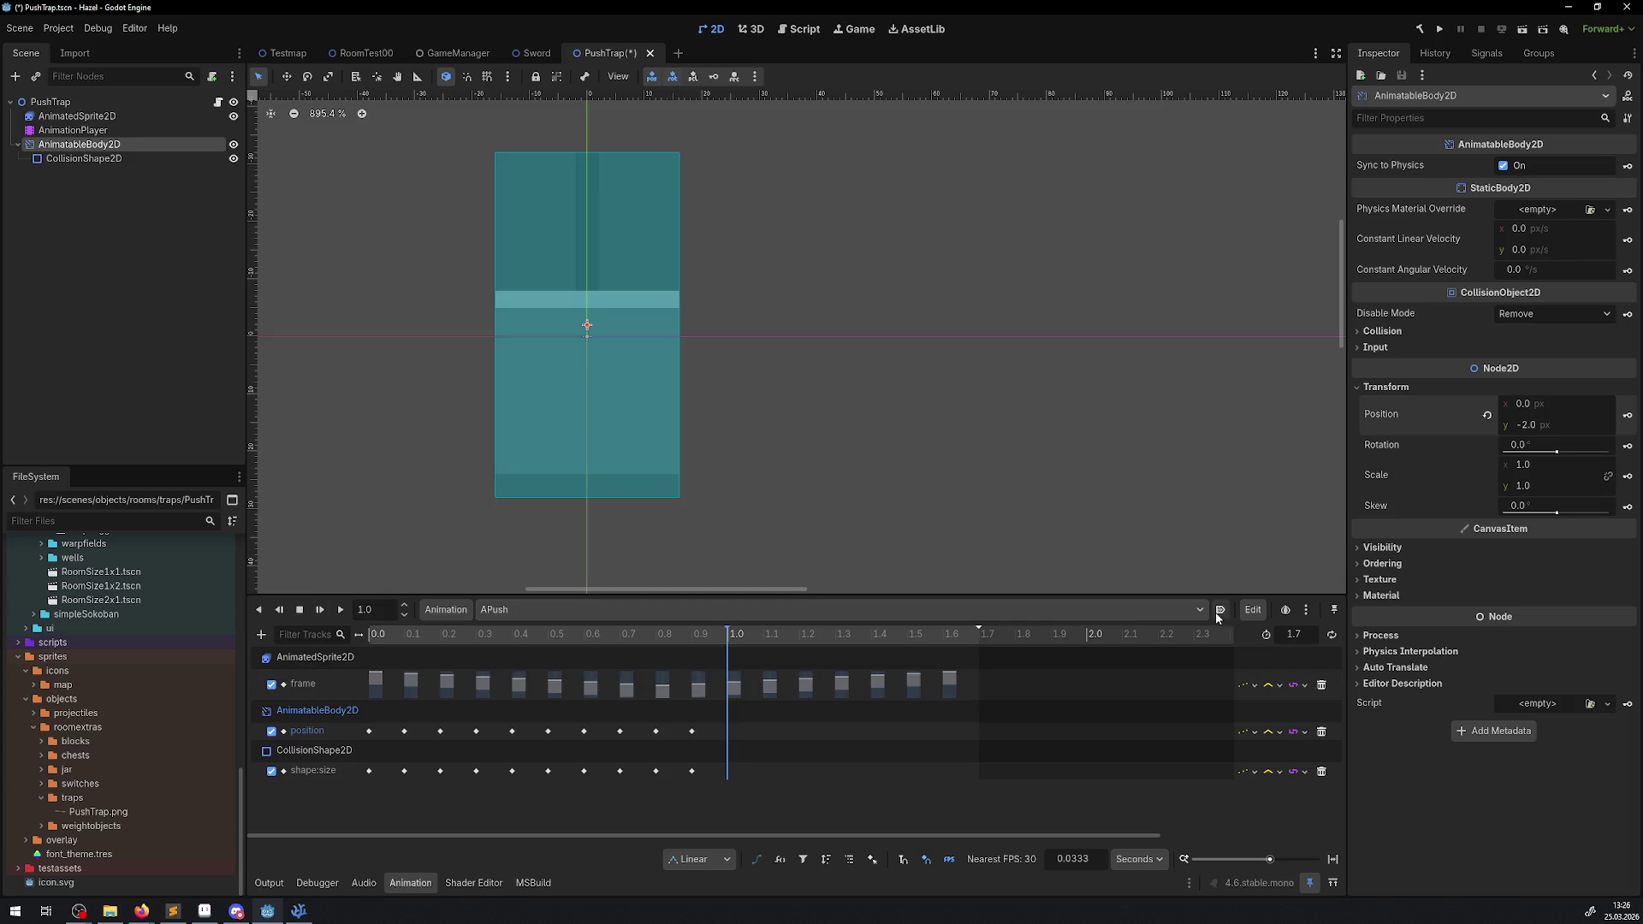
type("-4")
key("Return")
left_click(1628, 415)
- Key a collision height of 56 px at 1.0 s and save the PushTrap scene
left_click(94, 159)
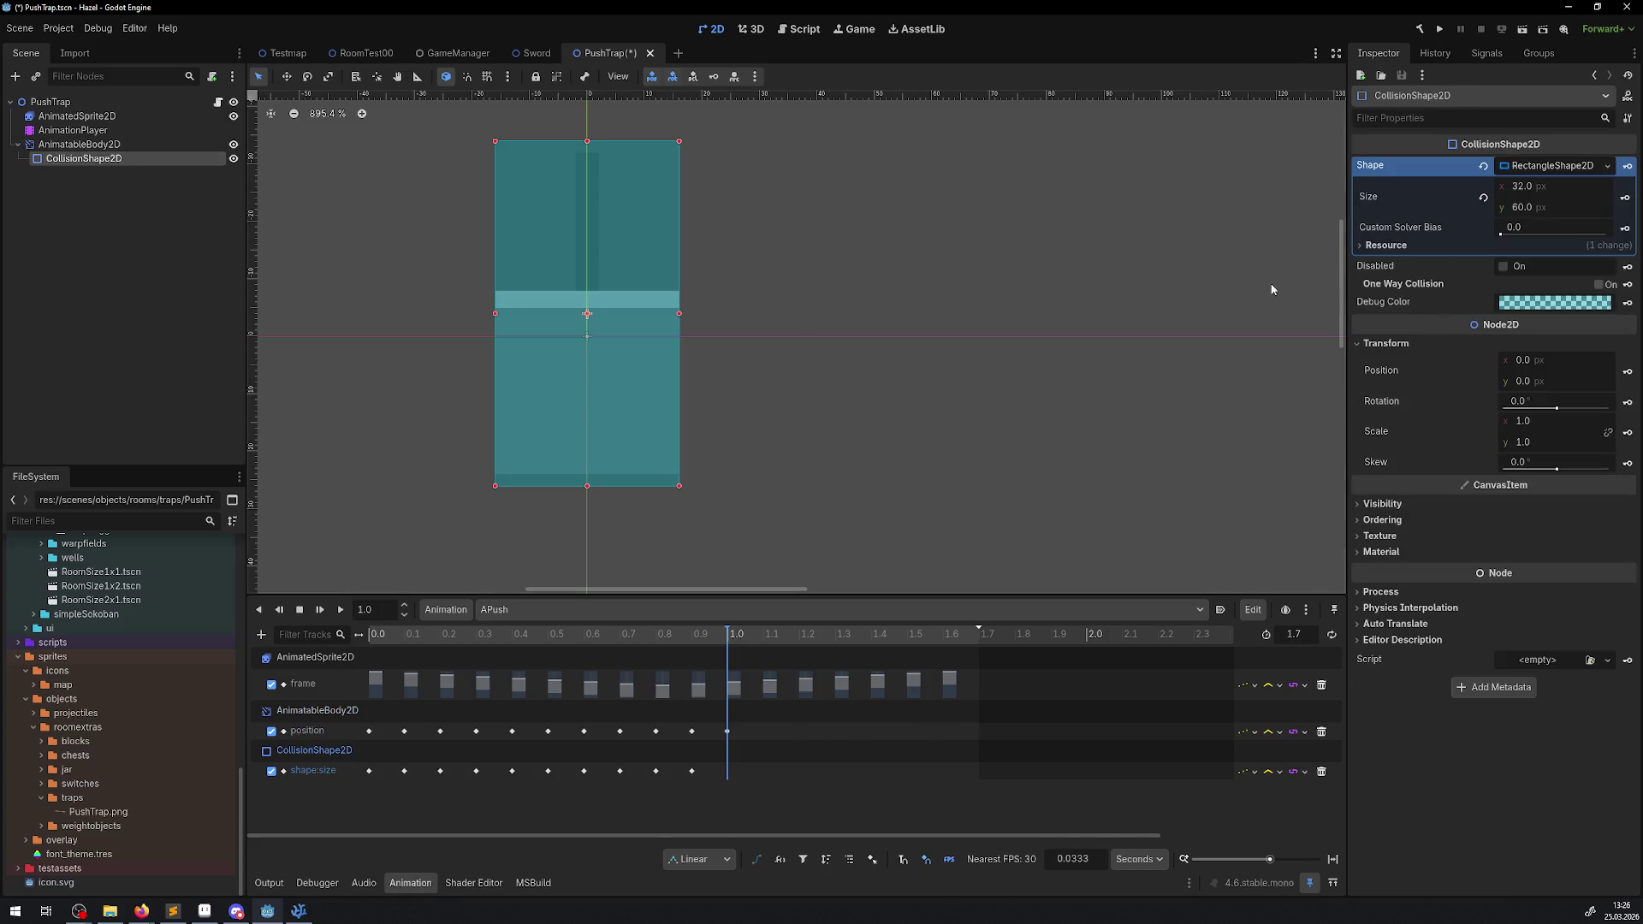
type("56")
key("Return")
left_click(1625, 197)
key("ctrl+s")
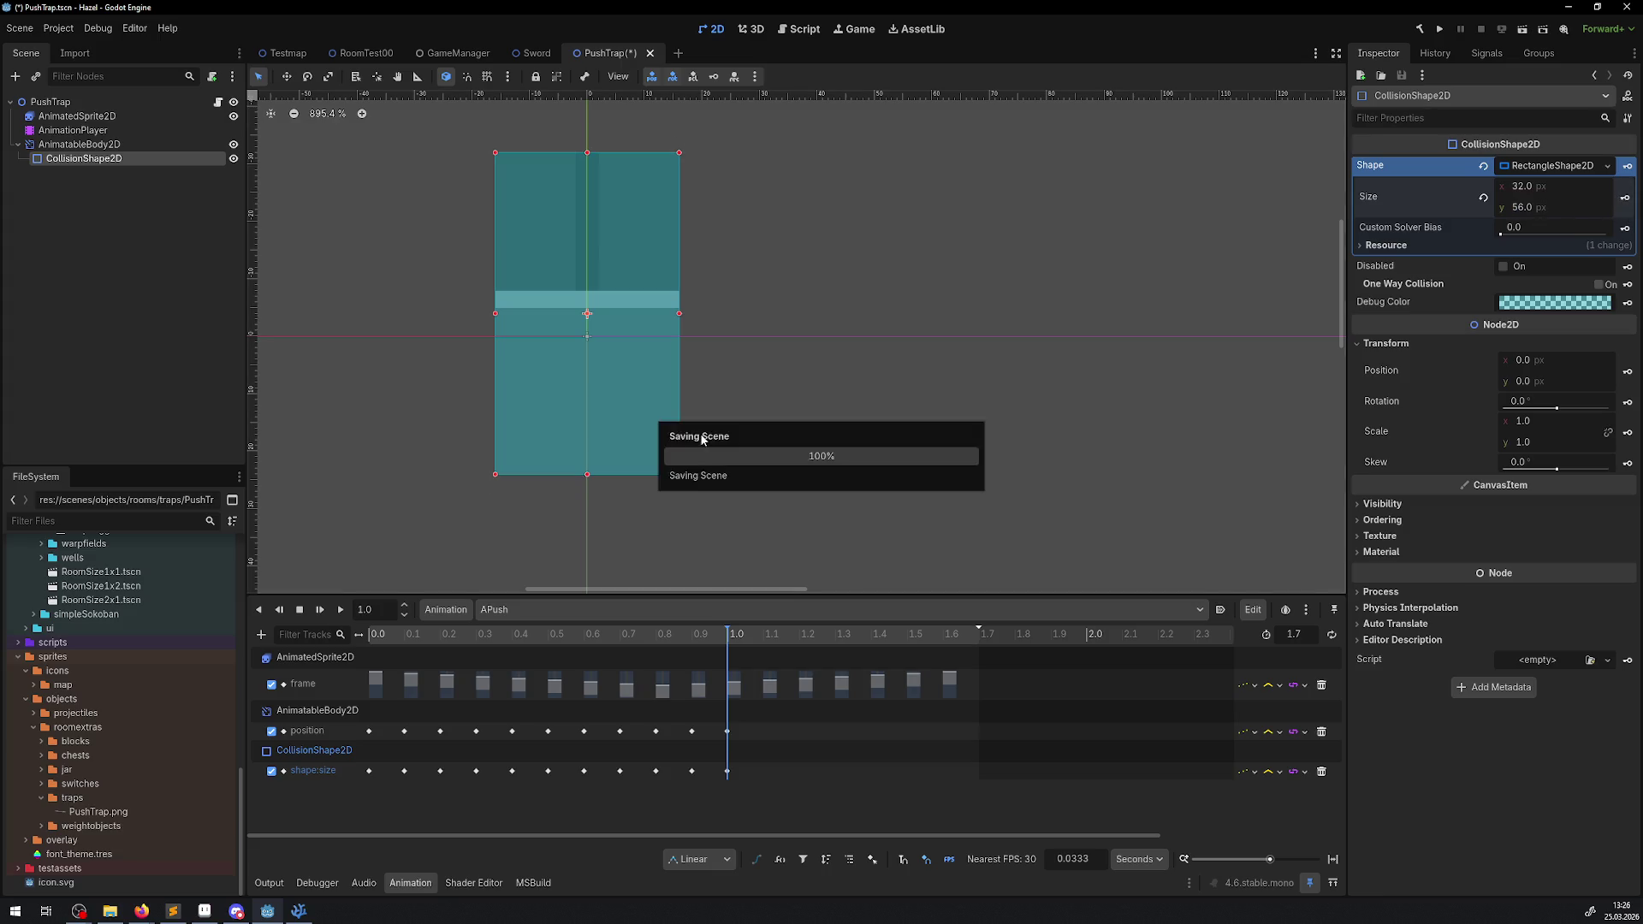
key("shift+alt+d")
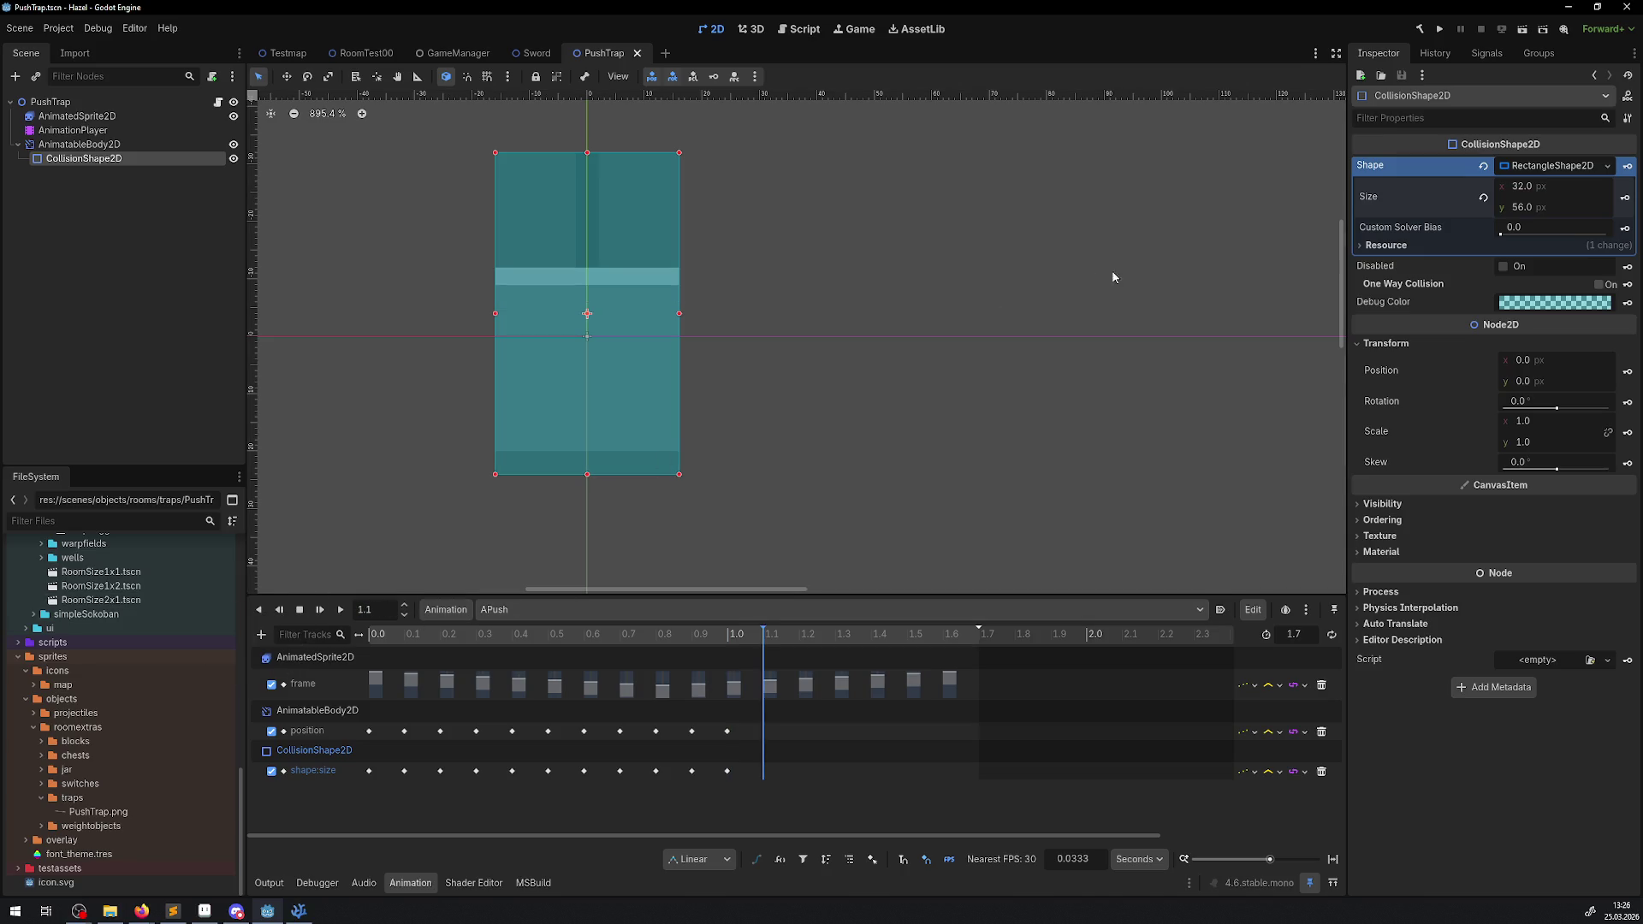
- At 1.1 s, key collision height 52 and body y -6, then save
left_click(1521, 208)
type("52")
key("Return")
left_click(1625, 196)
left_click(113, 144)
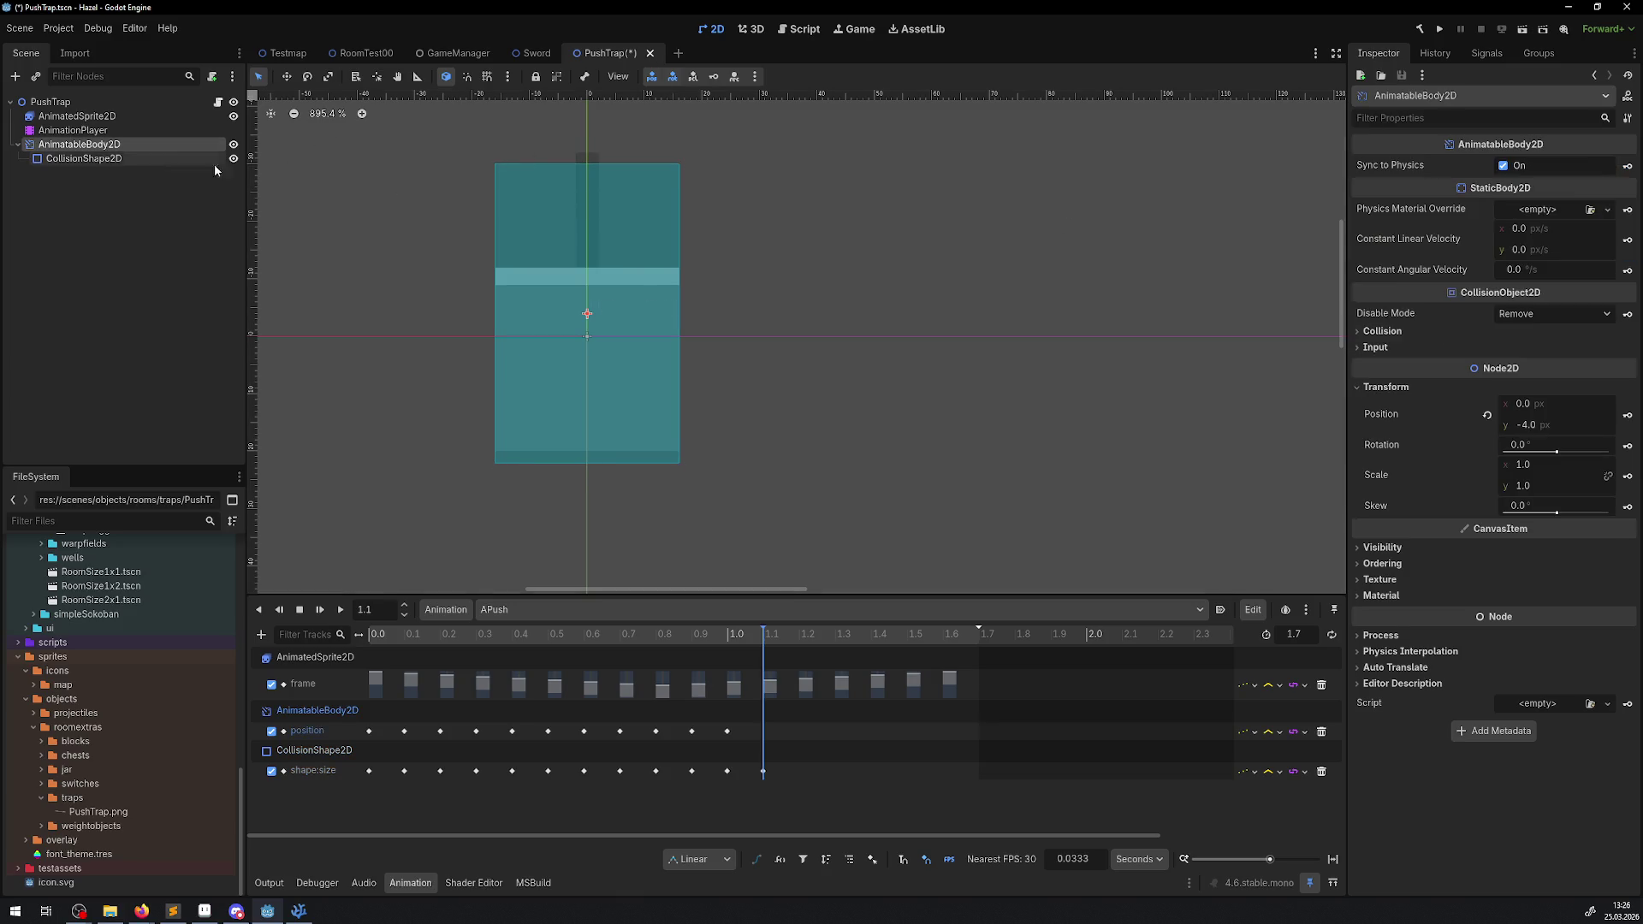
left_click(1532, 426)
type("-6")
key("Return")
left_click(1627, 416)
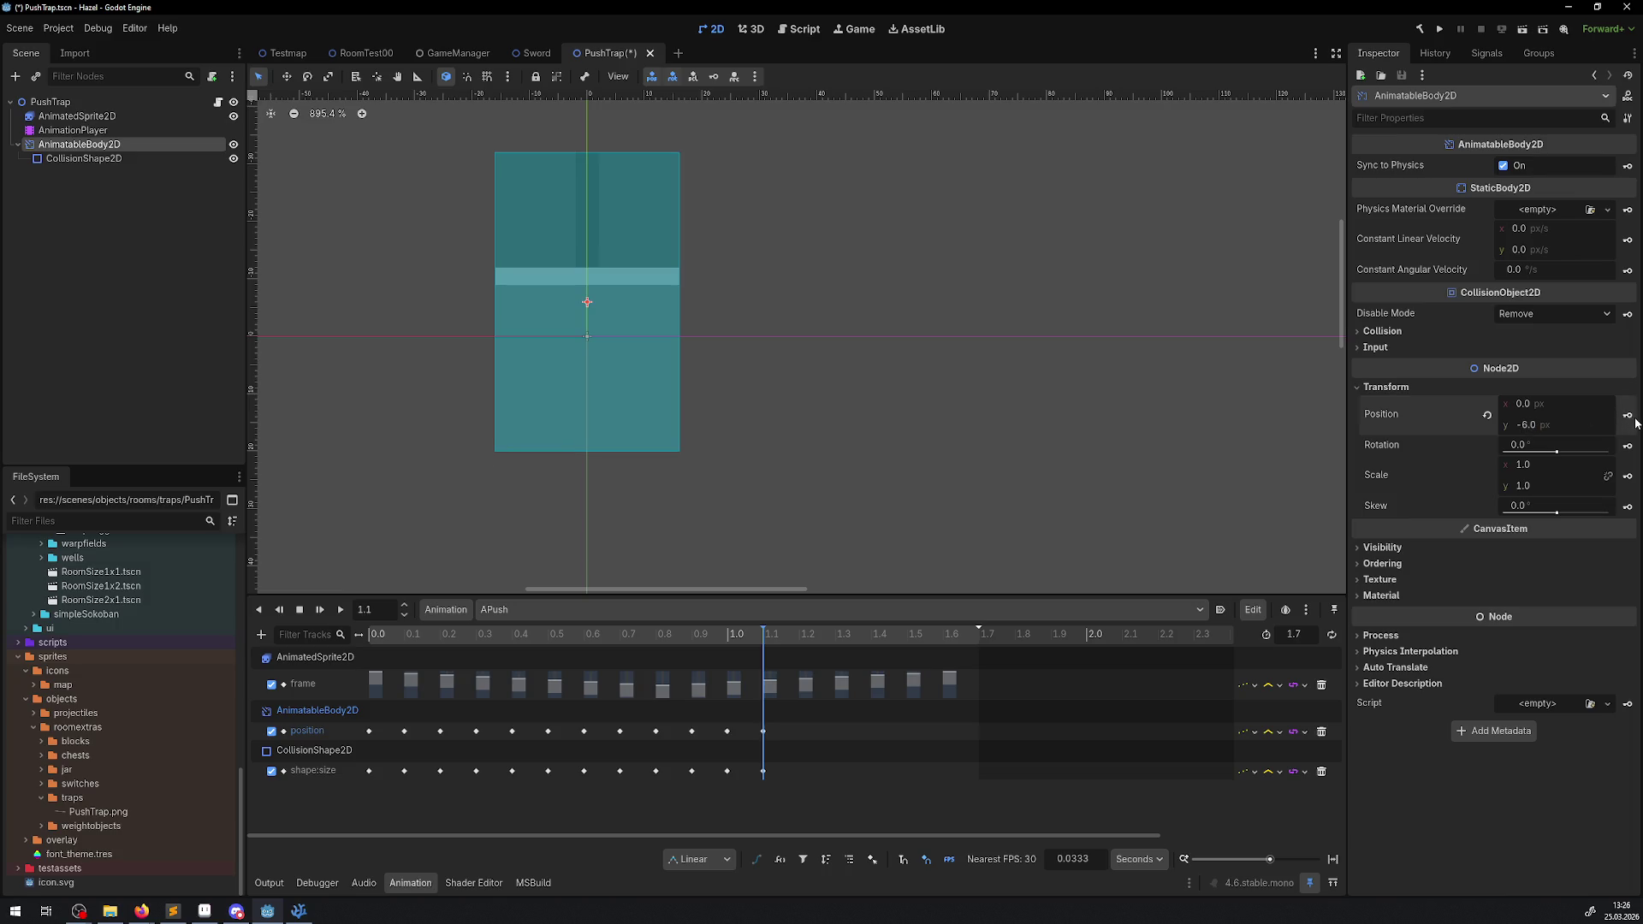
key("ctrl+s")
- At 1.2 s, key body y -8 and collision height 48
type("1.2")
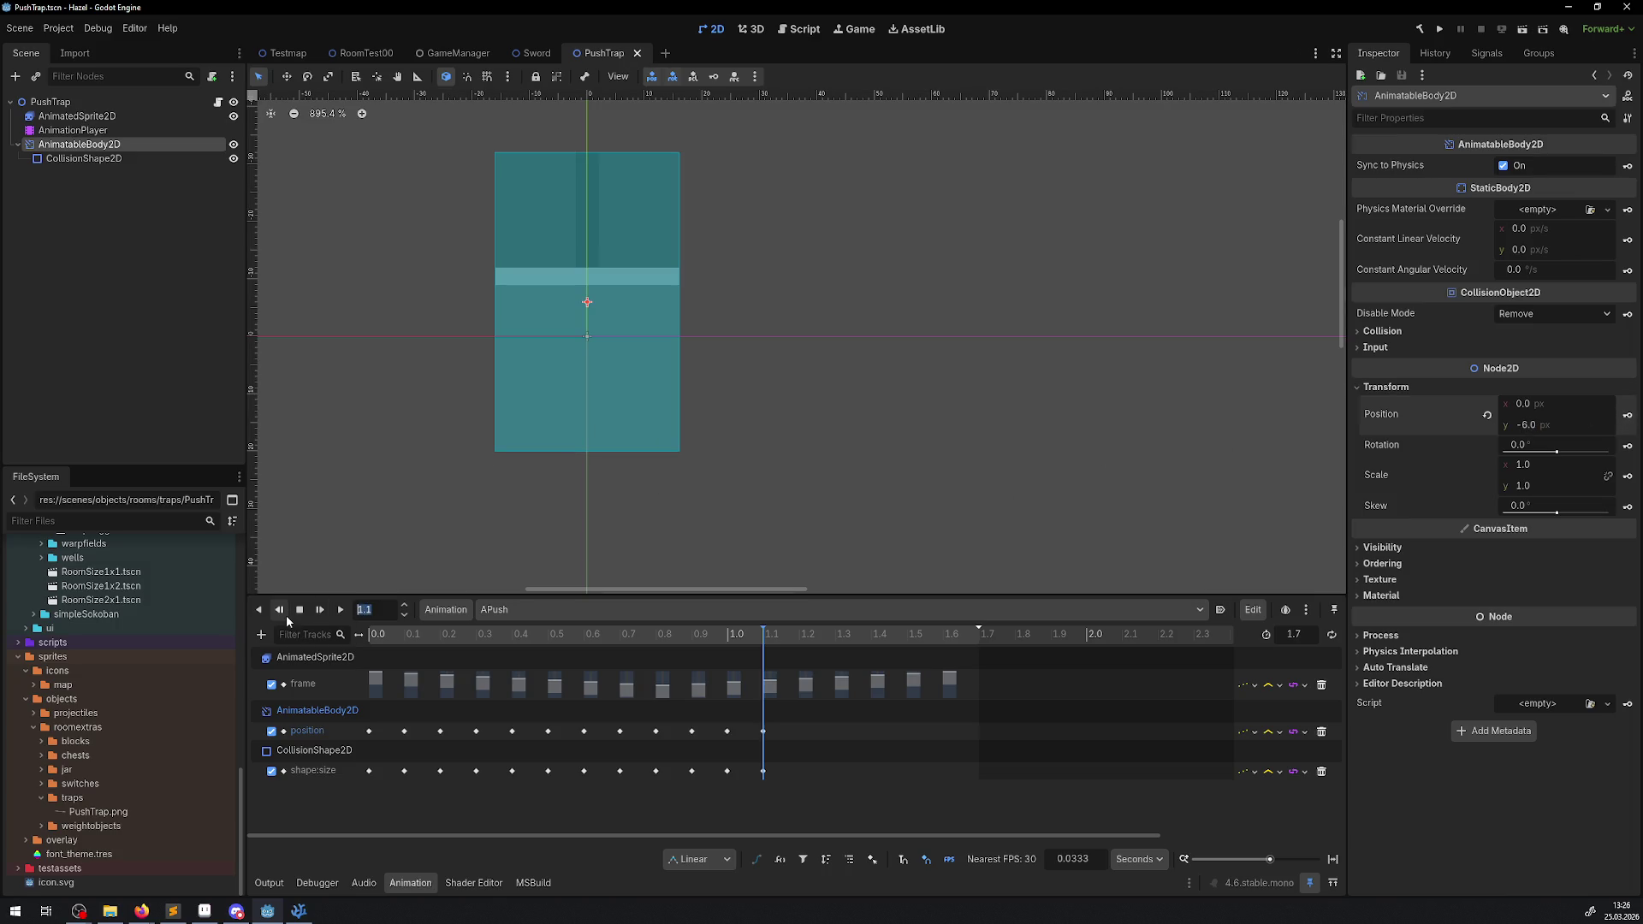
key("Return")
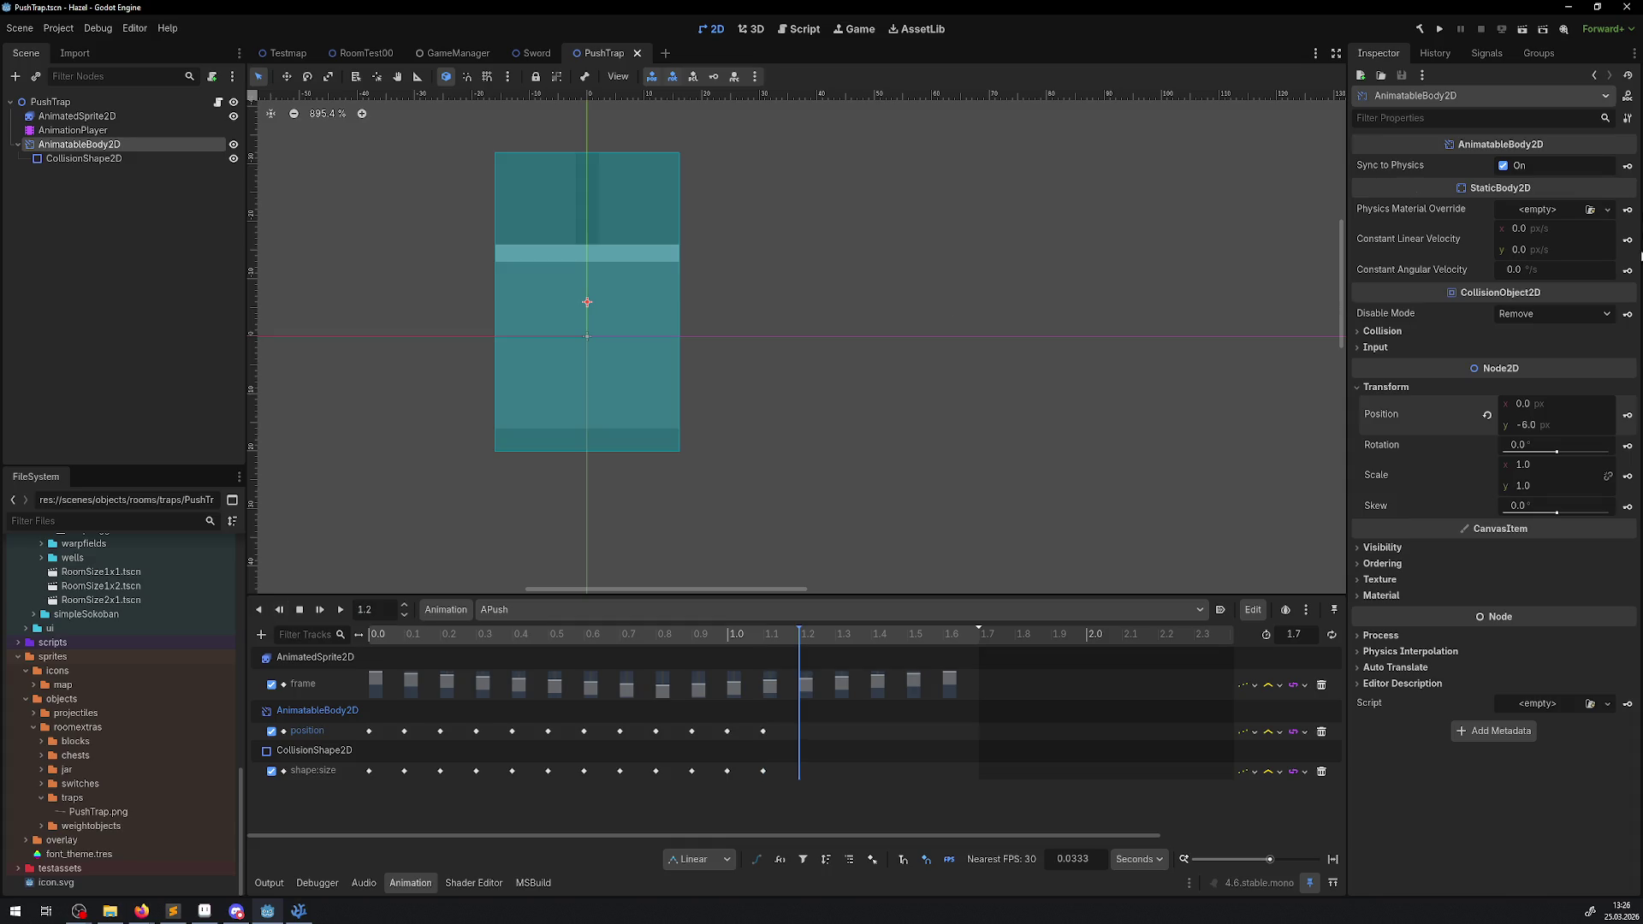
type("-8")
key("Return")
left_click(1628, 415)
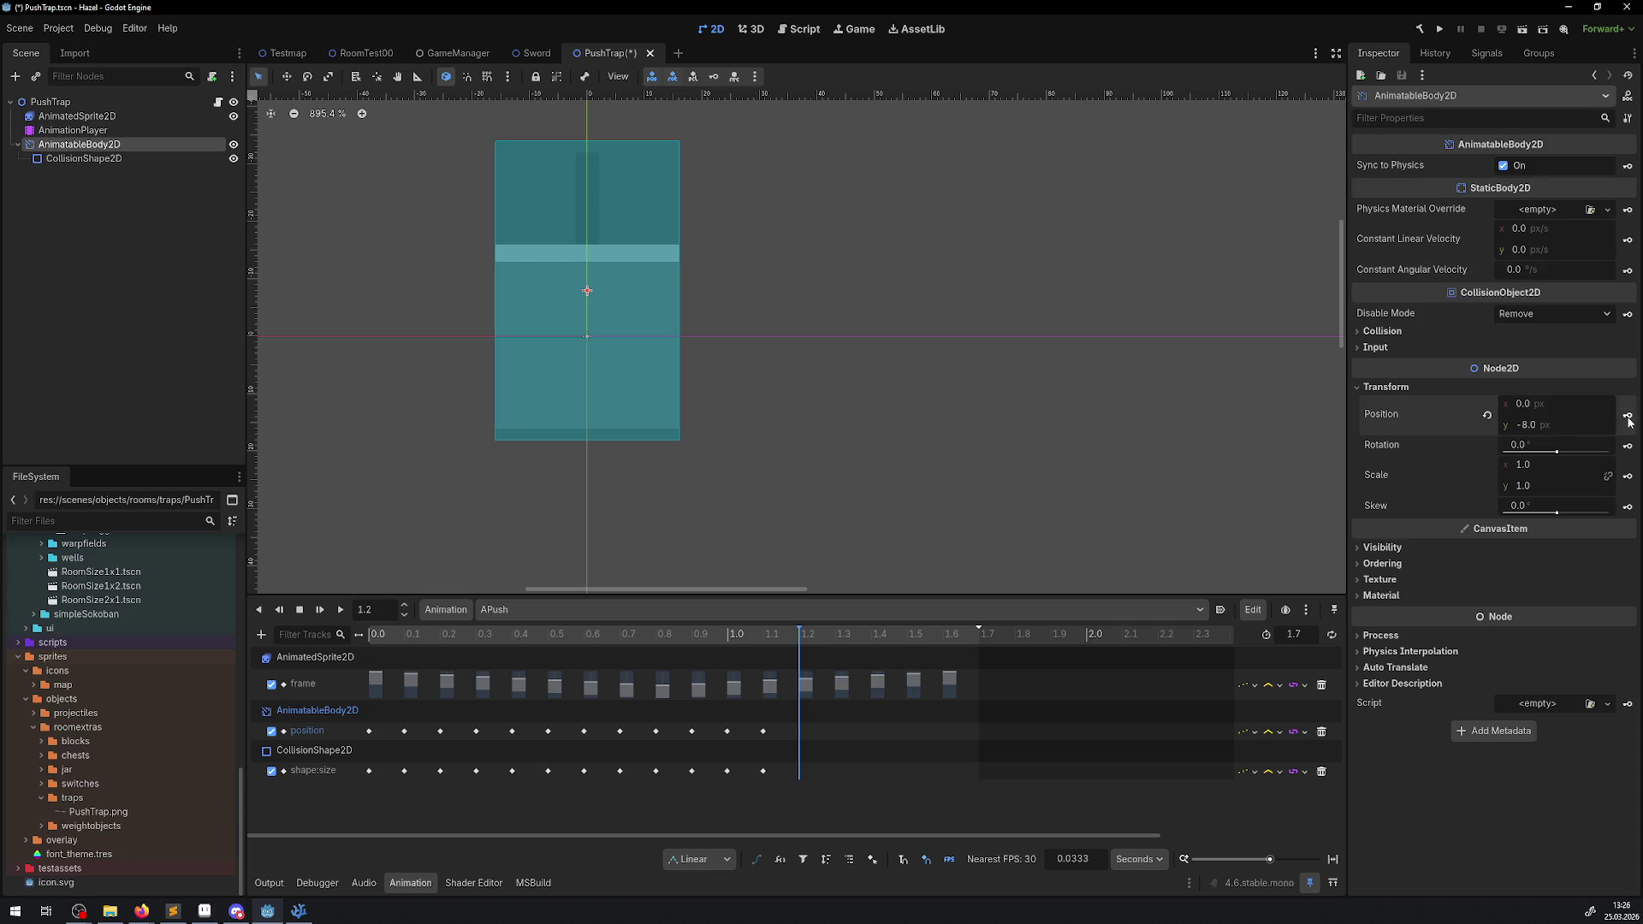
left_click(86, 161)
left_click(1537, 207)
type("48")
key("Return")
left_click(1625, 200)
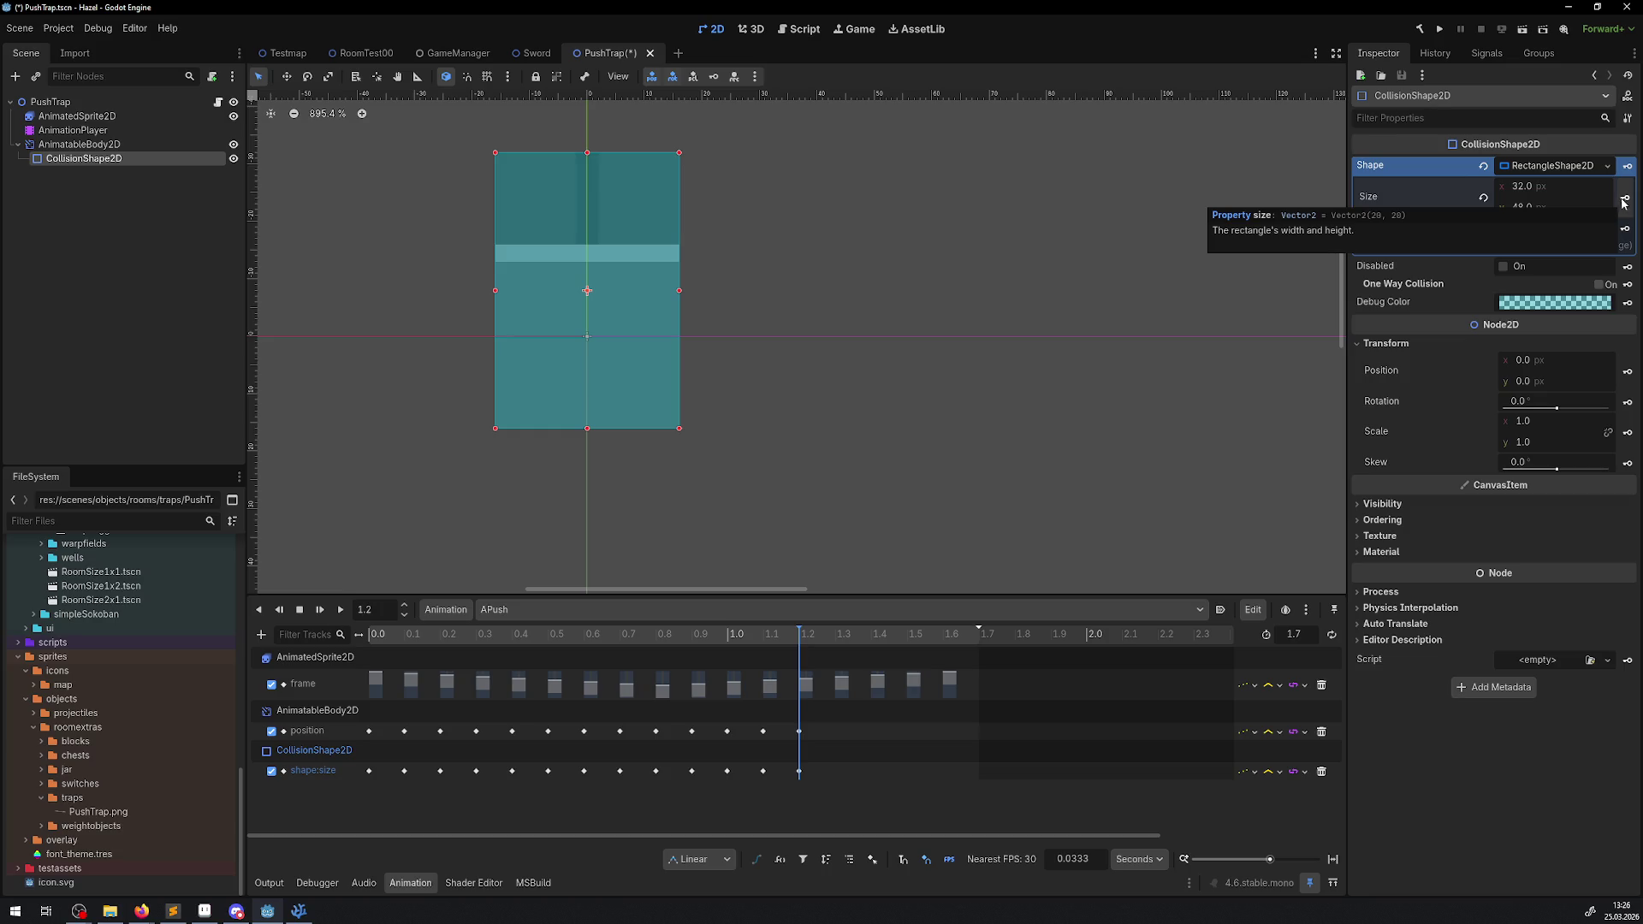
- Jump to 1.3 s, save, and key a collision height of 44 px
left_click(377, 611)
key("BackSpace")
type("3")
key("Return")
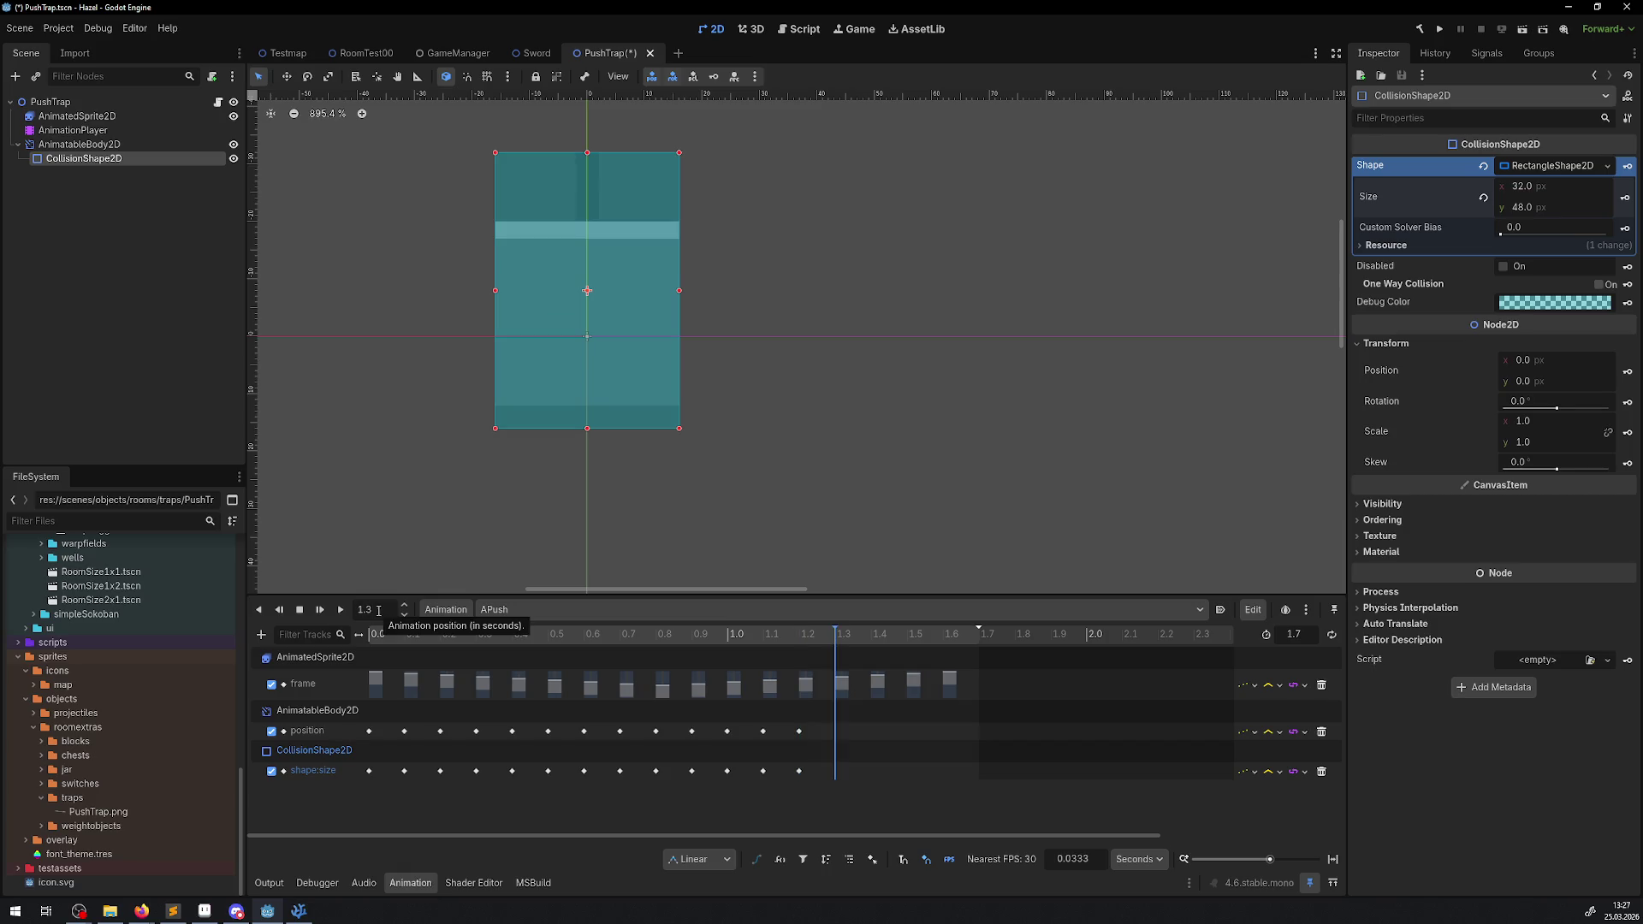
key("ctrl+s")
left_click(1531, 207)
type("44")
key("Return")
left_click(1625, 197)
- Key the body position y at -10 at 1.3 s, saving the scene
left_click(79, 144)
left_click(1542, 425)
type("-10")
key("Return")
key("ctrl+s")
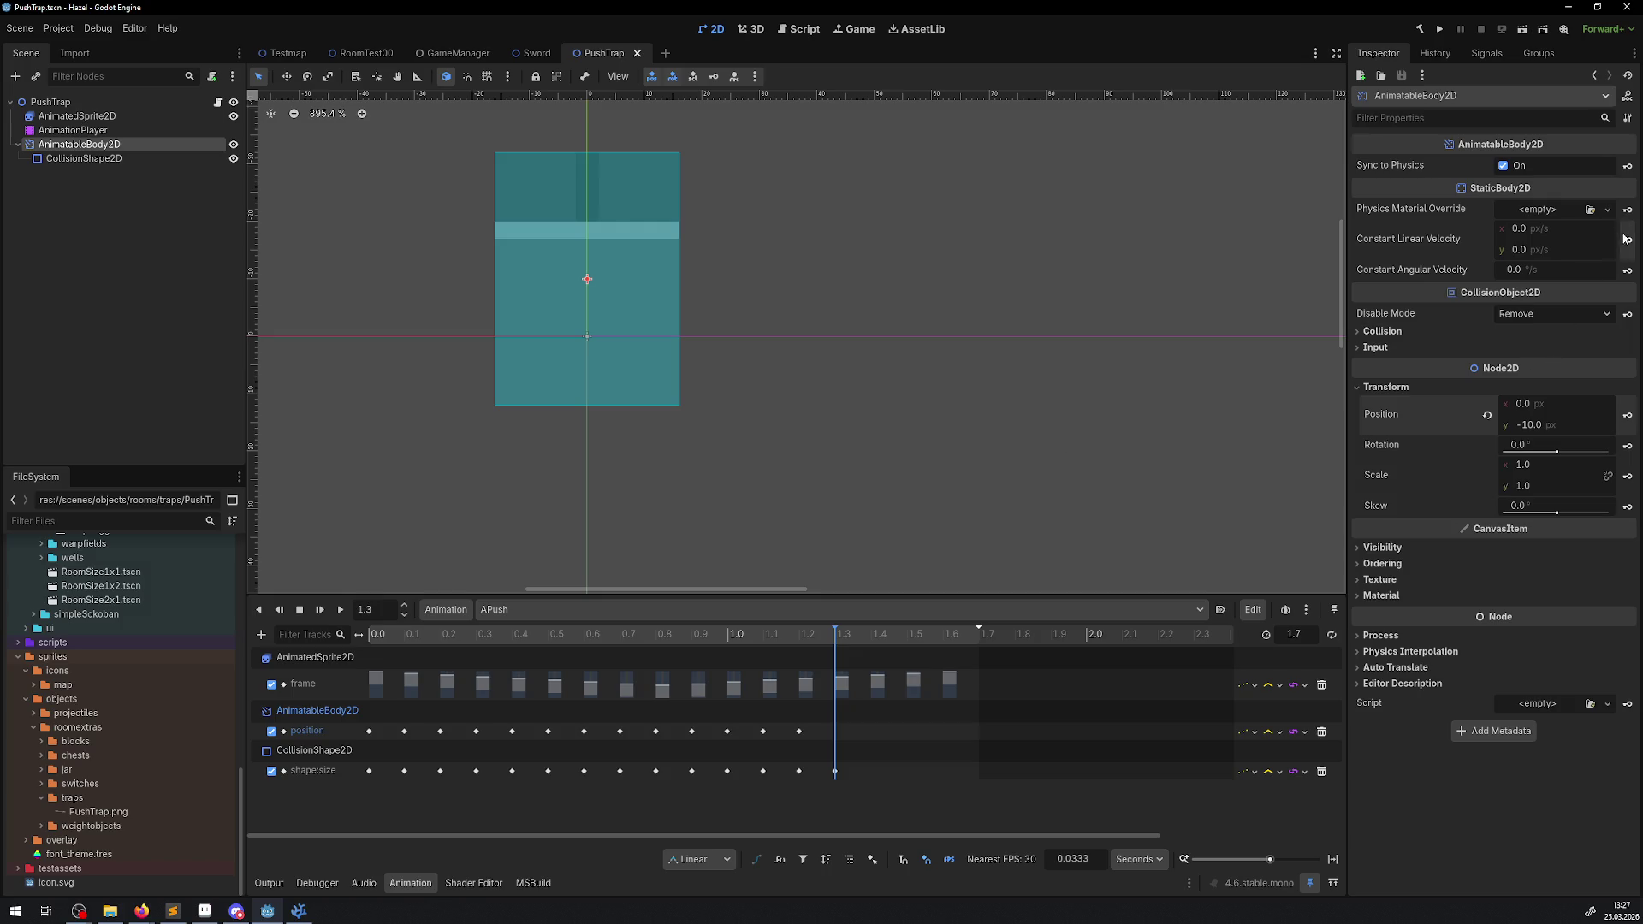
left_click(1628, 415)
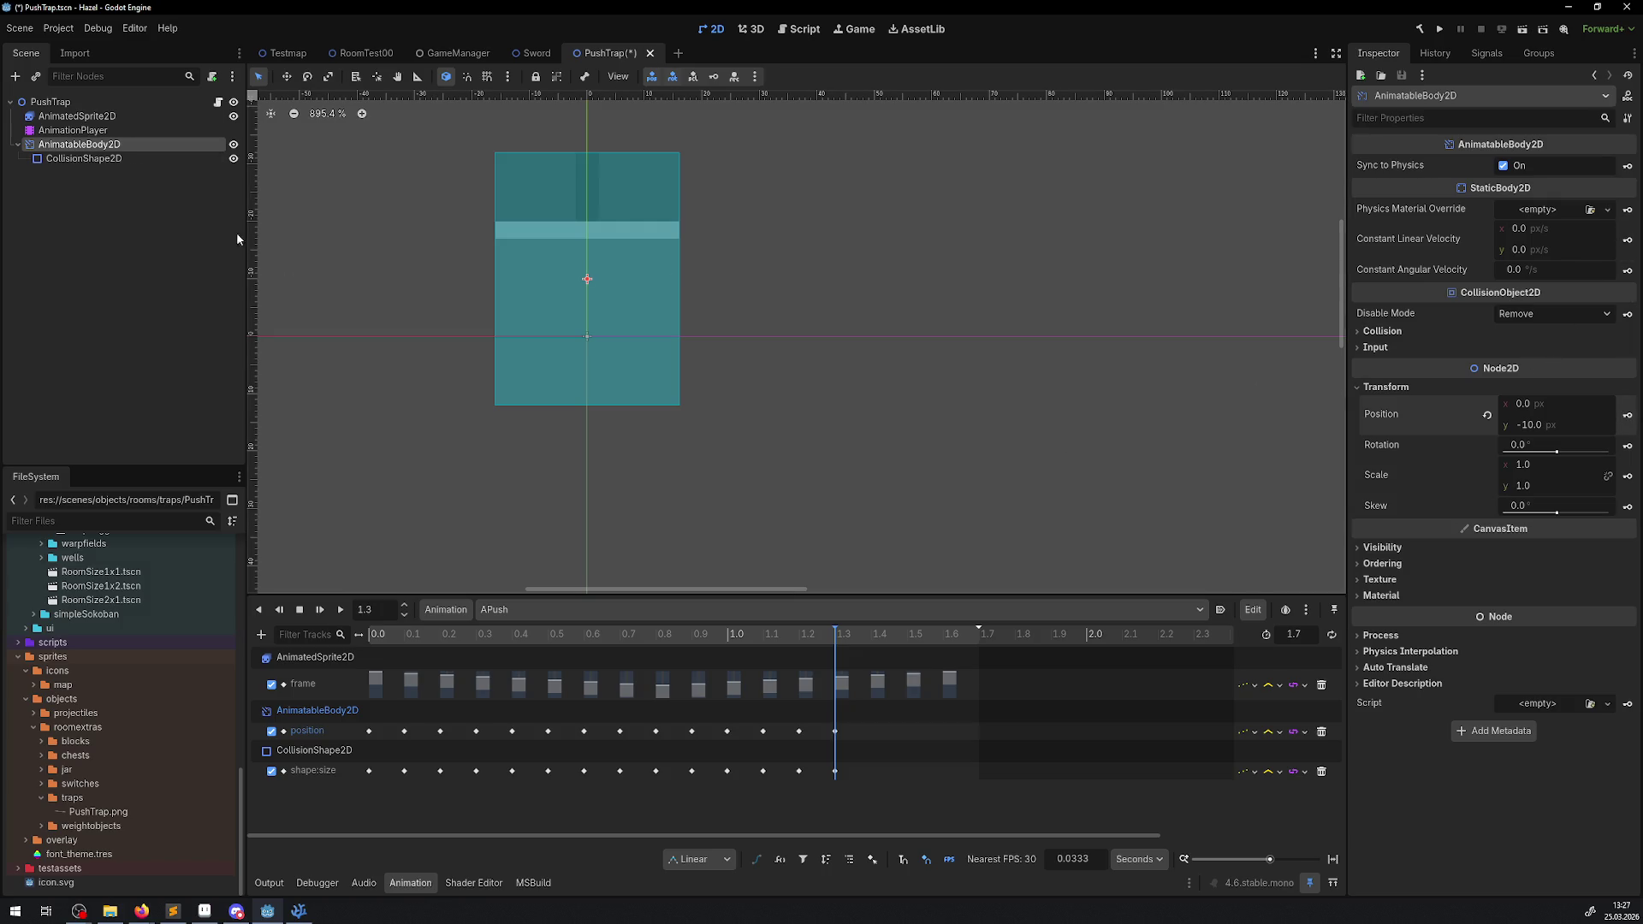
- Advance to 1.4 s and set the body position y to -12
left_click(404, 602)
left_click(1537, 424)
type("-12")
key("Return")
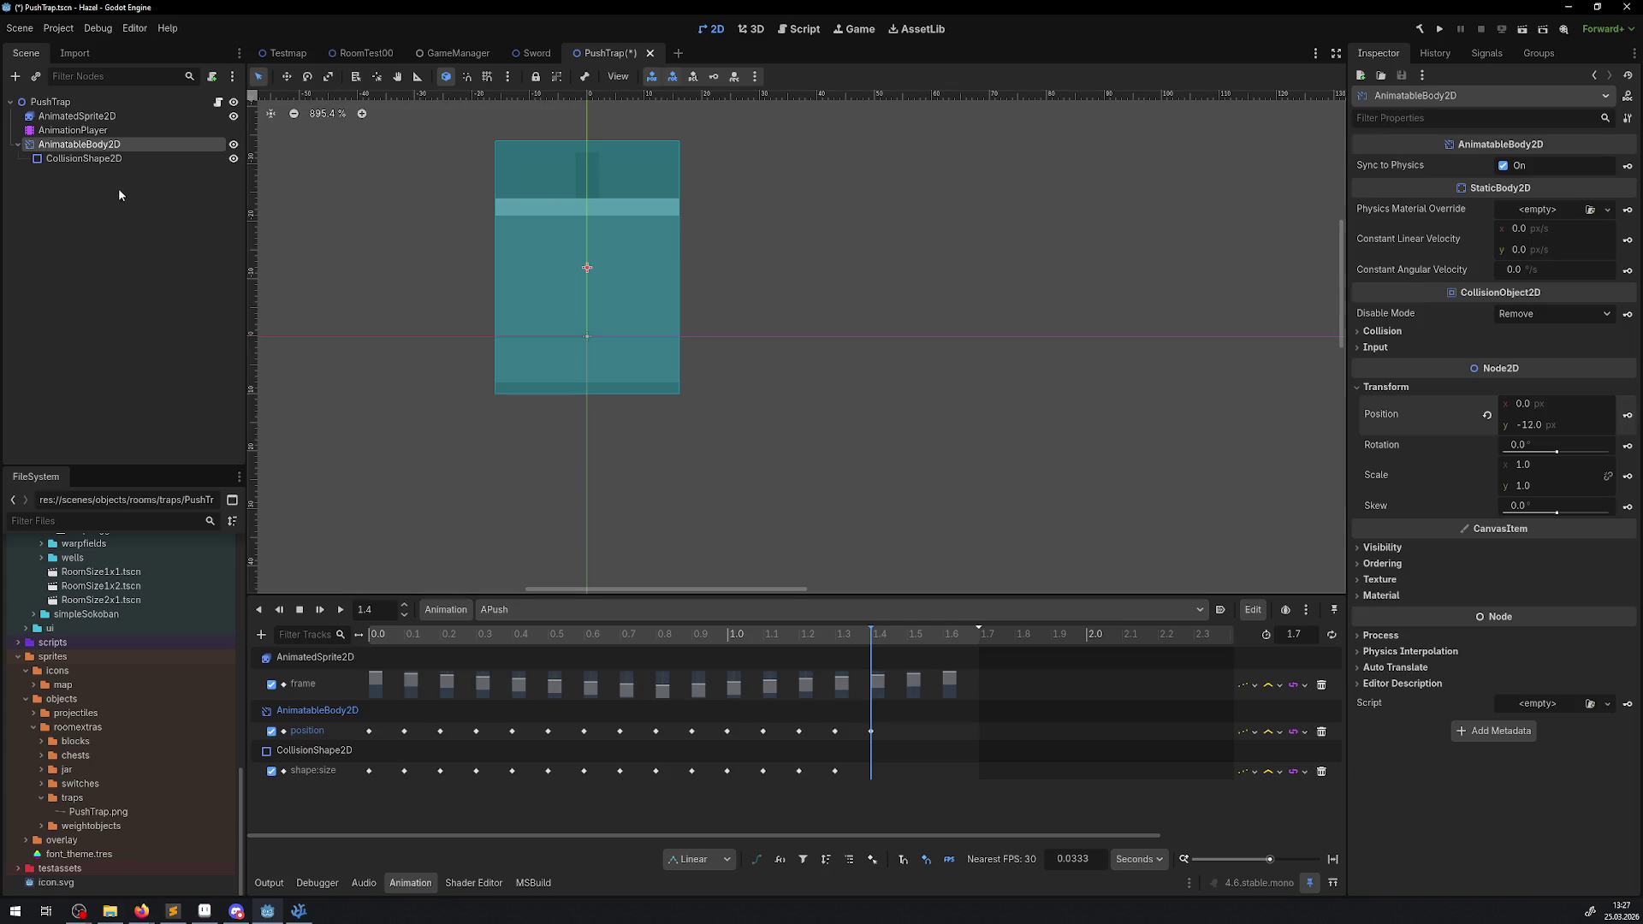
- Key a collision height of 40 px at 1.4 s and save
left_click(149, 159)
left_click(1533, 207)
type("40")
key("Return")
key("ctrl+s")
left_click(1625, 198)
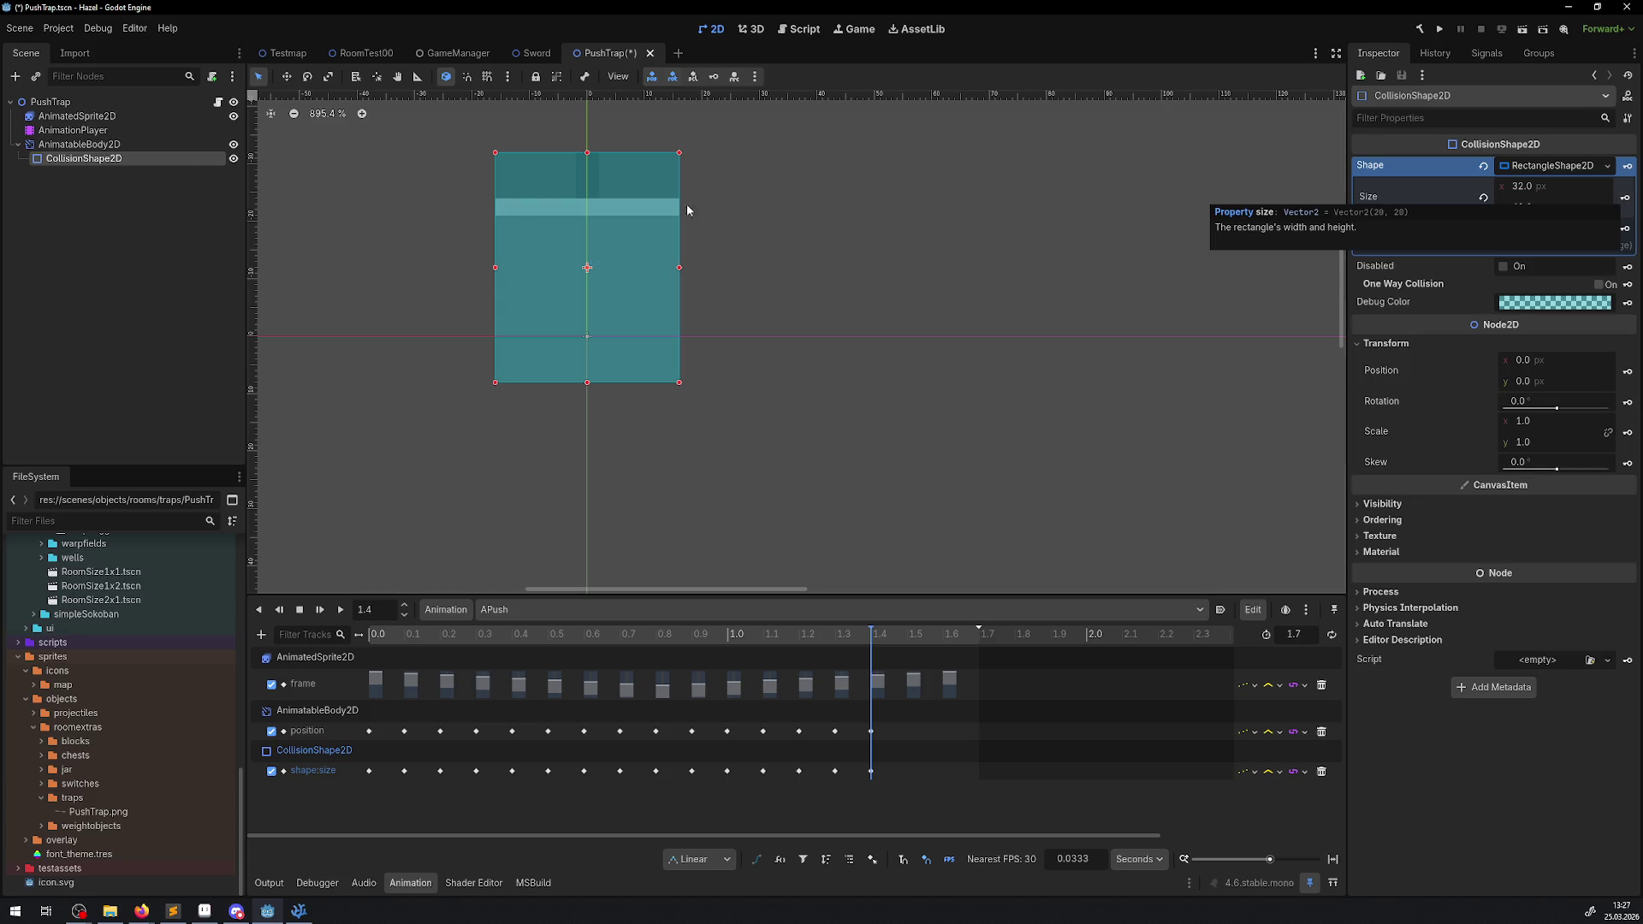
- Jump to 1.5 s, save, and set the collision height to 36 px
left_click(384, 610)
type("1.5")
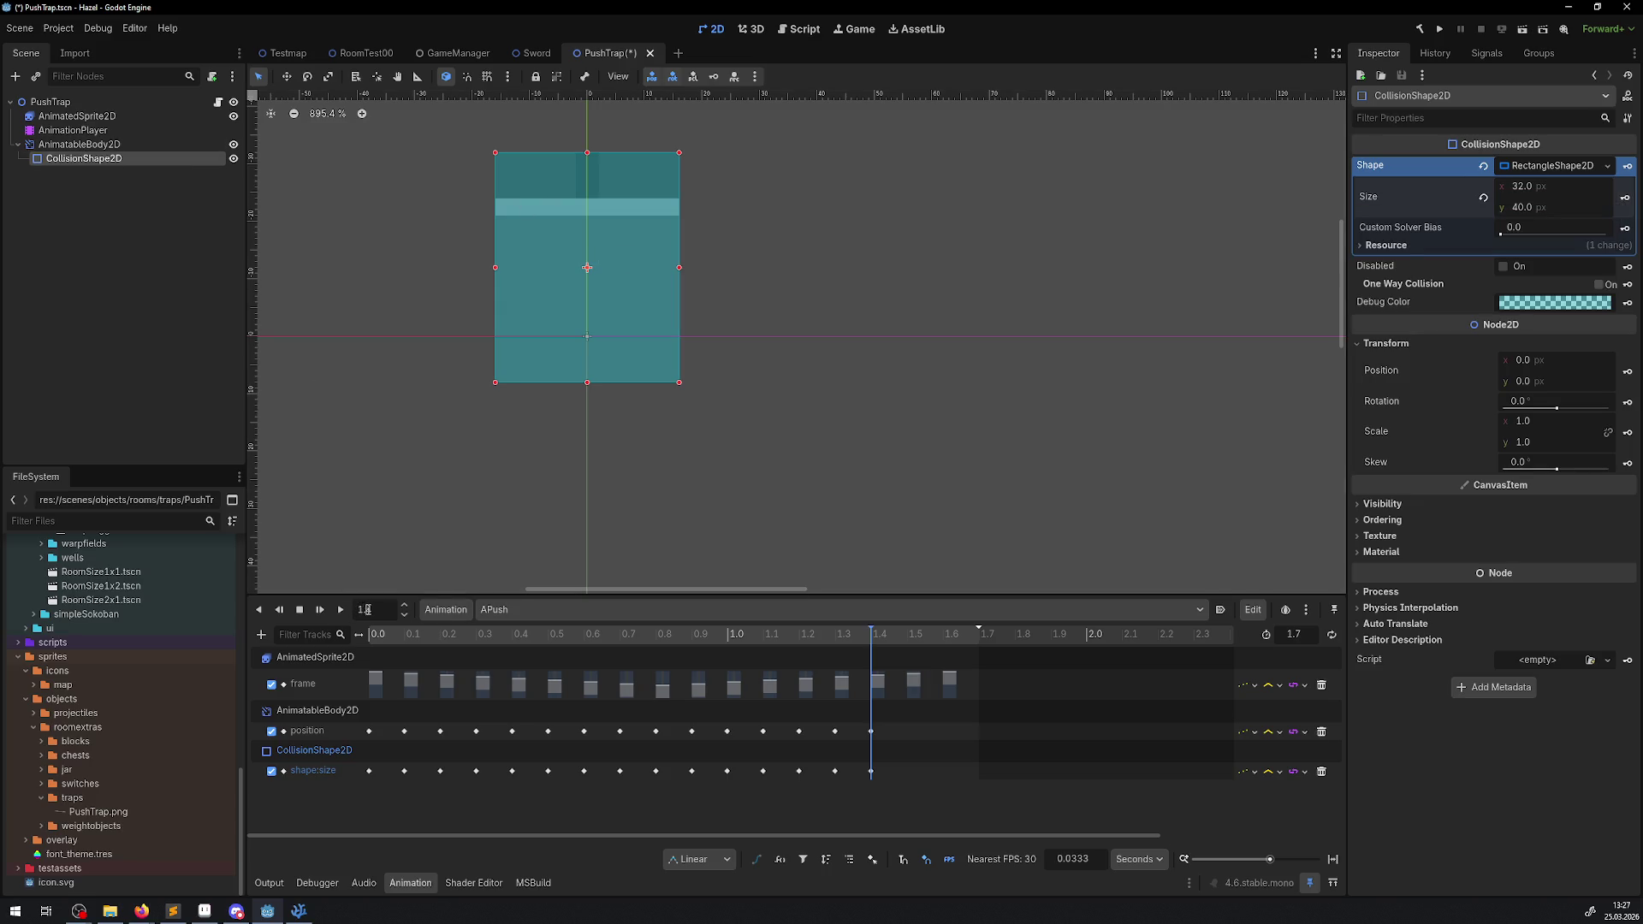
key("Return")
key("ctrl+s")
left_click(1524, 209)
type("36")
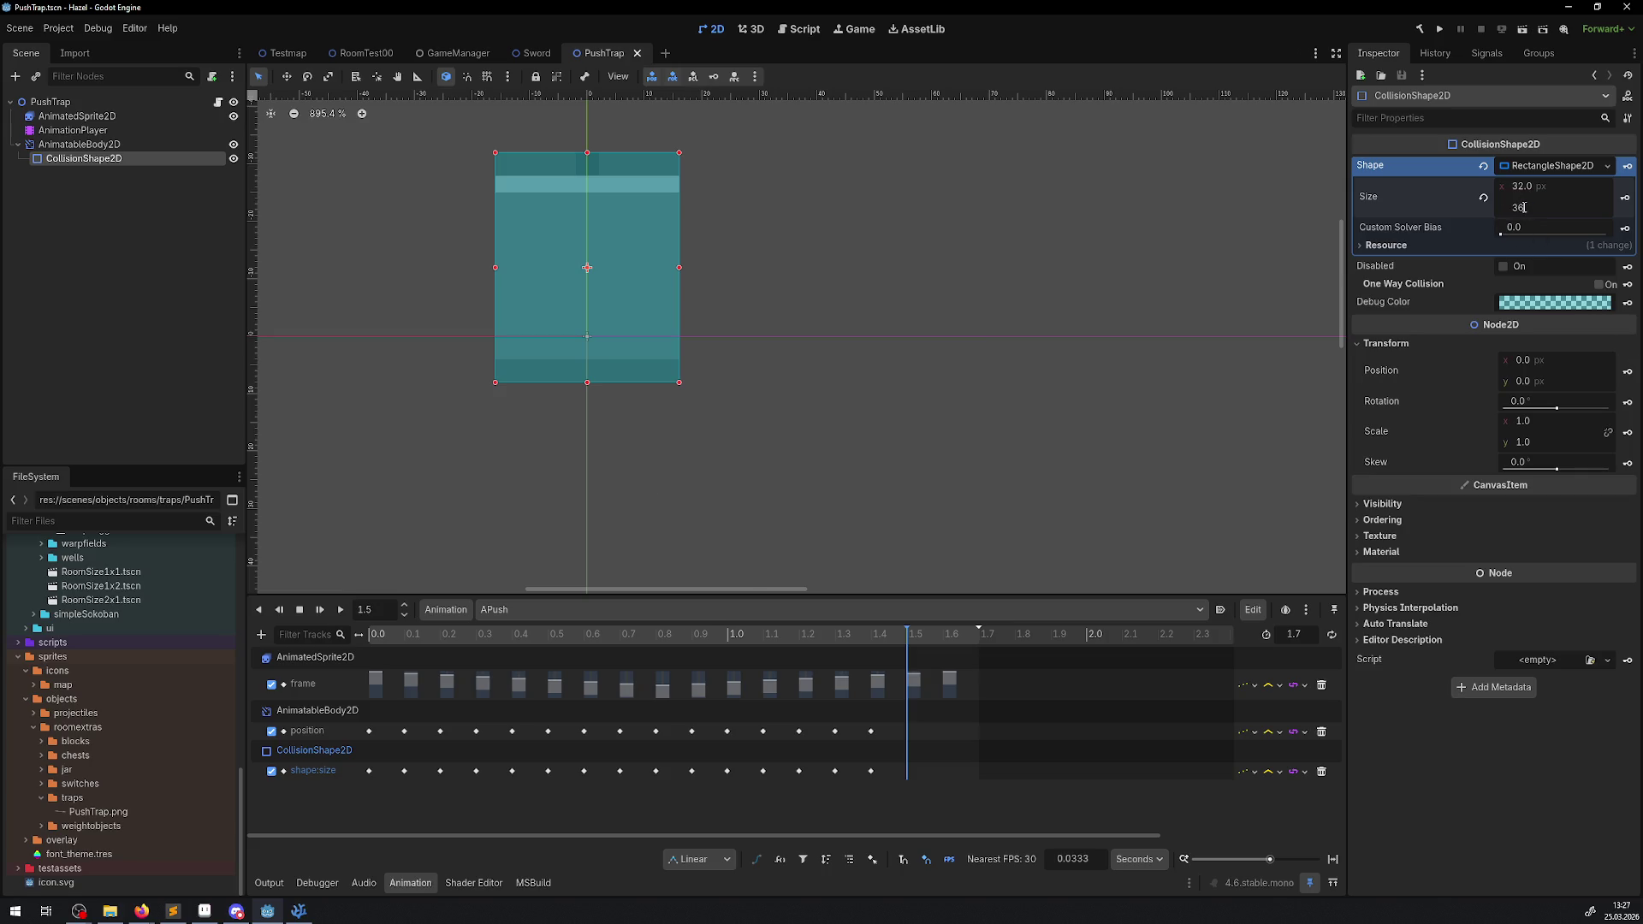
key("Return")
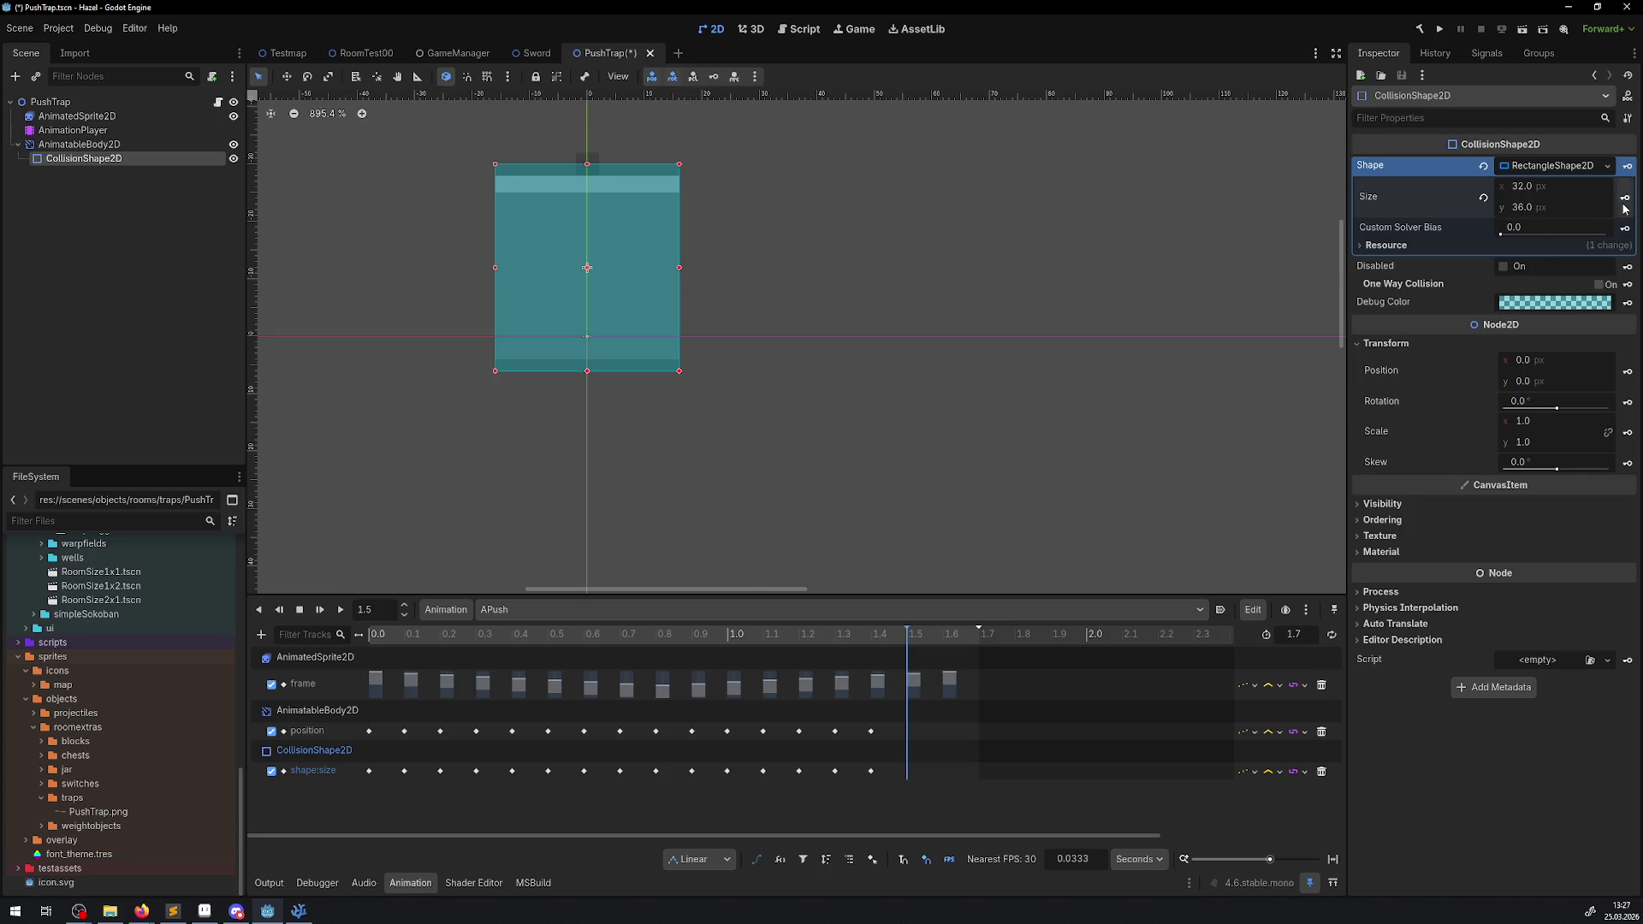
- Key the body position y at -14 at 1.5 s
left_click(94, 144)
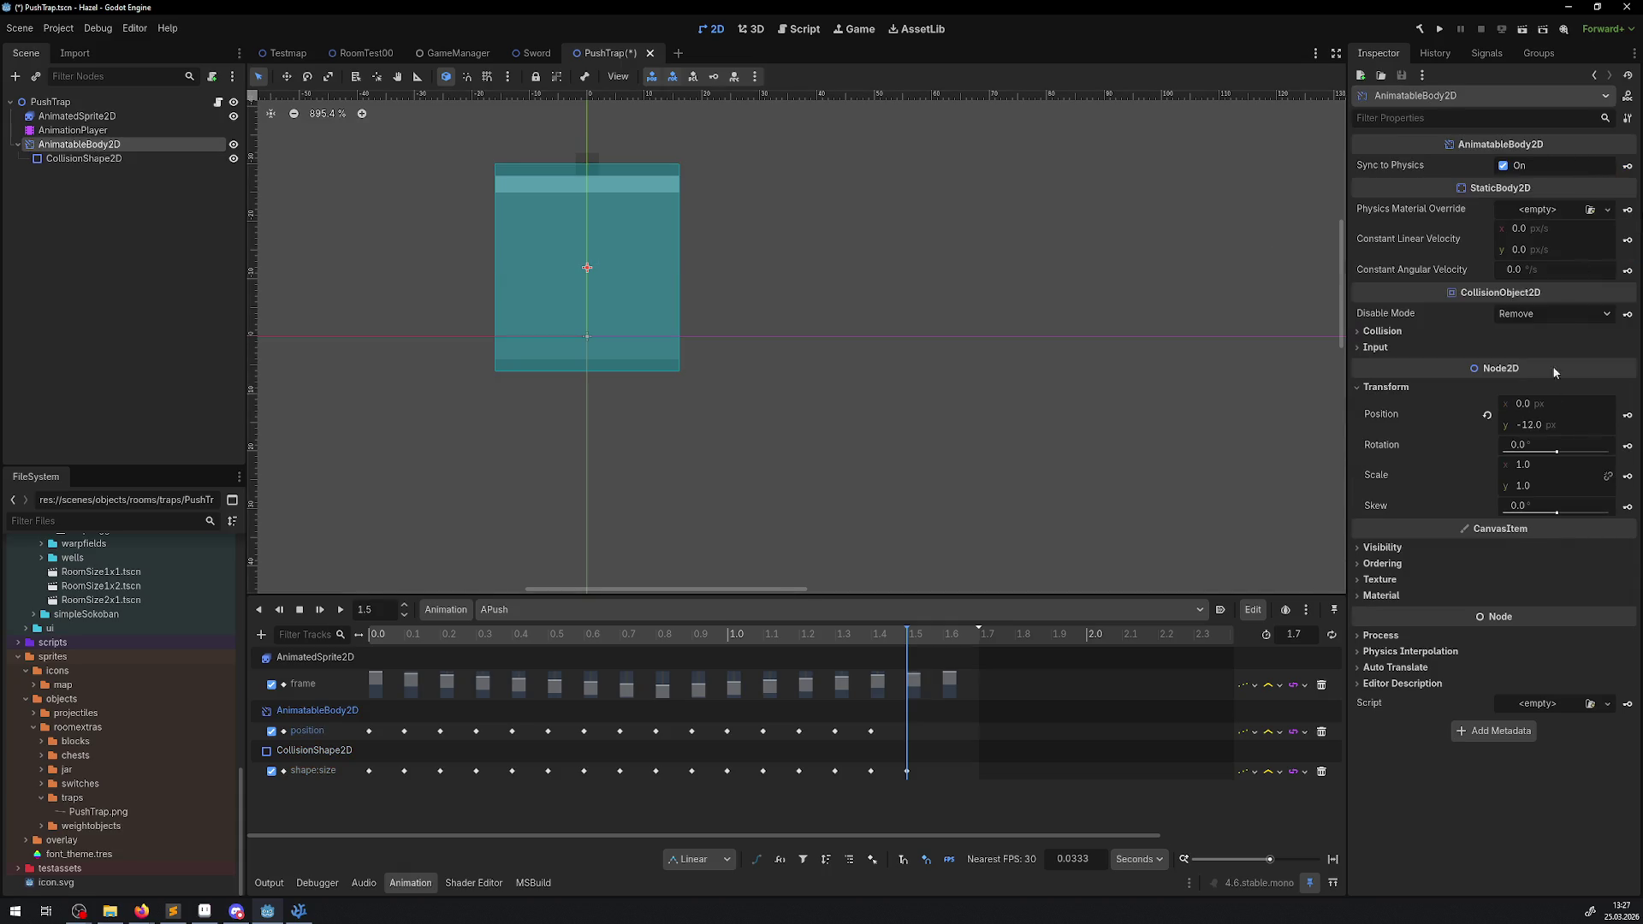
left_click(1553, 428)
type("-14")
key("Return")
left_click(1627, 415)
key("Return")
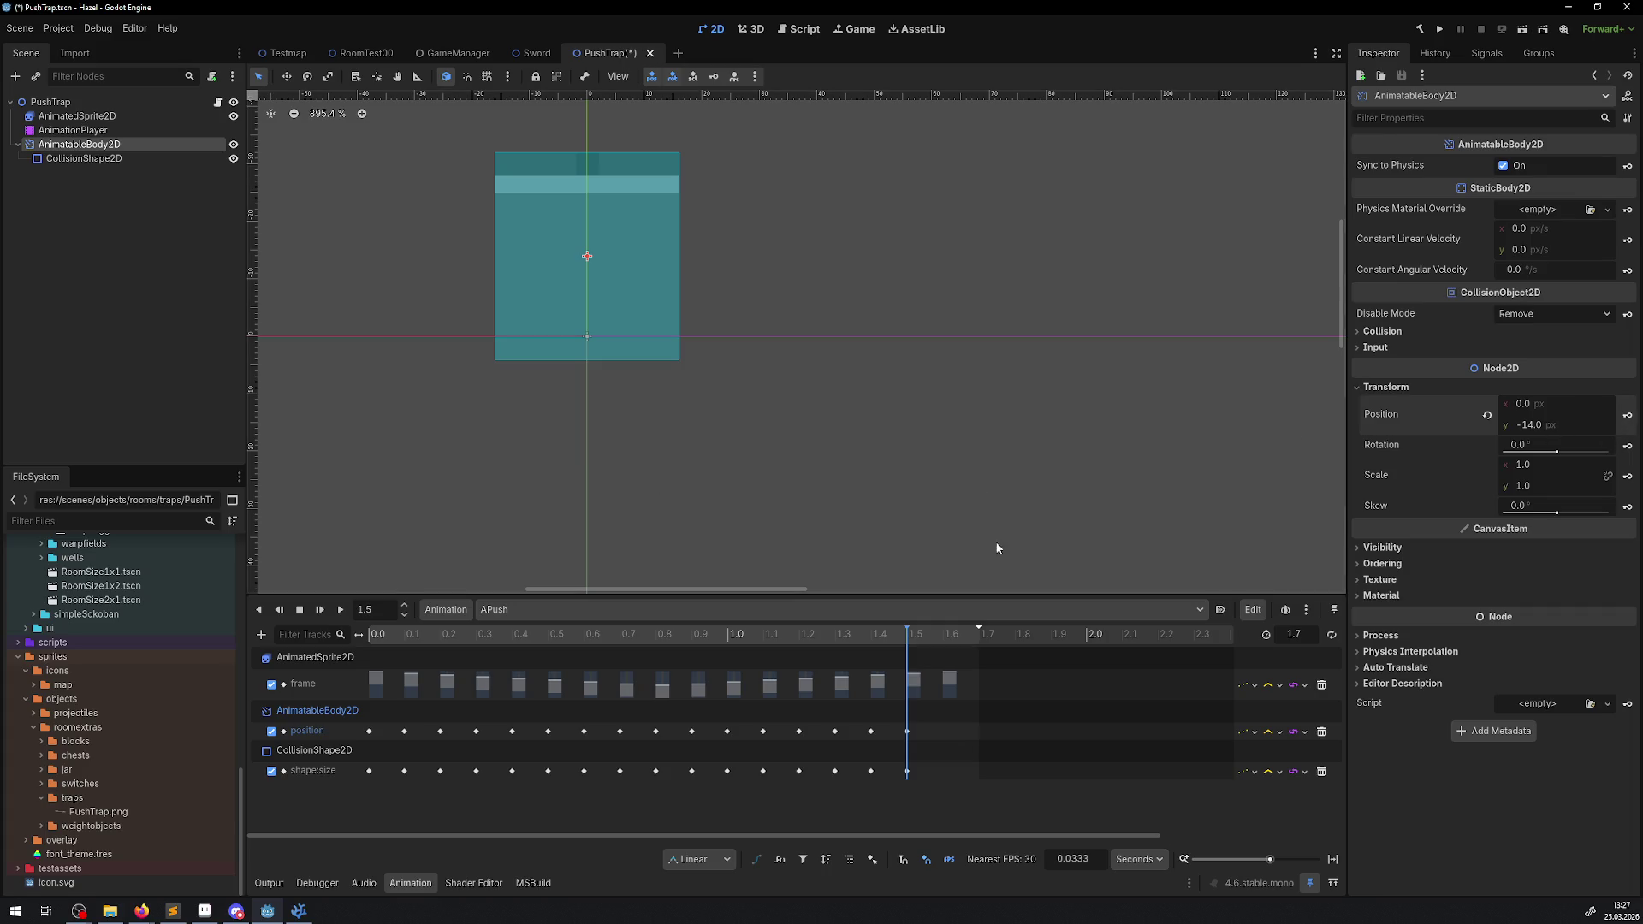
- Jump to 1.6 s, save, and key the body position y at -16
left_click(385, 609)
key("BackSpace")
type("6")
key("Return")
key("ctrl+s")
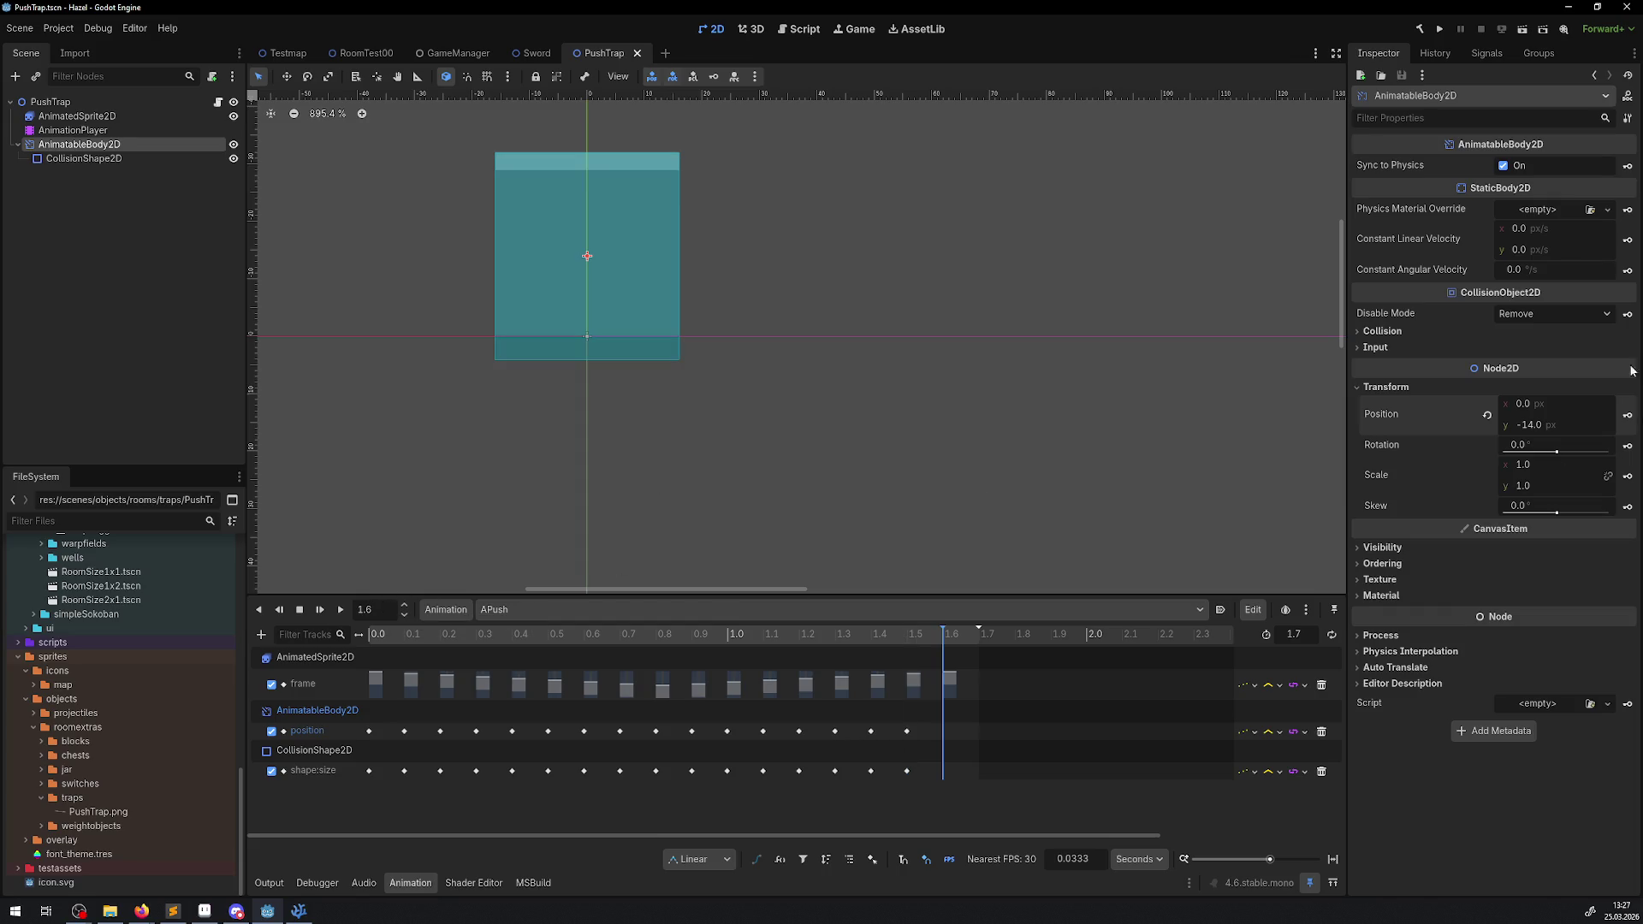
left_click(1547, 425)
type("-16")
key("Return")
left_click(1627, 416)
- Key collision height 32 at 1.6 s, save, and play APush to preview it
left_click(84, 158)
left_click(1527, 206)
type("32")
key("Return")
left_click(1625, 197)
key("ctrl+s")
left_click(754, 415)
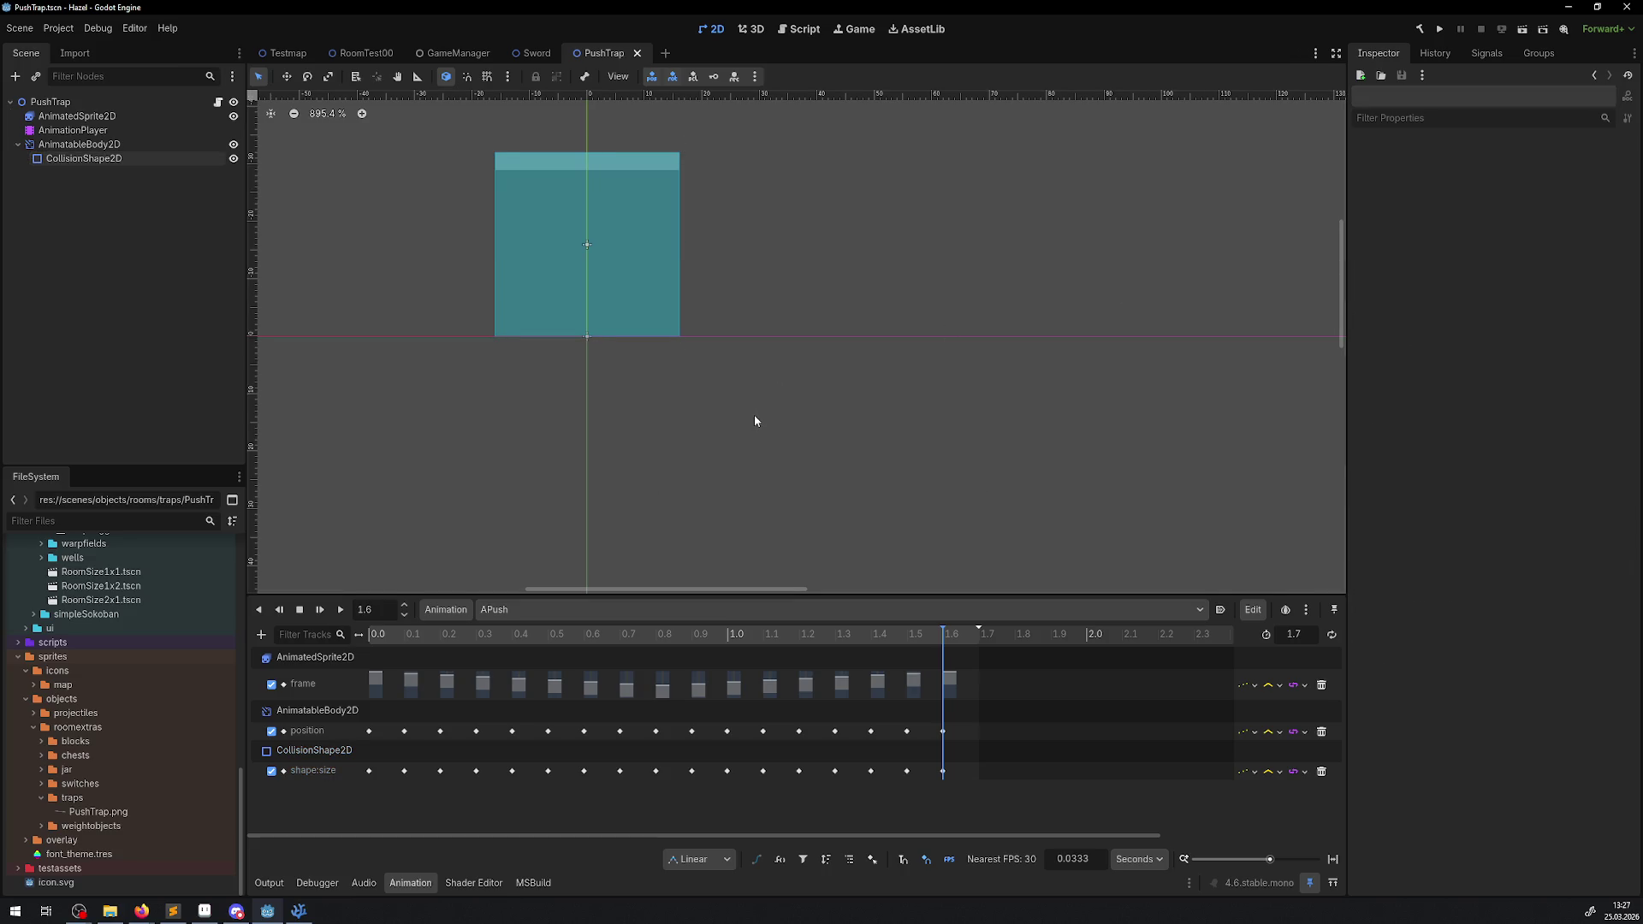
left_click(339, 613)
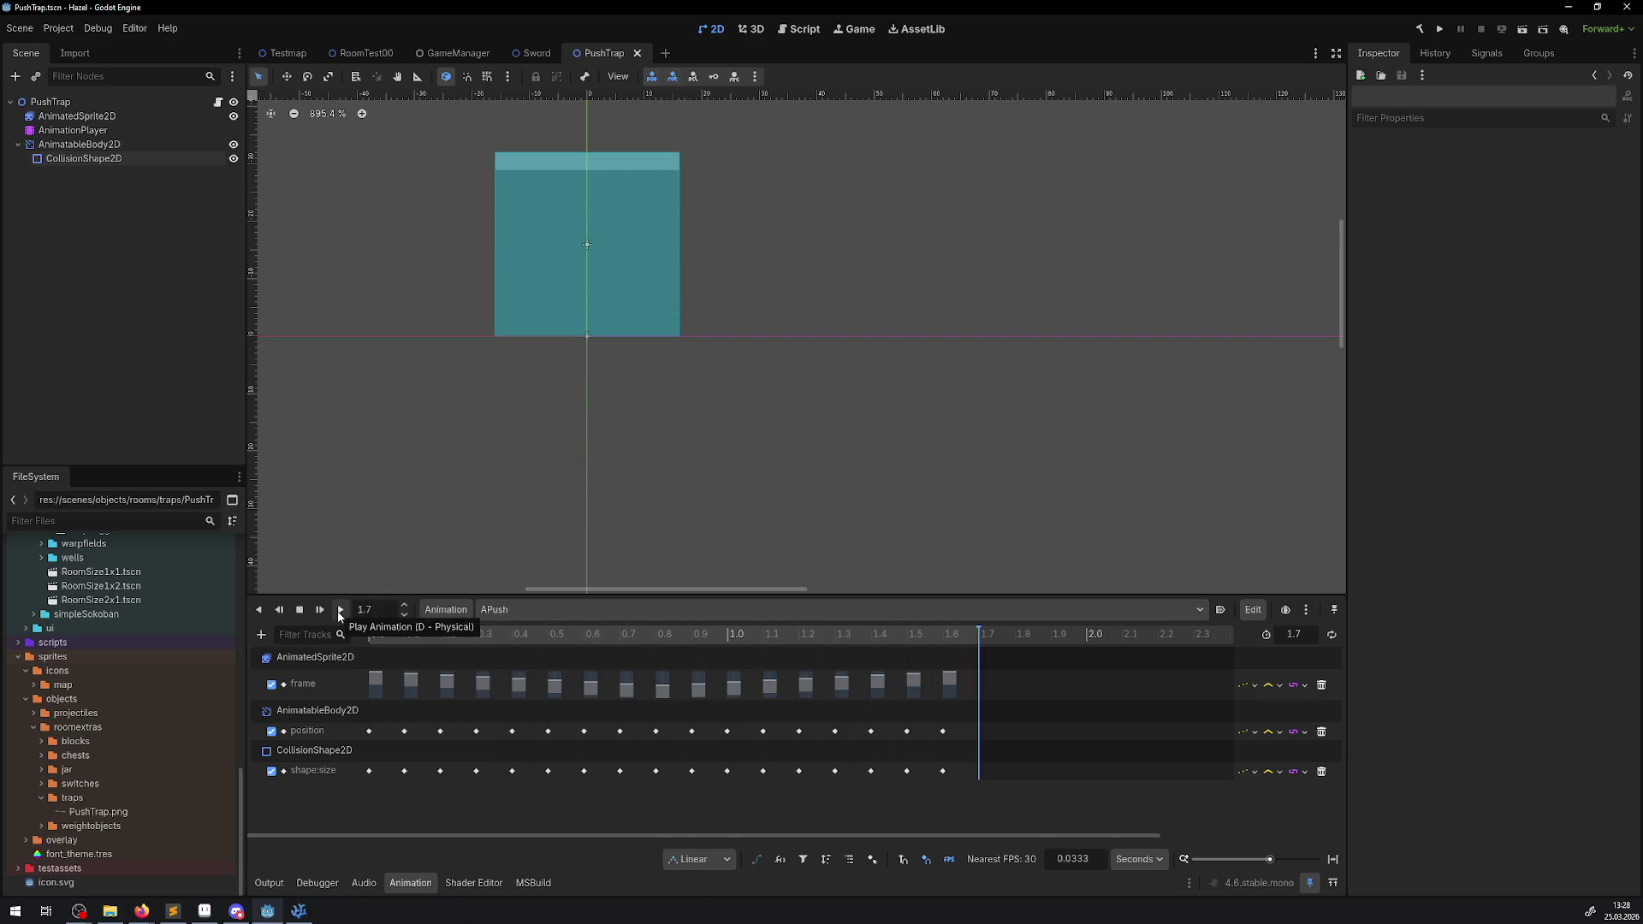
- Replay APush, preview the AnimatedSprite2D's 16-frame animation, then select the AnimationPlayer
left_click(339, 612)
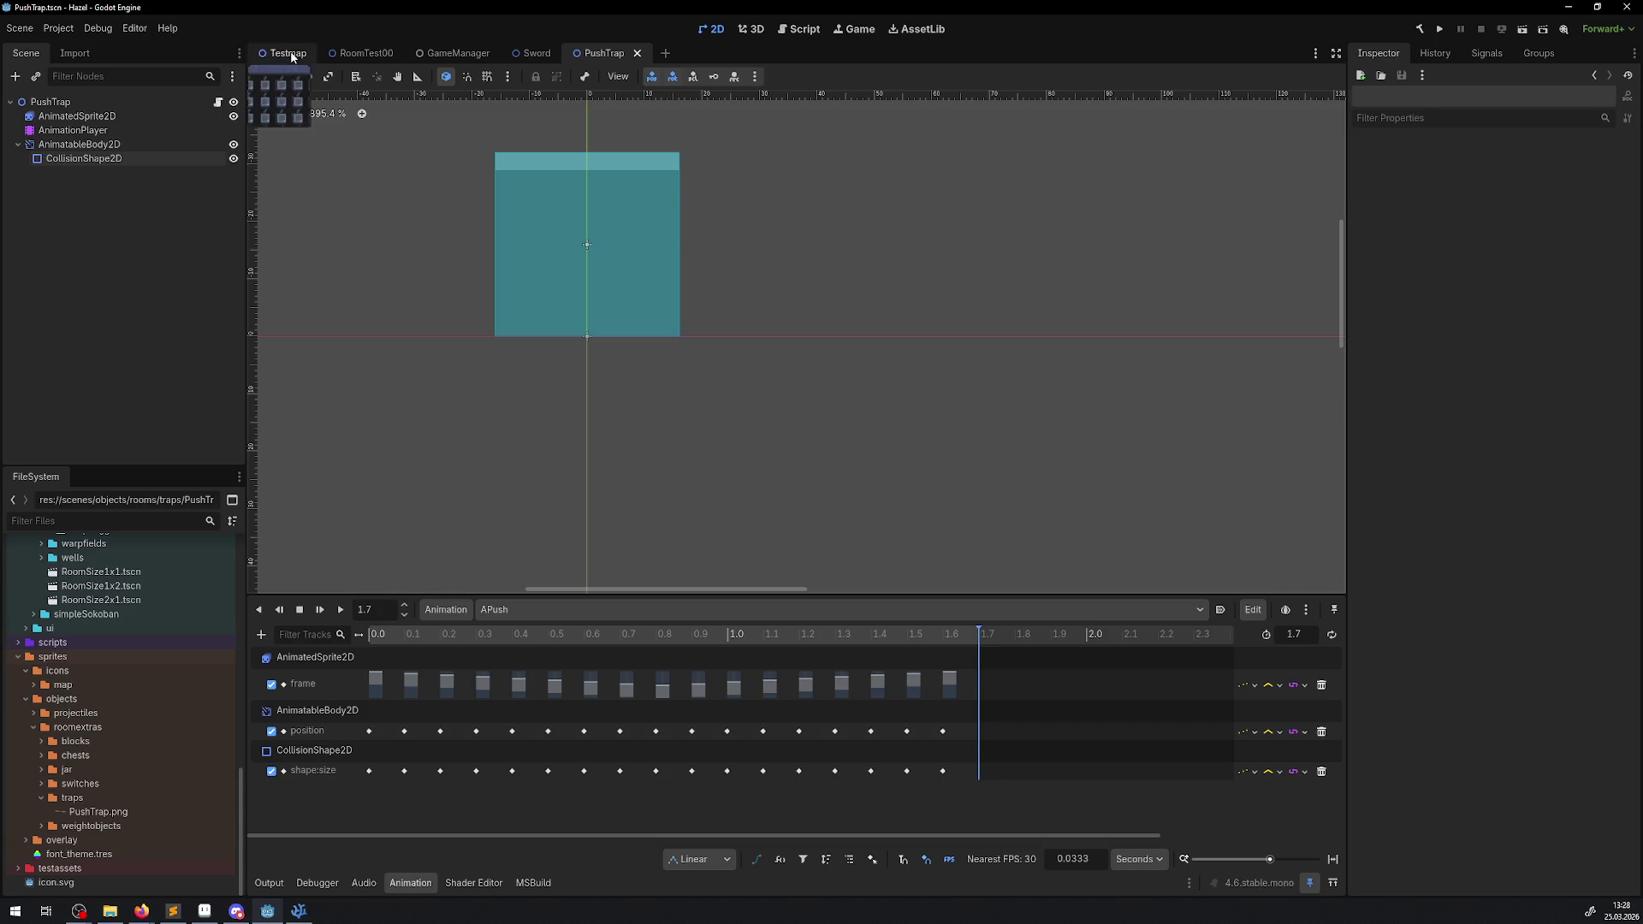
left_click(77, 116)
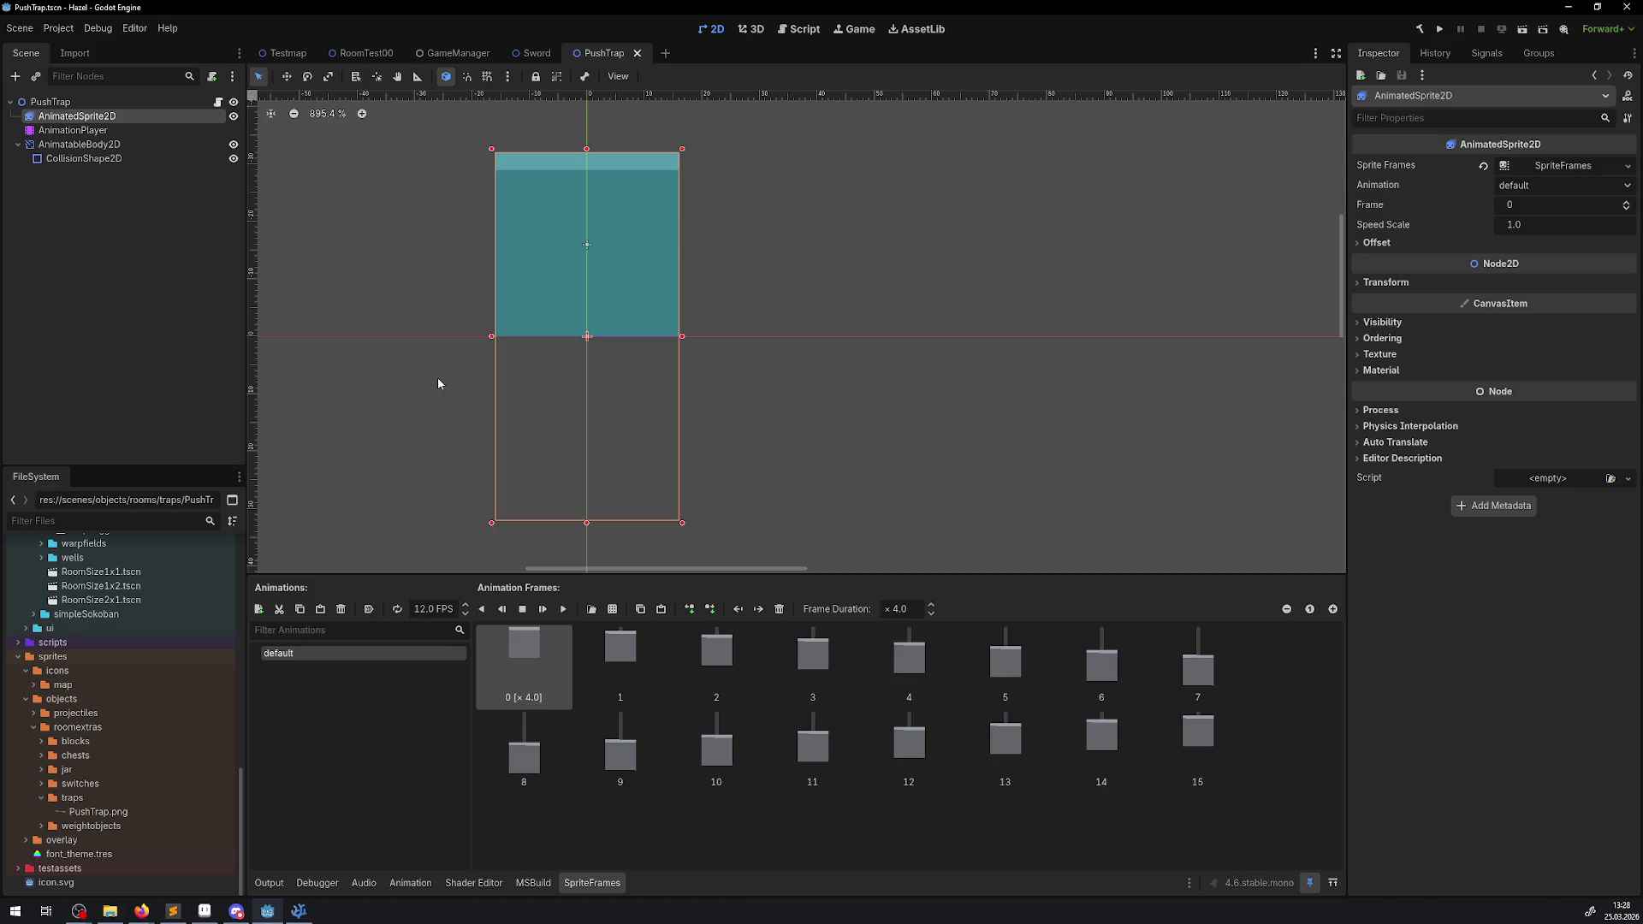
left_click(562, 609)
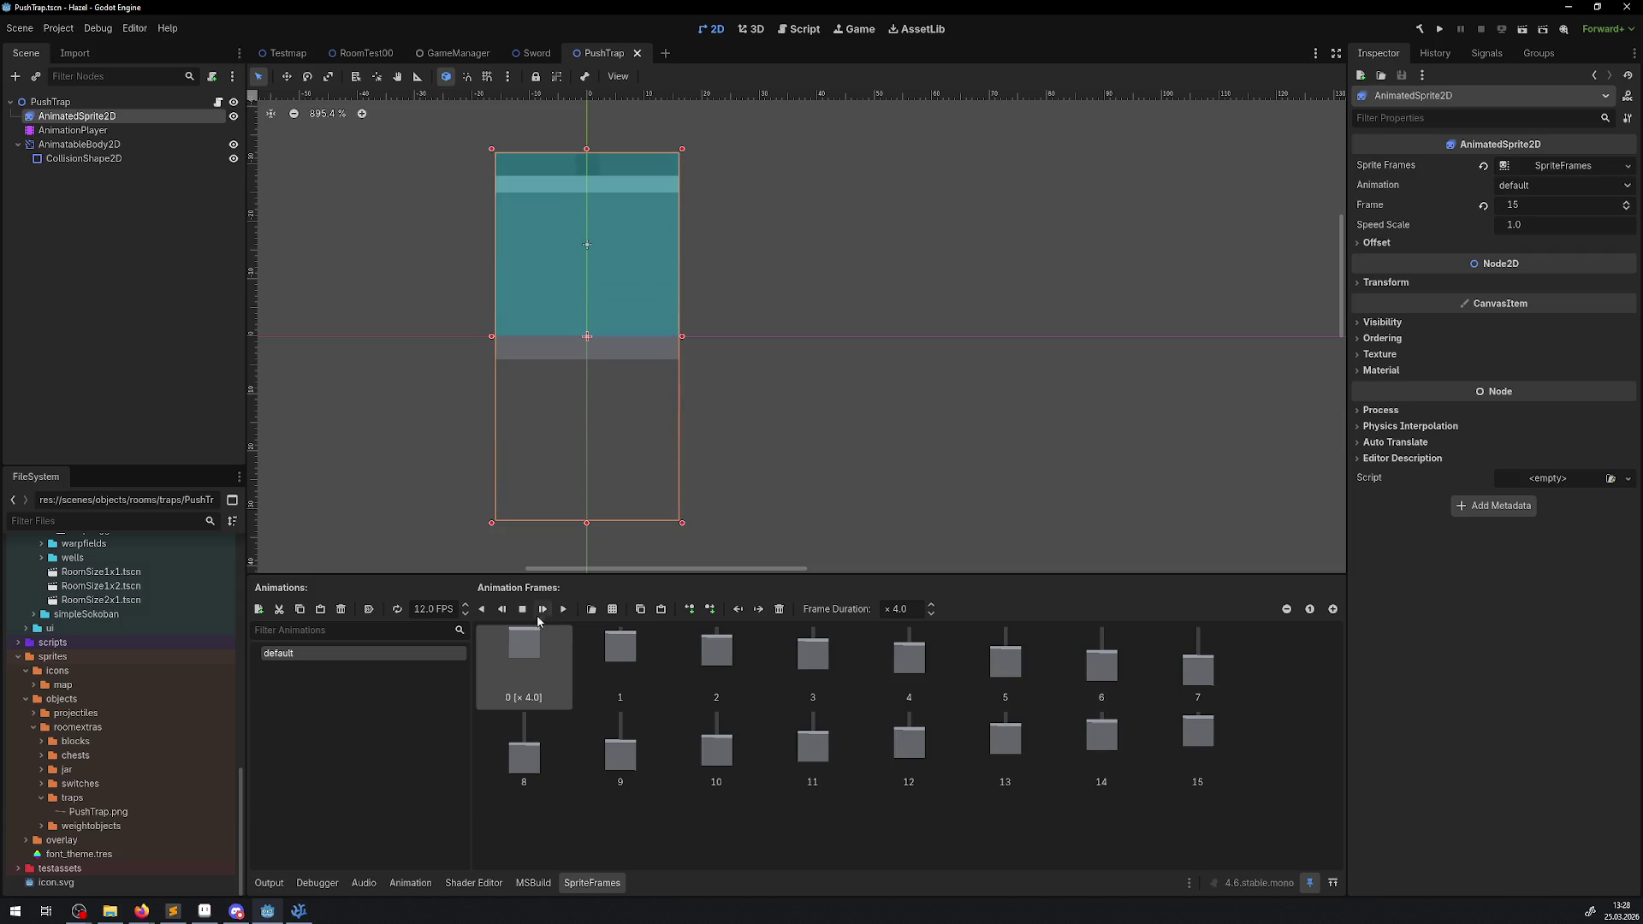
left_click(67, 132)
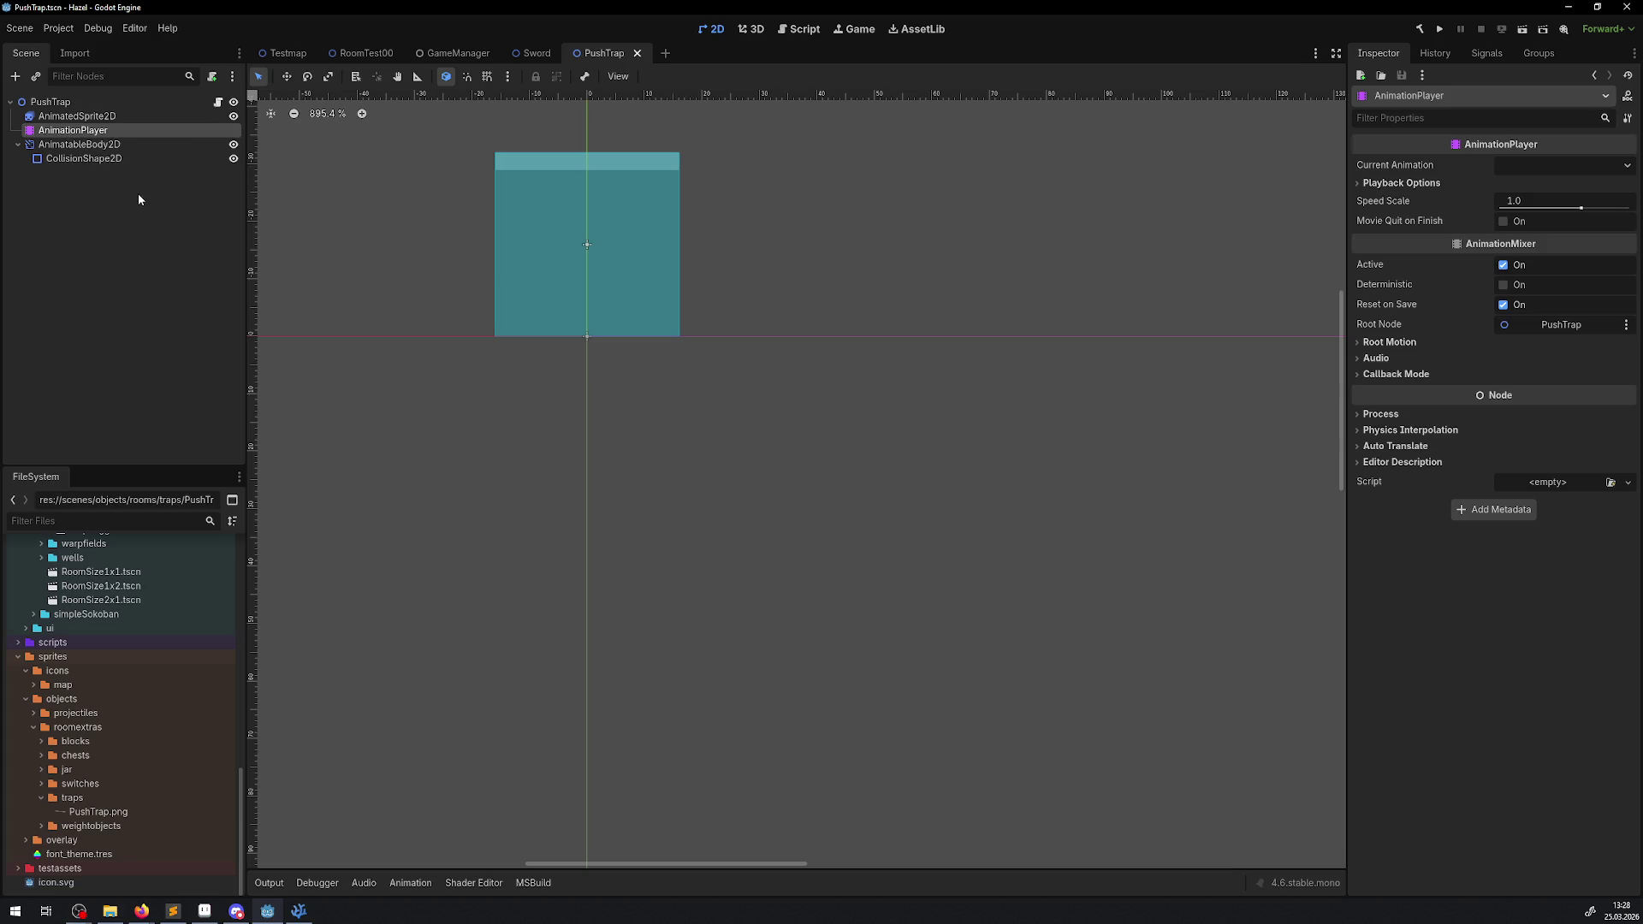
left_click(62, 130)
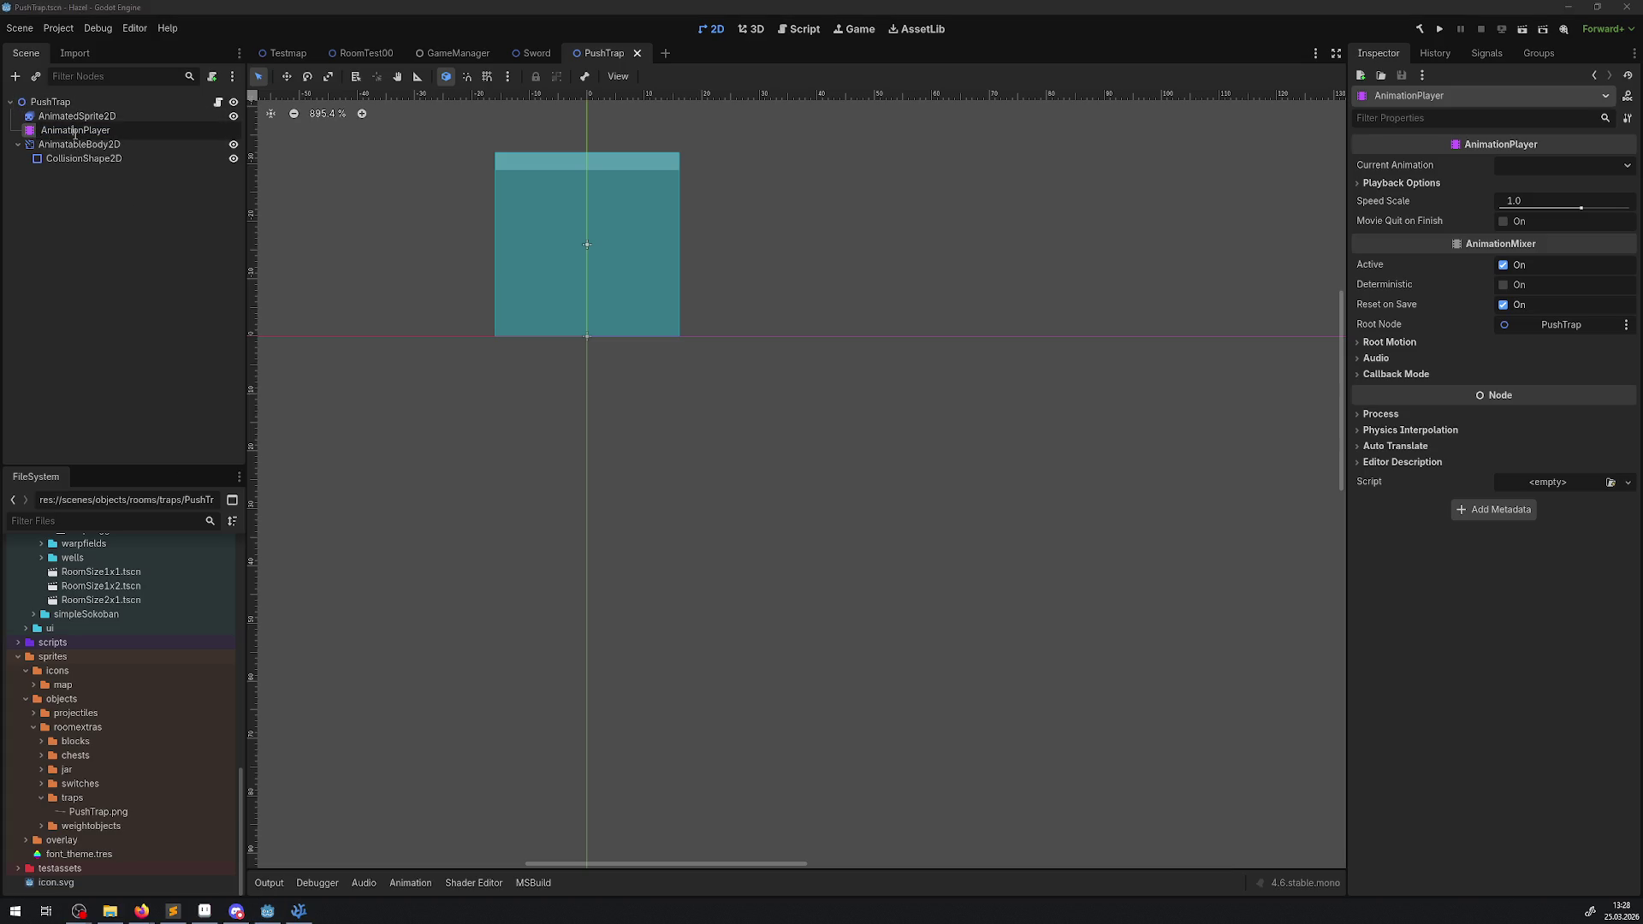
- Reselect the AnimationPlayer and pin the APush animation editor in the bottom panel
left_click(59, 129)
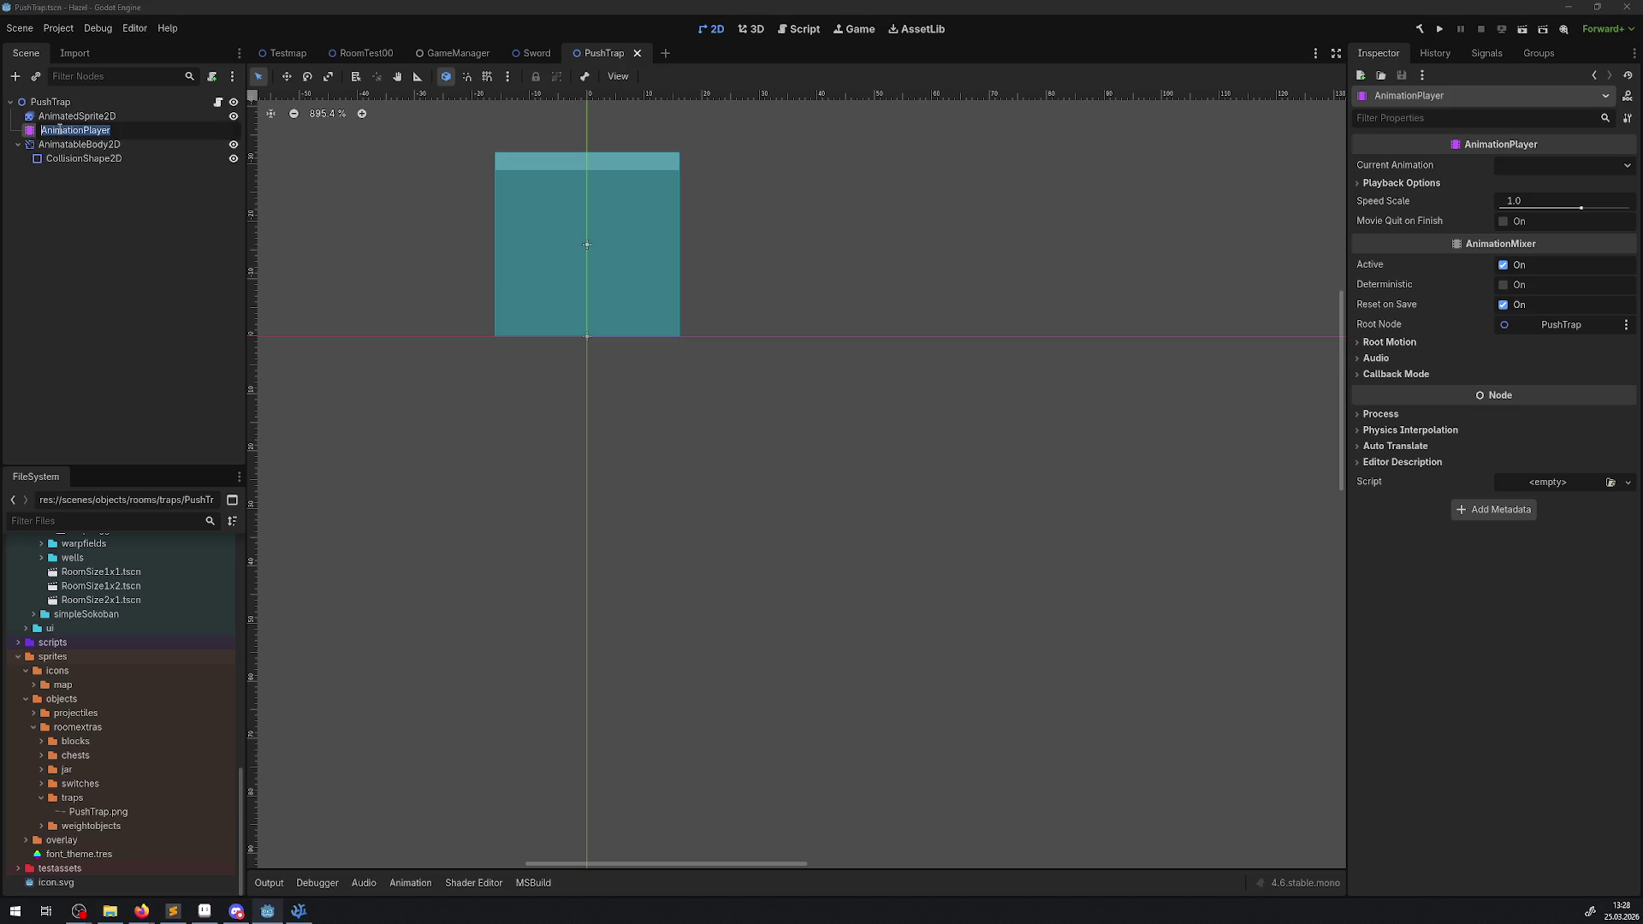
left_click(411, 888)
left_click(430, 886)
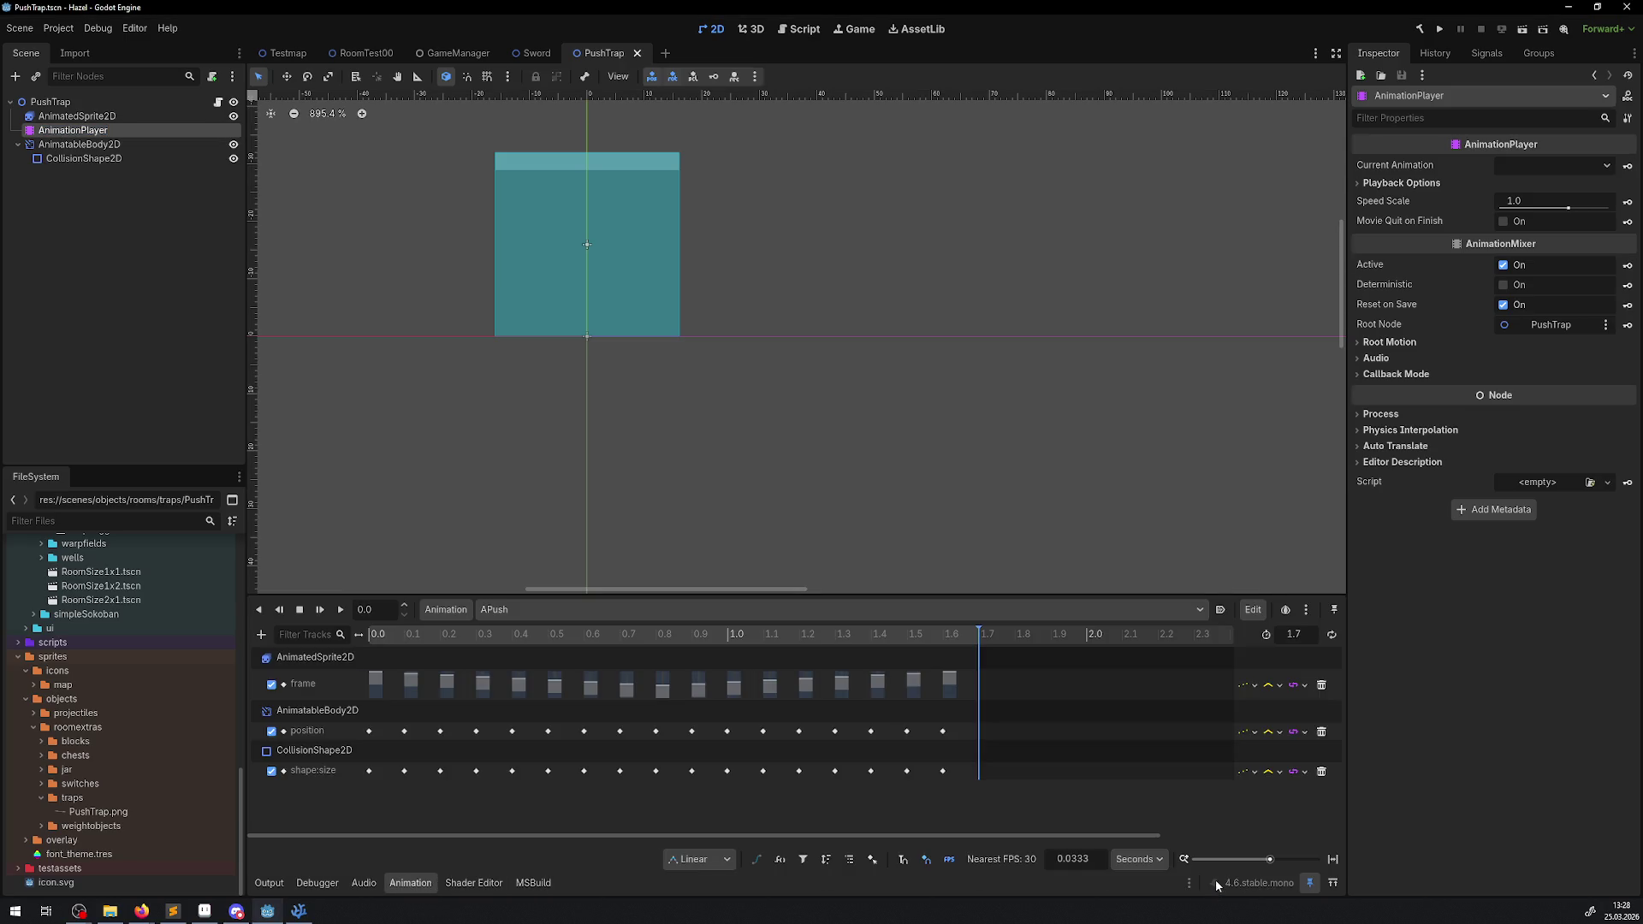
left_click(587, 480)
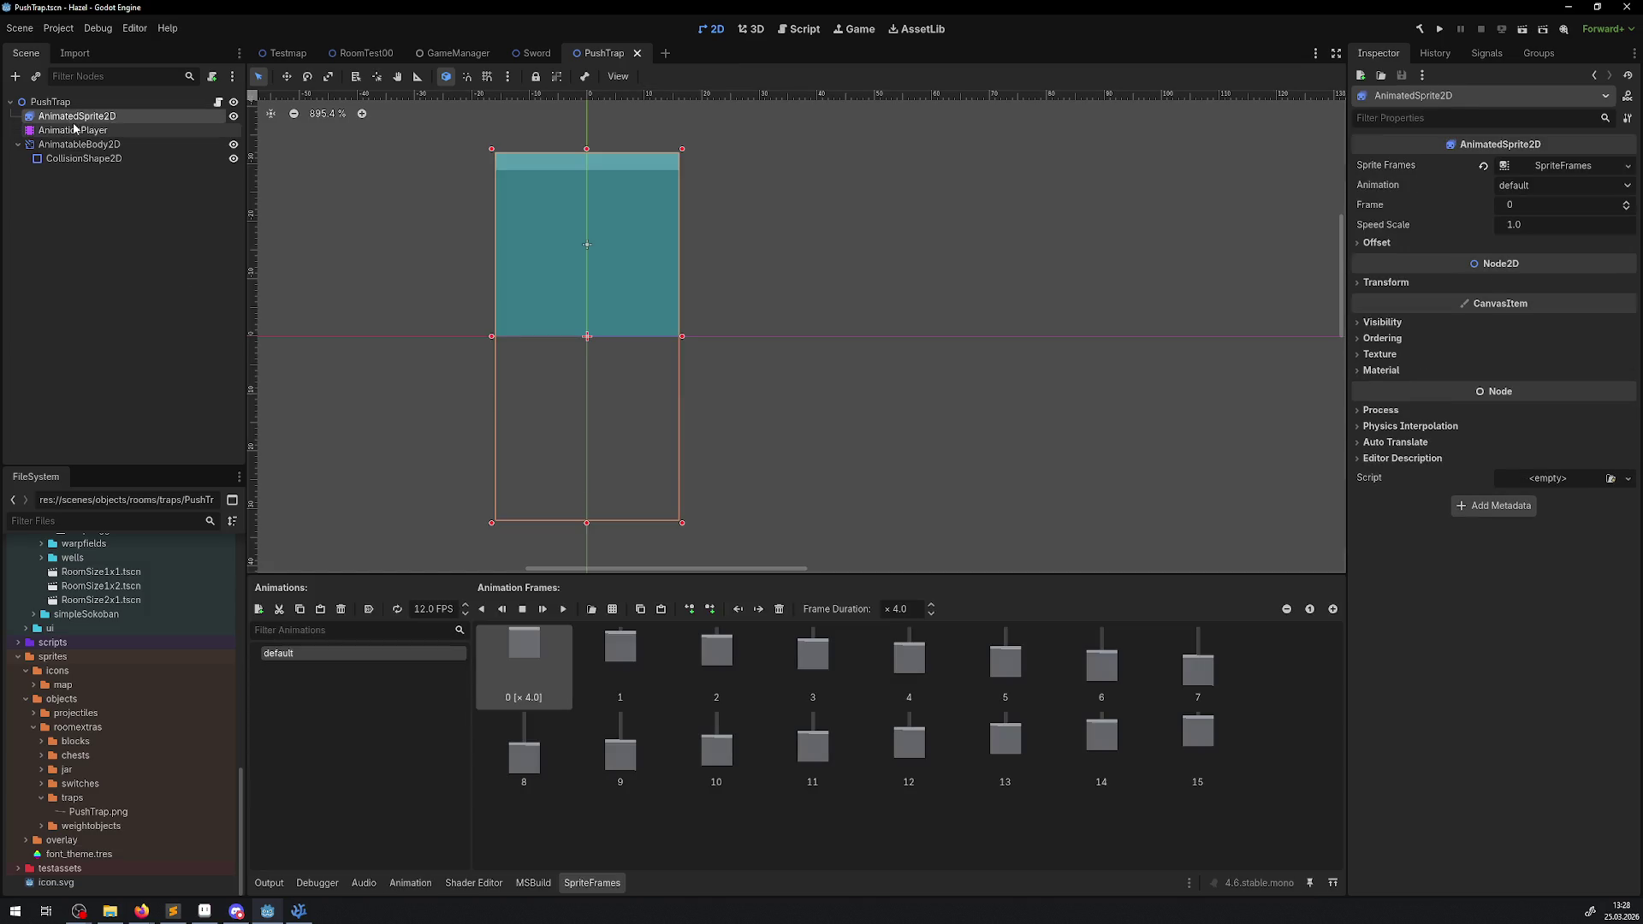
left_click(74, 129)
left_click(1306, 885)
left_click(83, 159)
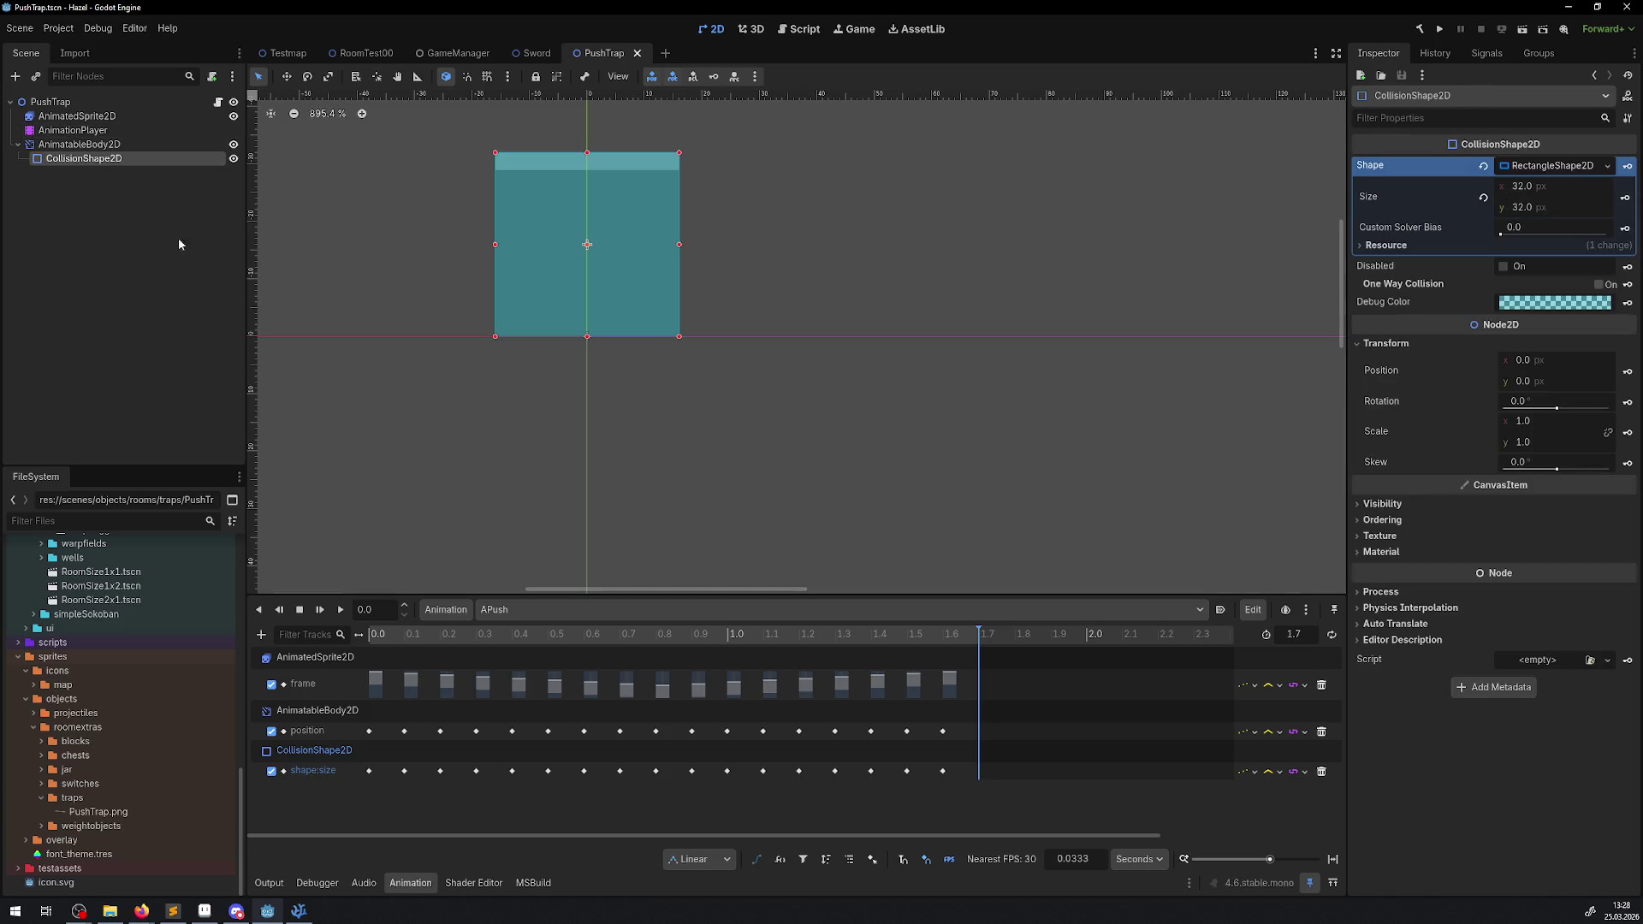
left_click(269, 883)
left_click(494, 435)
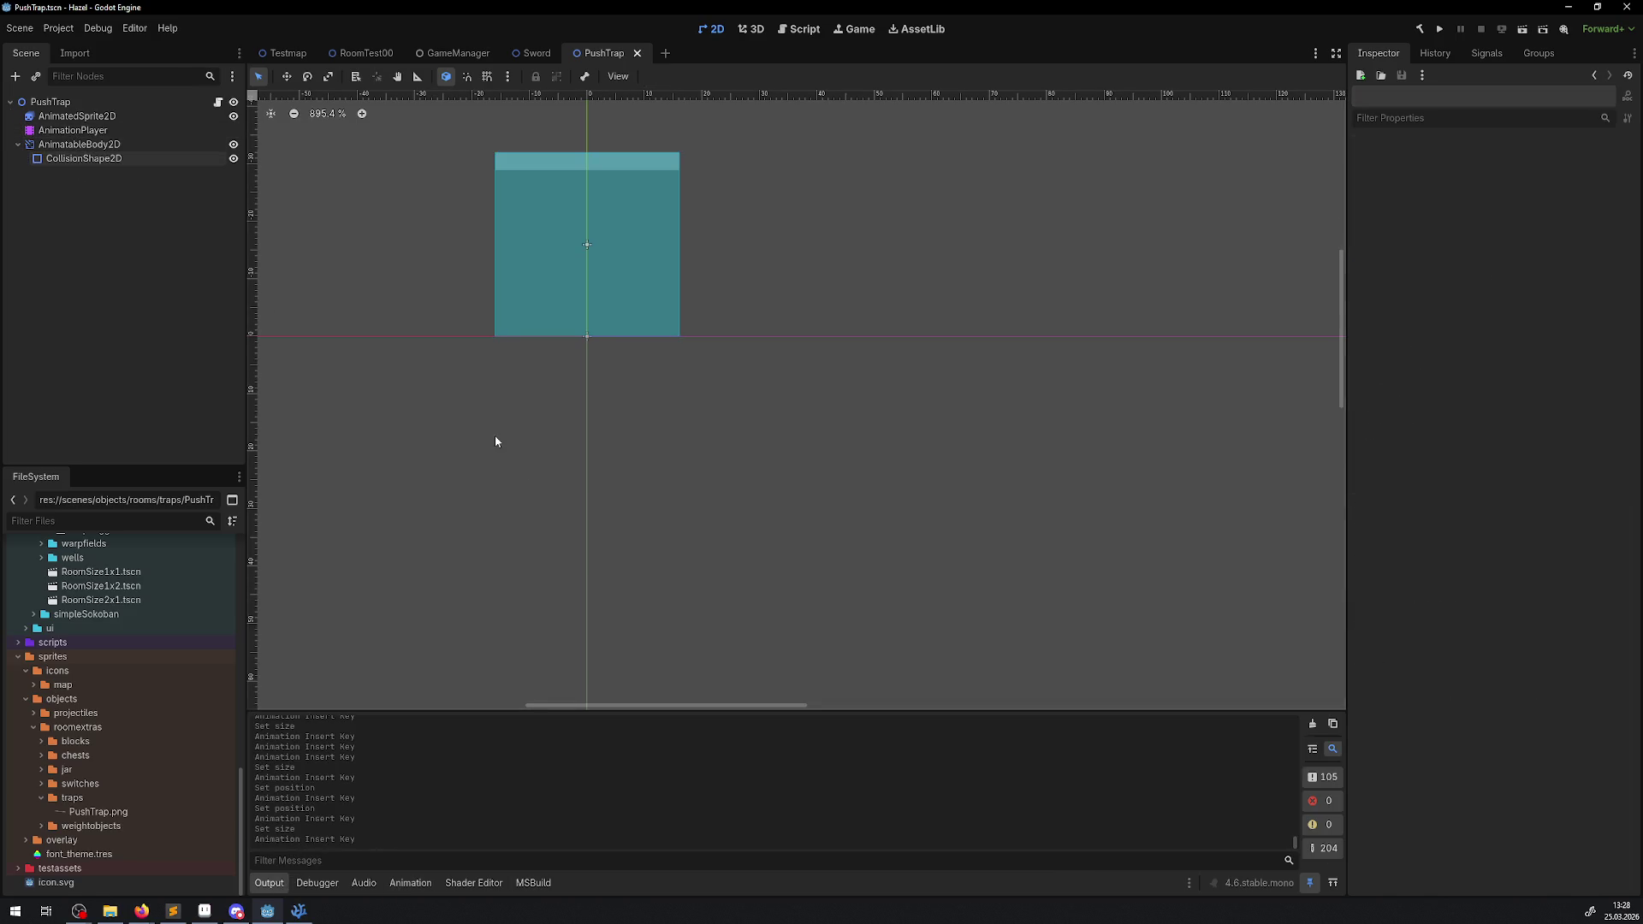
left_click(92, 131)
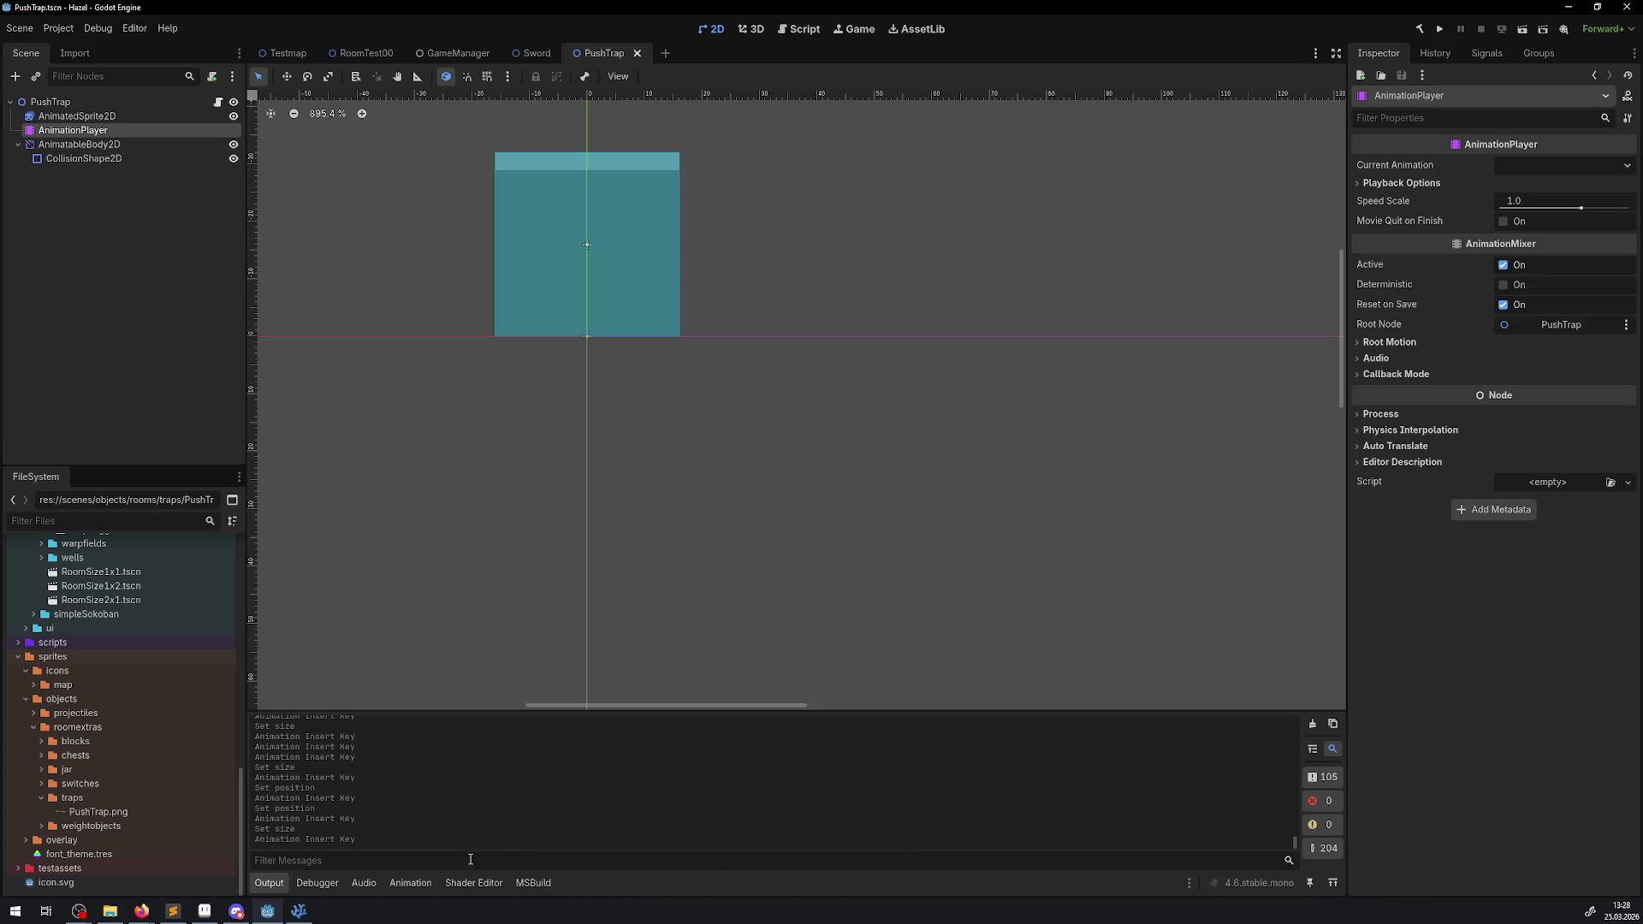
left_click(410, 882)
scroll(664, 433, "up", 2)
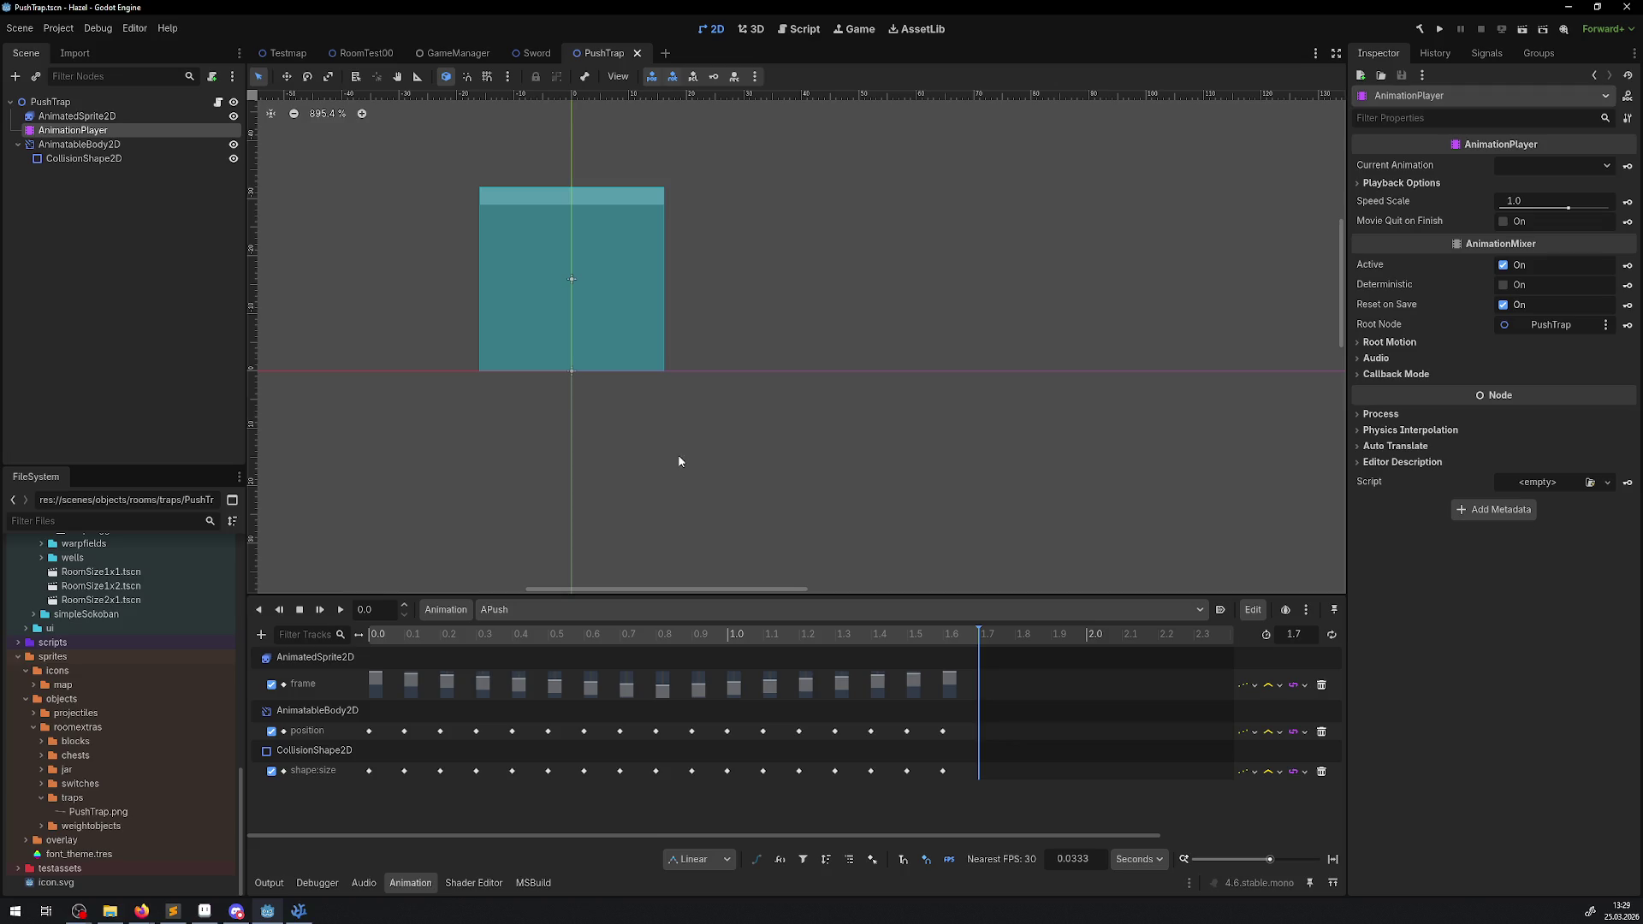
- Set APush to autoplay on load and loop, then save the PushTrap scene
left_click(1331, 634)
left_click(1220, 609)
scroll(920, 450, "up", 1)
key("ctrl+s")
- Move the push trap 8 px down in RoomTest00 and run the game
left_click(359, 53)
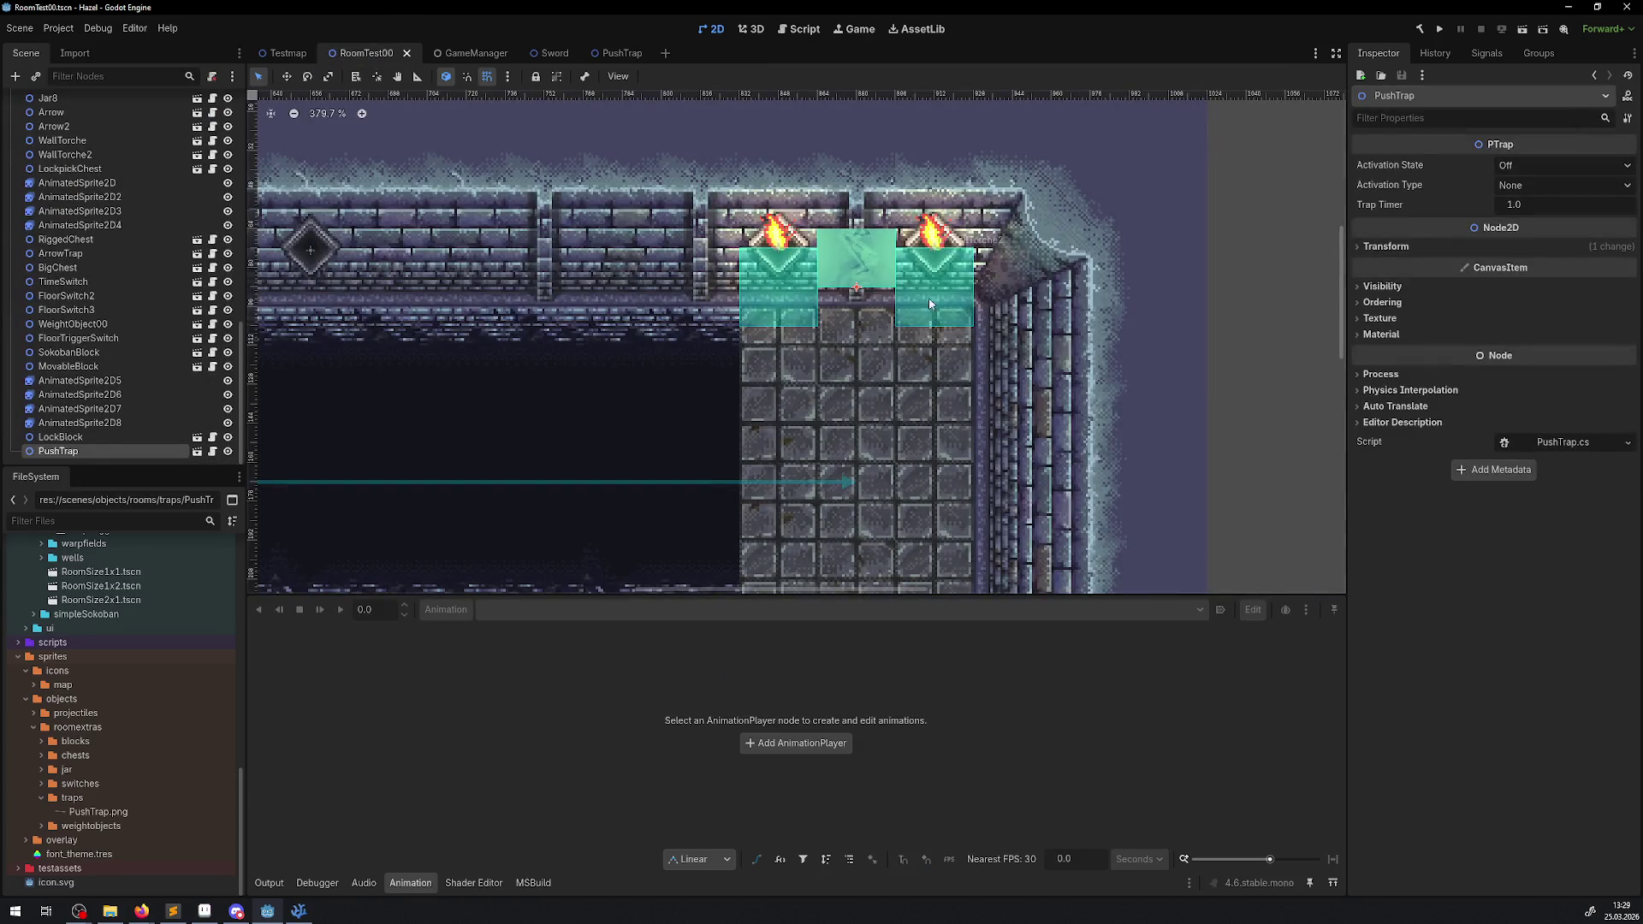
left_click_drag(855, 272, 856, 284)
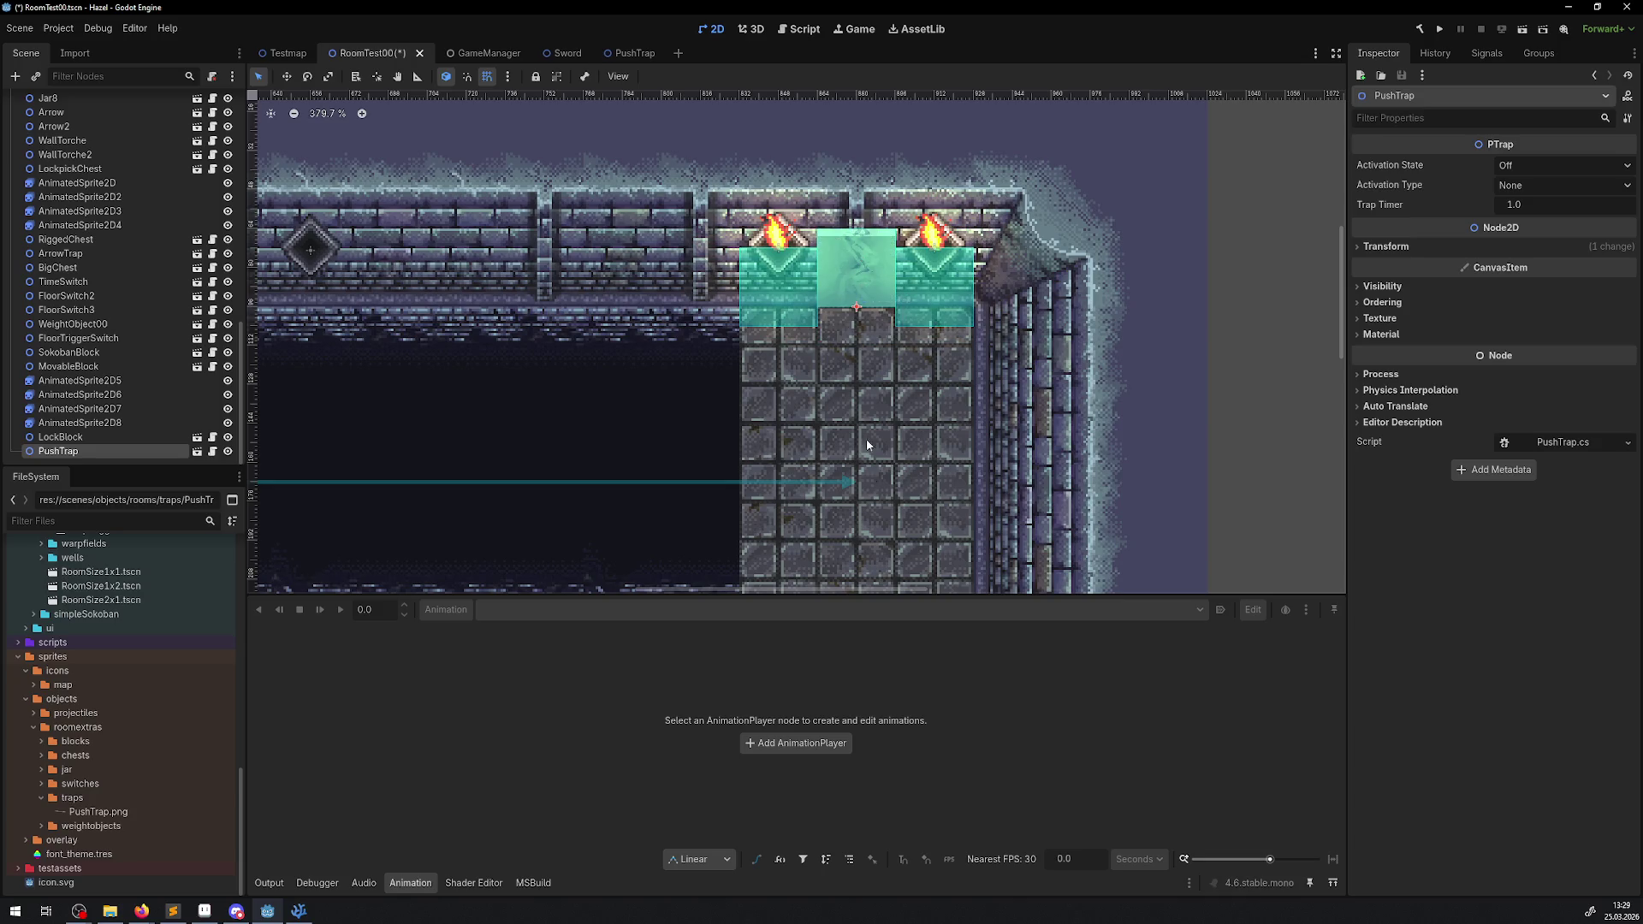
left_click(1440, 29)
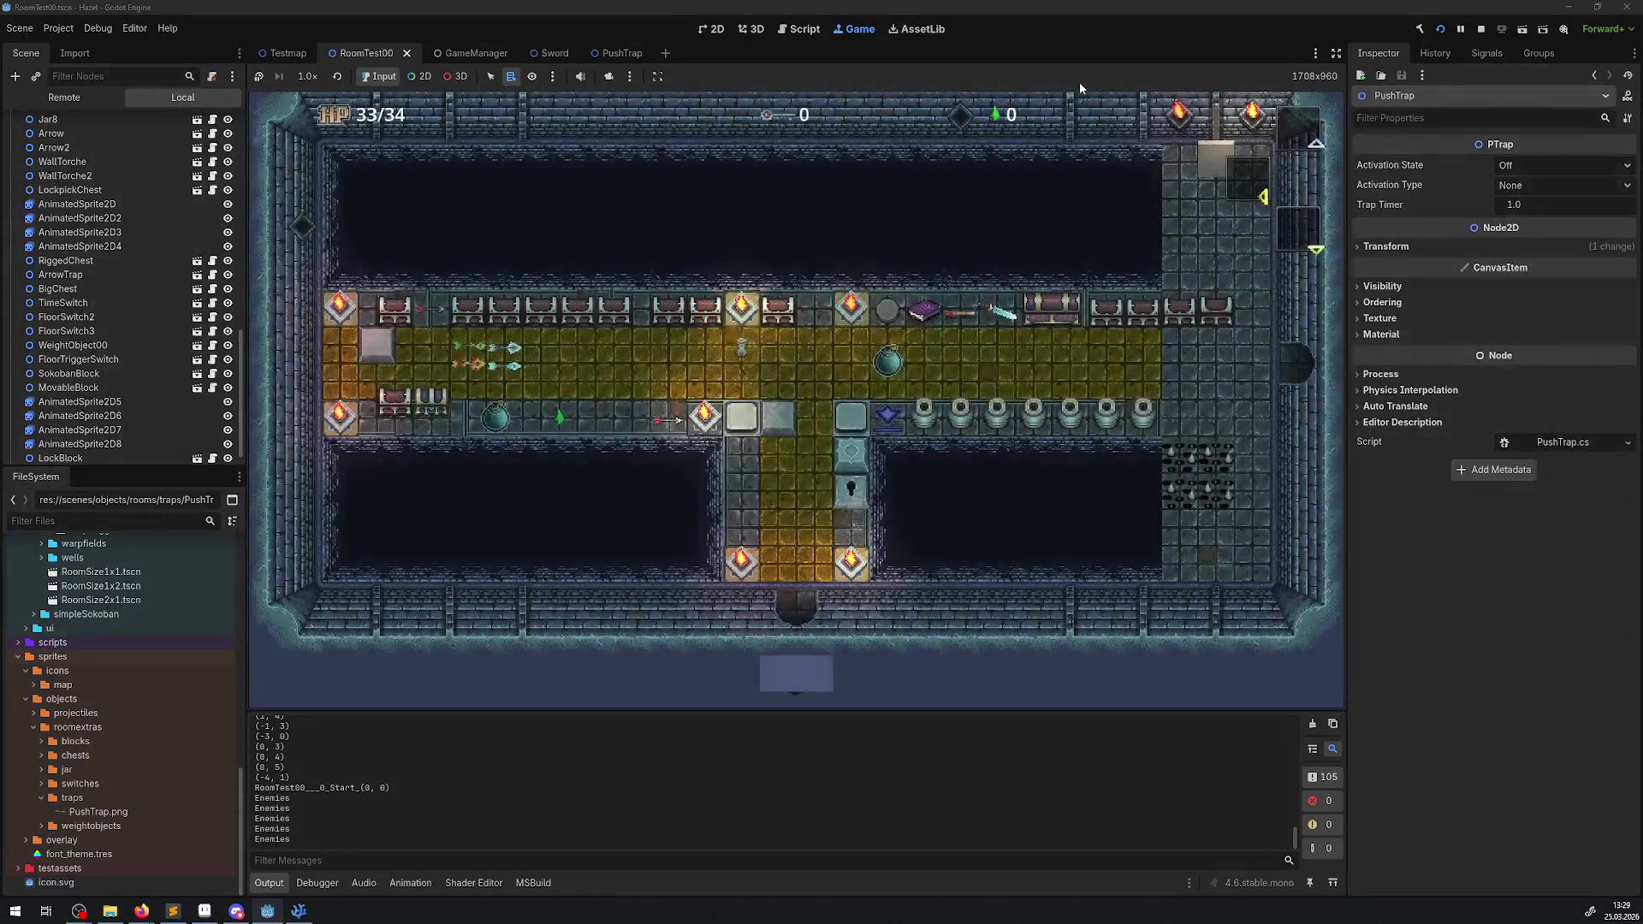
- Walk the hero out of the corridor, along the hall, and up against the trap block
key("Up")
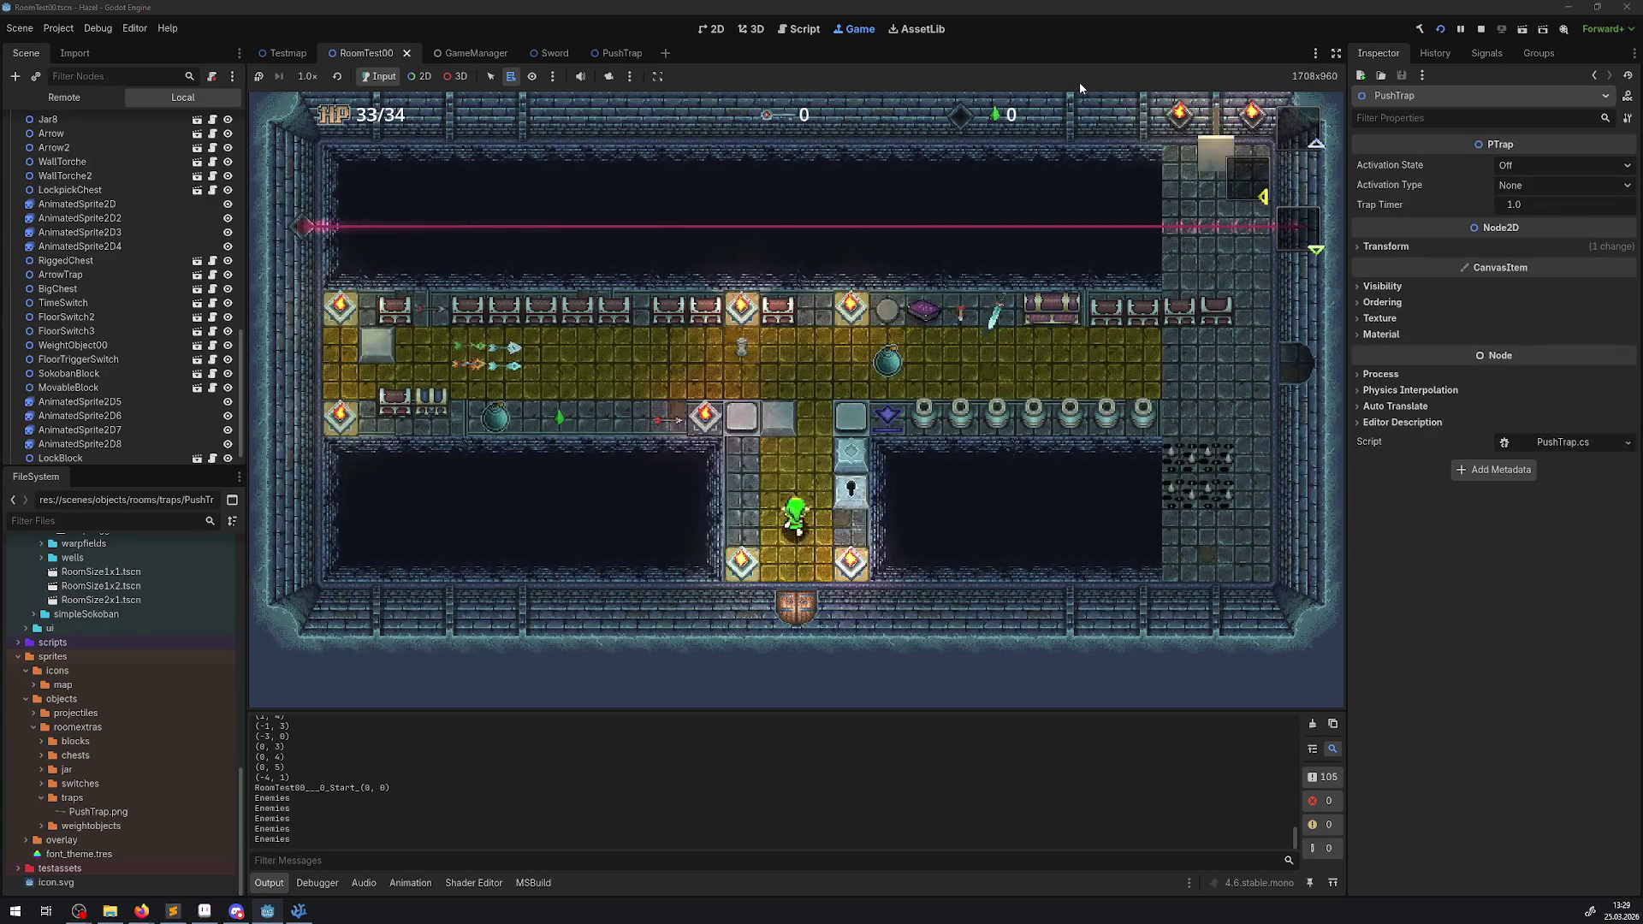
key("Right")
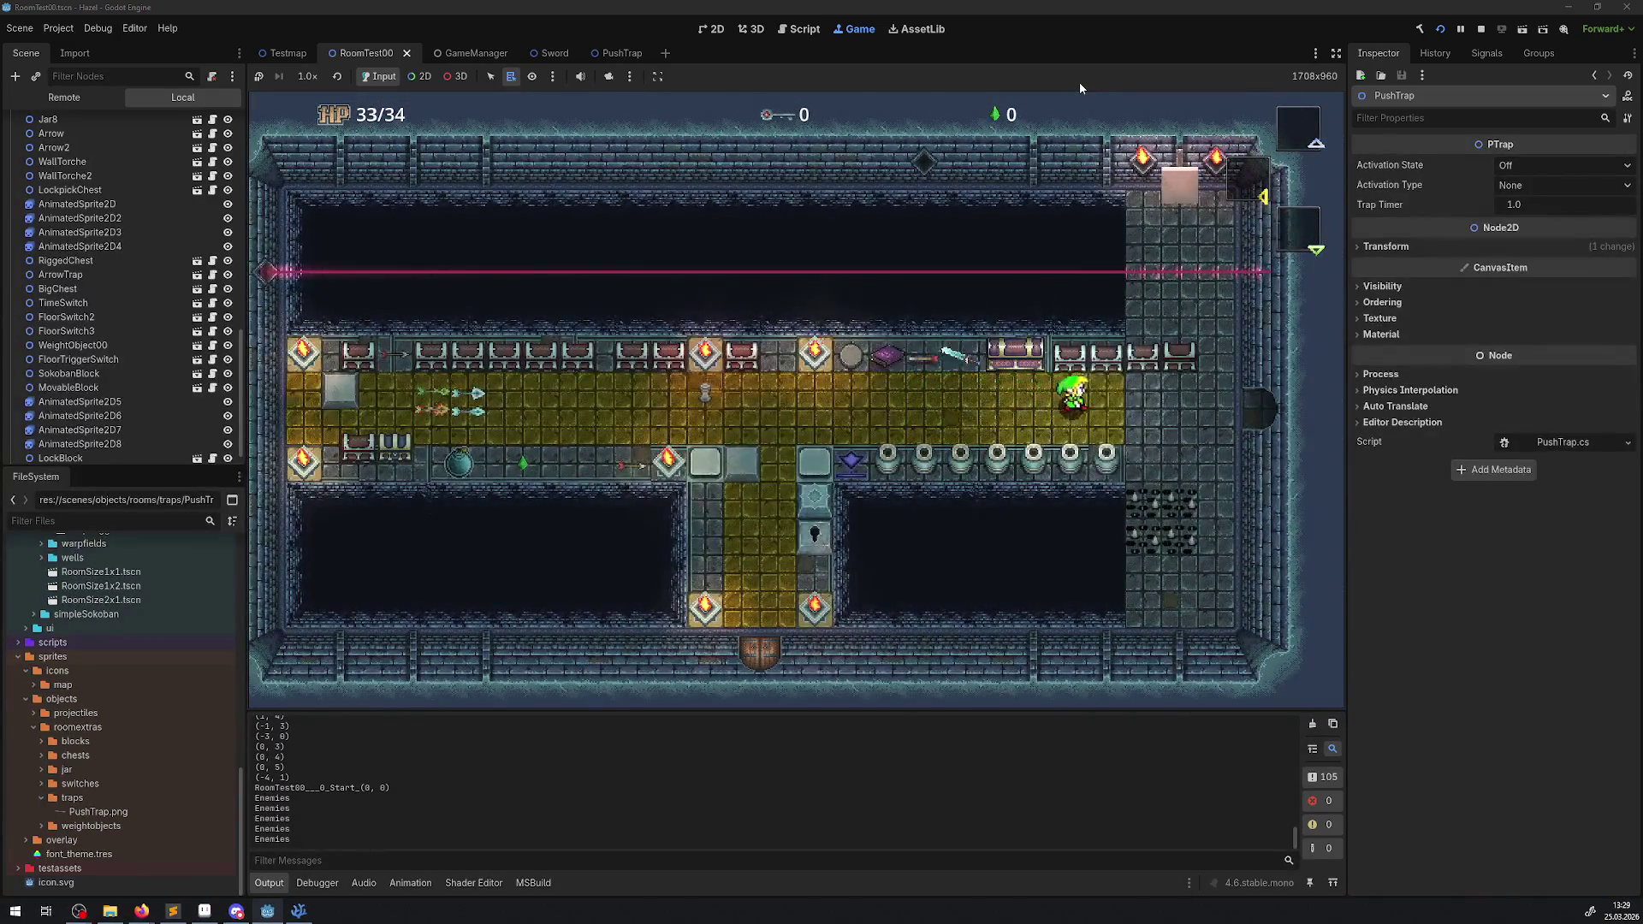
key("Up")
key("Left")
key("Up")
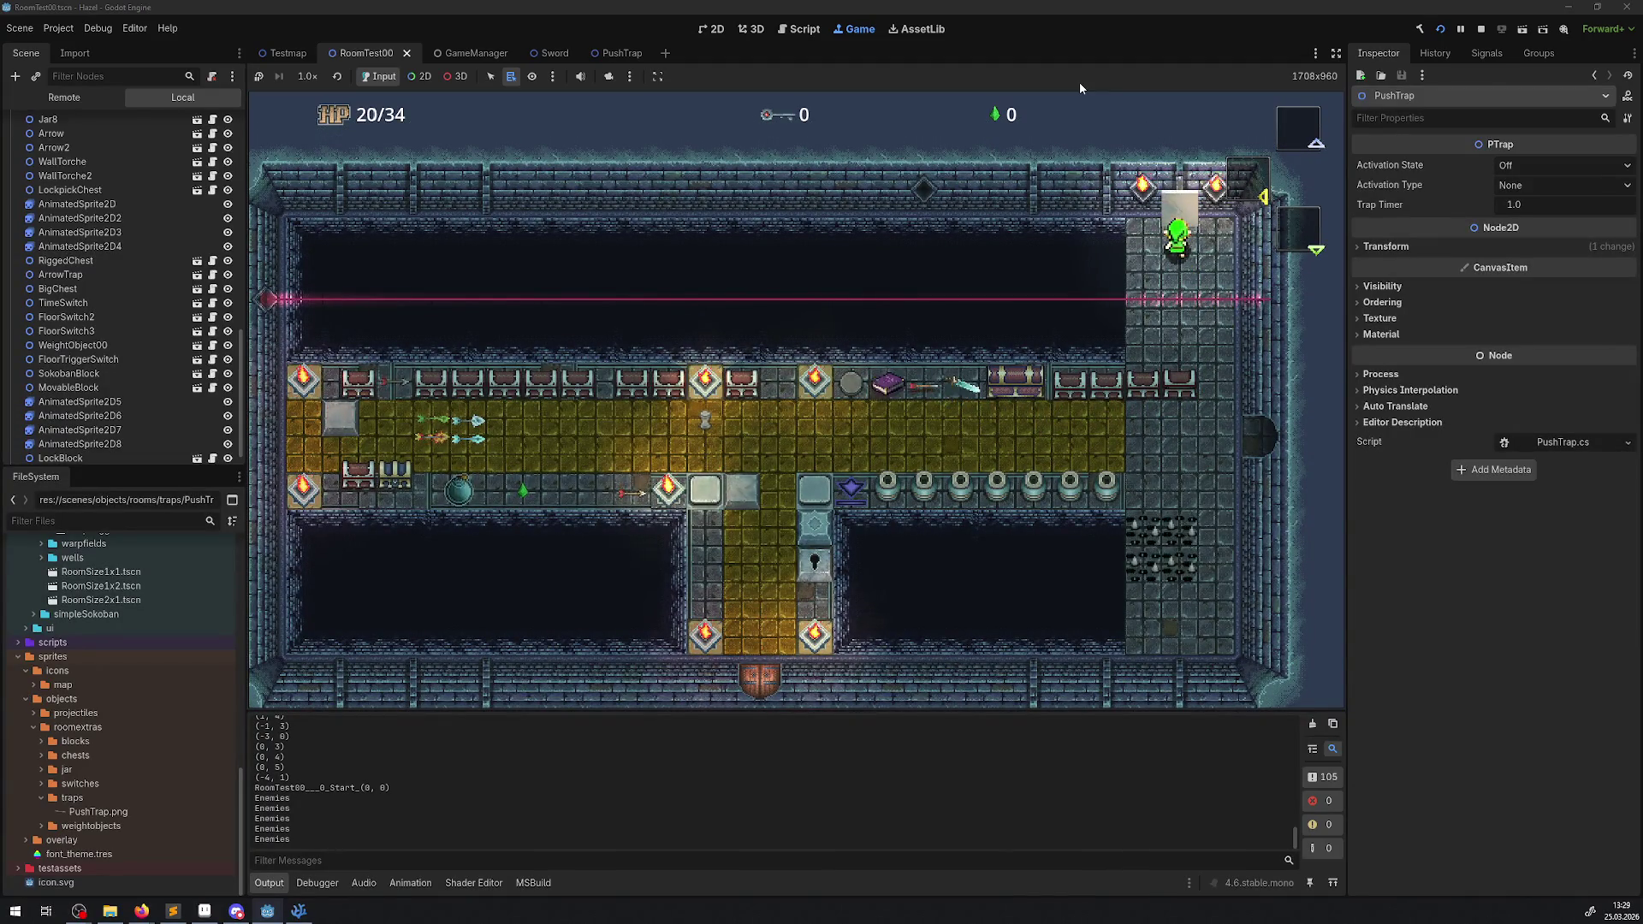
key("Up")
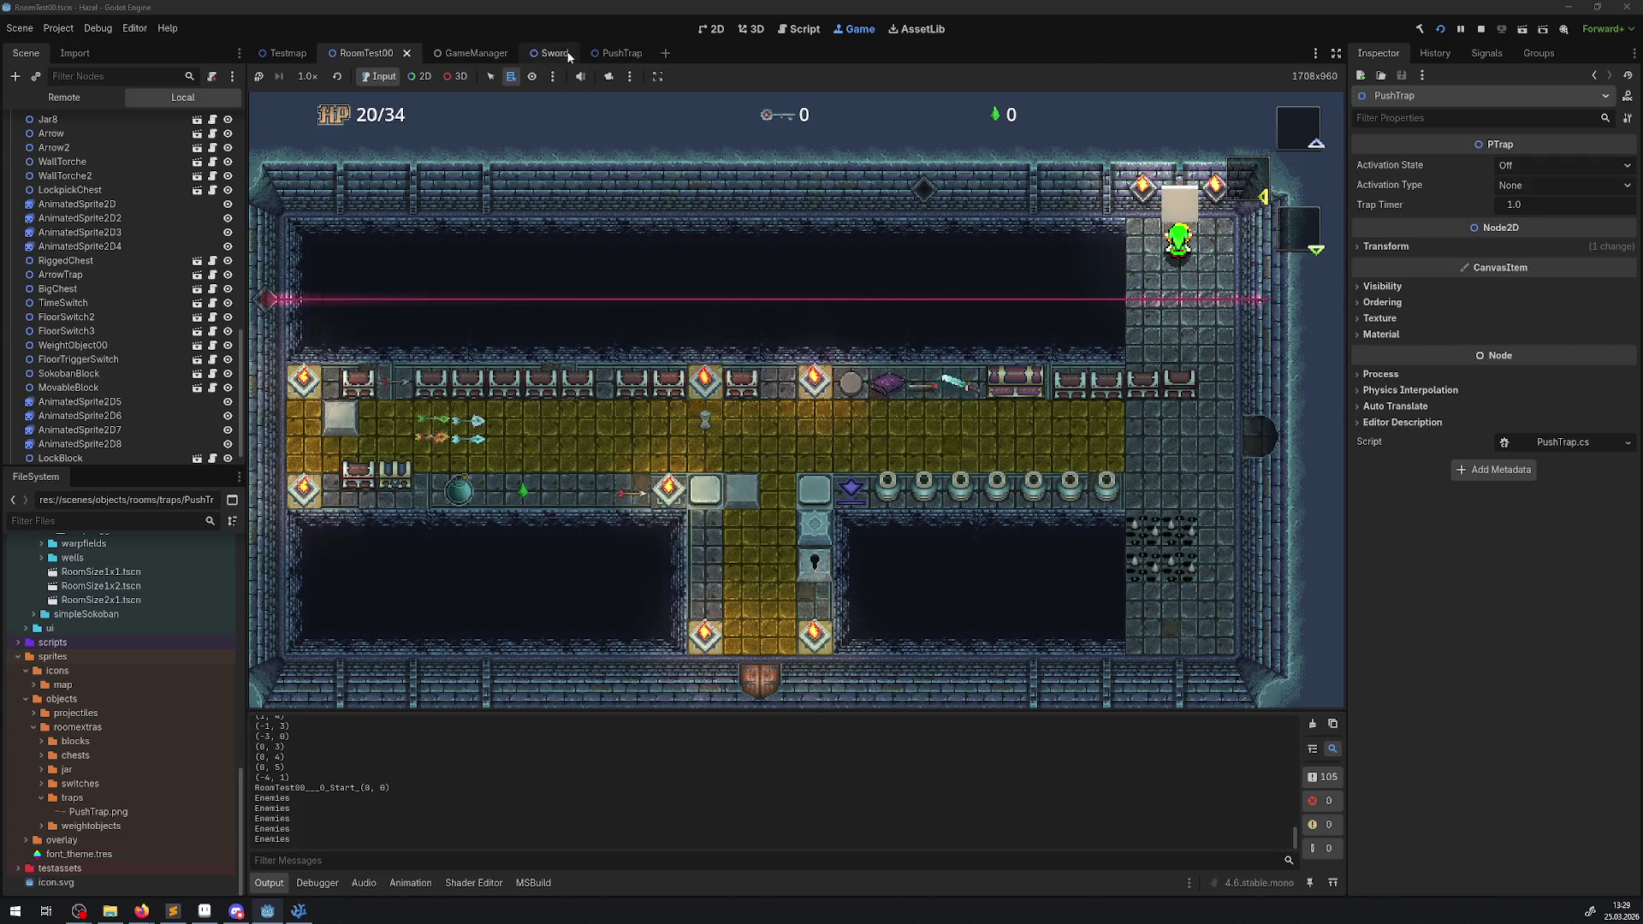
- In the PushTrap scene, select AnimatableBody2D and expand its Collision layer and mask settings
left_click(613, 55)
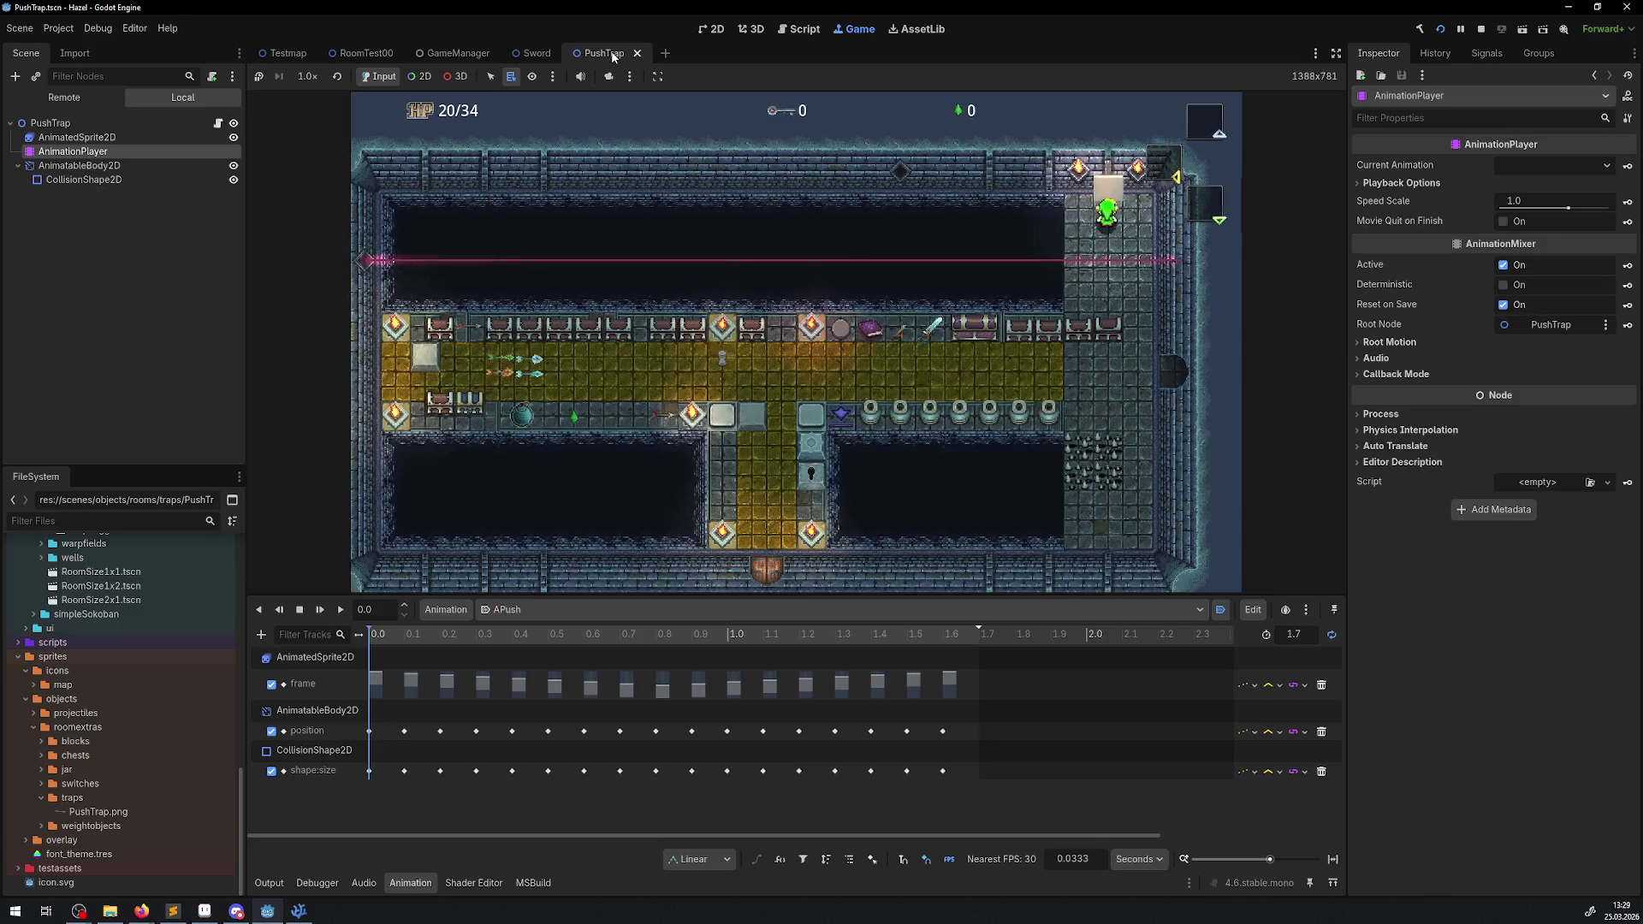
left_click(83, 167)
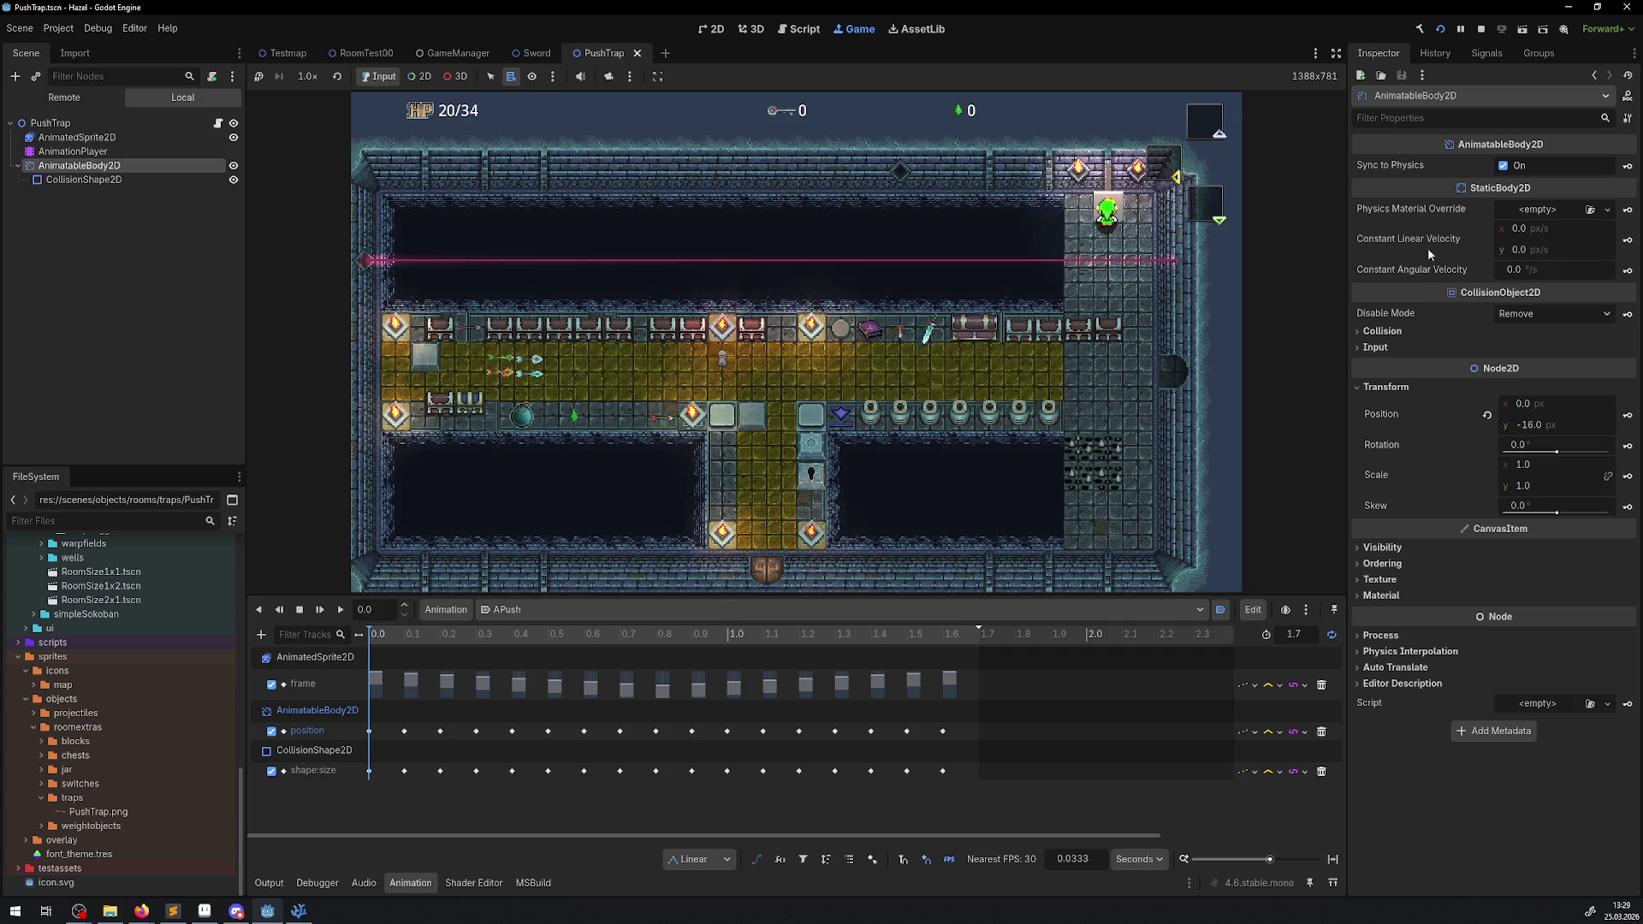
left_click(1380, 332)
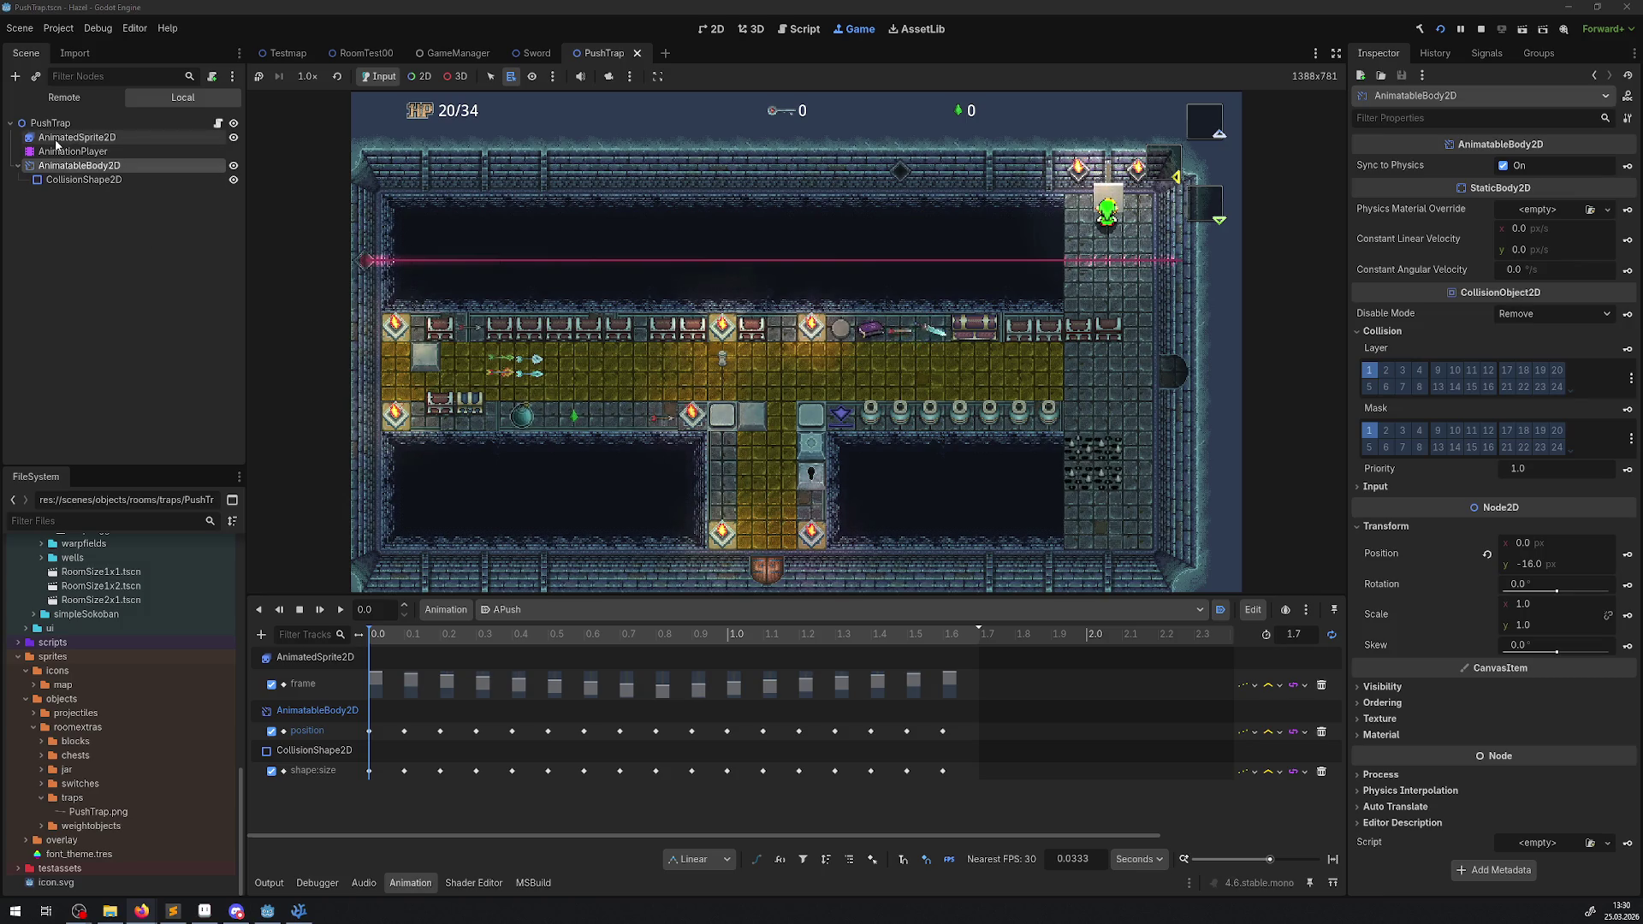
left_click(77, 167)
left_click(78, 165)
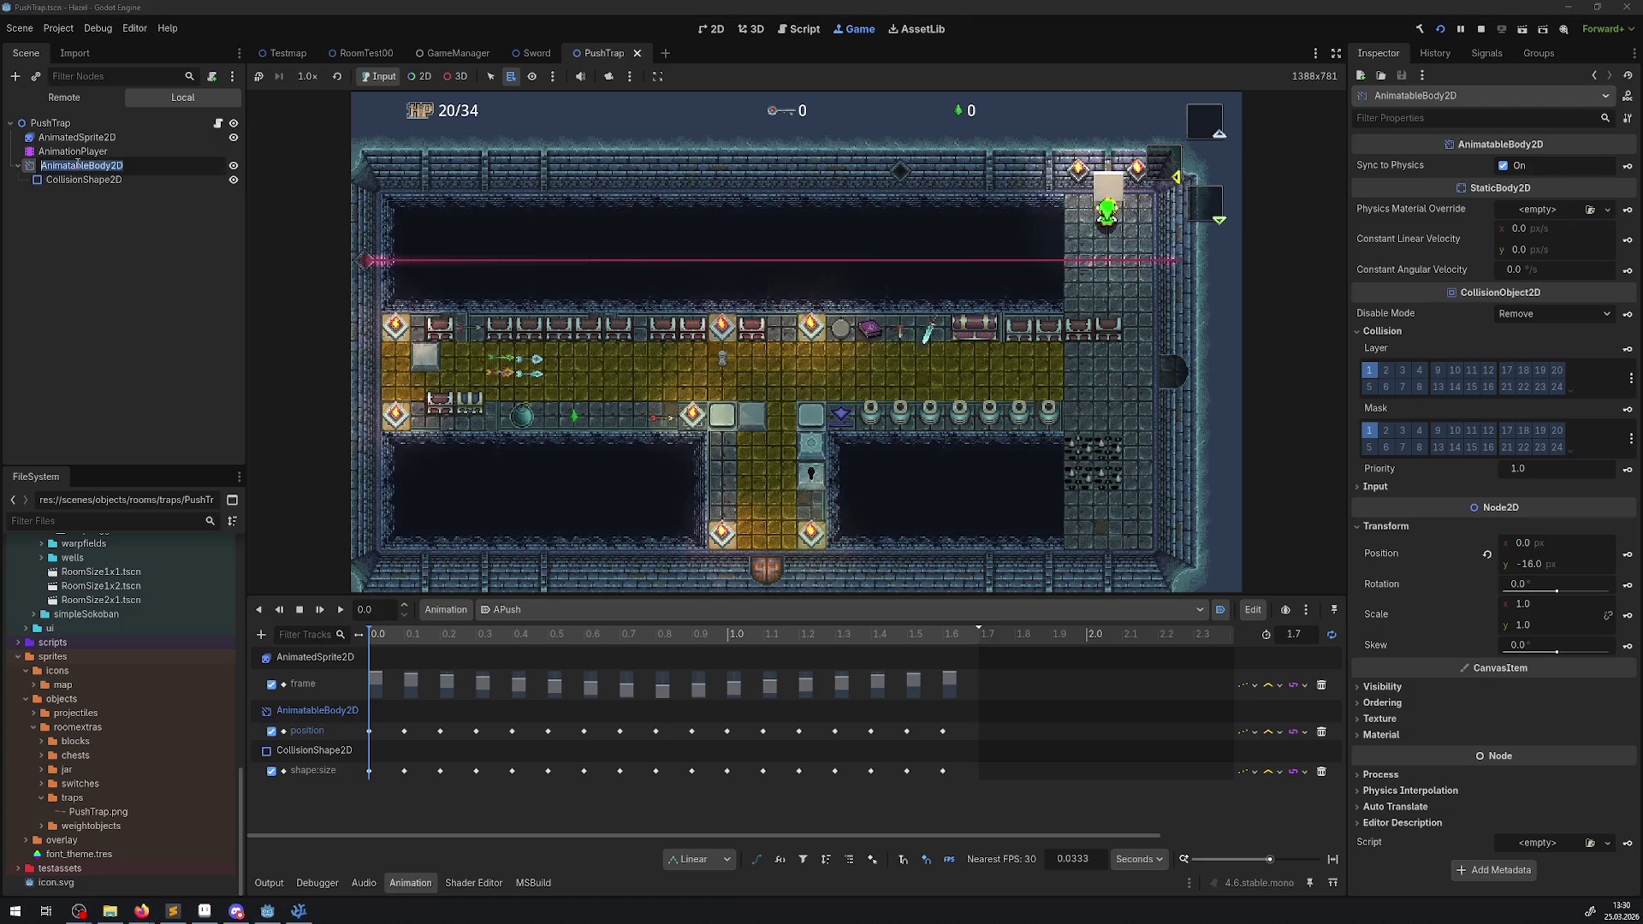
key("Return")
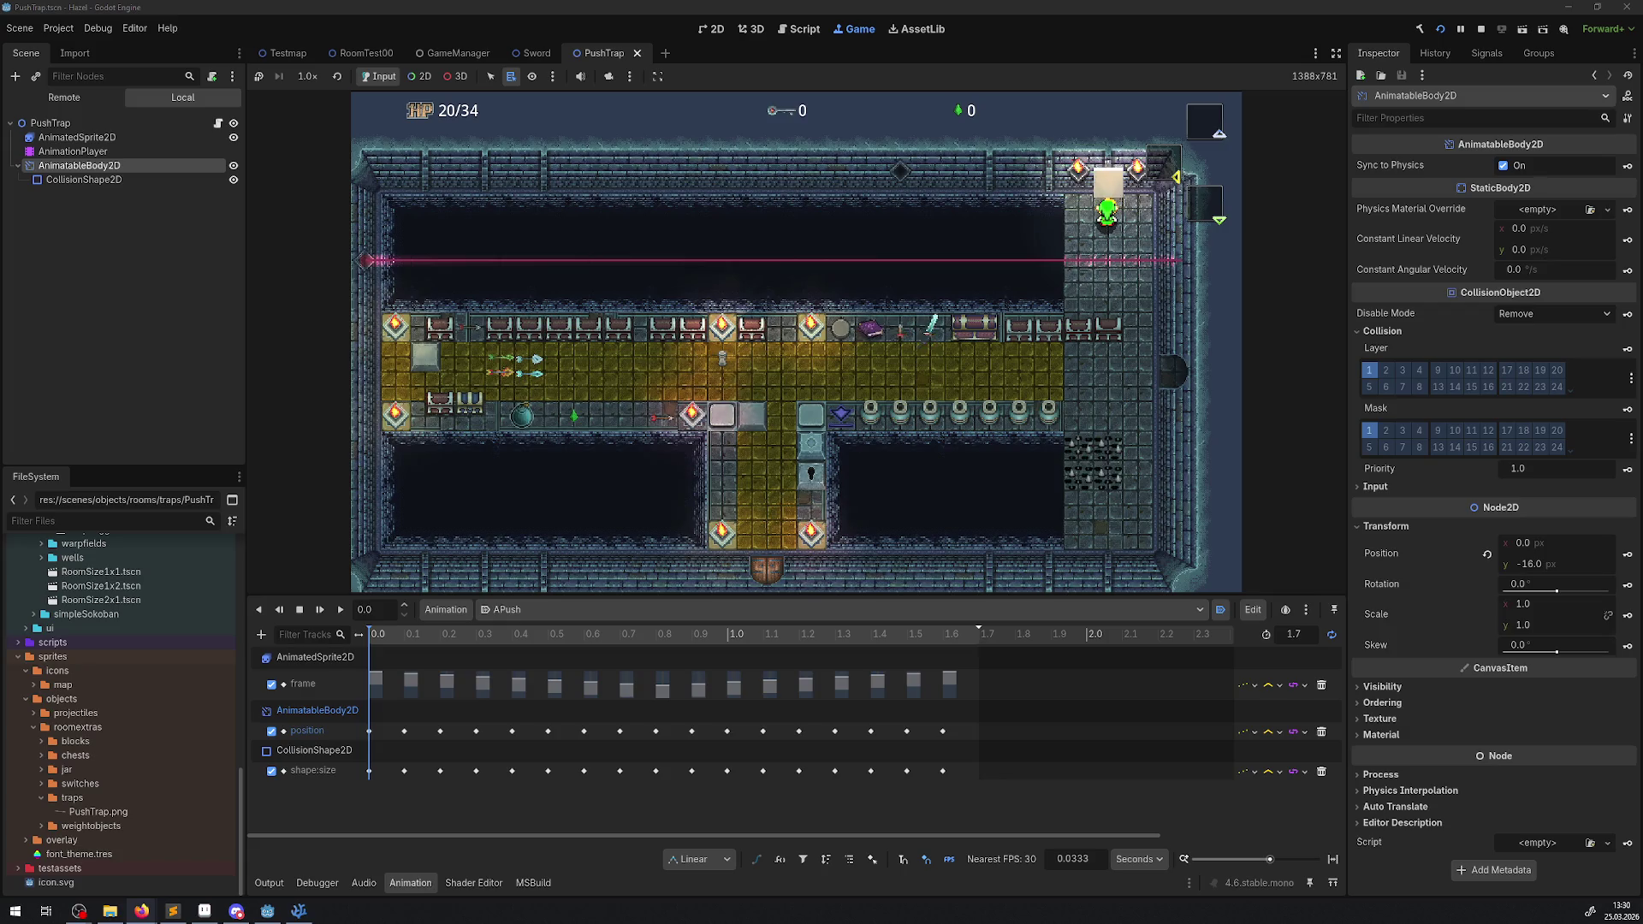
scroll(134, 688, "up", 10)
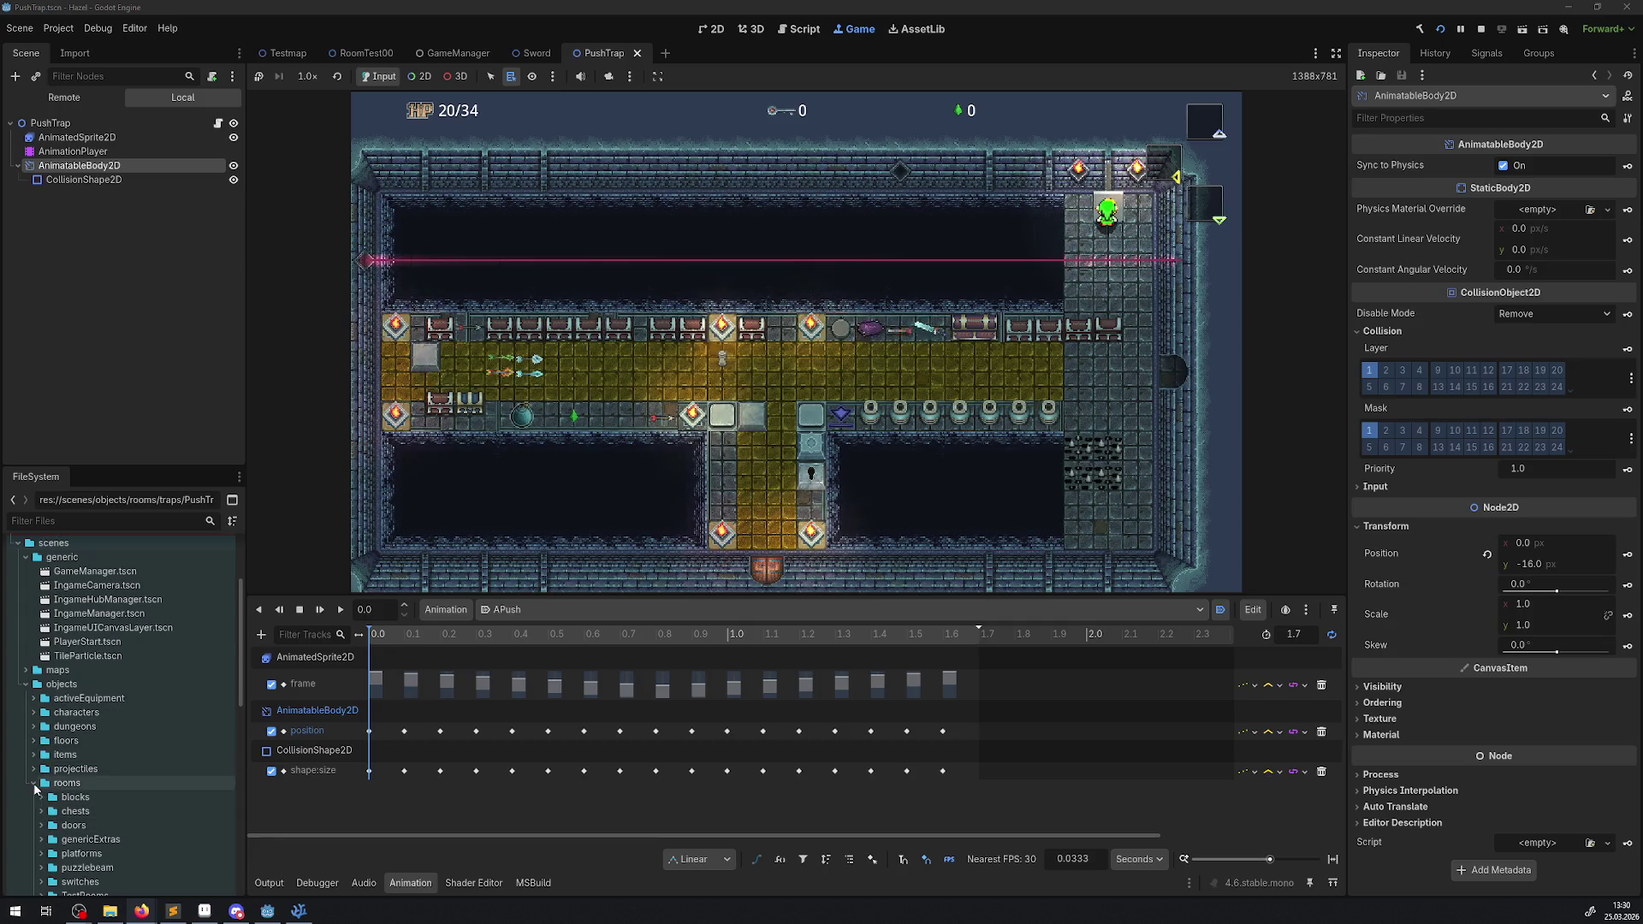
- Open Hero.tscn from characters/hero and bring up its Hero.cs script in VS Code
left_click(34, 712)
left_click(41, 753)
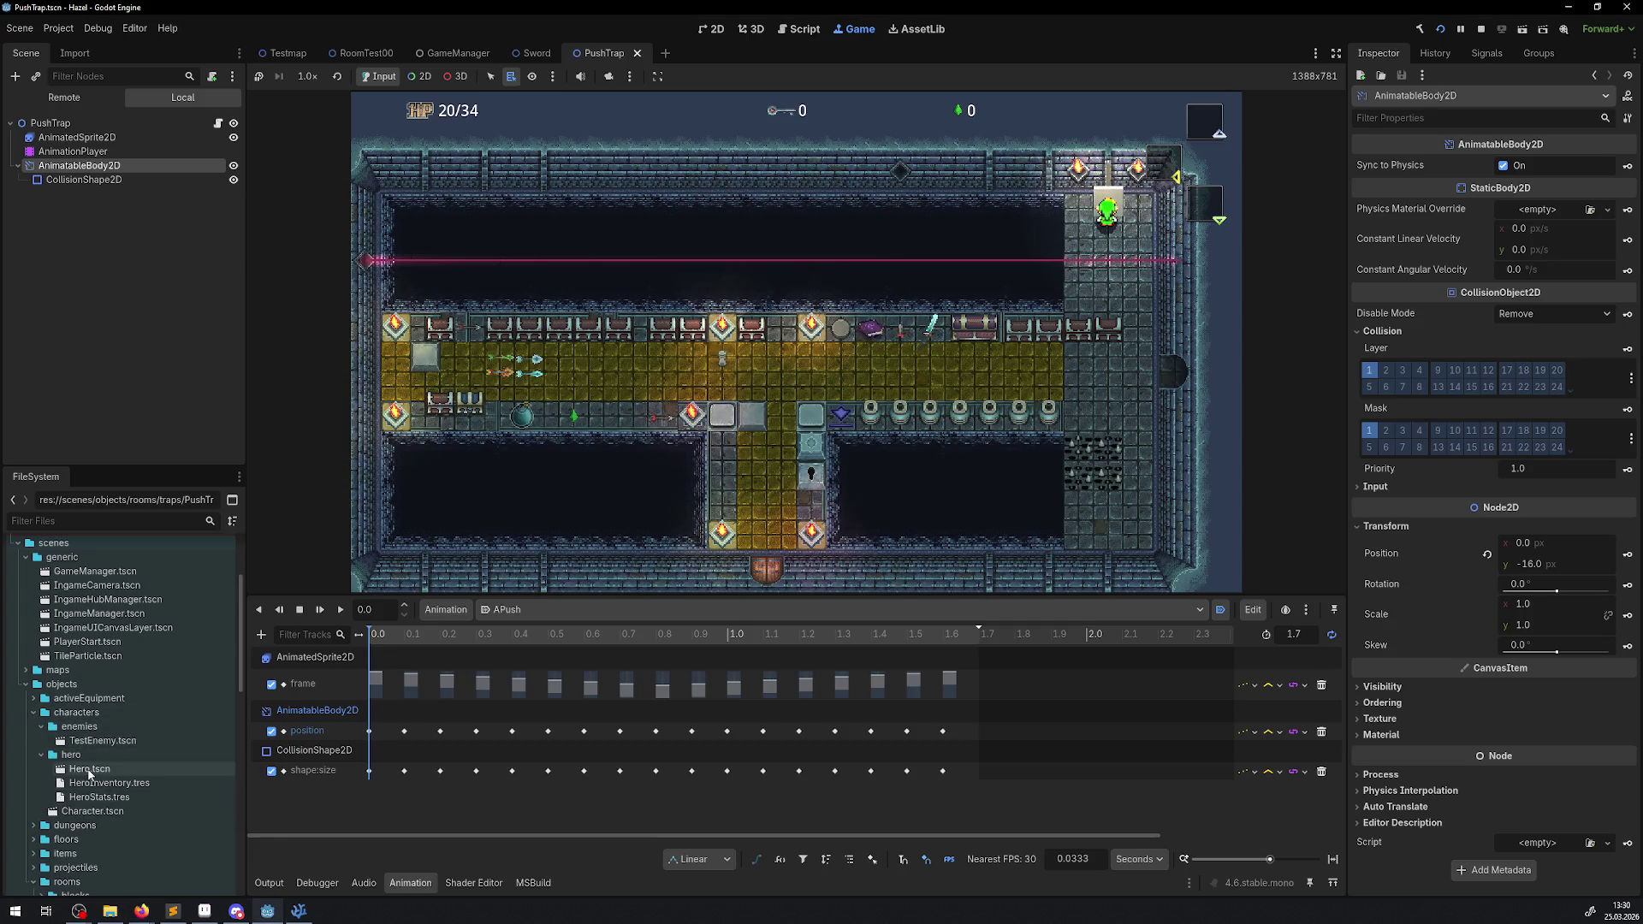
double_click(89, 768)
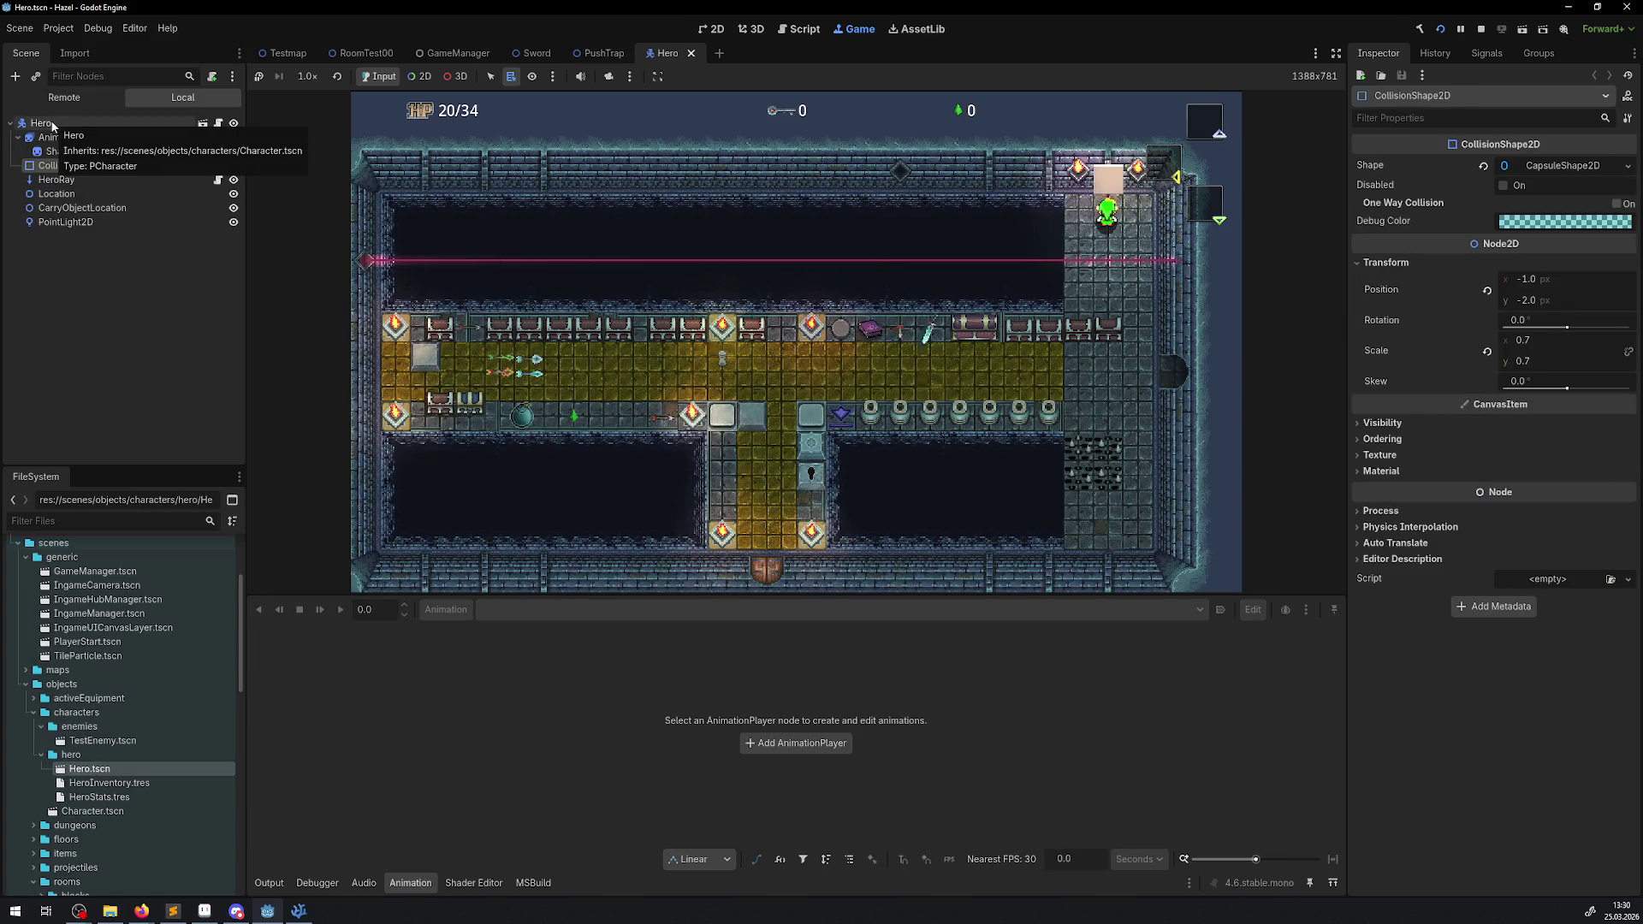
left_click(233, 122)
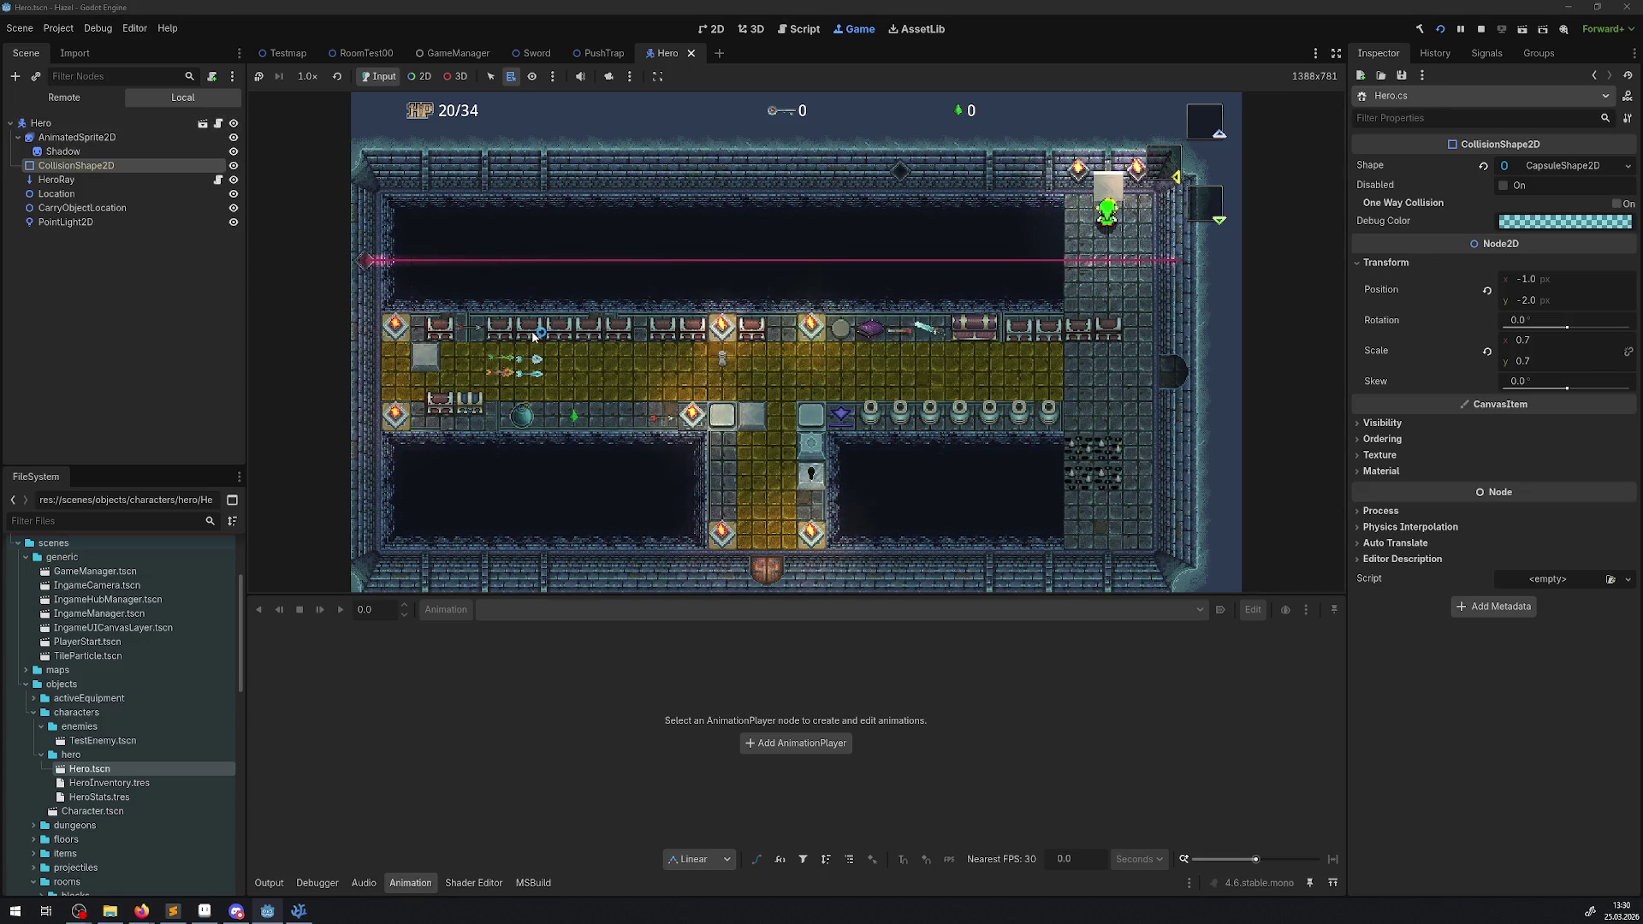
right_click(562, 173)
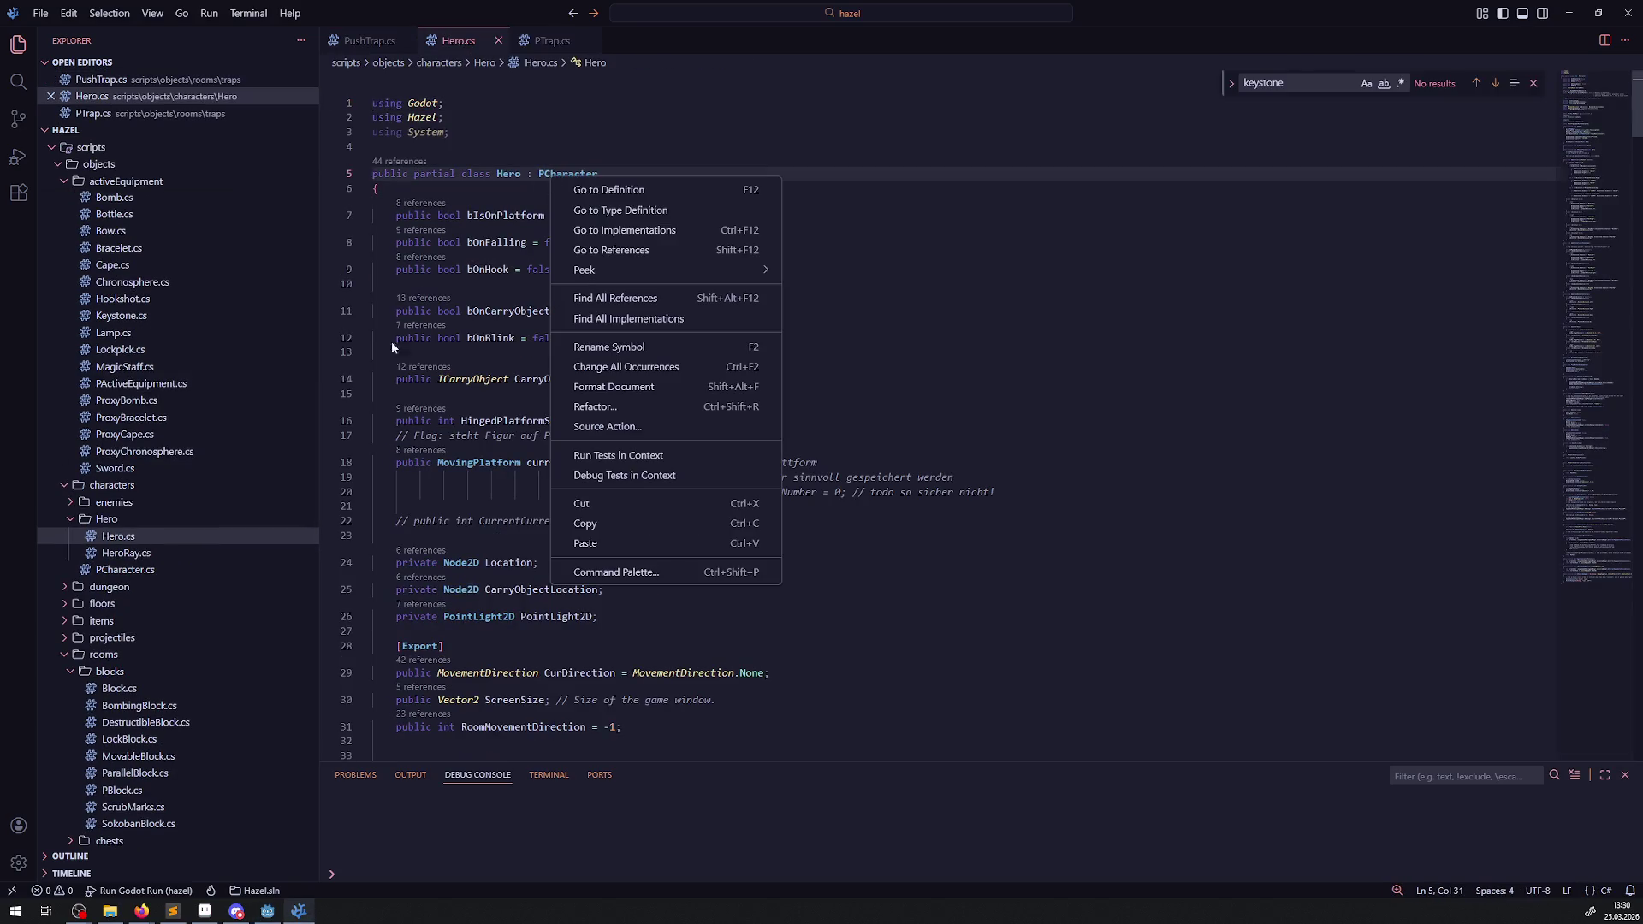
left_click(124, 570)
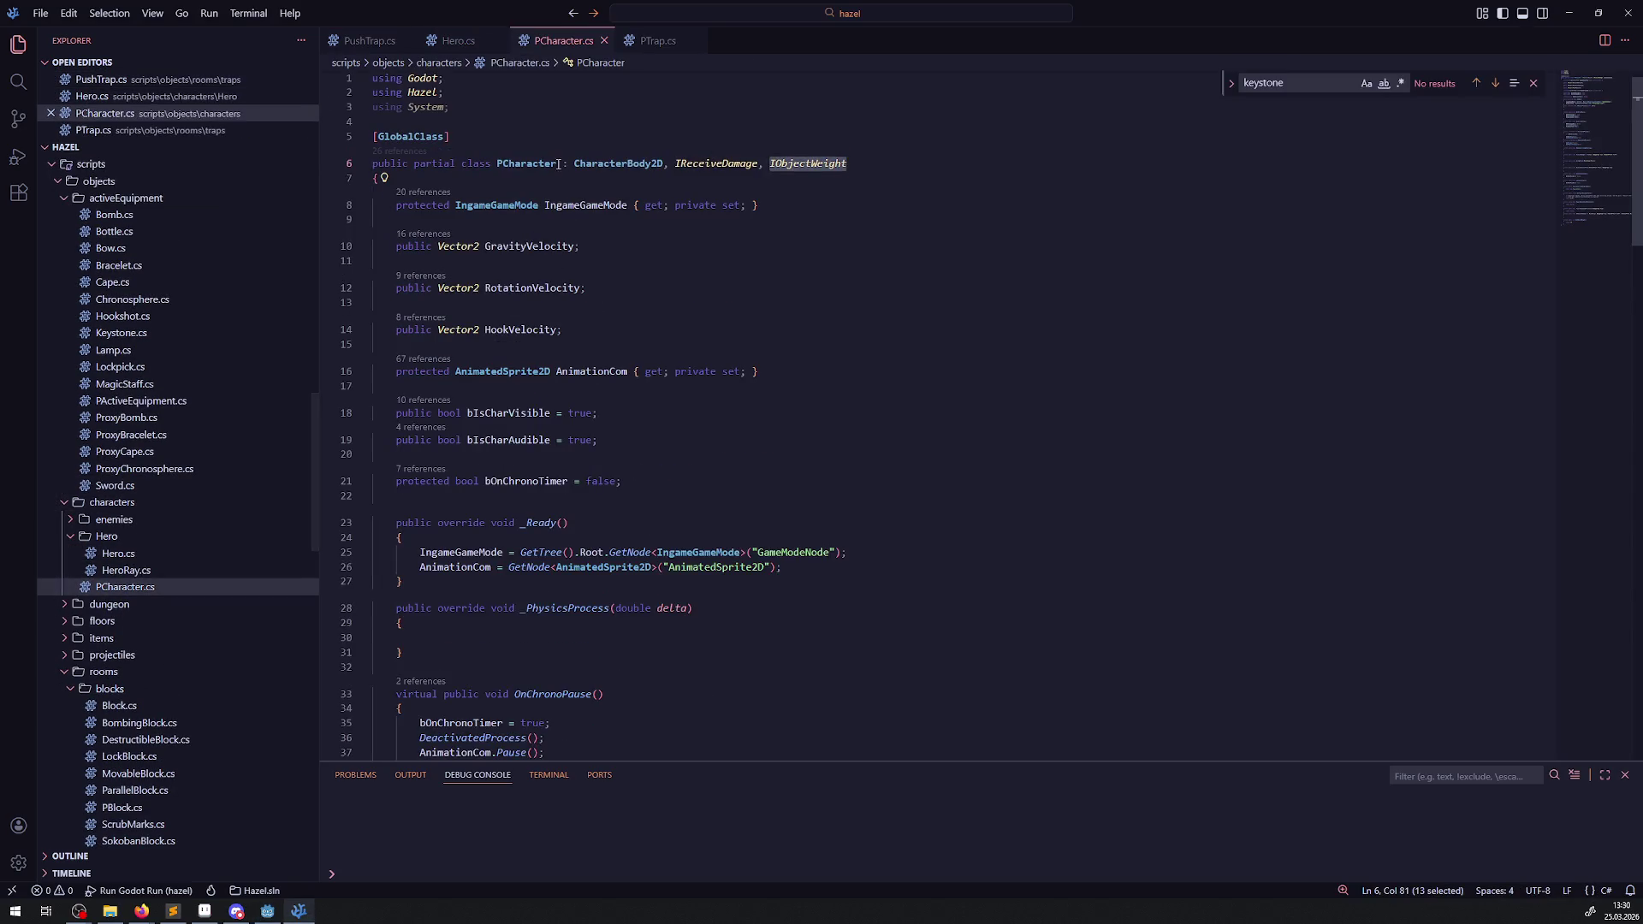
double_click(587, 162)
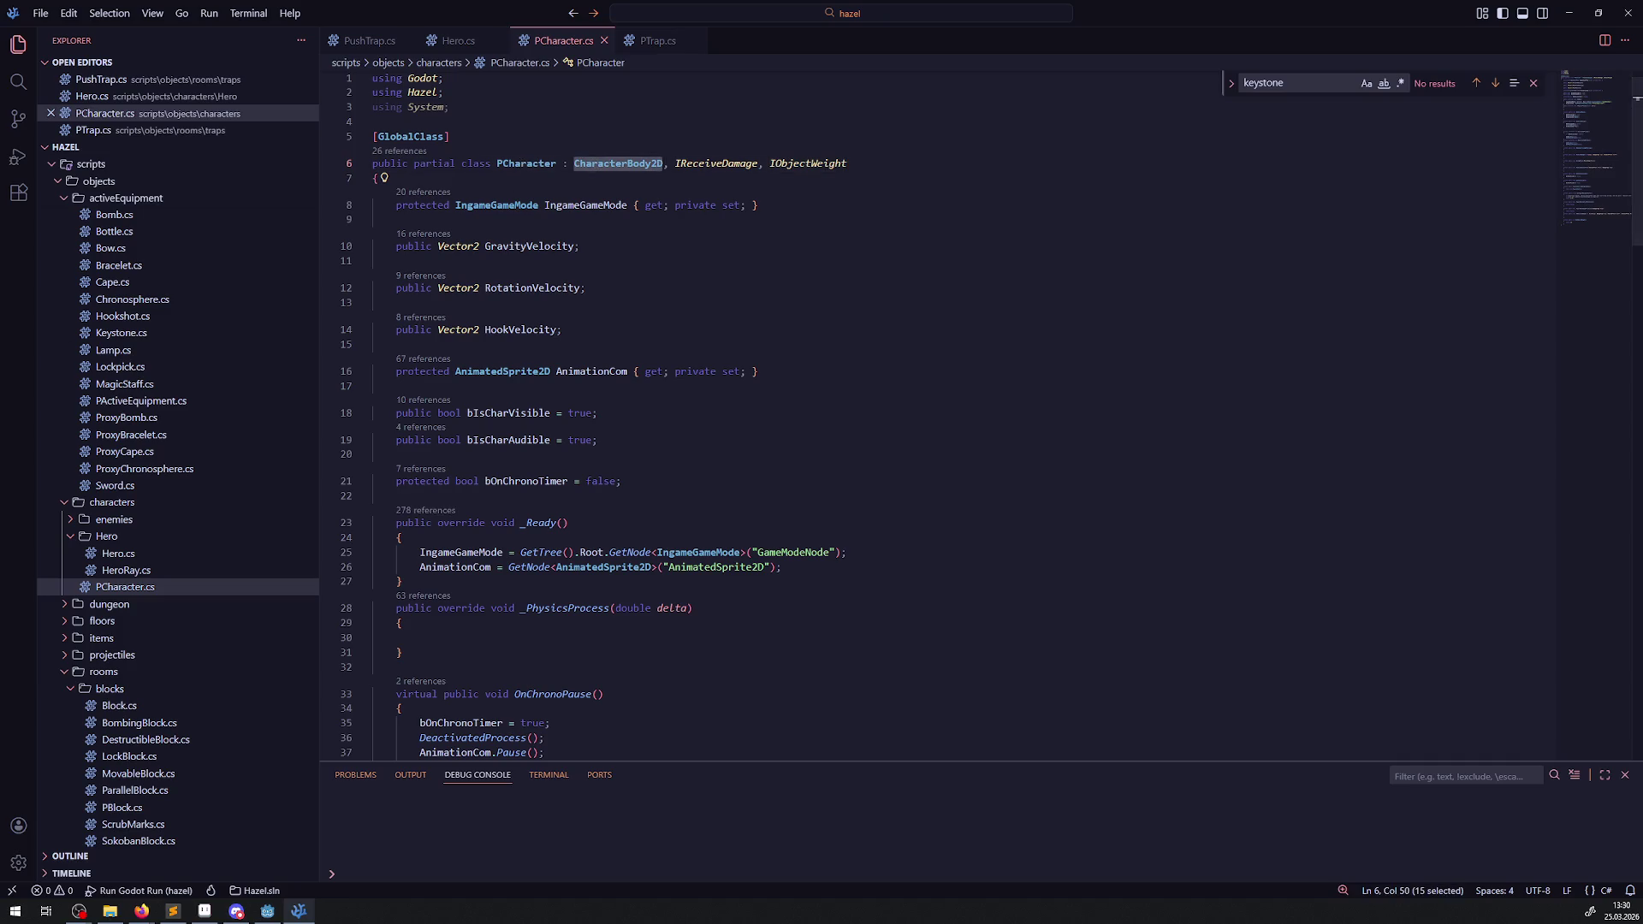
key("alt+Tab")
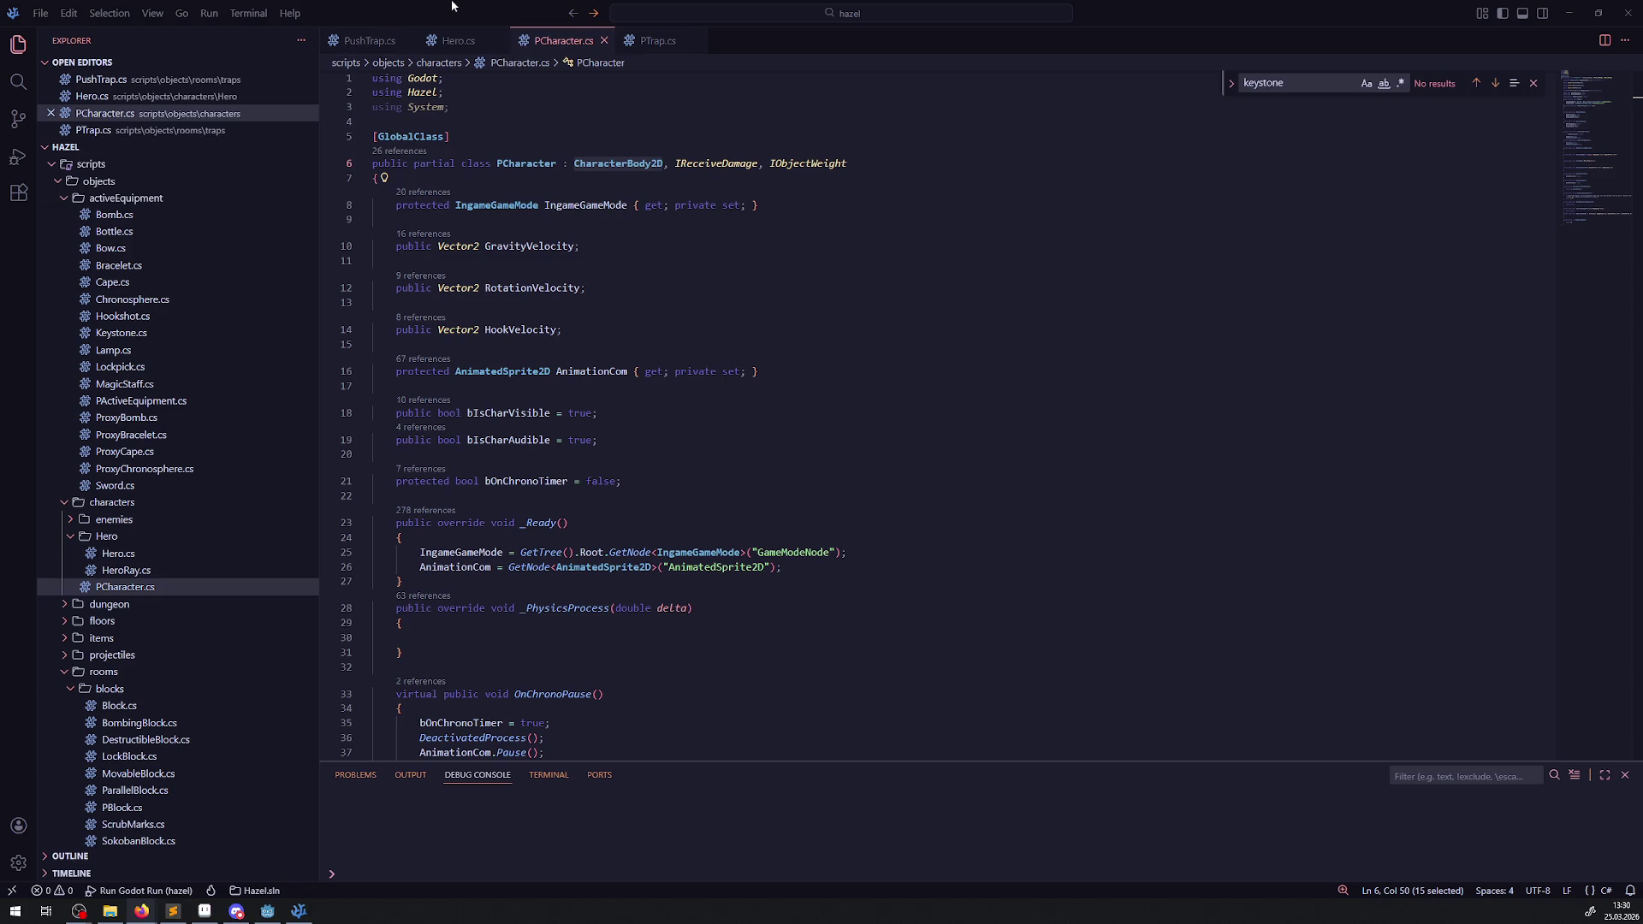
mouse_move(446, 288)
left_click(268, 911)
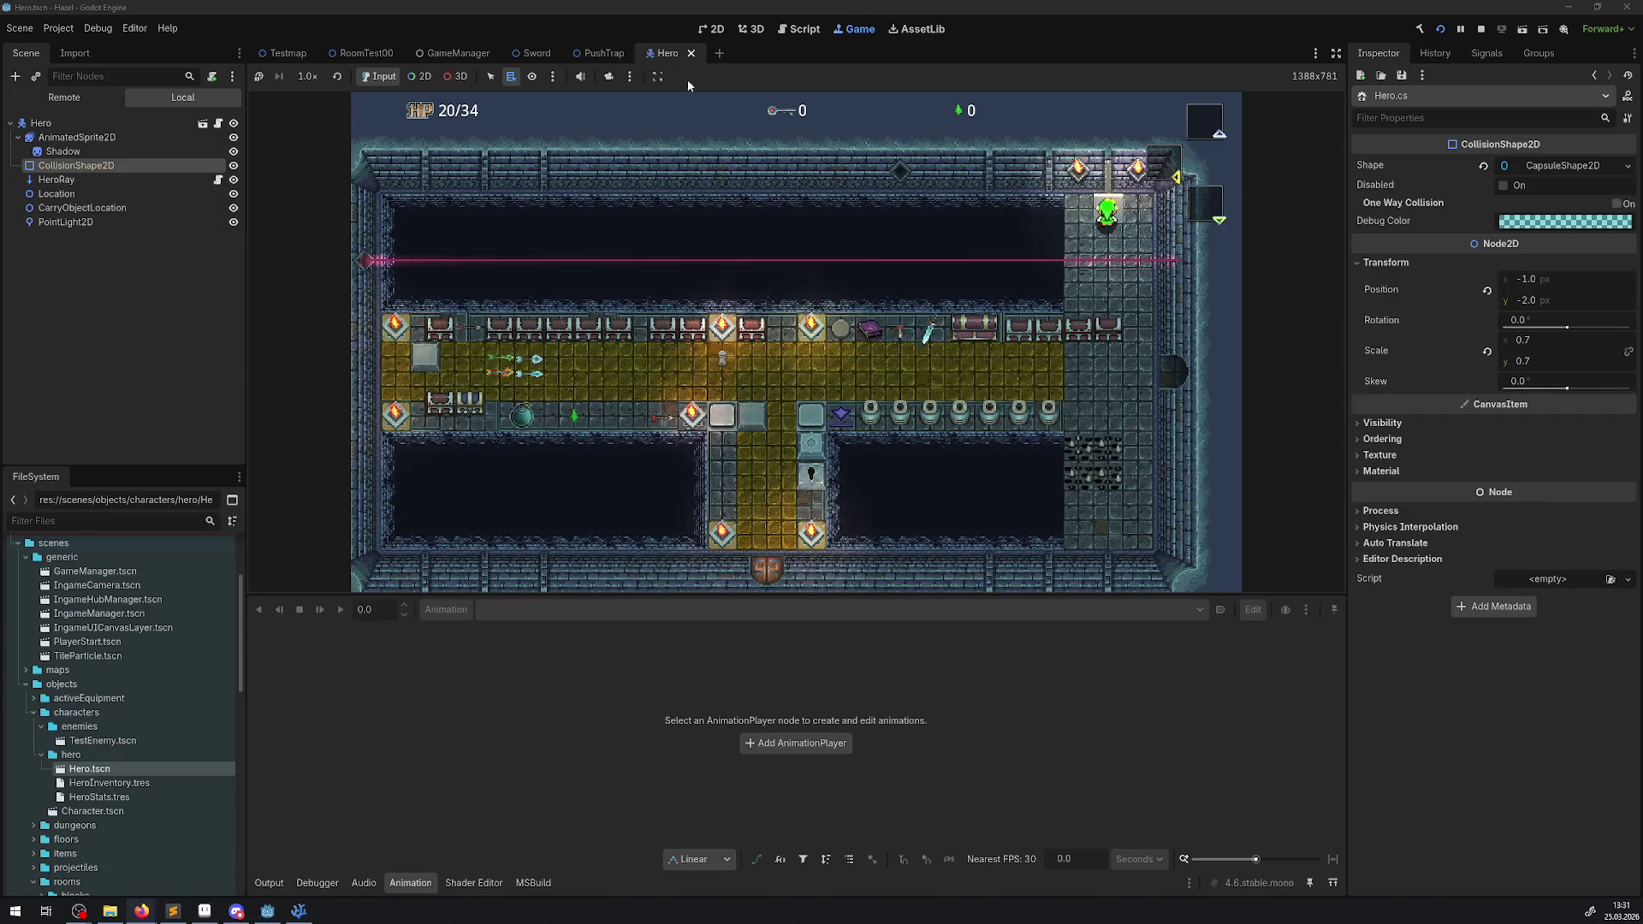
- Switch to the PushTrap scene and toggle the AnimatableBody2D's Sync to Physics off and on
left_click(583, 50)
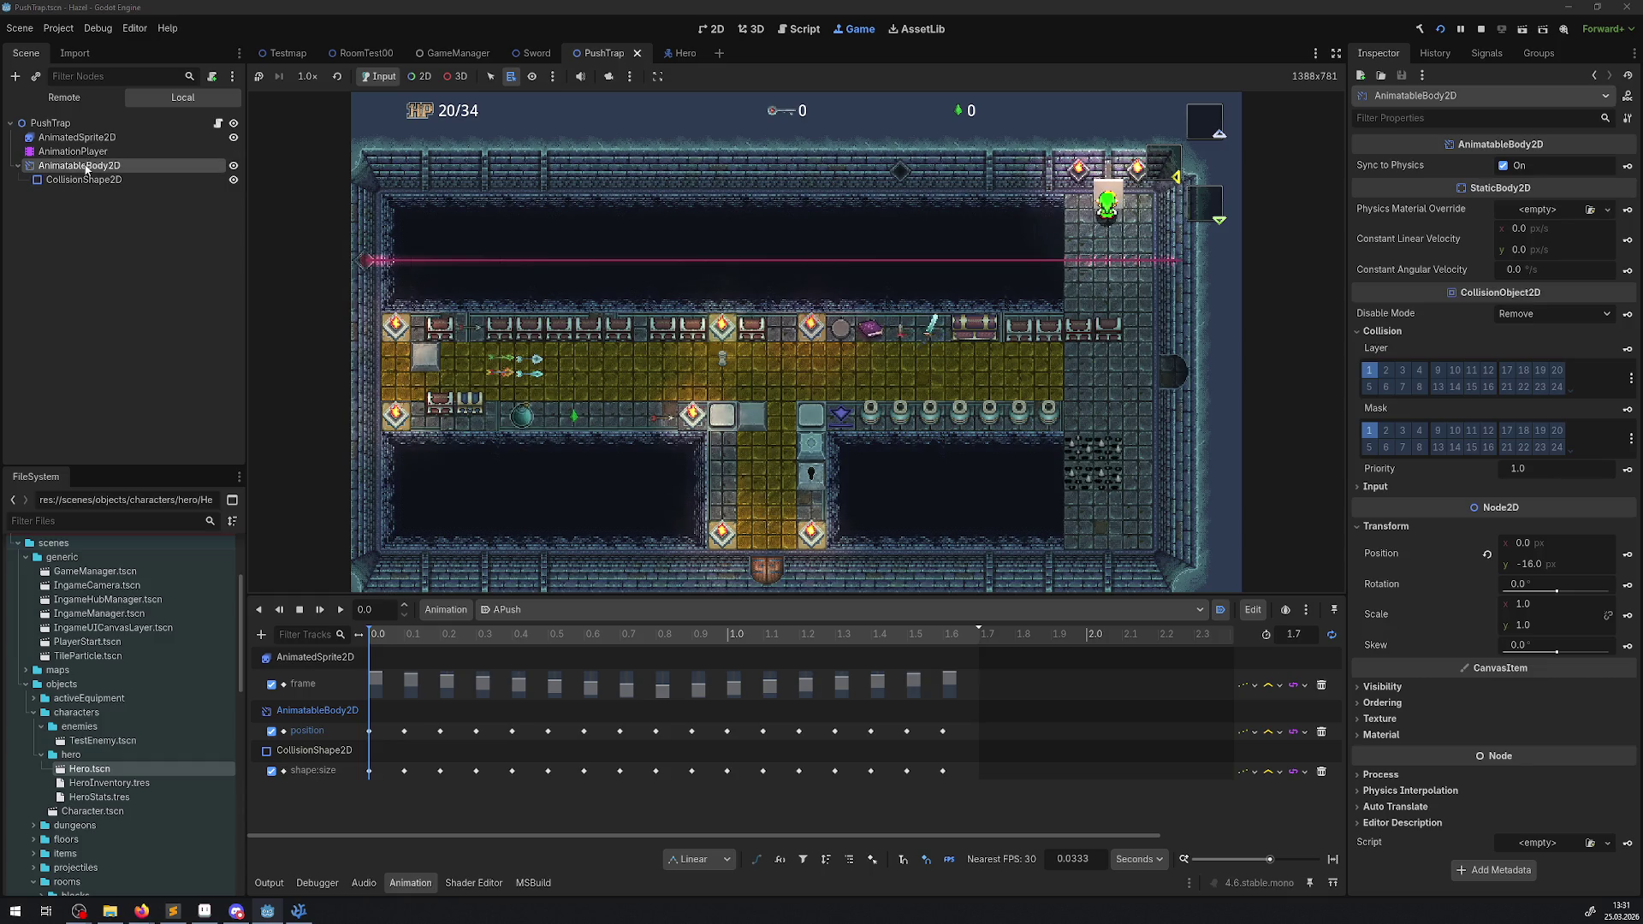
left_click(1520, 169)
left_click(1514, 169)
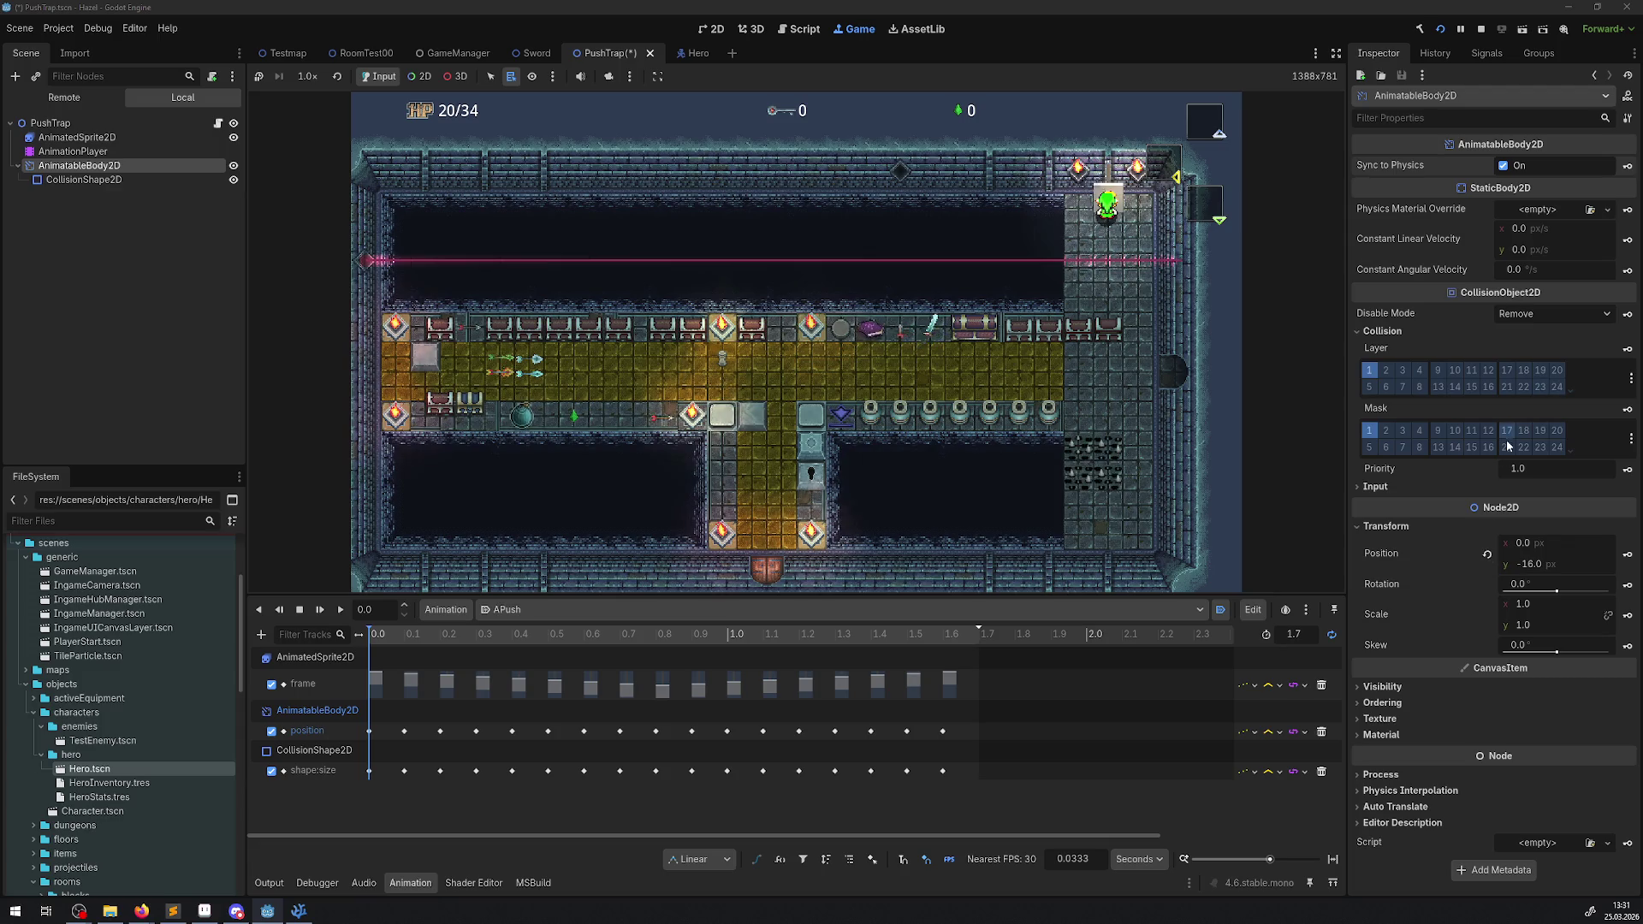
left_click(1387, 791)
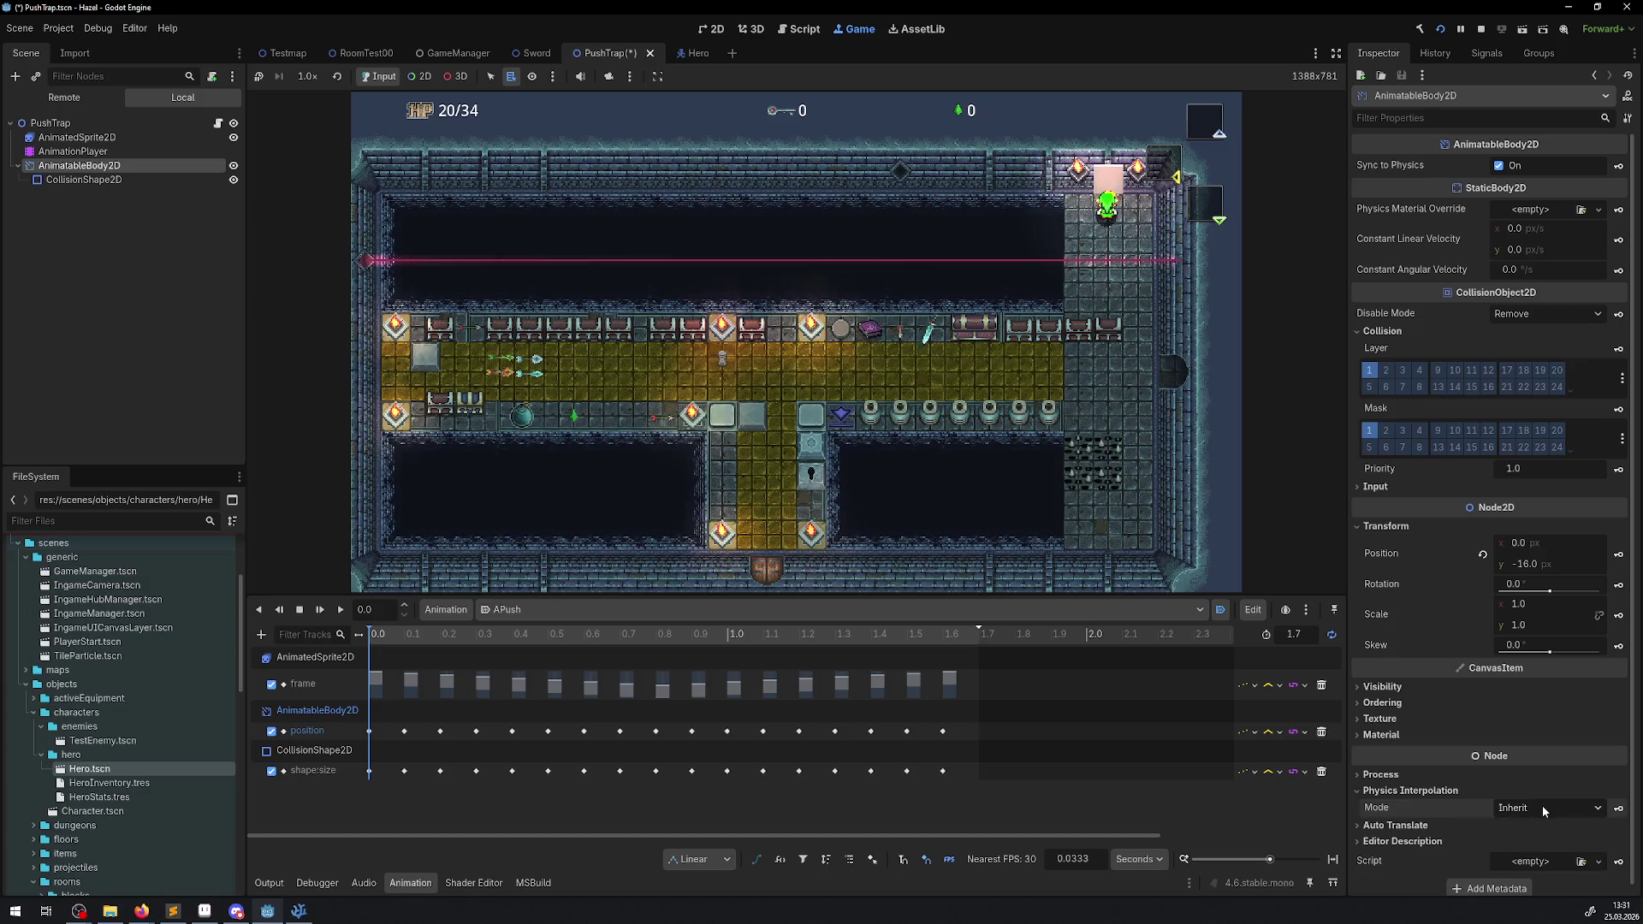
left_click(1399, 776)
left_click(1547, 787)
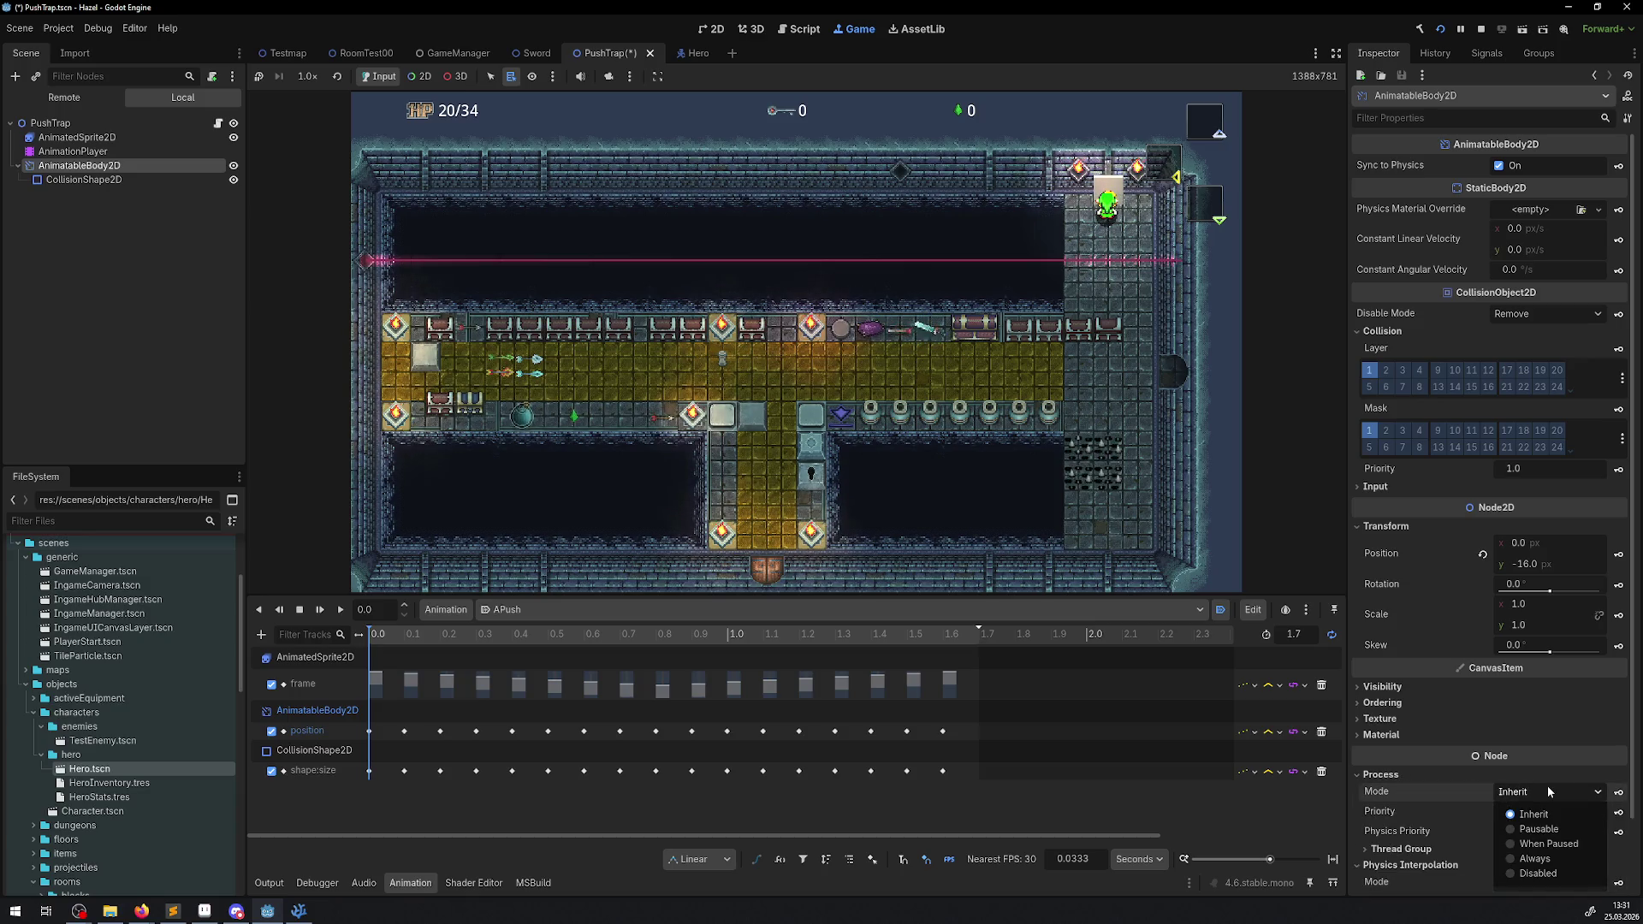
left_click(1547, 785)
left_click(1424, 776)
left_click(1400, 790)
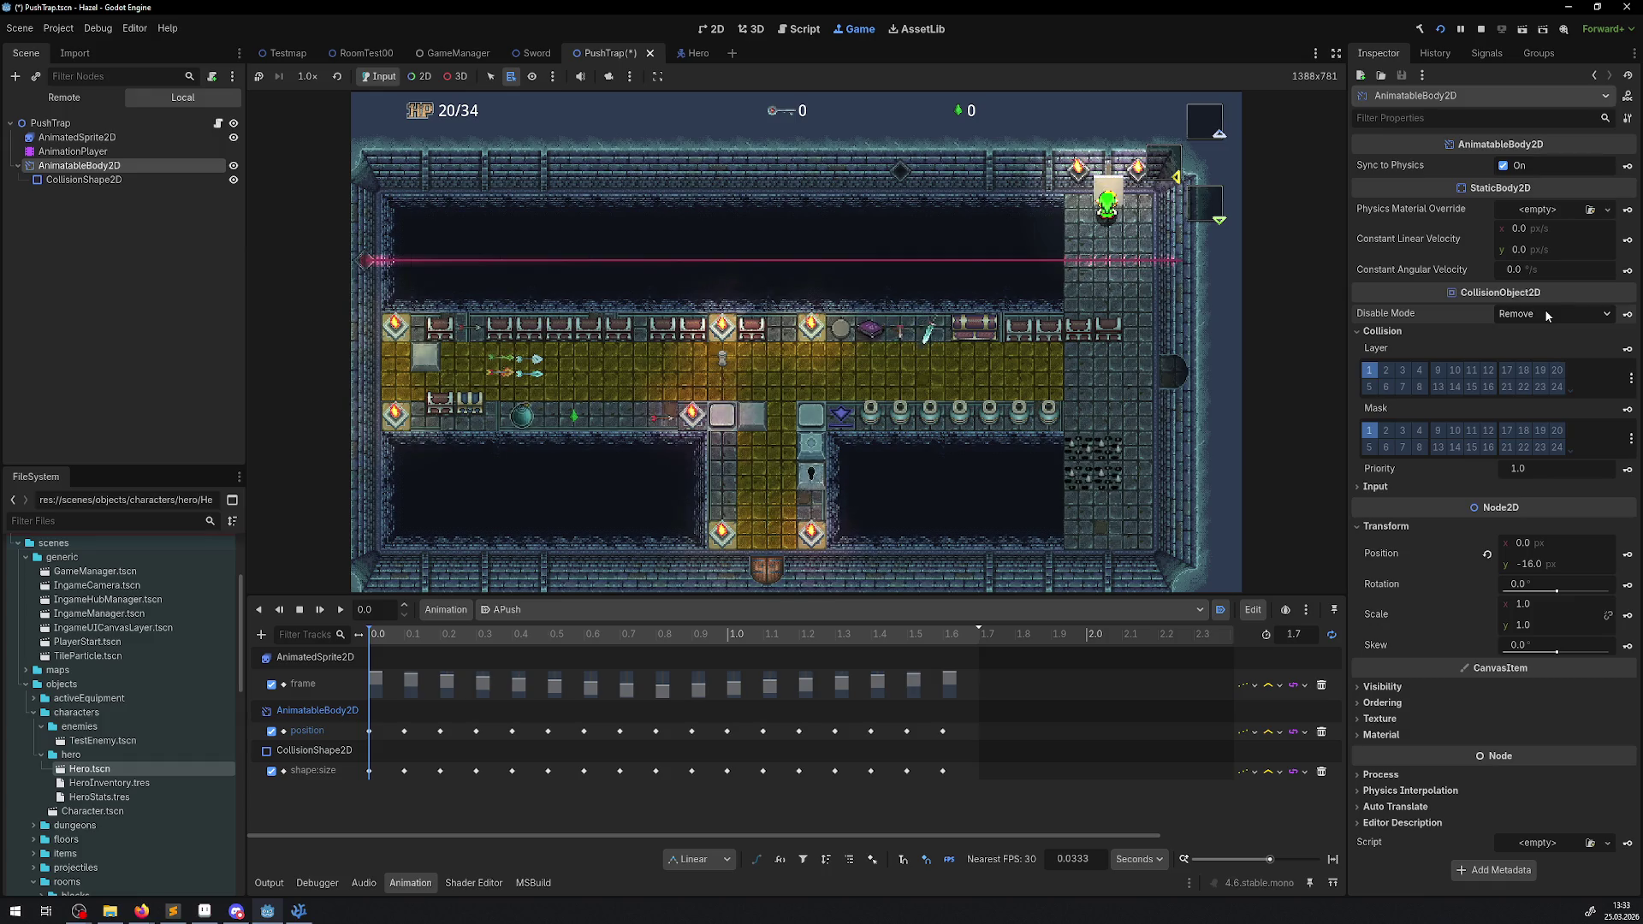
left_click(1385, 487)
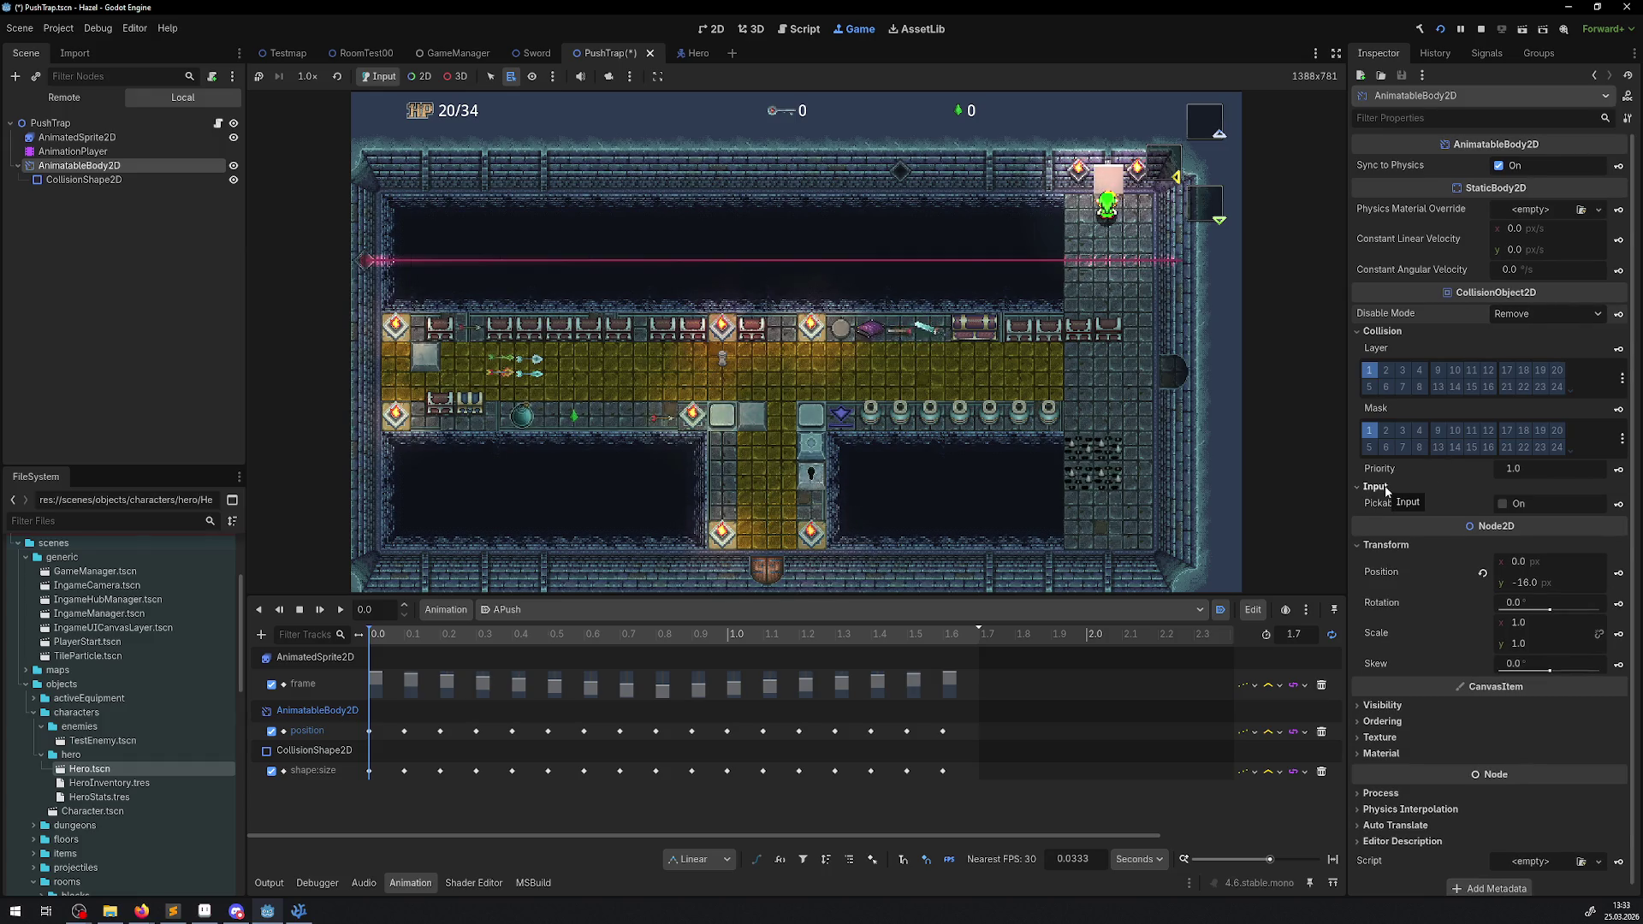
left_click(1385, 487)
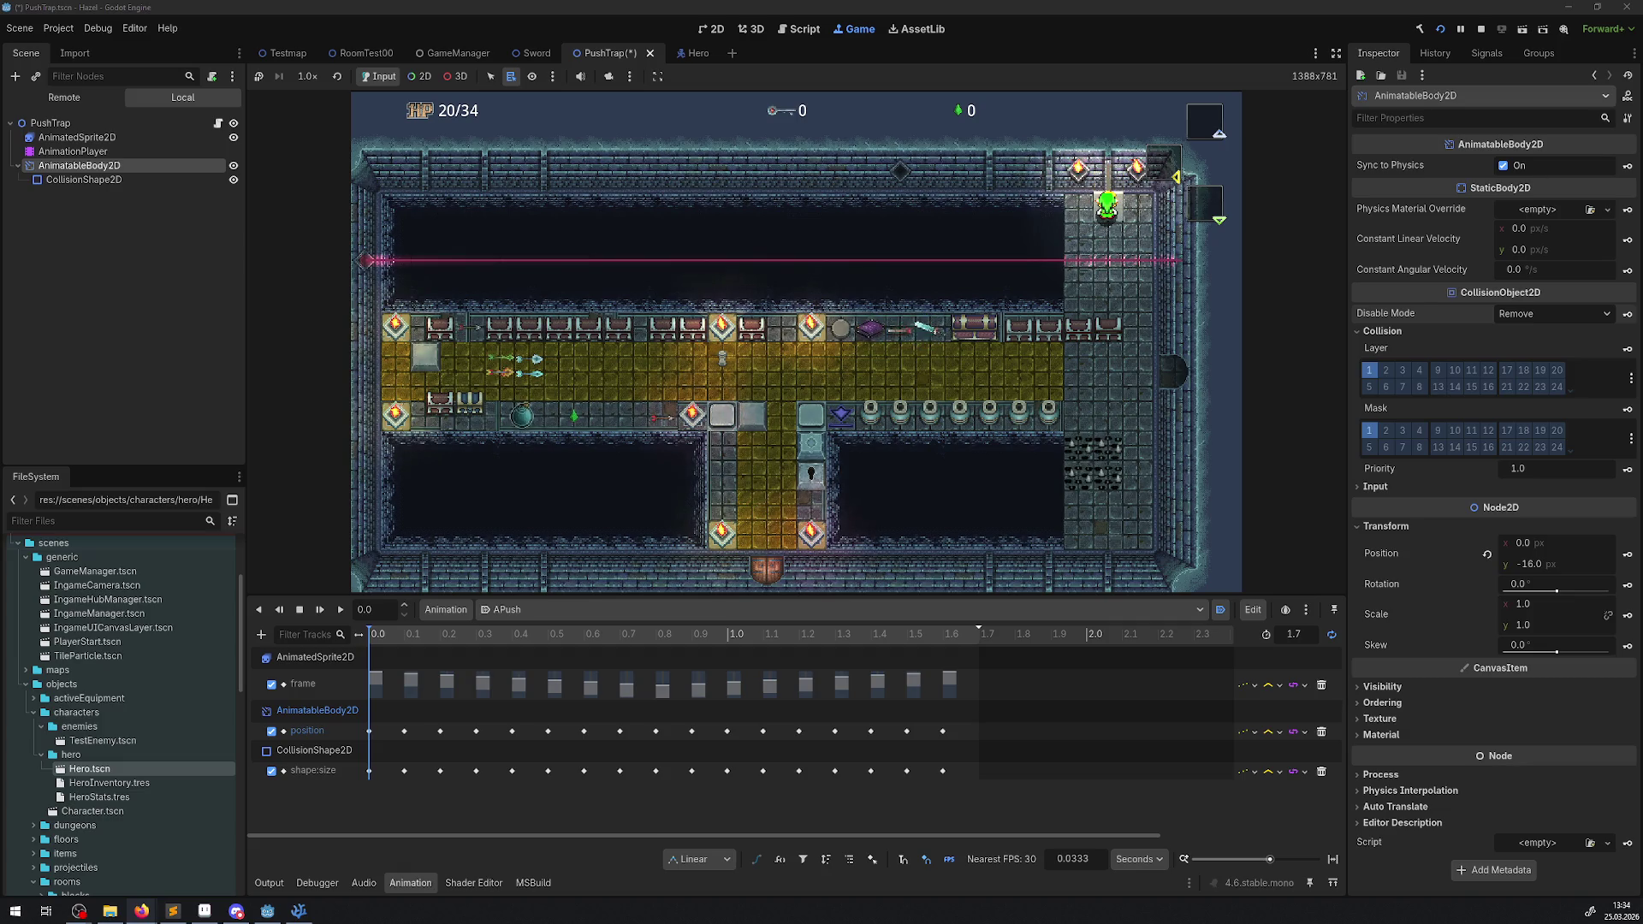
- Return the trap's Constant Linear Velocity x to 0, then select the Hero scene's root node
mouse_move(1520, 230)
left_mouse_down()
mouse_move(1558, 228)
mouse_move(1540, 269)
mouse_move(1557, 269)
mouse_move(1532, 227)
left_mouse_up()
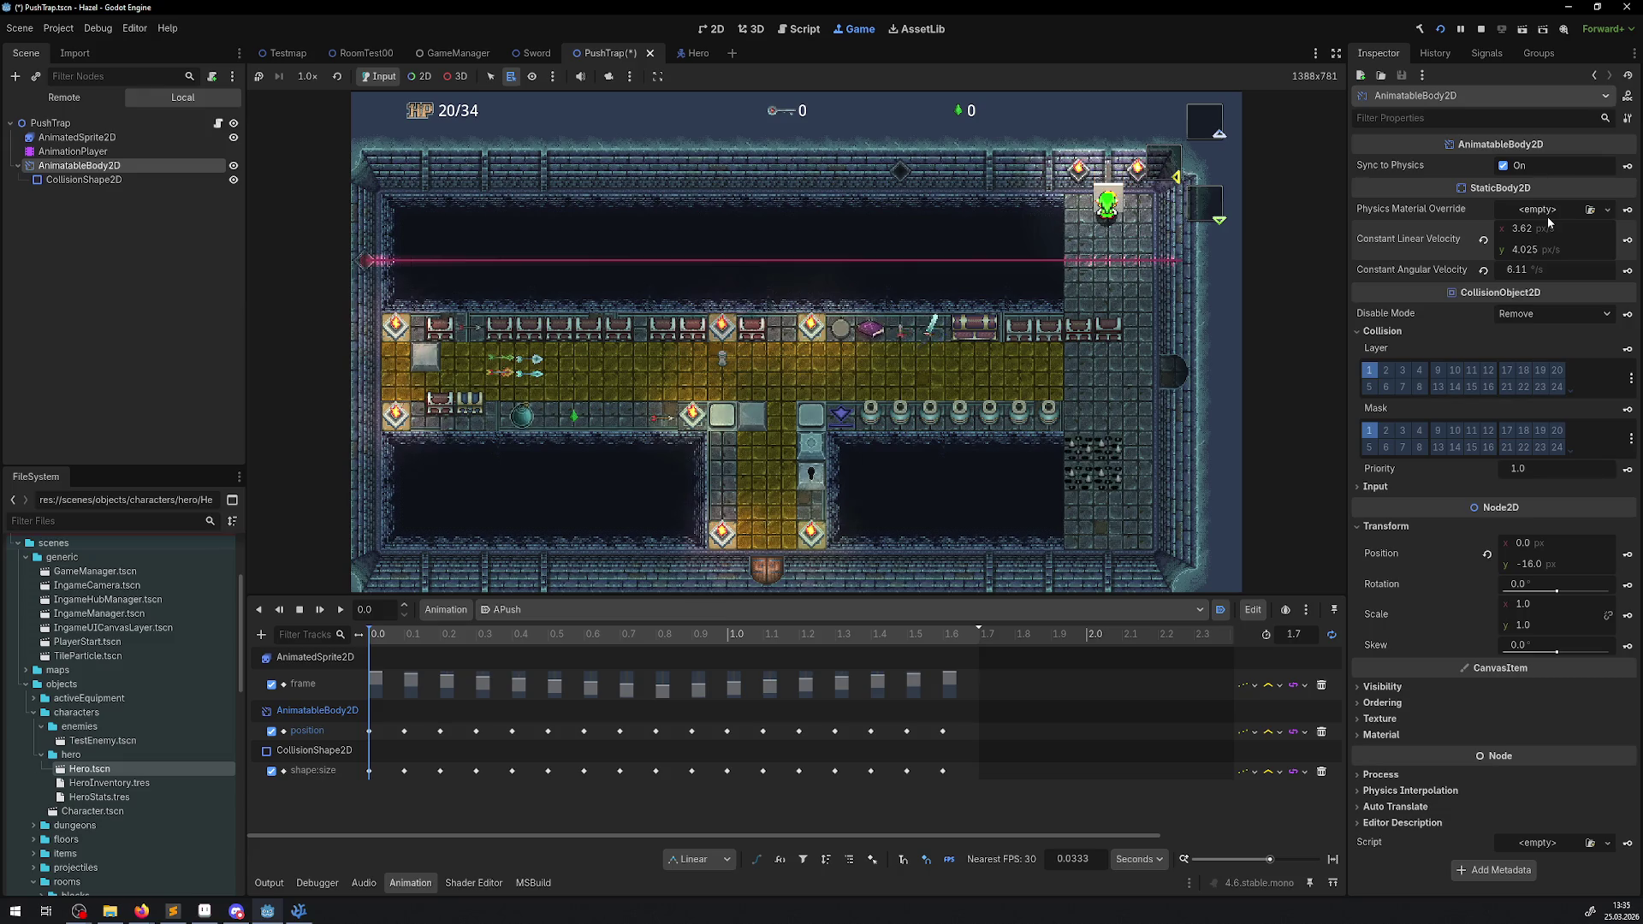
mouse_move(1532, 228)
left_mouse_down()
mouse_move(1506, 229)
mouse_move(1524, 250)
left_mouse_up()
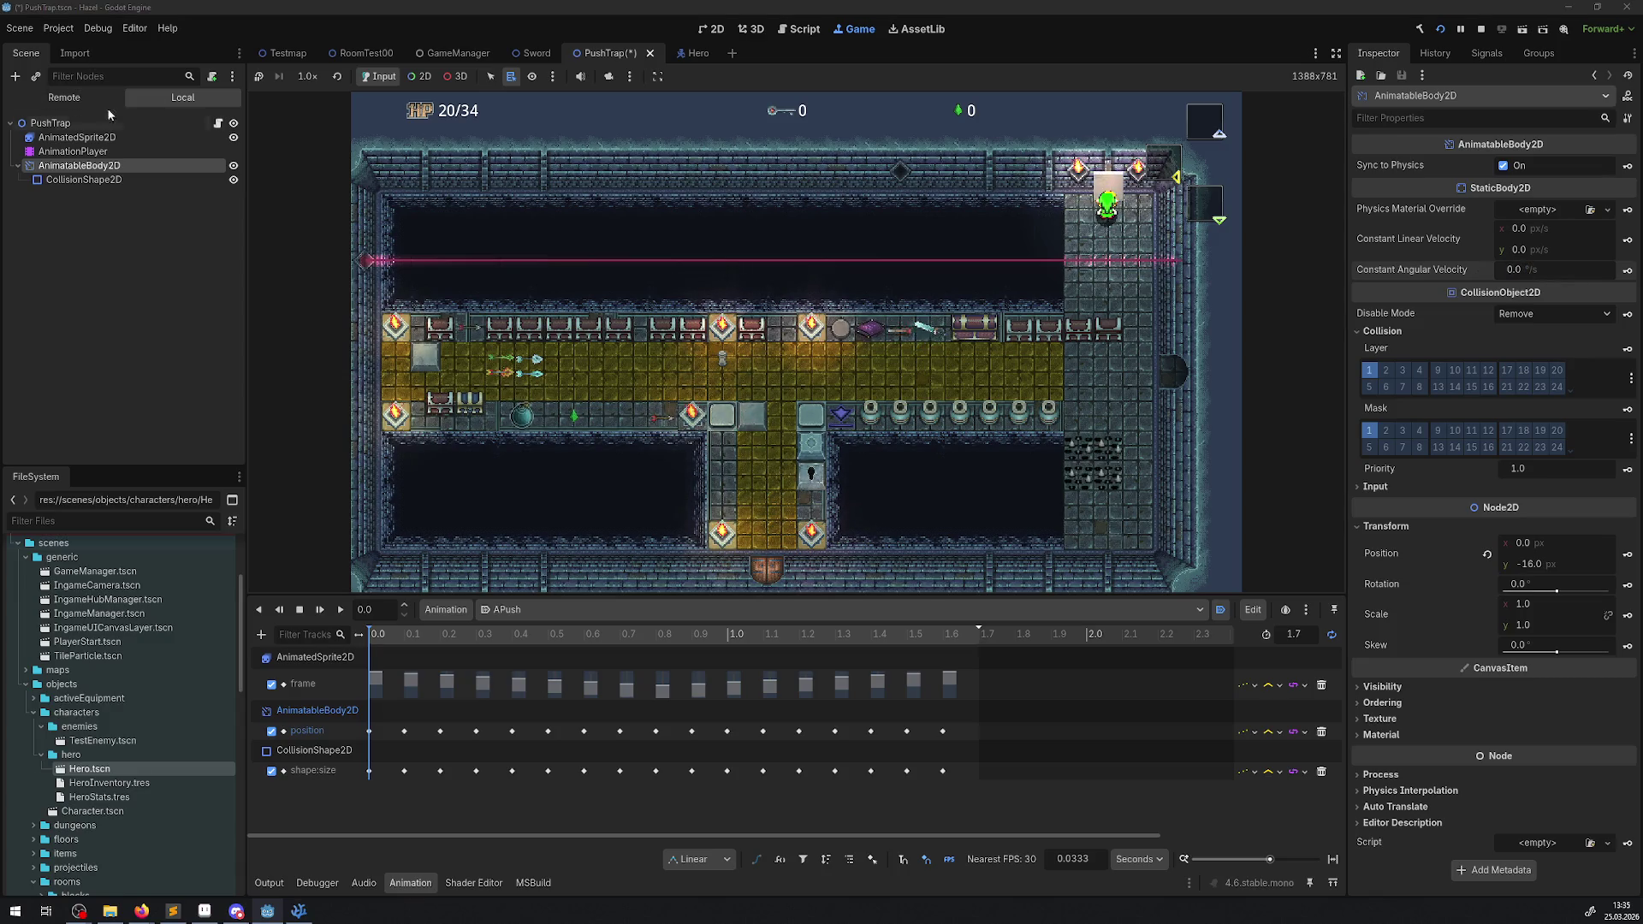
left_click(682, 55)
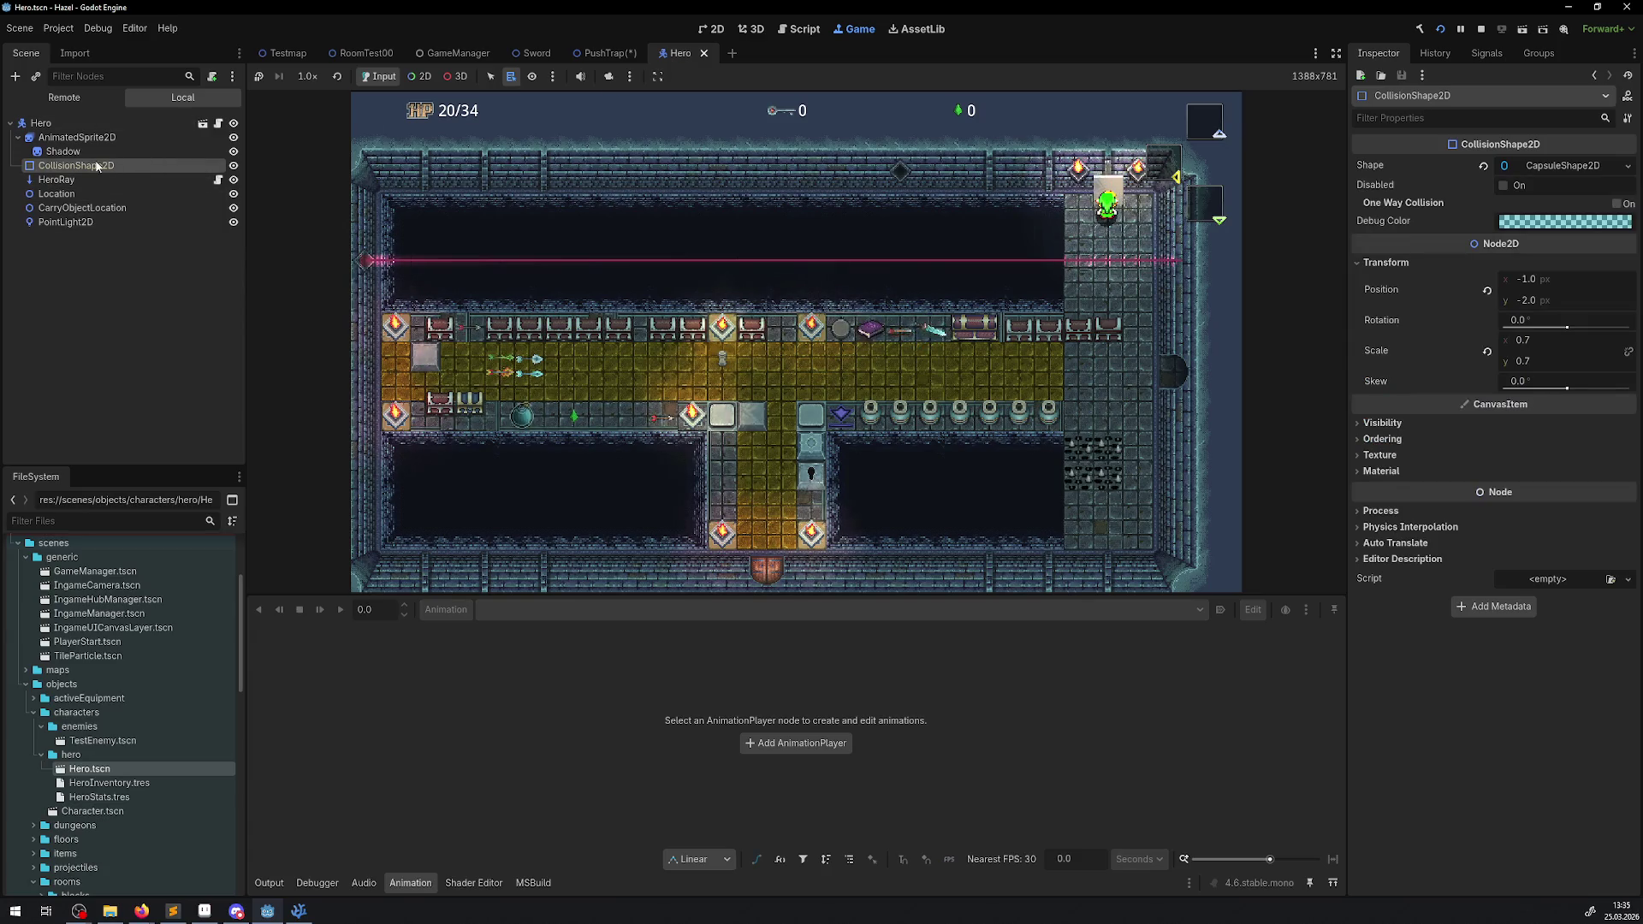
left_click(53, 125)
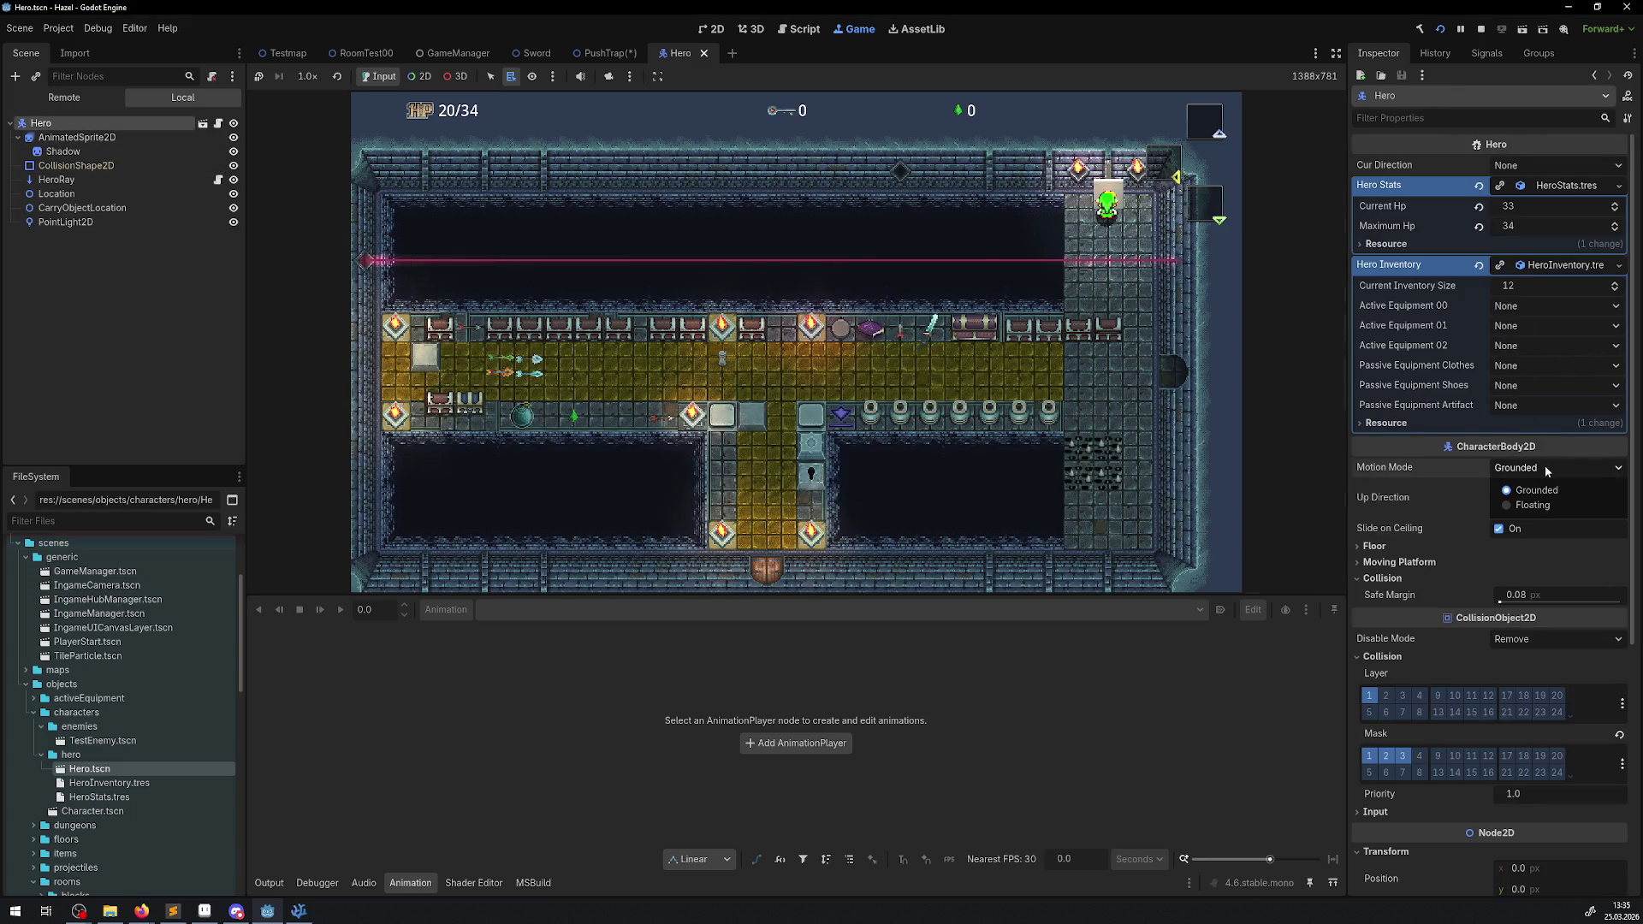
left_click(1523, 508)
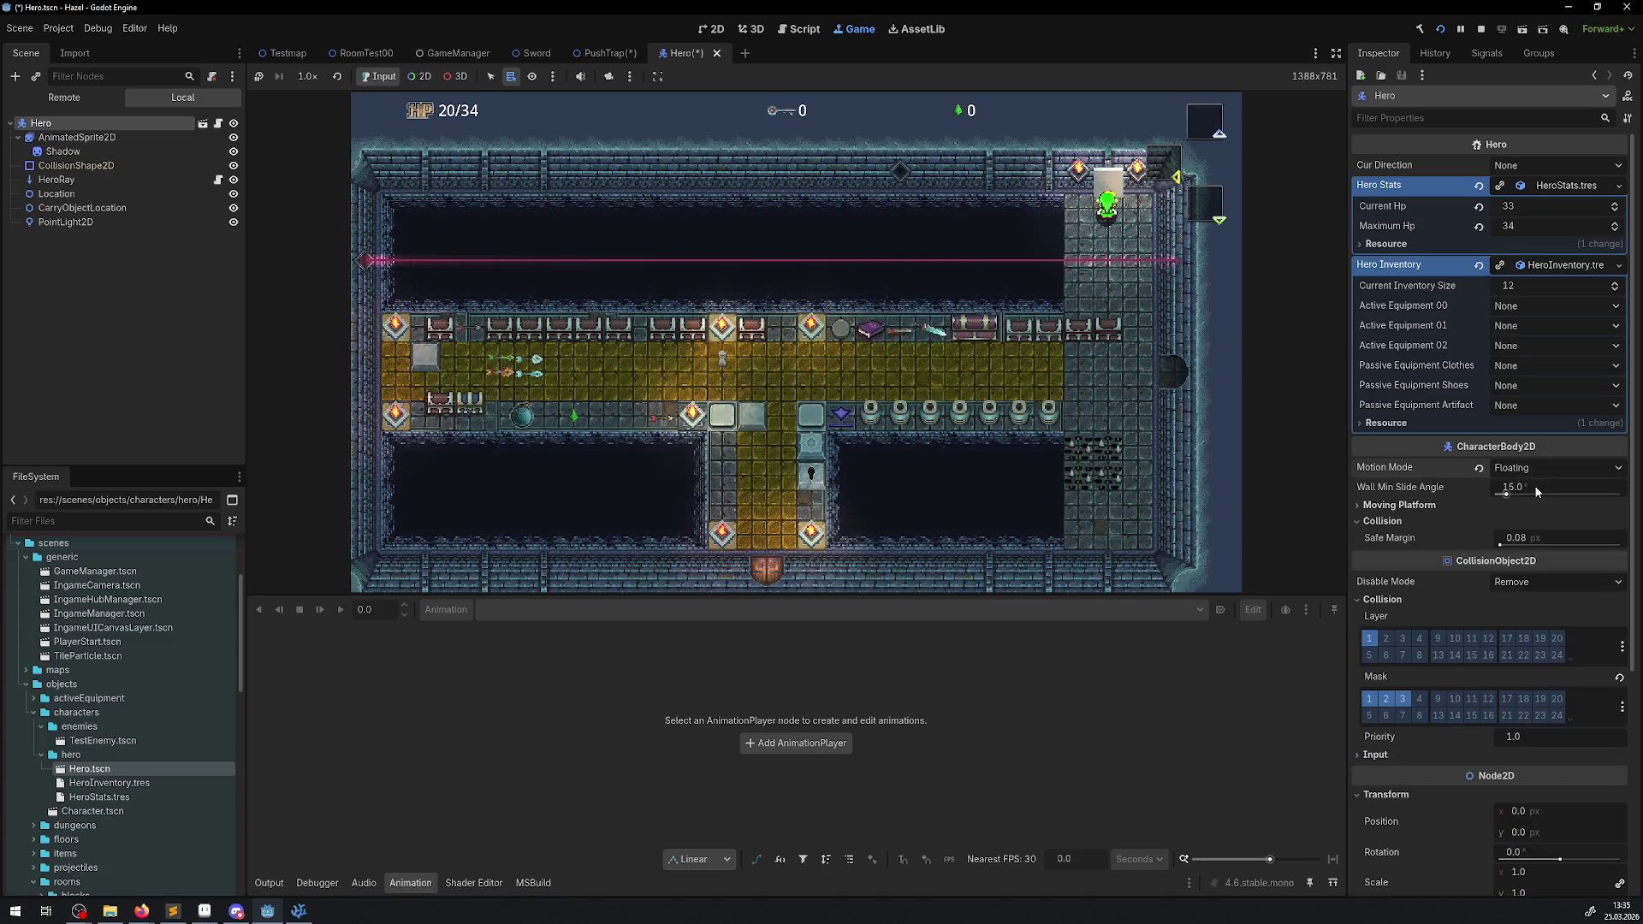
left_click(1533, 467)
left_click(1528, 489)
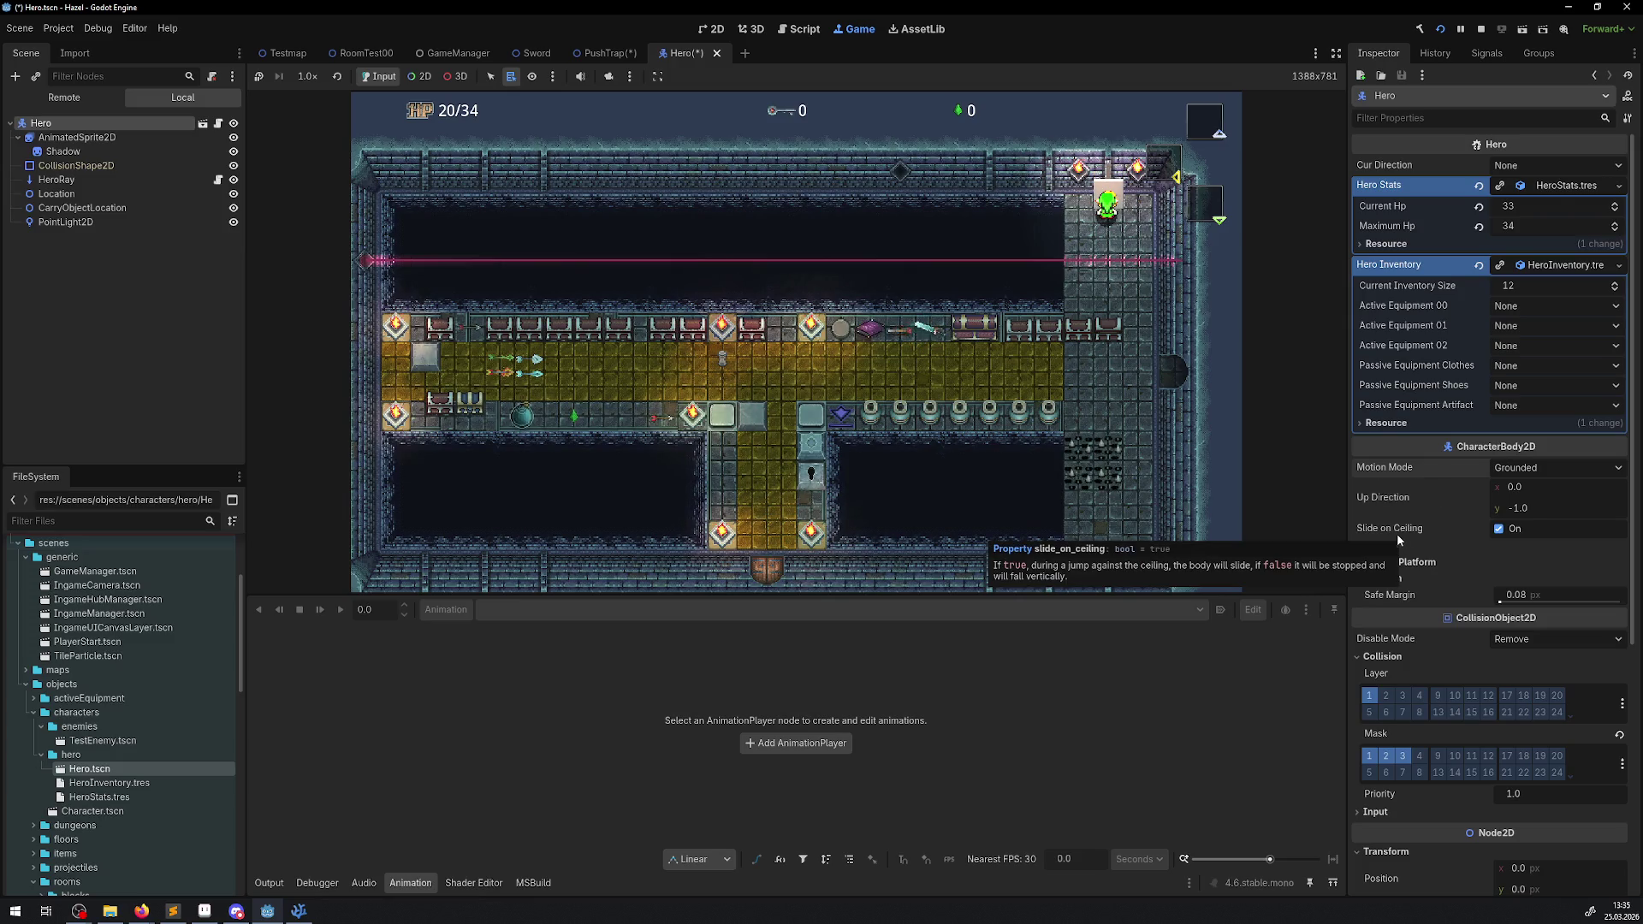
left_click(1572, 467)
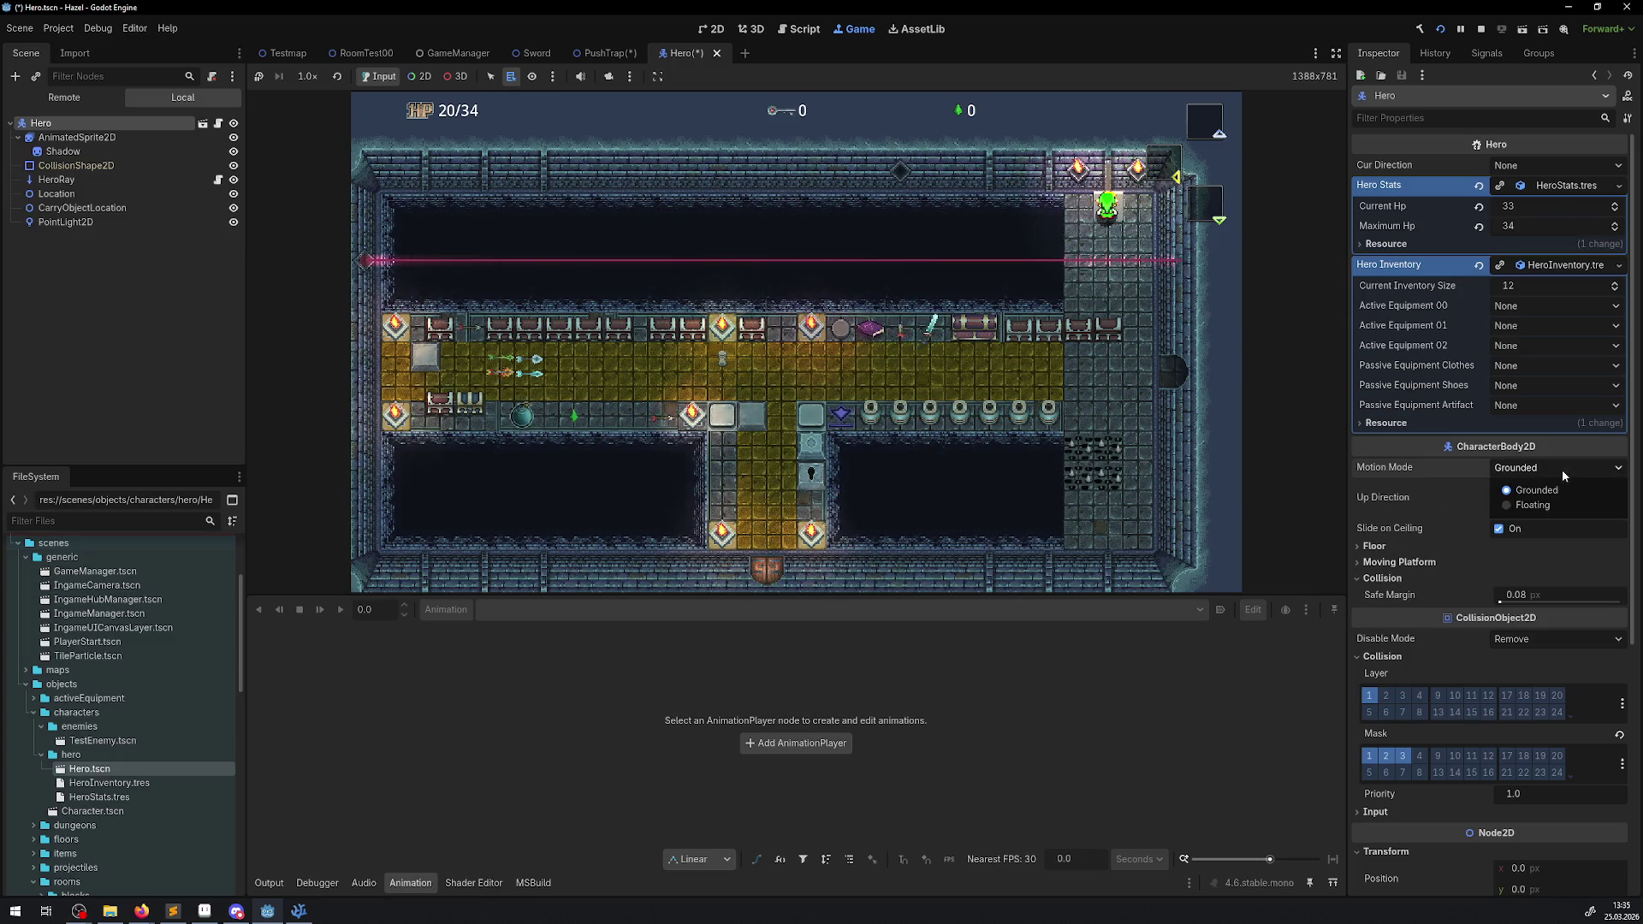
left_click(1377, 468)
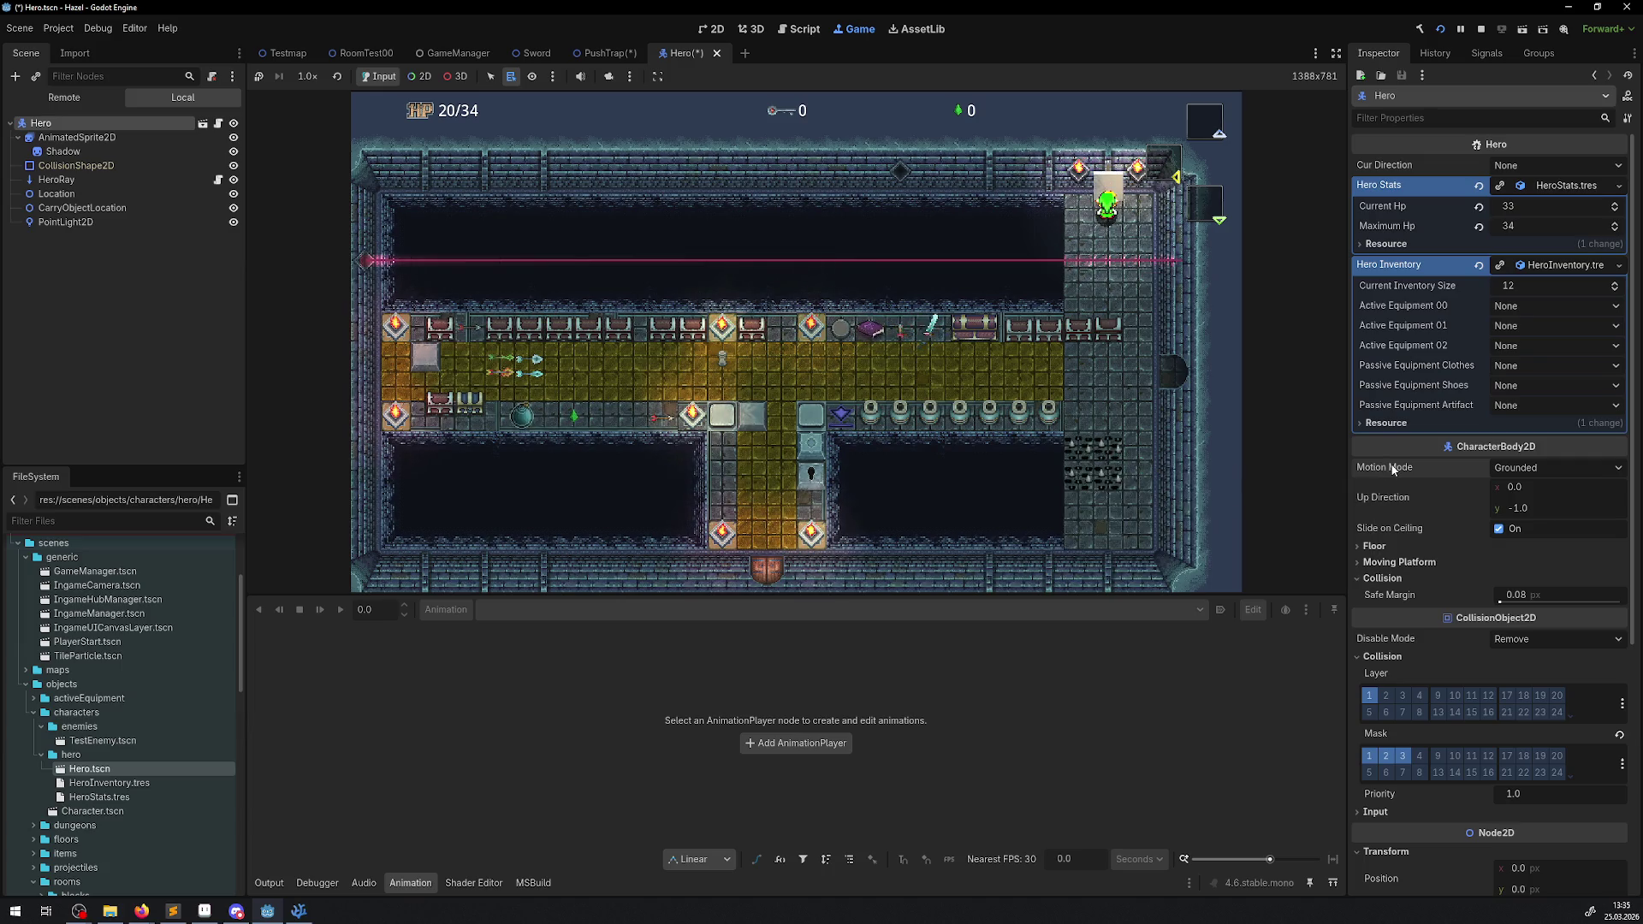
mouse_move(1398, 467)
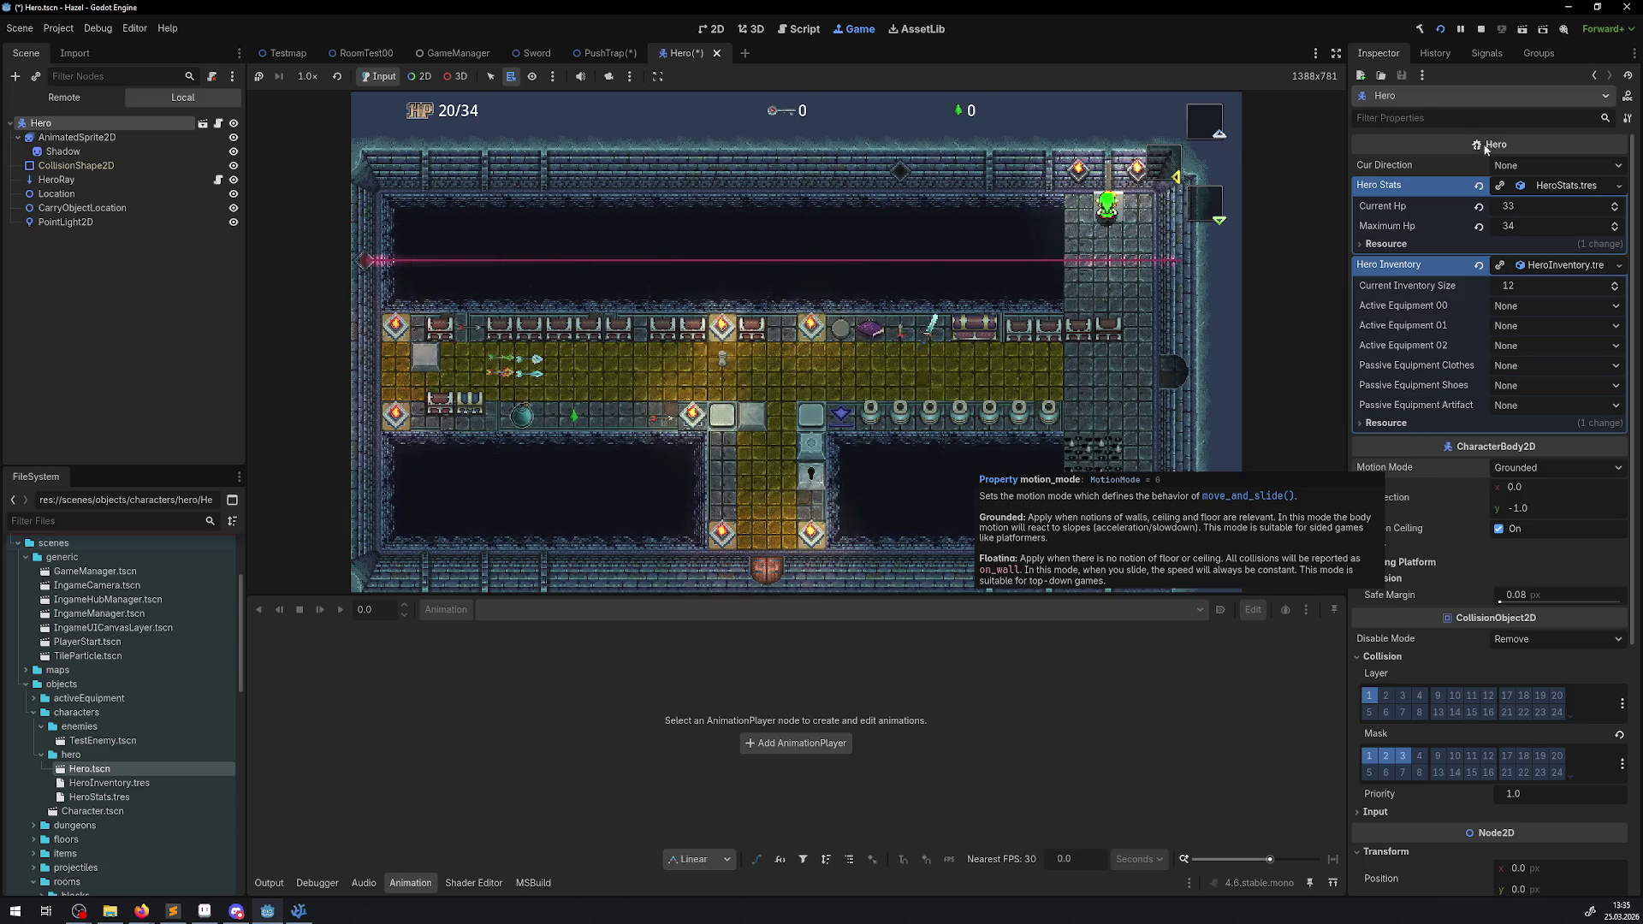
left_click(1481, 28)
- Set the Hero's CharacterBody2D Motion Mode to Floating and save the scene
left_click(1523, 467)
left_click(1527, 507)
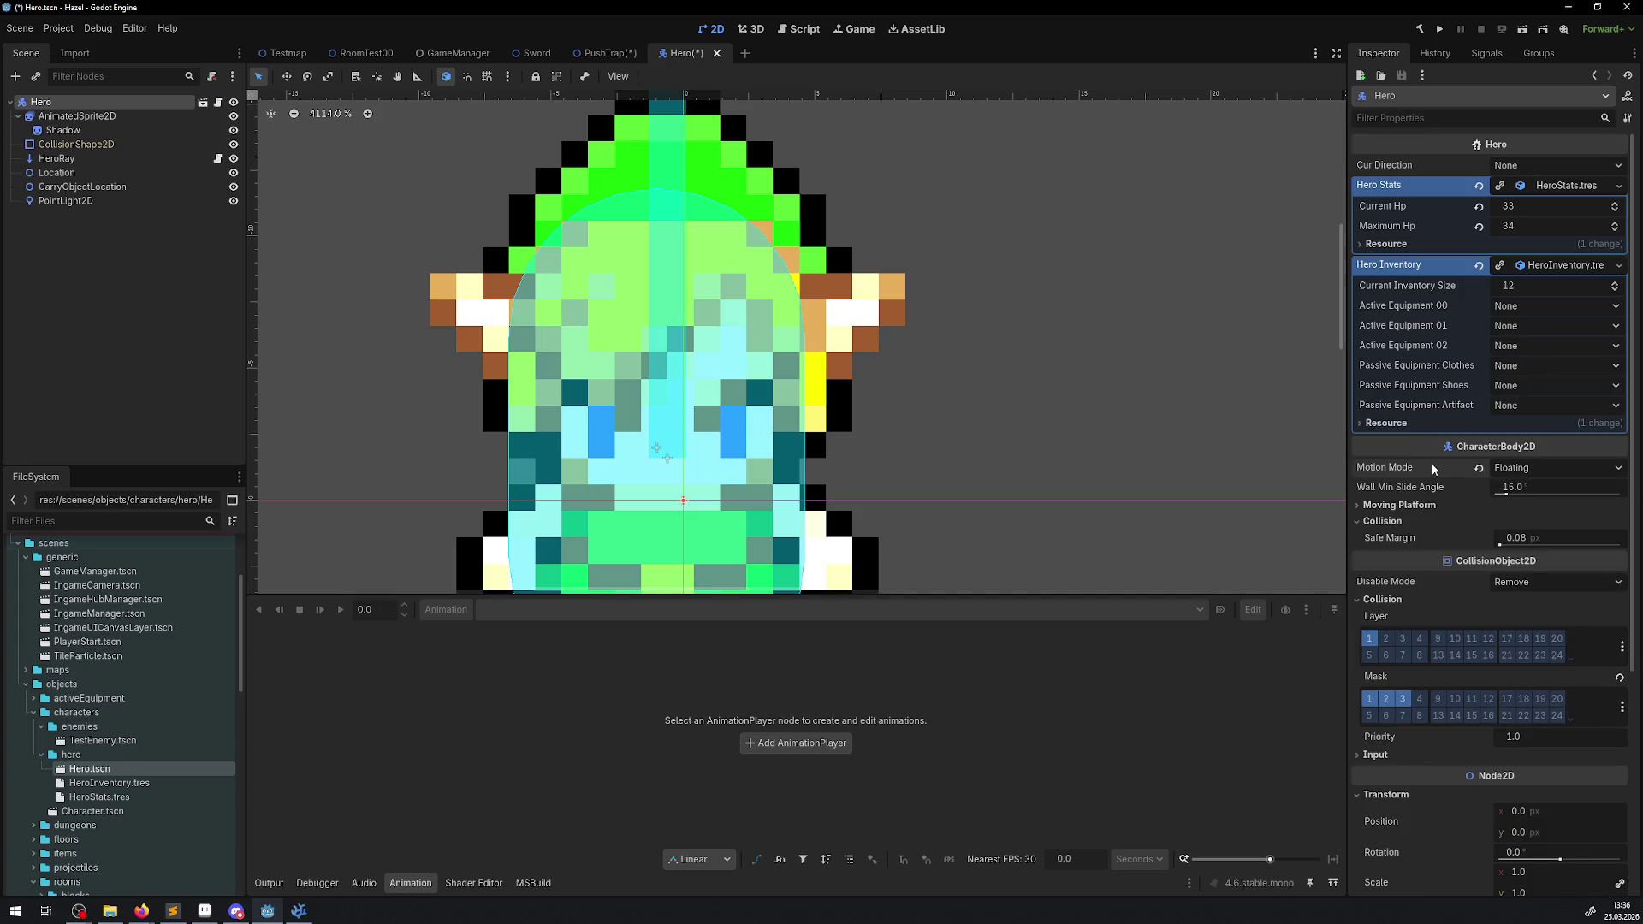
key("ctrl+s")
- Check the Moving Platform On Leave options, leave them unchanged, and run the game
left_click(1367, 505)
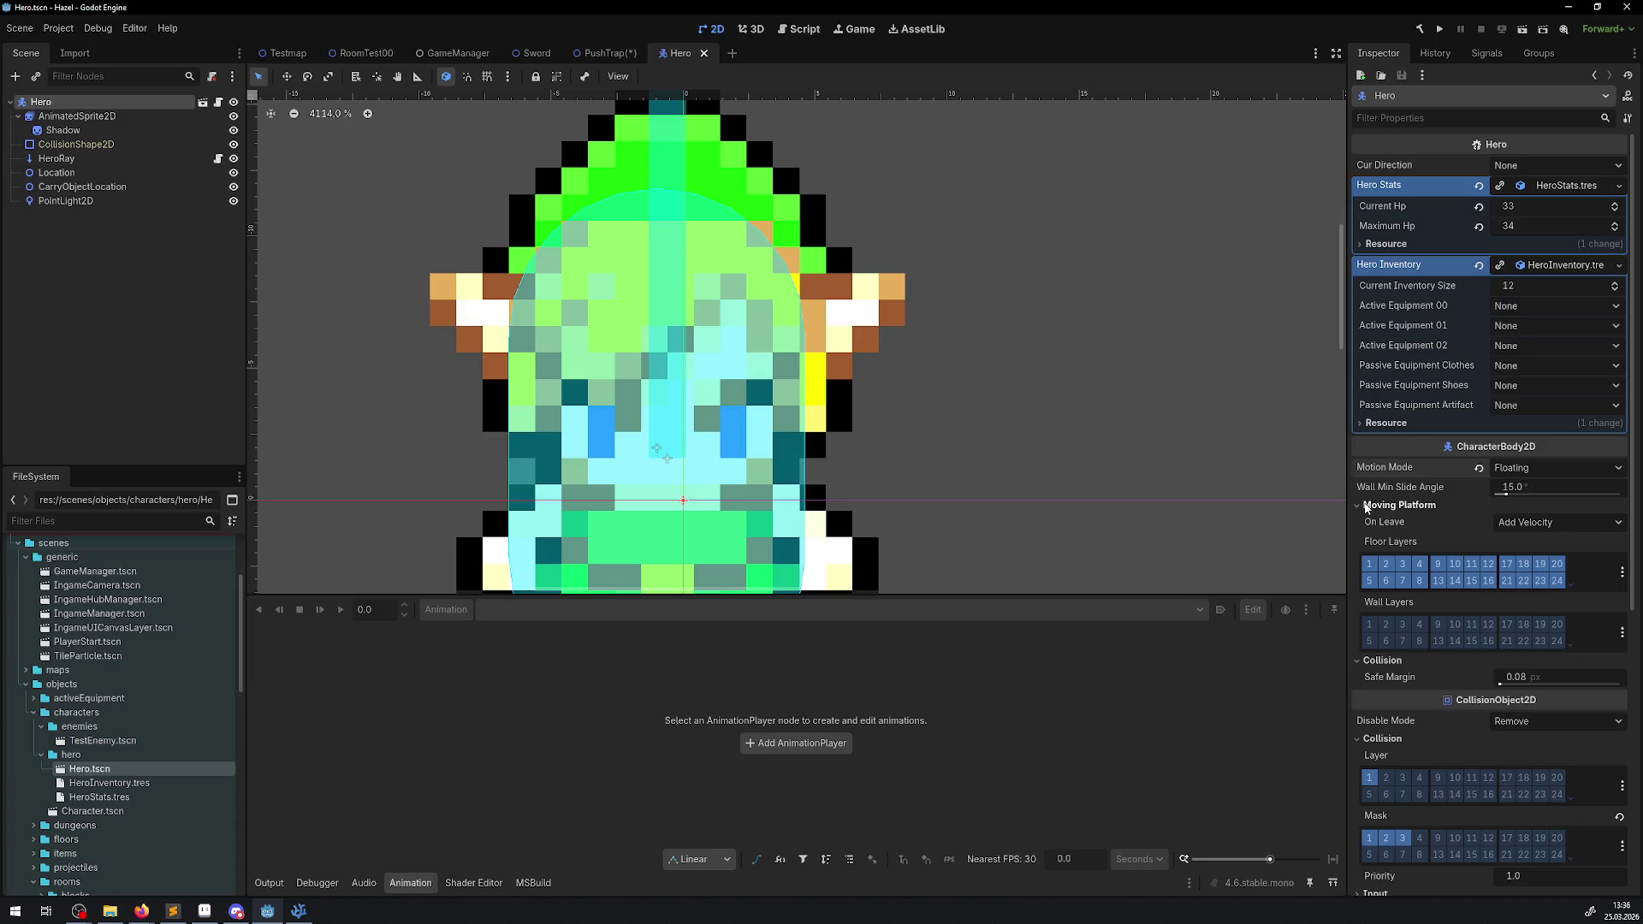
left_click(1558, 524)
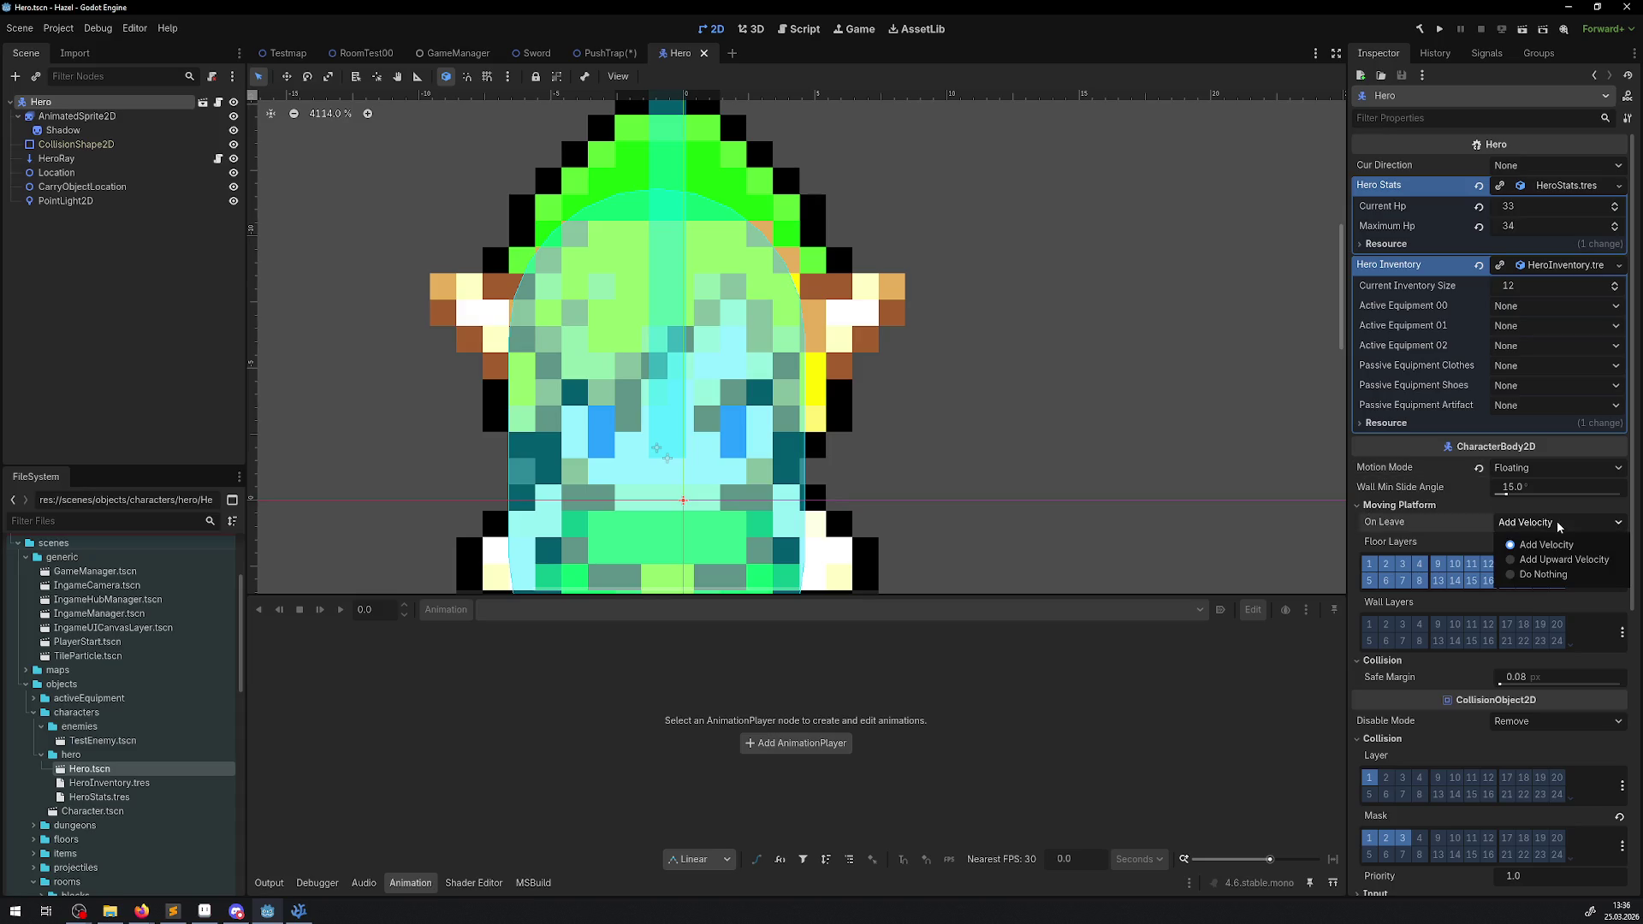
left_click(1558, 526)
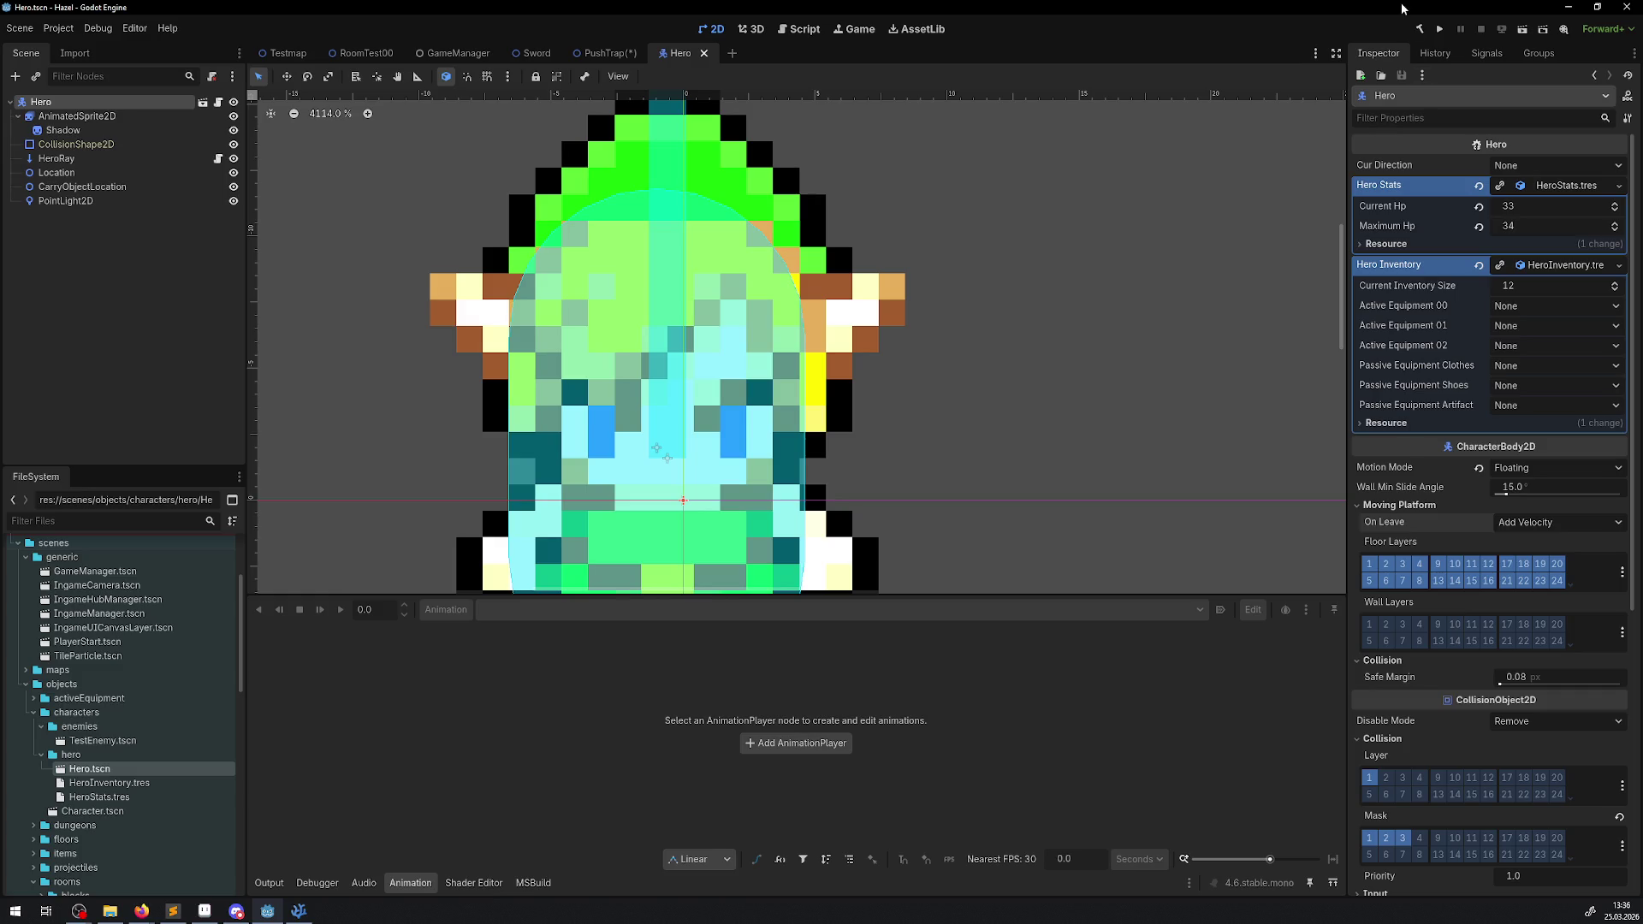
left_click(1439, 28)
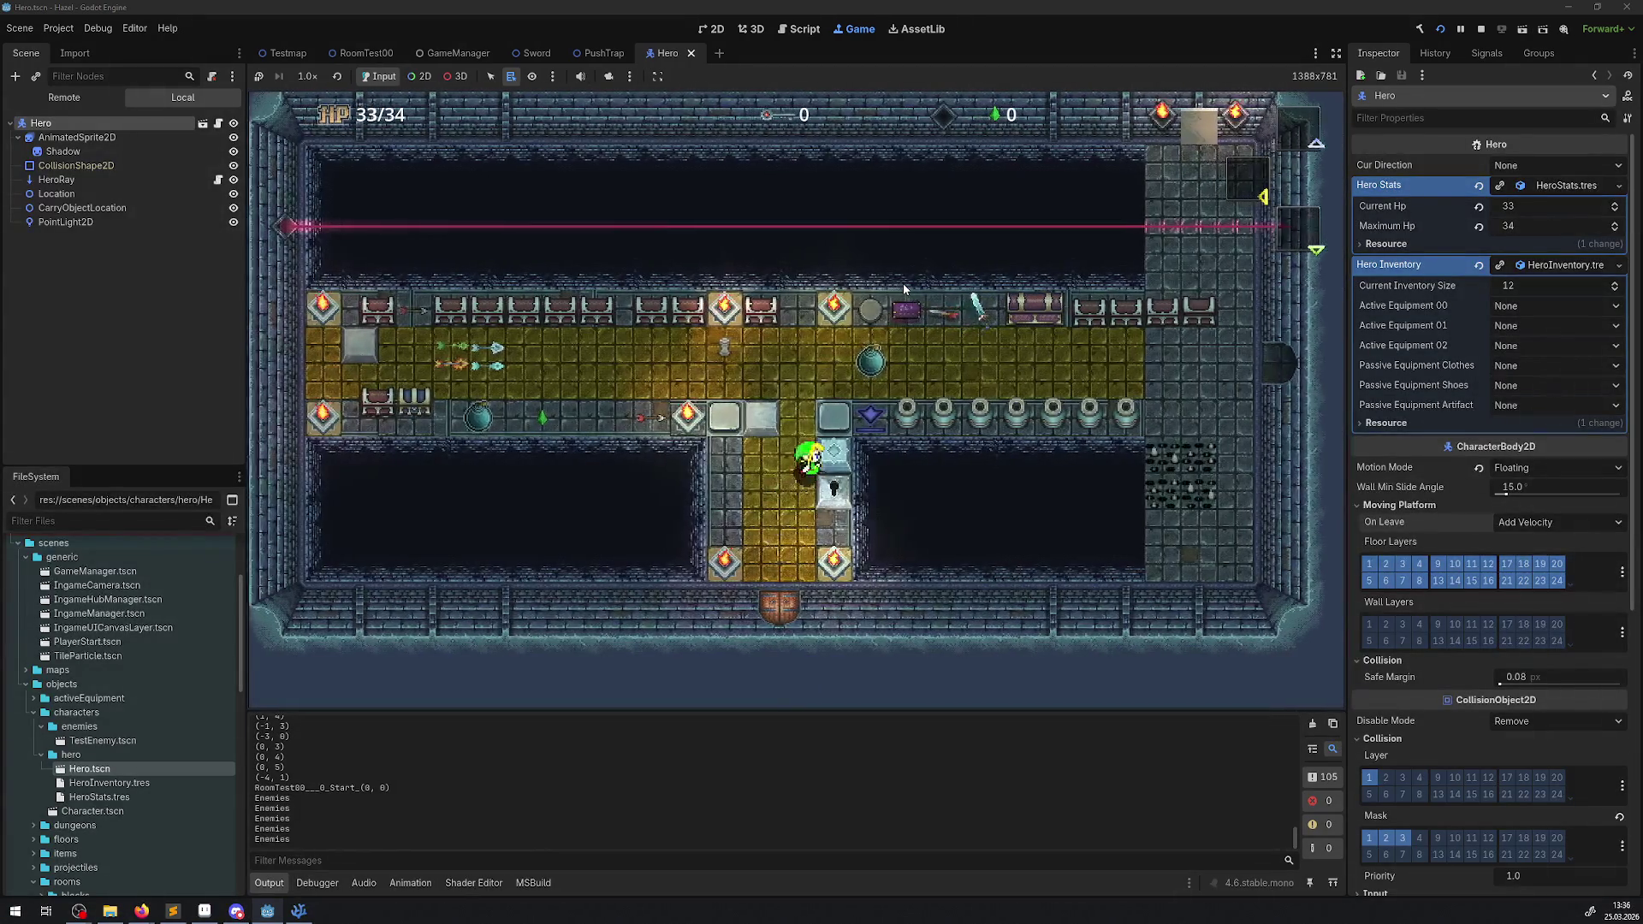
- Walk the hero through the corridor collecting gems, then up and down the right-side corridor
key("Up")
key("Left")
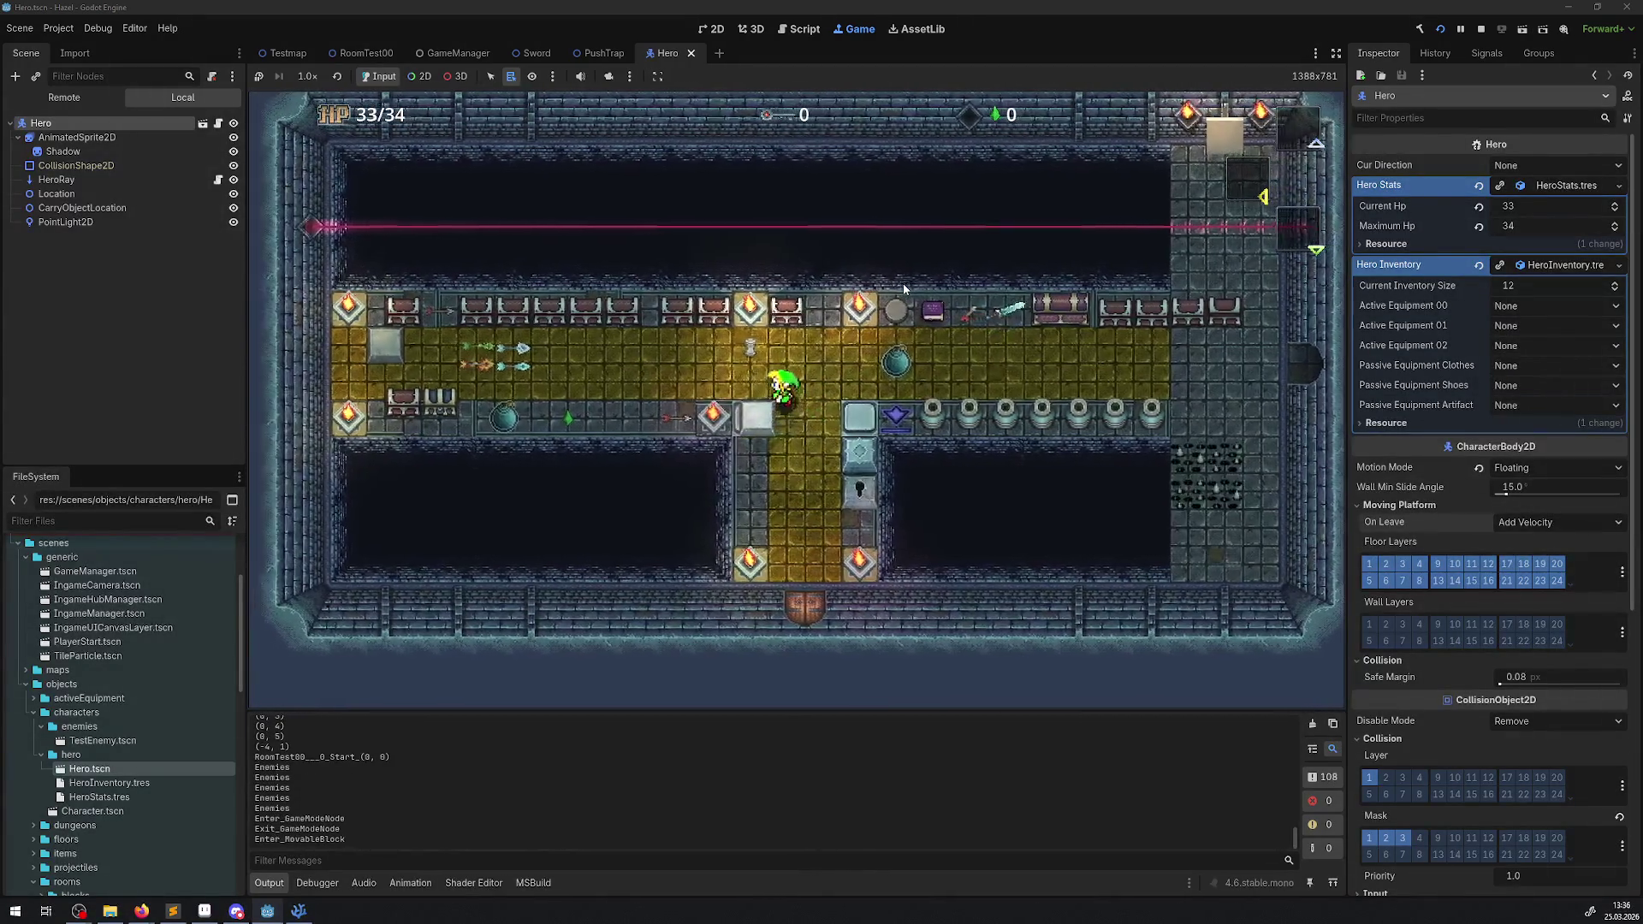
key("Left")
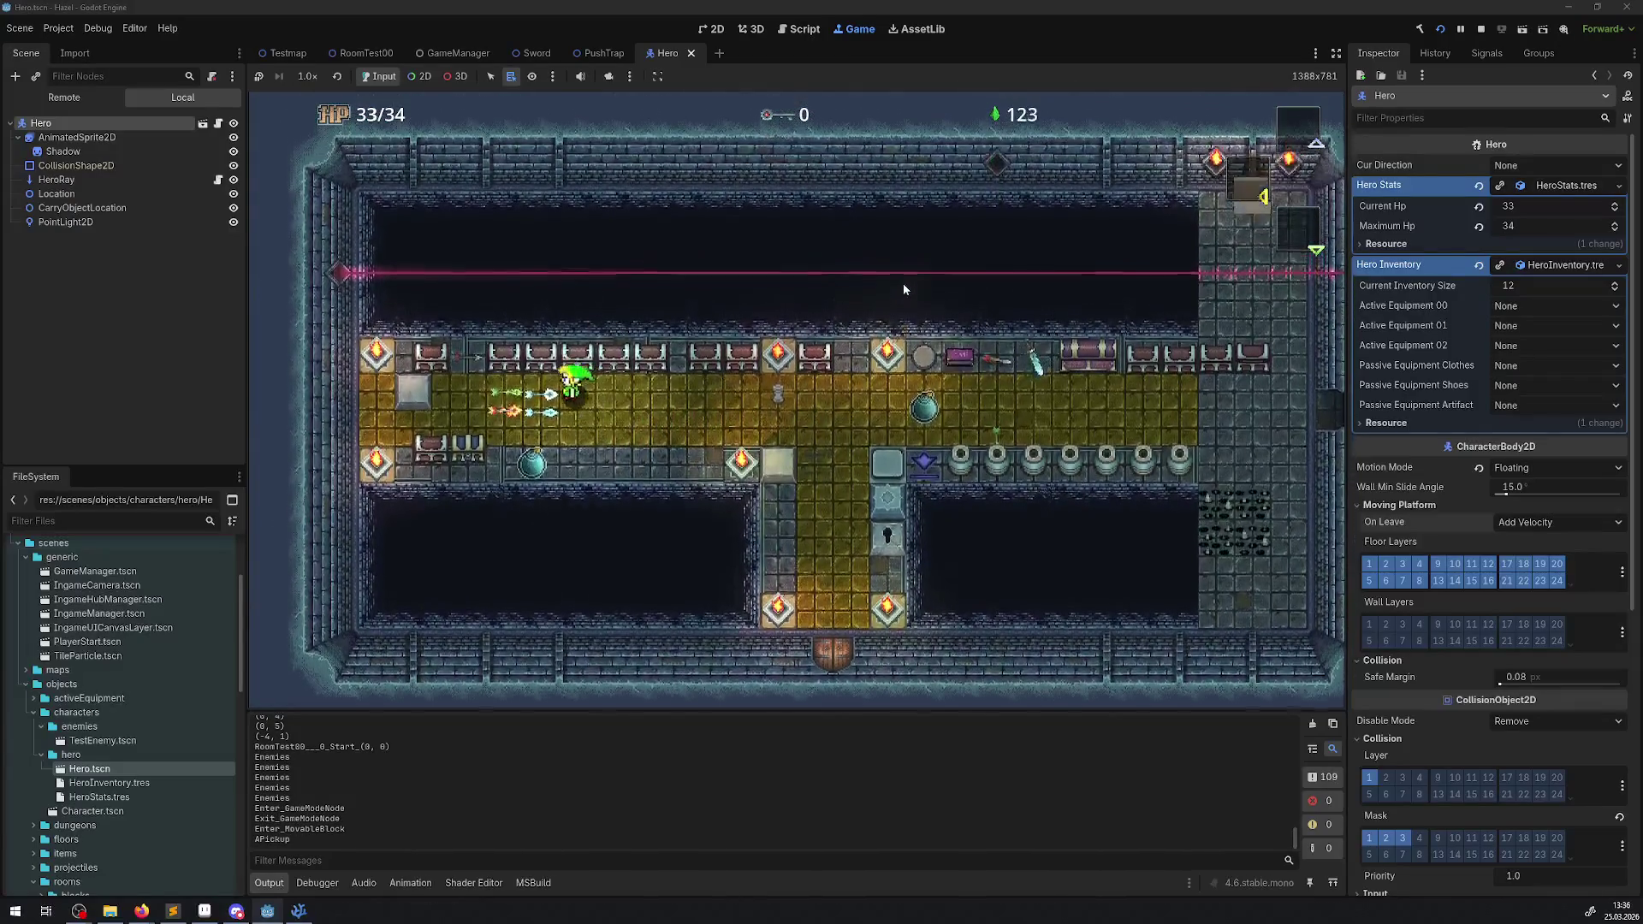
key("Right")
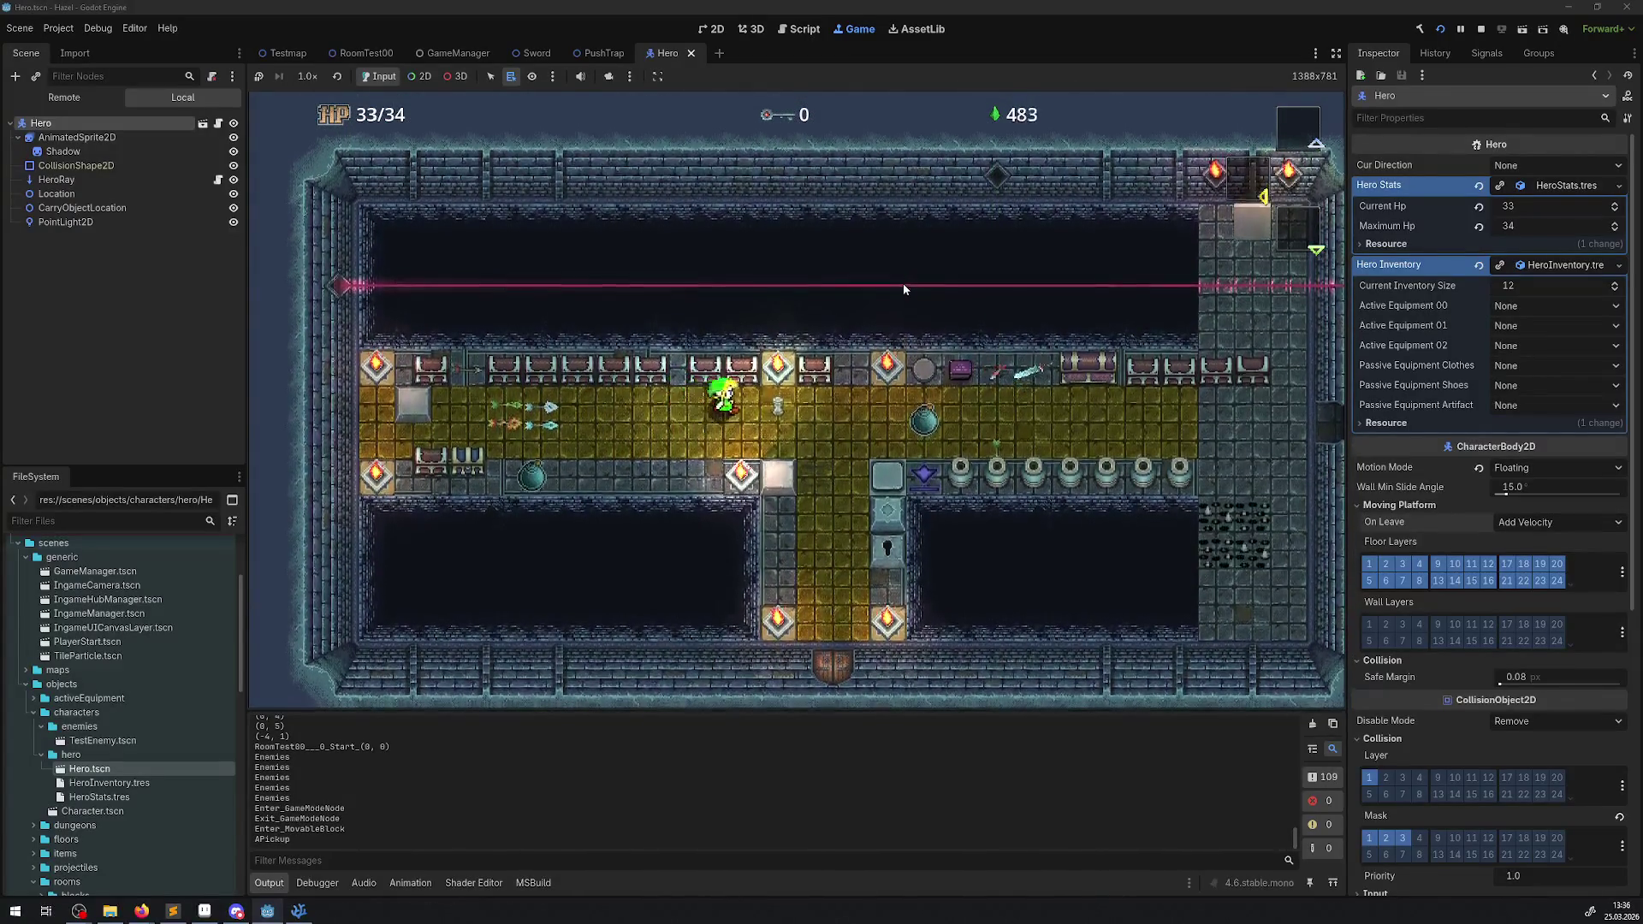
key("Right")
key("Down")
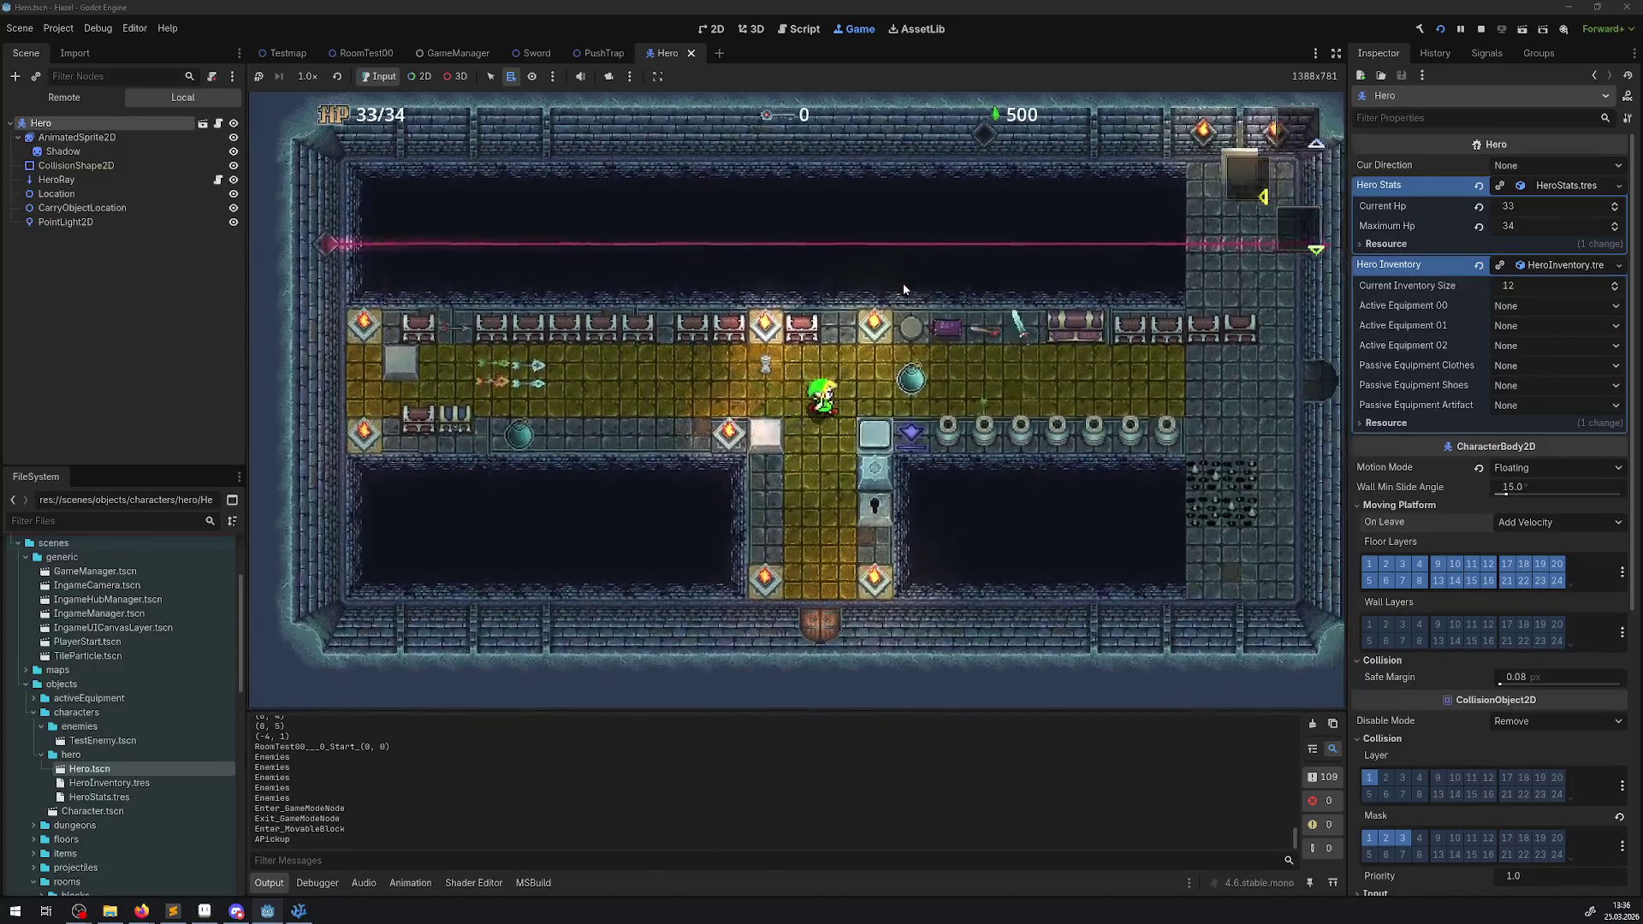
key("Right")
key("Up")
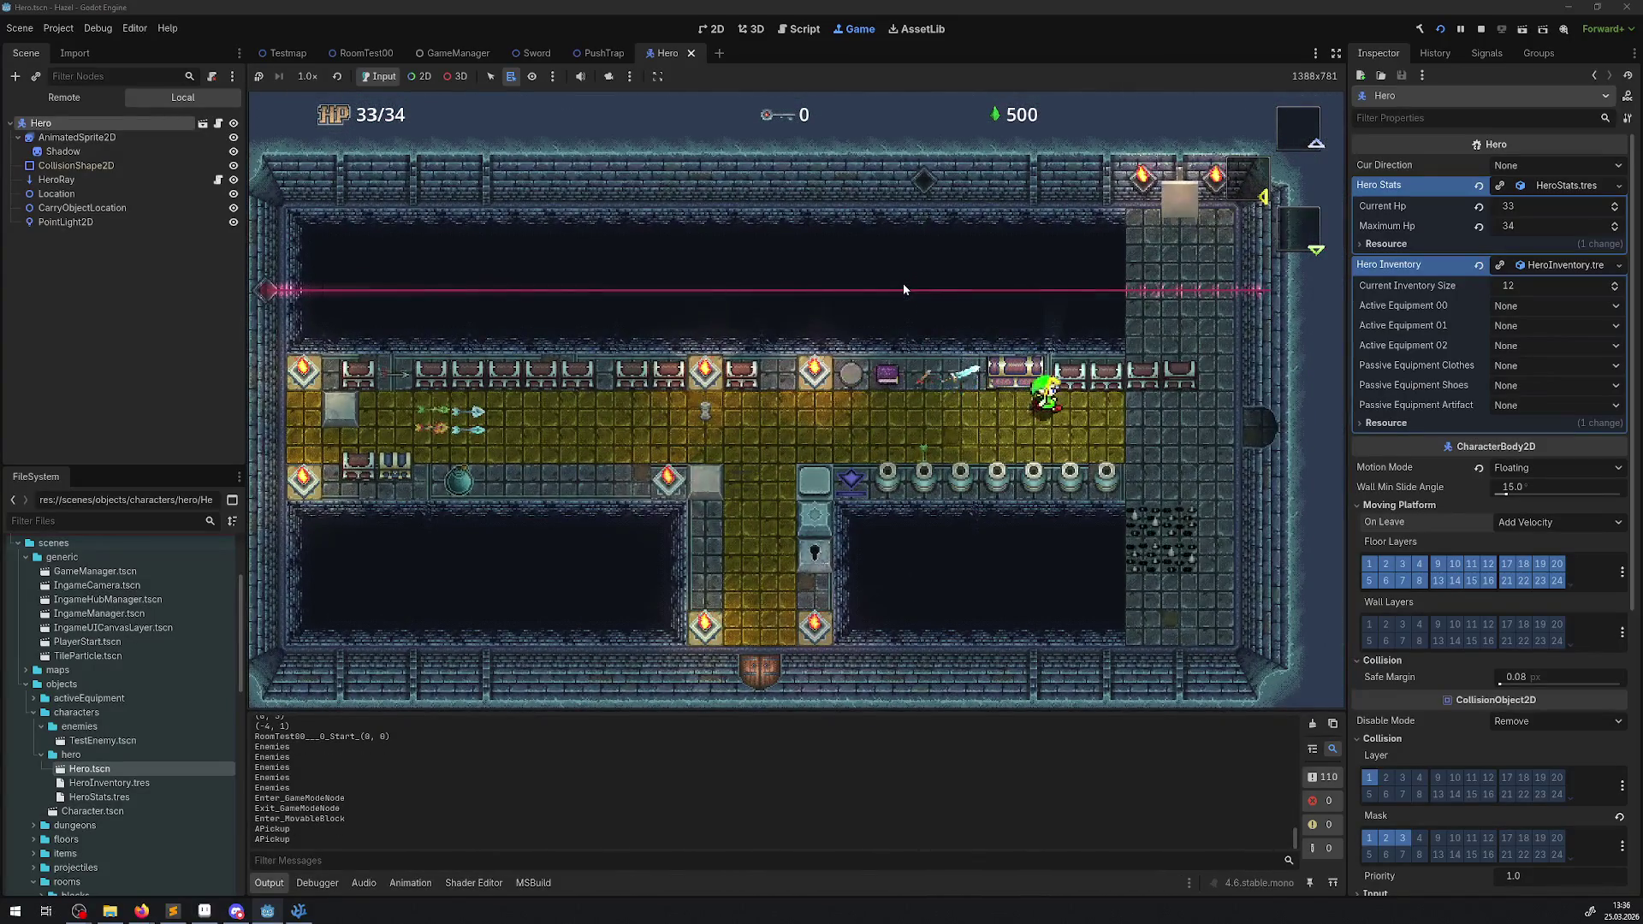
key("Right")
key("Down")
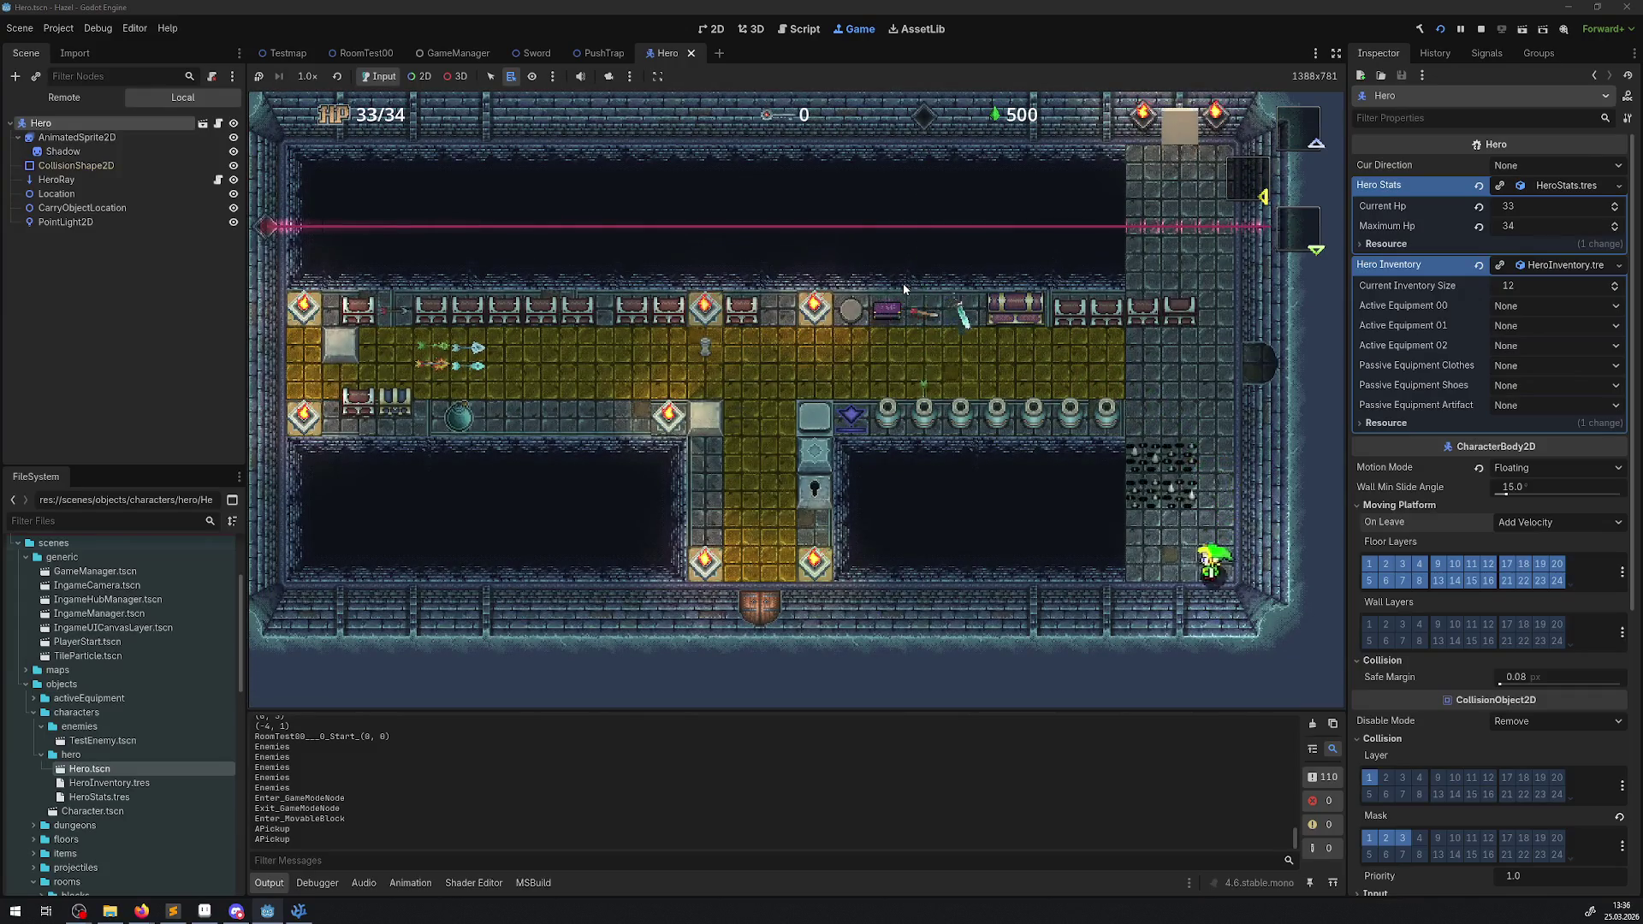
key("Up")
key("Down")
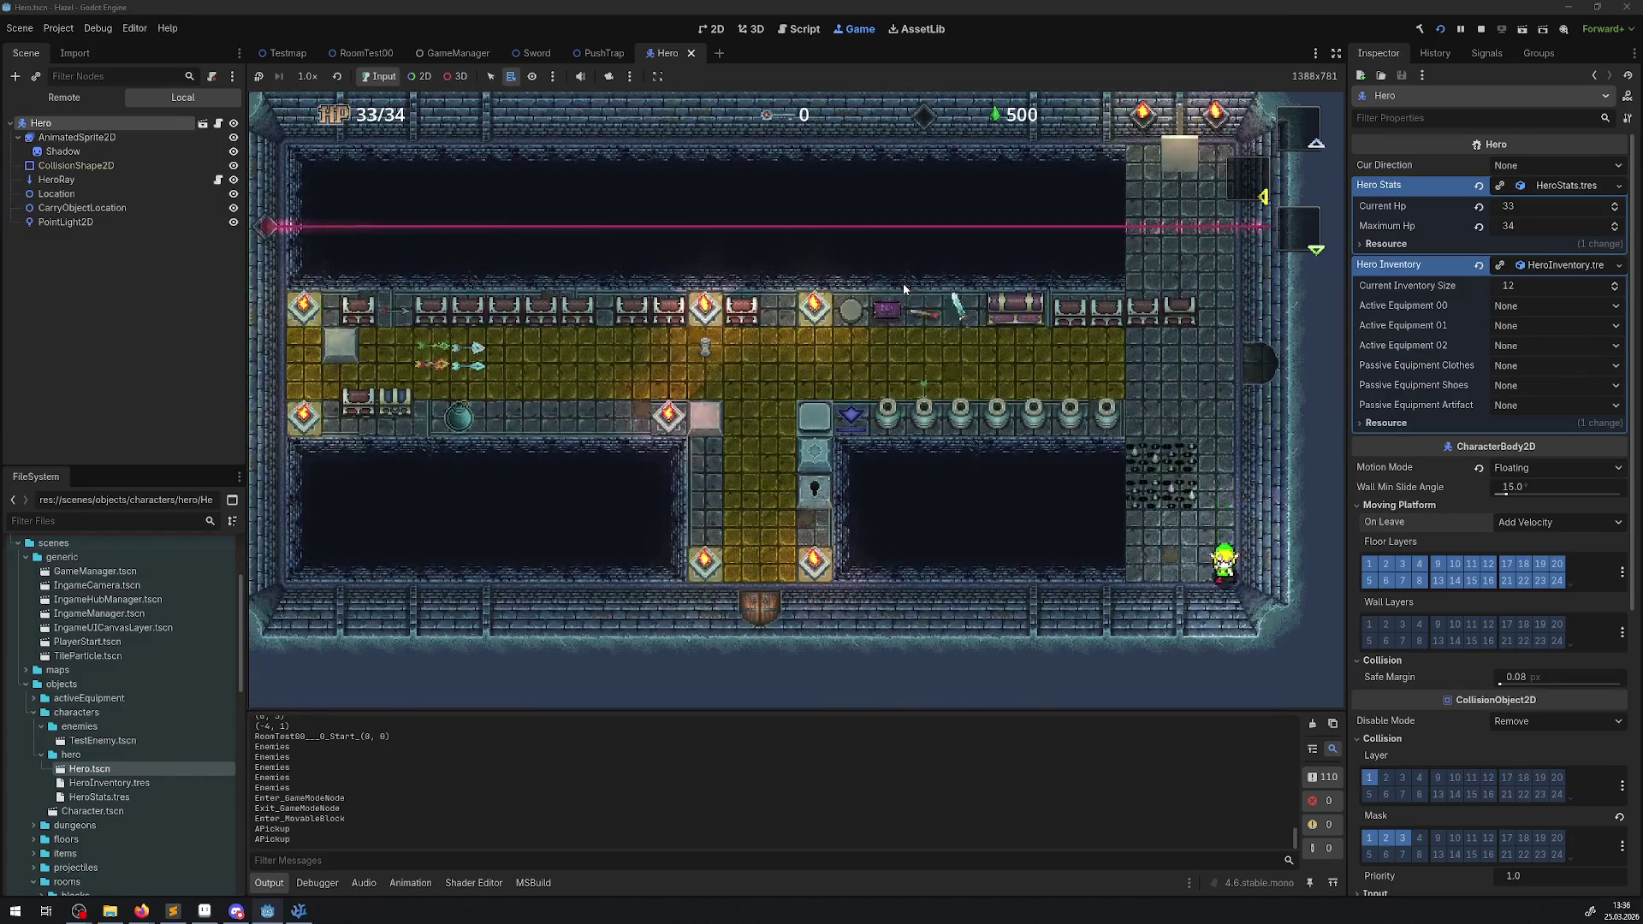
key("Up")
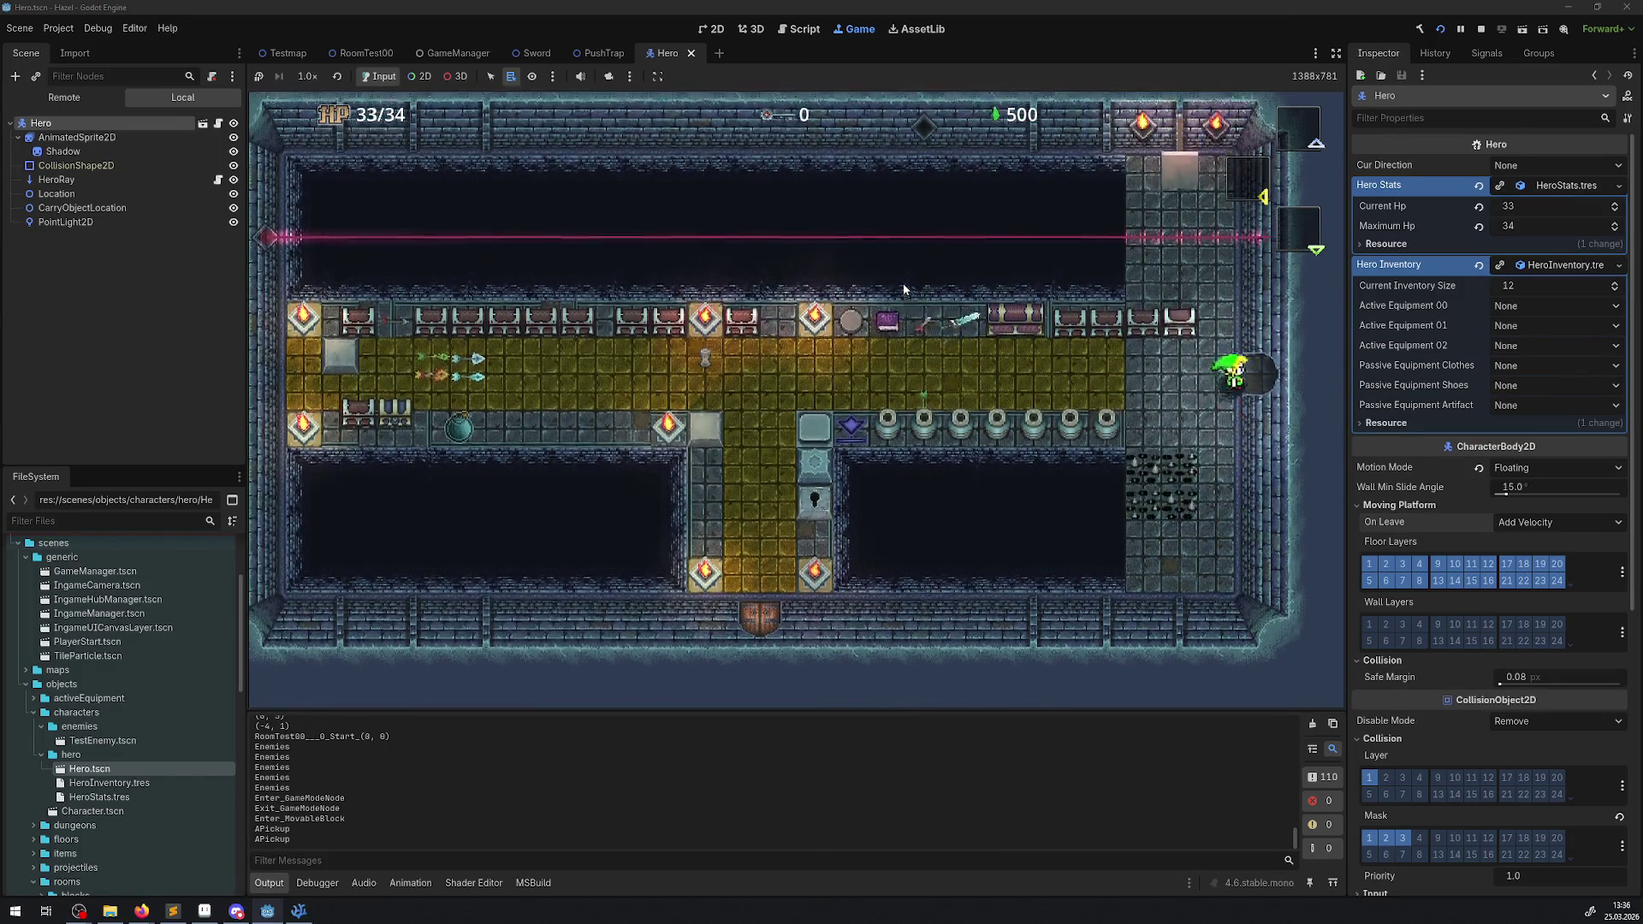
- Walk the hero right into RoomTest04 and along its left and top walls
key("Right")
key("Left")
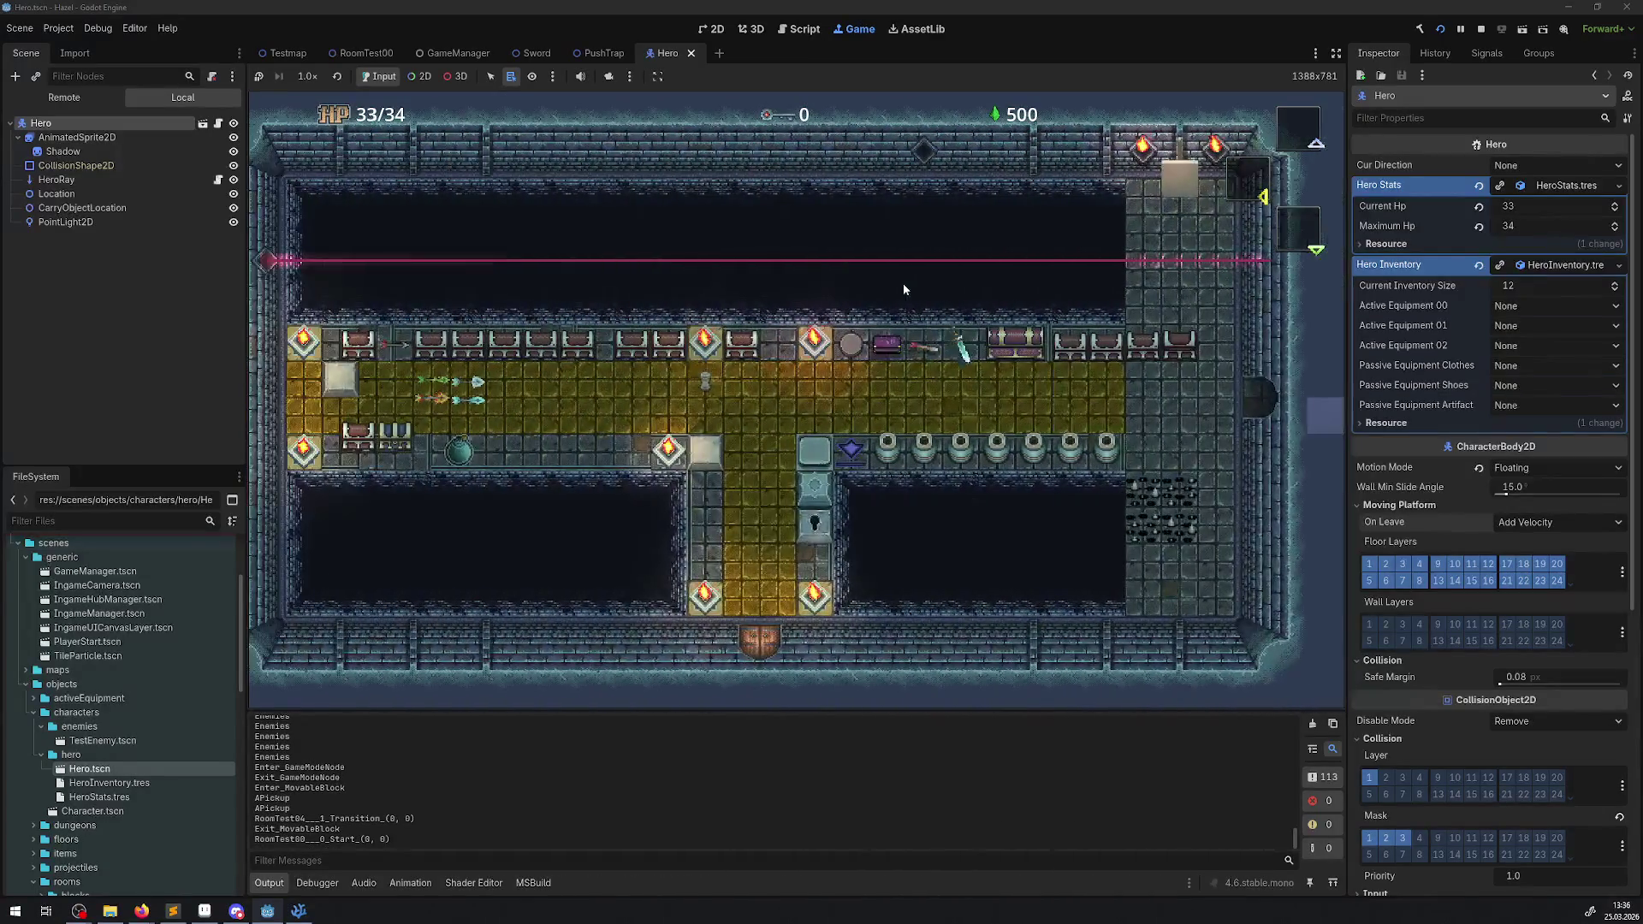
key("Right")
key("Right")
key("Up")
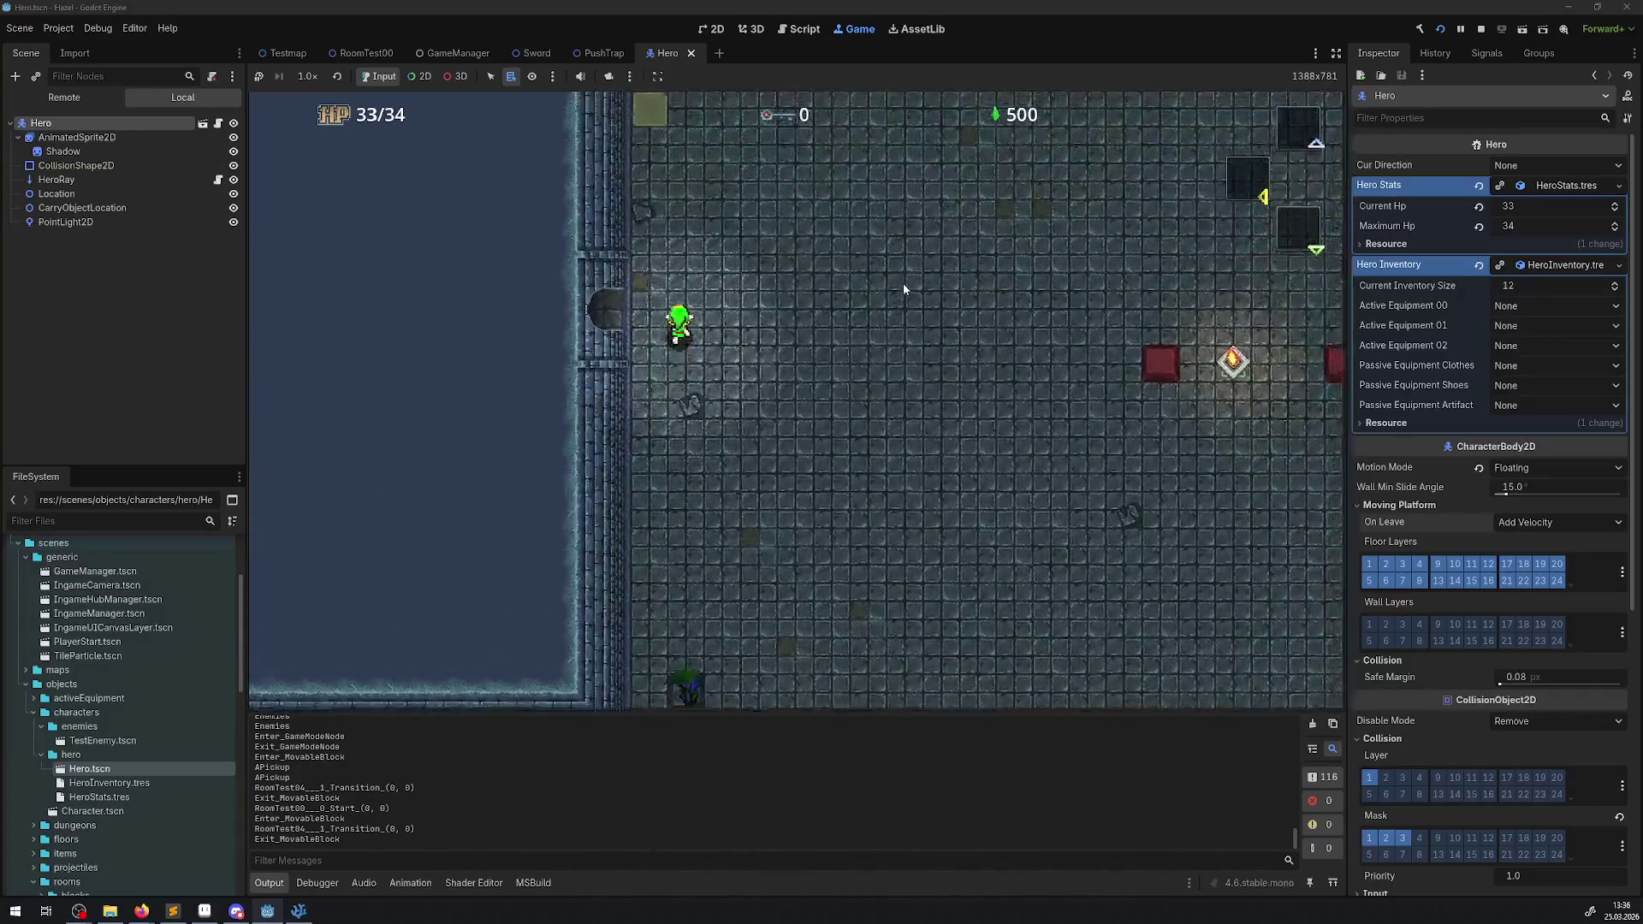
key("Up")
key("Right")
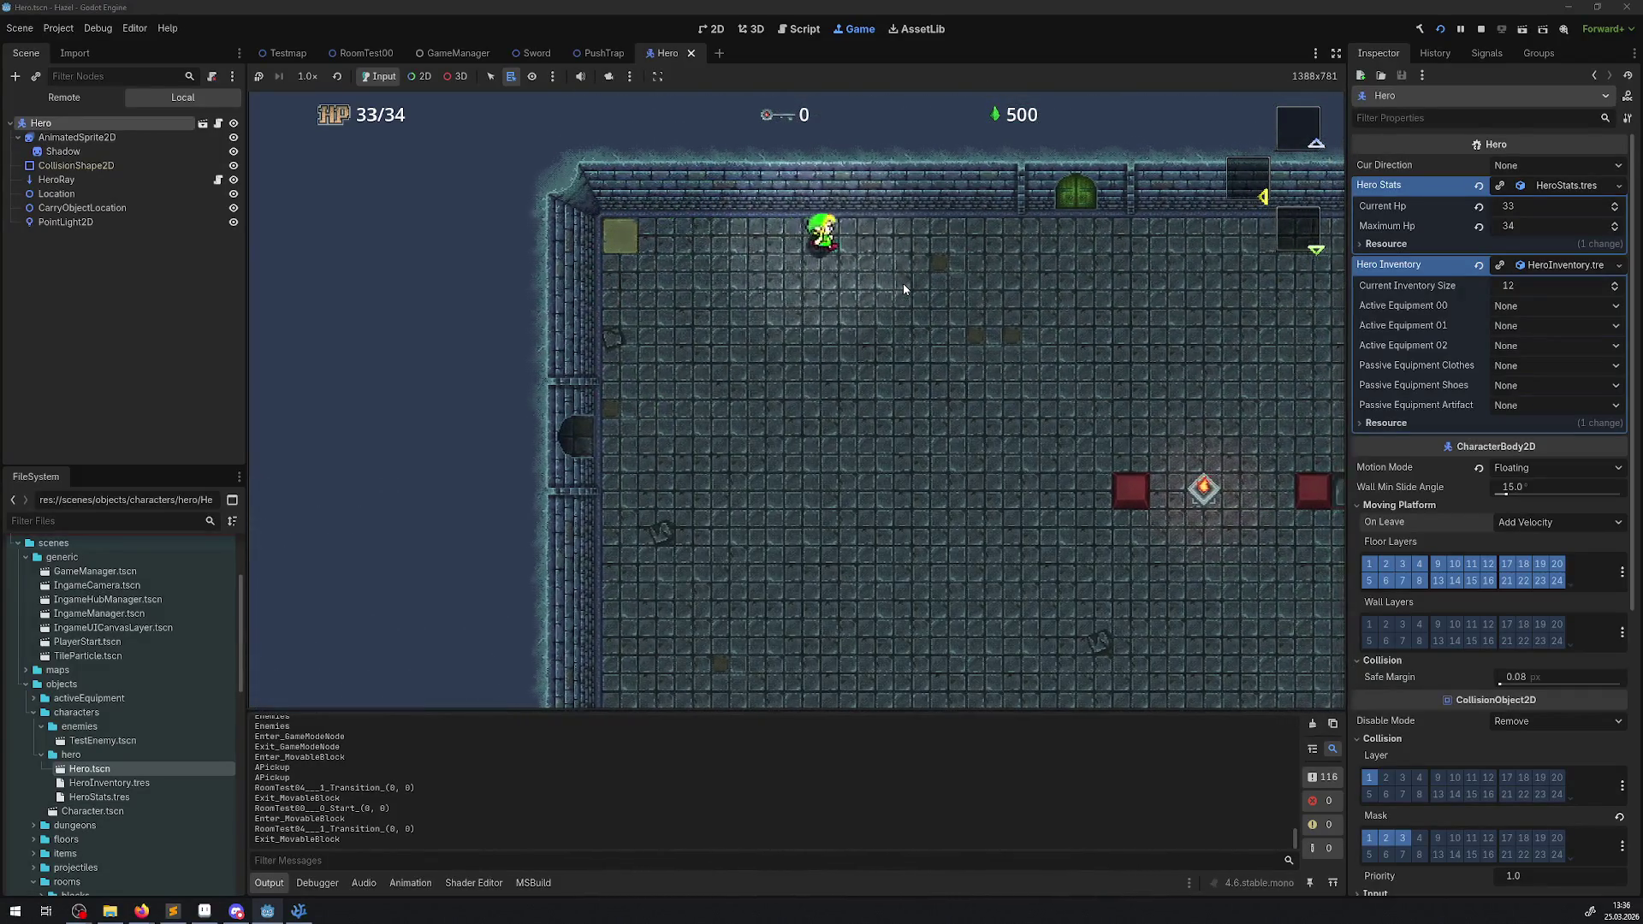
key("Left")
key("Down")
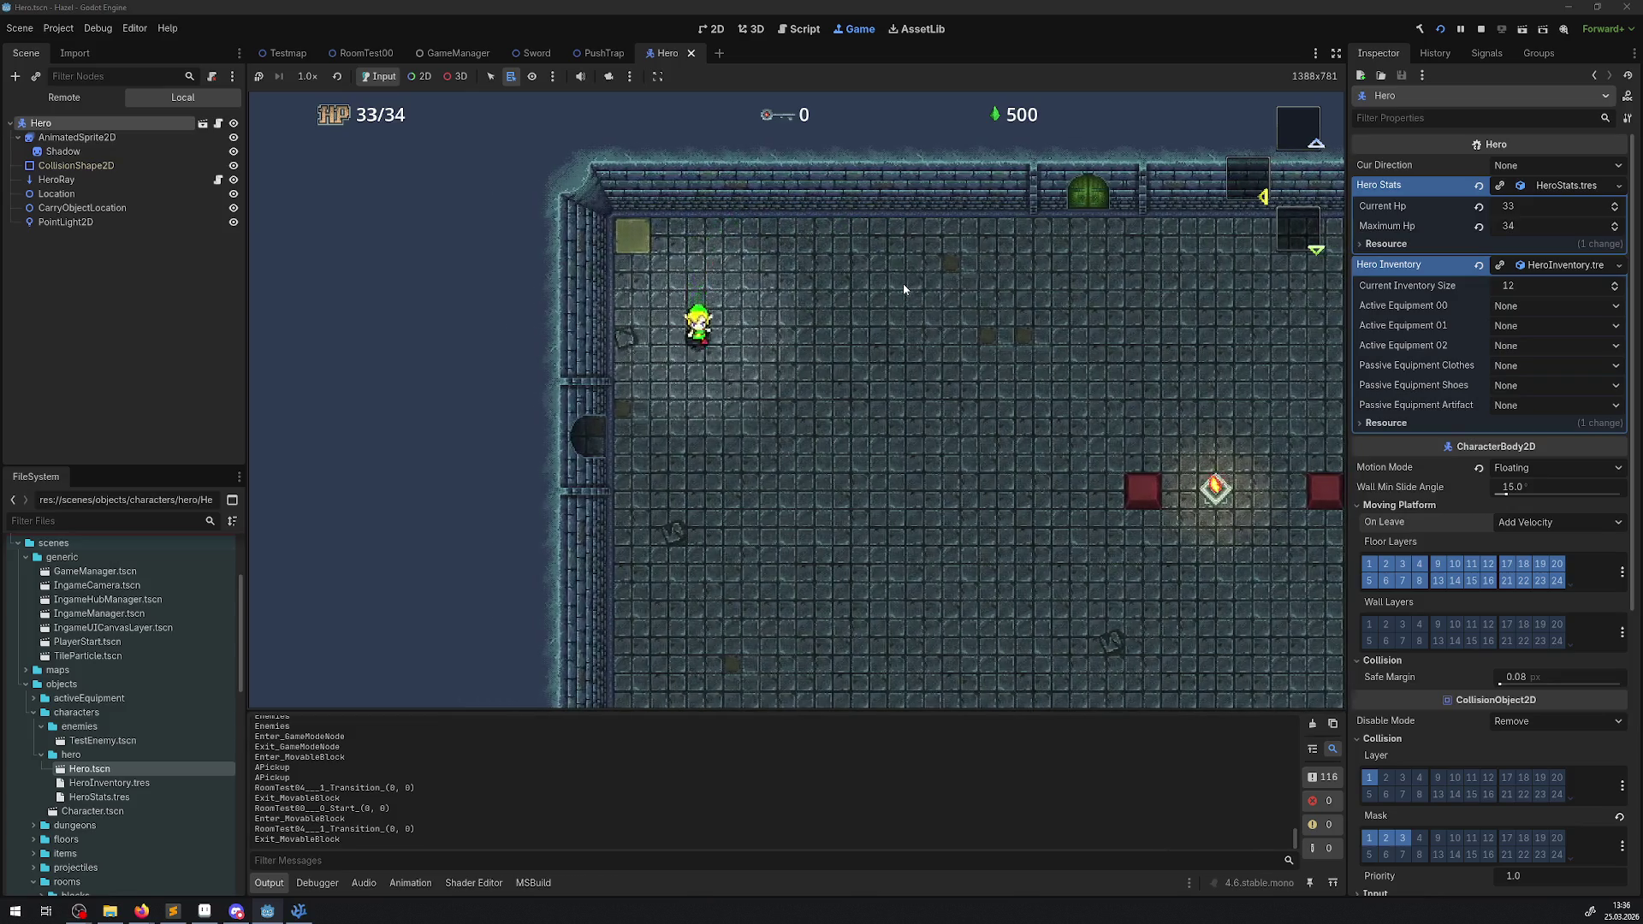
key("Right")
key("Down")
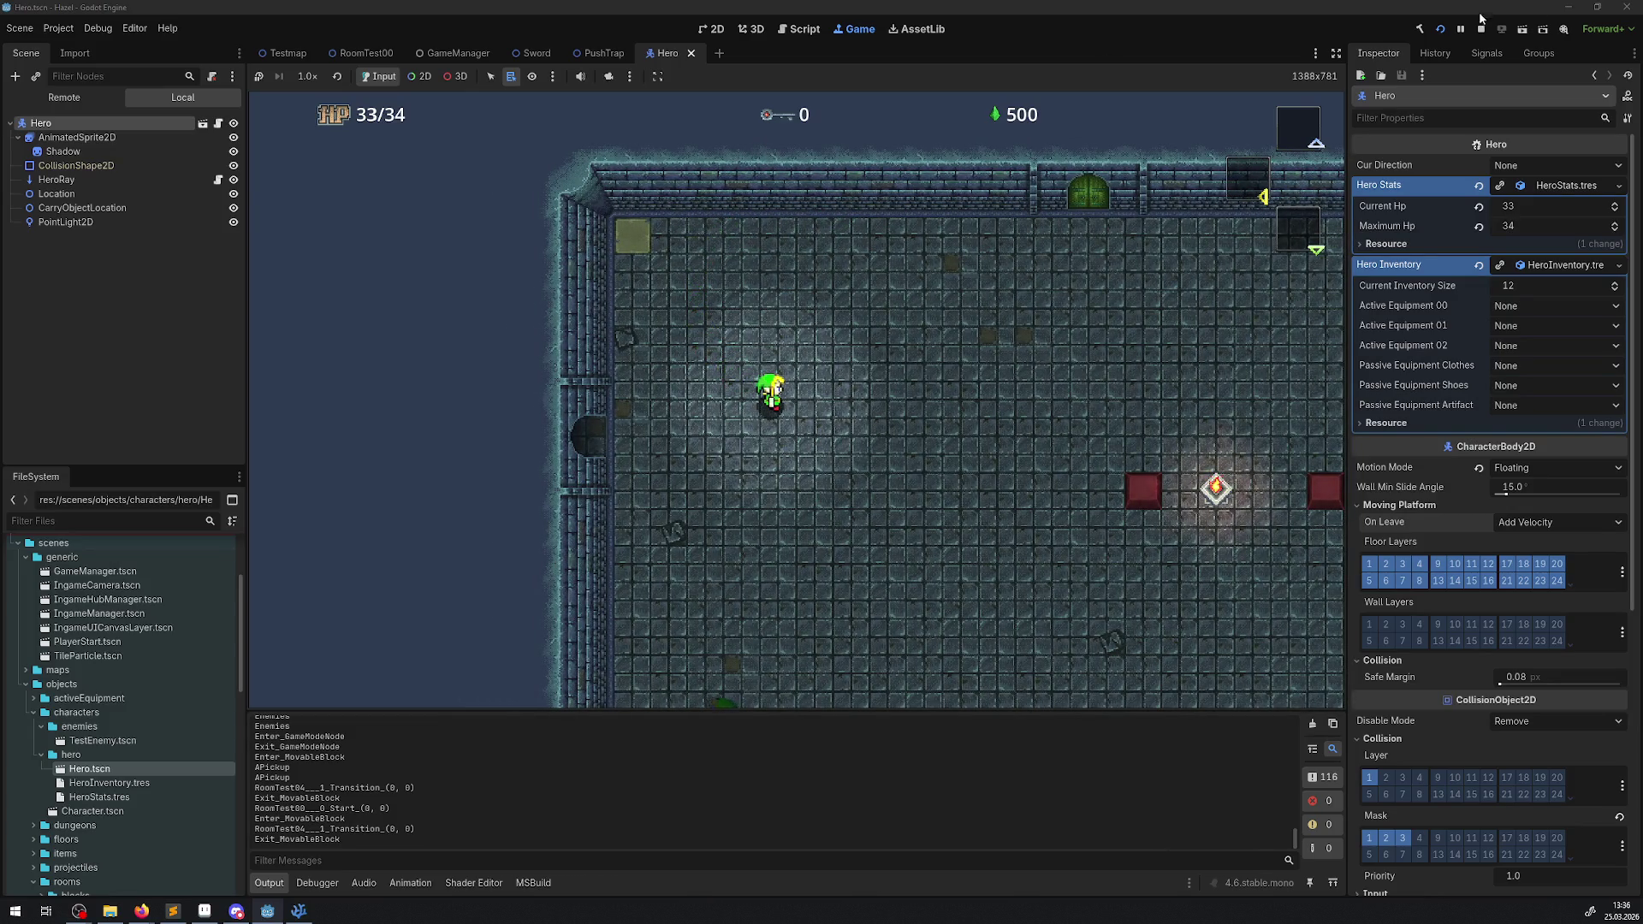
- Stop the game, set TestEnemy.tscn's Motion Mode to Floating, save, and close its tab
left_click(1481, 28)
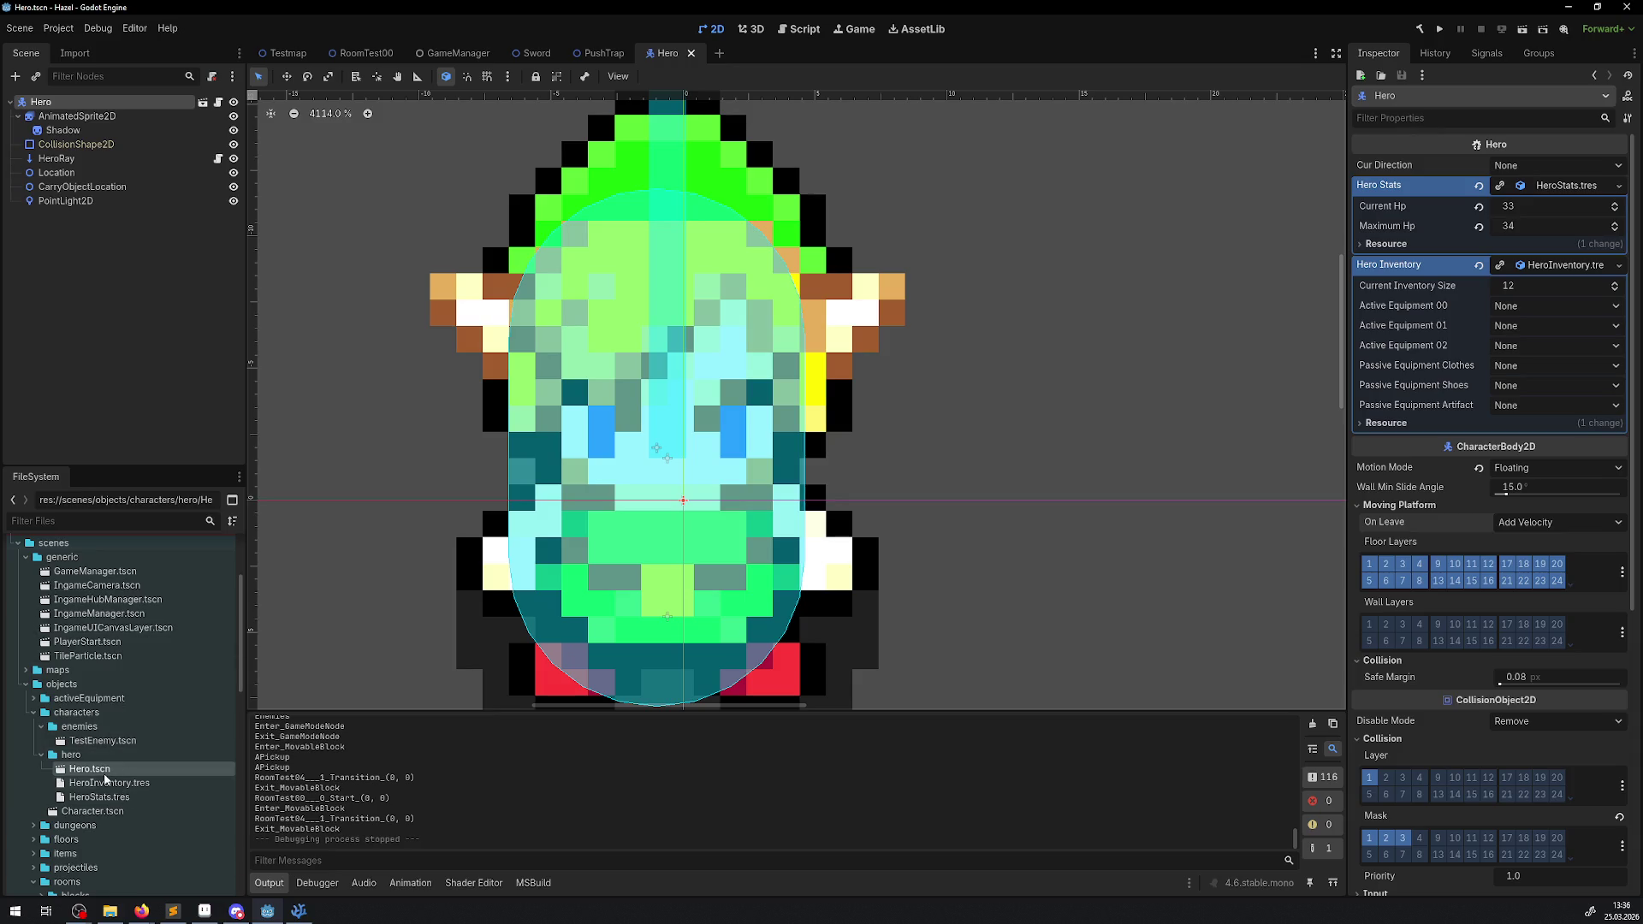
double_click(104, 741)
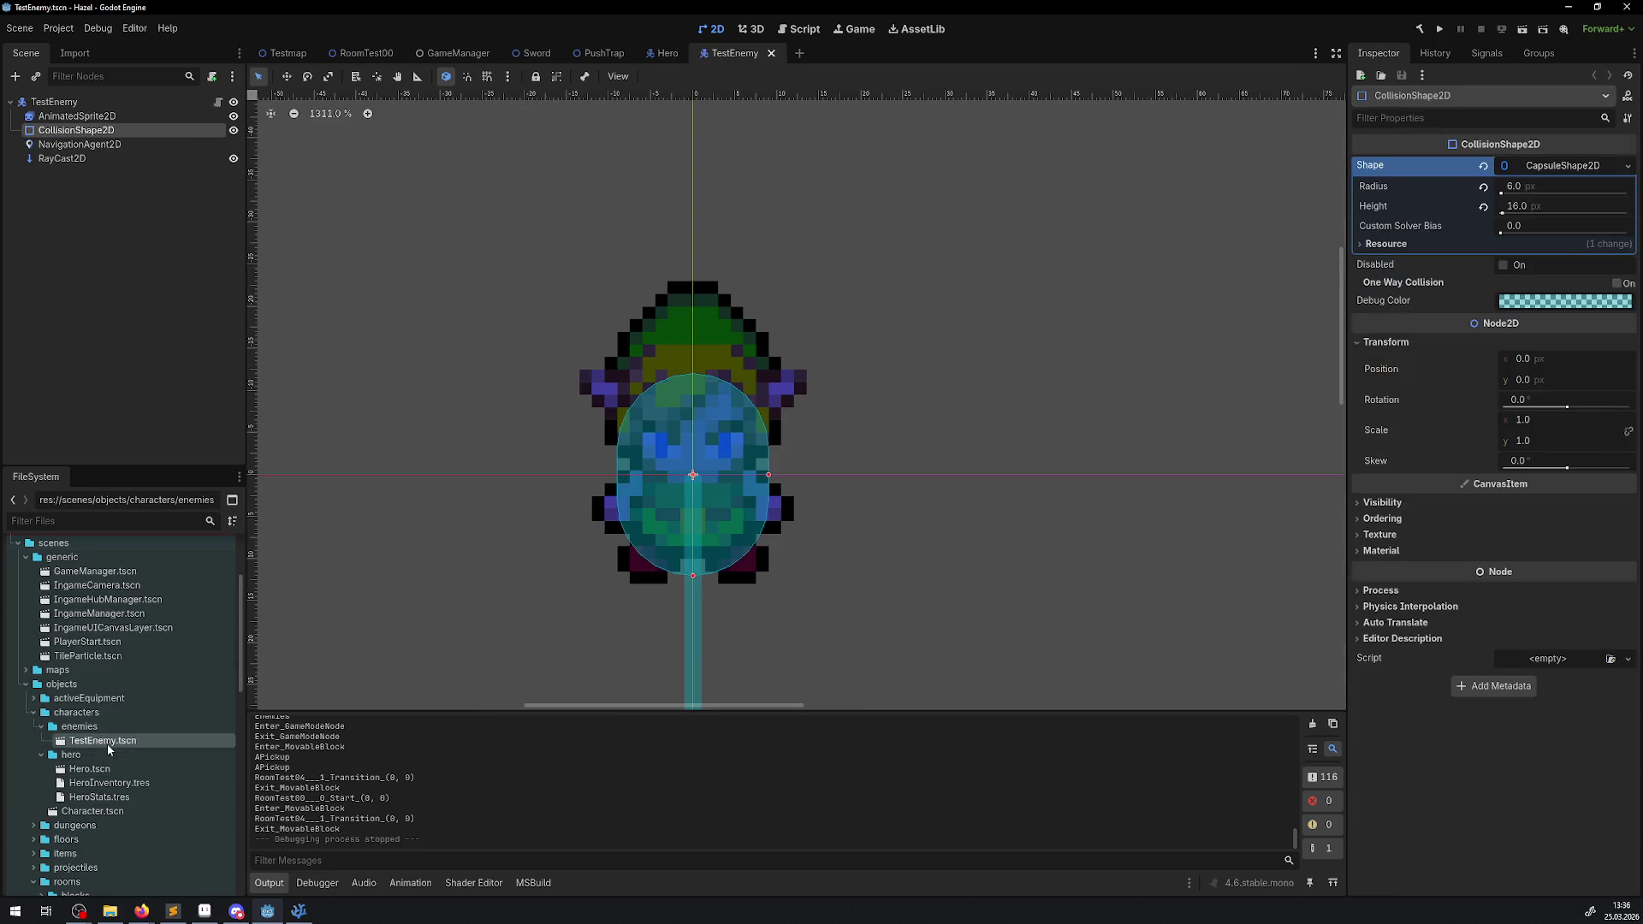
left_click(77, 107)
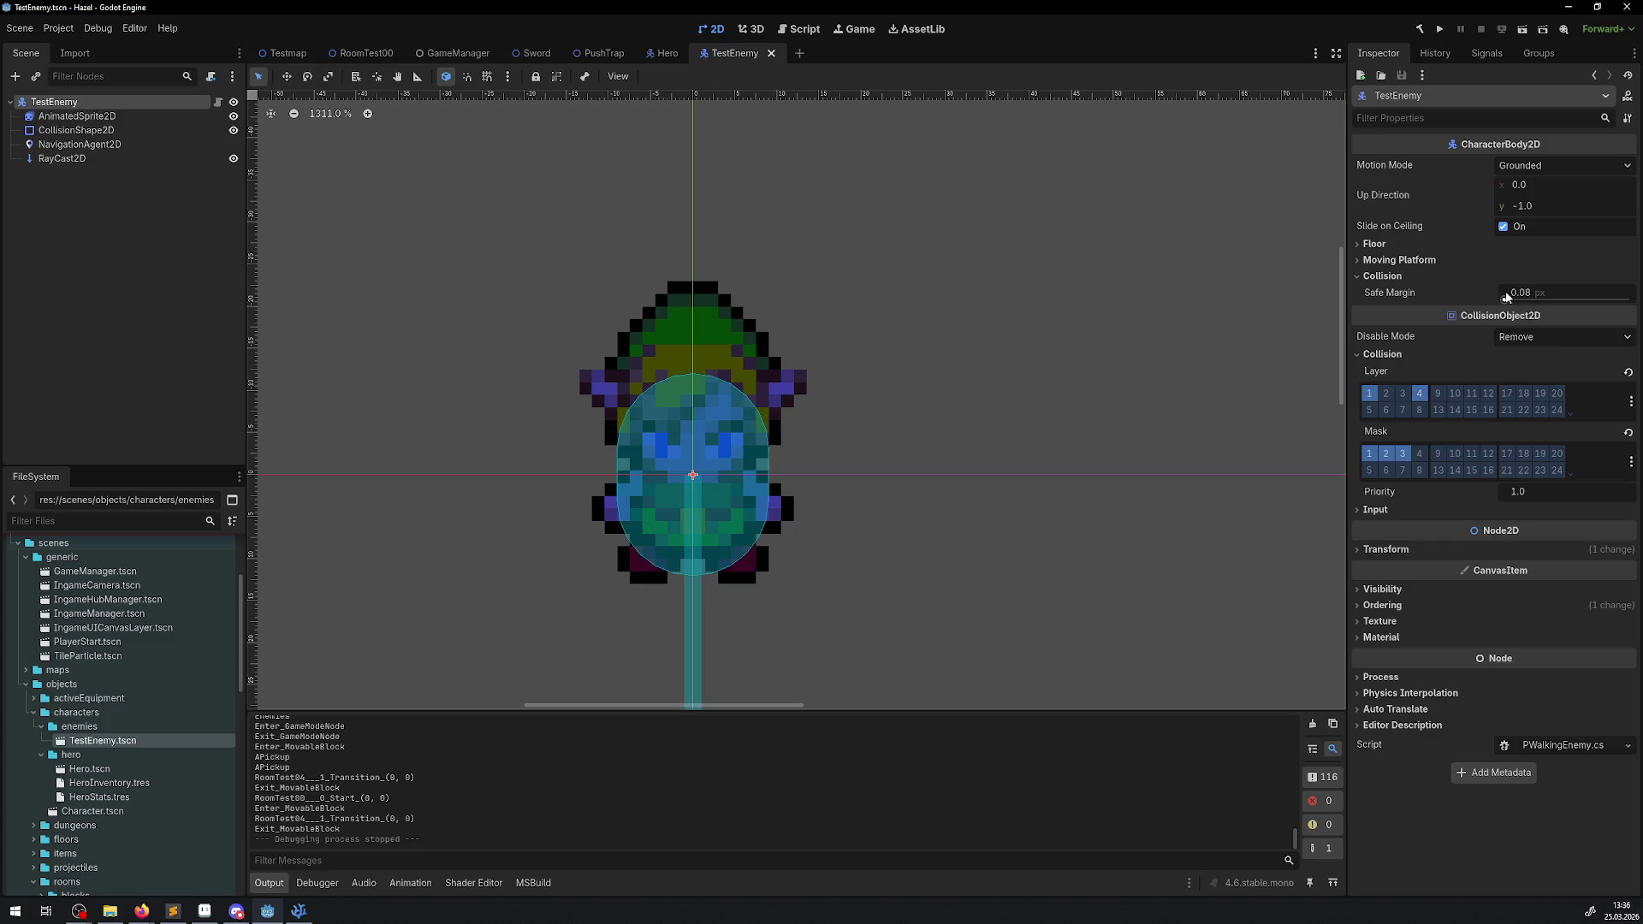
left_click(1563, 165)
left_click(1596, 204)
key("ctrl+s")
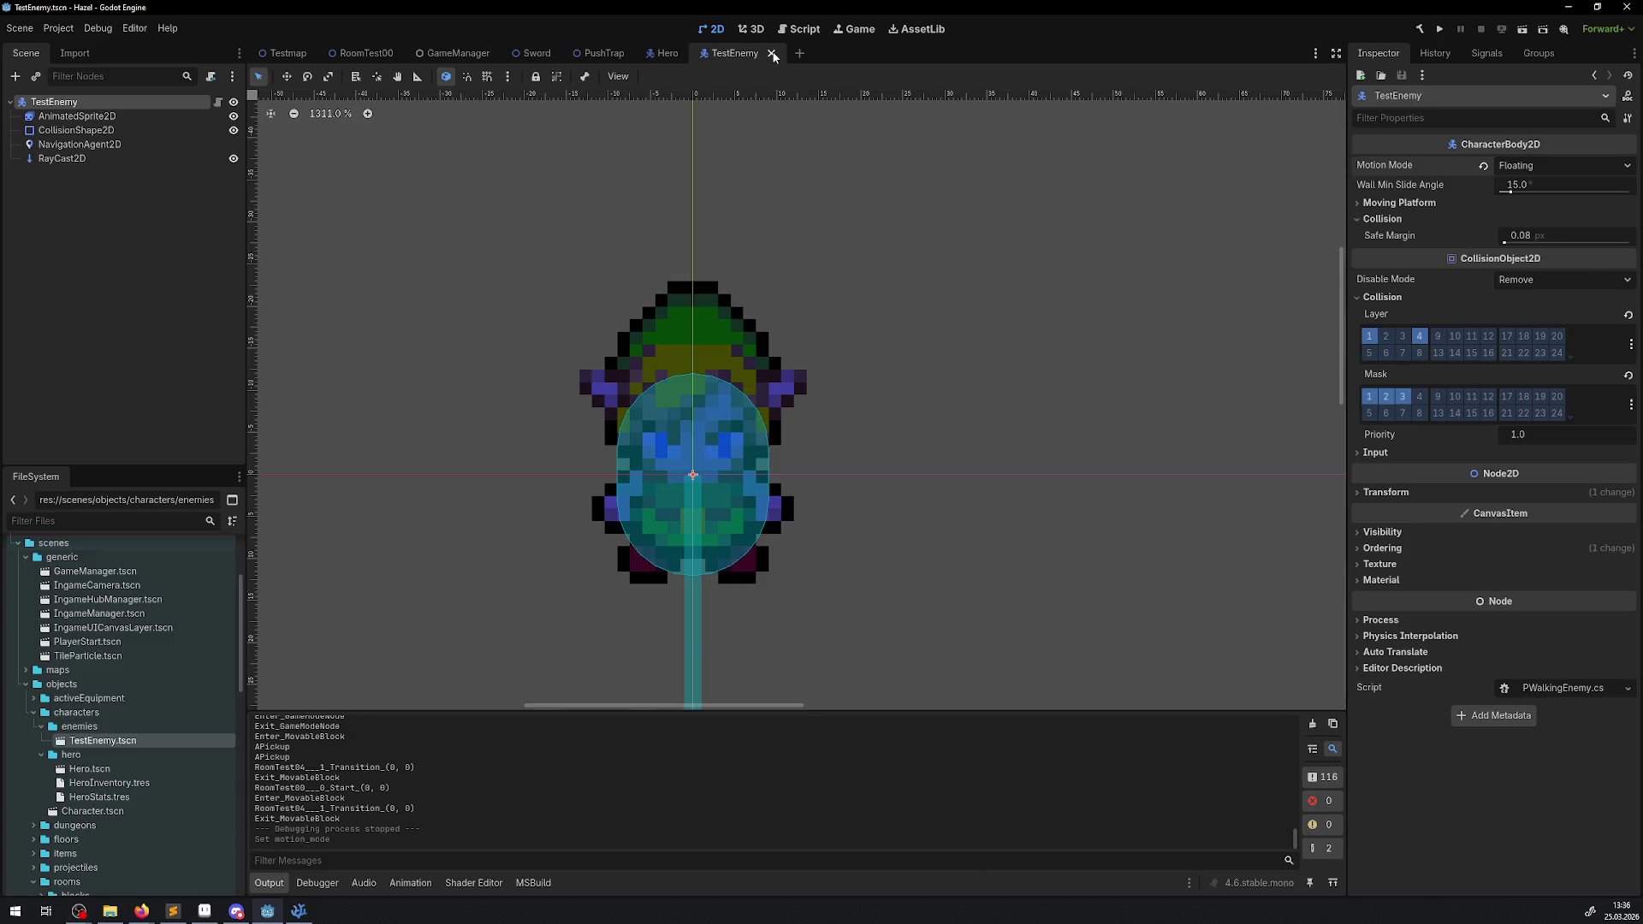
left_click(772, 54)
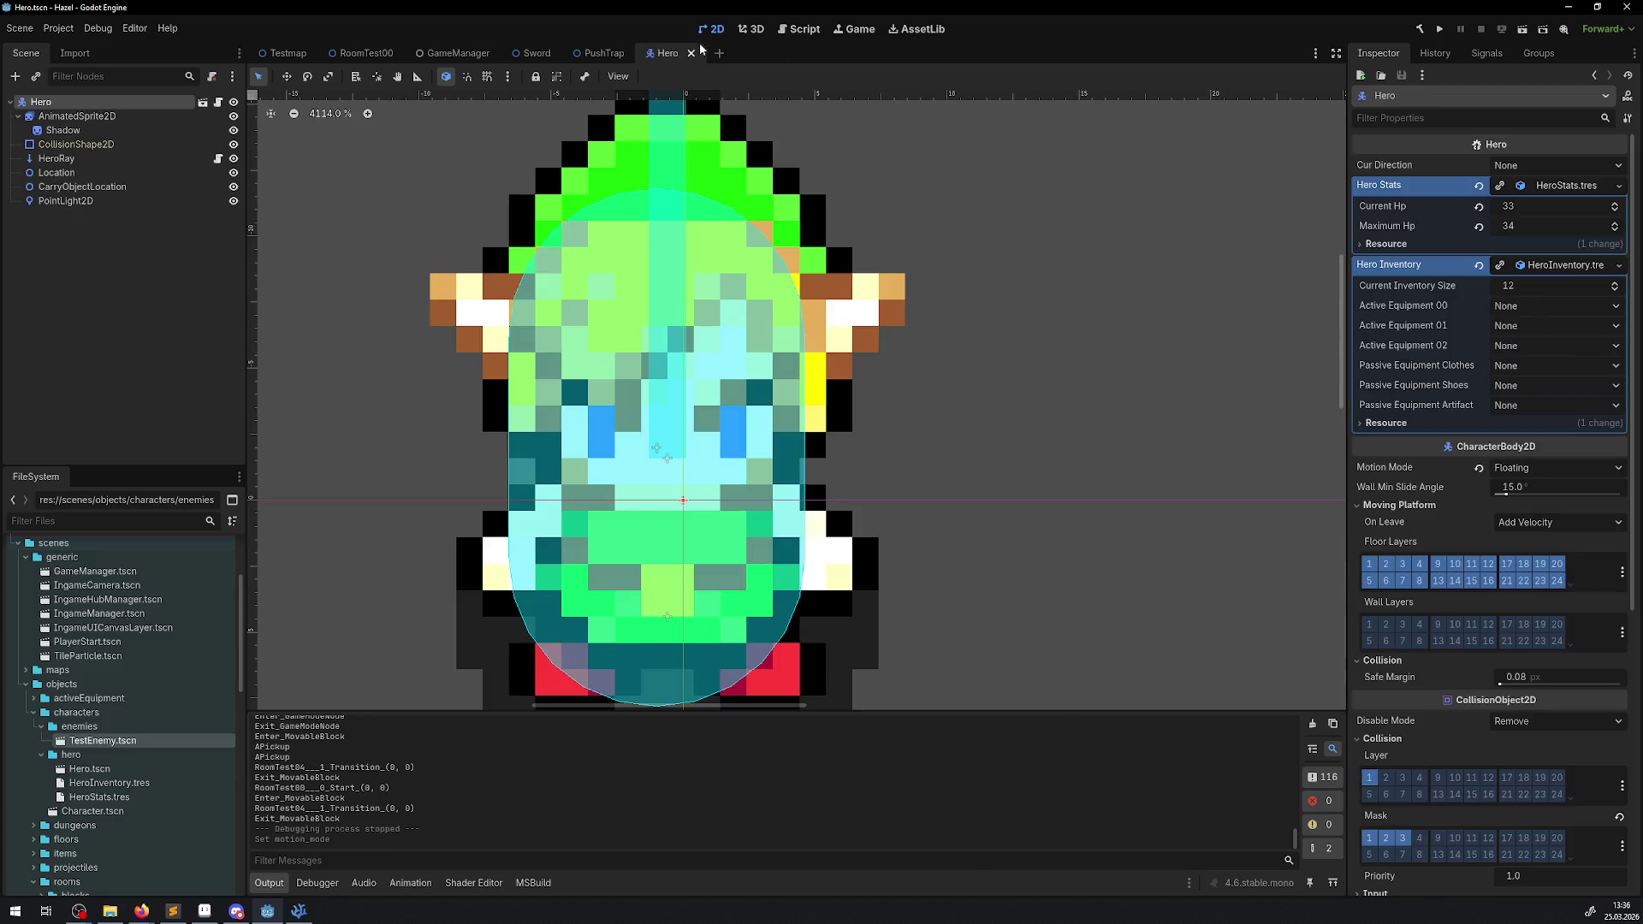
- Run the game and walk the hero past the sword, up through the laser to the top door
left_click(1442, 30)
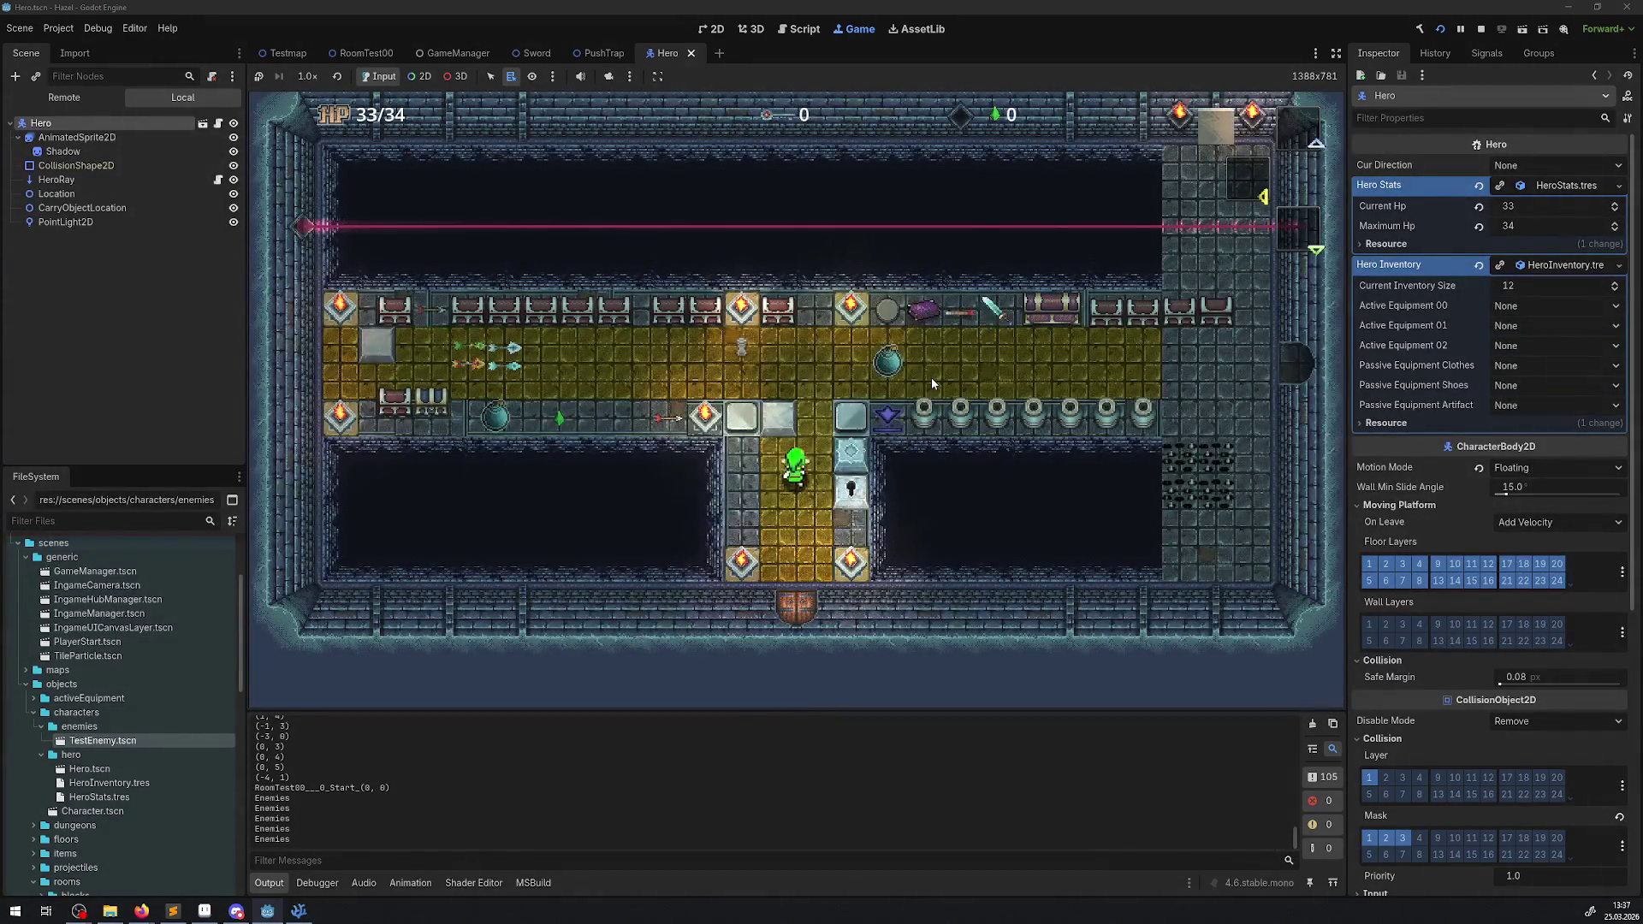
key("Right")
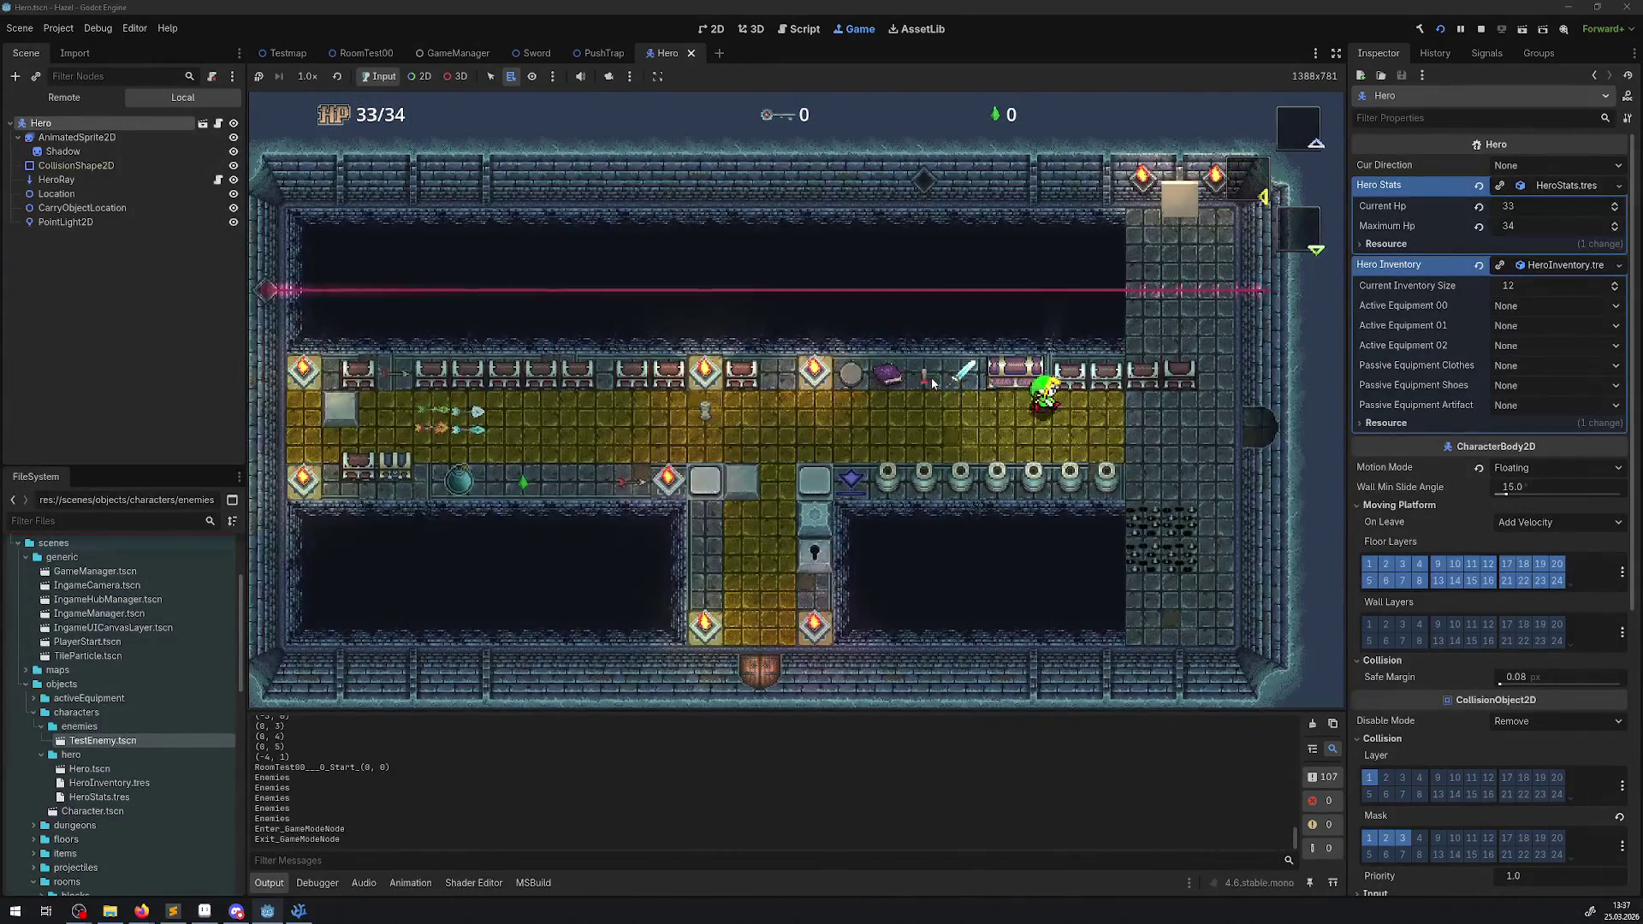
key("Up")
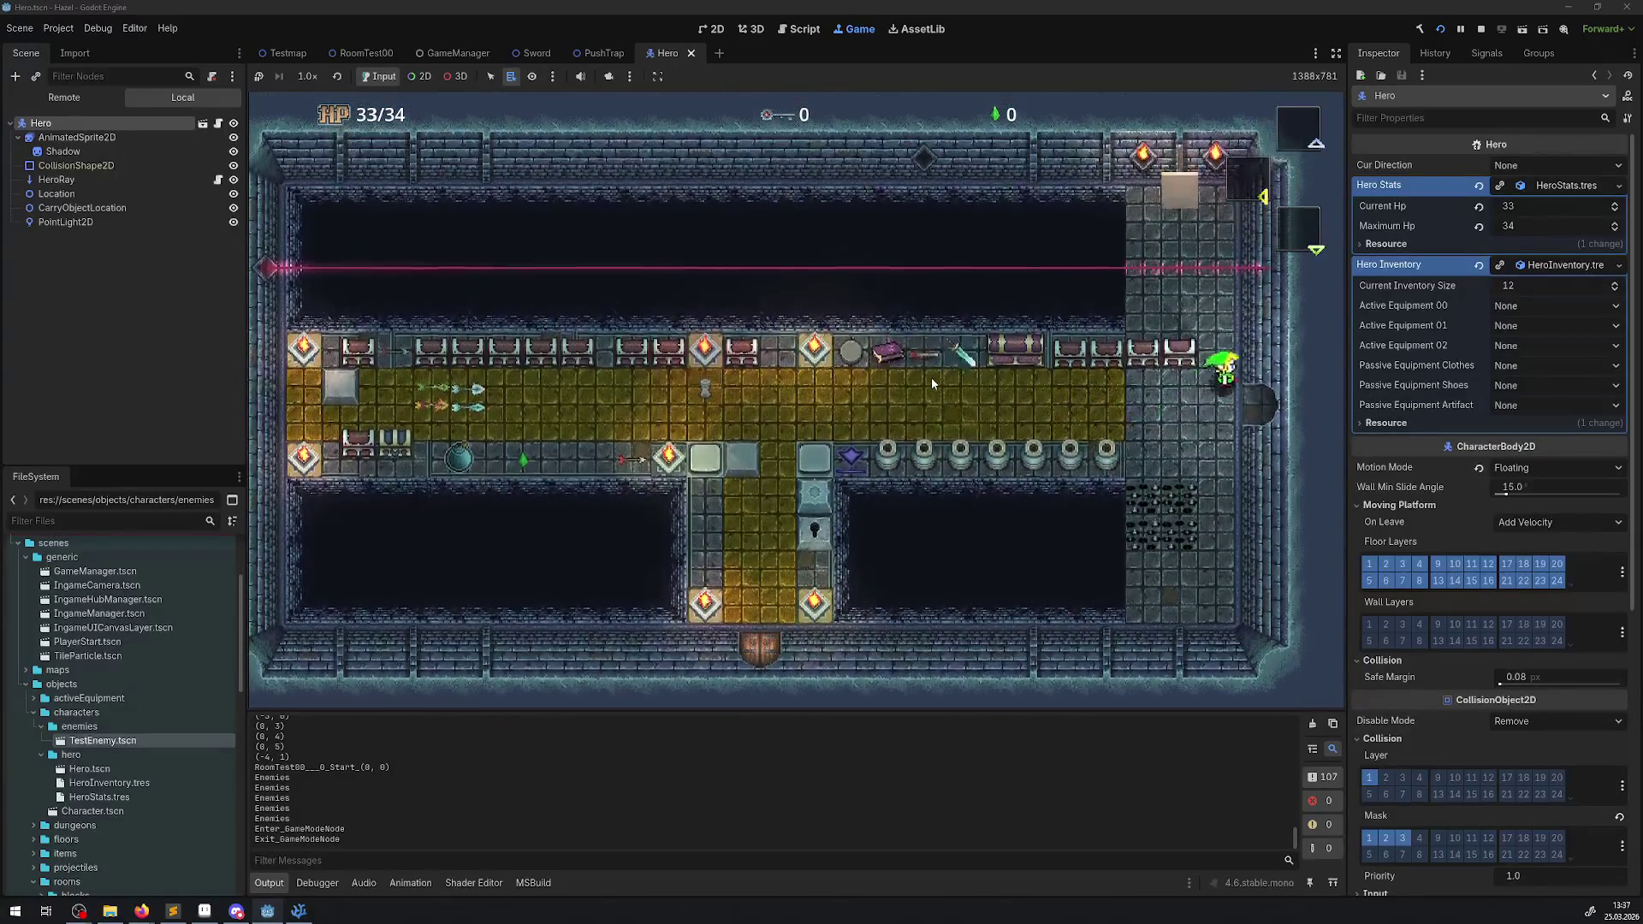
key("Up")
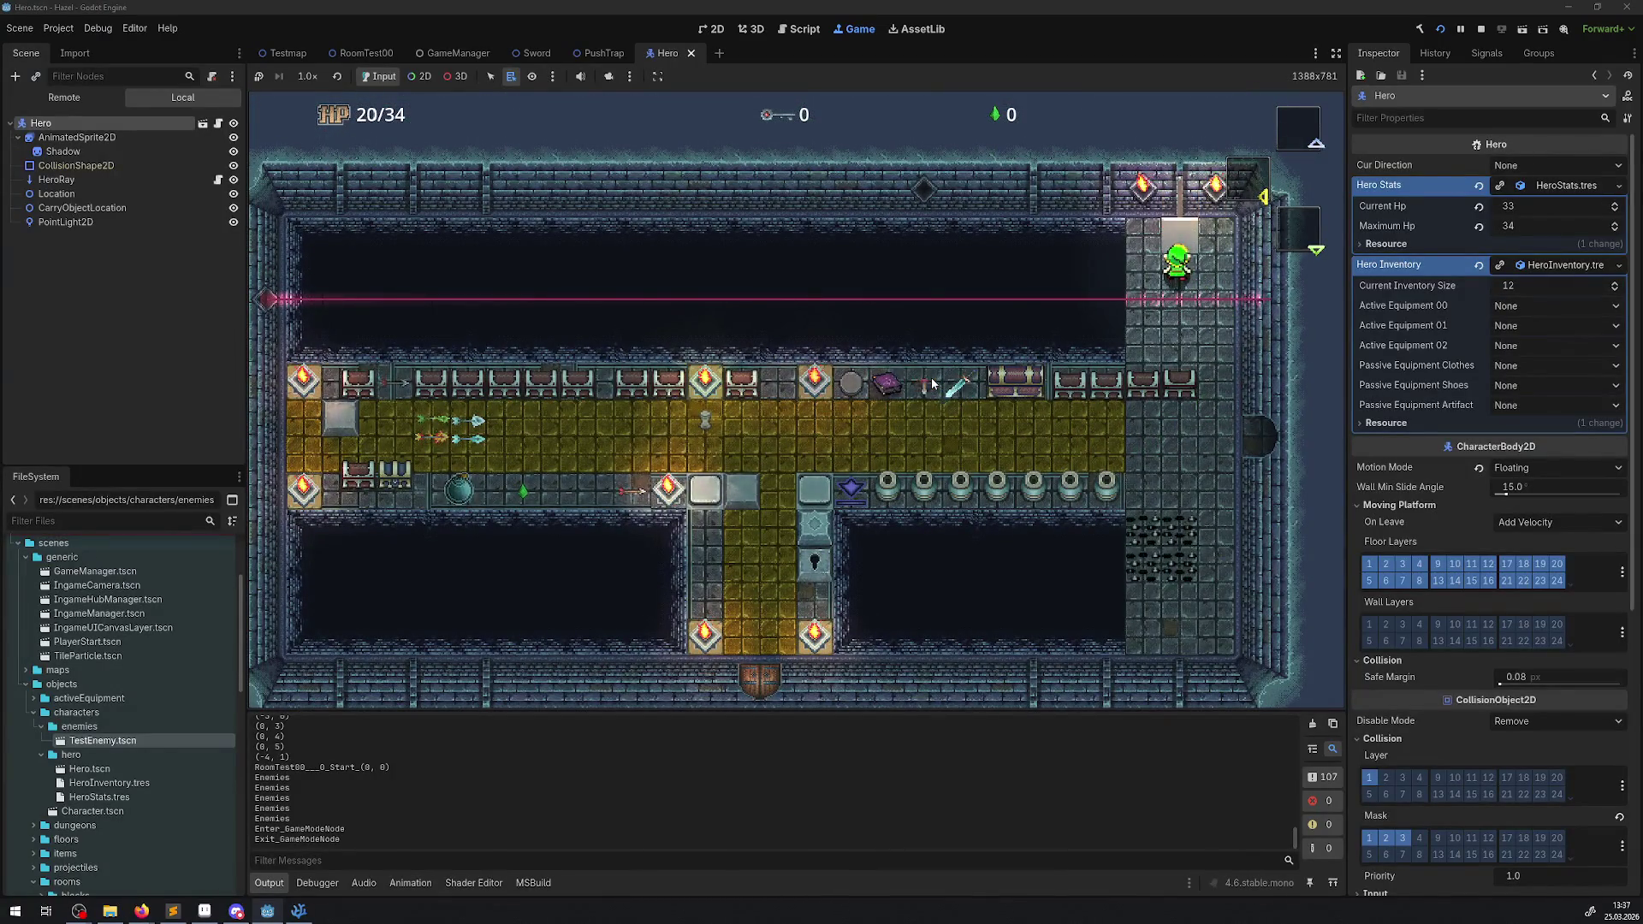
key("Up")
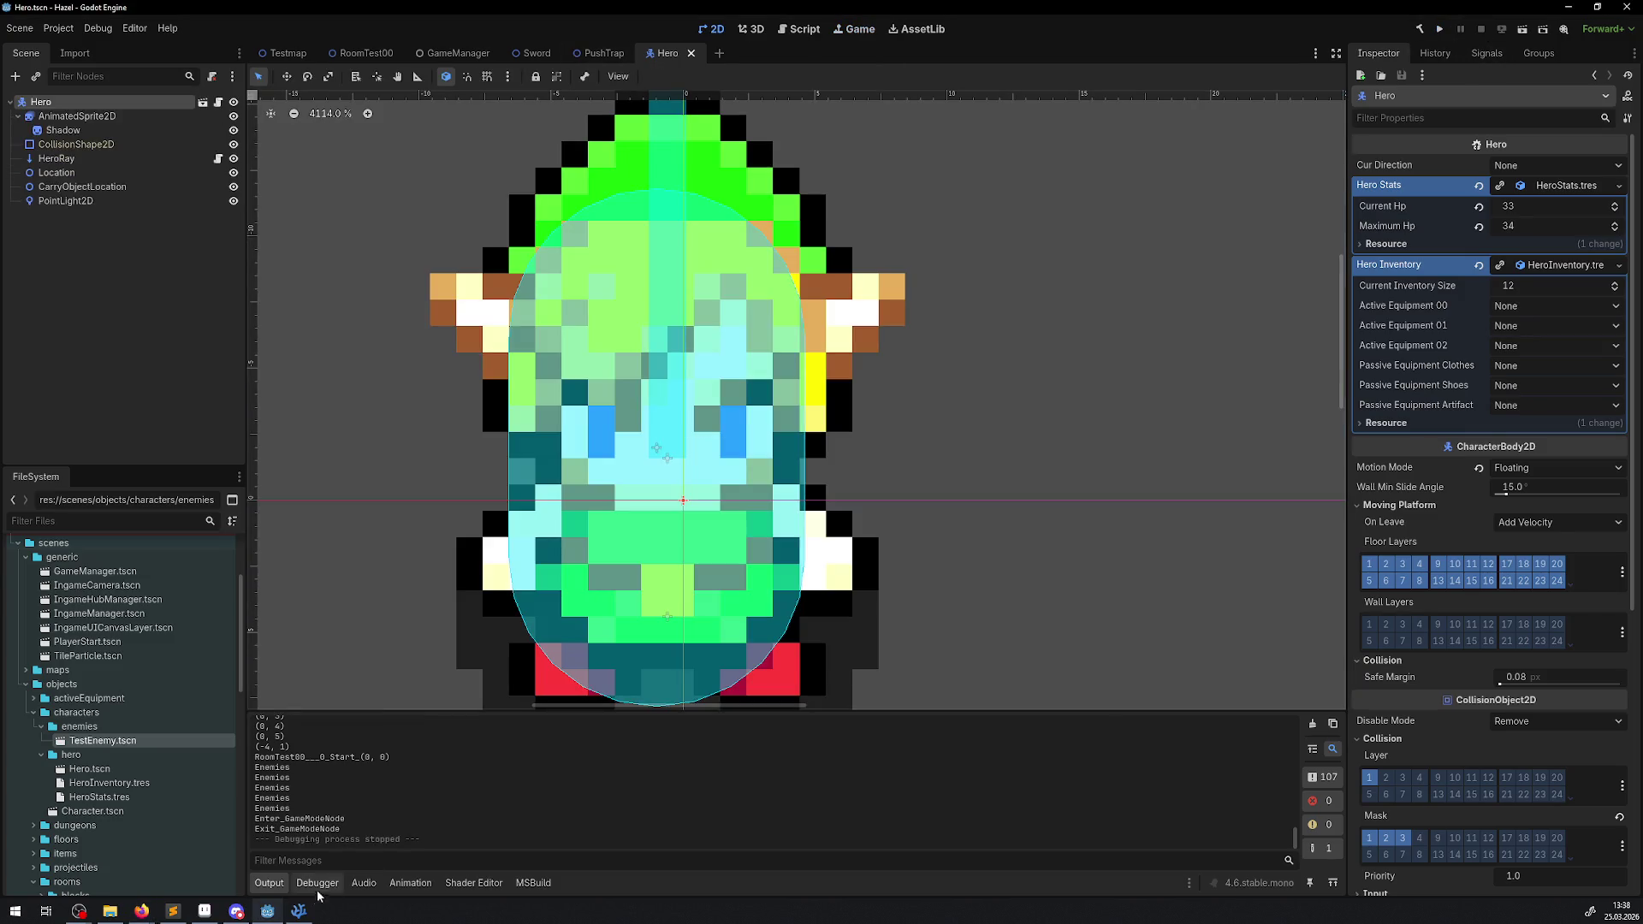
- Switch to VS Code and read through Hero.cs
left_click(298, 912)
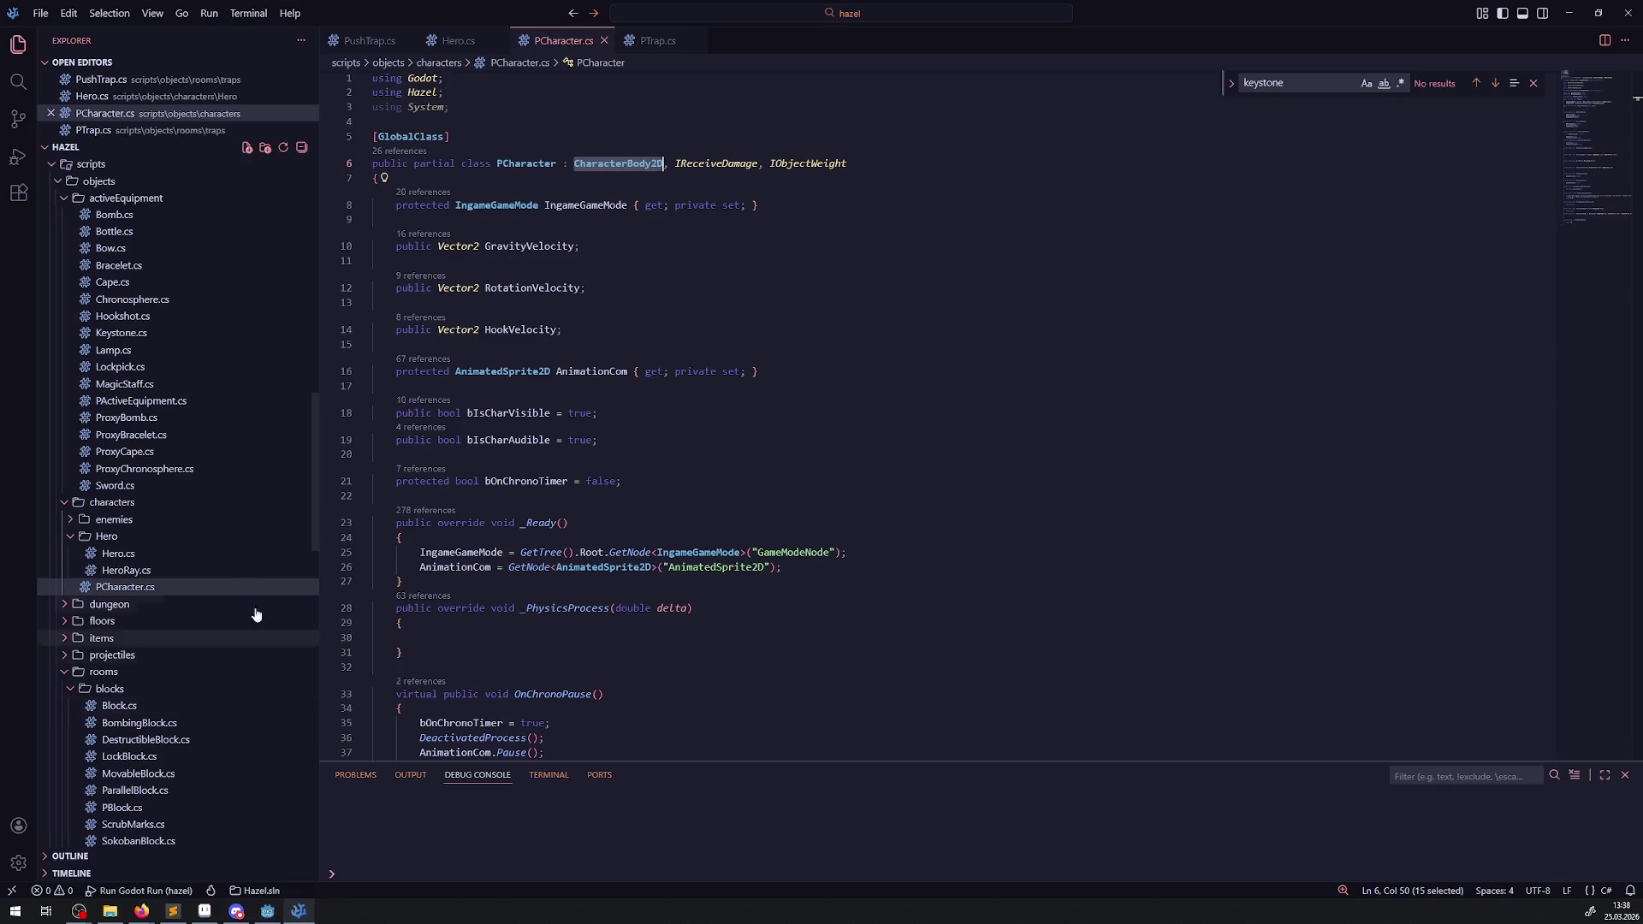
left_click(118, 556)
scroll(537, 492, "down", 20)
scroll(536, 492, "down", 20)
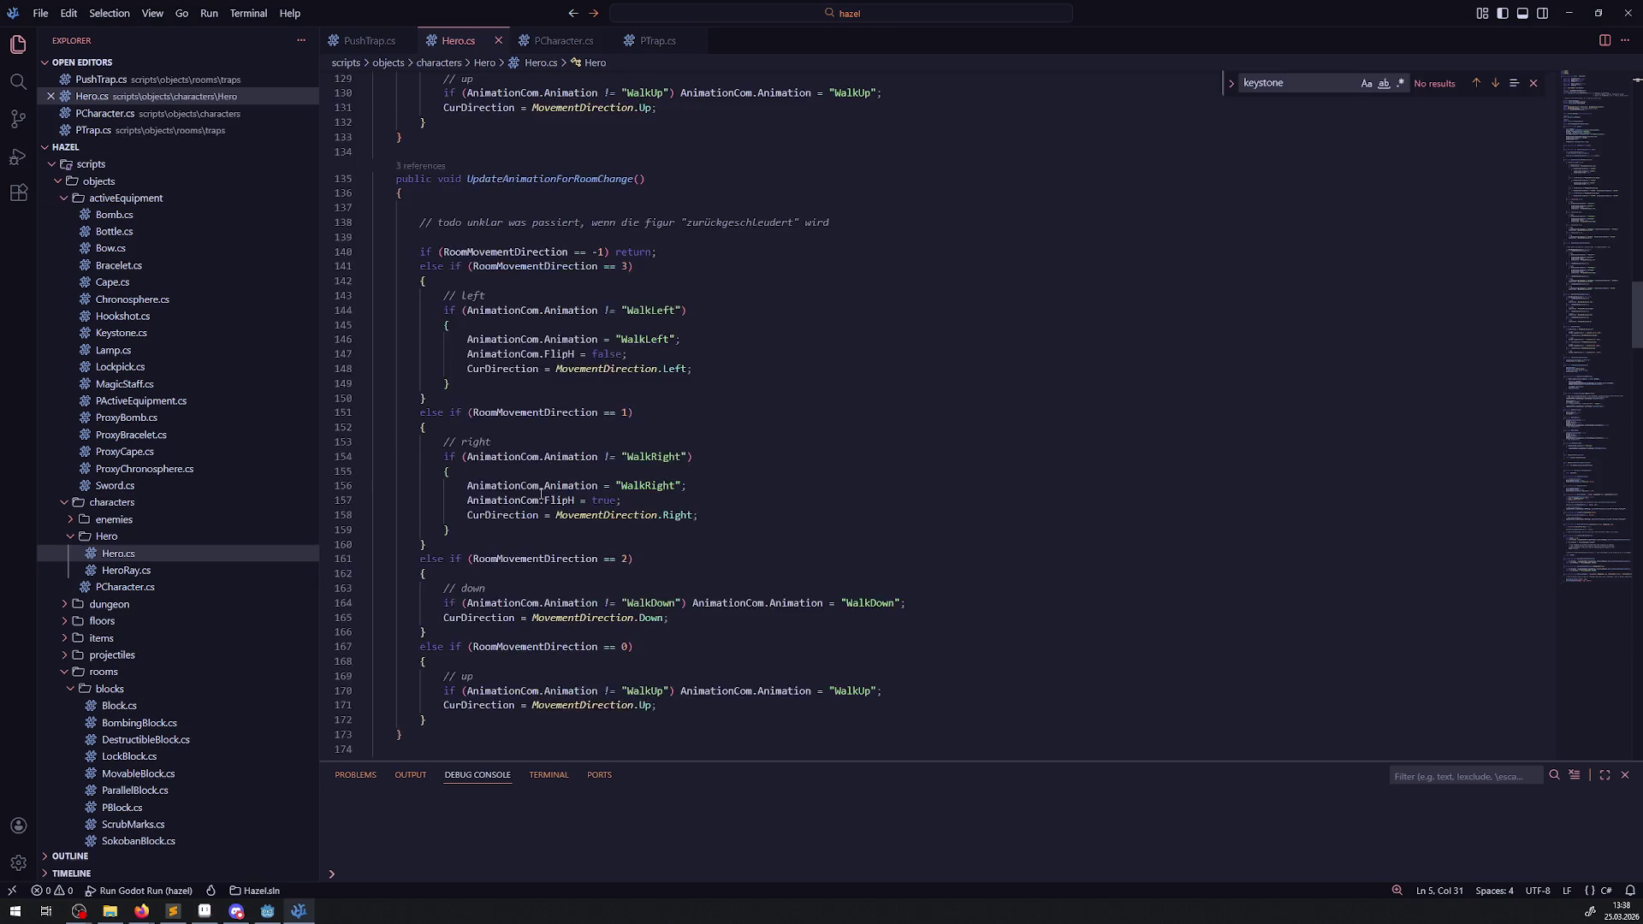
scroll(546, 497, "down", 20)
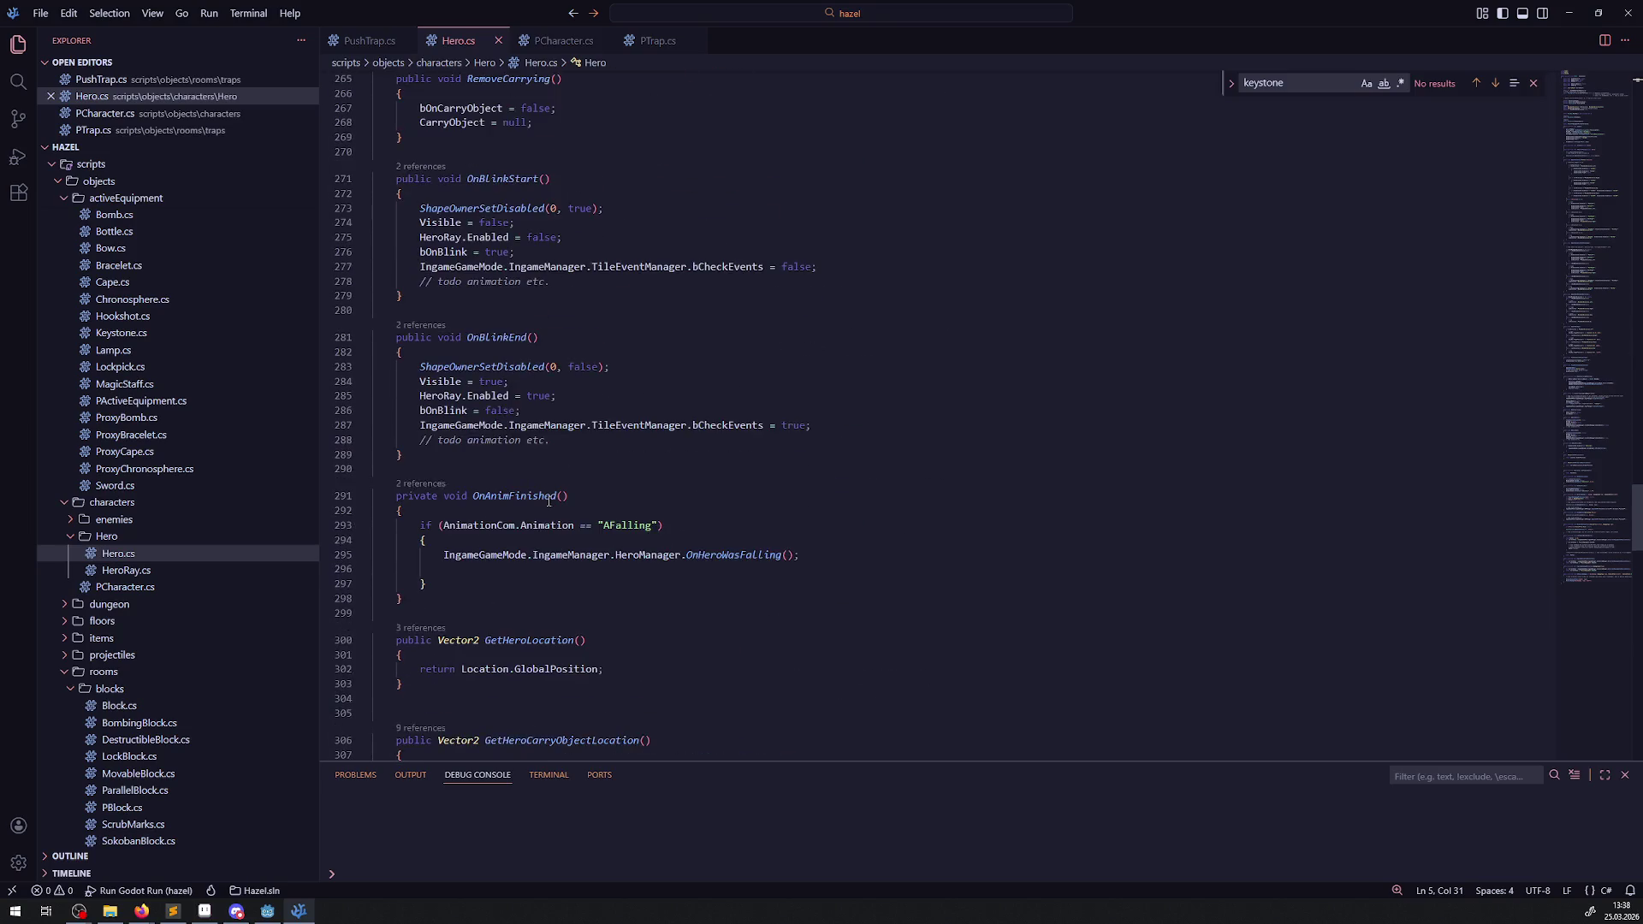
scroll(550, 500, "up", 20)
scroll(210, 513, "up", 15)
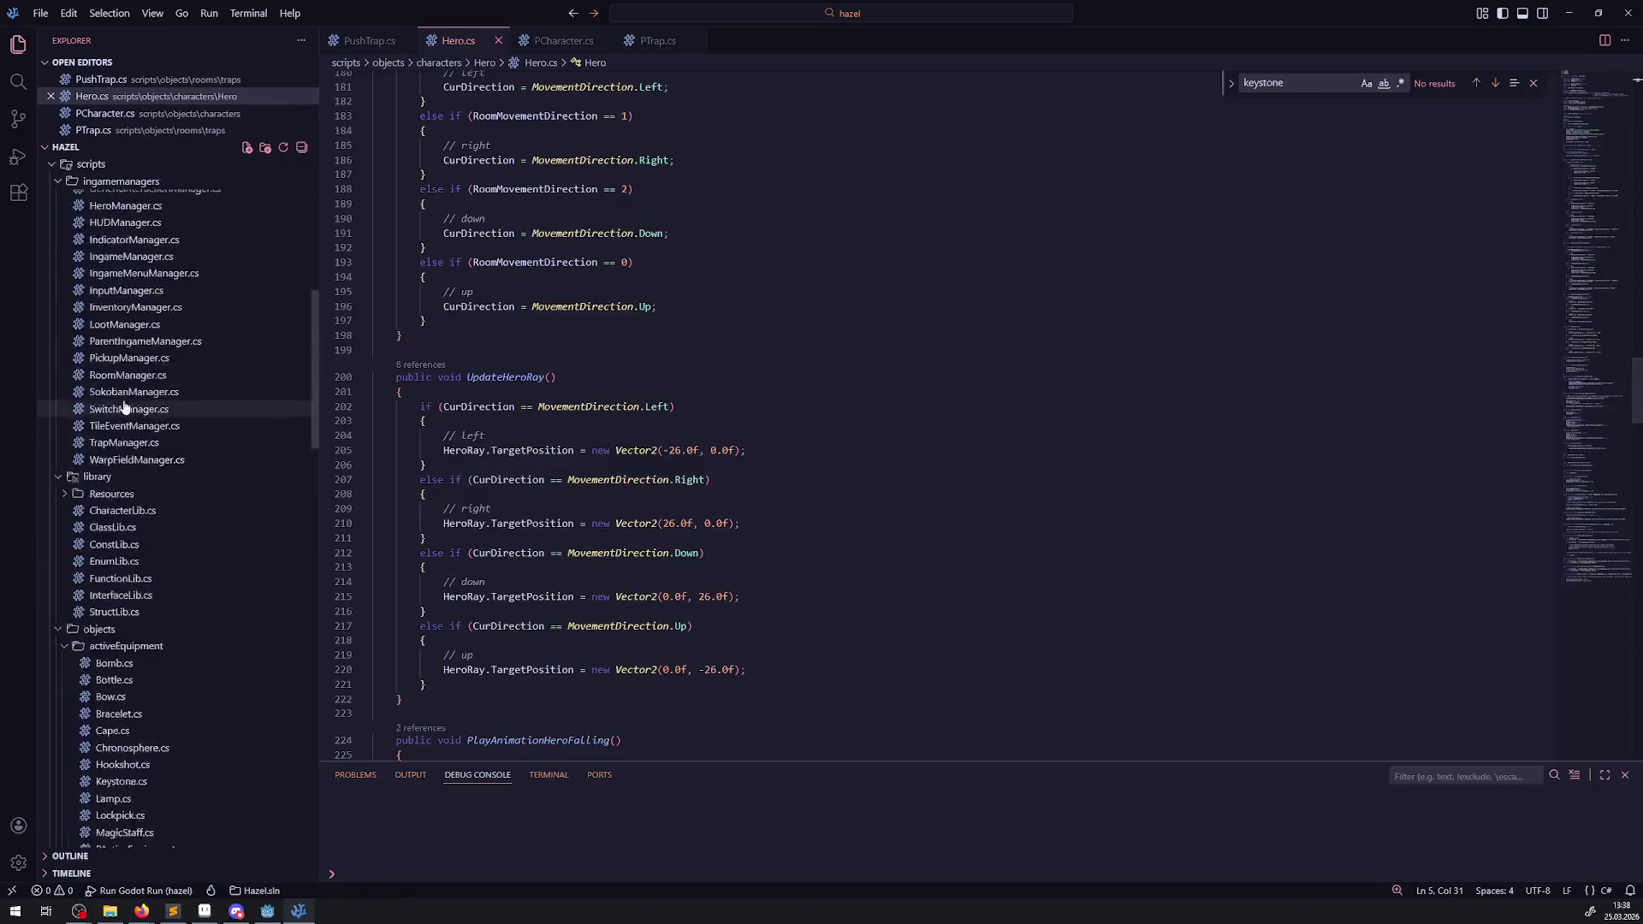
scroll(212, 591, "down", 2)
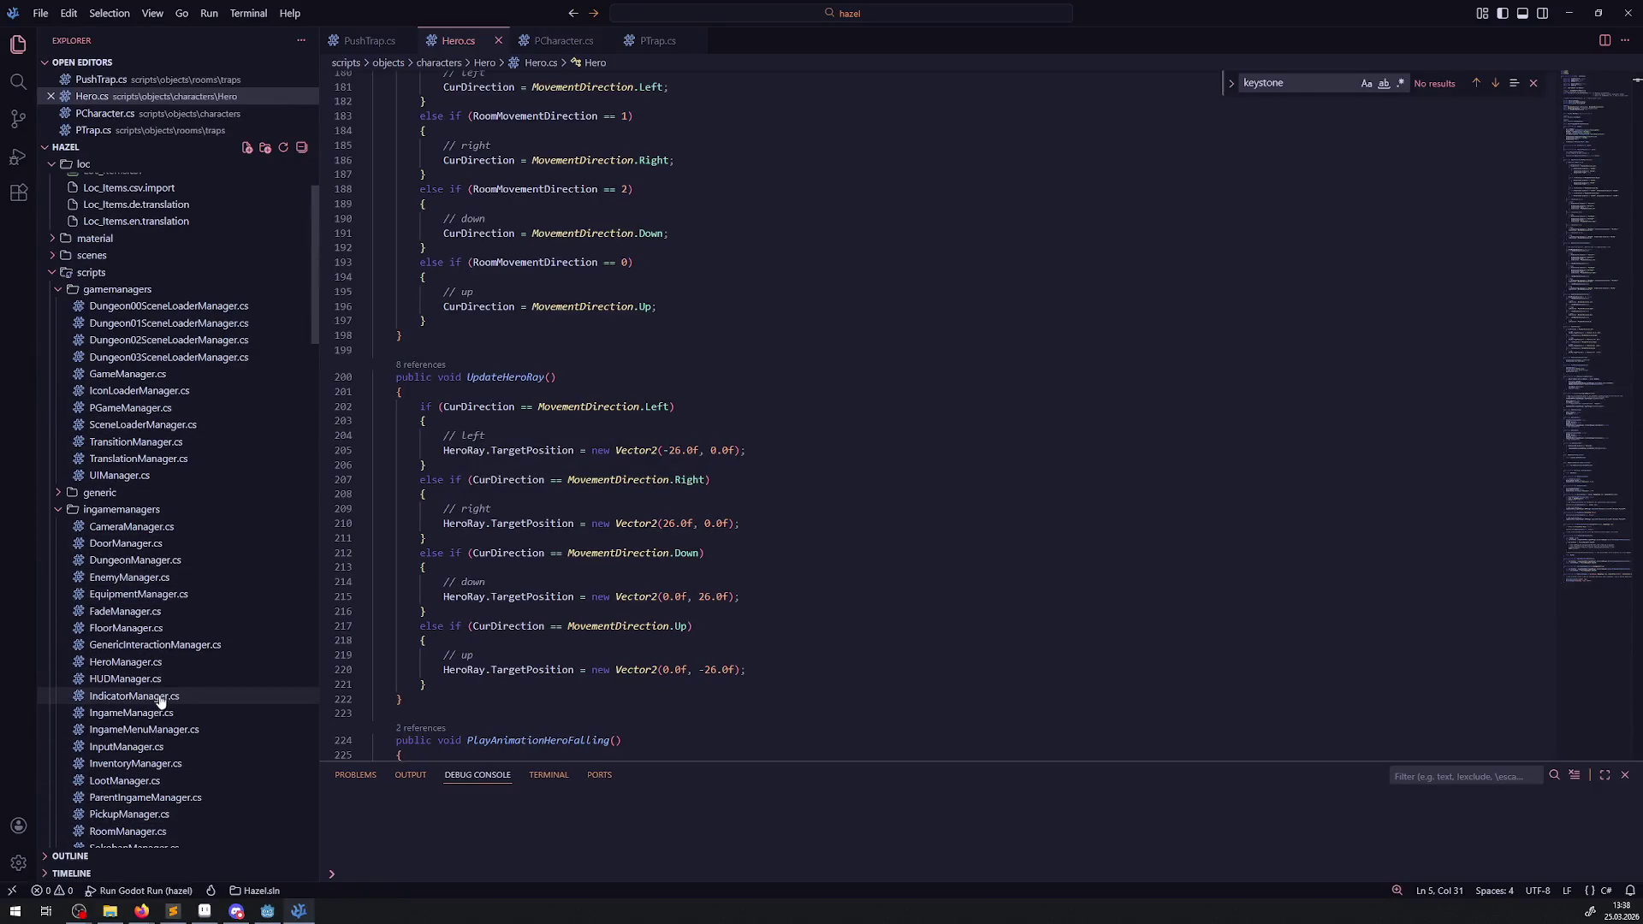
- Open InputManager.cs and look up MoveAndSlide in the _PhysicsProcess velocity code
left_click(127, 746)
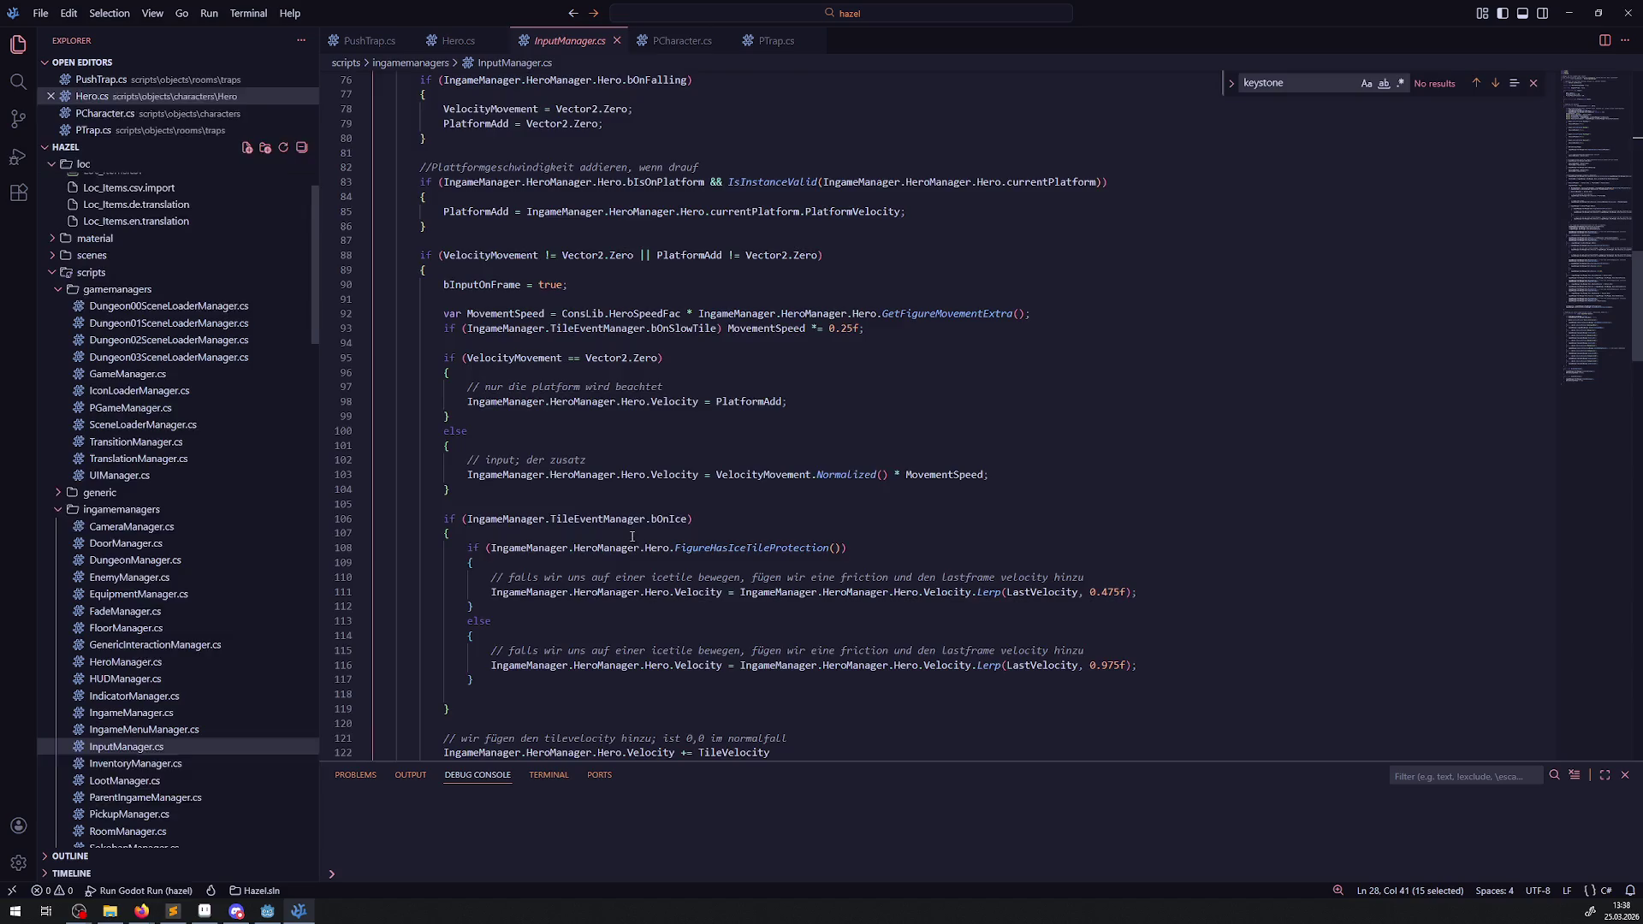
scroll(617, 526, "down", 15)
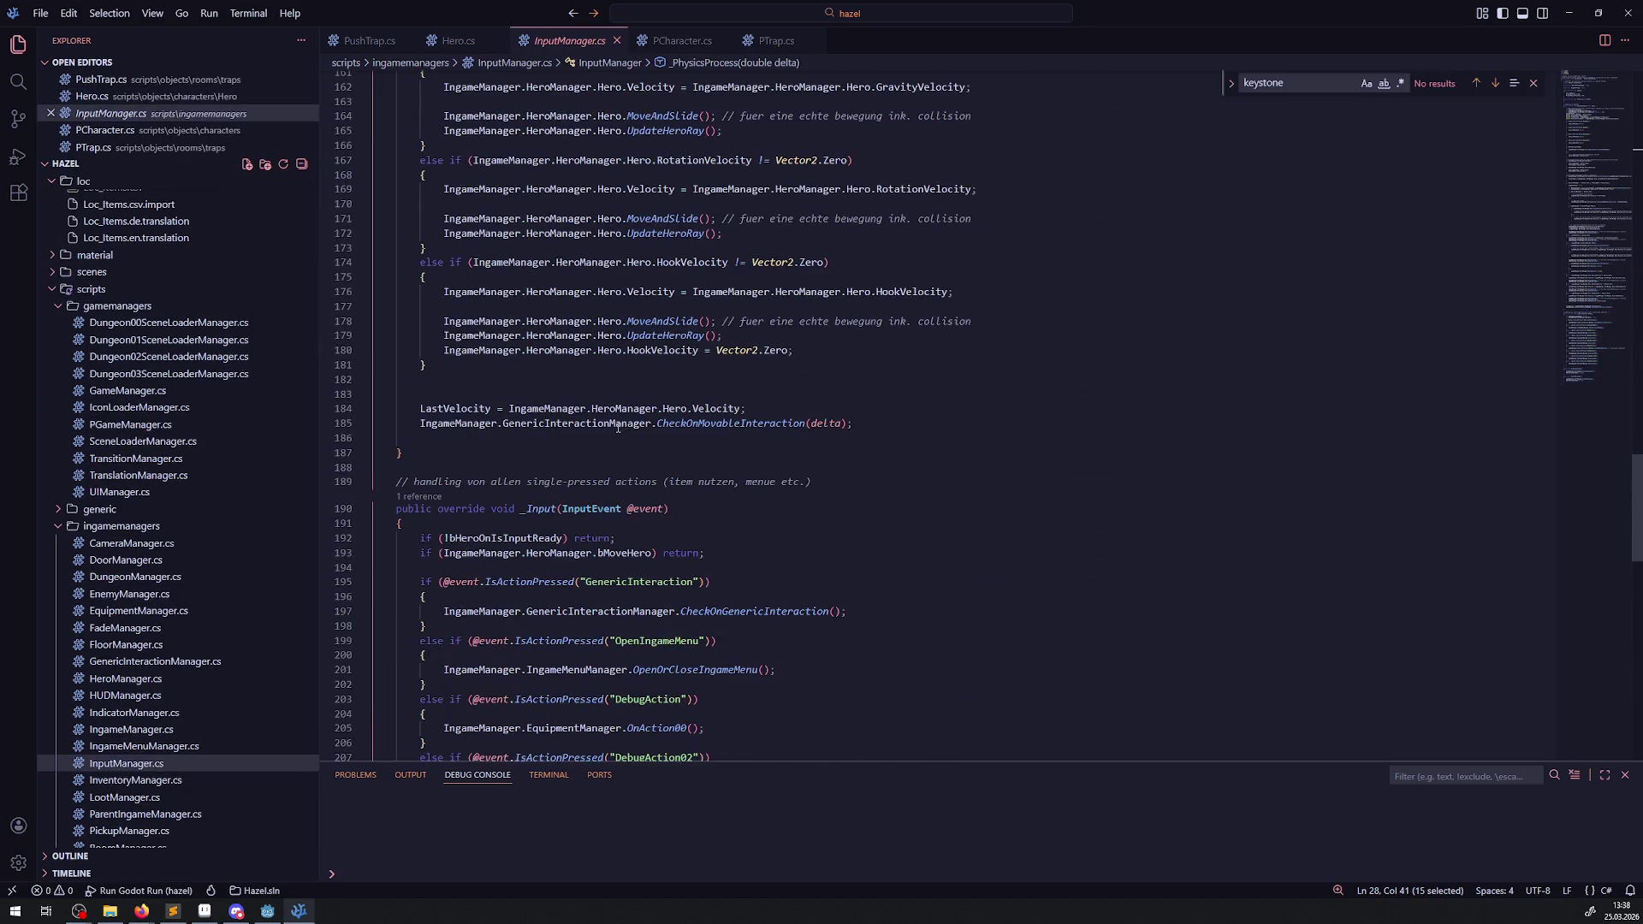
scroll(664, 401, "up", 2)
left_click(670, 331)
double_click(664, 315)
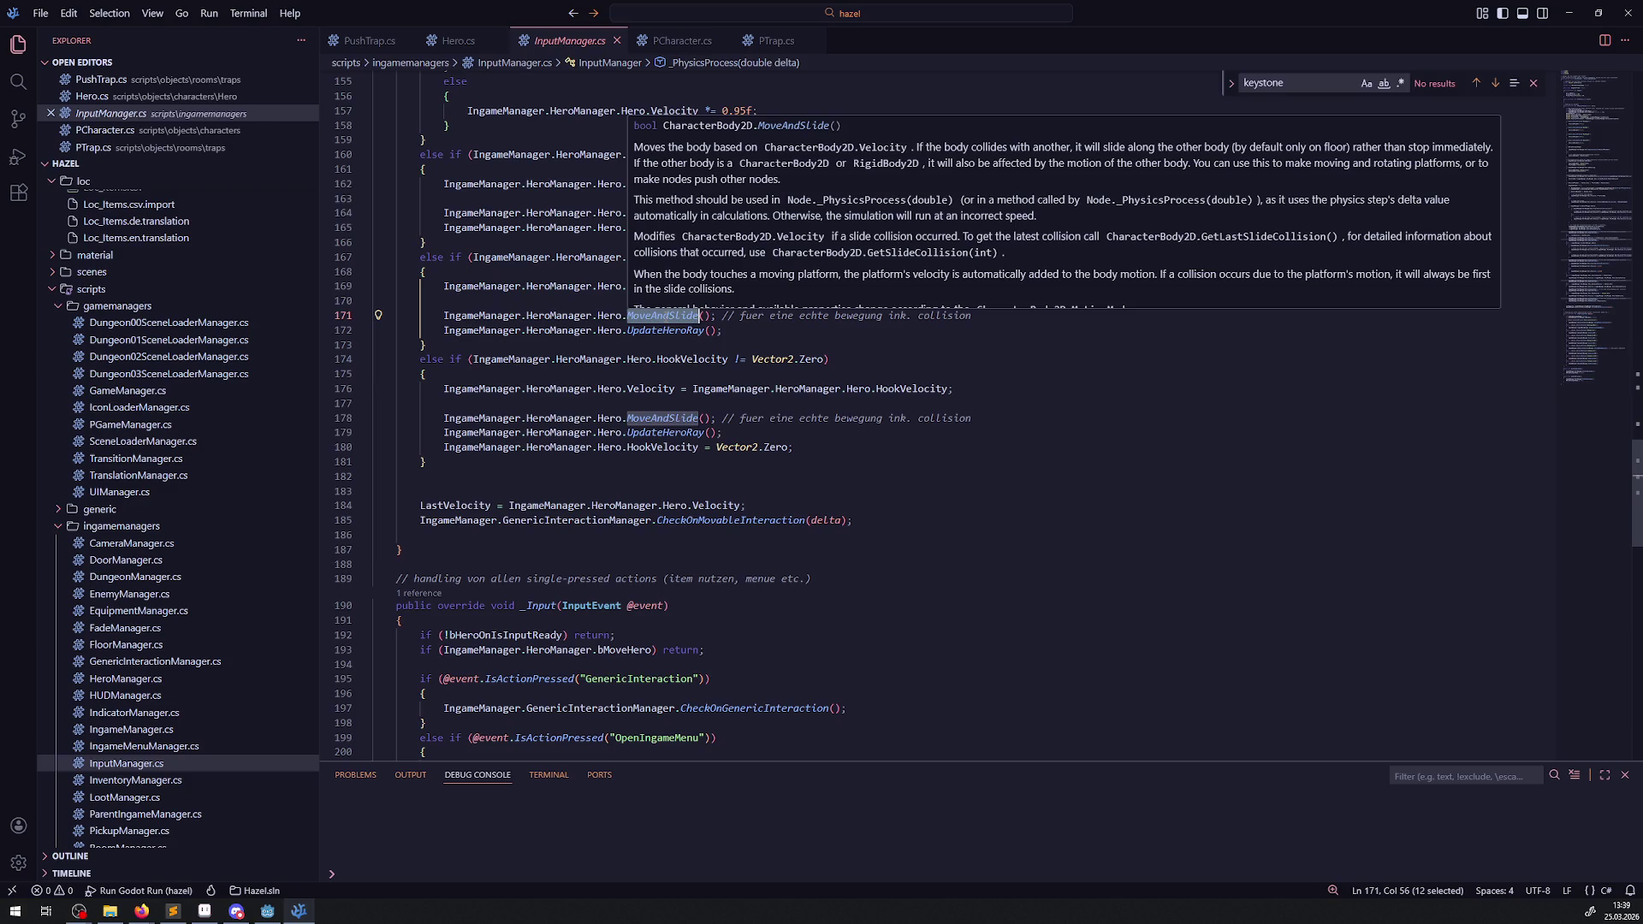
scroll(702, 276, "down", 1)
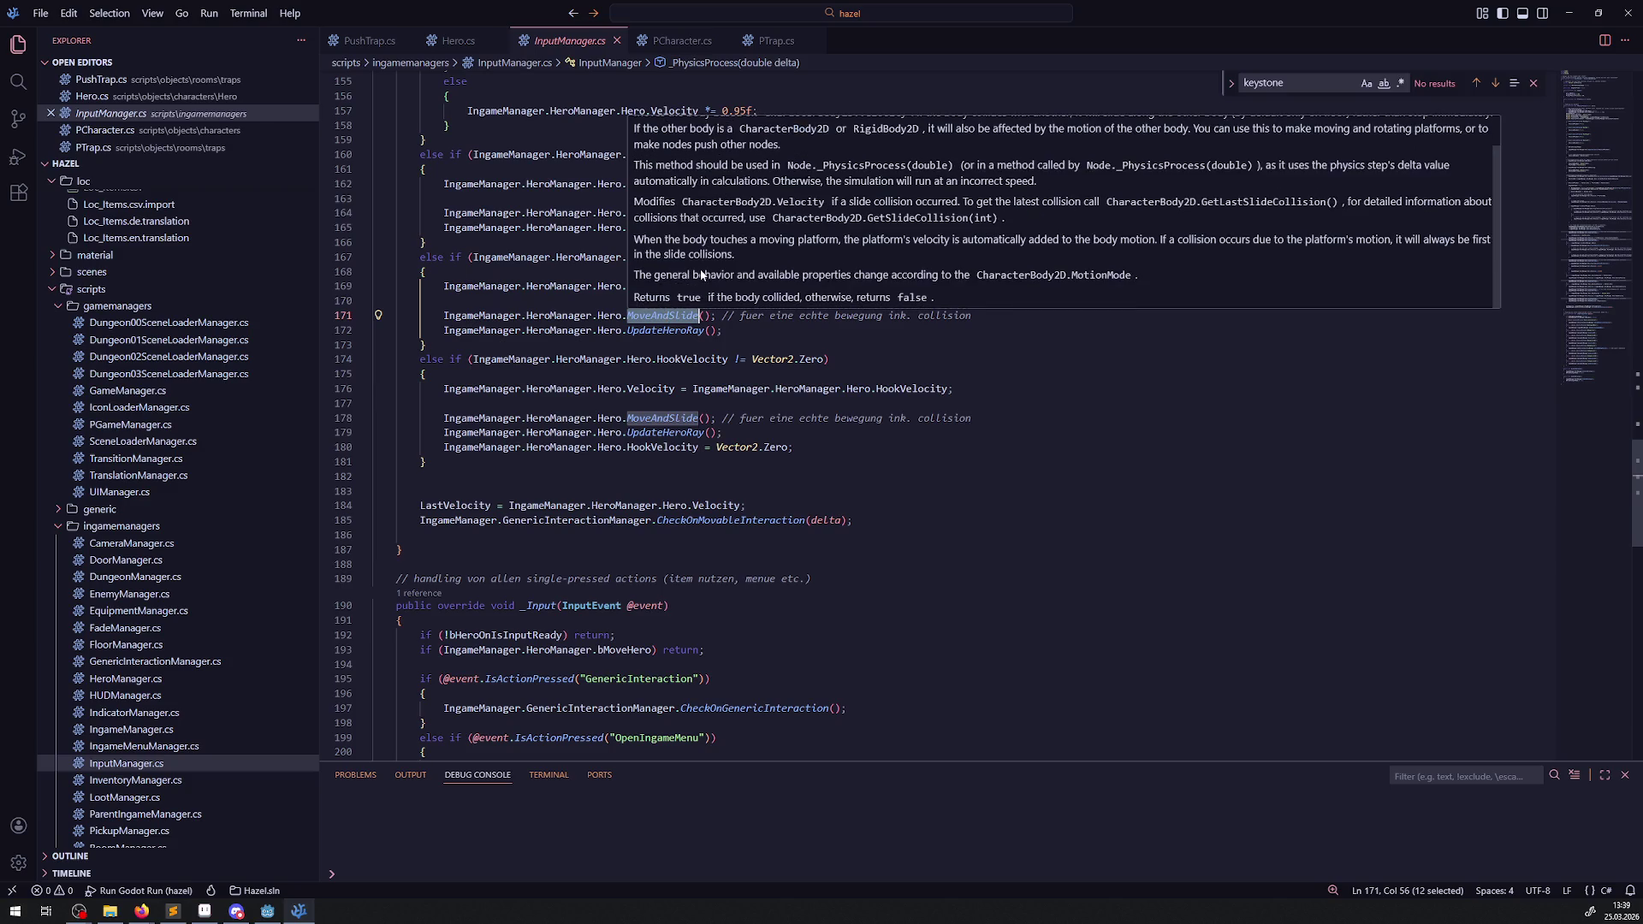
left_click(617, 341)
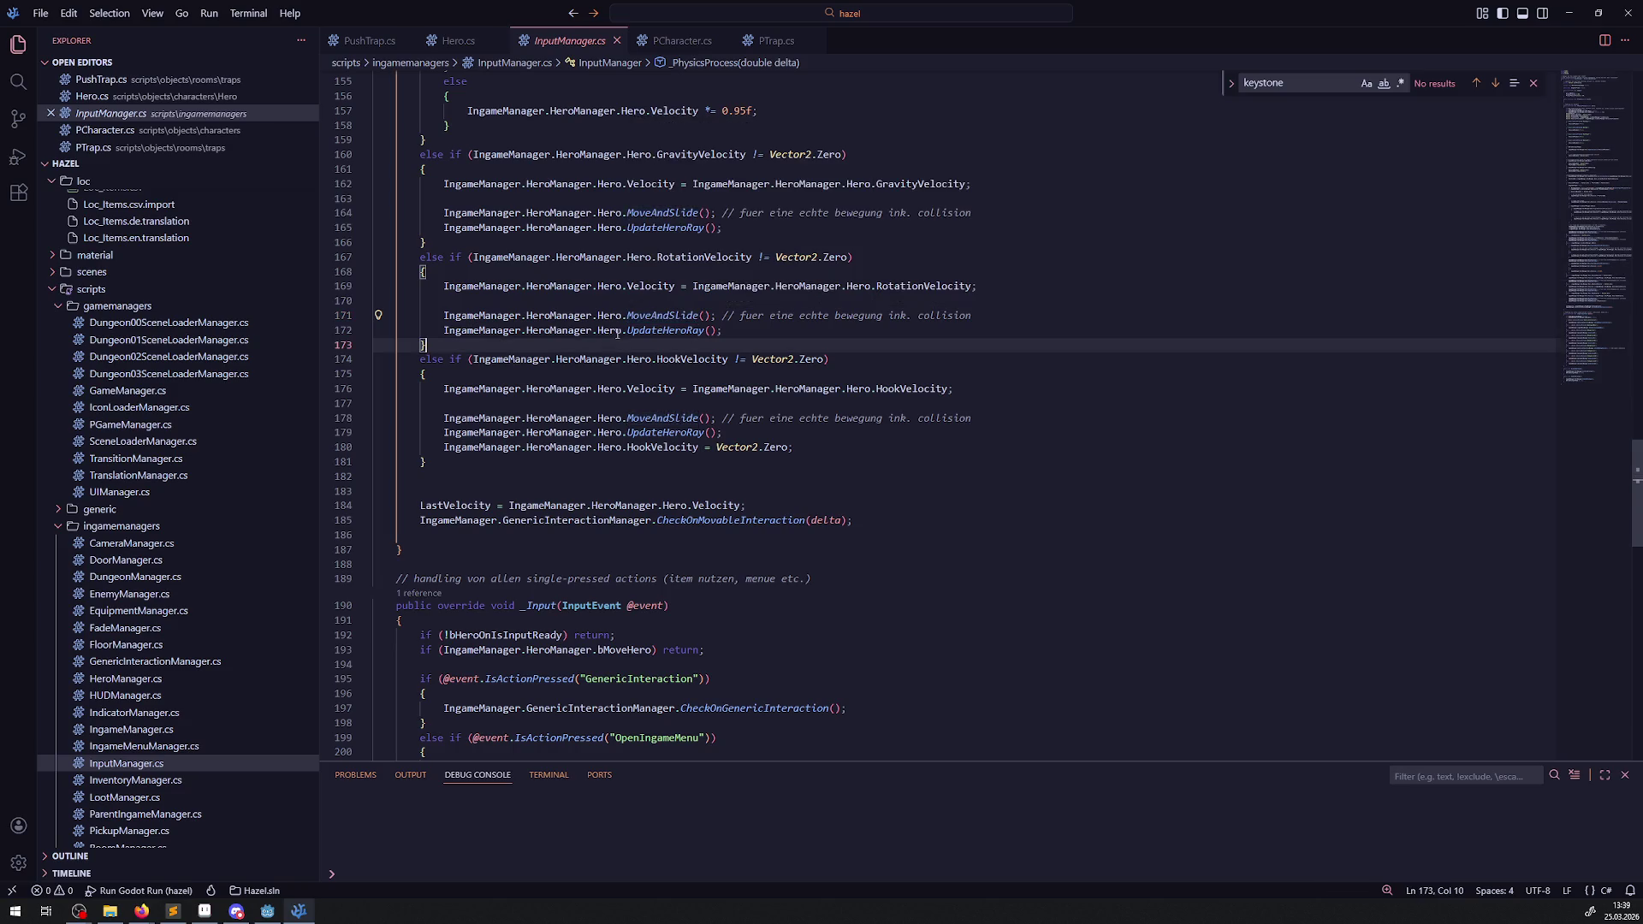
left_click_drag(716, 317, 432, 316)
key("ctrl+c")
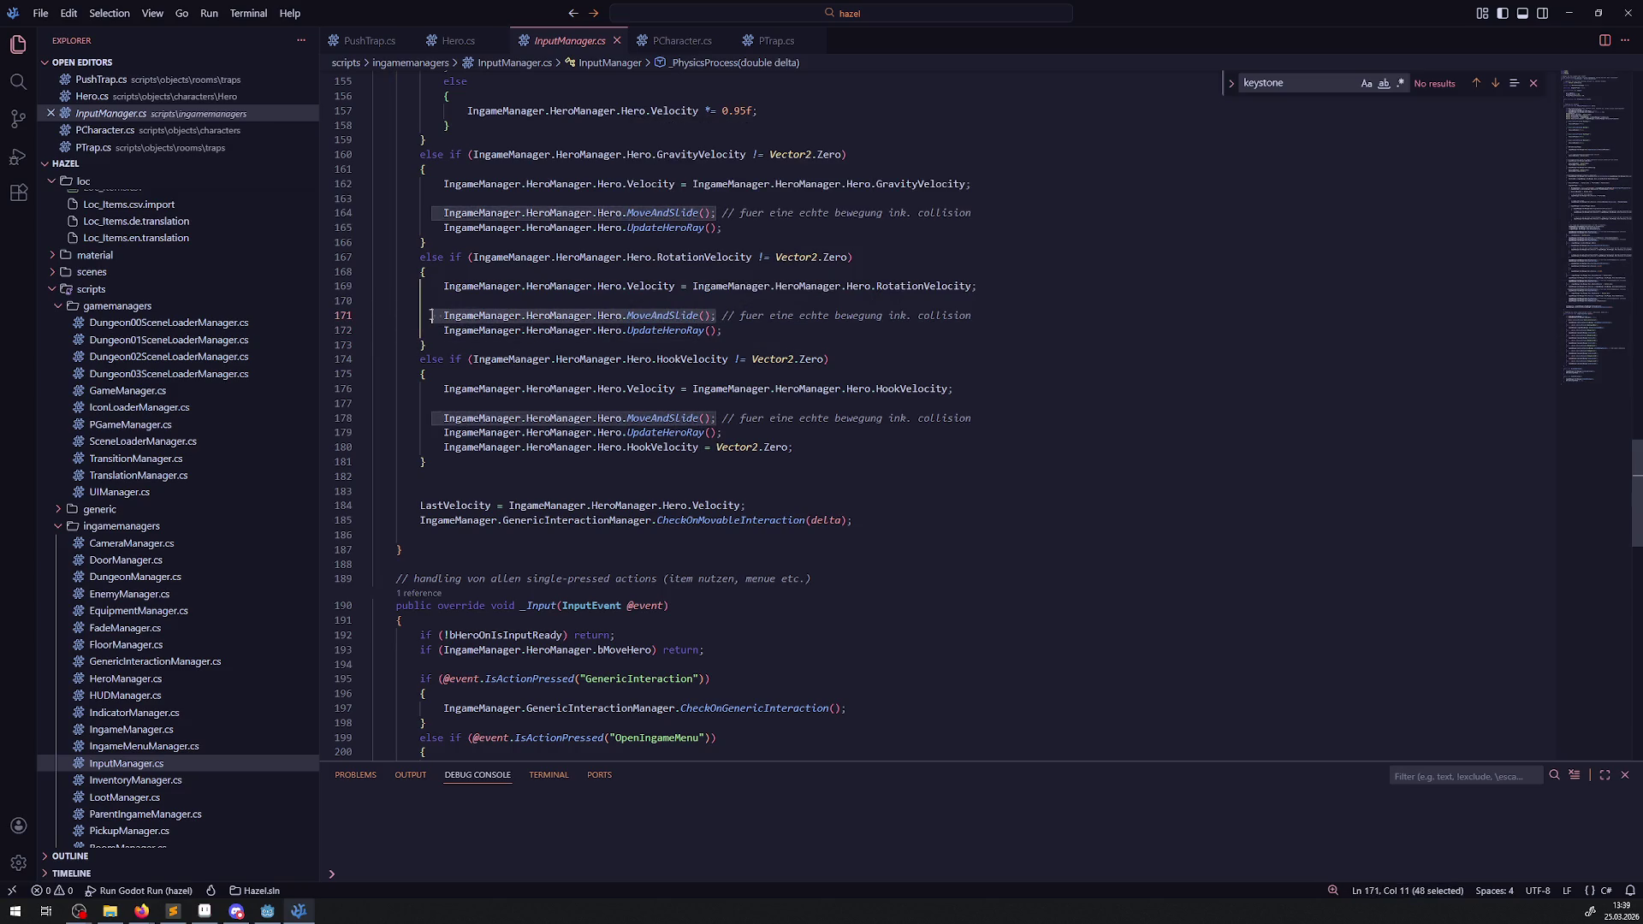
scroll(635, 418, "up", 7)
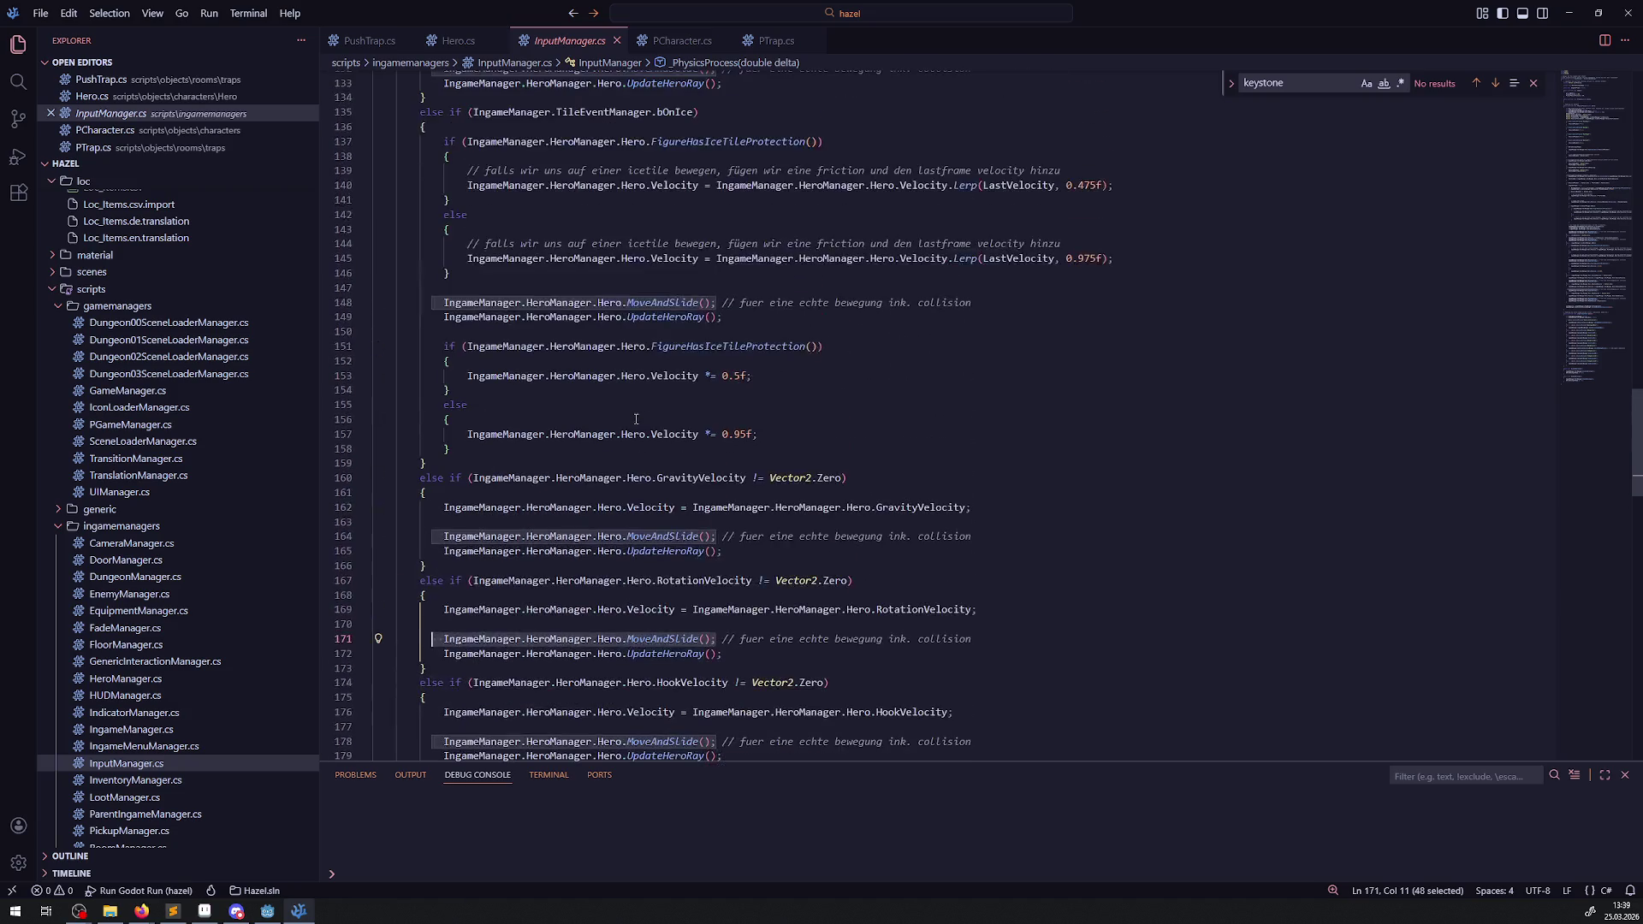
scroll(675, 382, "up", 20)
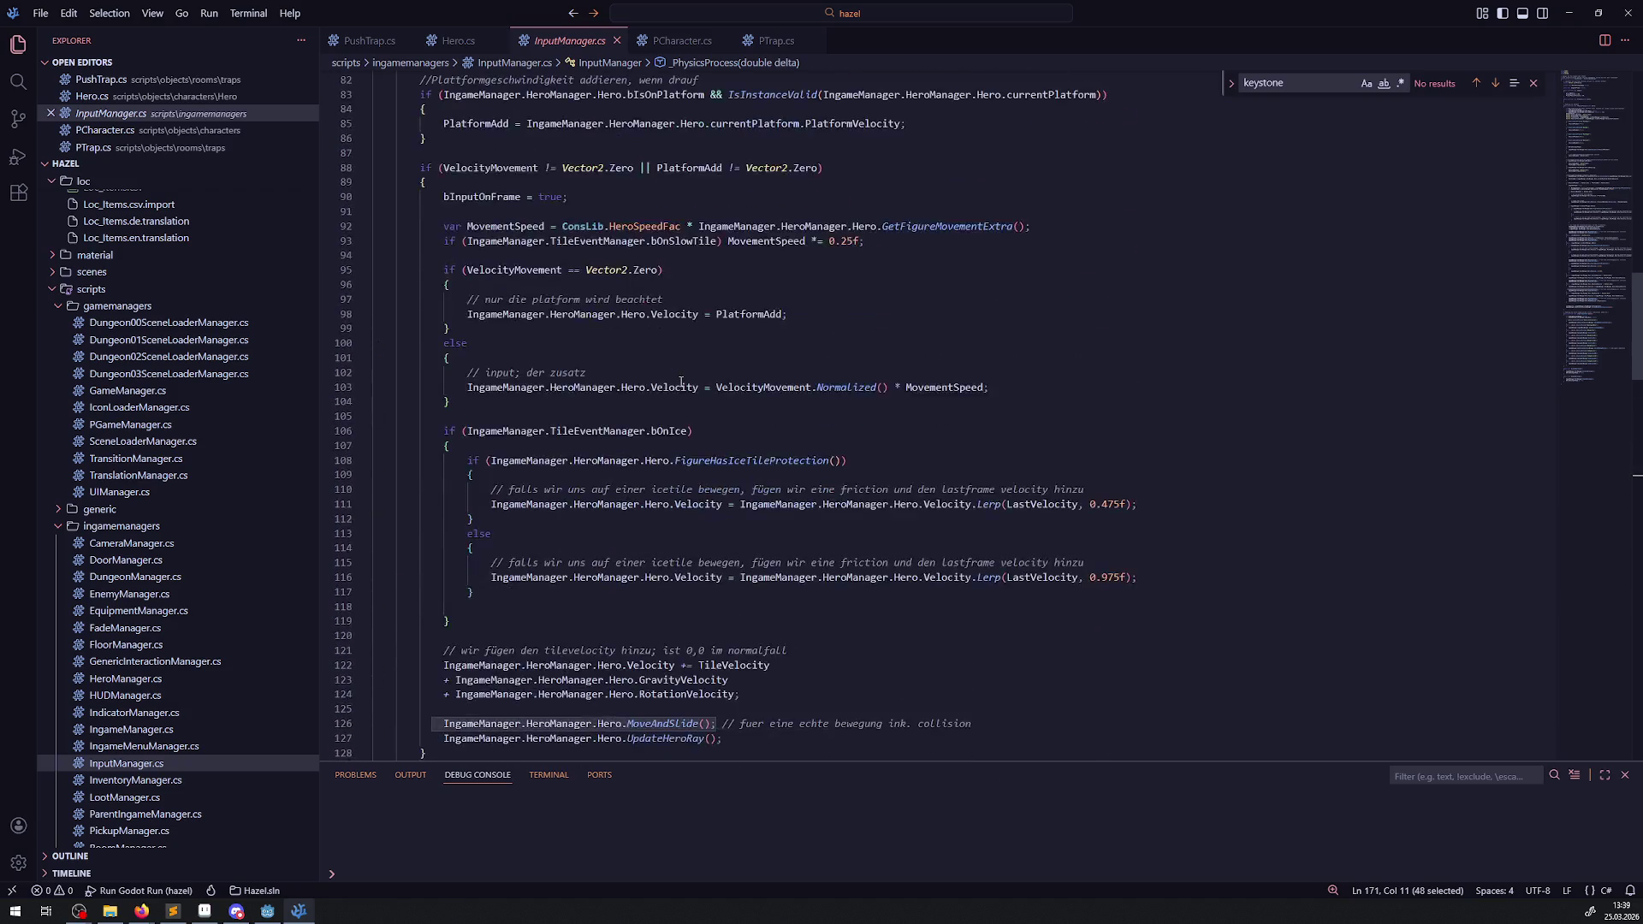
scroll(681, 381, "up", 6)
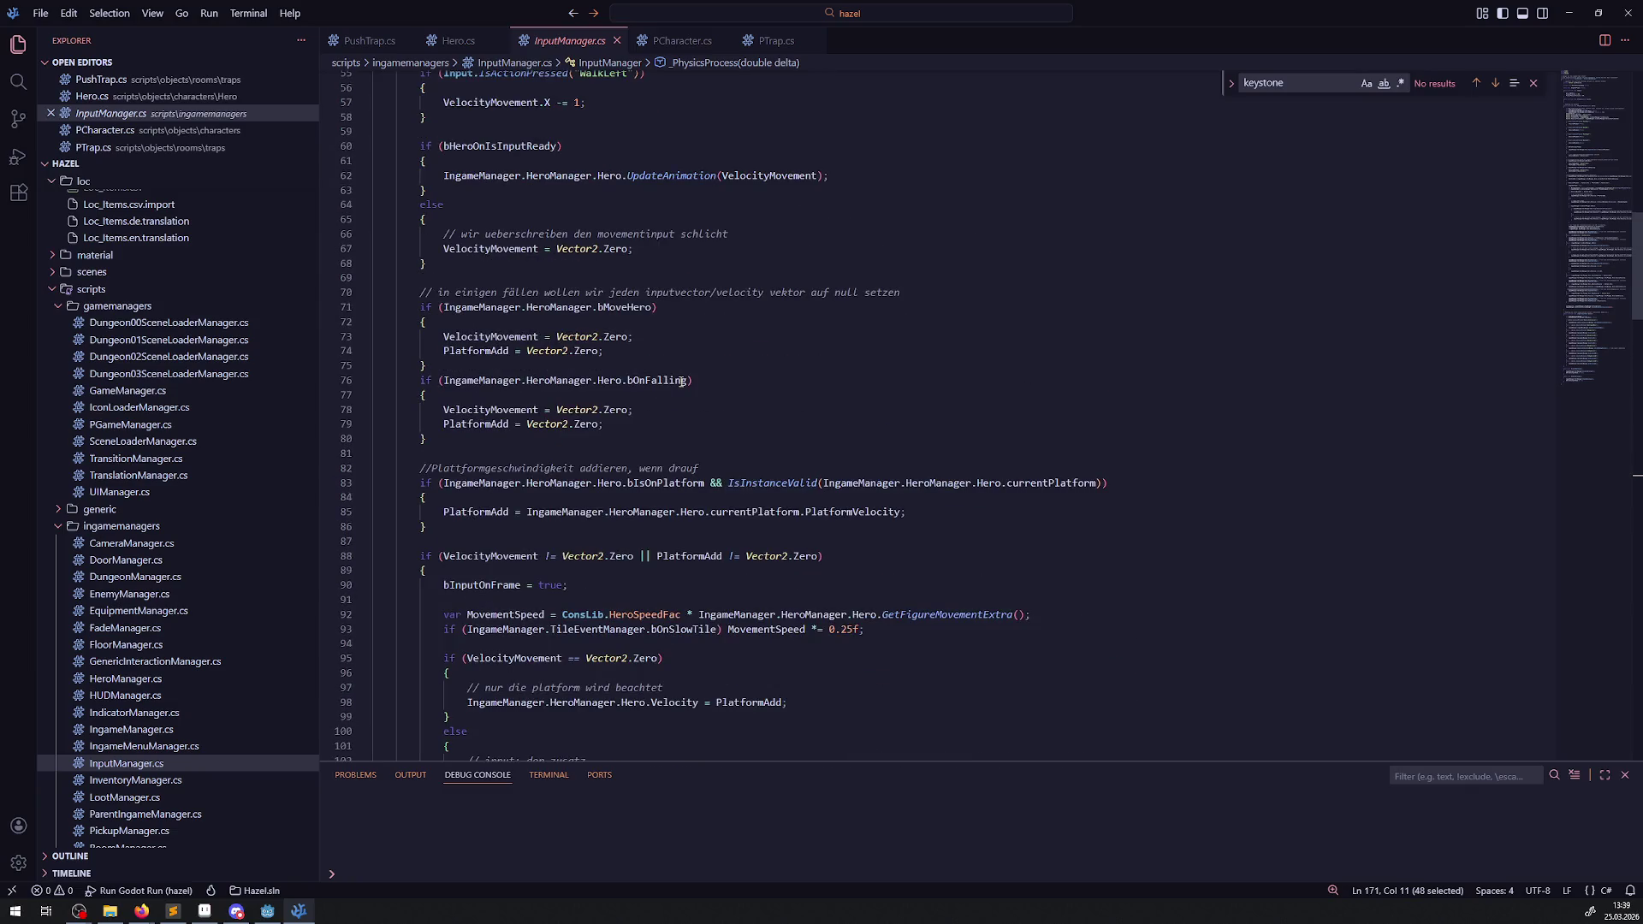
scroll(682, 382, "up", 5)
scroll(633, 393, "down", 20)
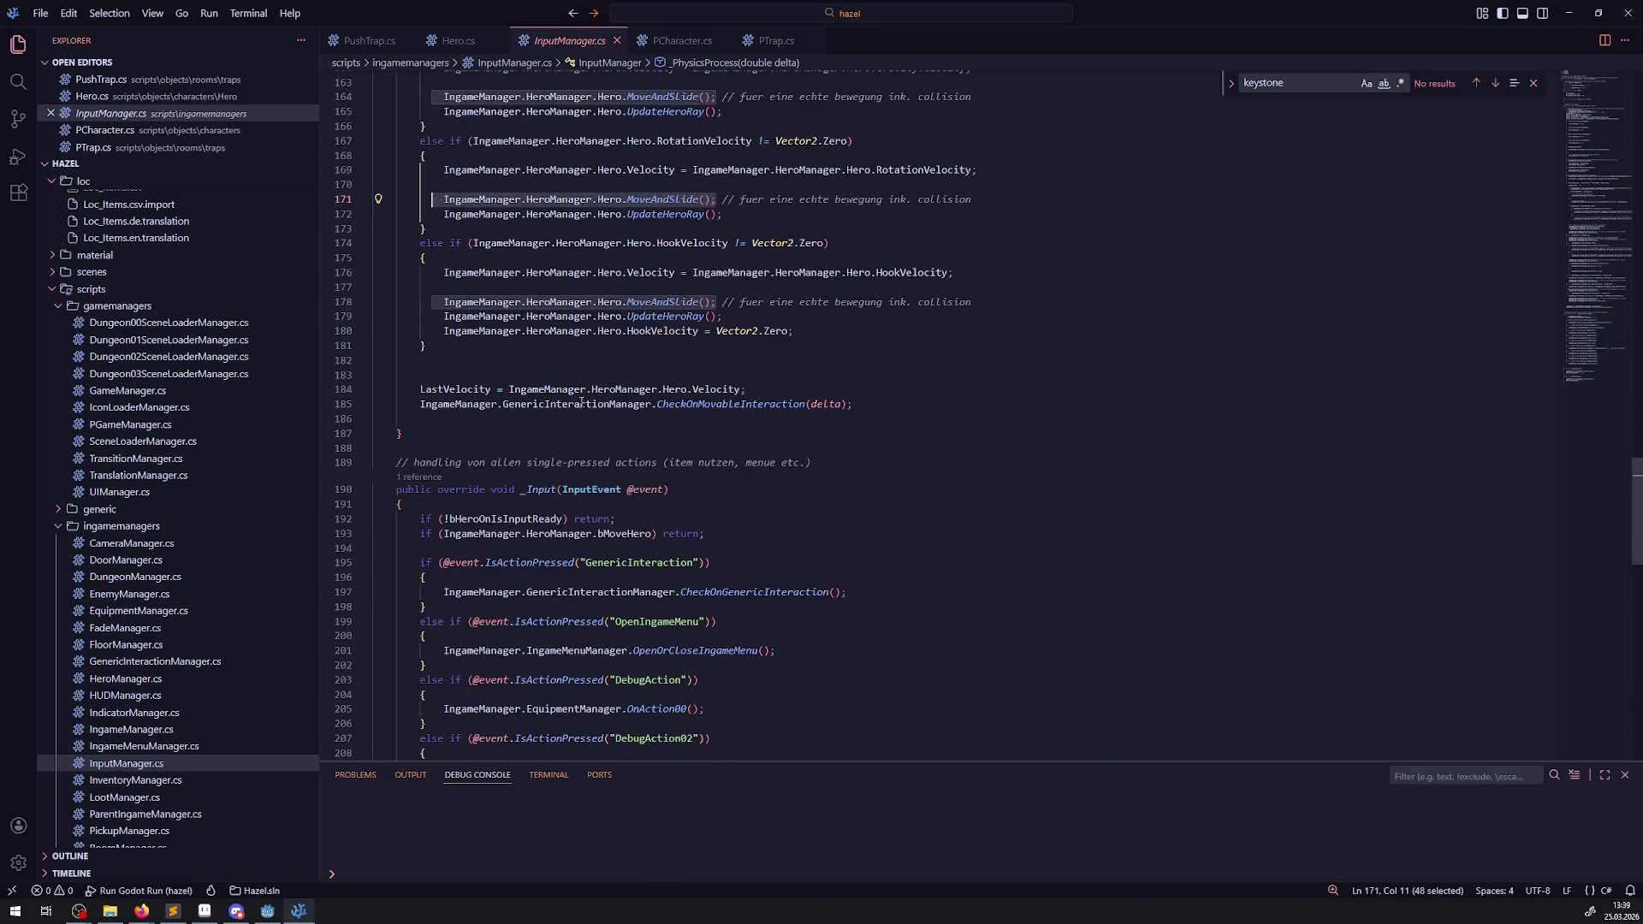
left_click(496, 369)
- Paste a shared MoveAndSlide() after the branches and comment out the hook, rotation and gravity calls
key("ctrl+v")
left_click(436, 302)
type("//")
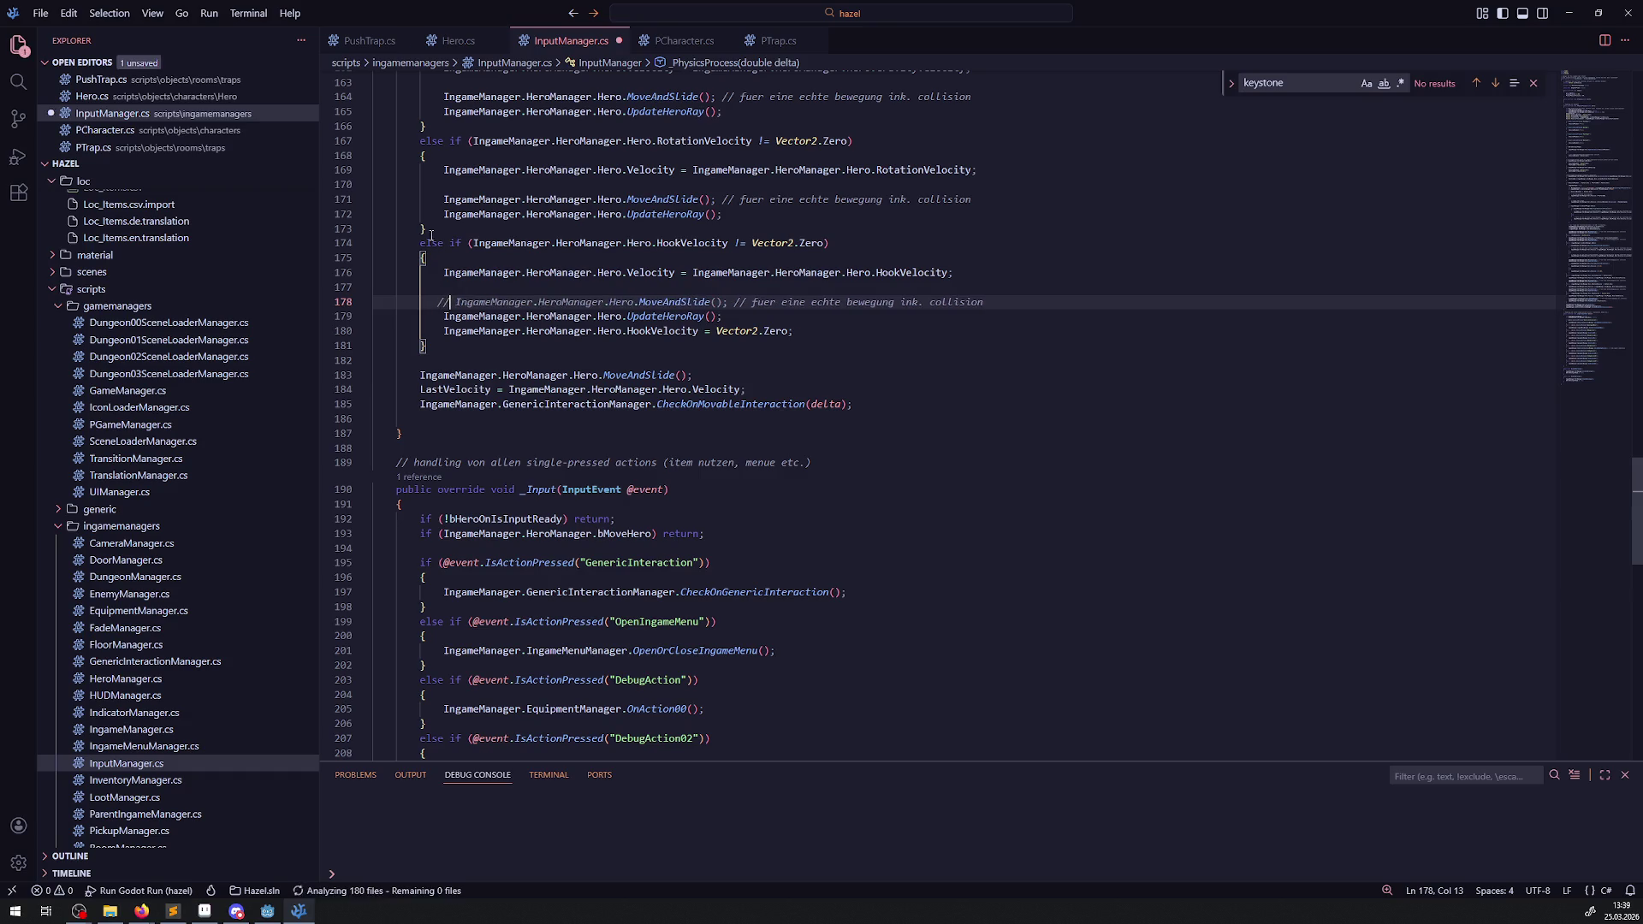
double_click(639, 375)
left_click(428, 199)
type("//")
scroll(490, 295, "up", 3)
left_click(437, 227)
type("//")
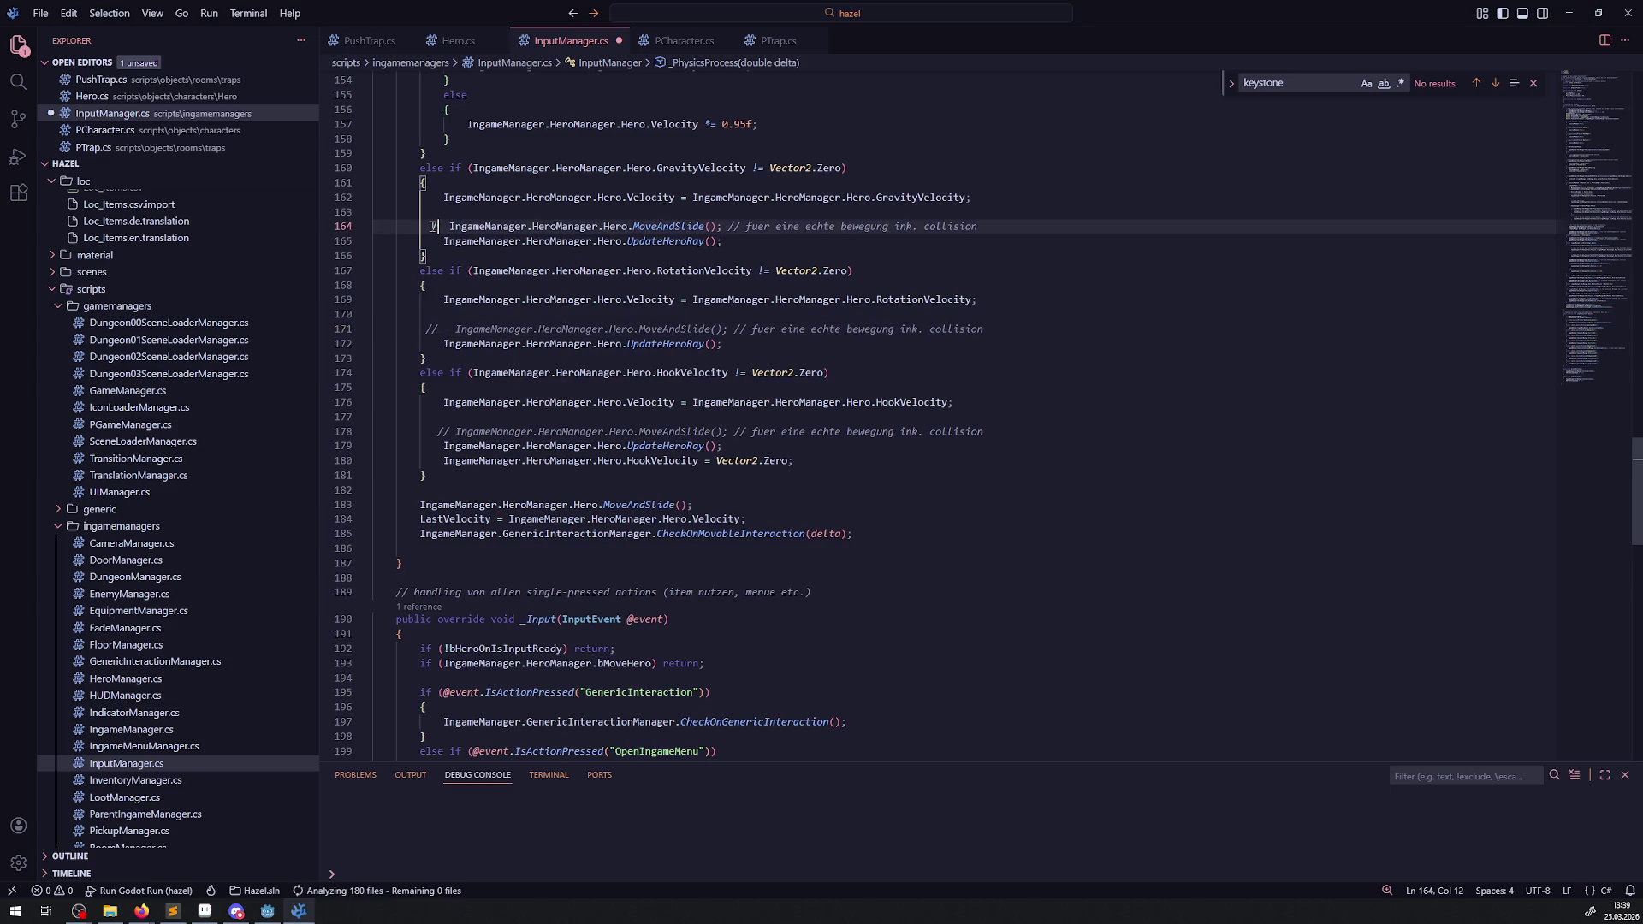
- Comment out the ice-branch and tile-velocity MoveAndSlide() calls with //
scroll(437, 227, "up", 3)
left_click(653, 122)
double_click(652, 122)
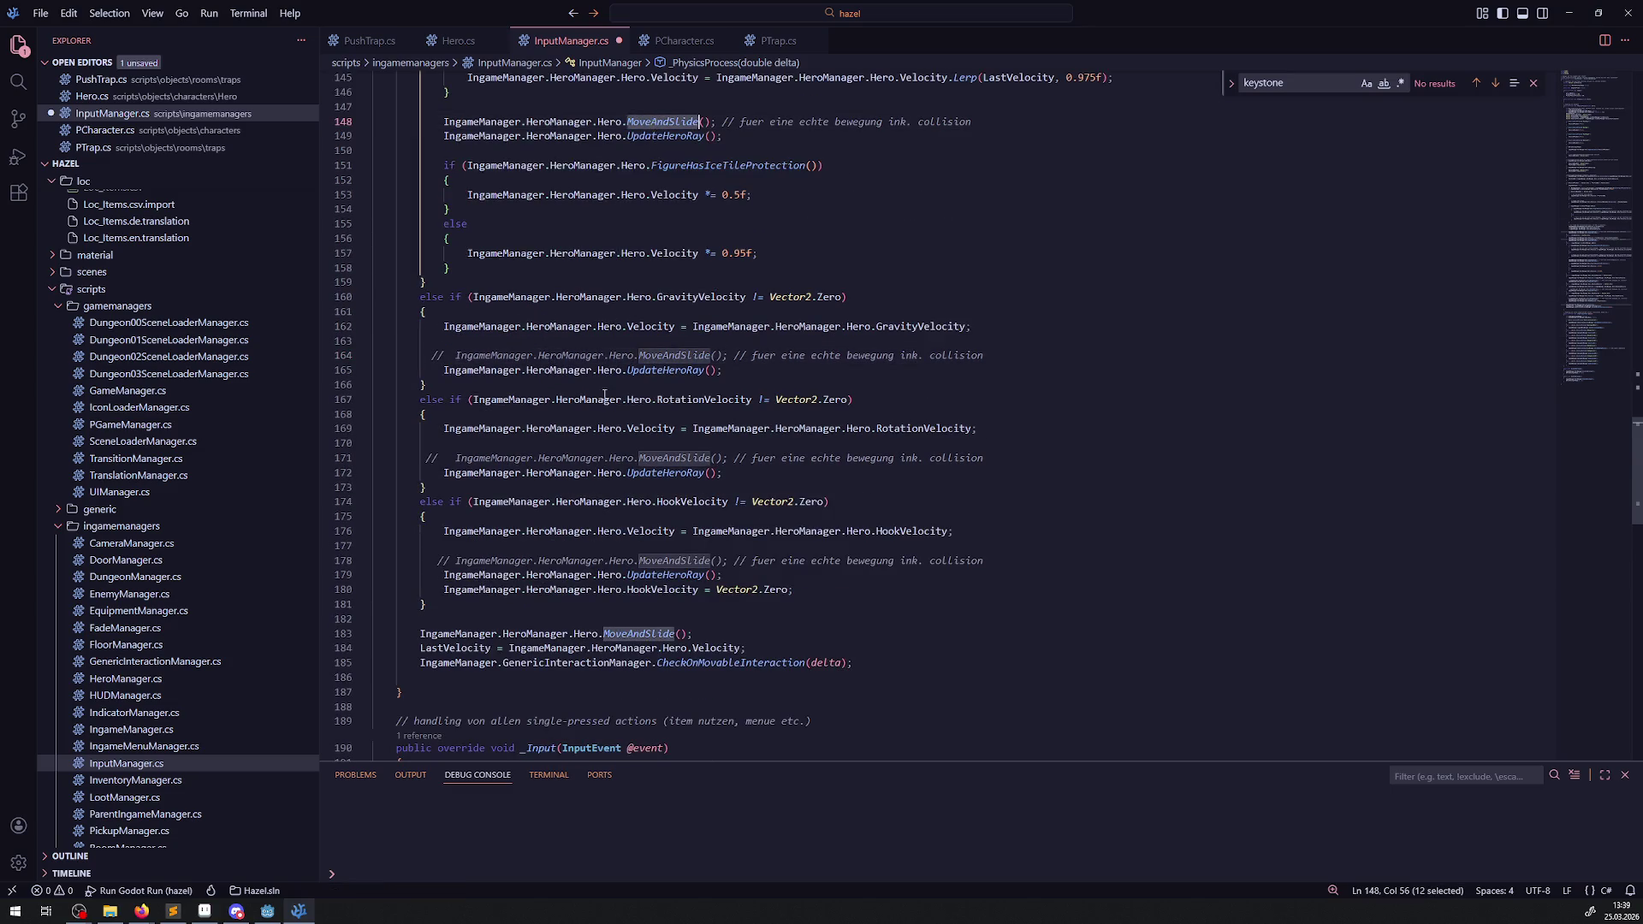
scroll(456, 235, "up", 3)
left_click(434, 254)
type("//")
scroll(674, 430, "up", 3)
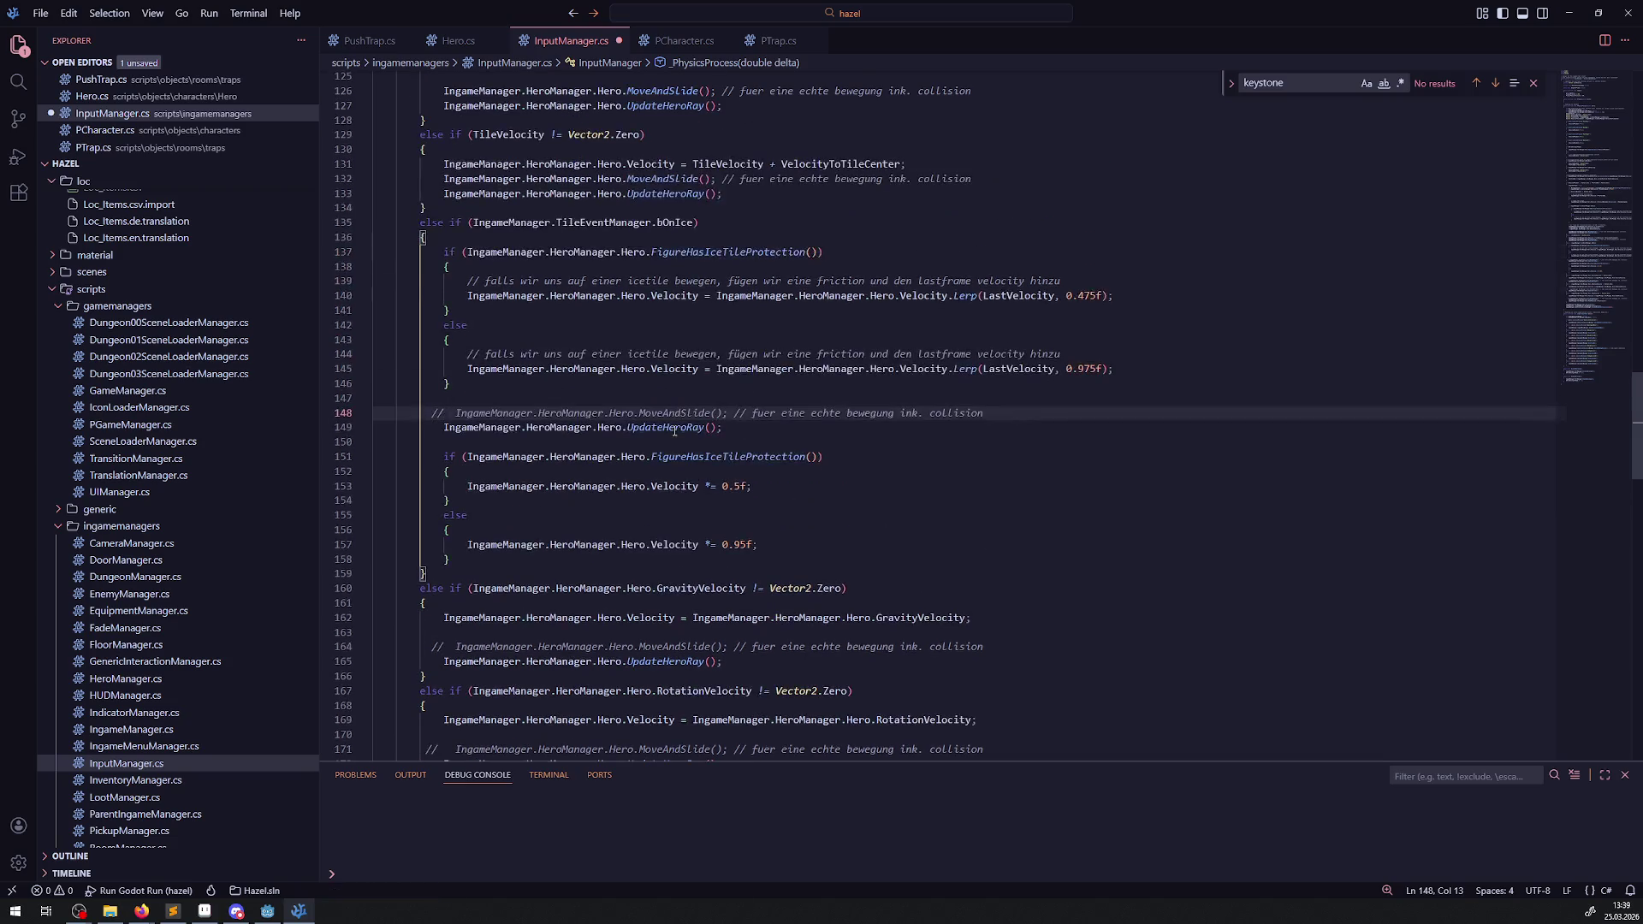
double_click(676, 415)
scroll(425, 247, "up", 2)
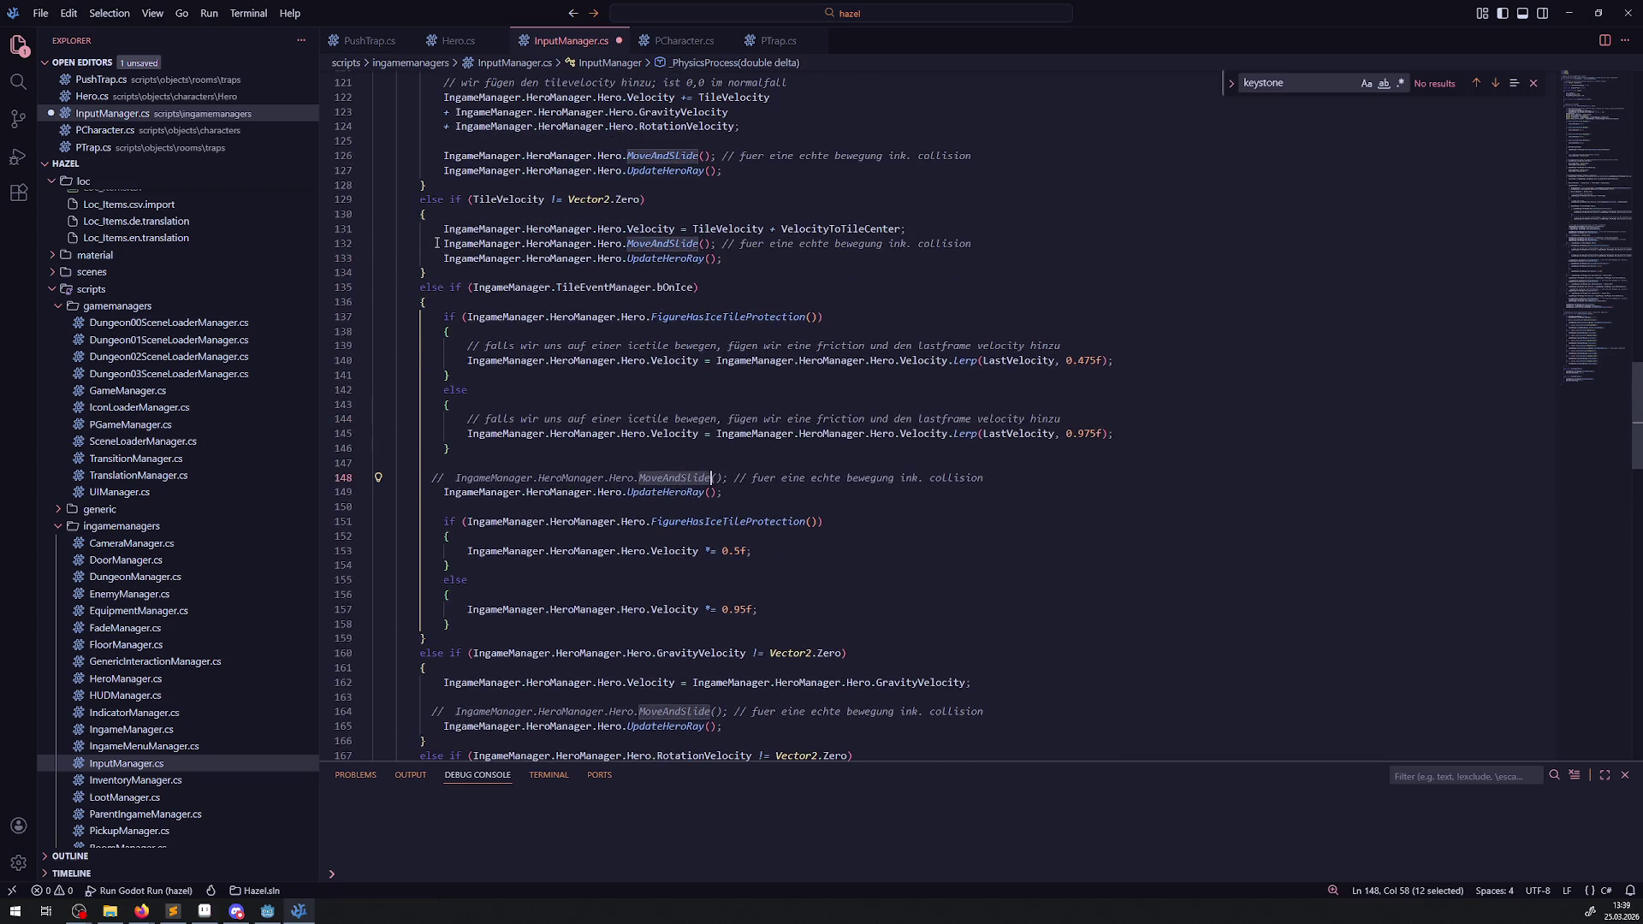
left_click(437, 243)
type("//")
- Comment out the MoveAndSlide() on line 126, save InputManager.cs, and recheck all calls
double_click(665, 157)
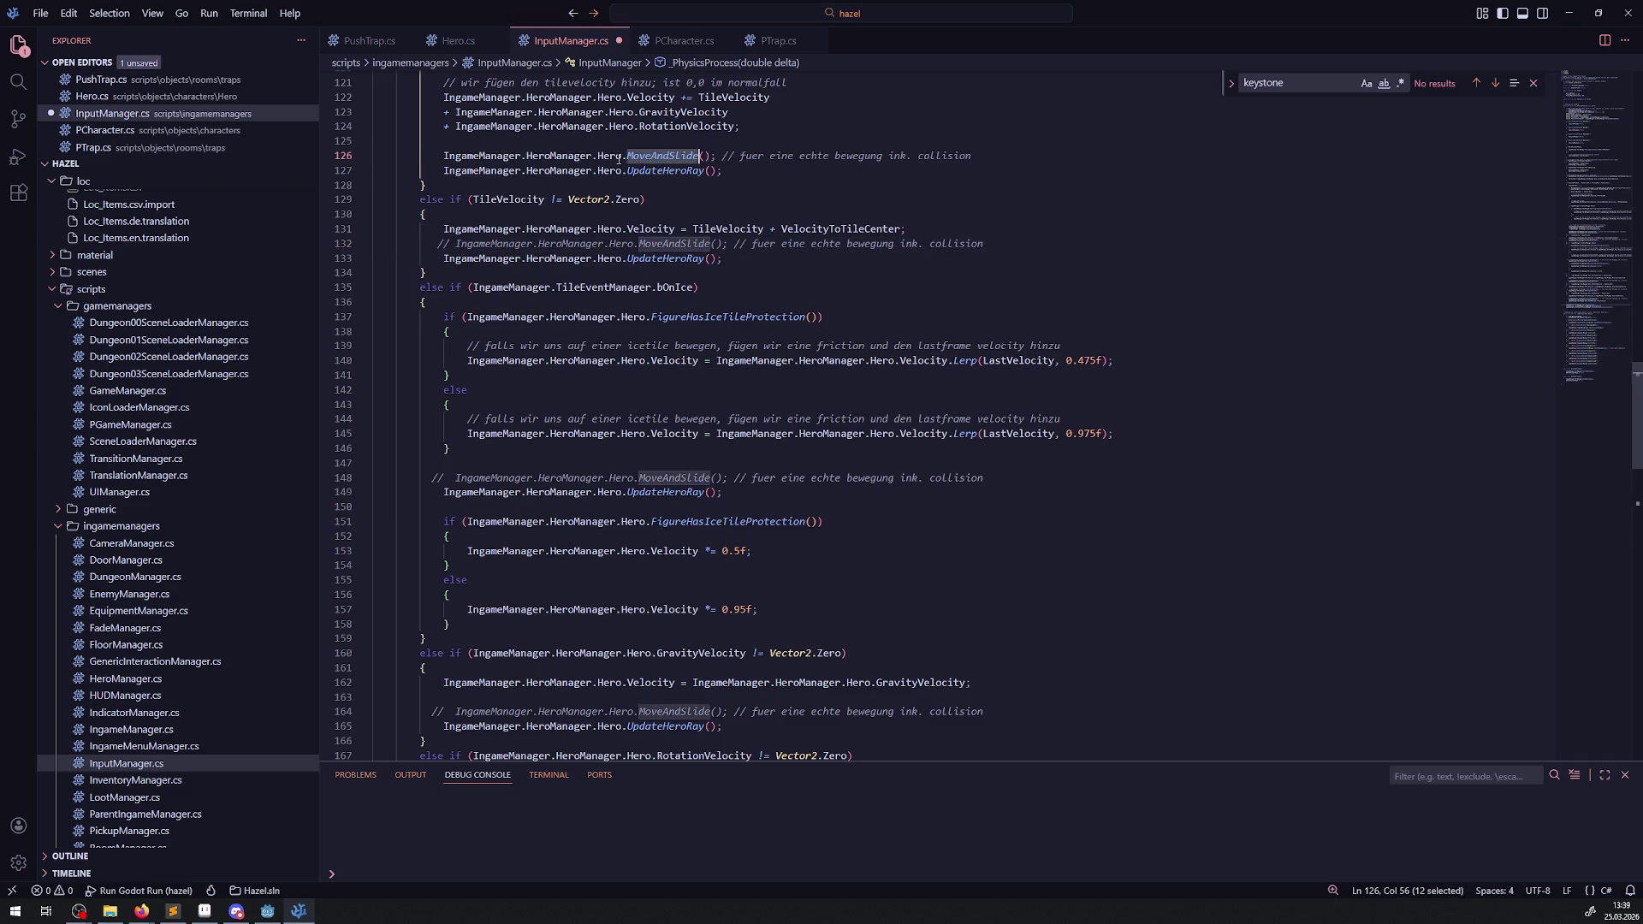
left_click_drag(432, 162, 373, 157)
type("//")
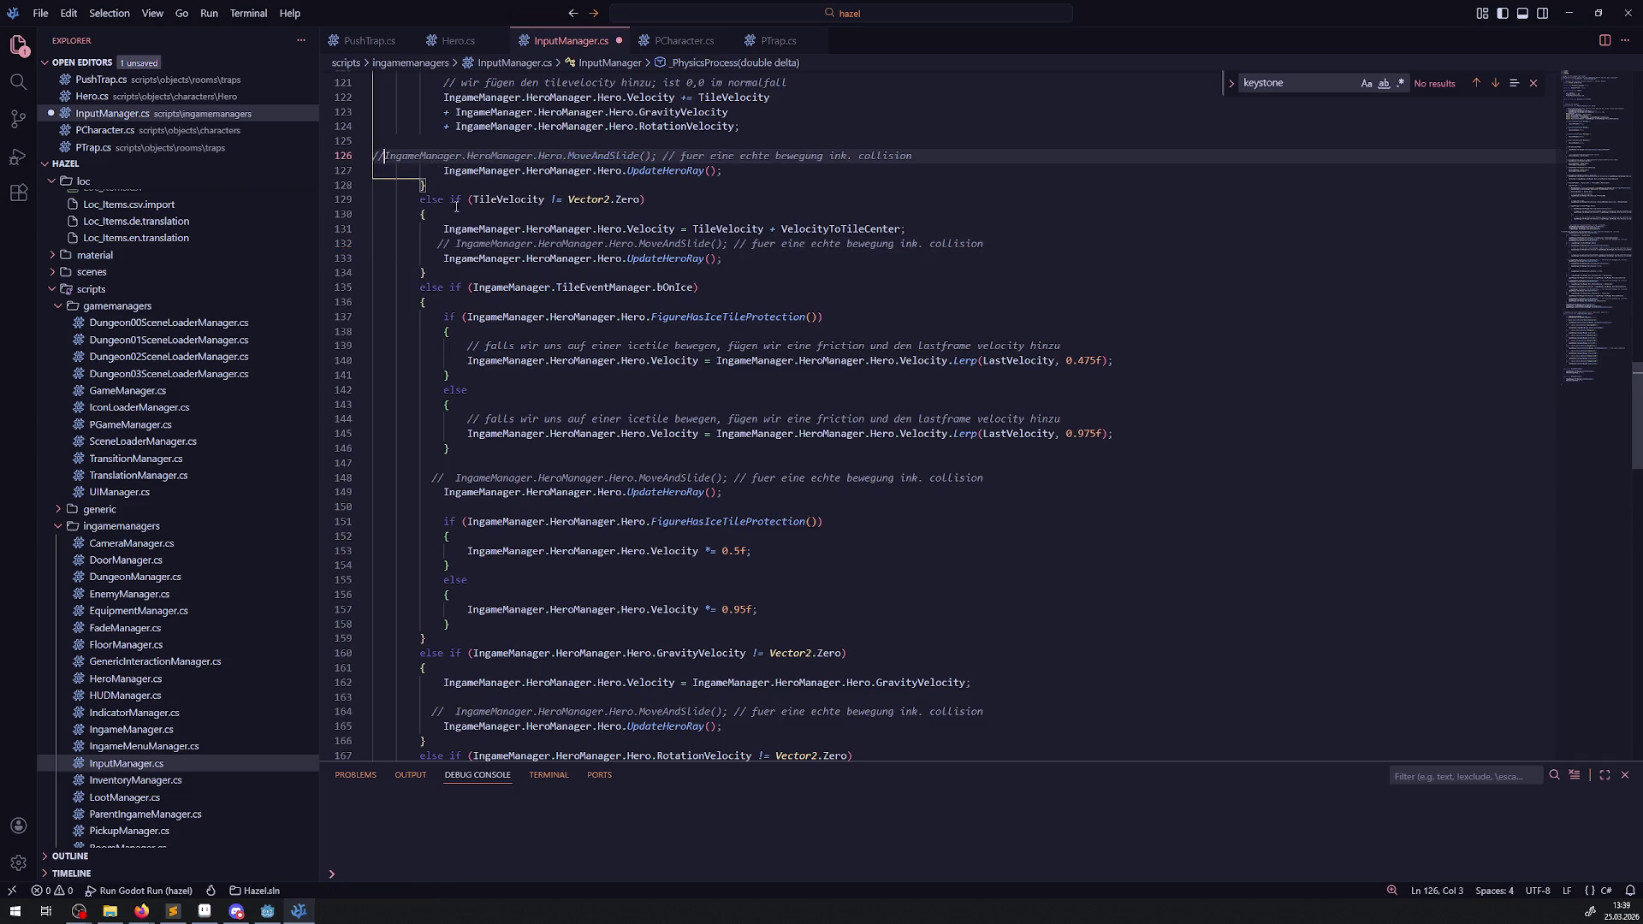
scroll(546, 369, "up", 4)
key("ctrl+s")
double_click(674, 318)
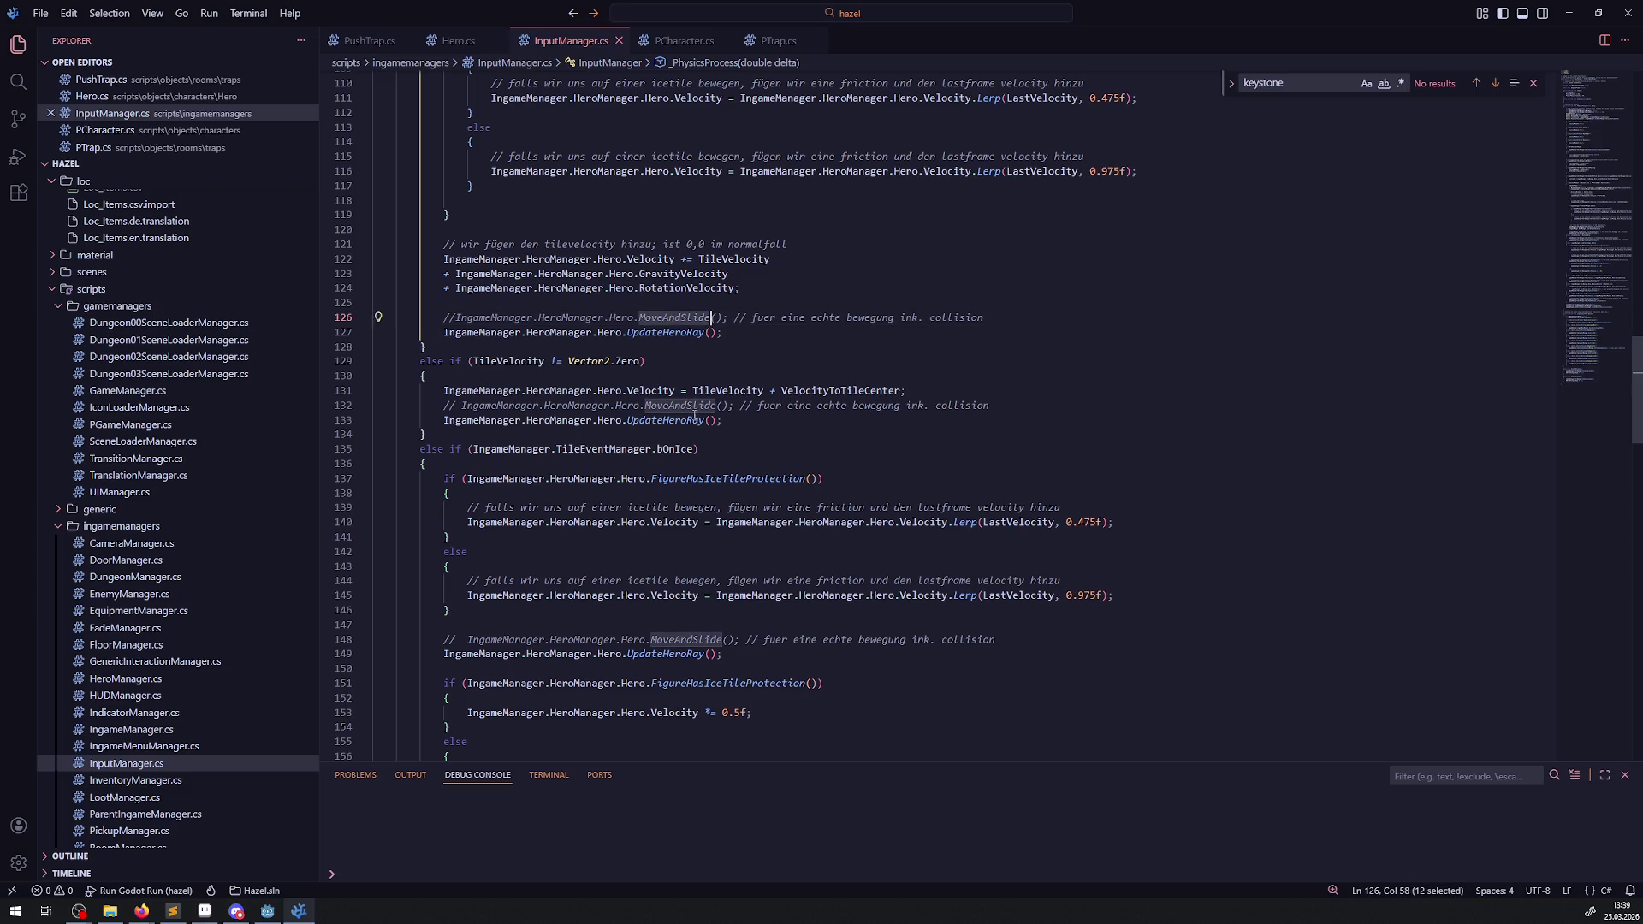
scroll(707, 446, "up", 4)
scroll(707, 446, "up", 12)
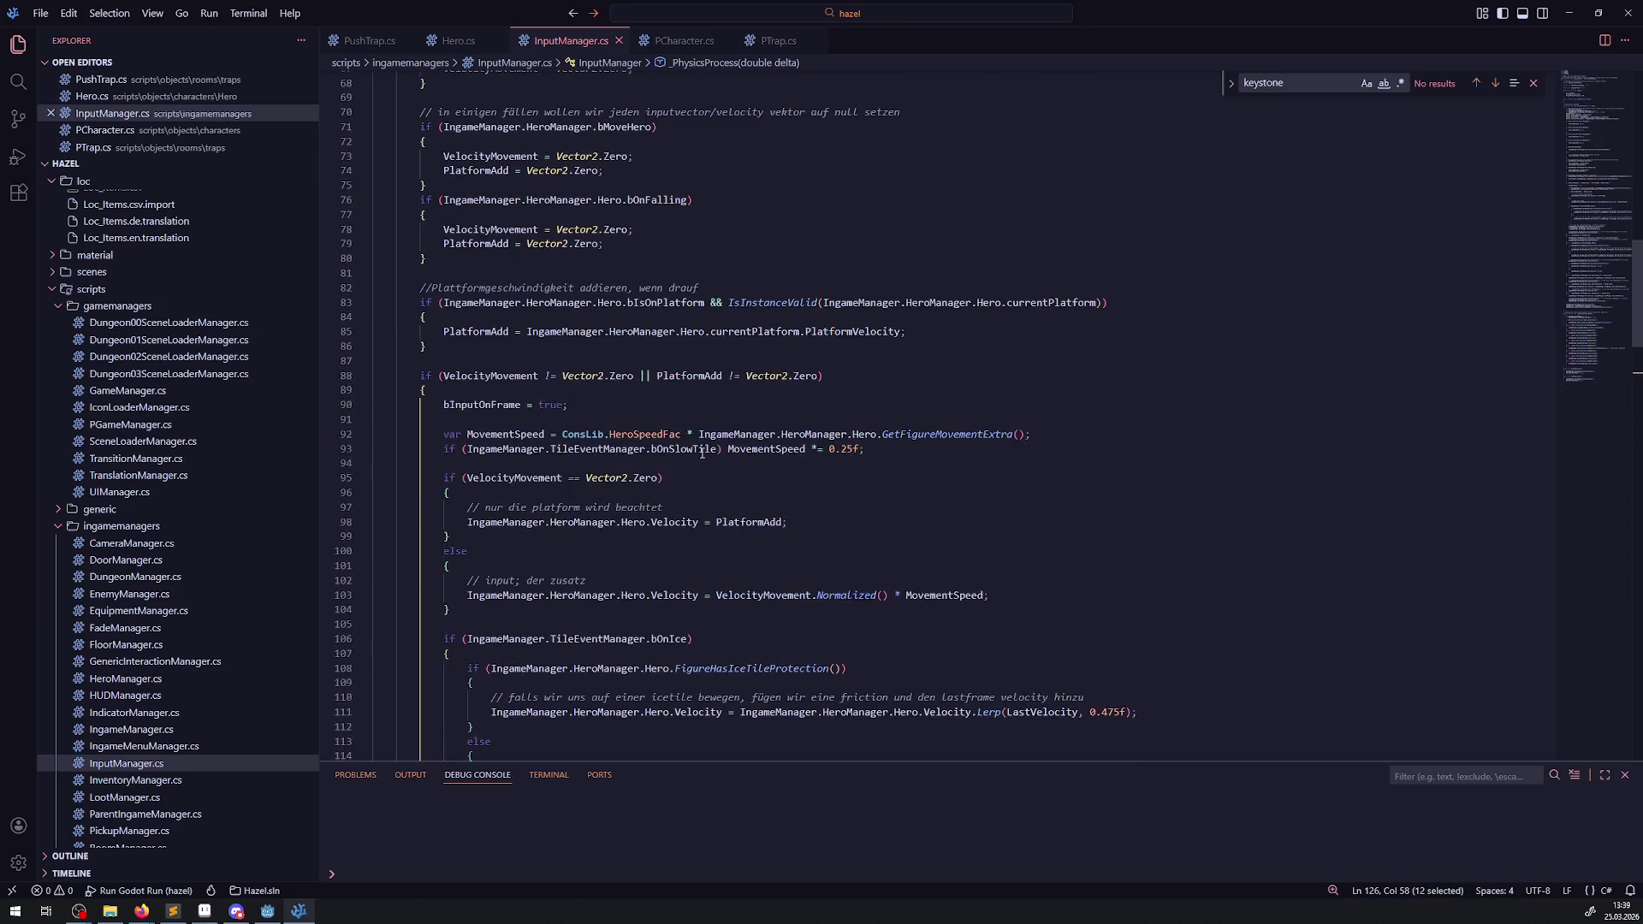
left_click(827, 320)
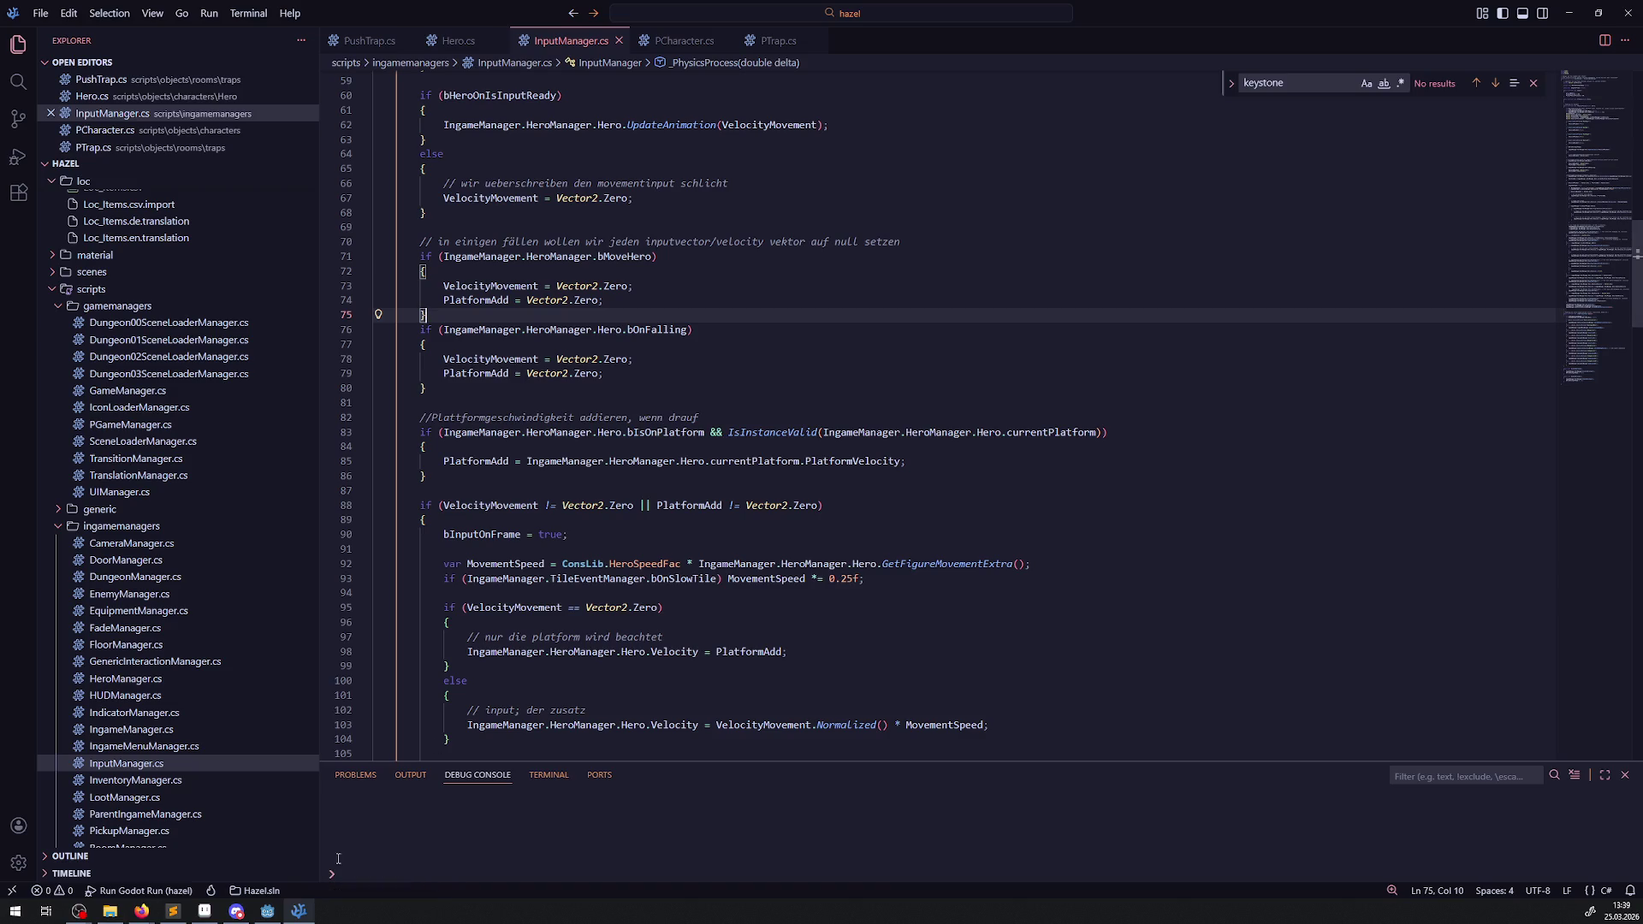
- Back in Godot, rebuild the .NET project and run it from the RoomTest00 scene
left_click(268, 911)
left_click(1437, 29)
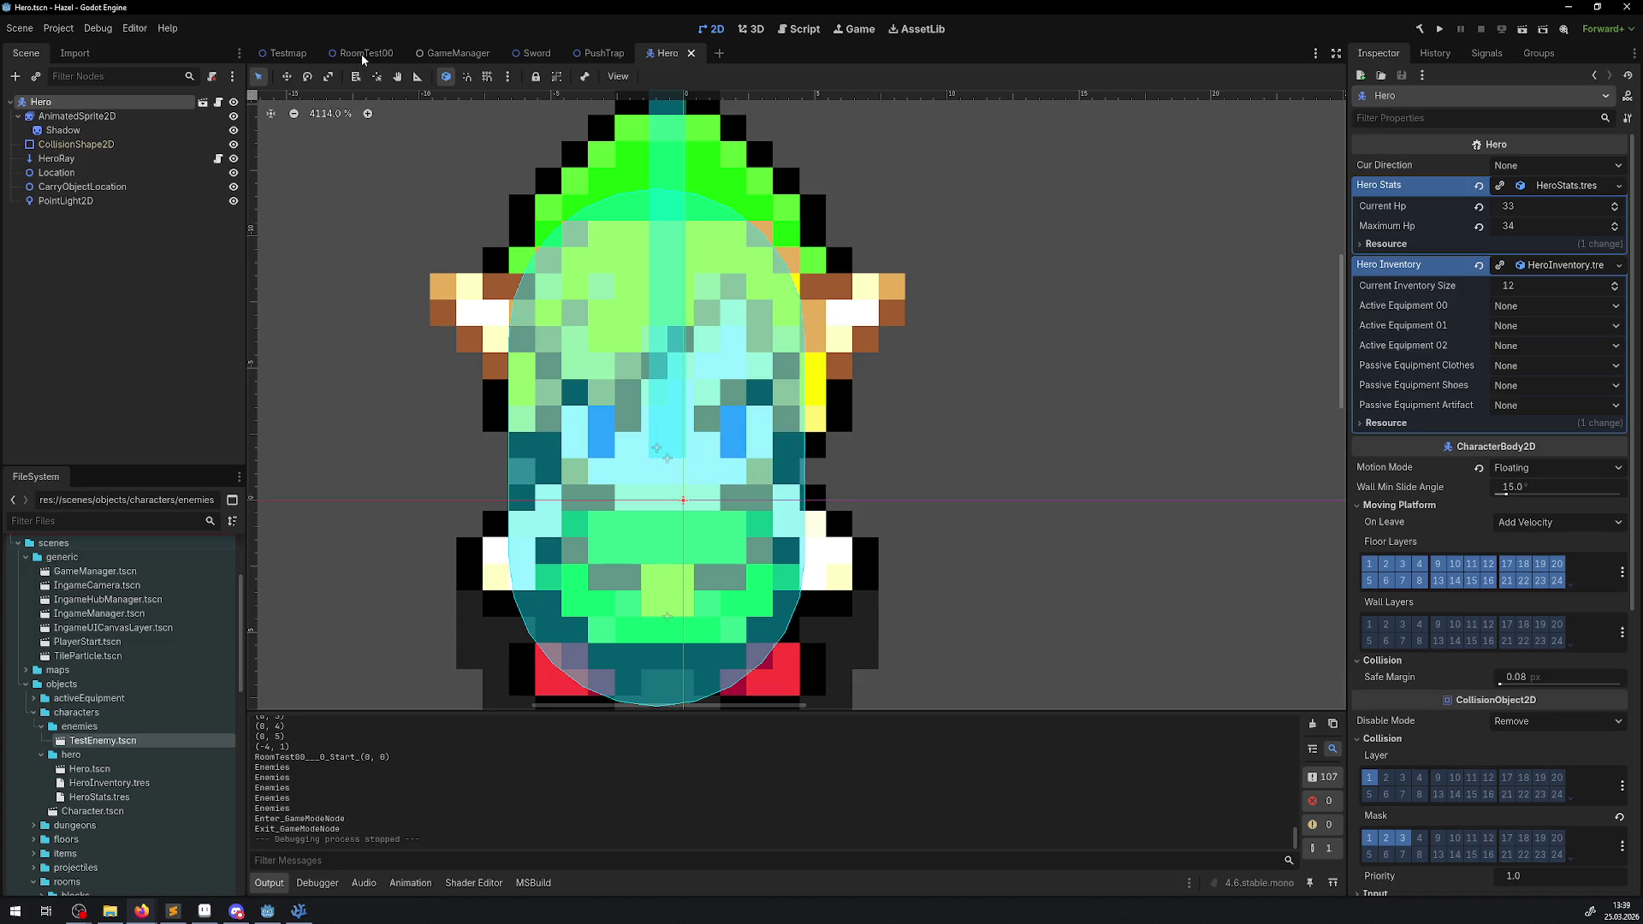
left_click(364, 53)
left_click(455, 53)
left_click(366, 54)
left_click(1439, 28)
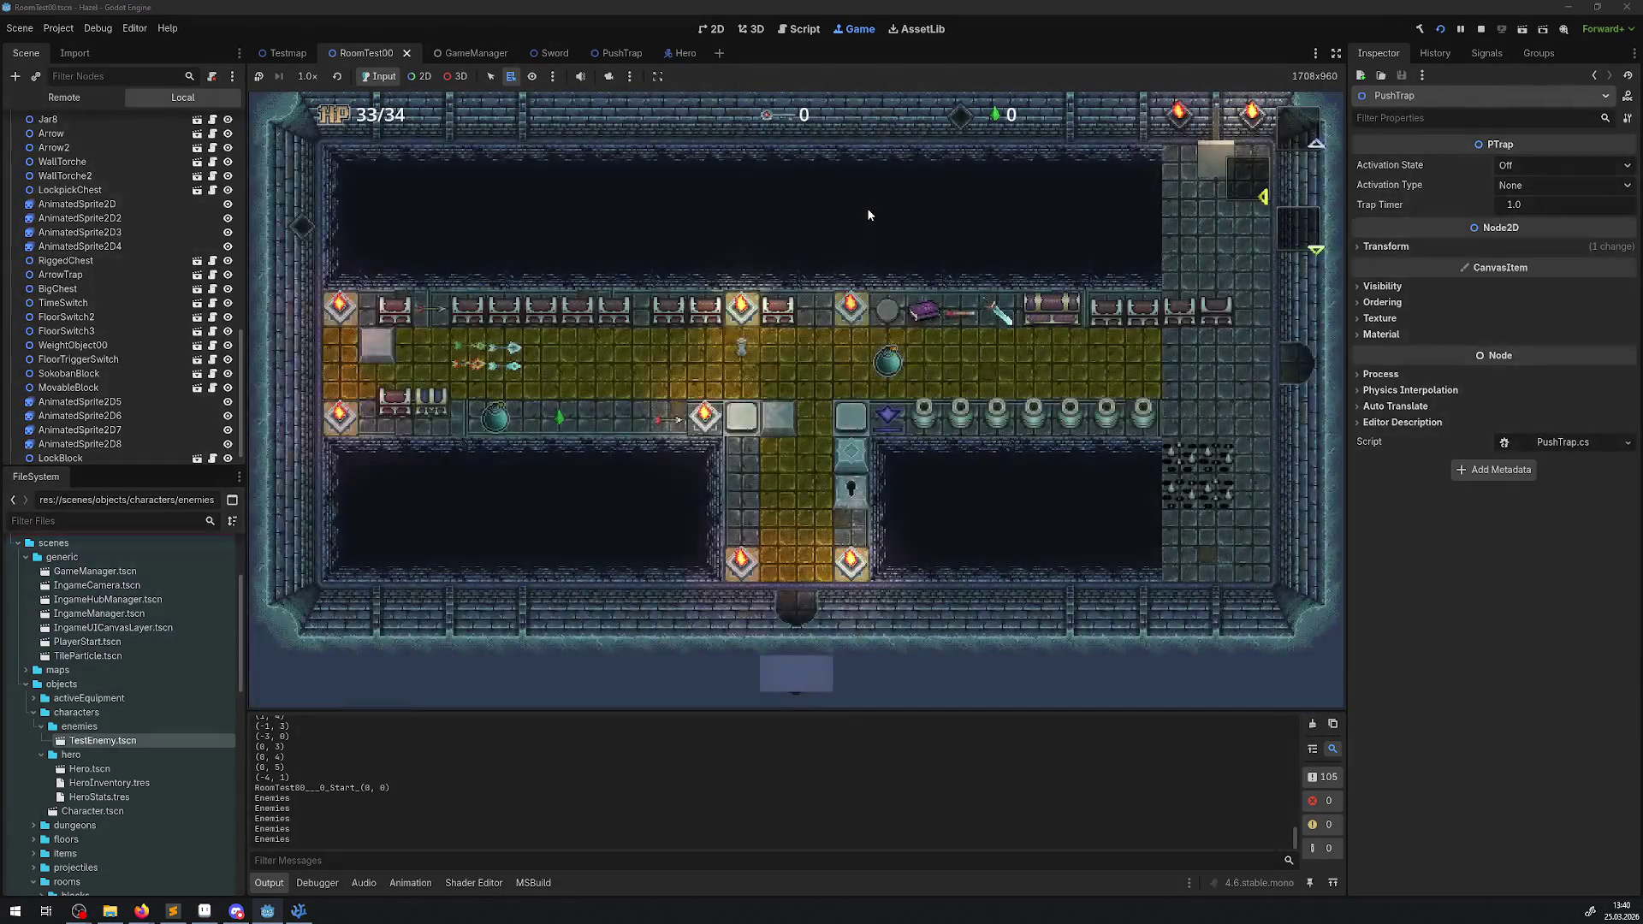
- Walk the hero up the corridor, left and right, then up to the east room's top row
key("Up")
key("Right")
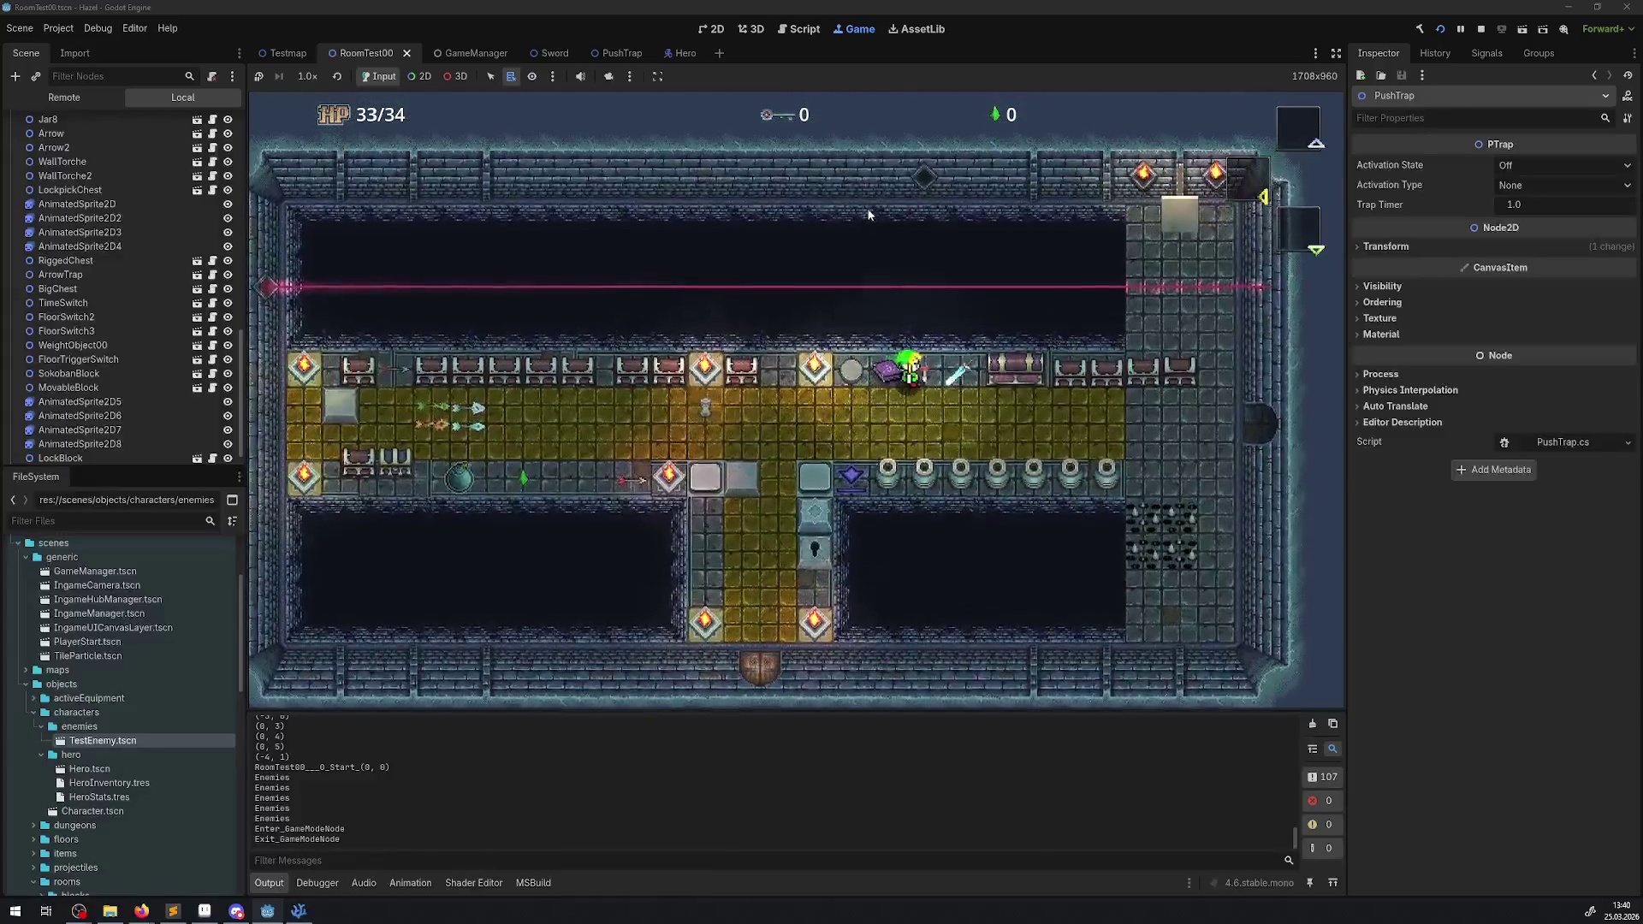
key("Left")
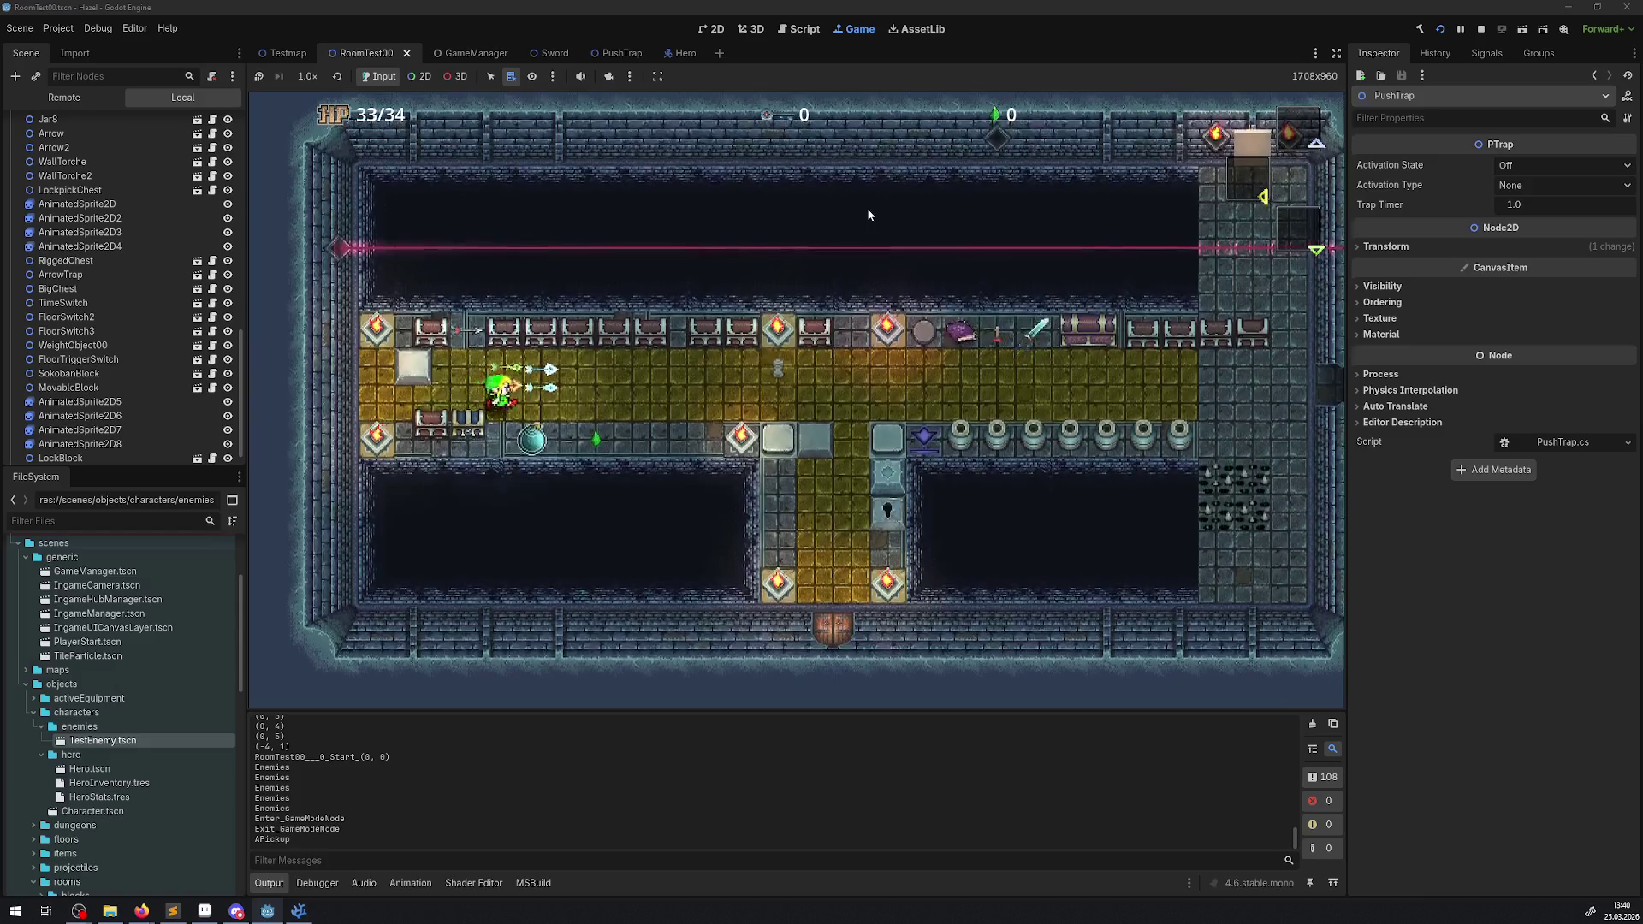
key("Right")
key("Right")
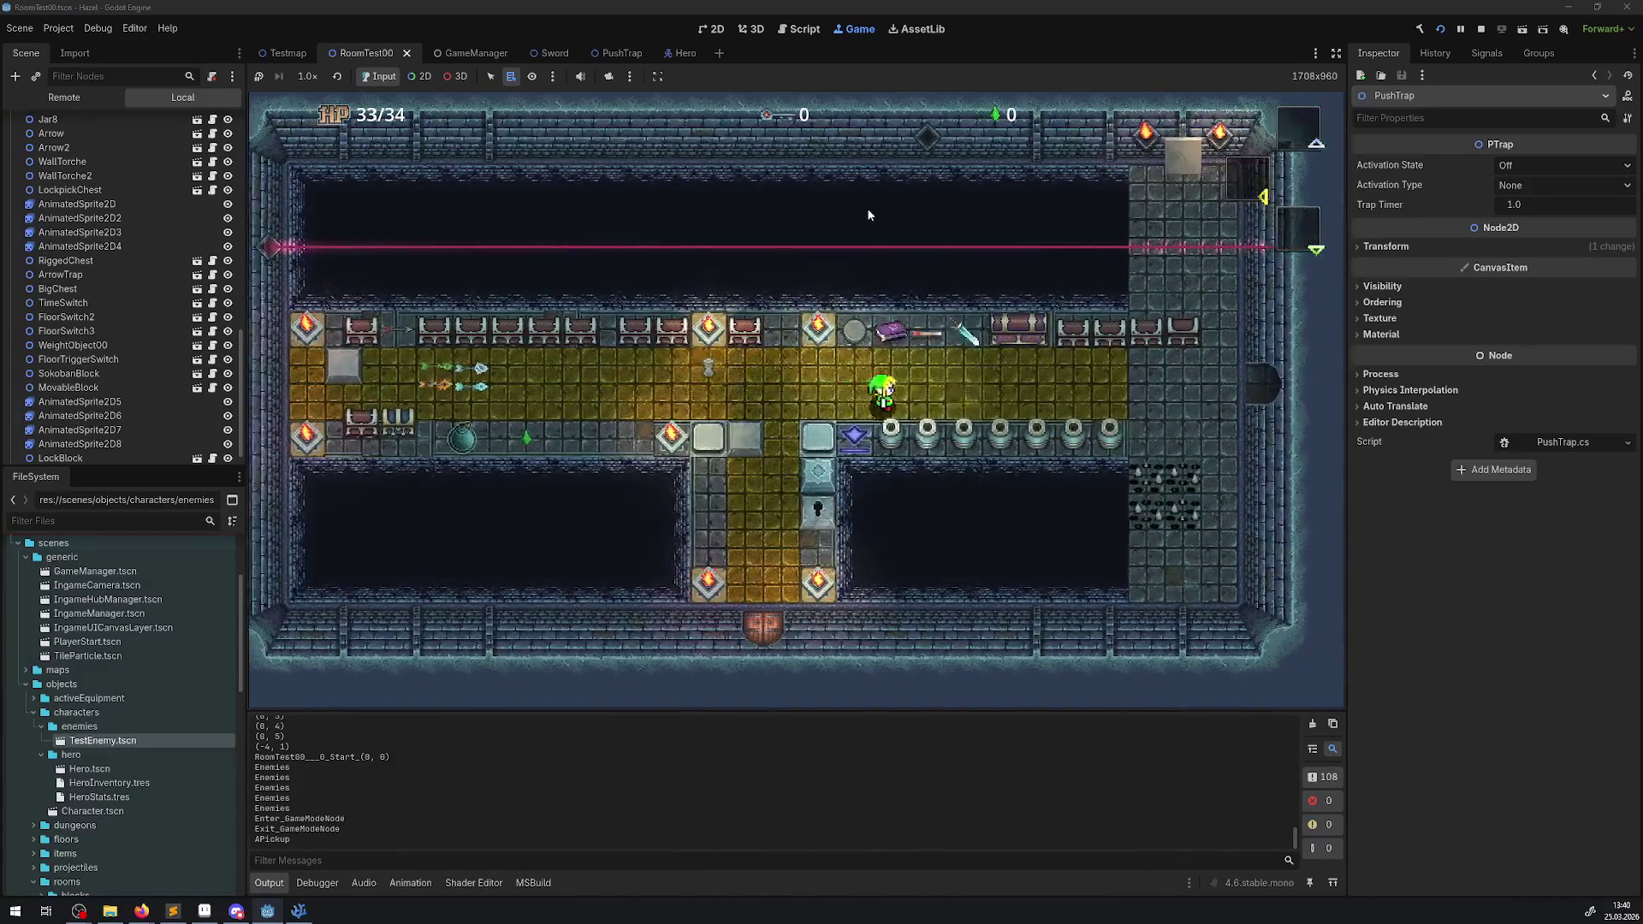
key("Up")
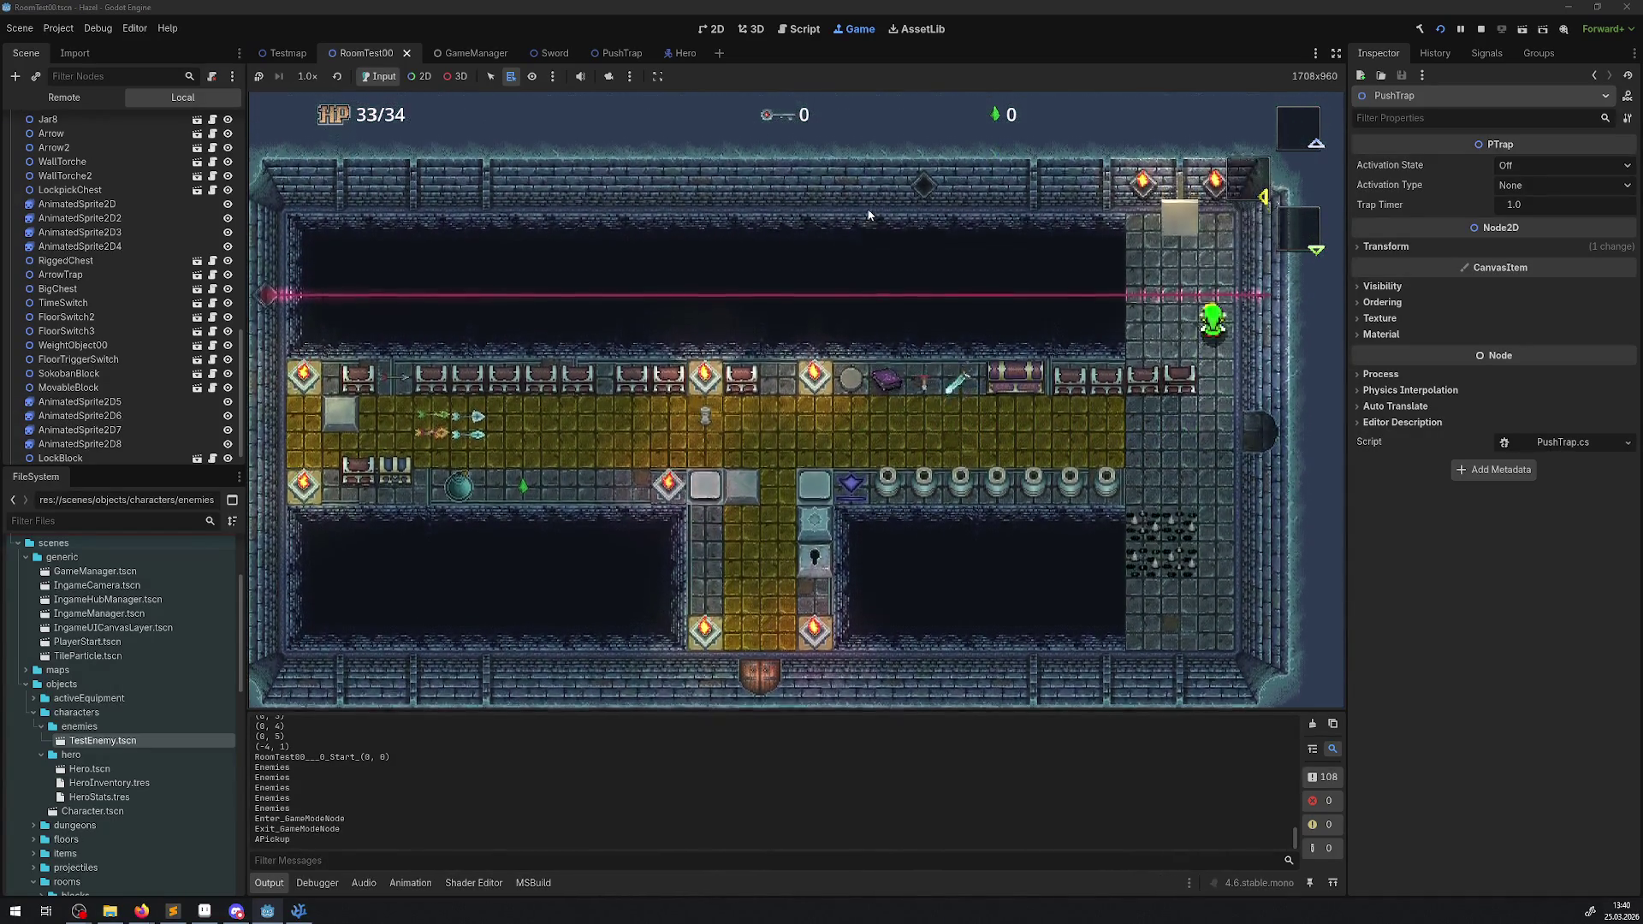
key("Right")
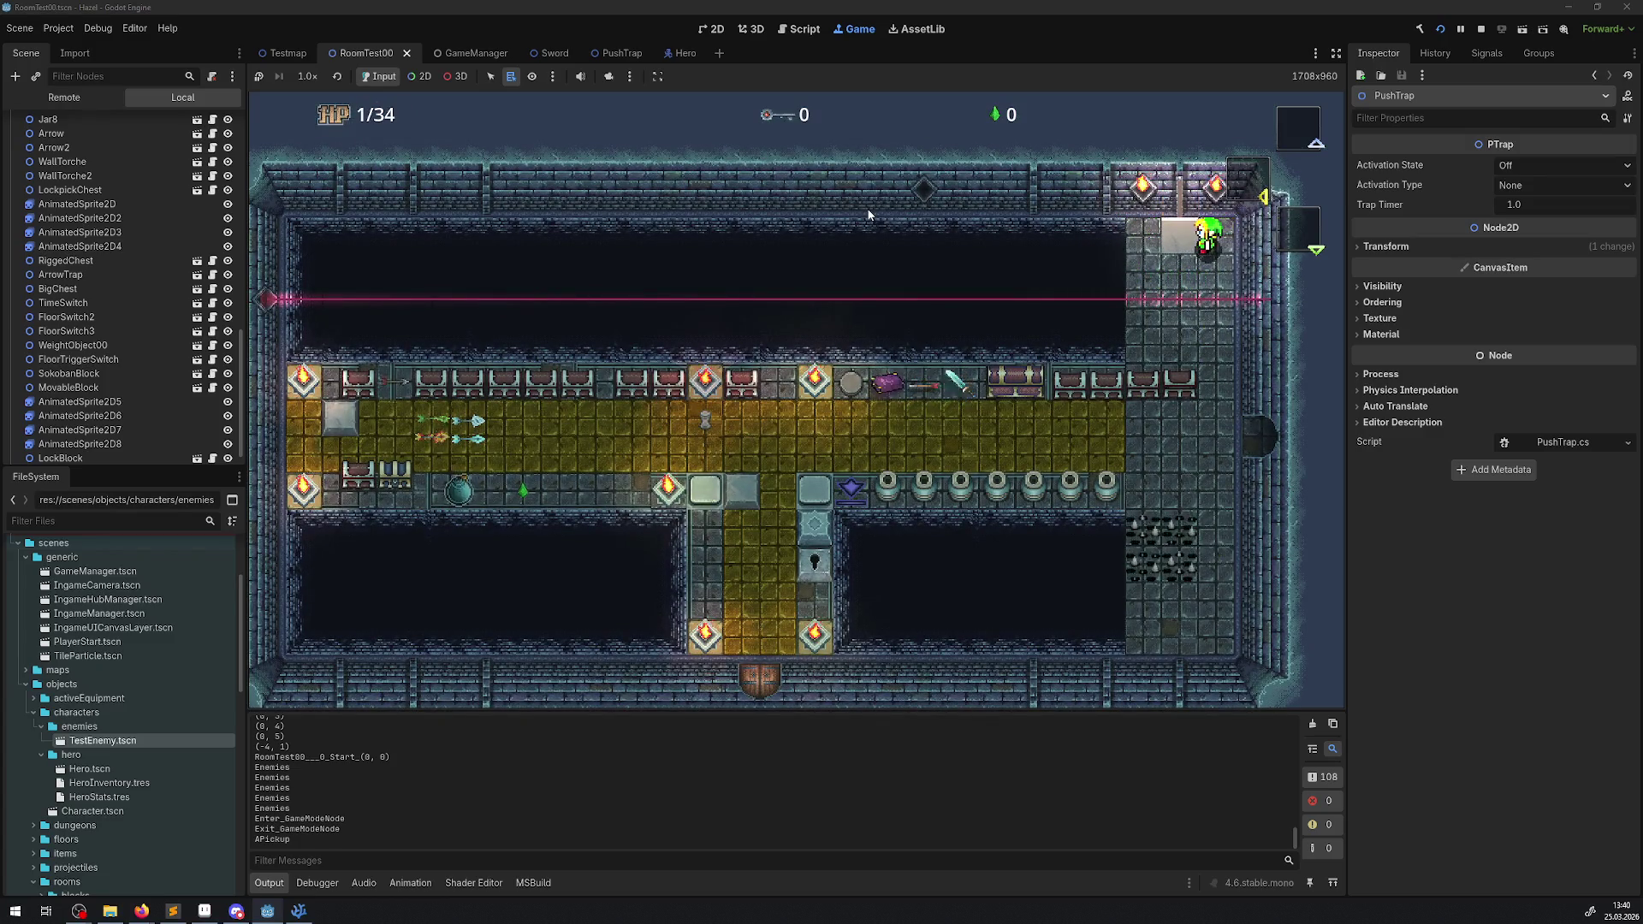
- Push the block left, step the hero below it, and stop the game
key("Left")
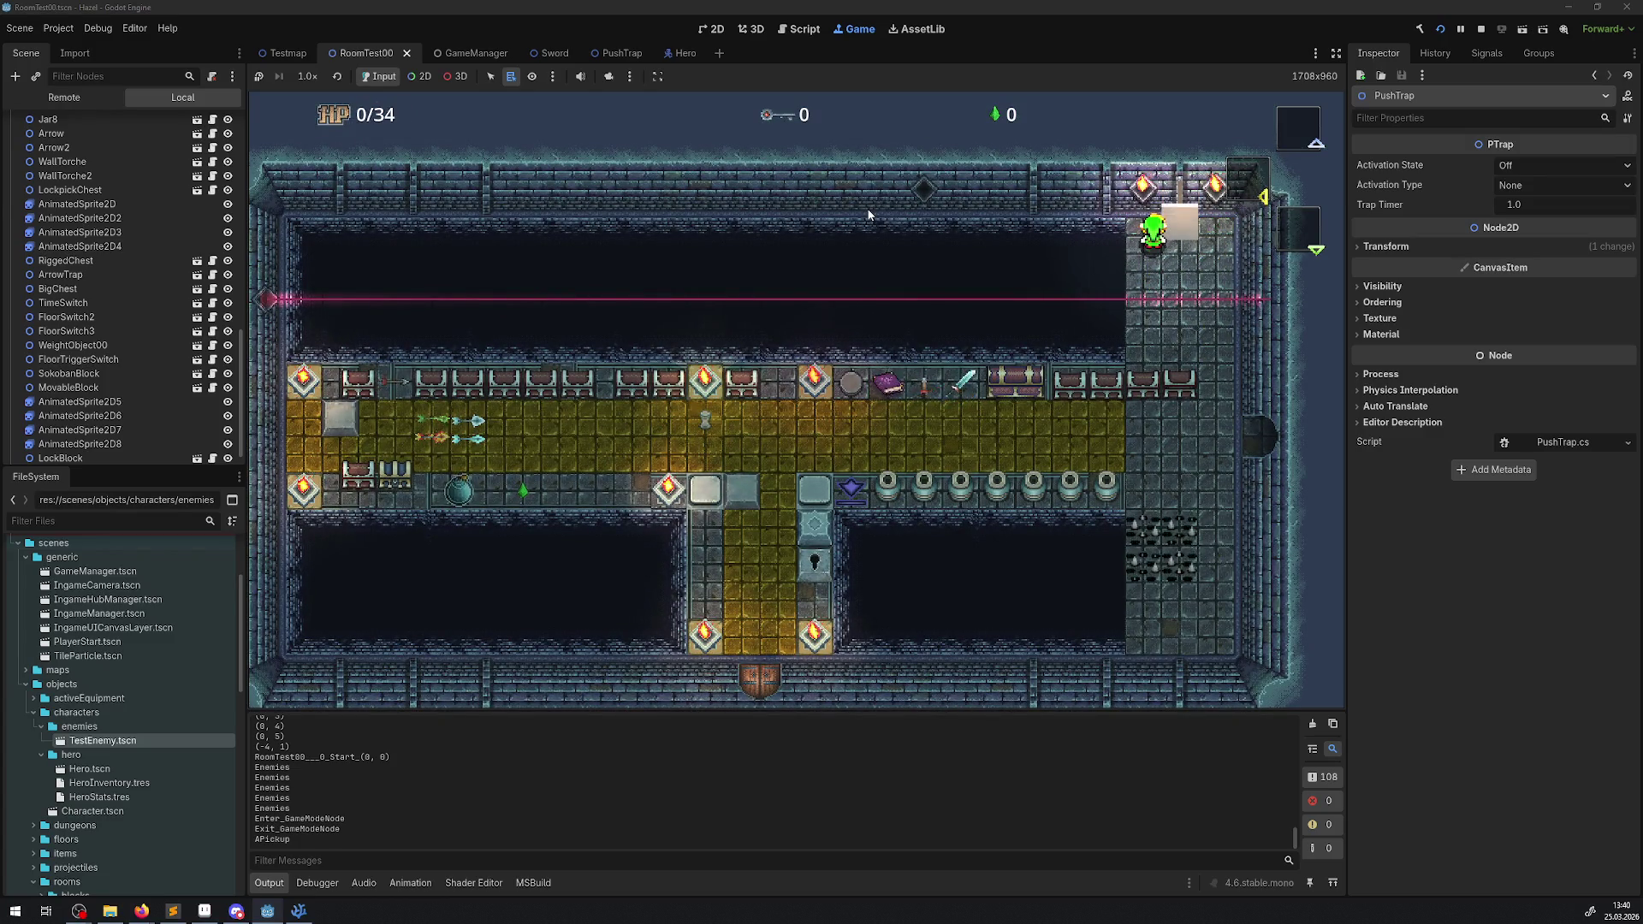
key("Right")
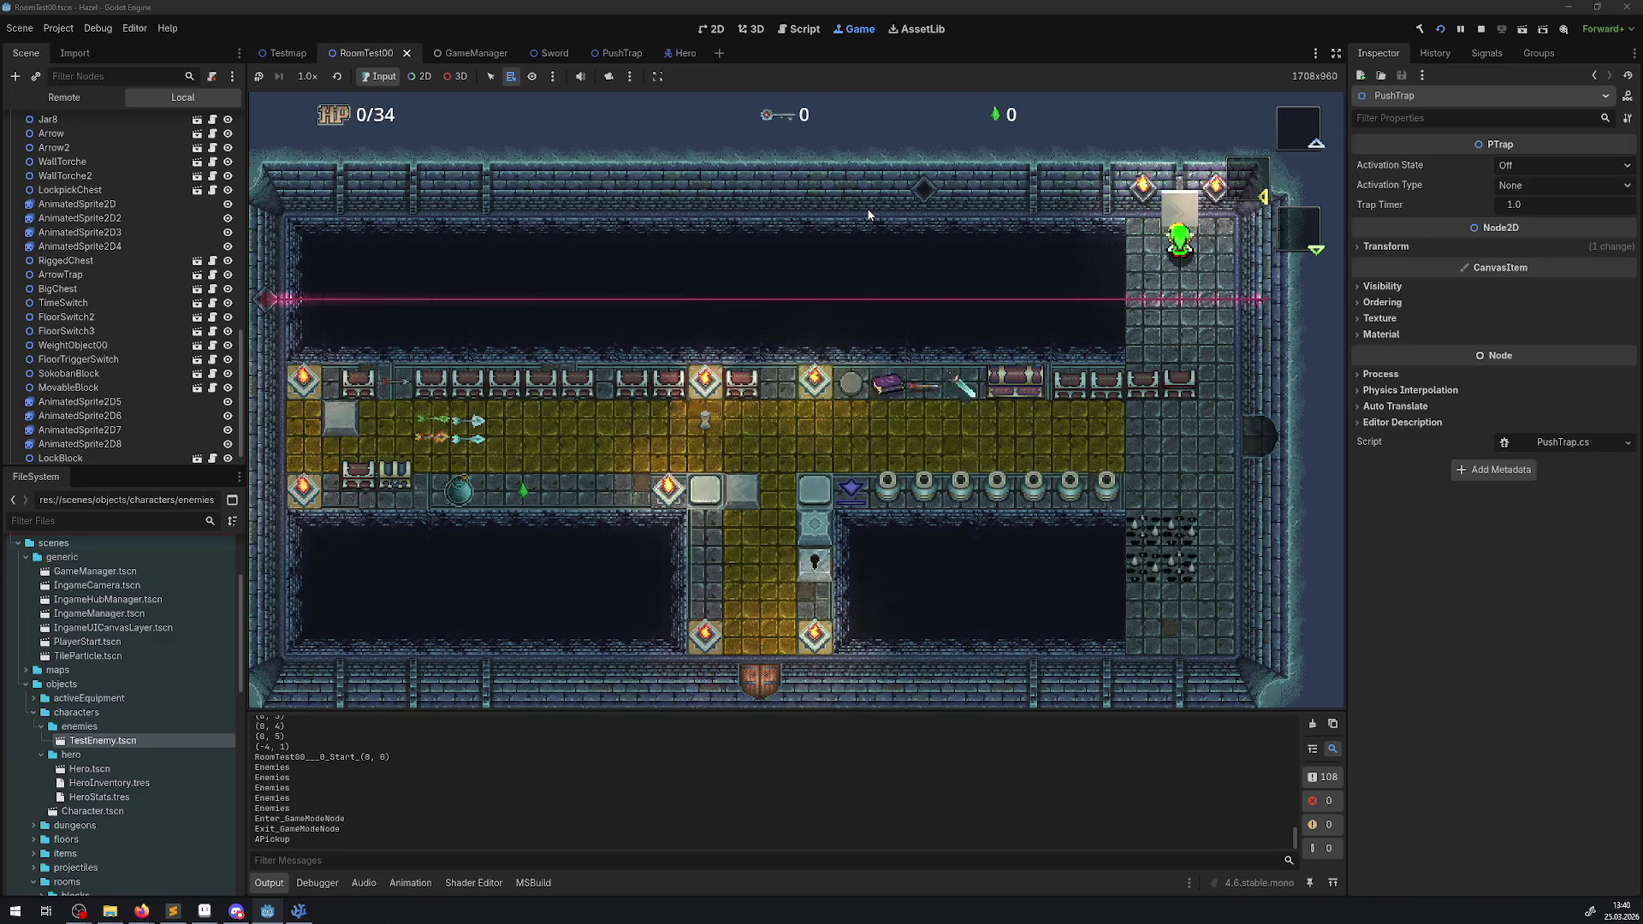
left_click(1479, 31)
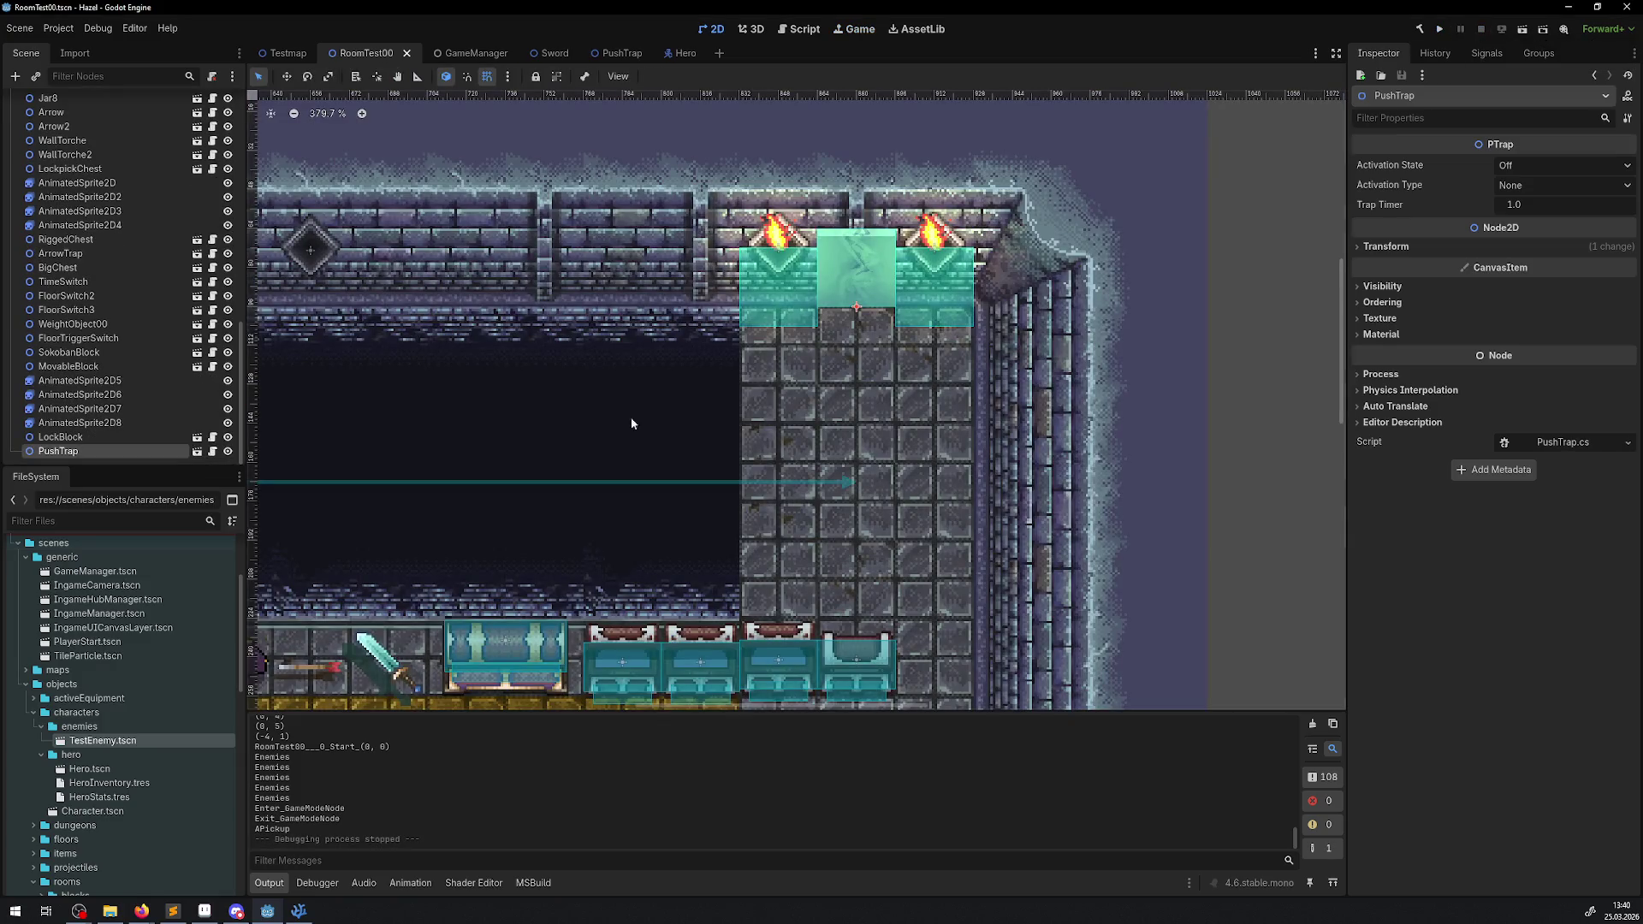
- In InputManager.cs, add a new line after line 33 reading 'IngameManager.HeroManager.Hero.Velocity'
left_click(298, 912)
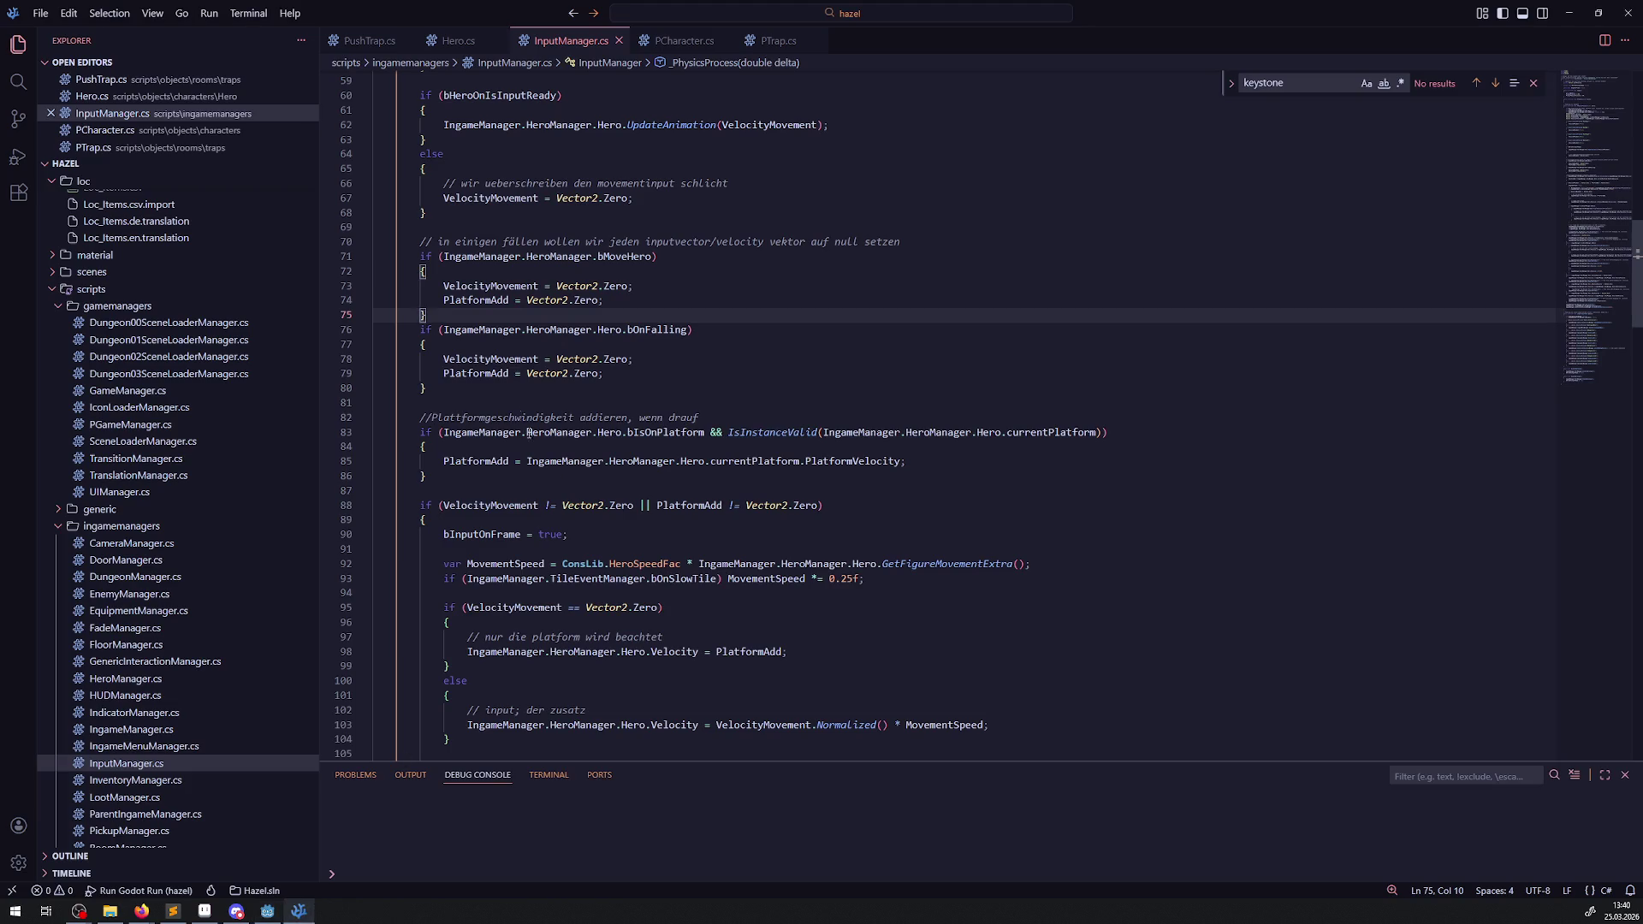
scroll(469, 369, "down", 12)
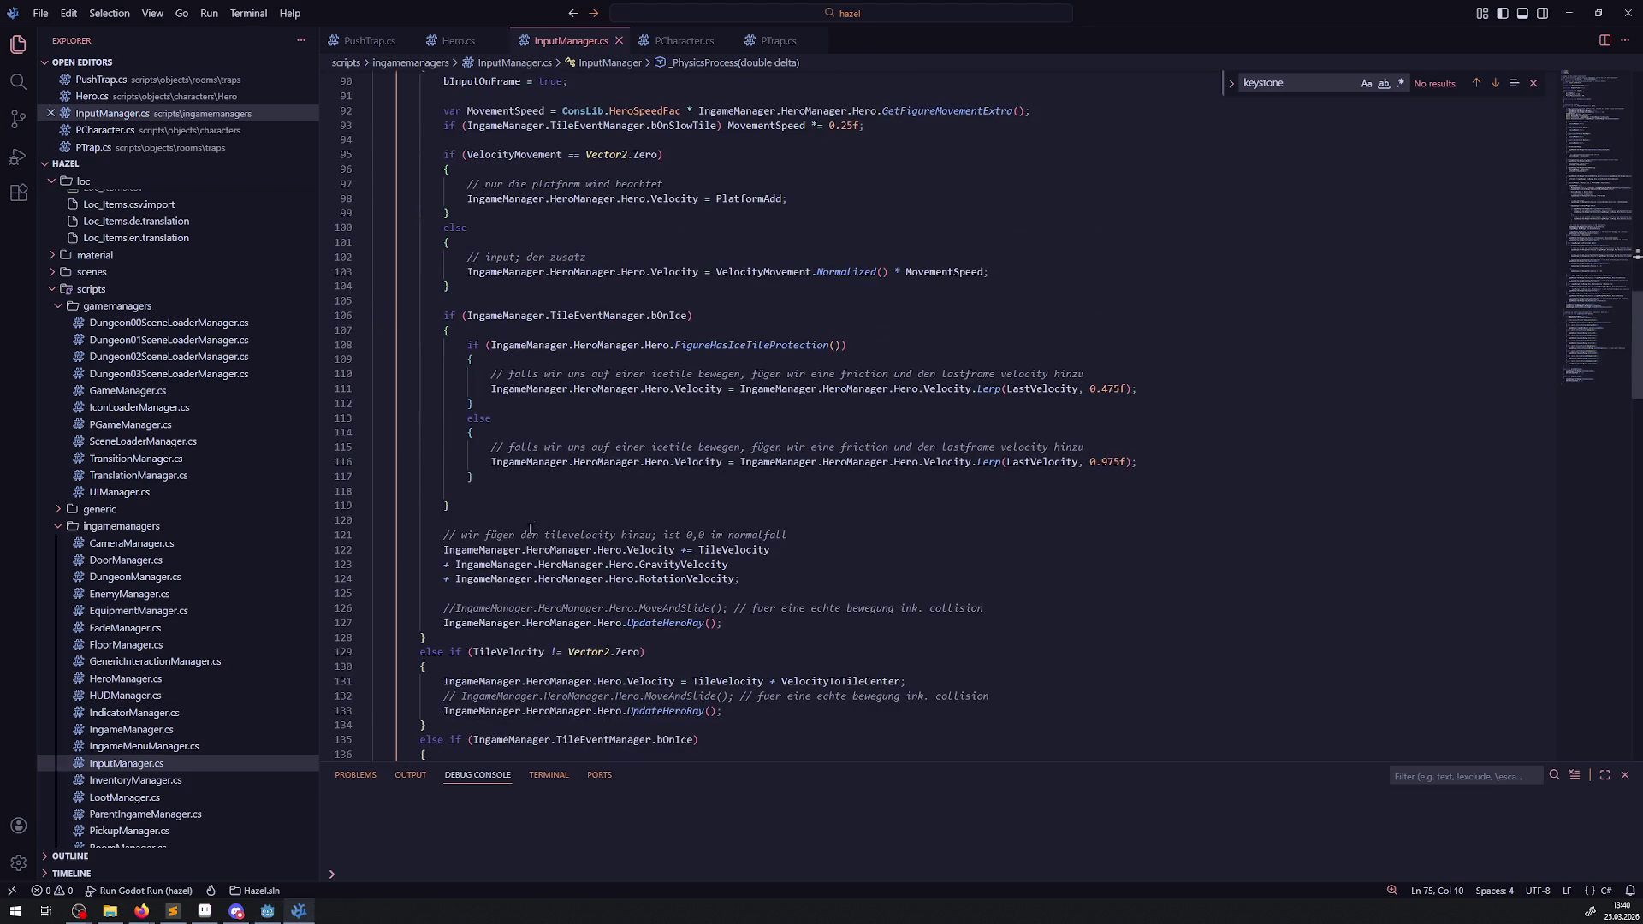
scroll(517, 613, "down", 17)
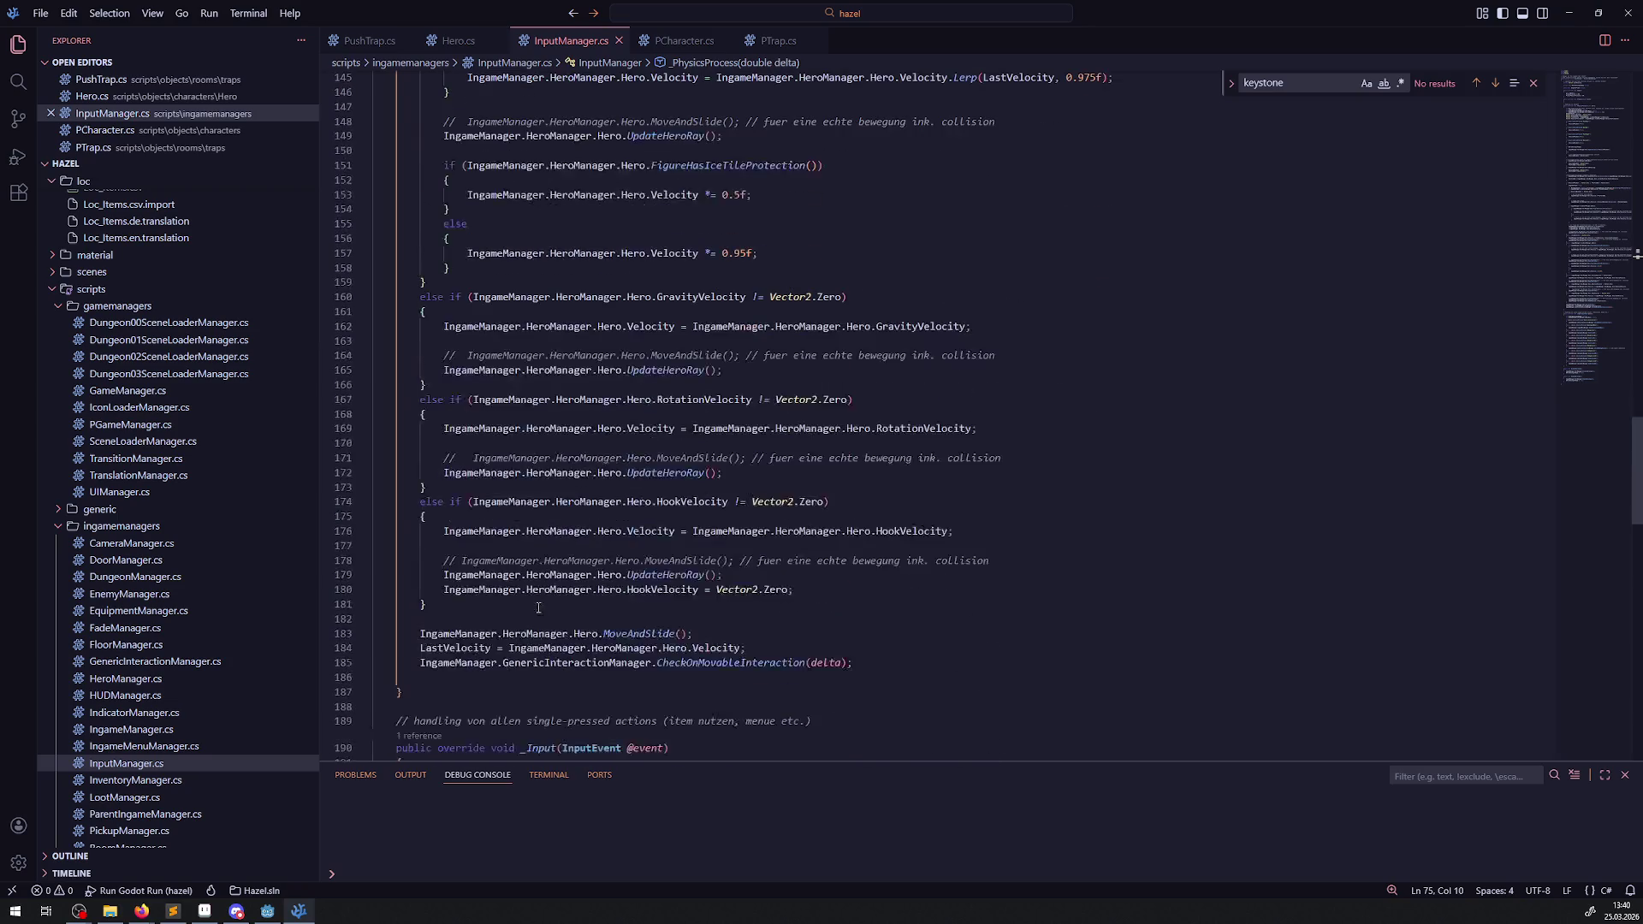
left_click_drag(681, 329, 443, 329)
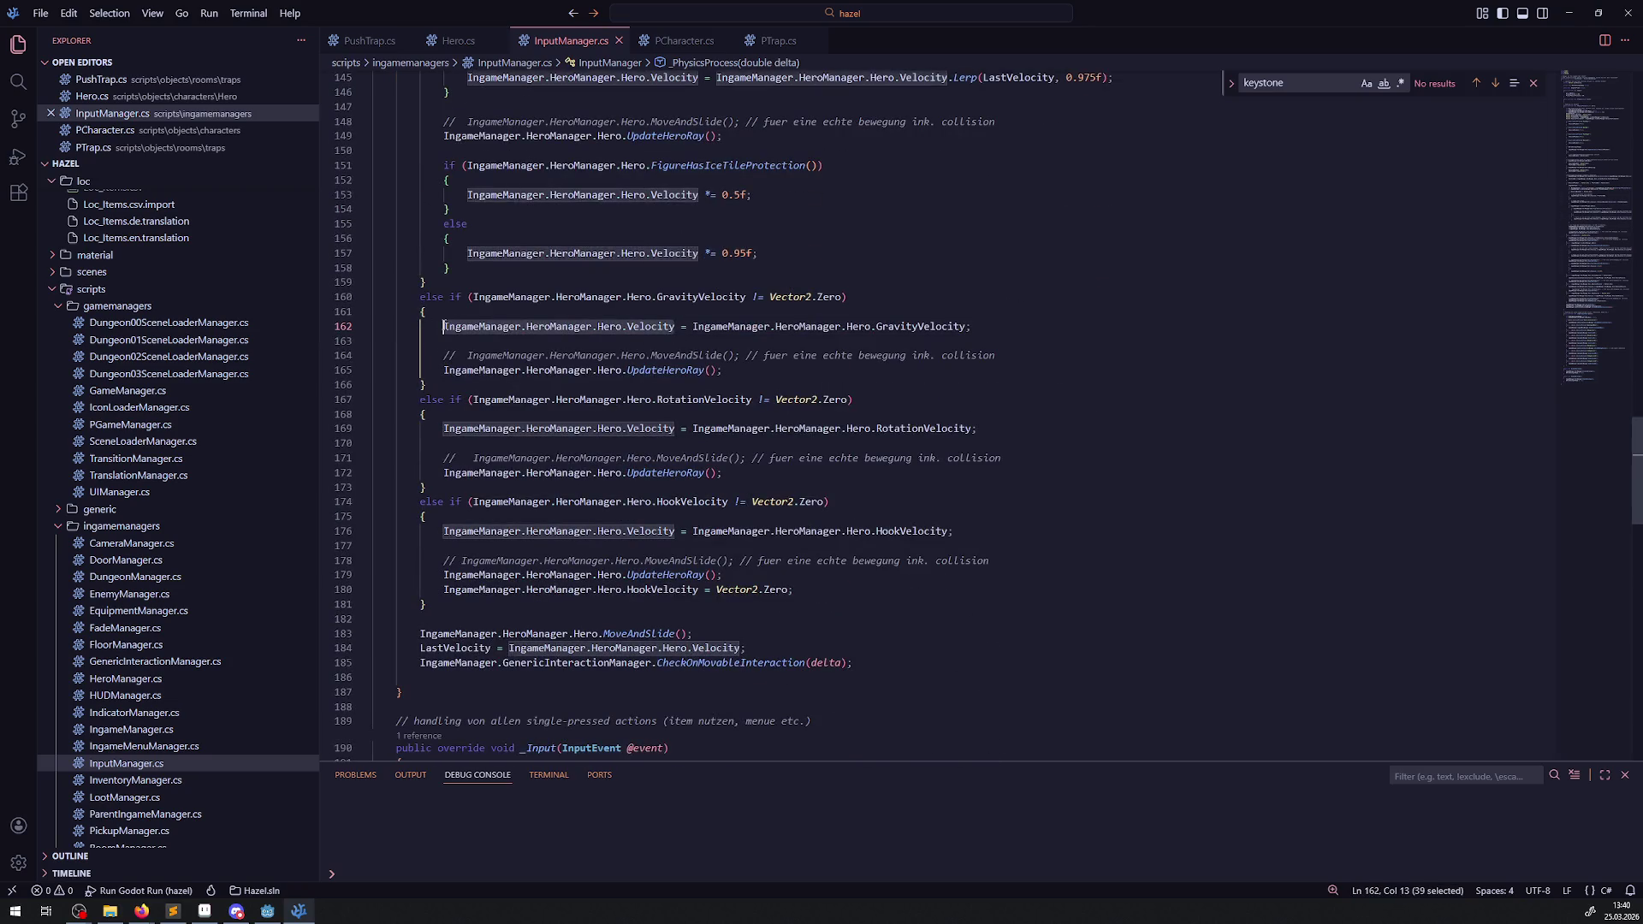
scroll(551, 345, "up", 20)
scroll(606, 451, "up", 9)
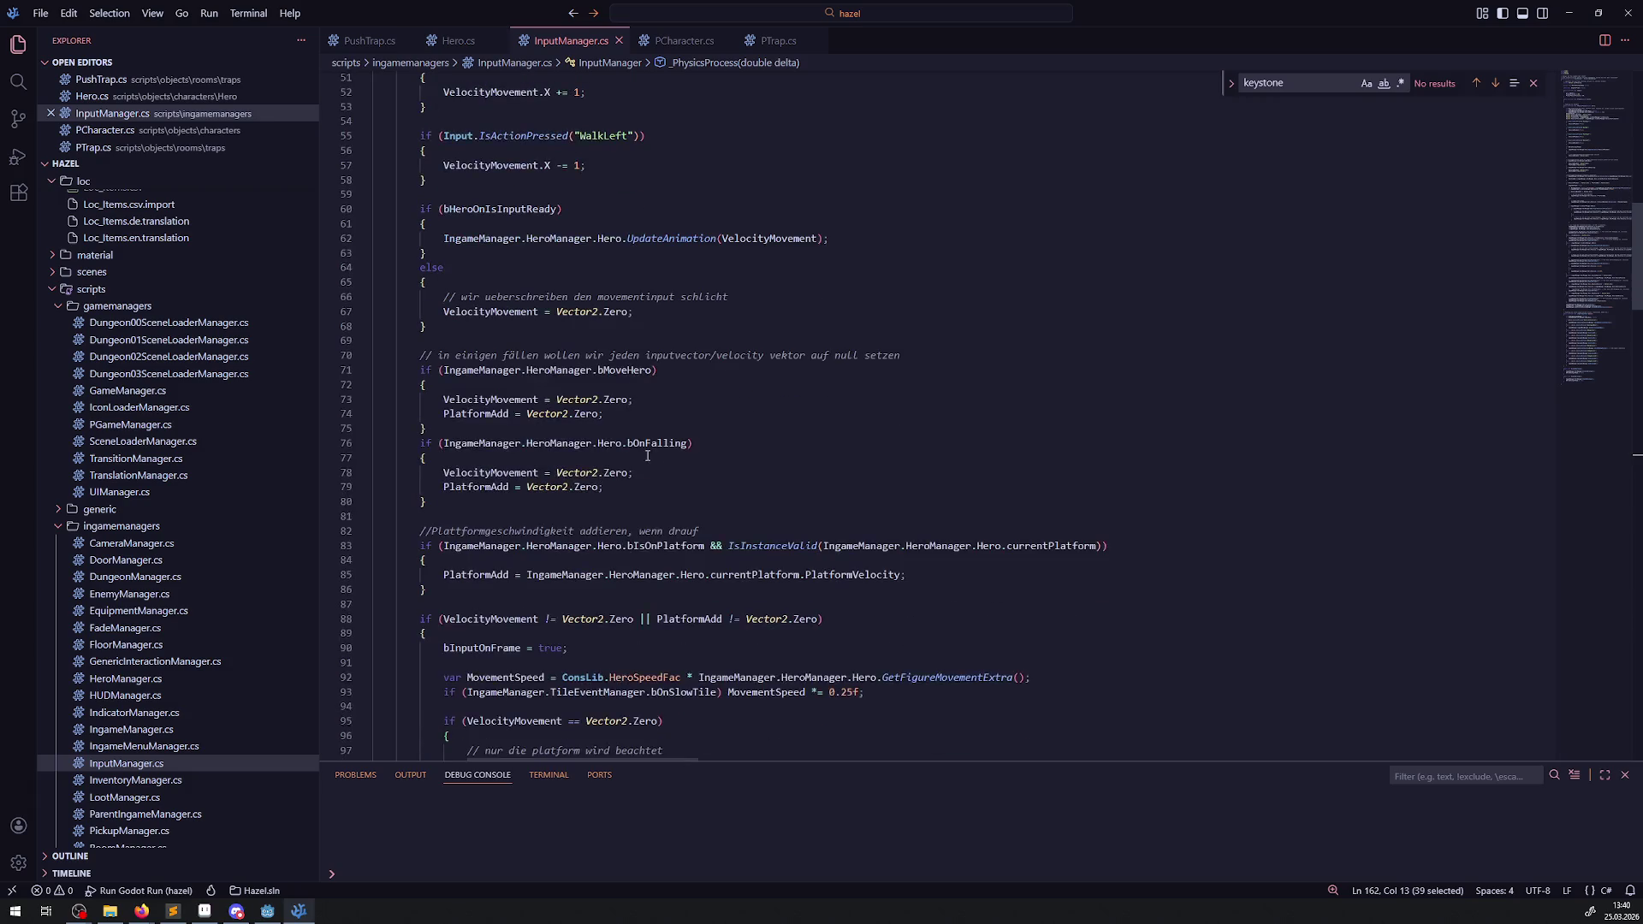
scroll(568, 378, "down", 1)
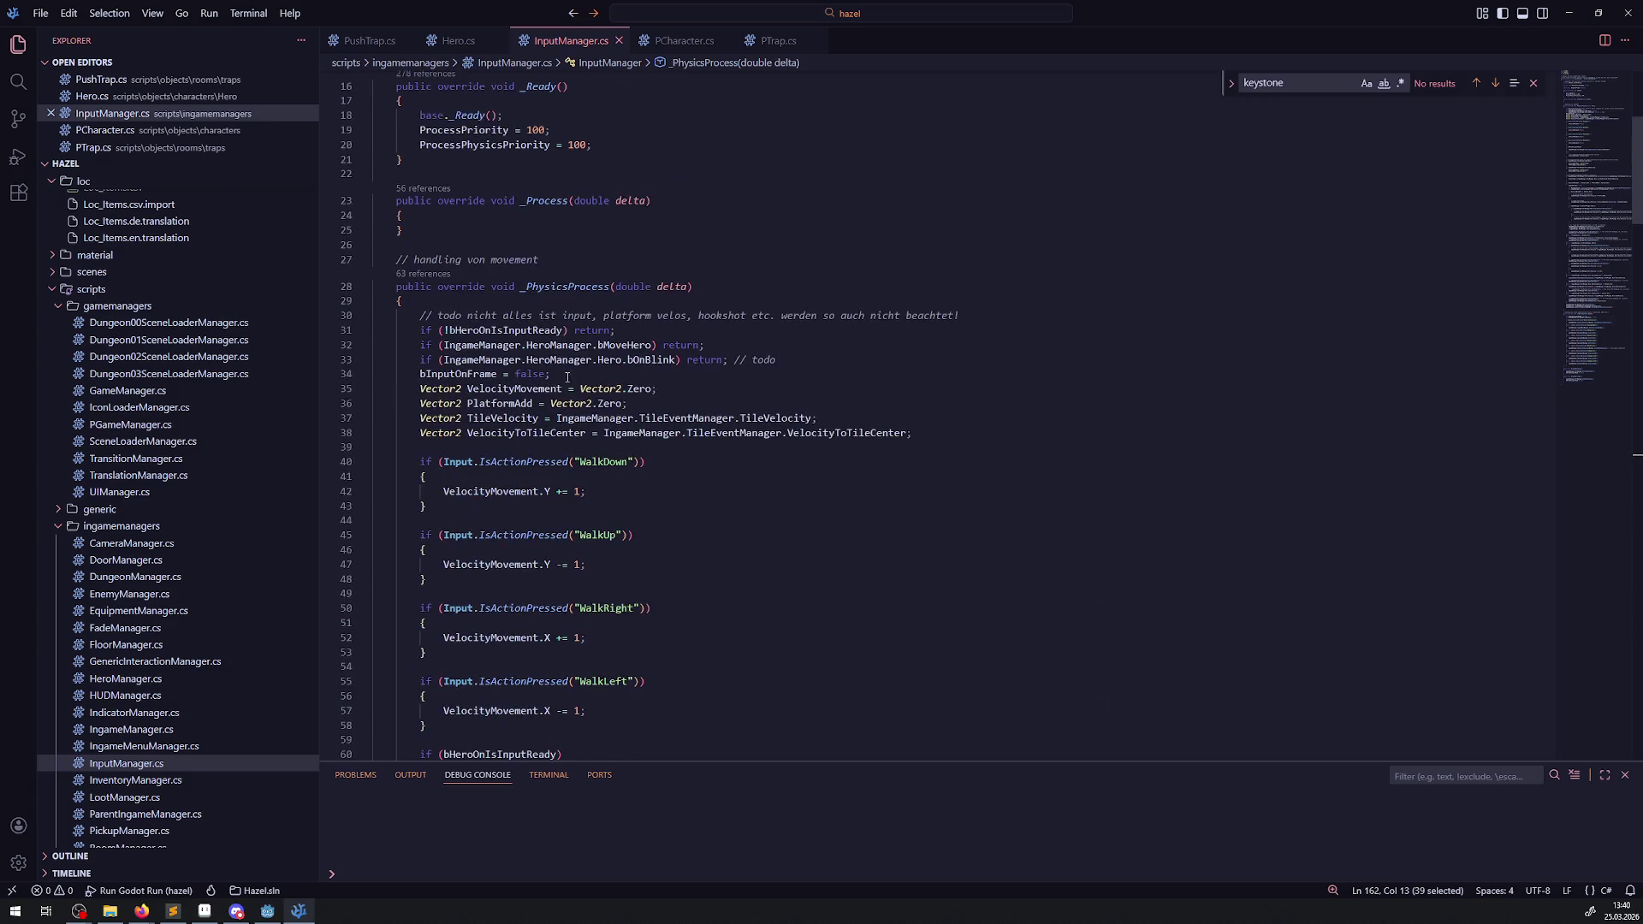
left_click(805, 361)
key("Return")
type("IngameManager.HeroManager.Hero.Velocity")
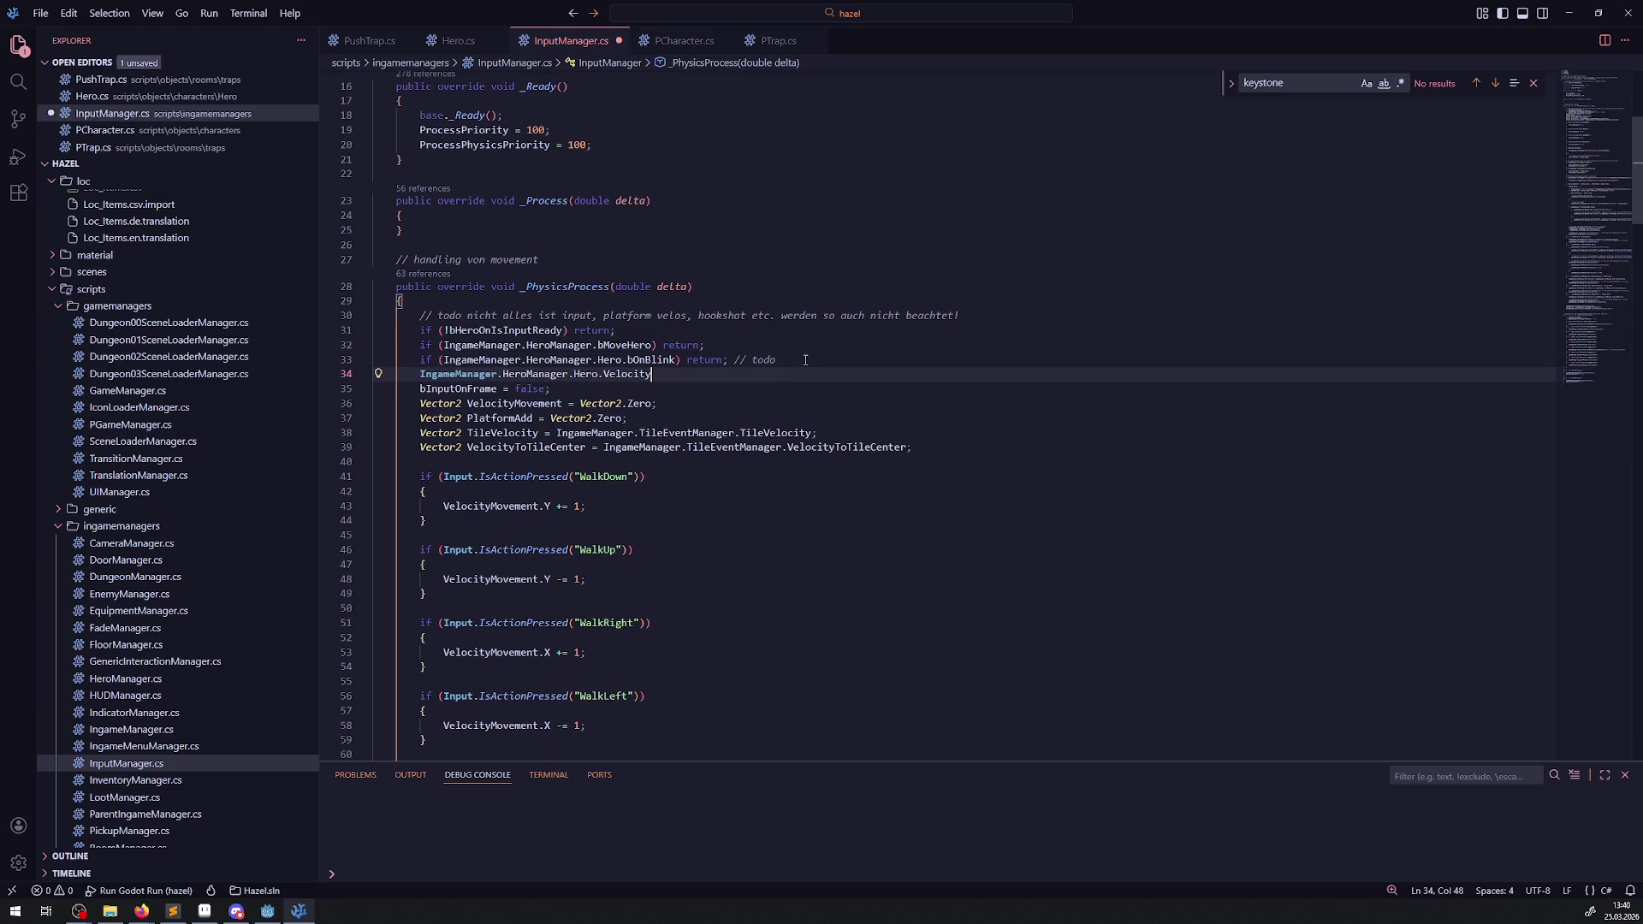
- Complete the line with '= Vector2.Zero' copied from line 36 and save InputManager.cs
left_click_drag(564, 403, 699, 410)
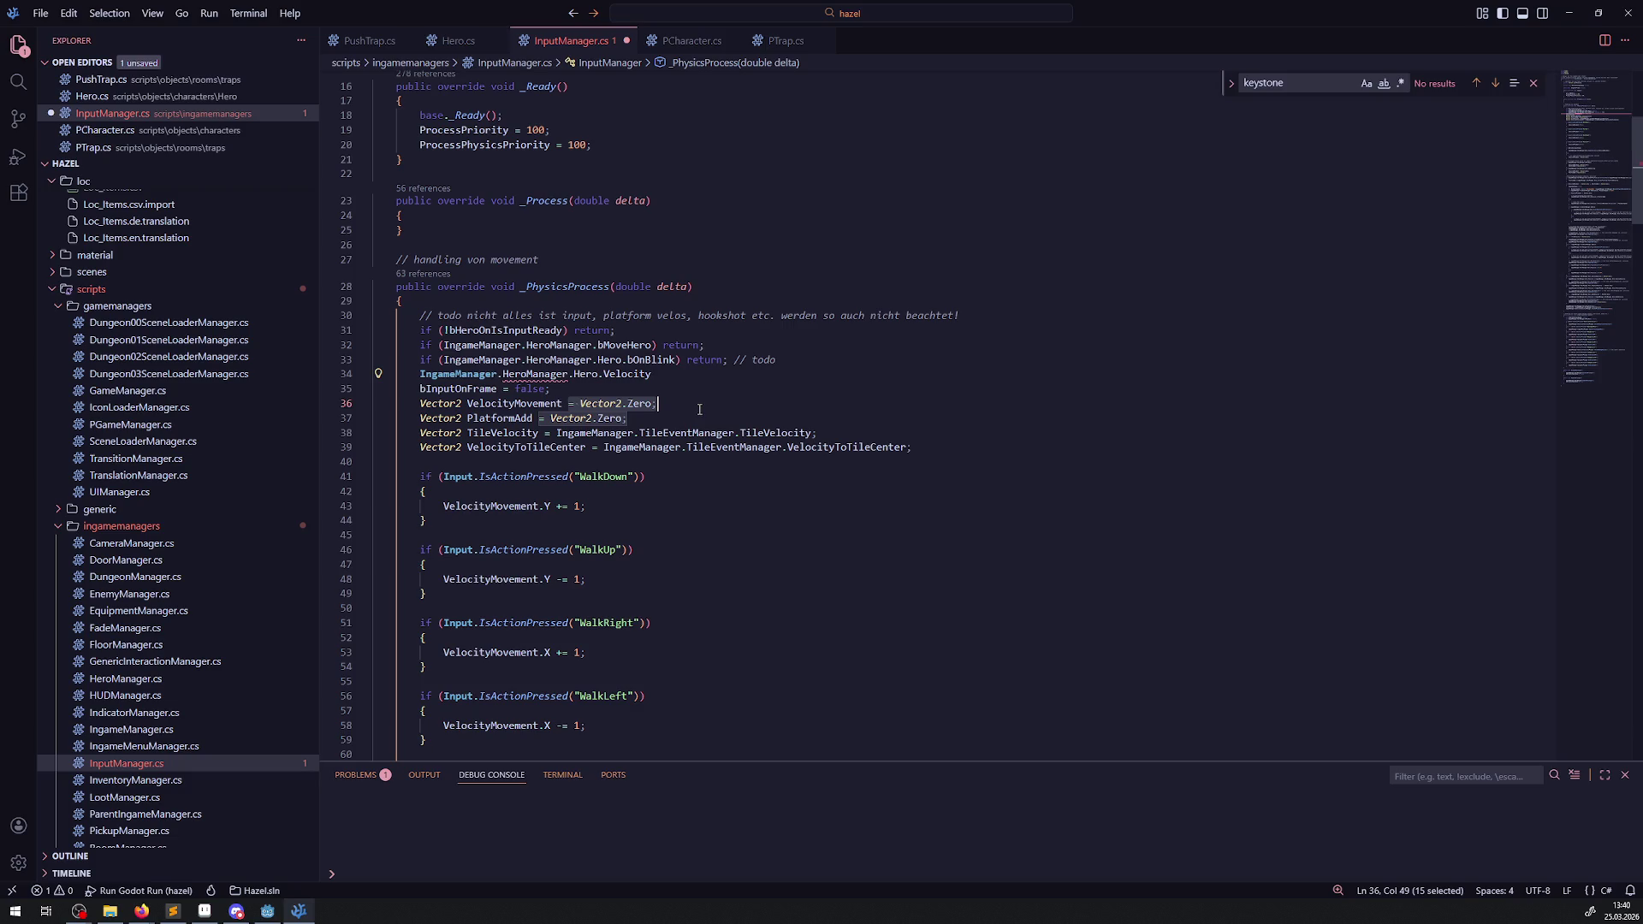
key("ctrl+c")
key("Up")
key("Up")
key("ctrl+v")
key("ctrl+s")
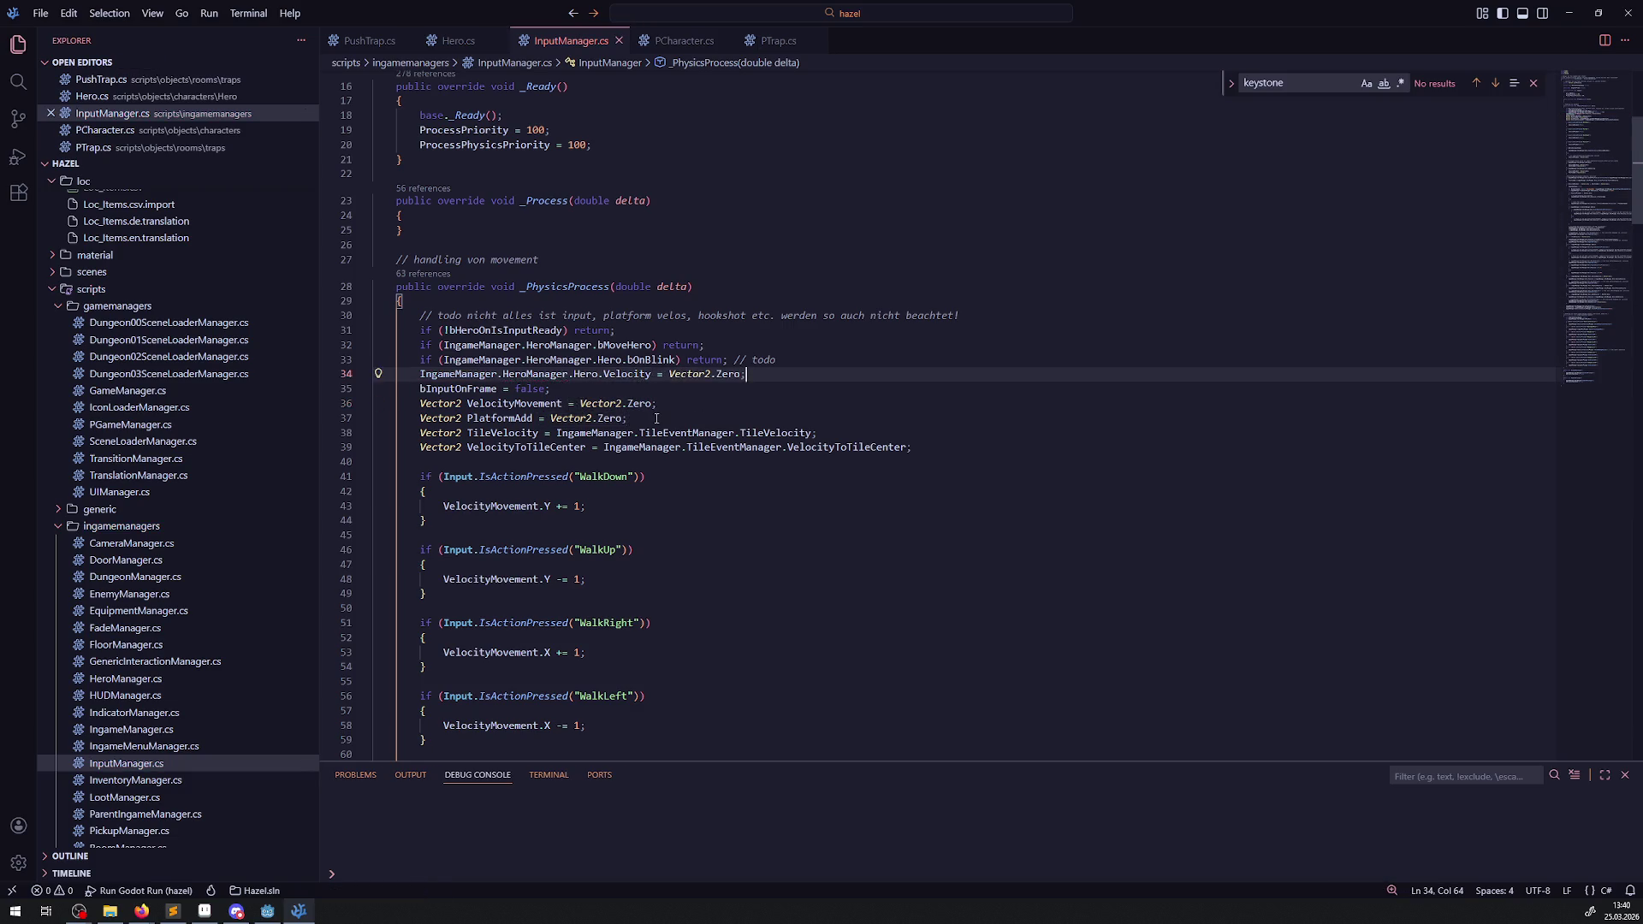
- Highlight every use of Velocity in the file to check it, then return to Godot
scroll(656, 418, "down", 15)
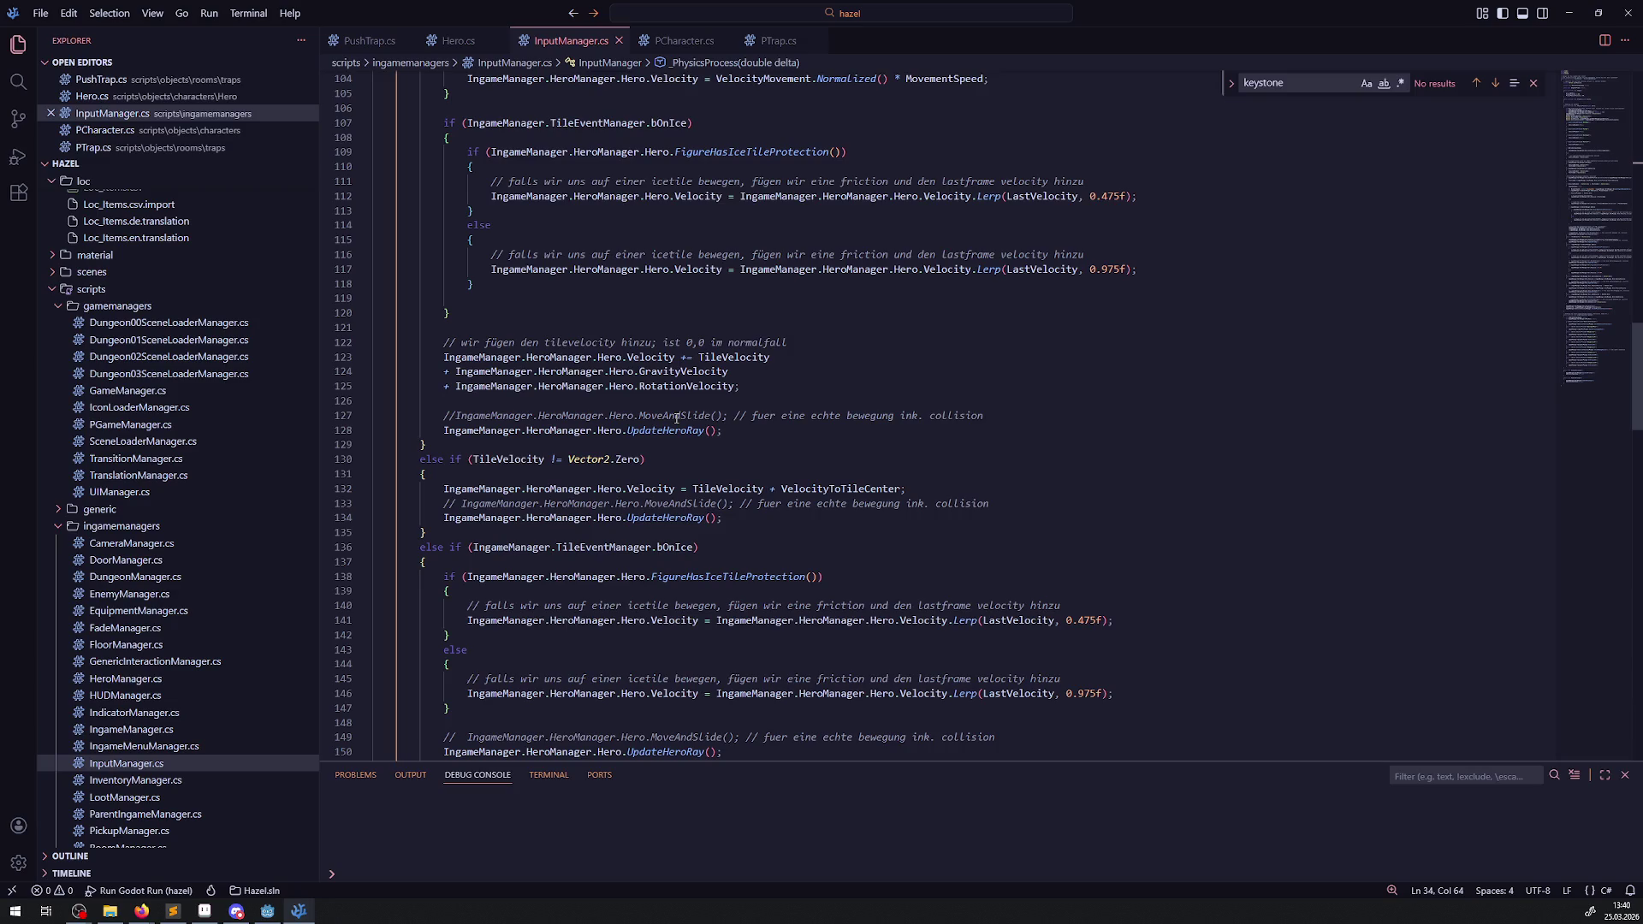
double_click(644, 488)
scroll(662, 465, "up", 4)
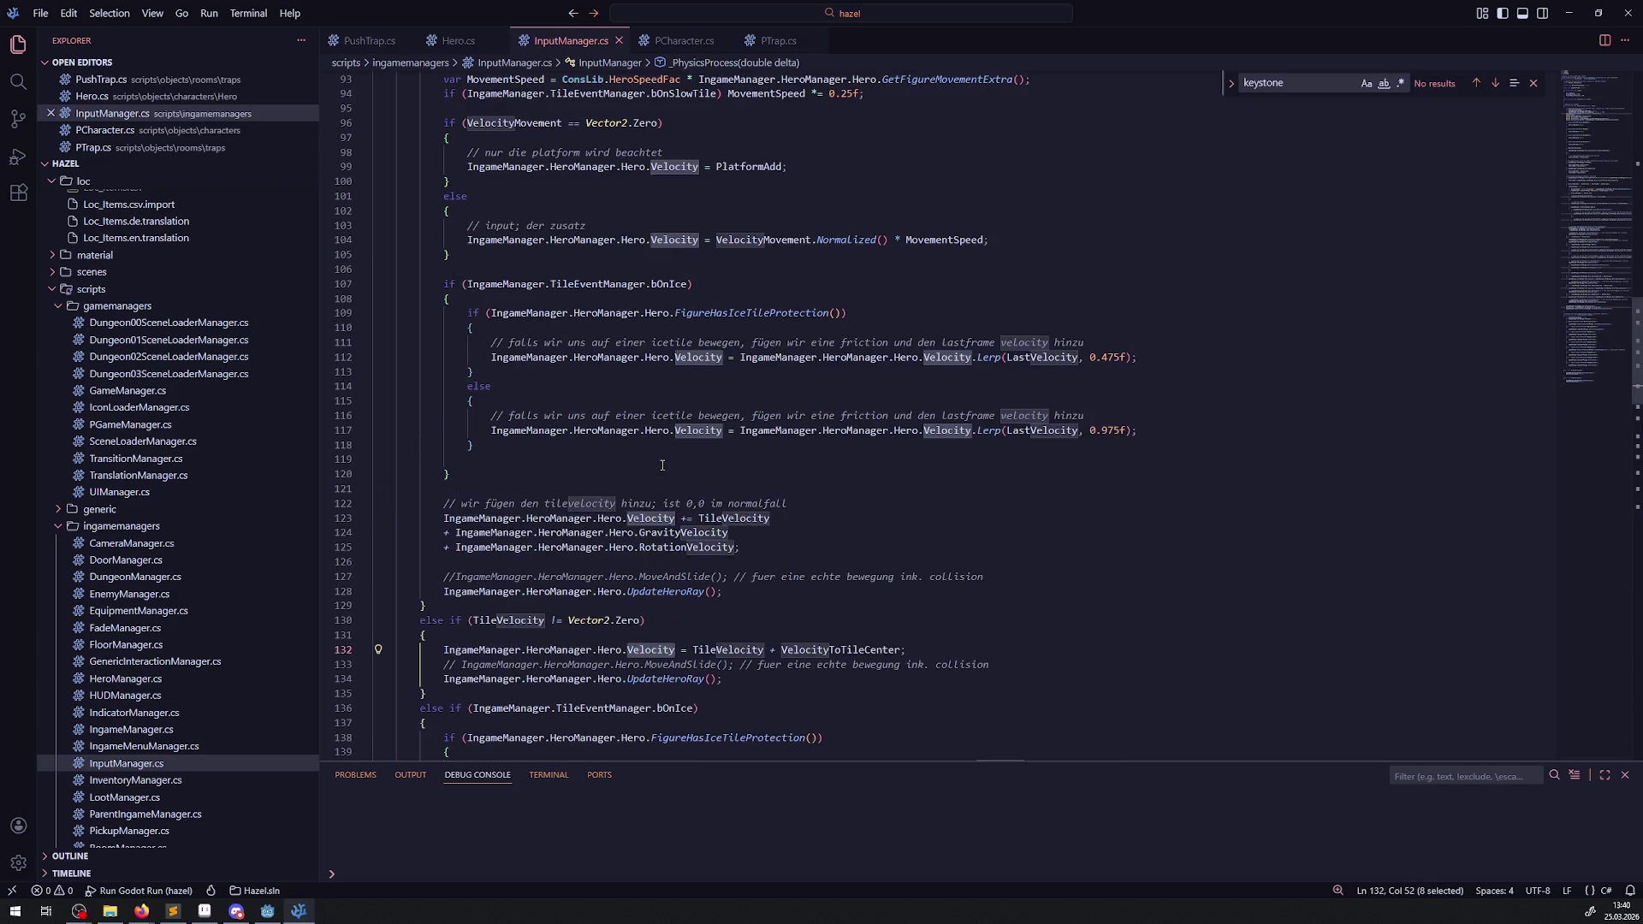
scroll(661, 464, "down", 10)
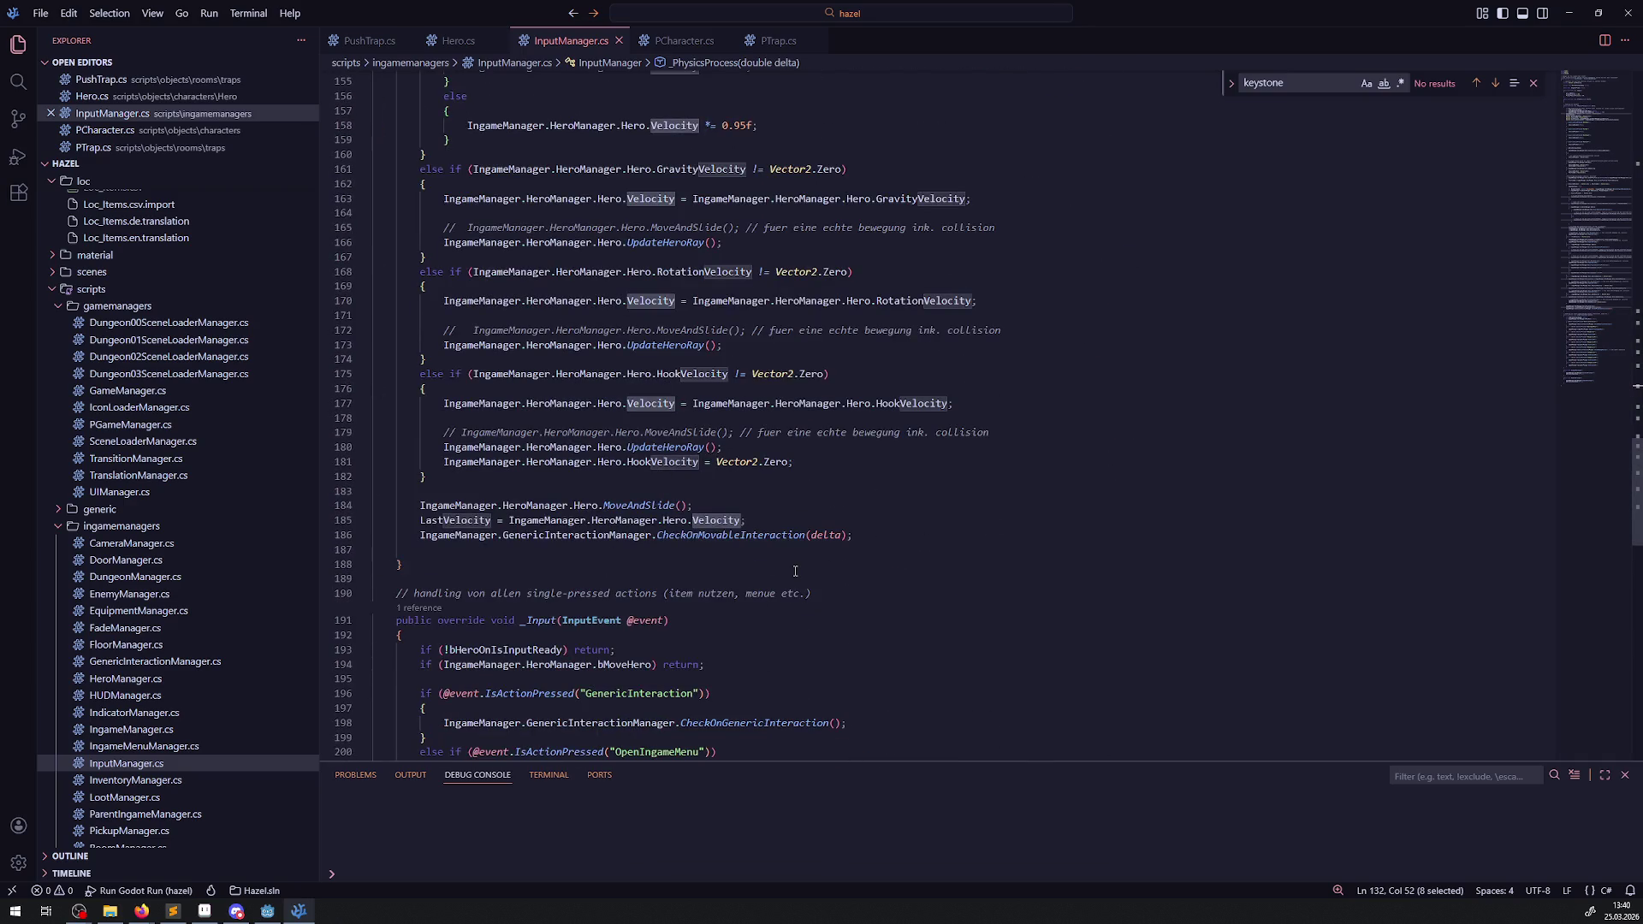
left_click(271, 914)
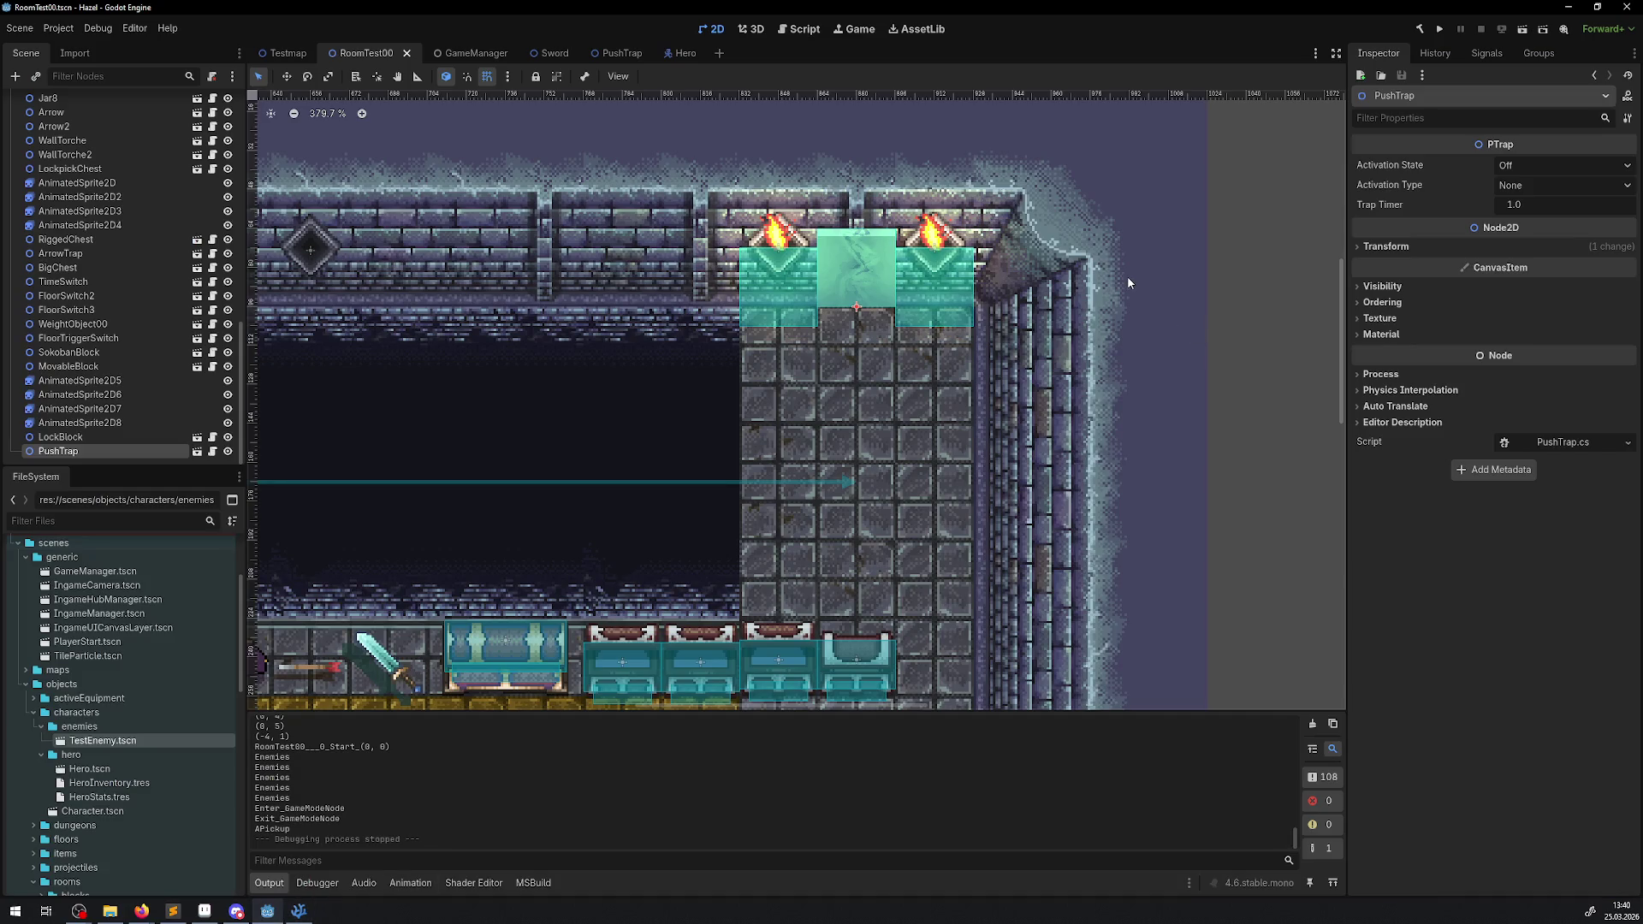
- Run the rebuilt game and walk the hero up the right column toward the white block
left_click(1439, 28)
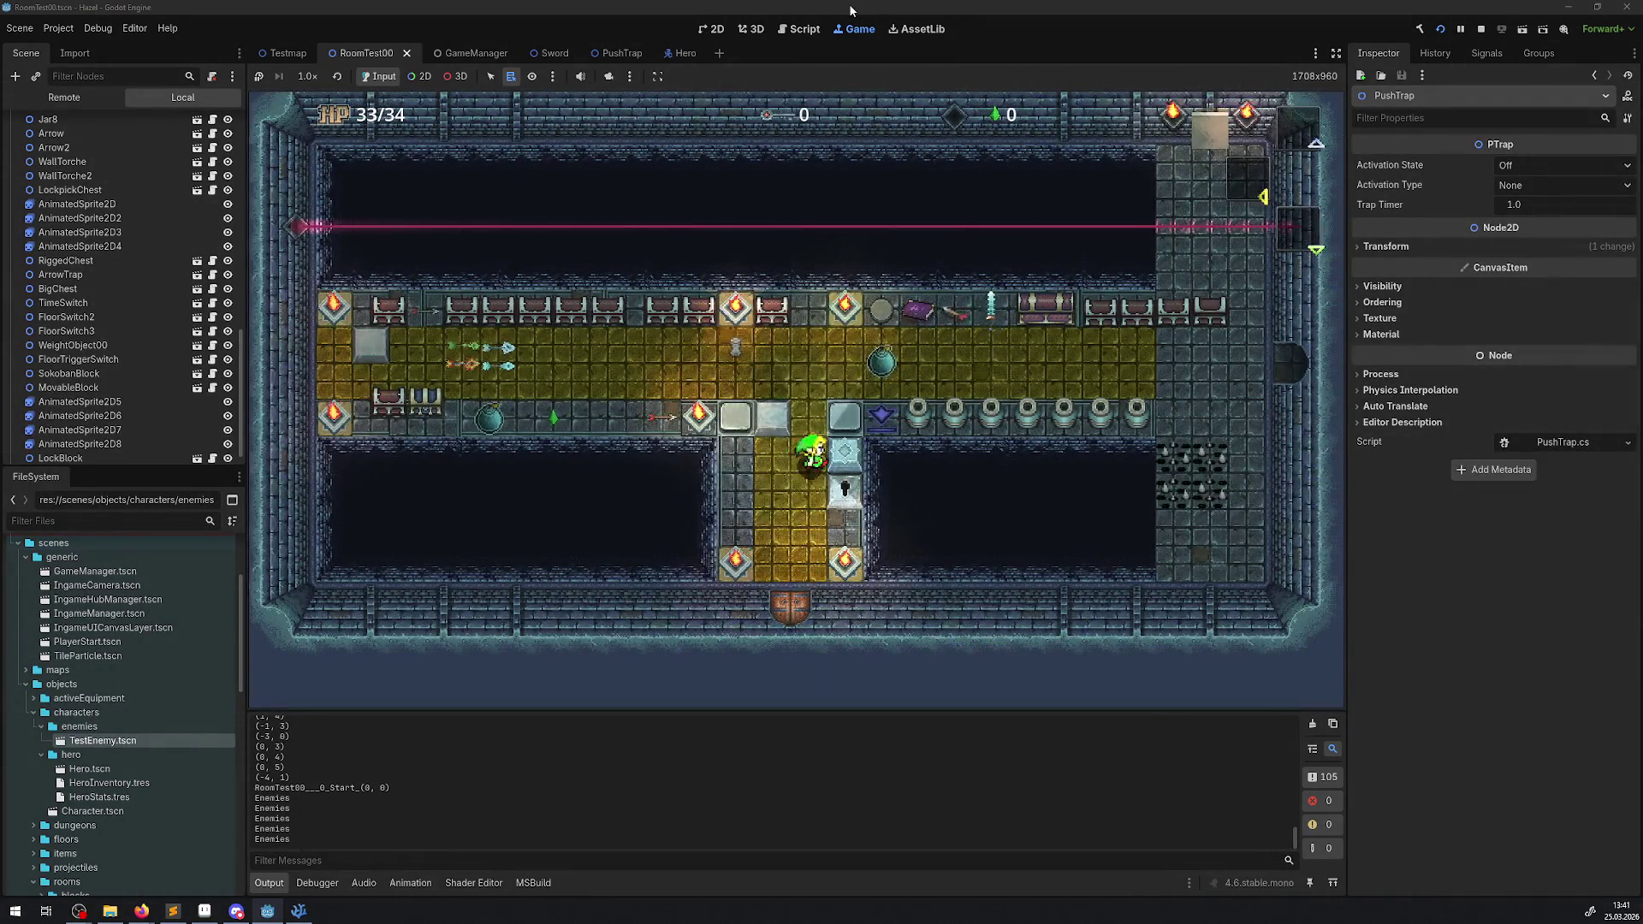
key("Up")
key("Right")
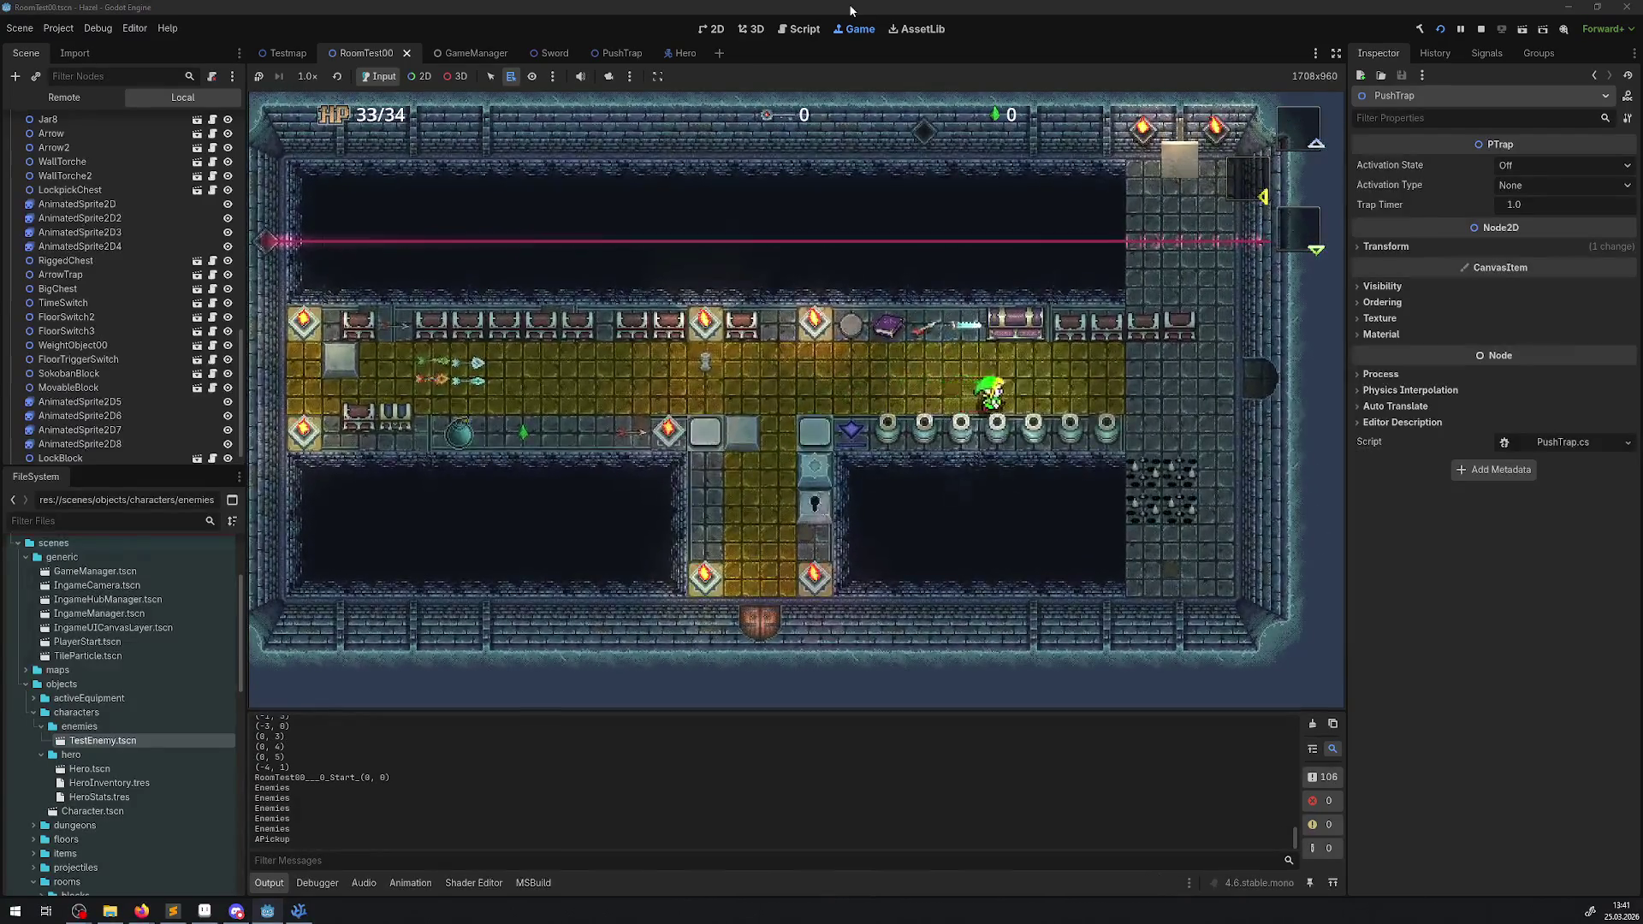
key("Down")
key("Right")
key("Up")
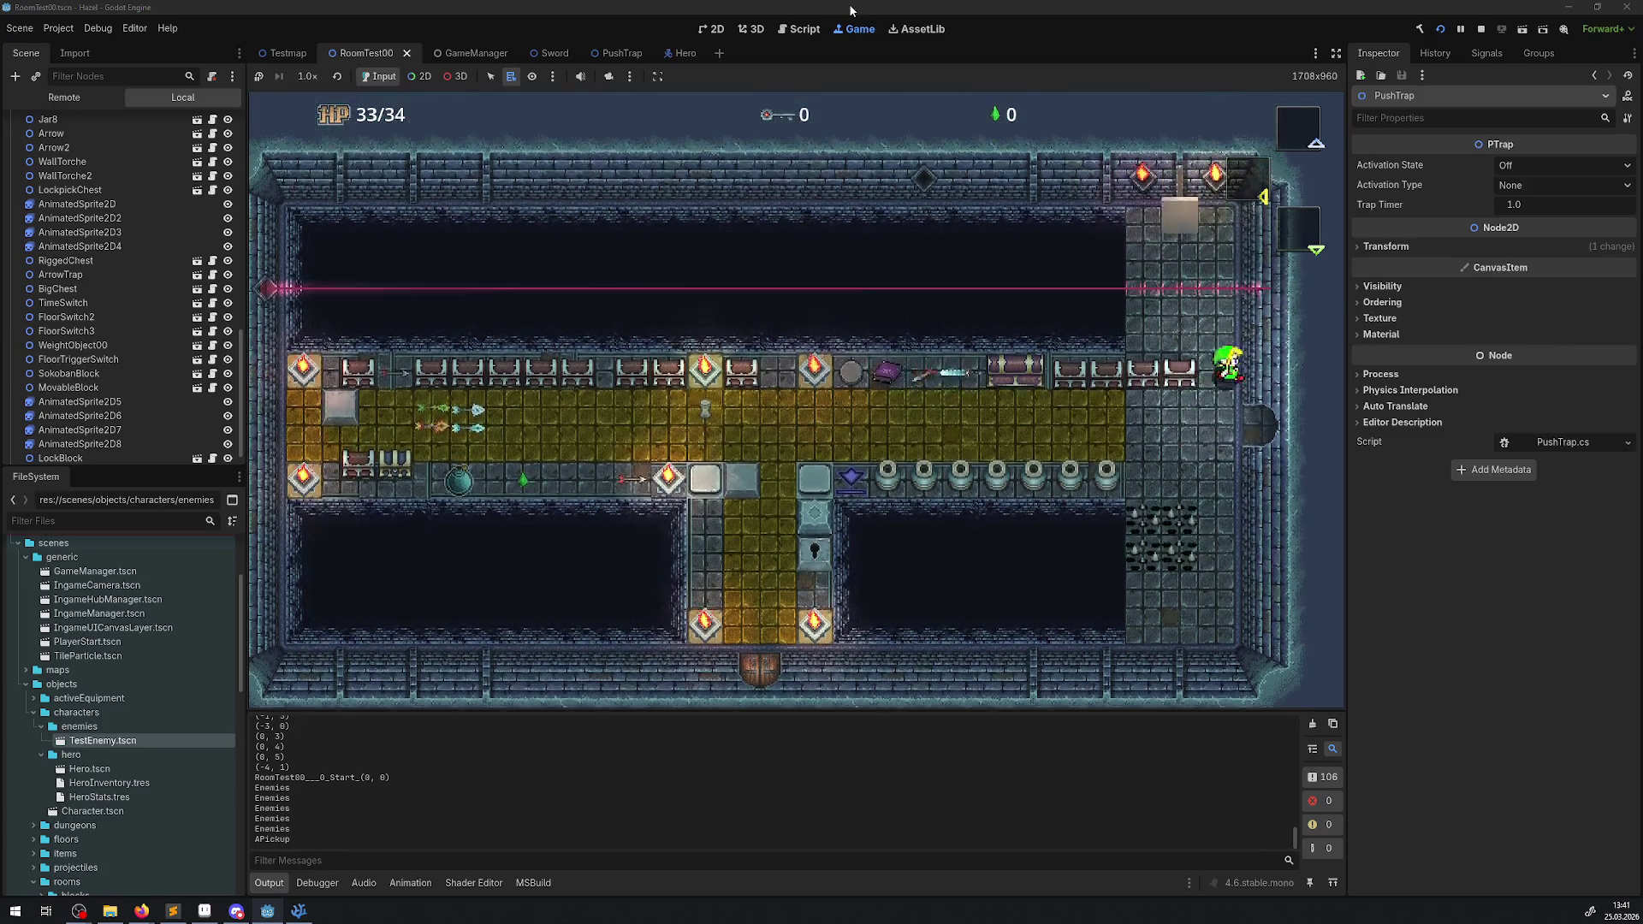
key("Left")
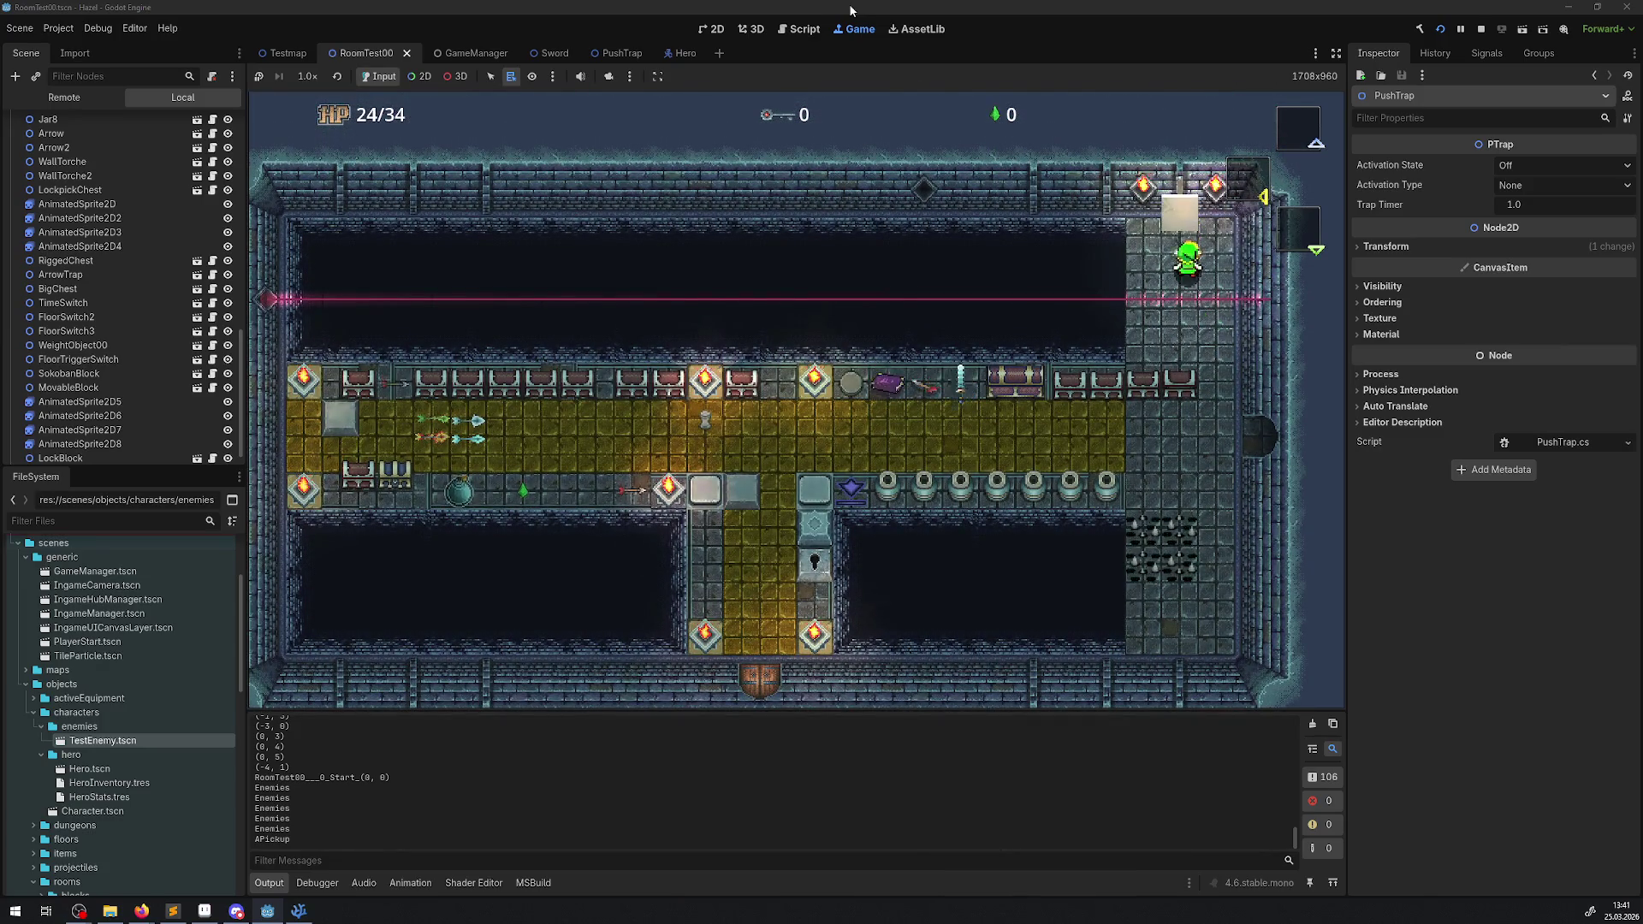
key("Up")
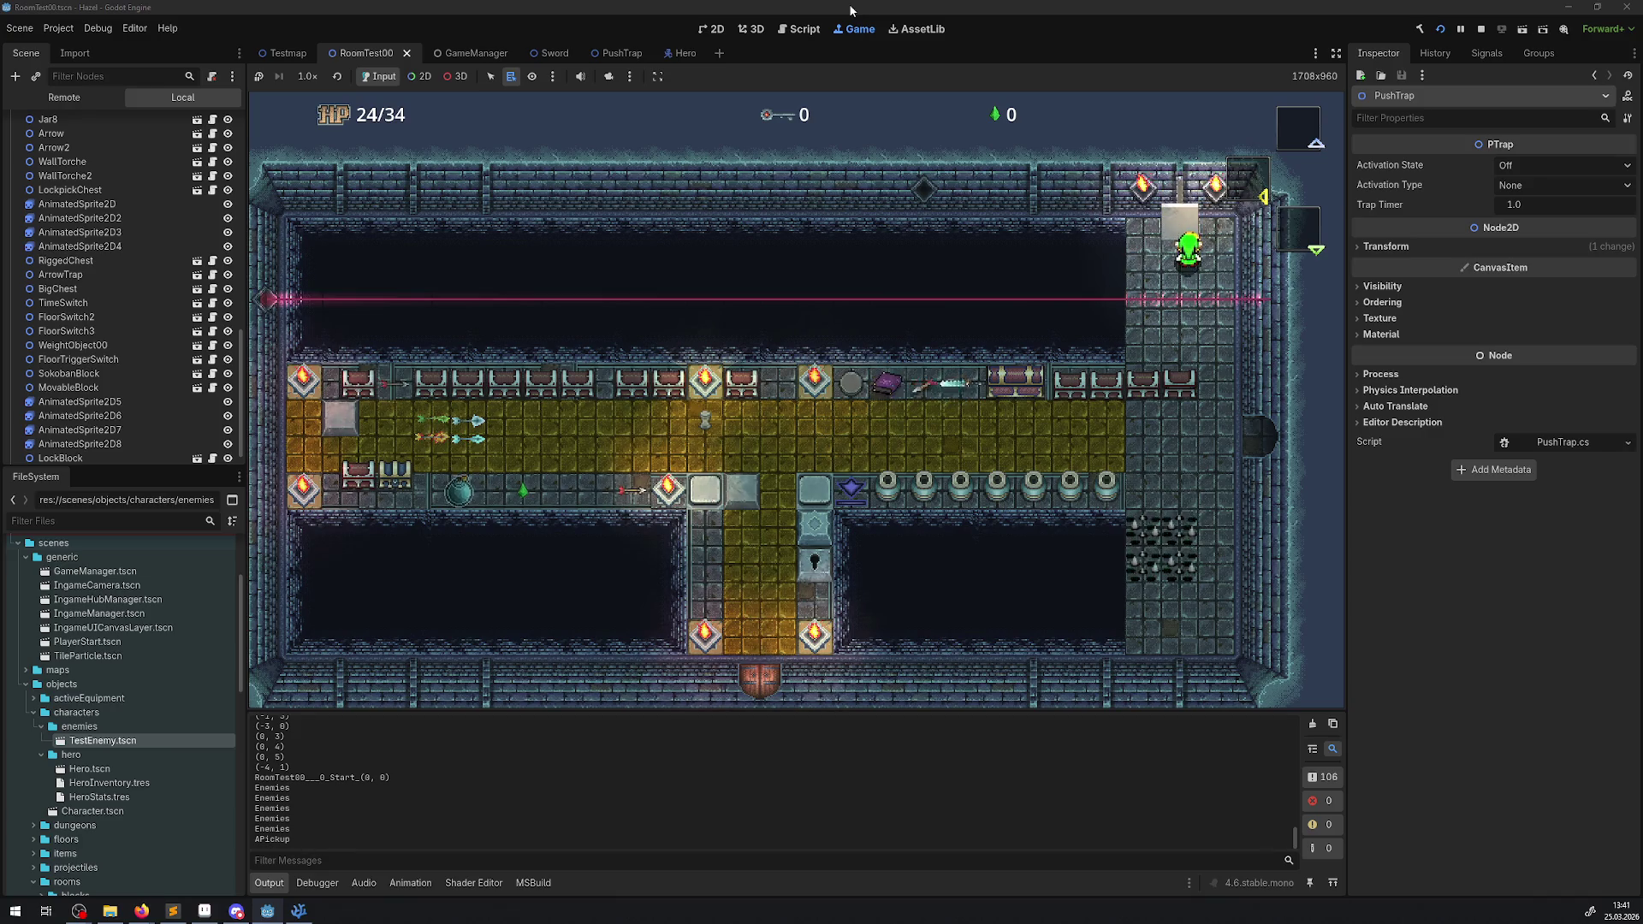
- Push the white block up twice, then head down and right into the neighbouring room
key("Up")
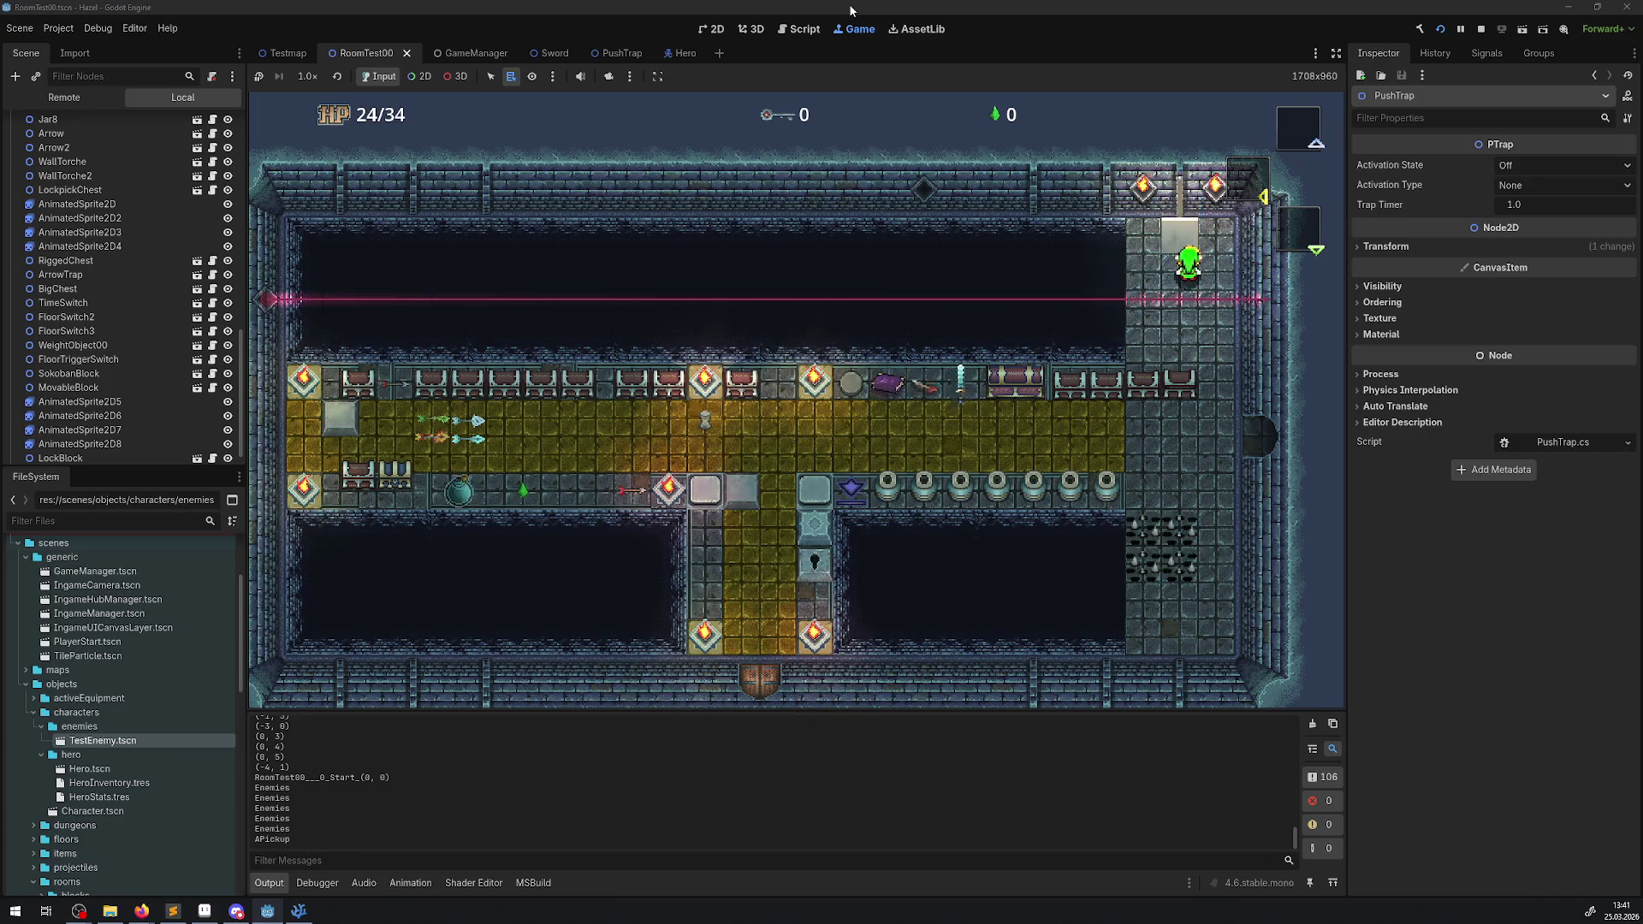
key("Up")
key("Left")
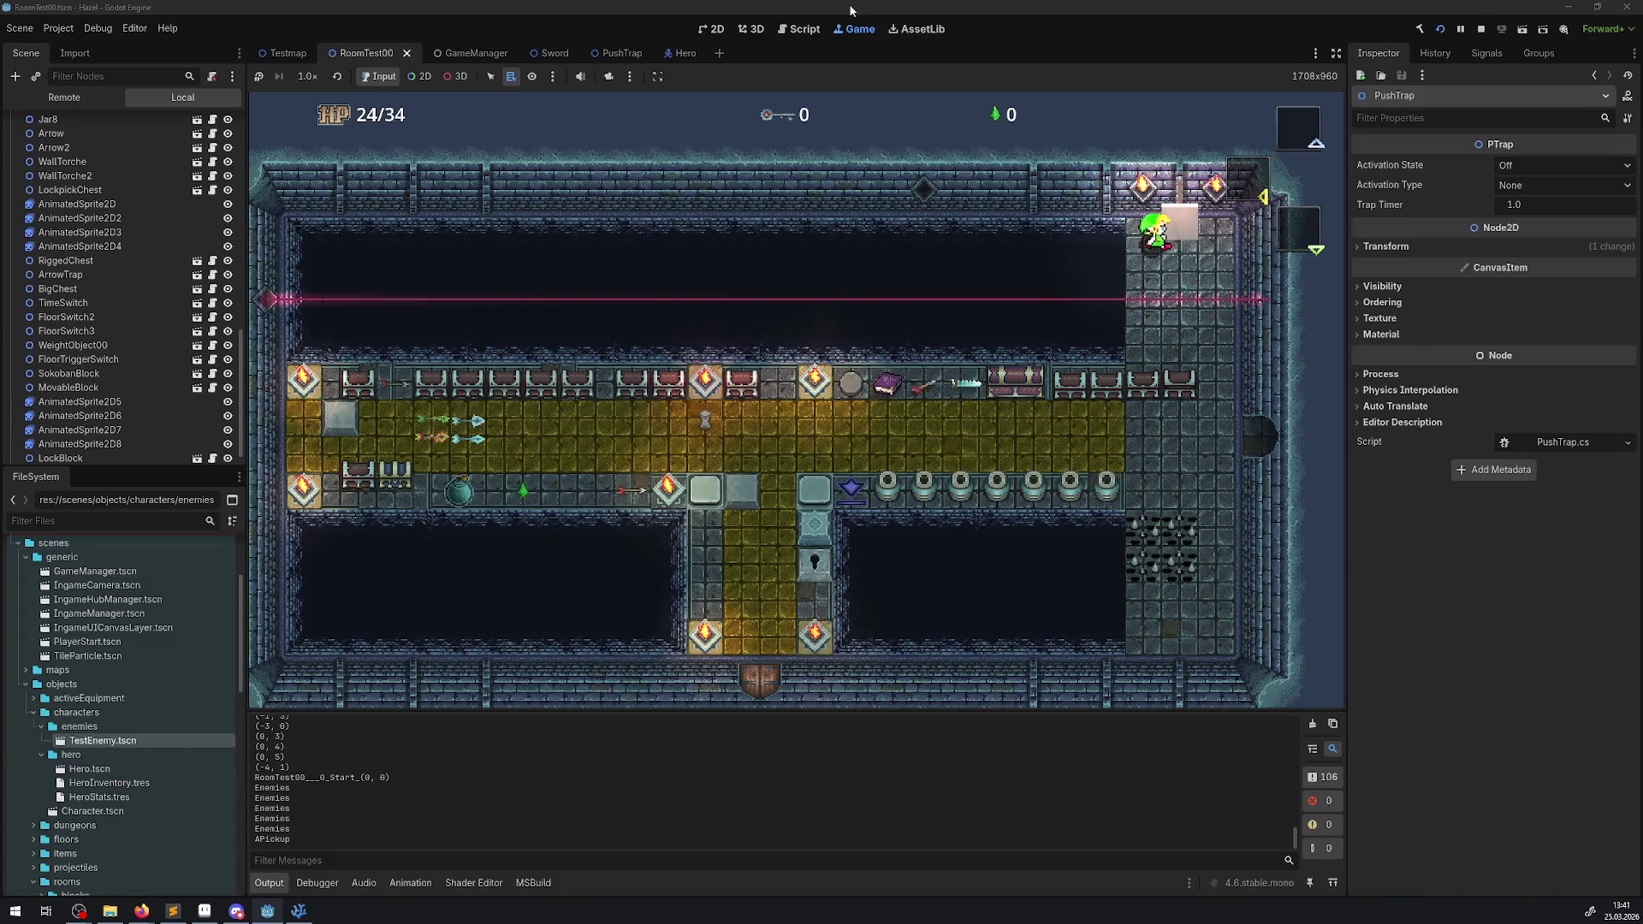
key("Right")
key("Down")
key("Up")
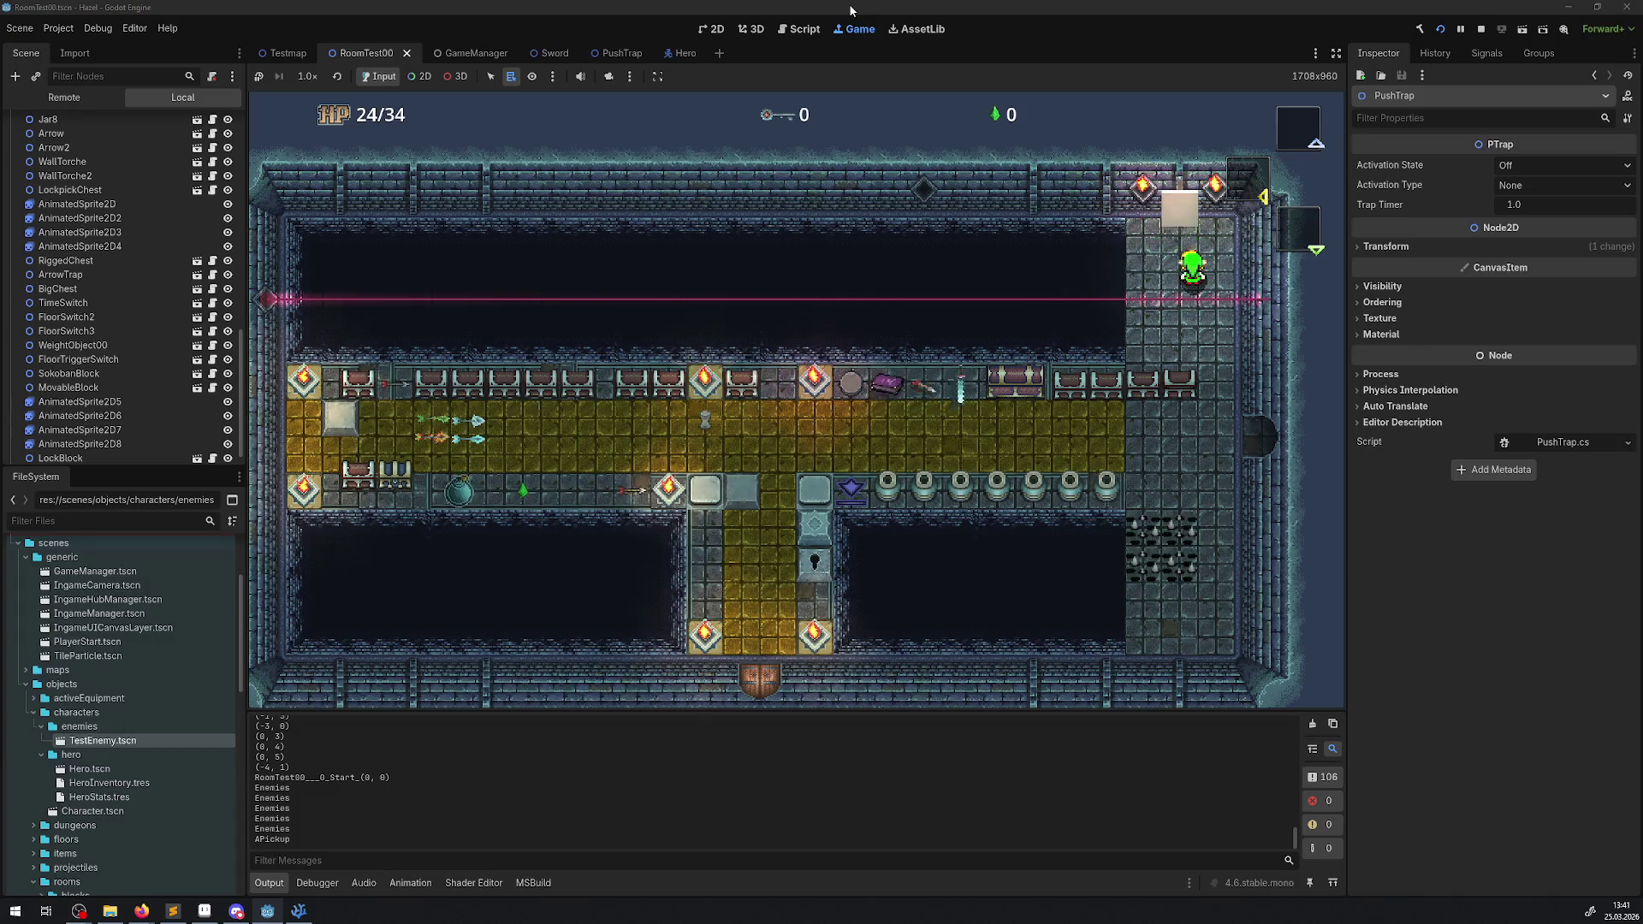
key("Up")
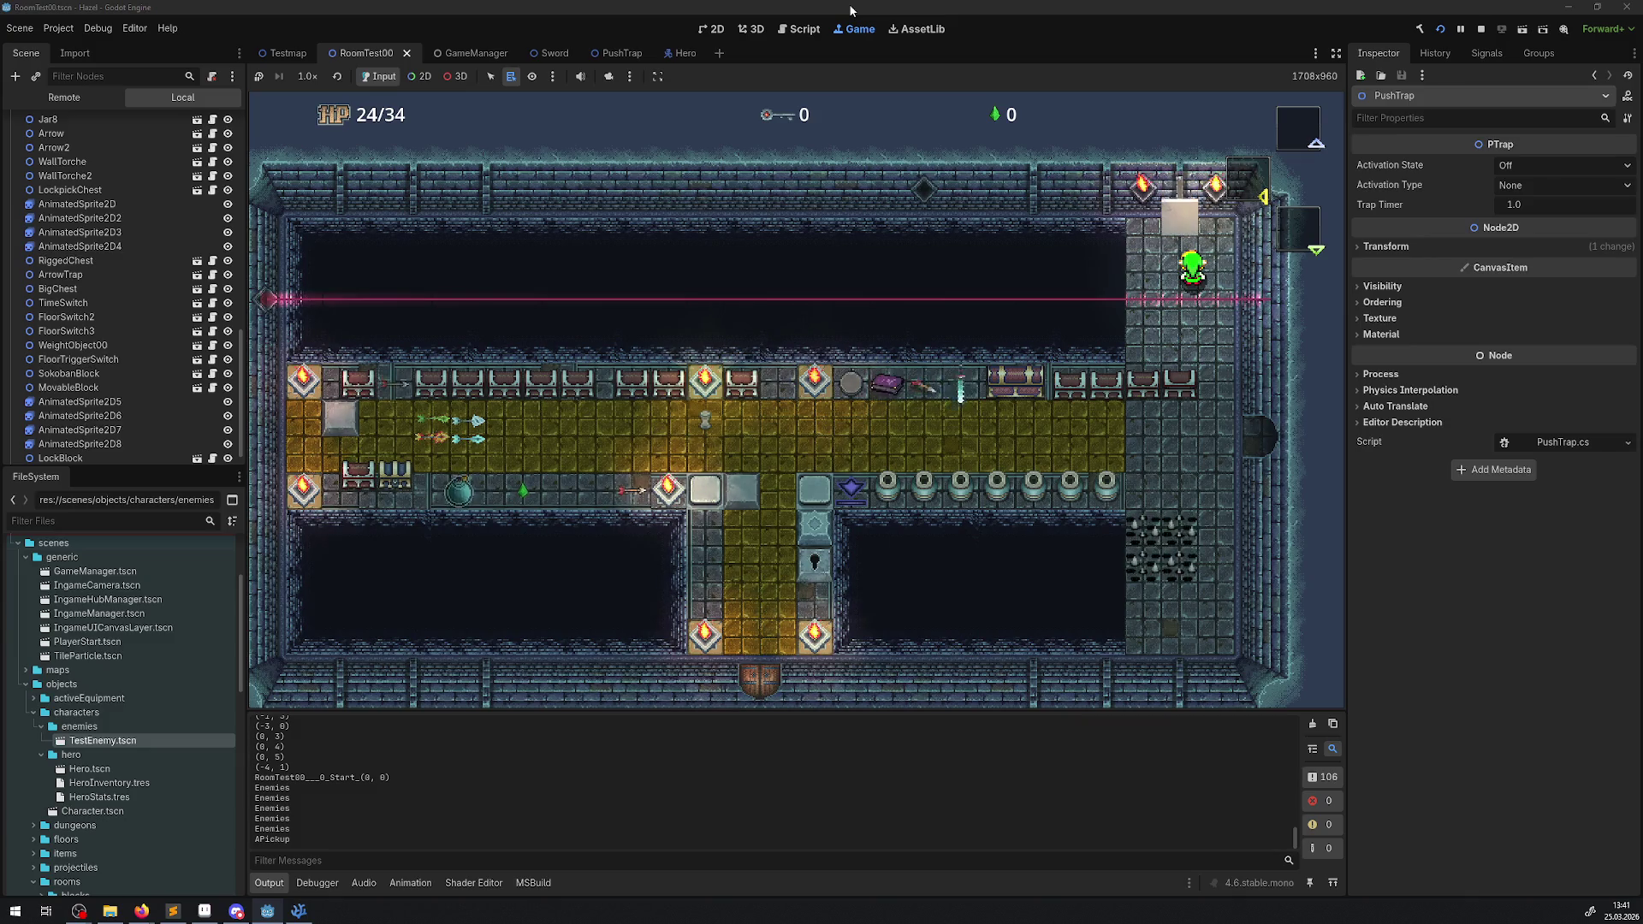
key("Down")
key("Right")
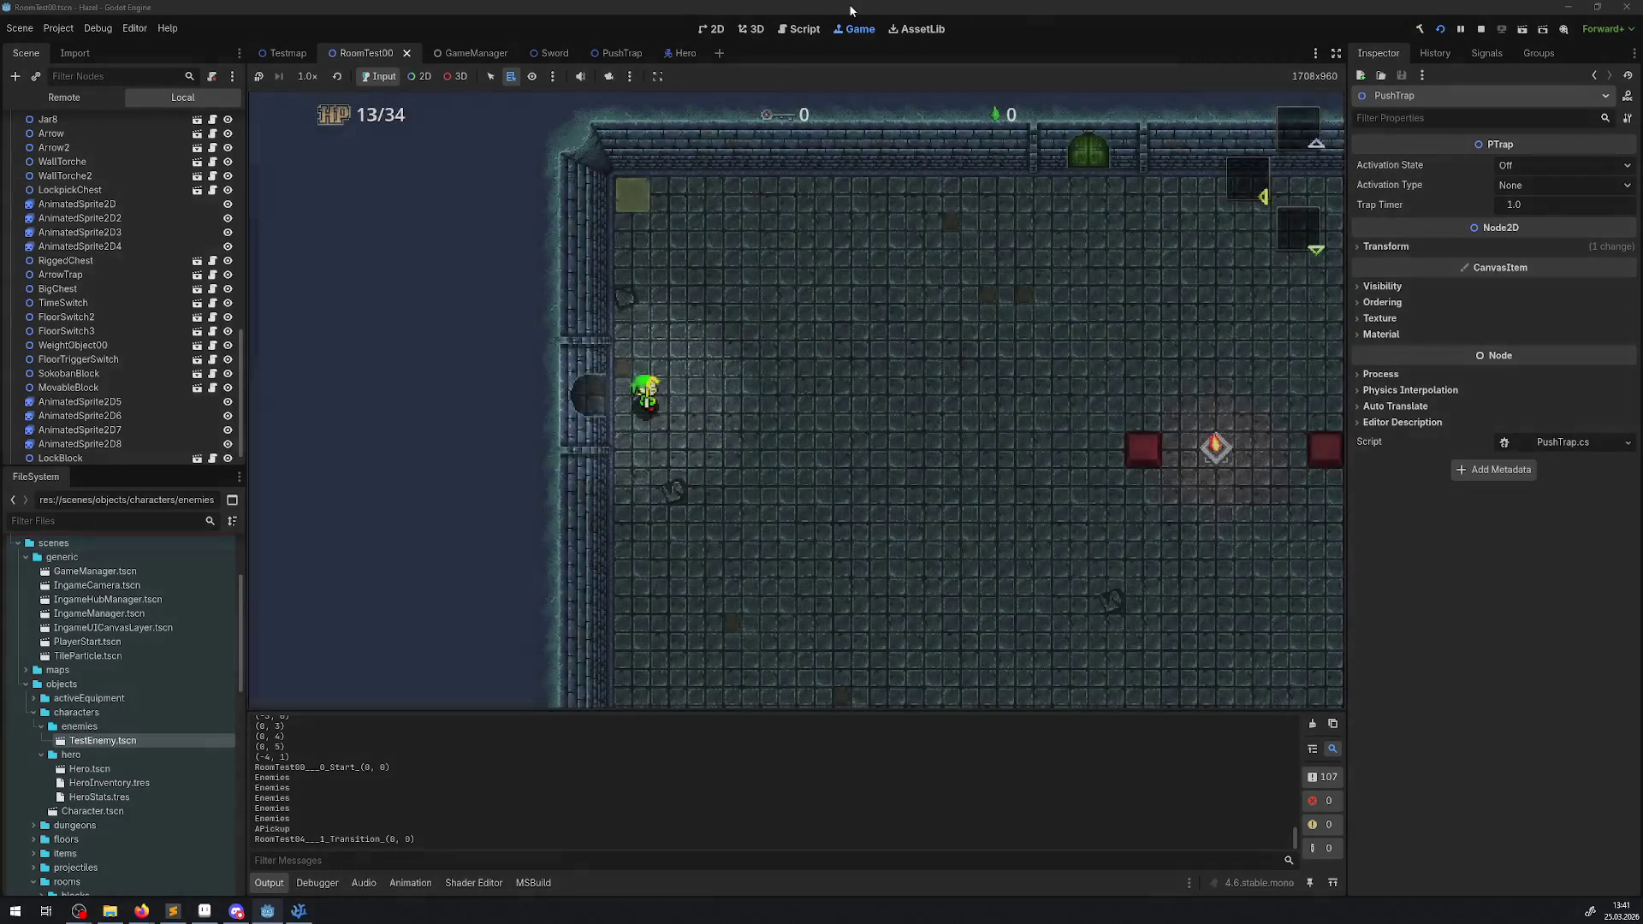
- Walk the hero down through the new room and out its west door
key("Down")
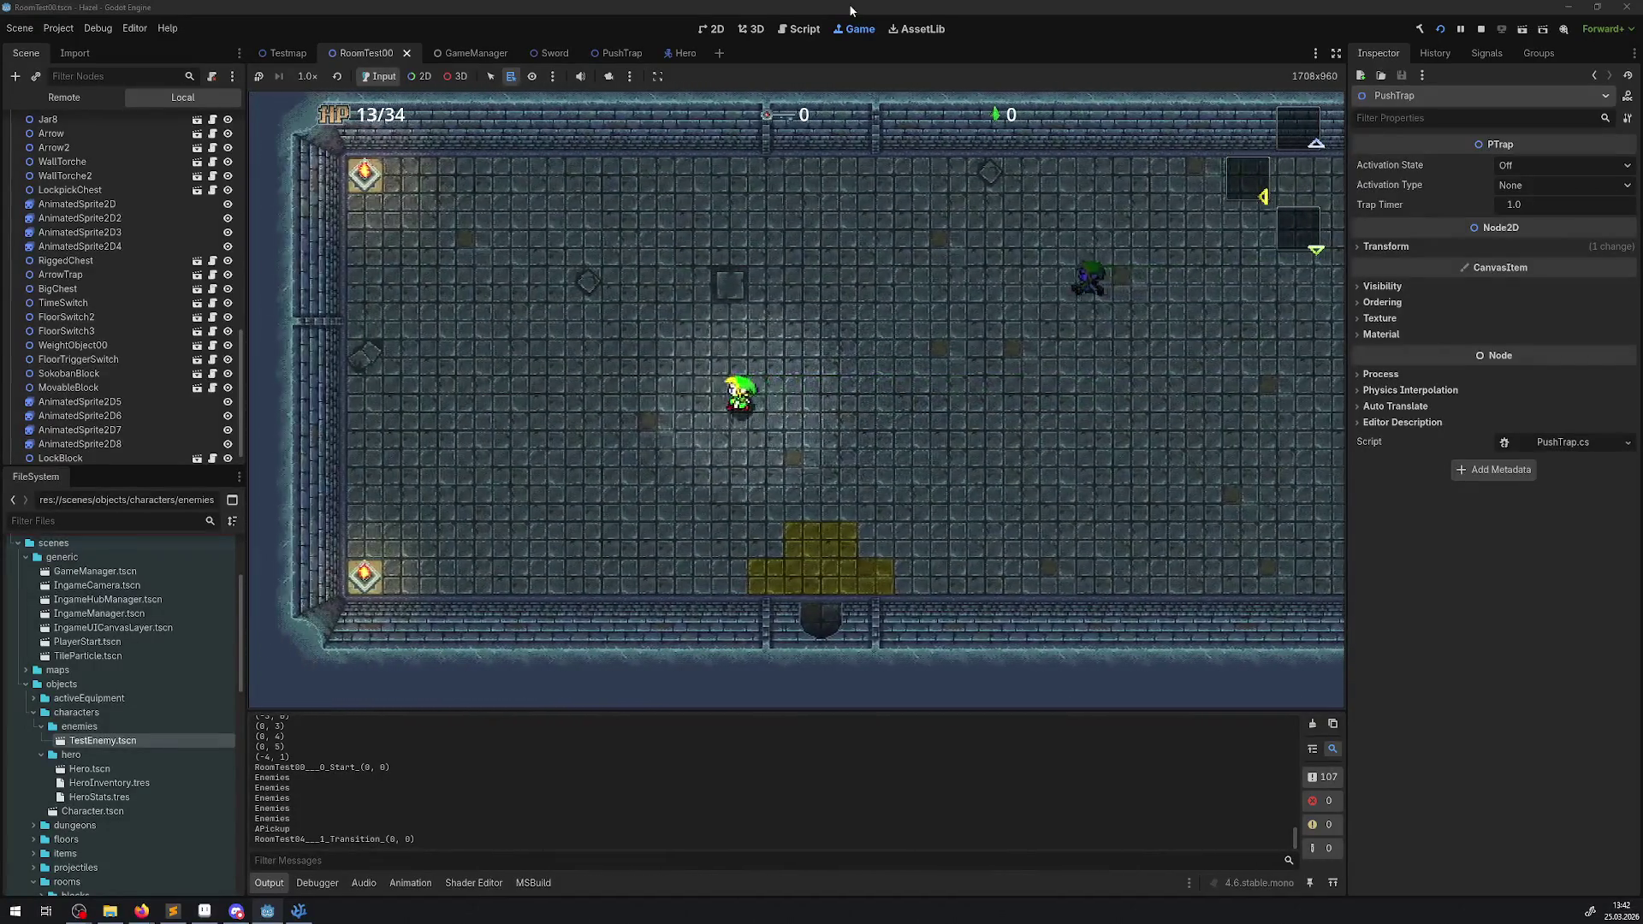
key("Down")
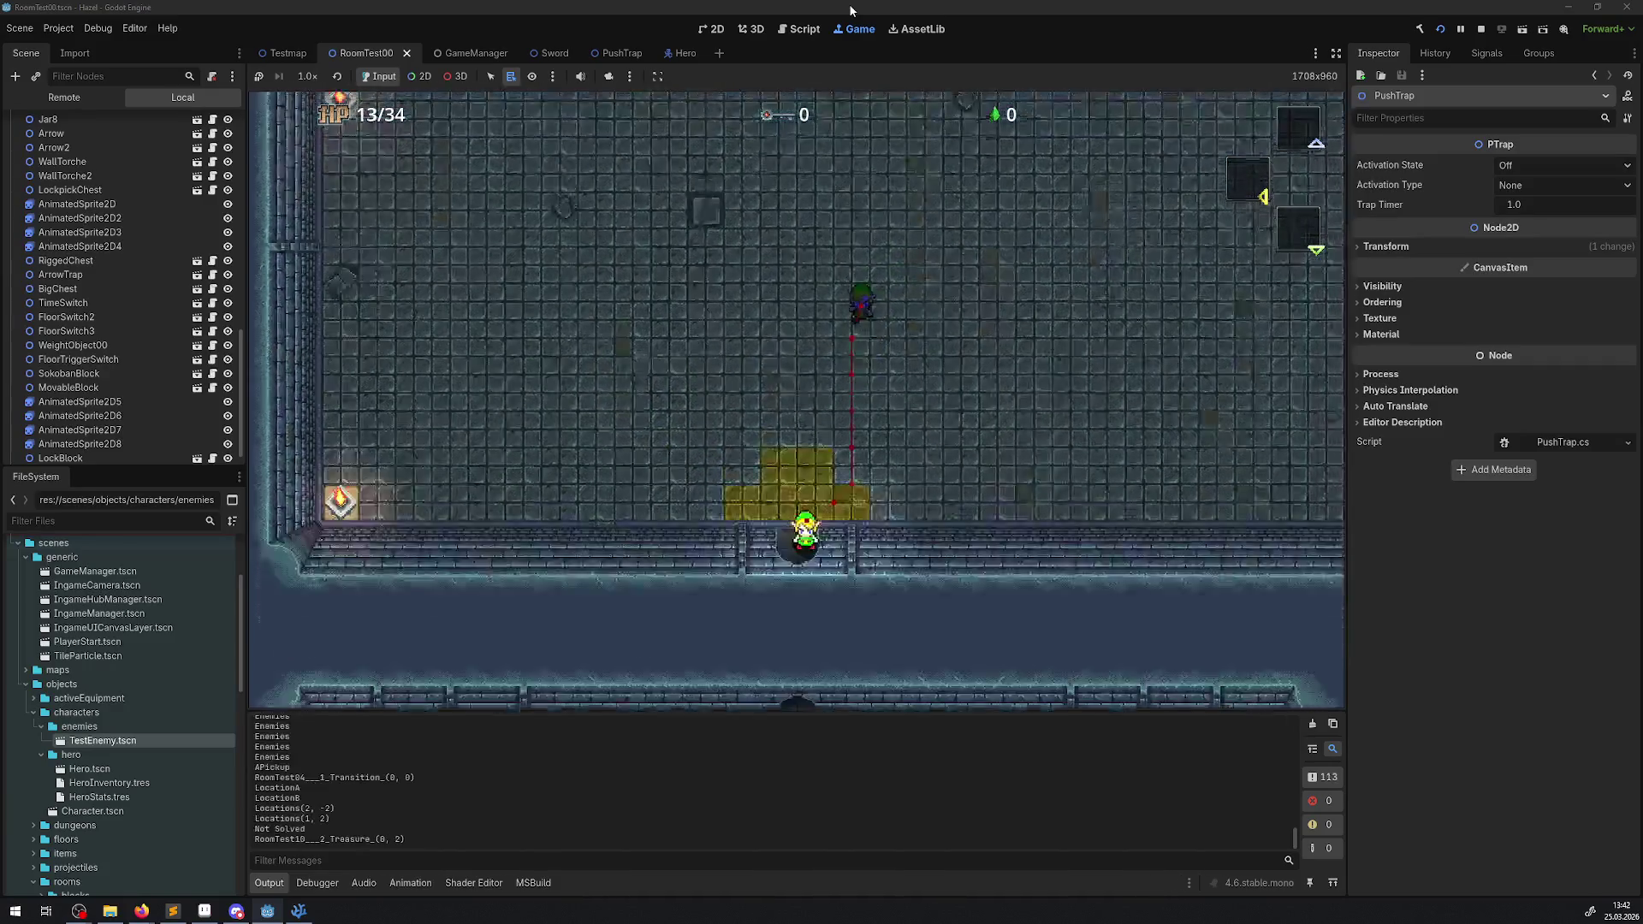
key("Left")
key("Down")
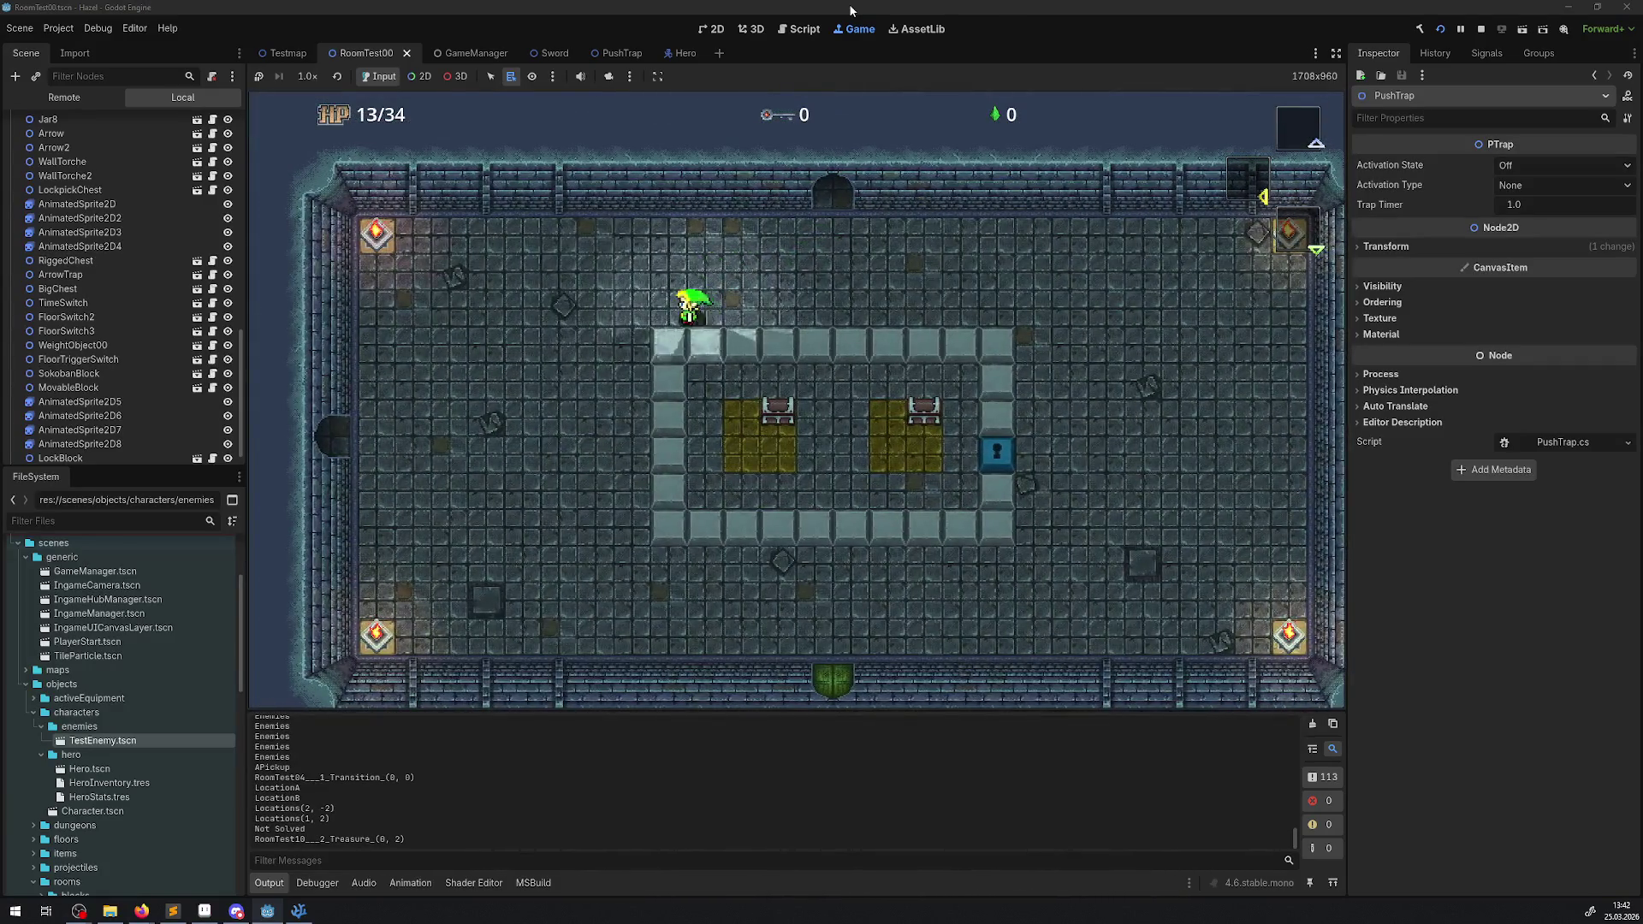
key("Left")
key("Left")
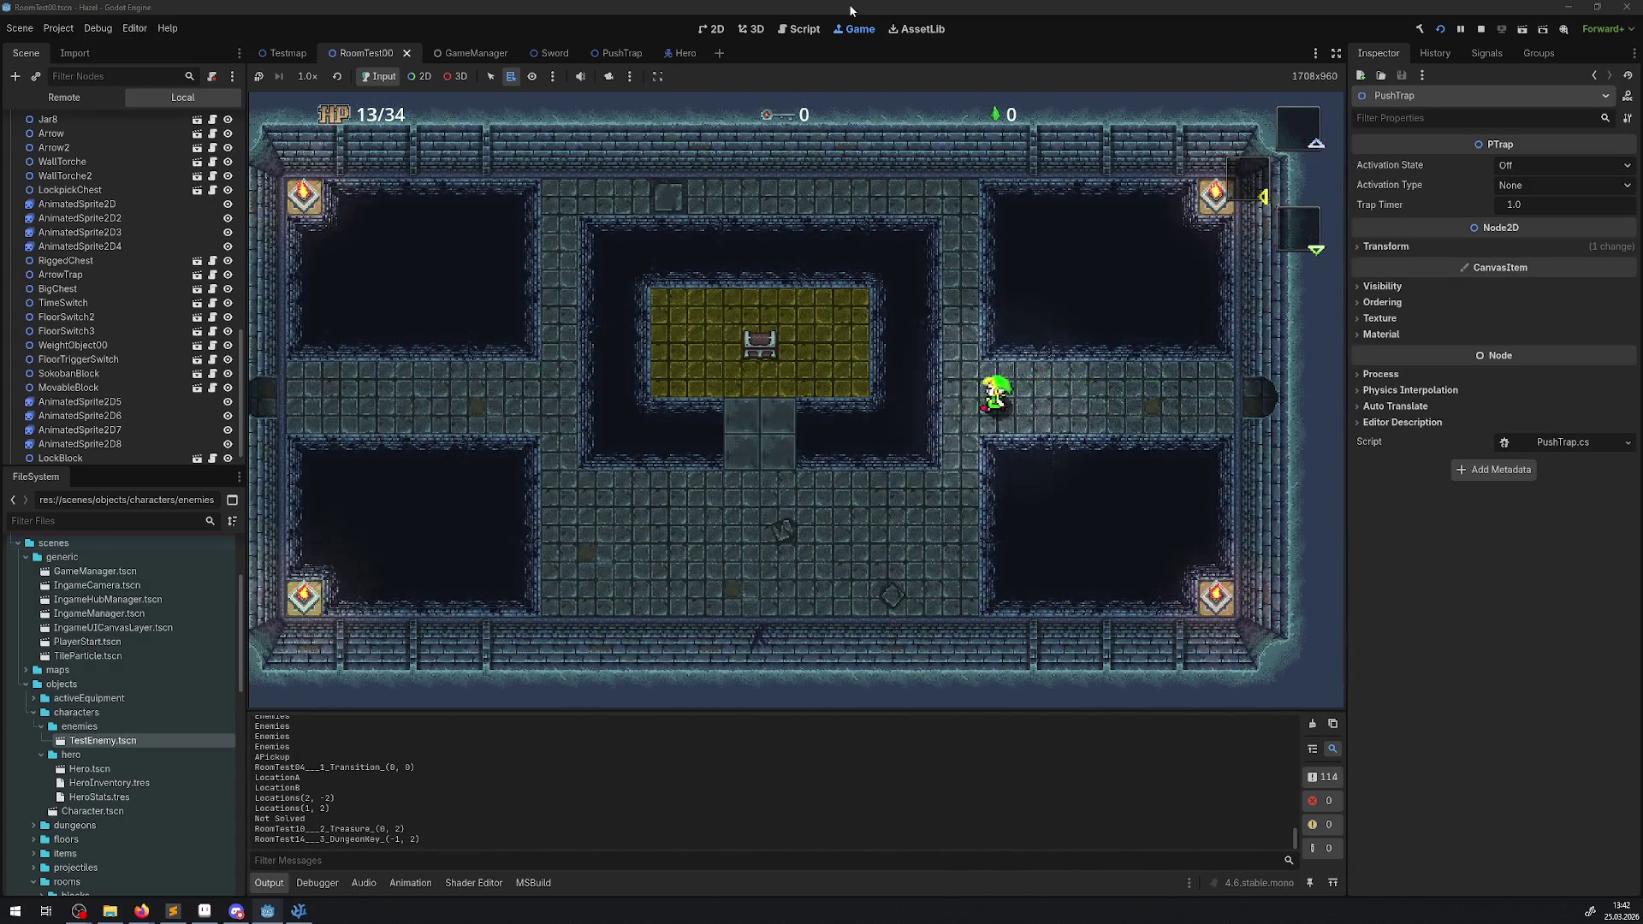
key("Down")
key("Left")
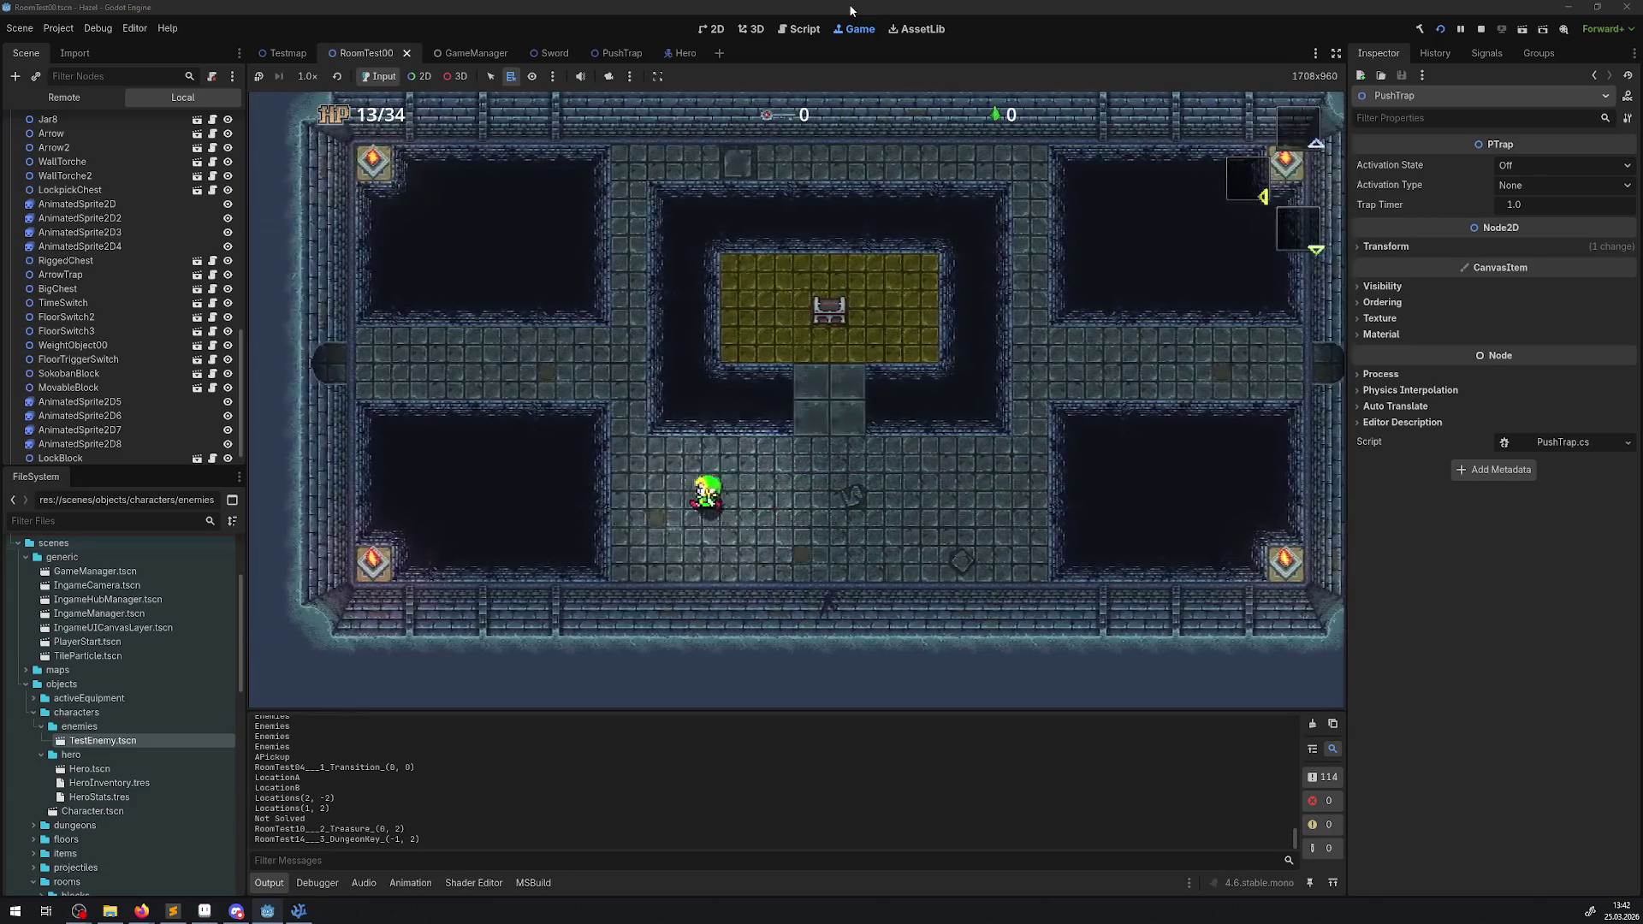
key("Up")
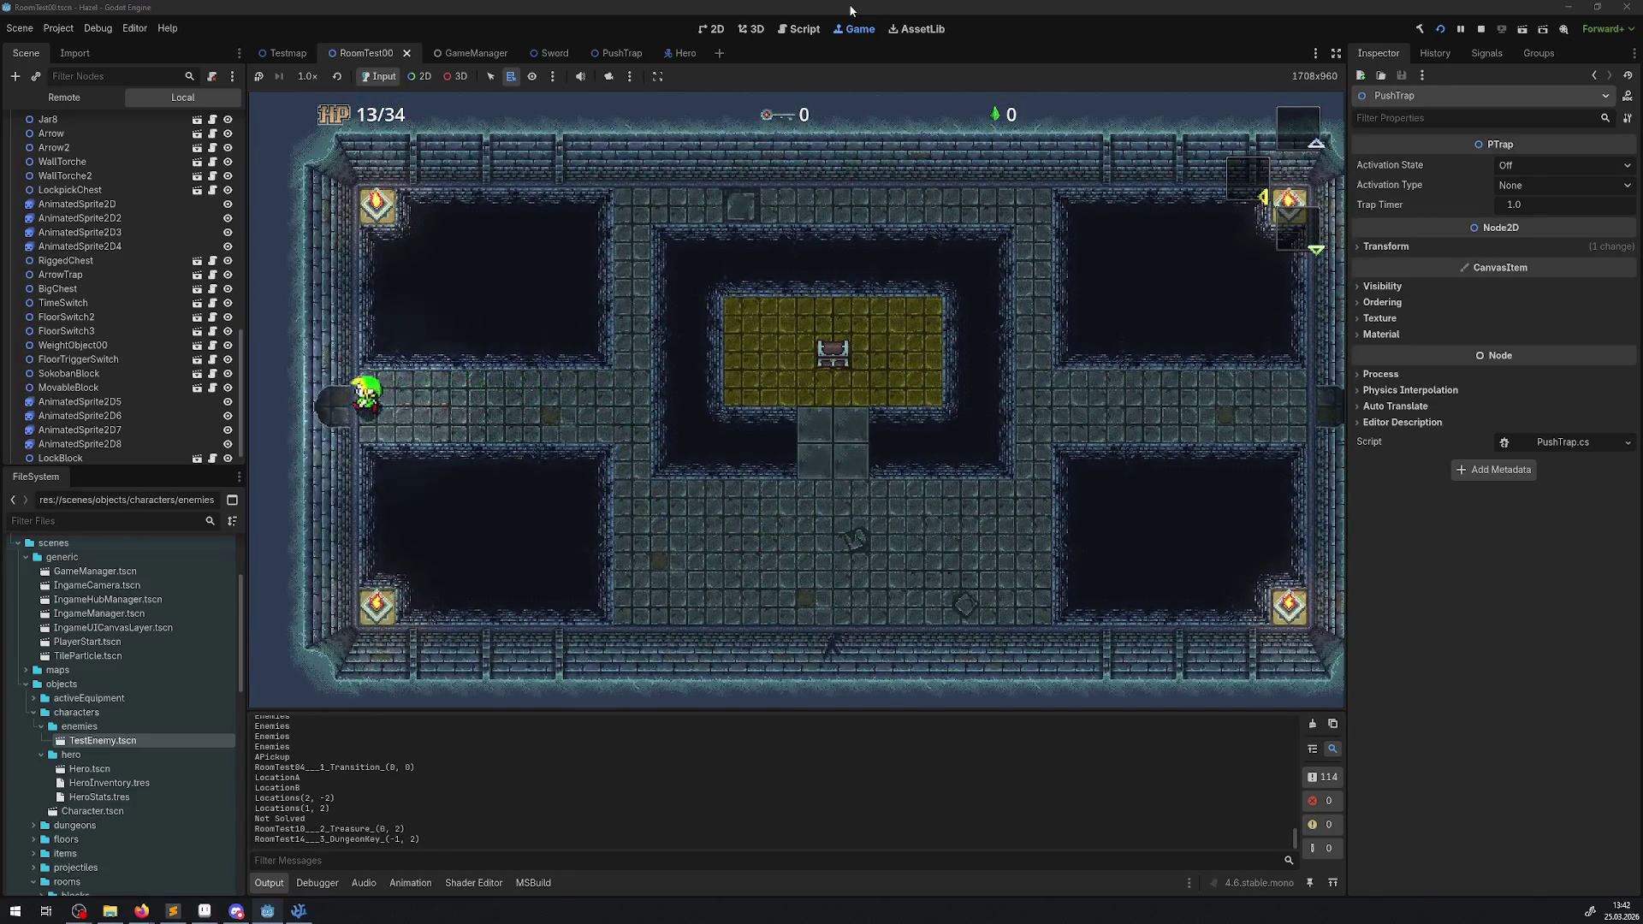
key("Left")
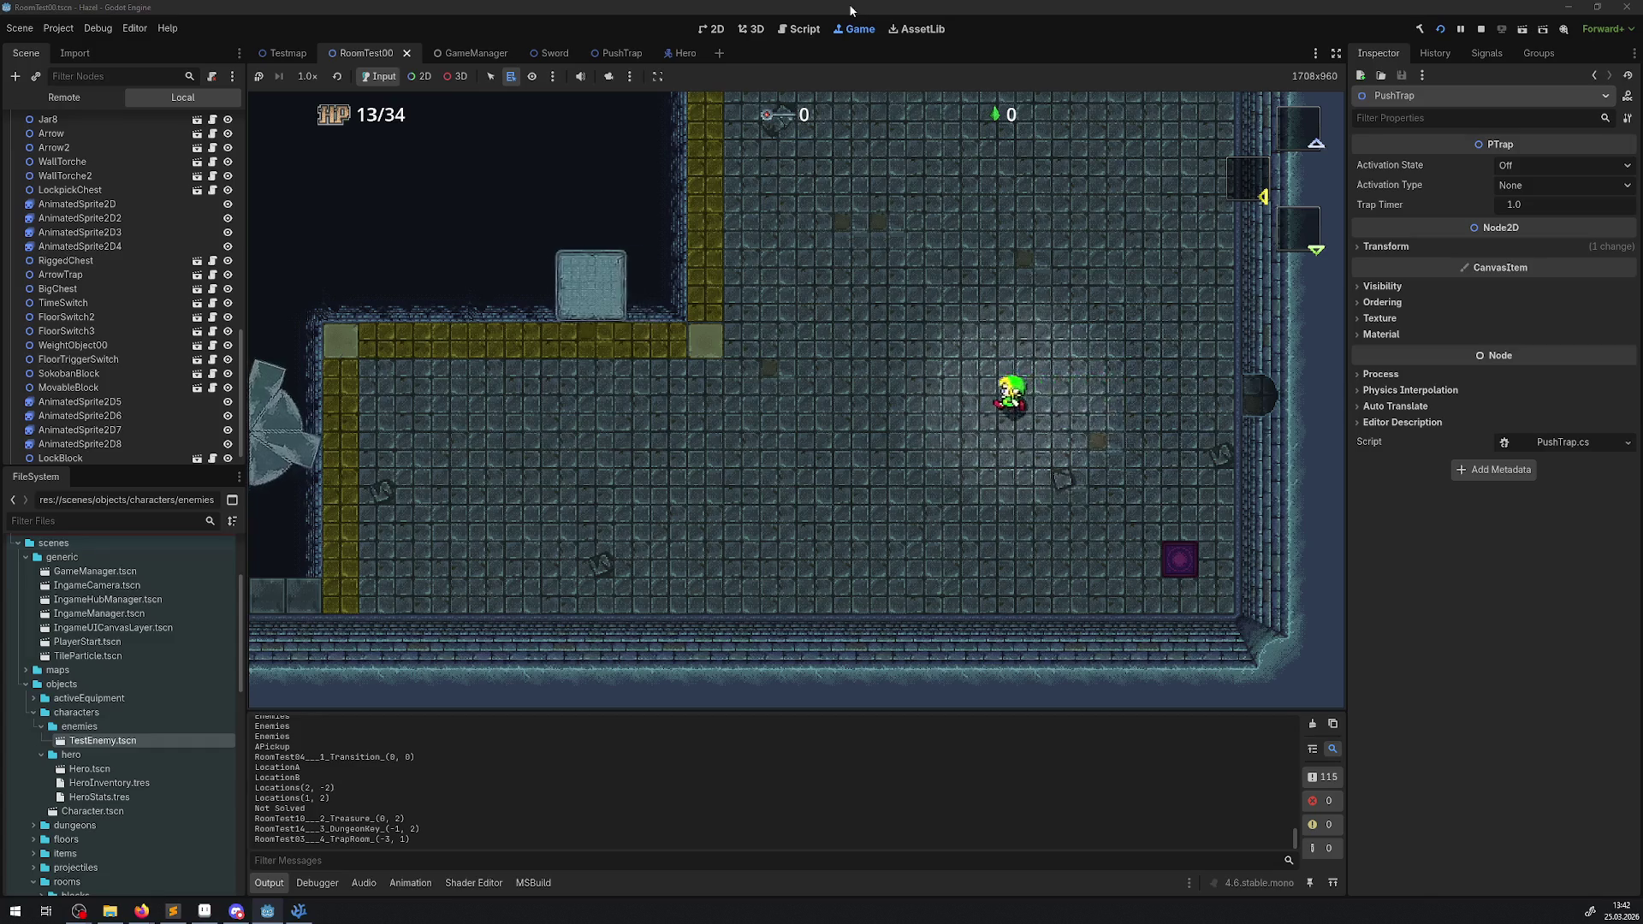
- Cross the trap room, riding the moving block and then the spinning fan
key("Left")
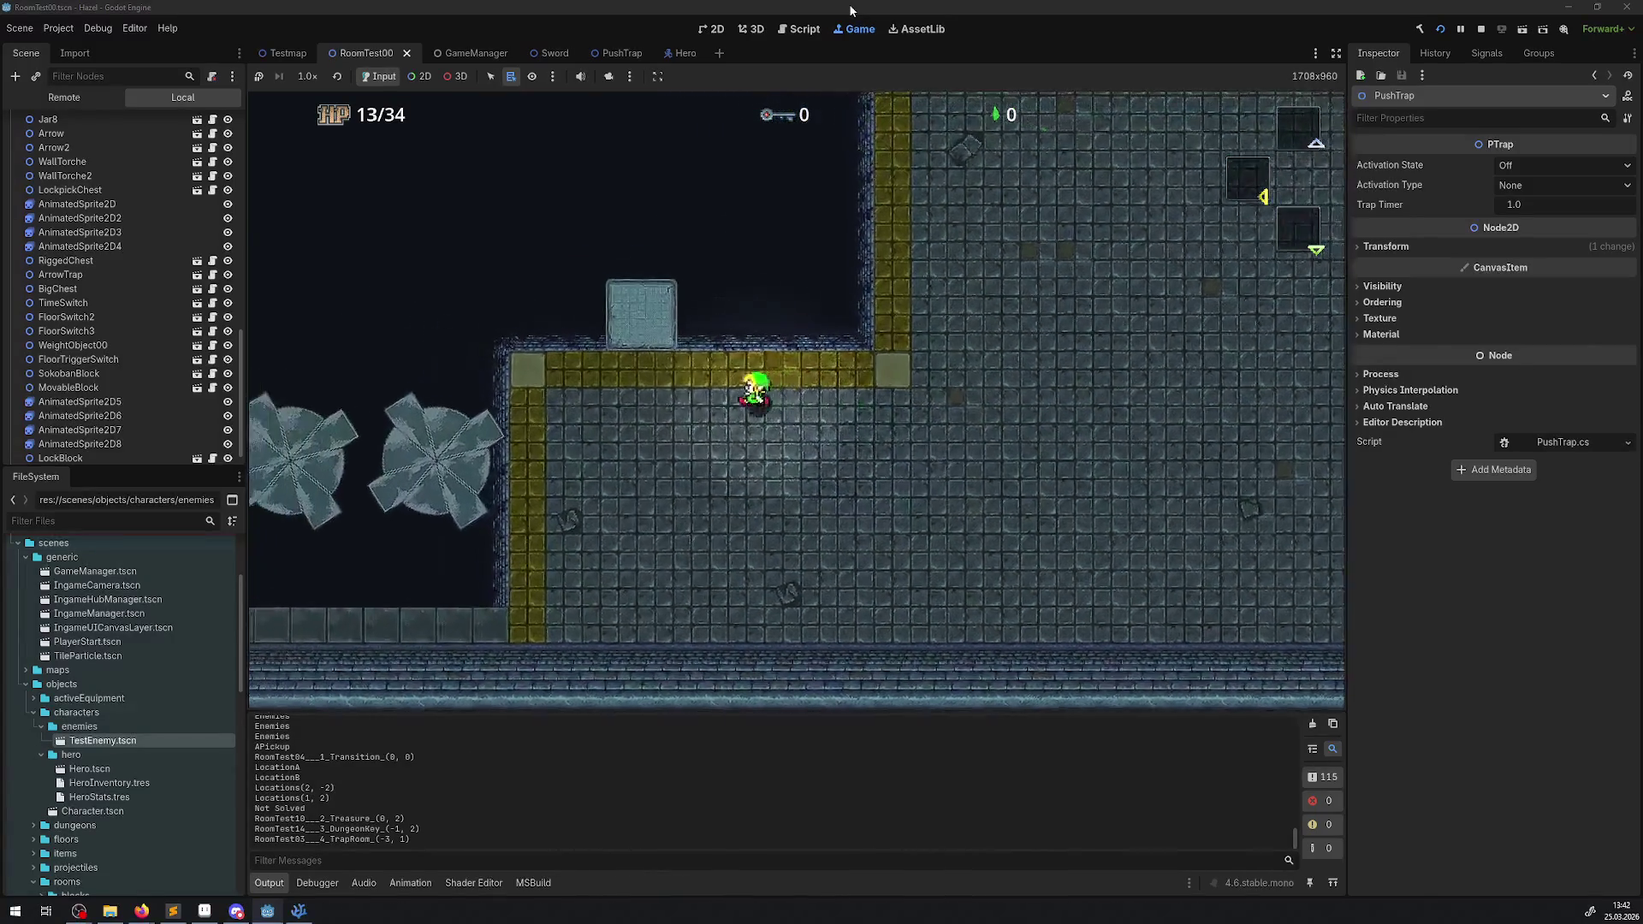
key("Up")
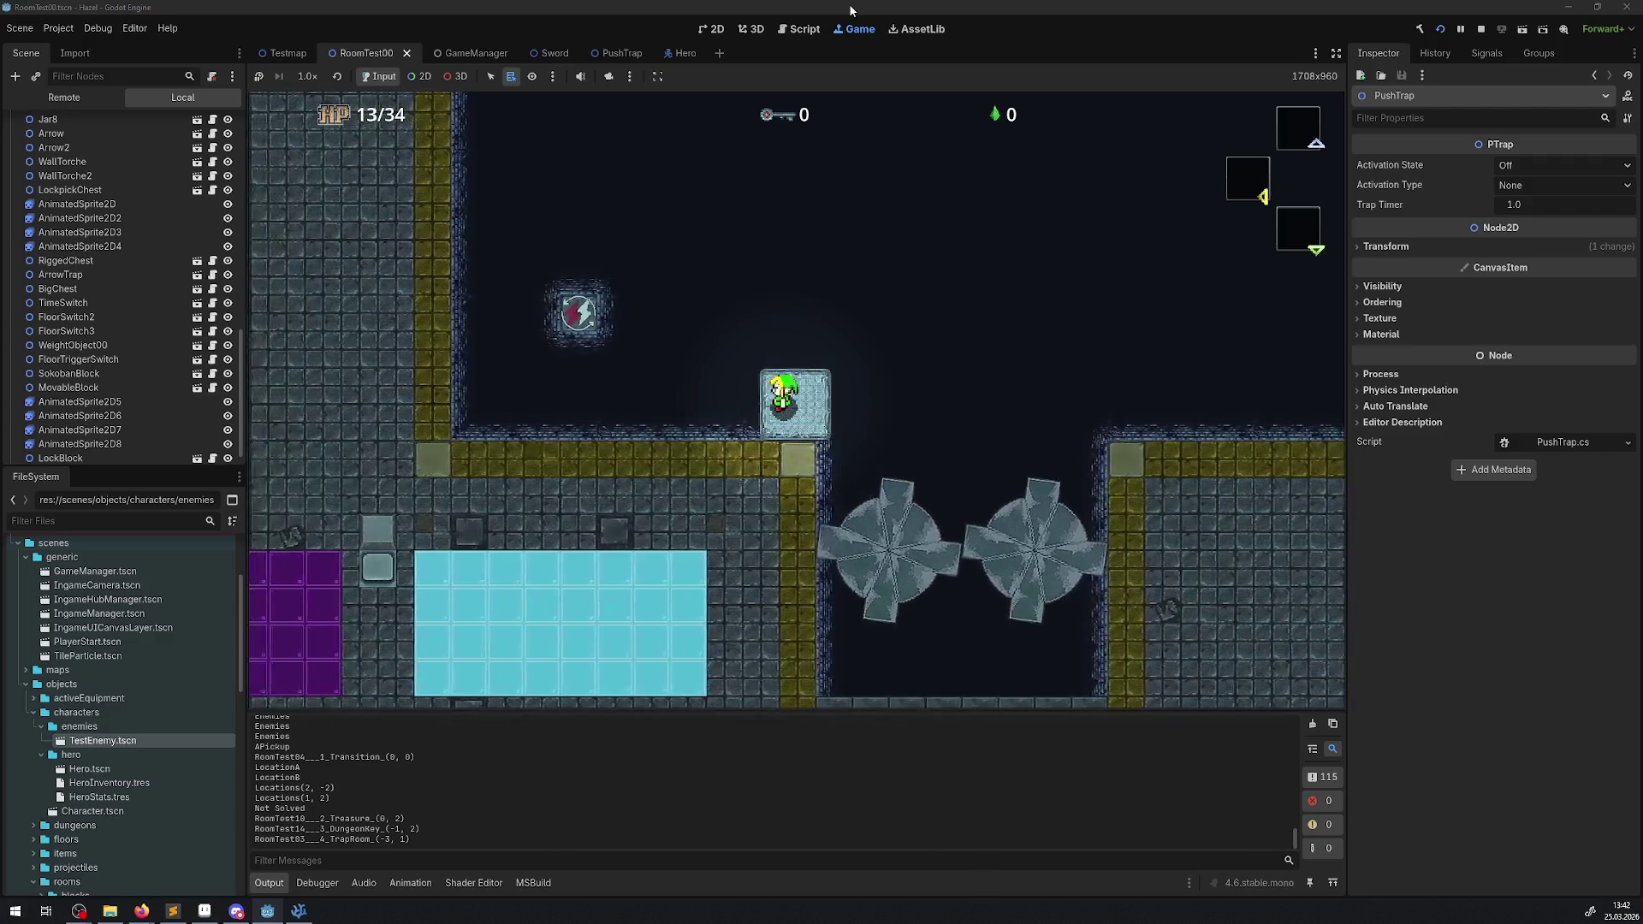
key("Down")
key("Right")
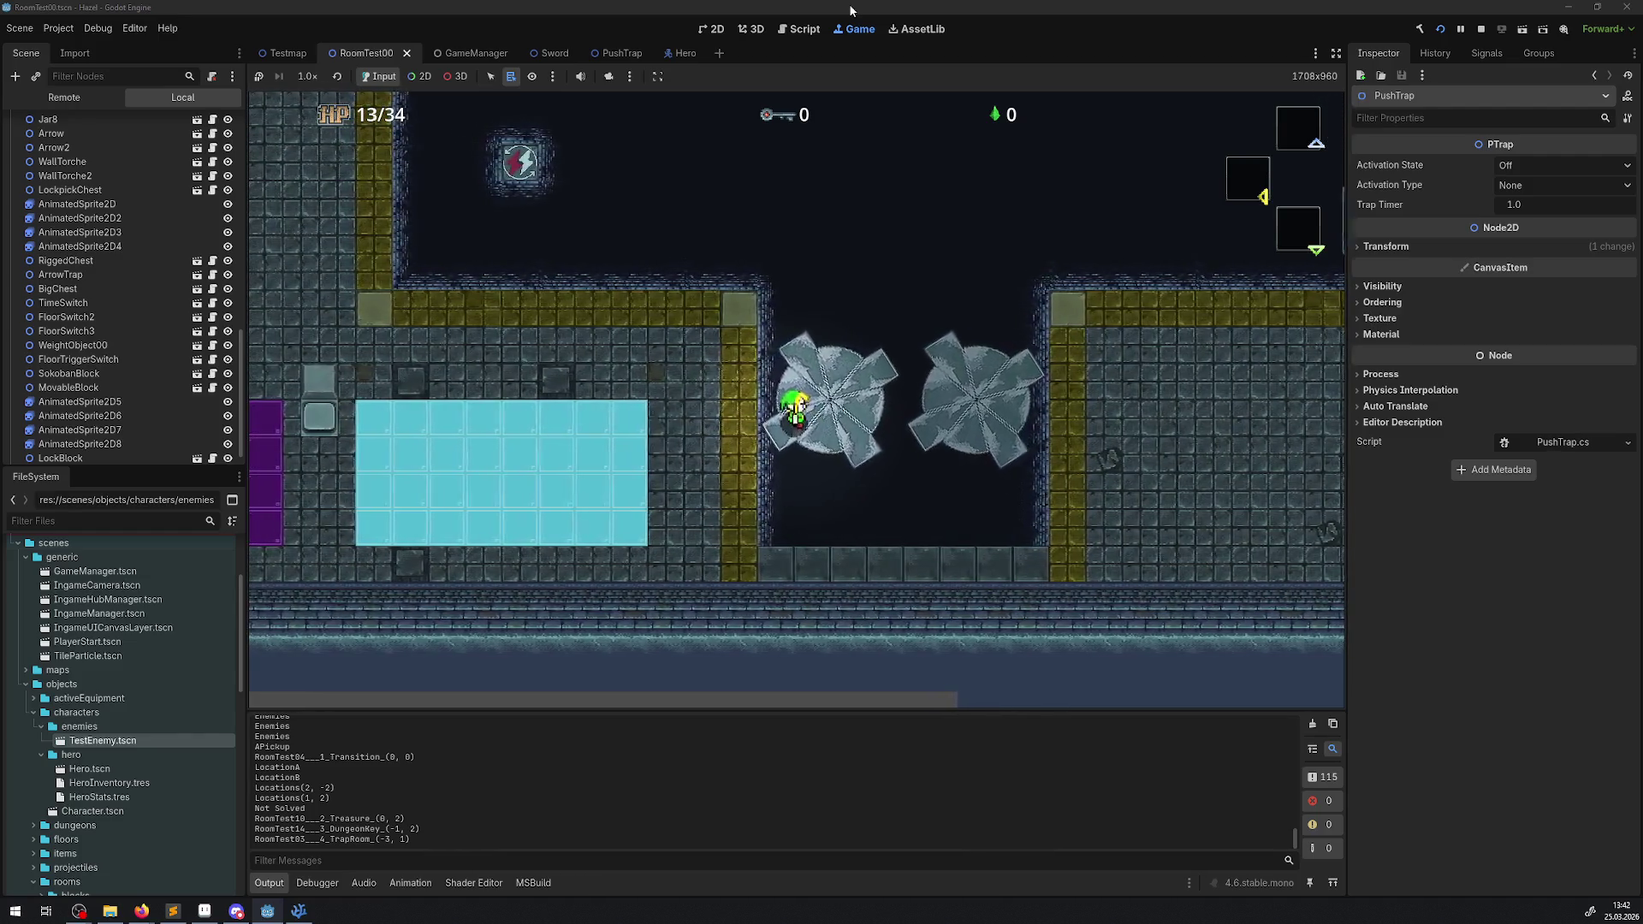
- Slide the hero left across the ice and past the purple tiles
key("Left")
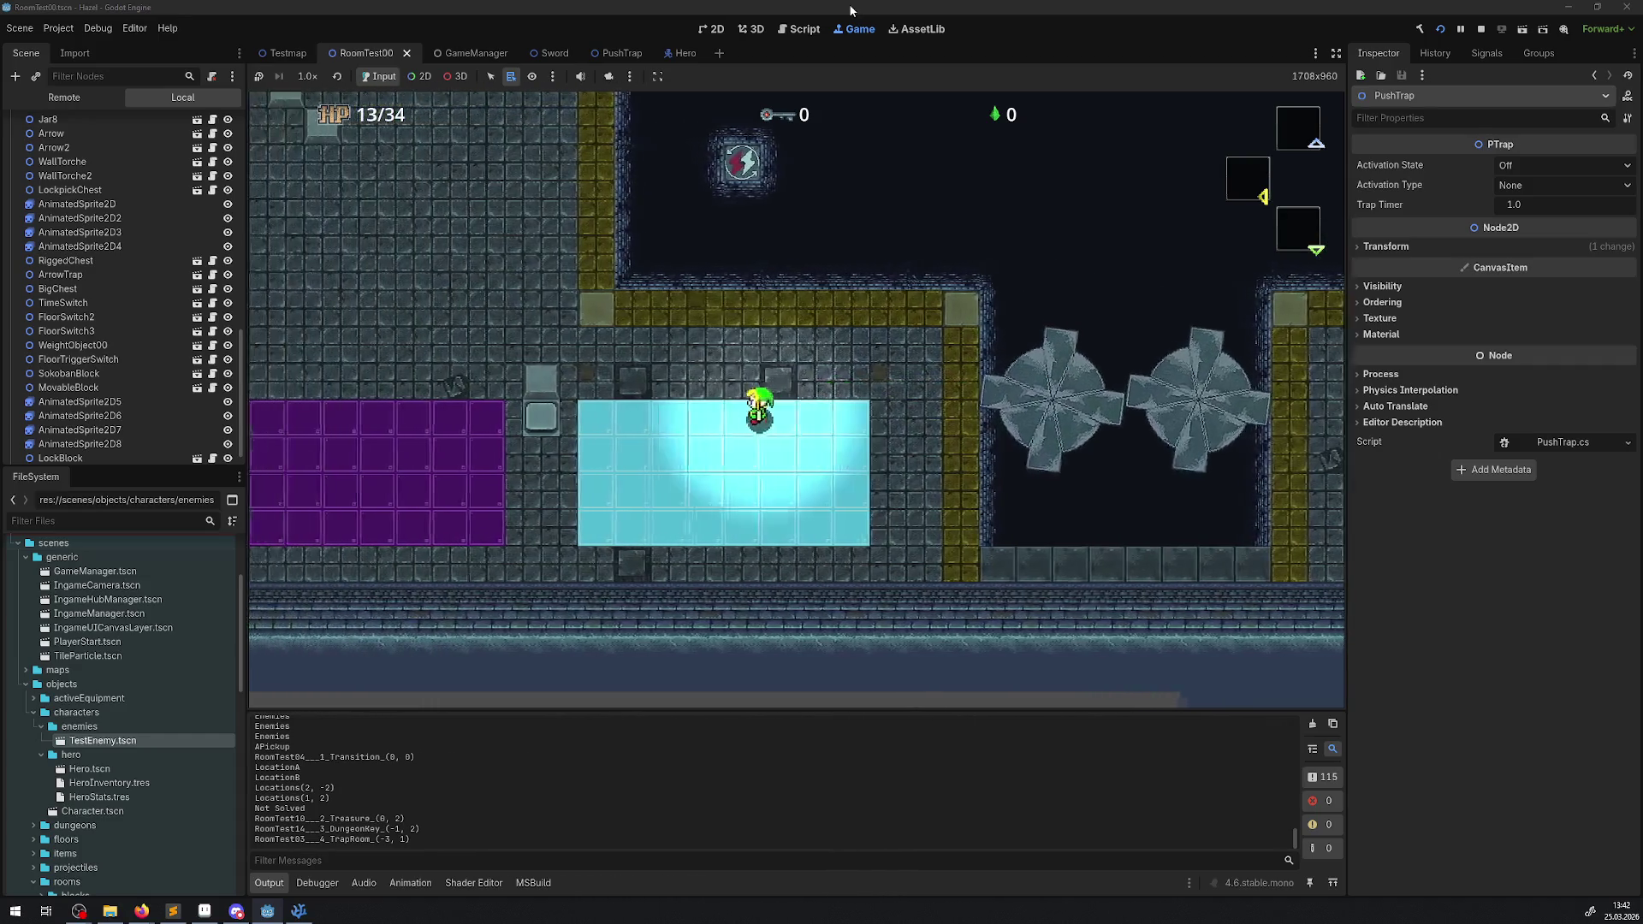
key("Down")
key("Left")
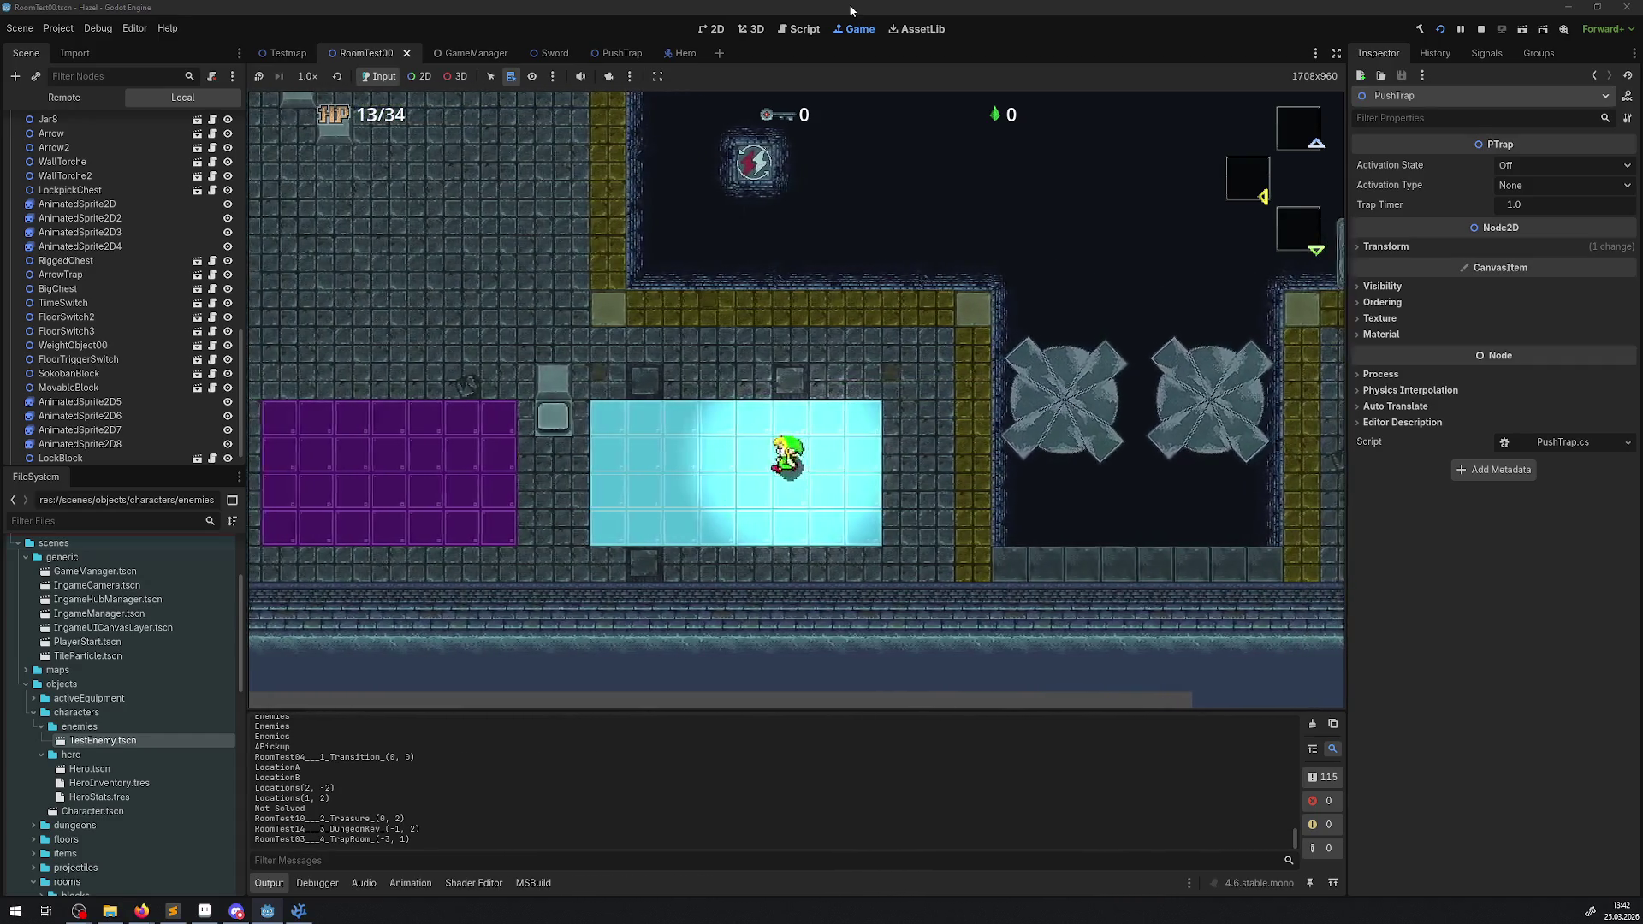
key("Up")
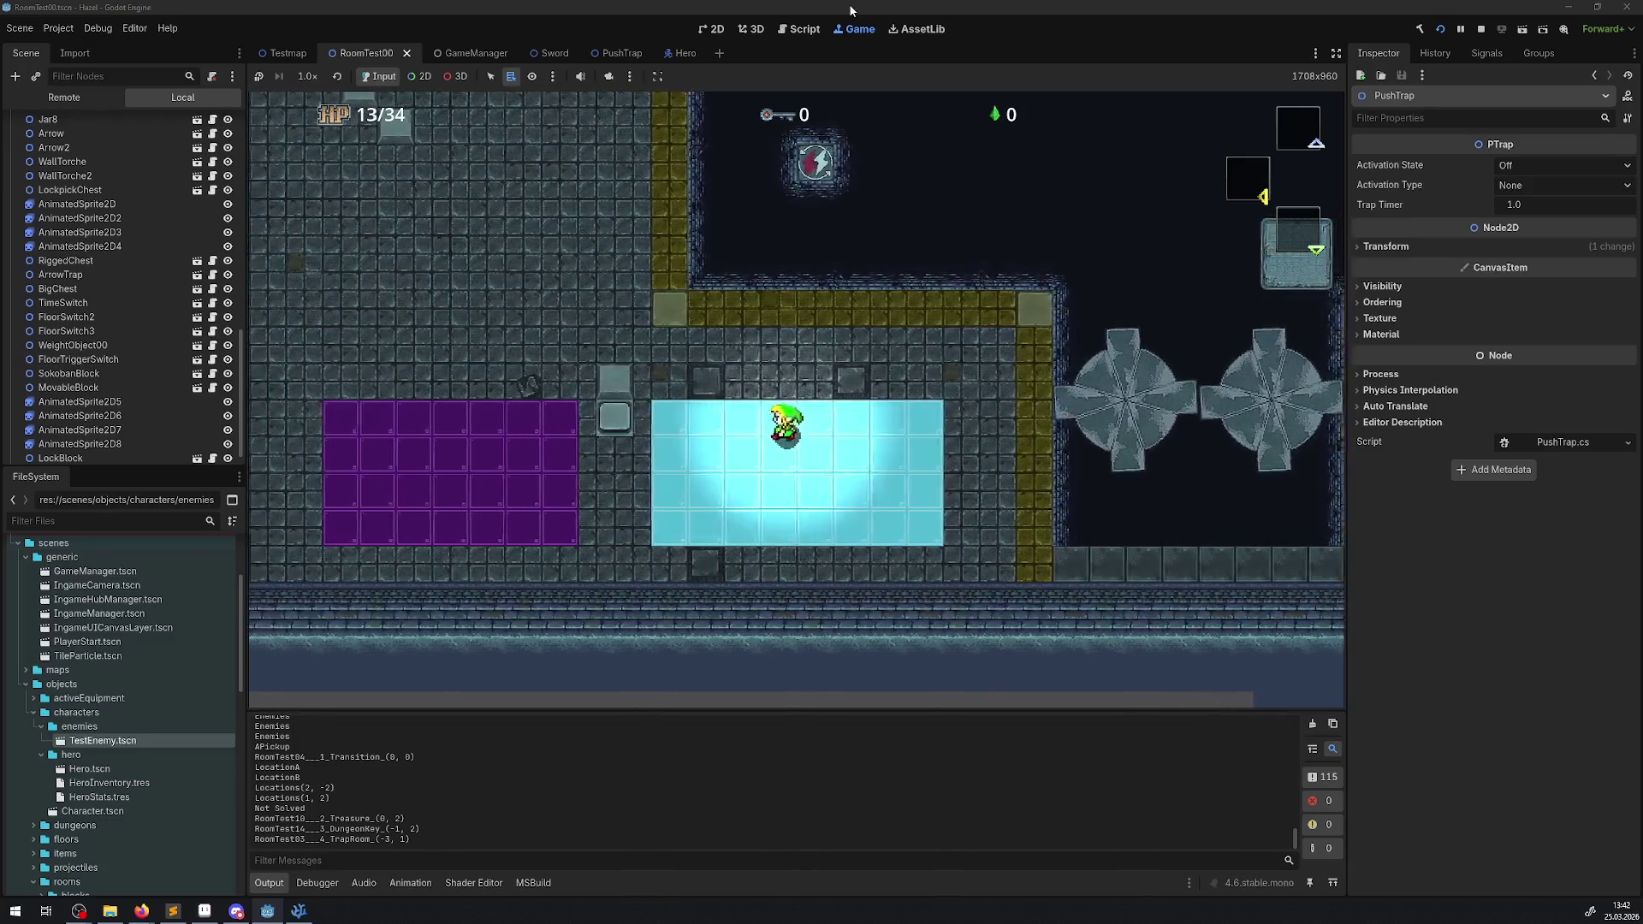
key("Left")
key("Left")
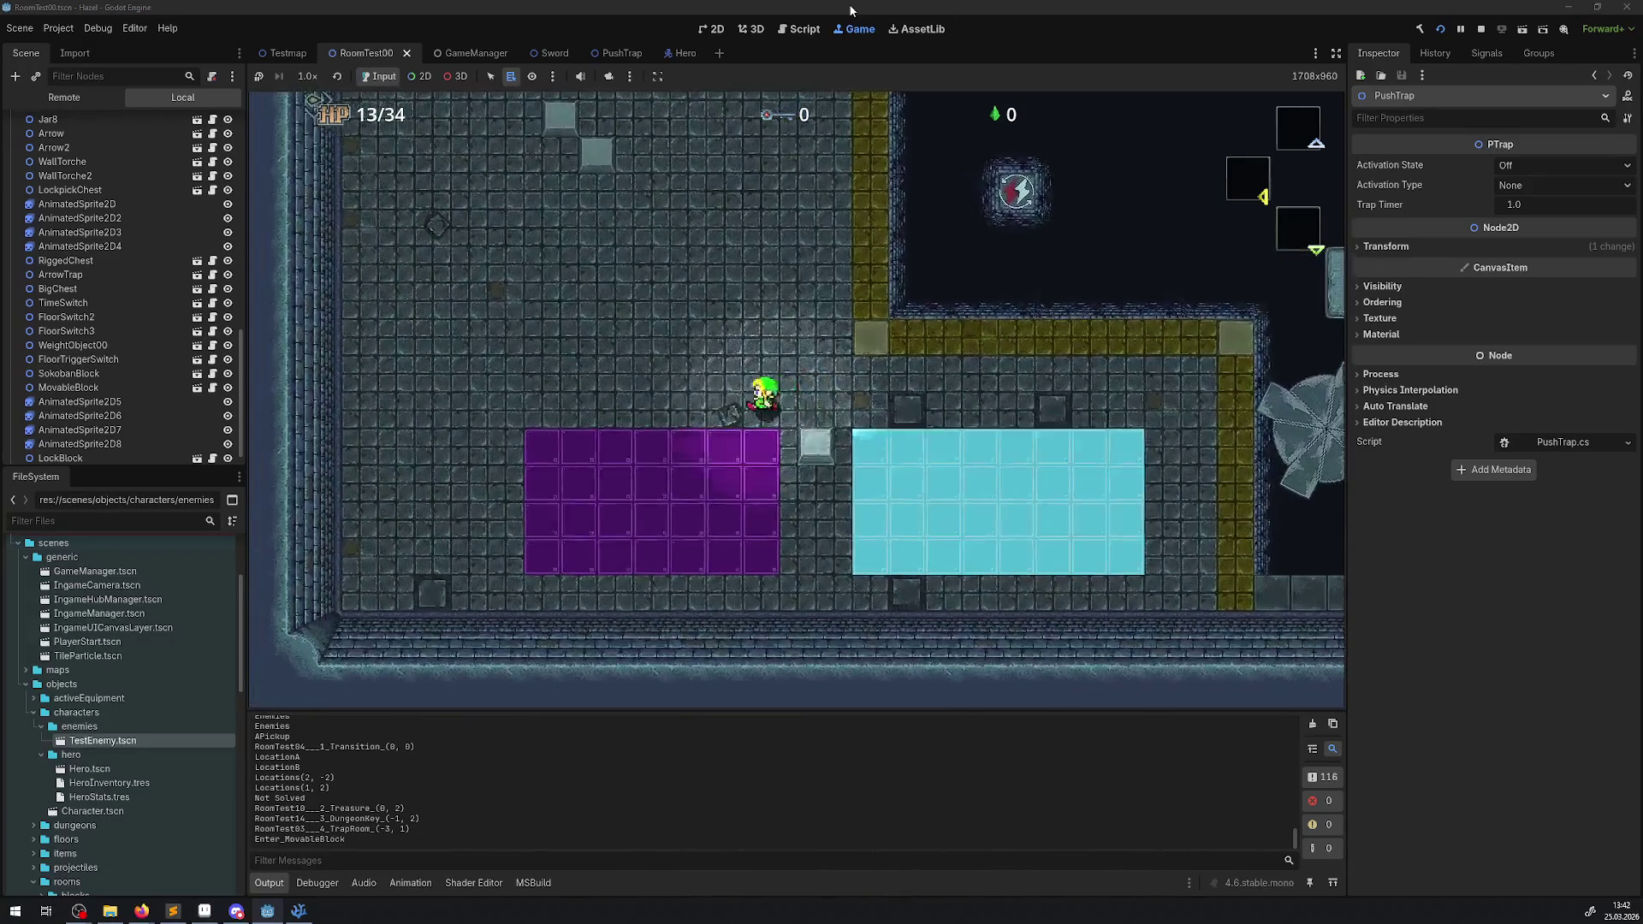
key("Down")
key("Up")
key("Left")
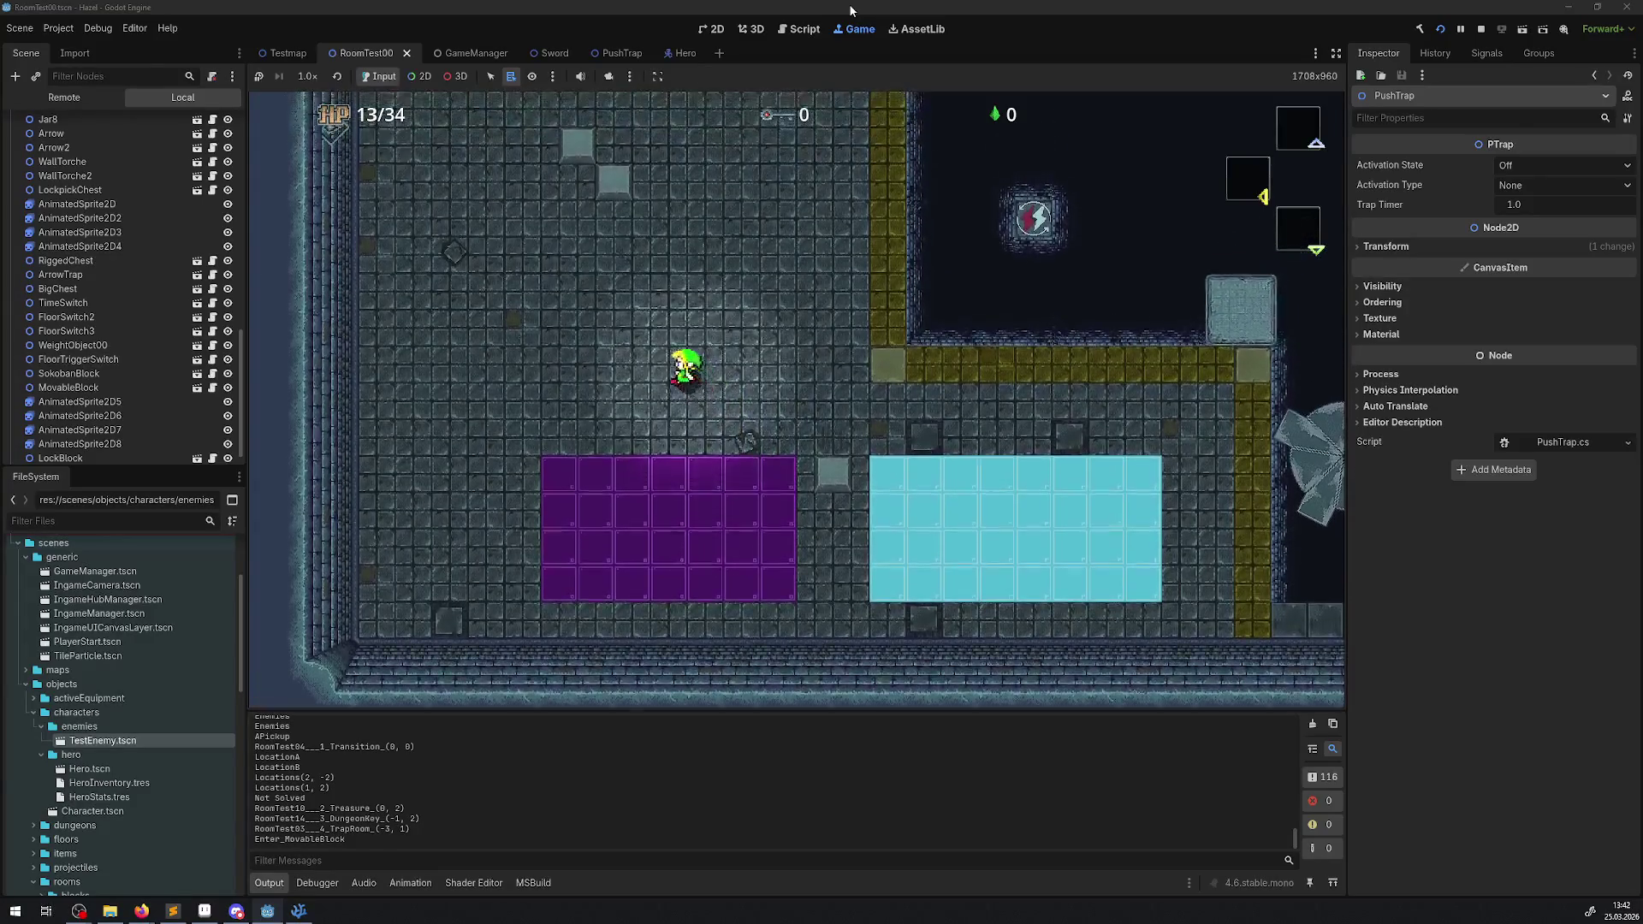
key("Up")
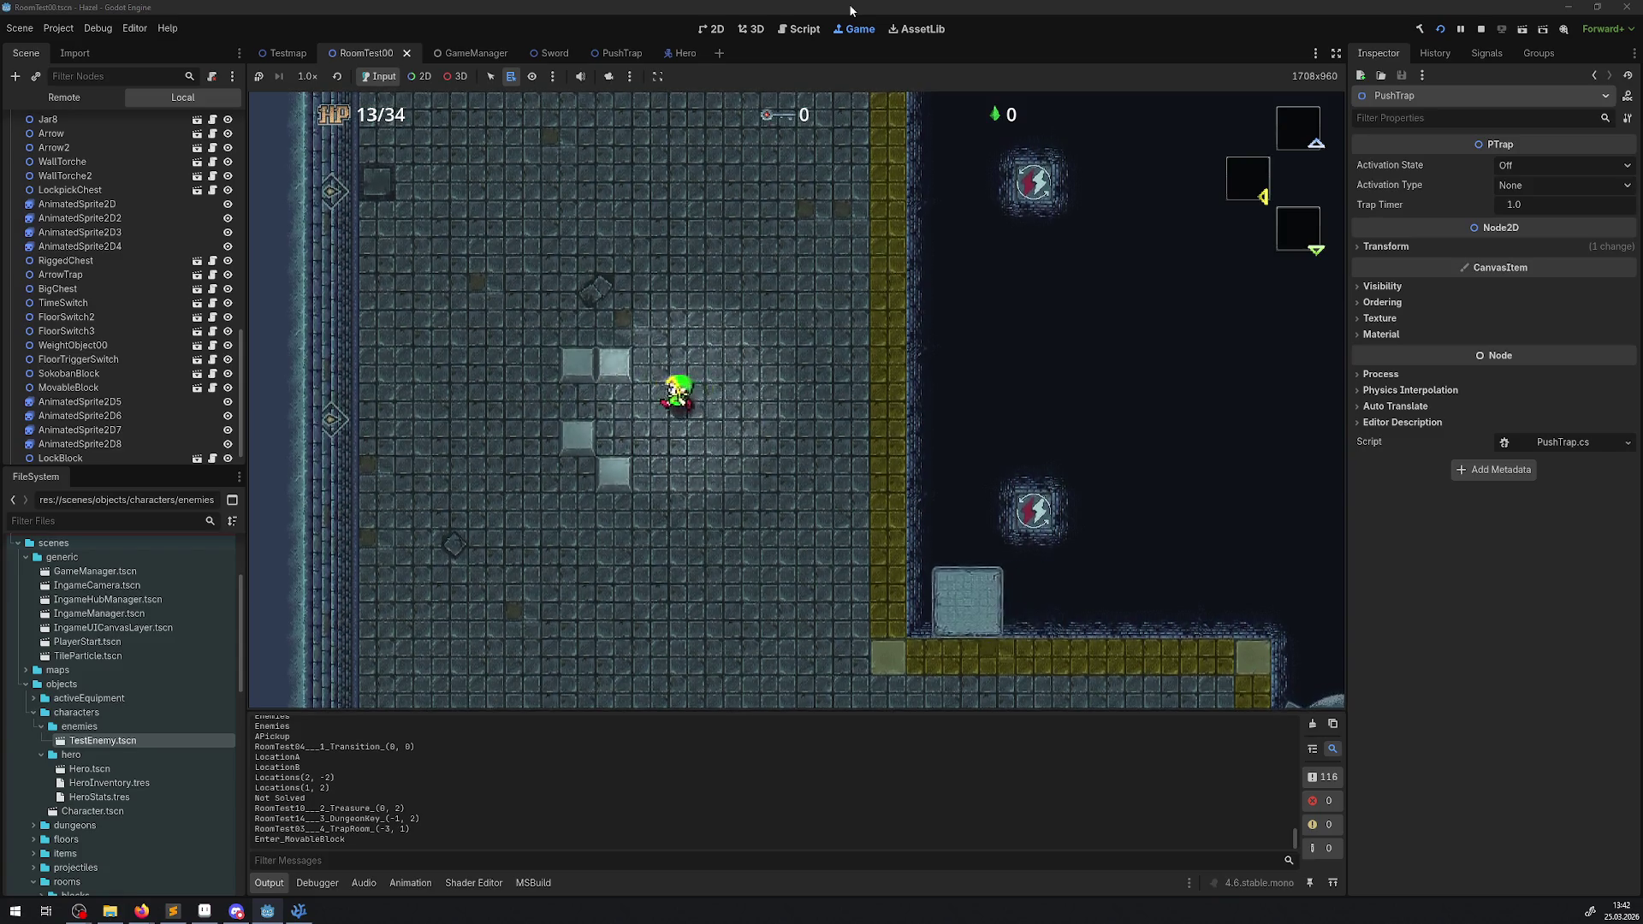
- Work the hero up onto the conveyors and pick up the key
key("Left")
key("Right")
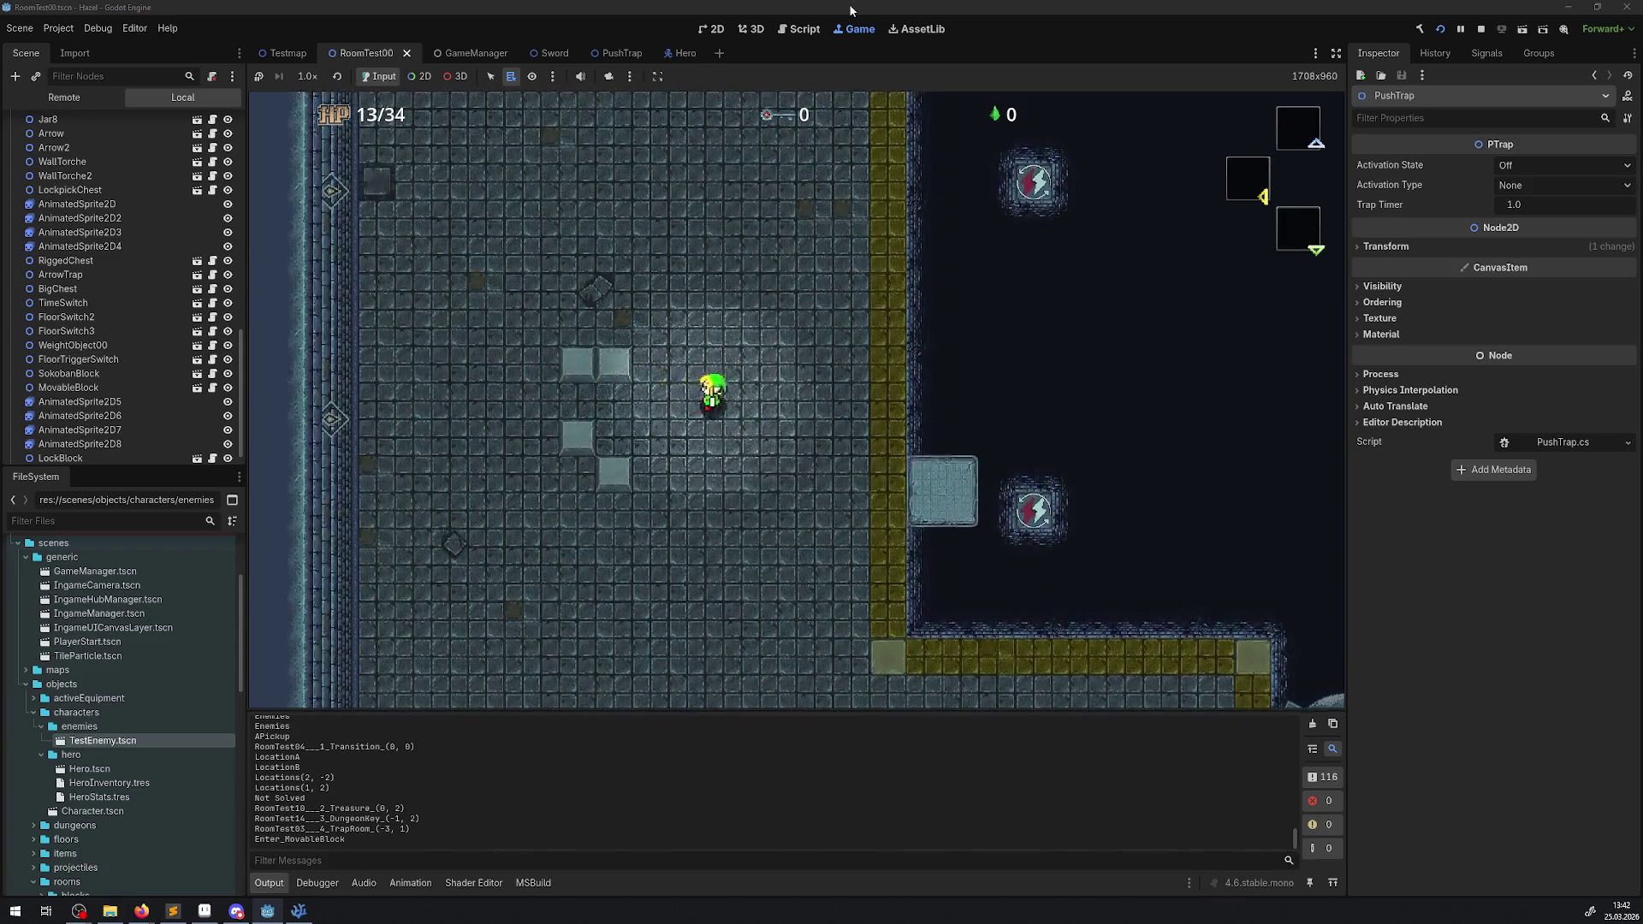
key("Up")
key("Left")
key("Left")
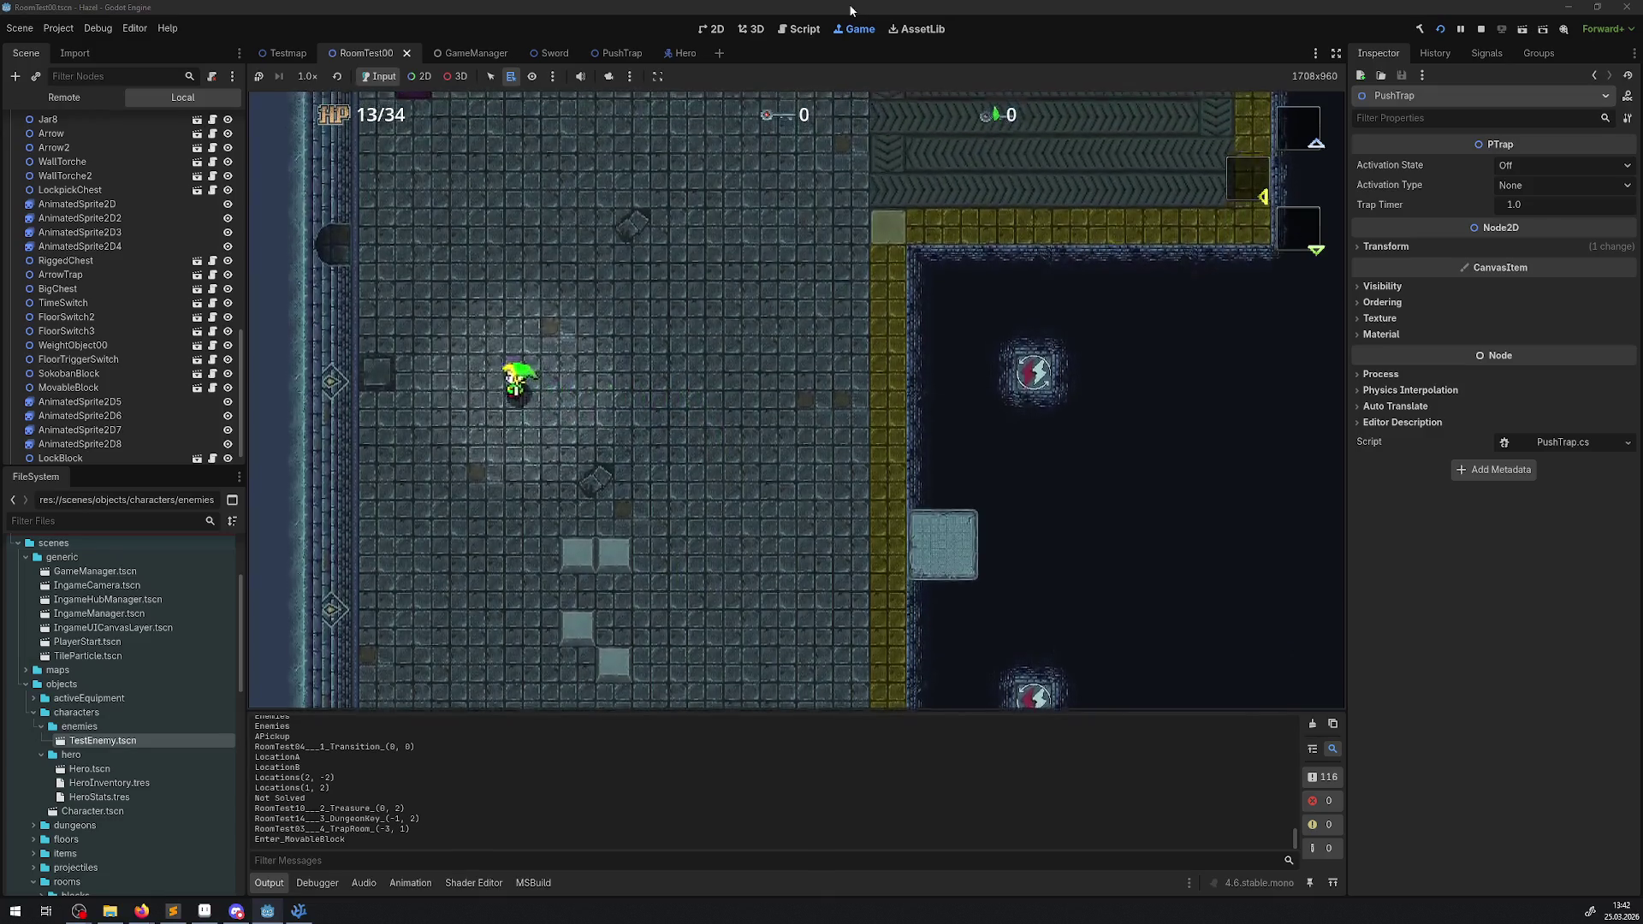
key("Right")
key("Up")
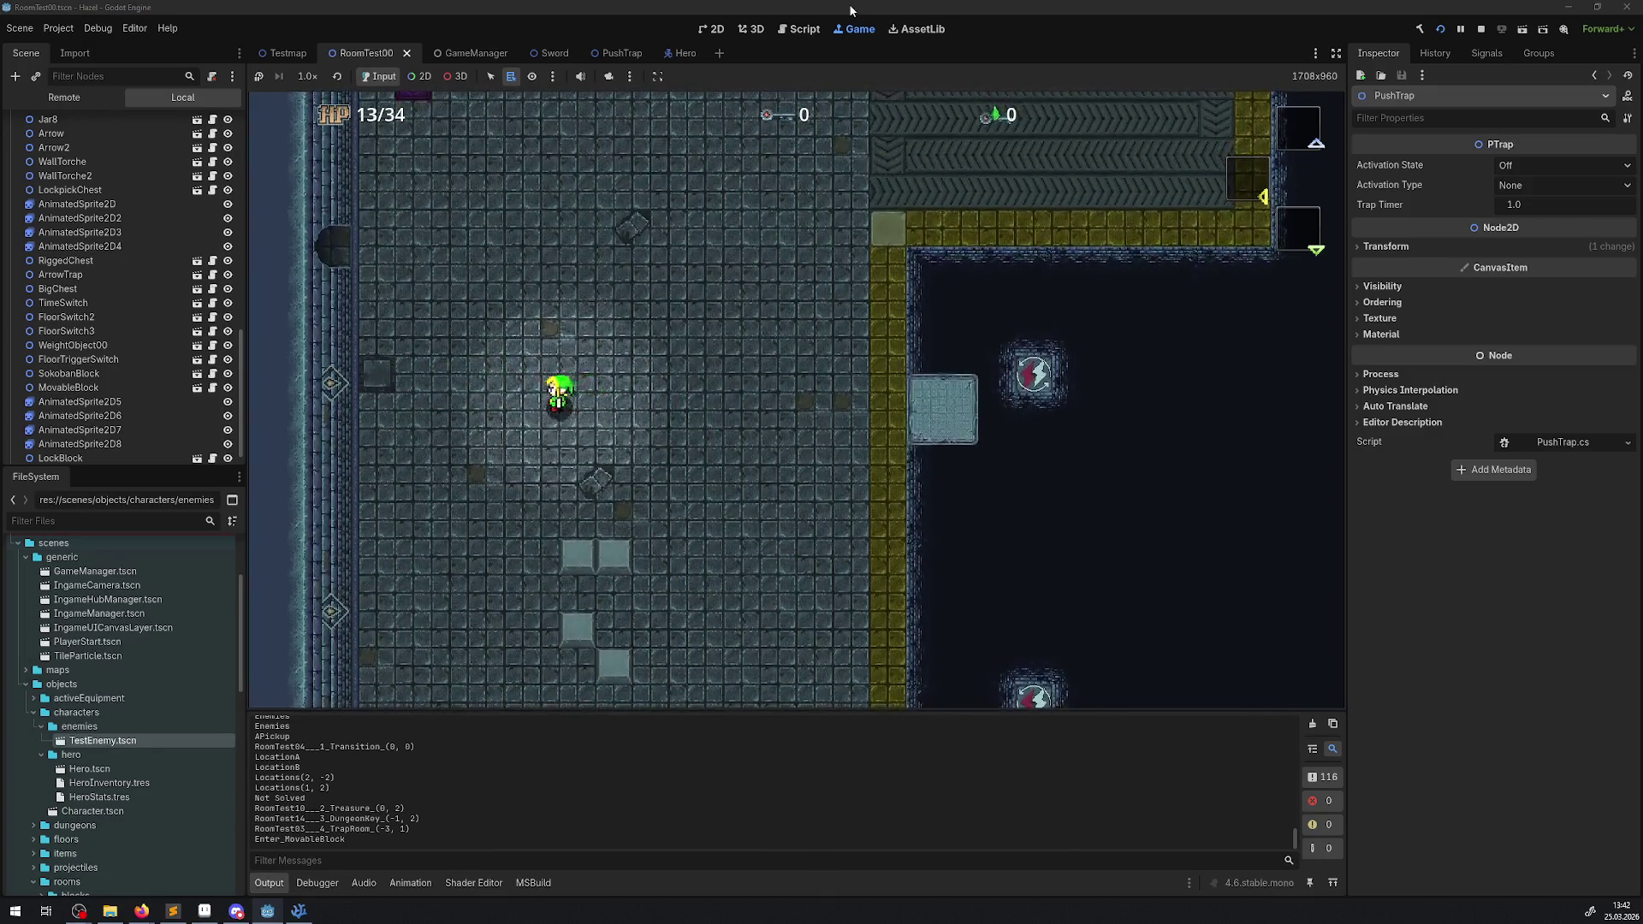
key("Up")
key("Right")
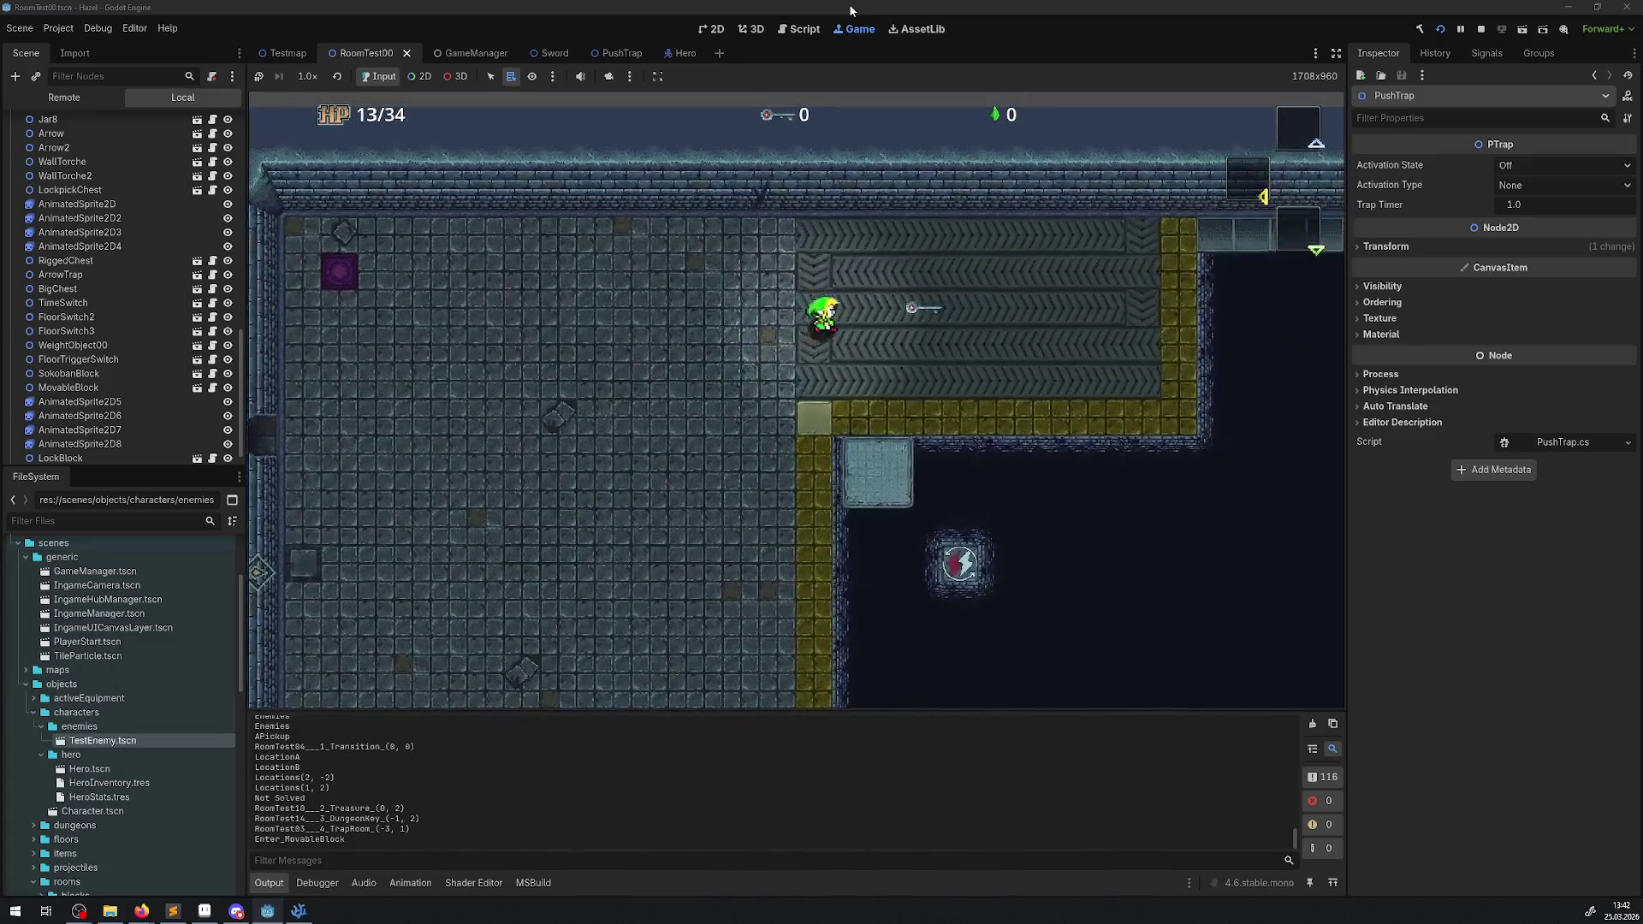
key("Right")
key("Up")
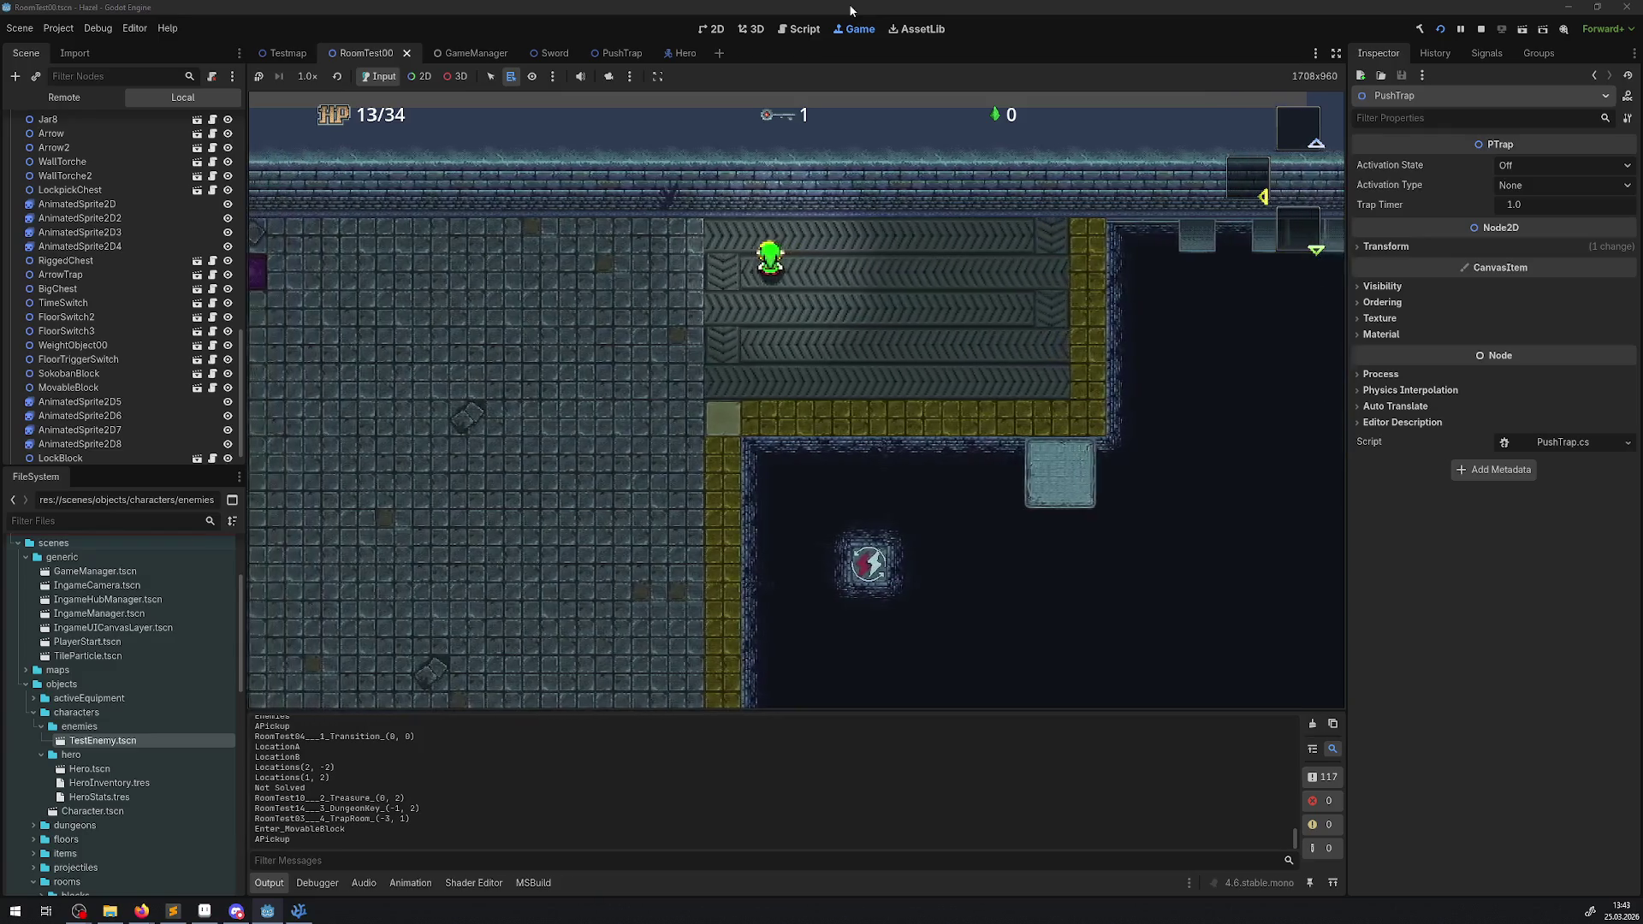
- Ride the conveyor rows right along the top walkway and down the yellow walkway
key("Down")
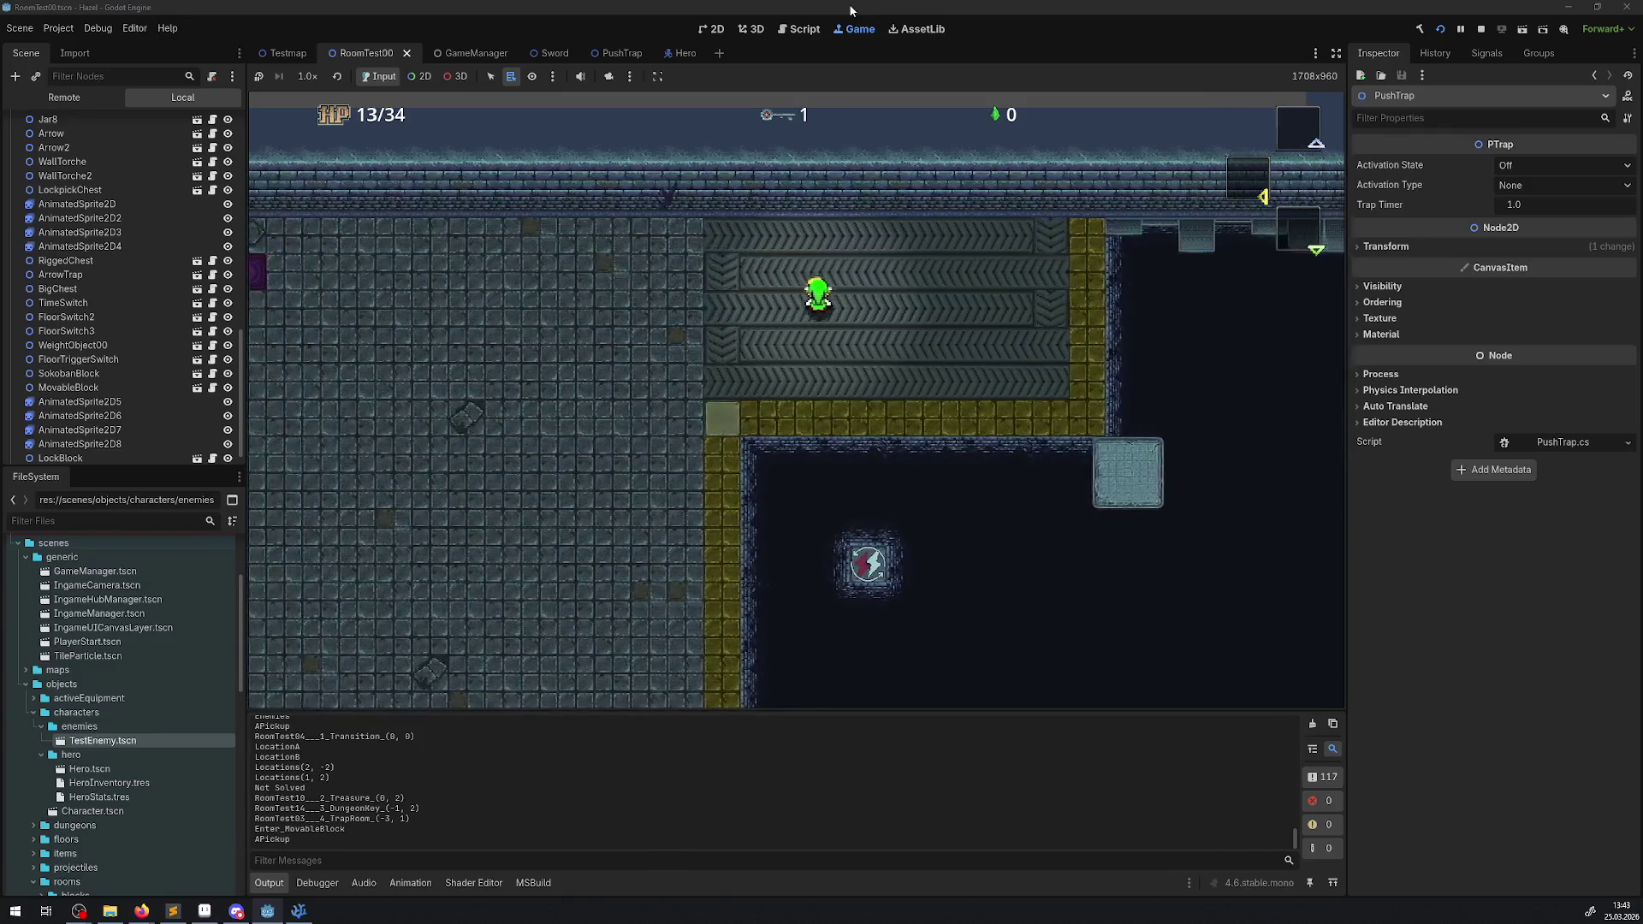
key("Right")
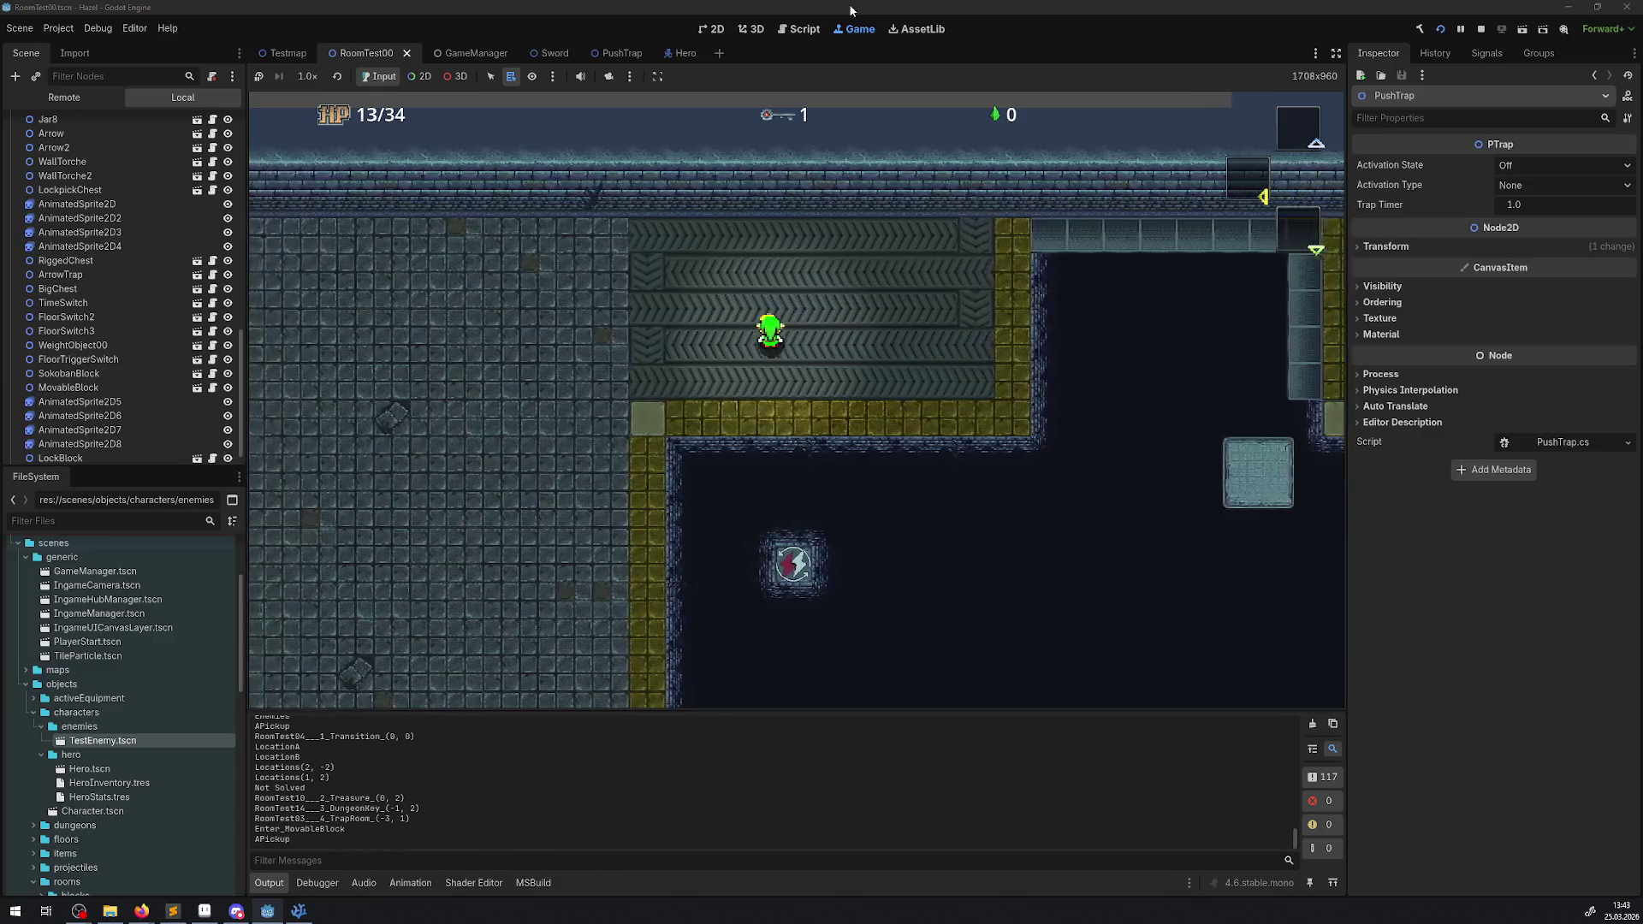
key("Down")
key("Right")
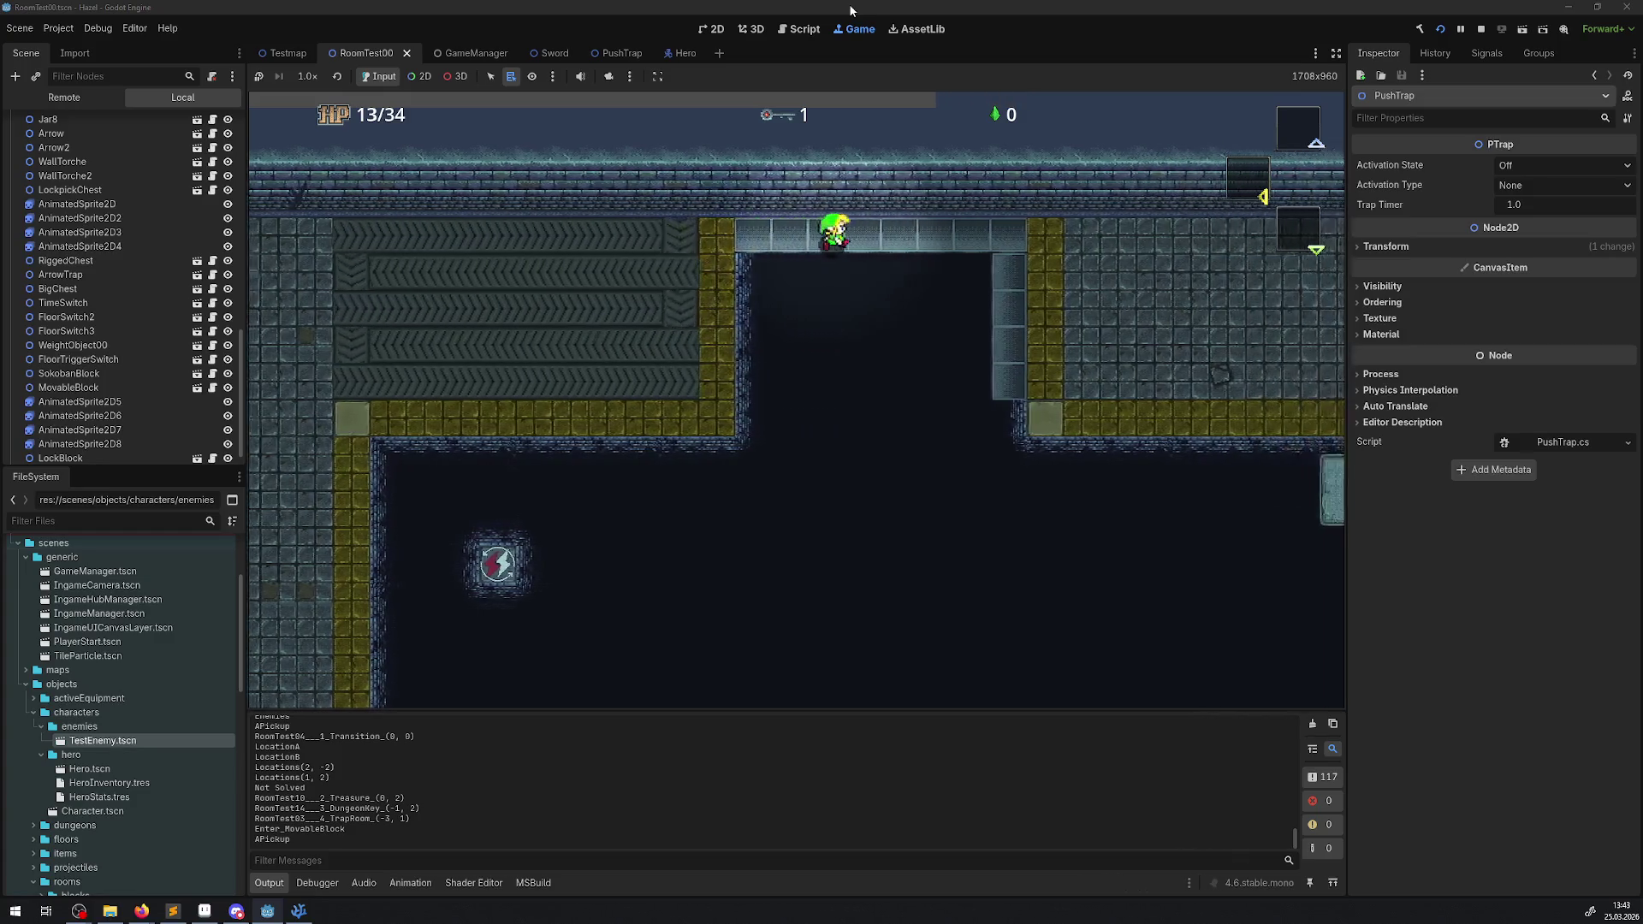
key("Right")
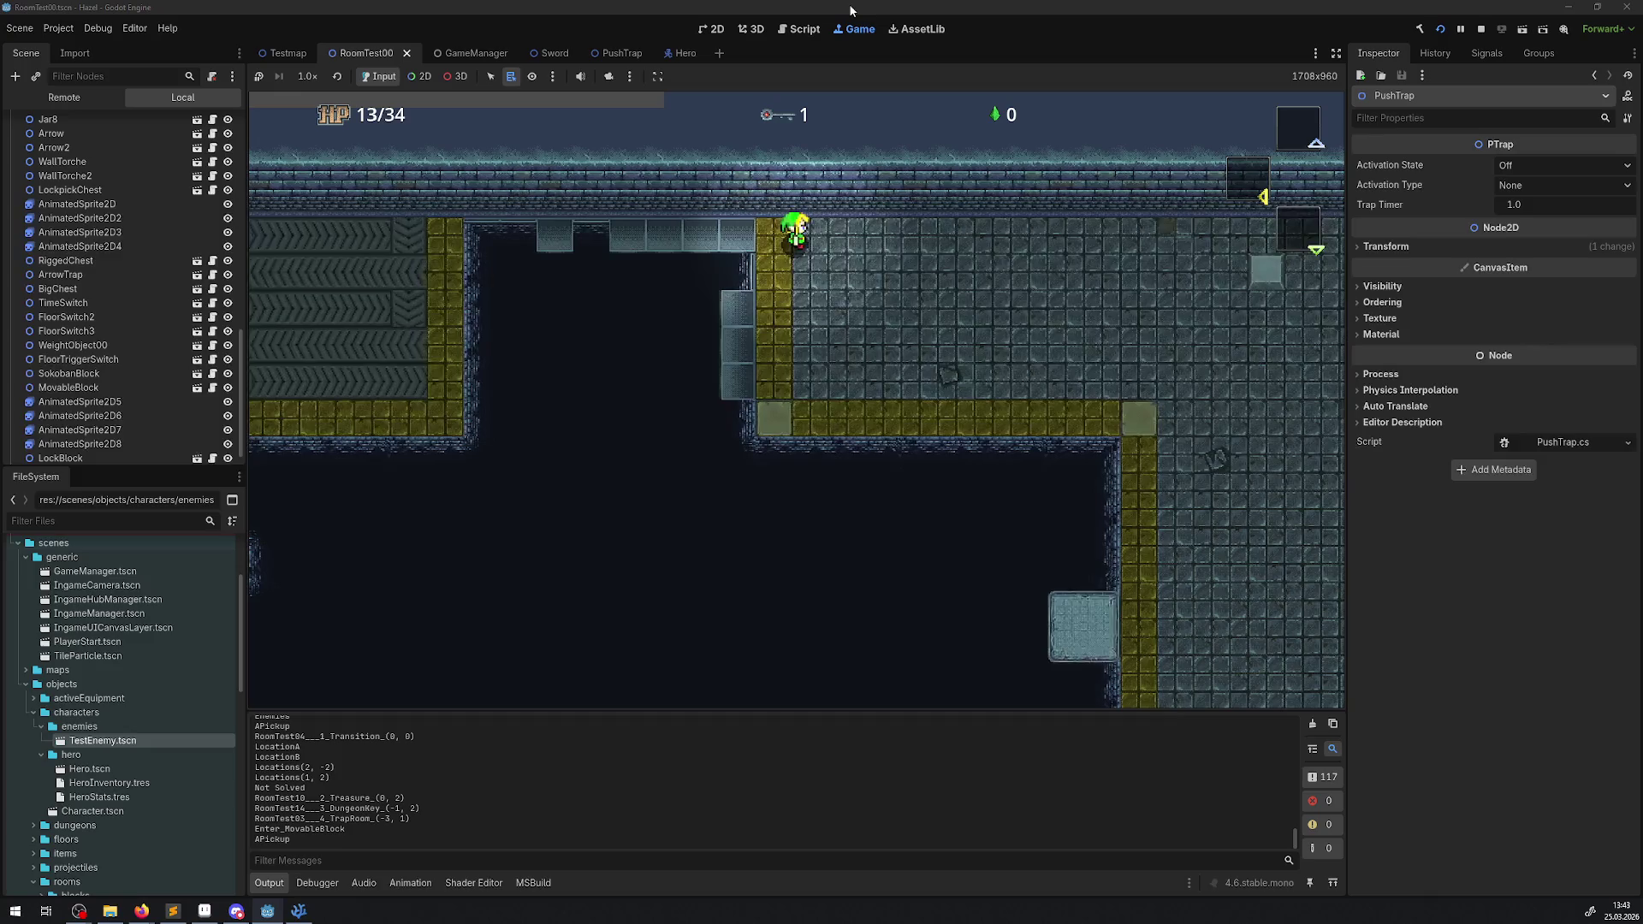
key("Down")
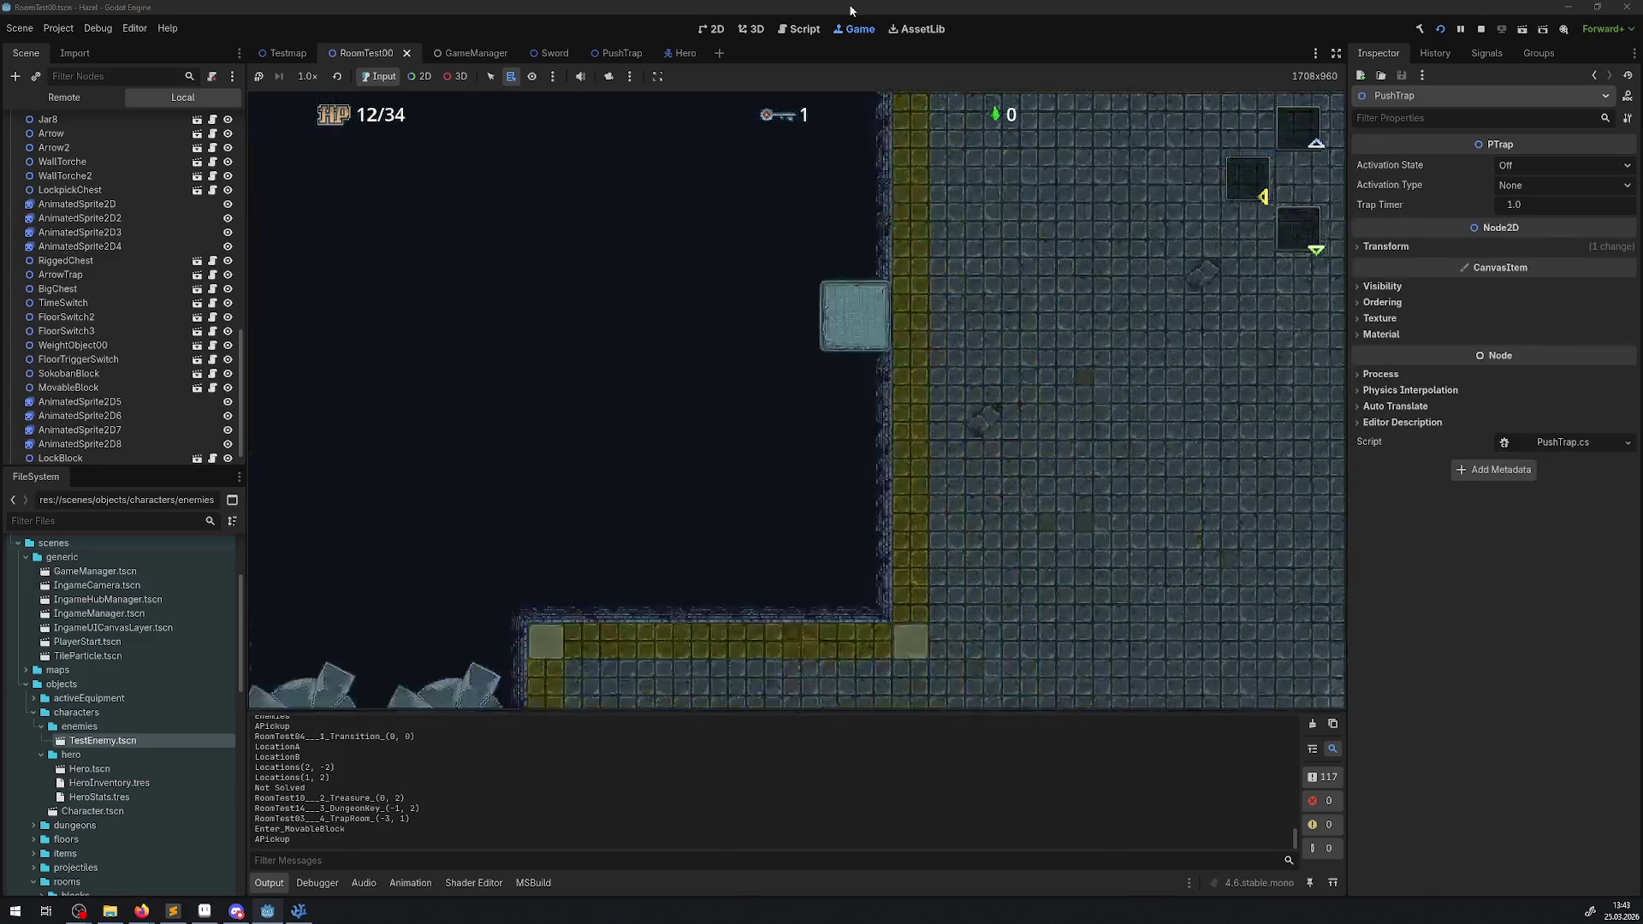
- Walk the hero around the large stone room, up and to the left
key("Left")
key("Down")
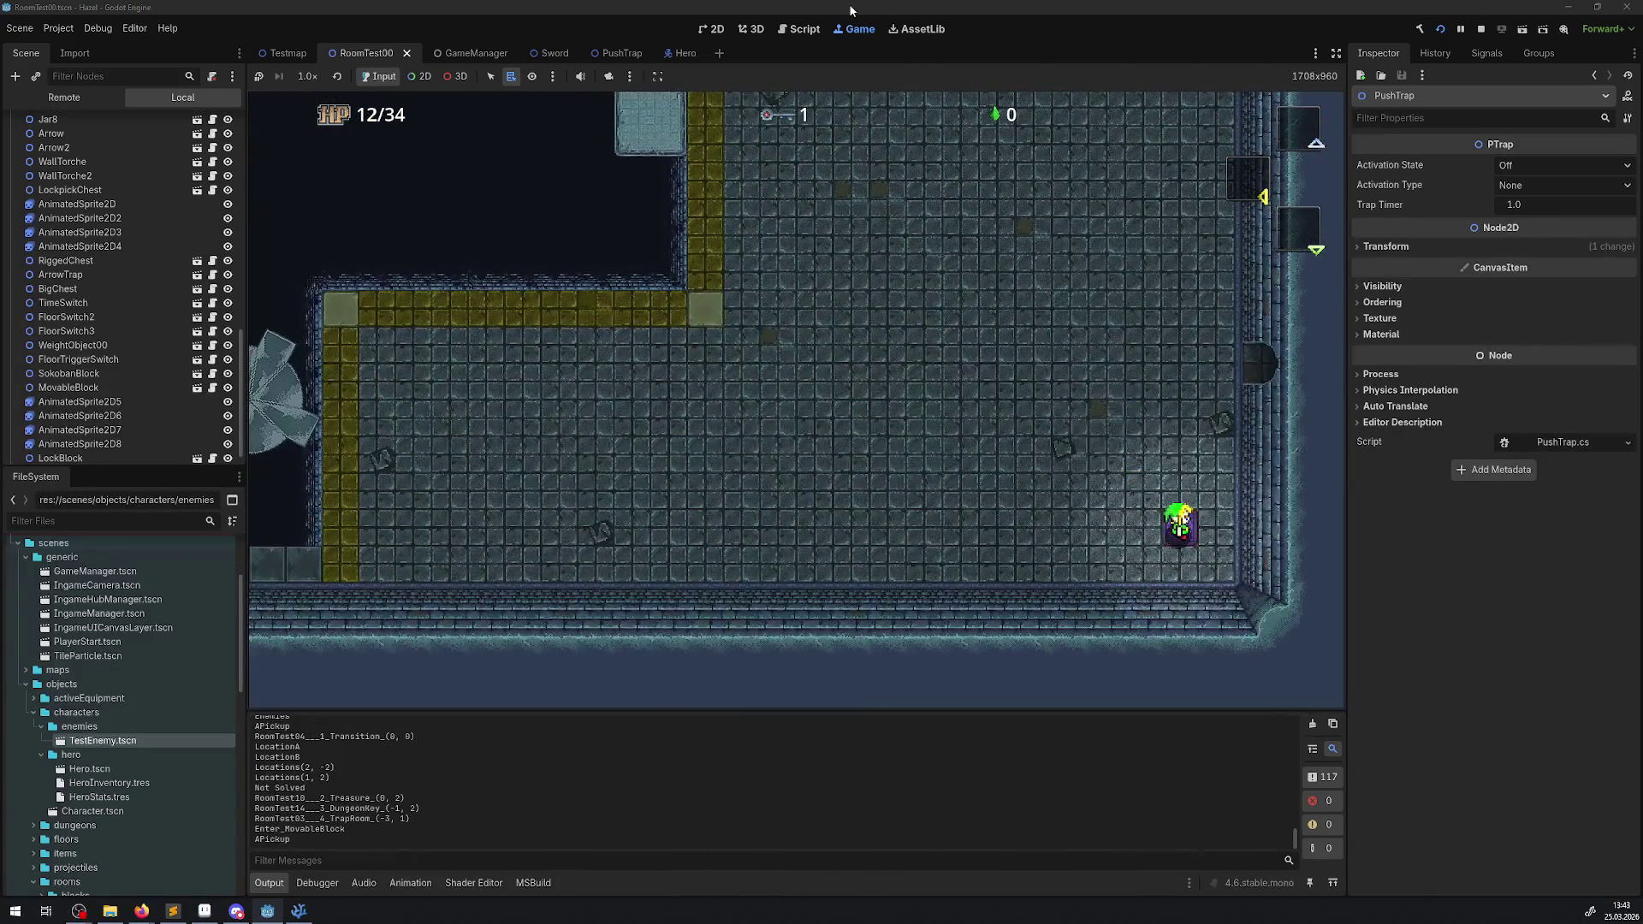
key("Up")
key("Left")
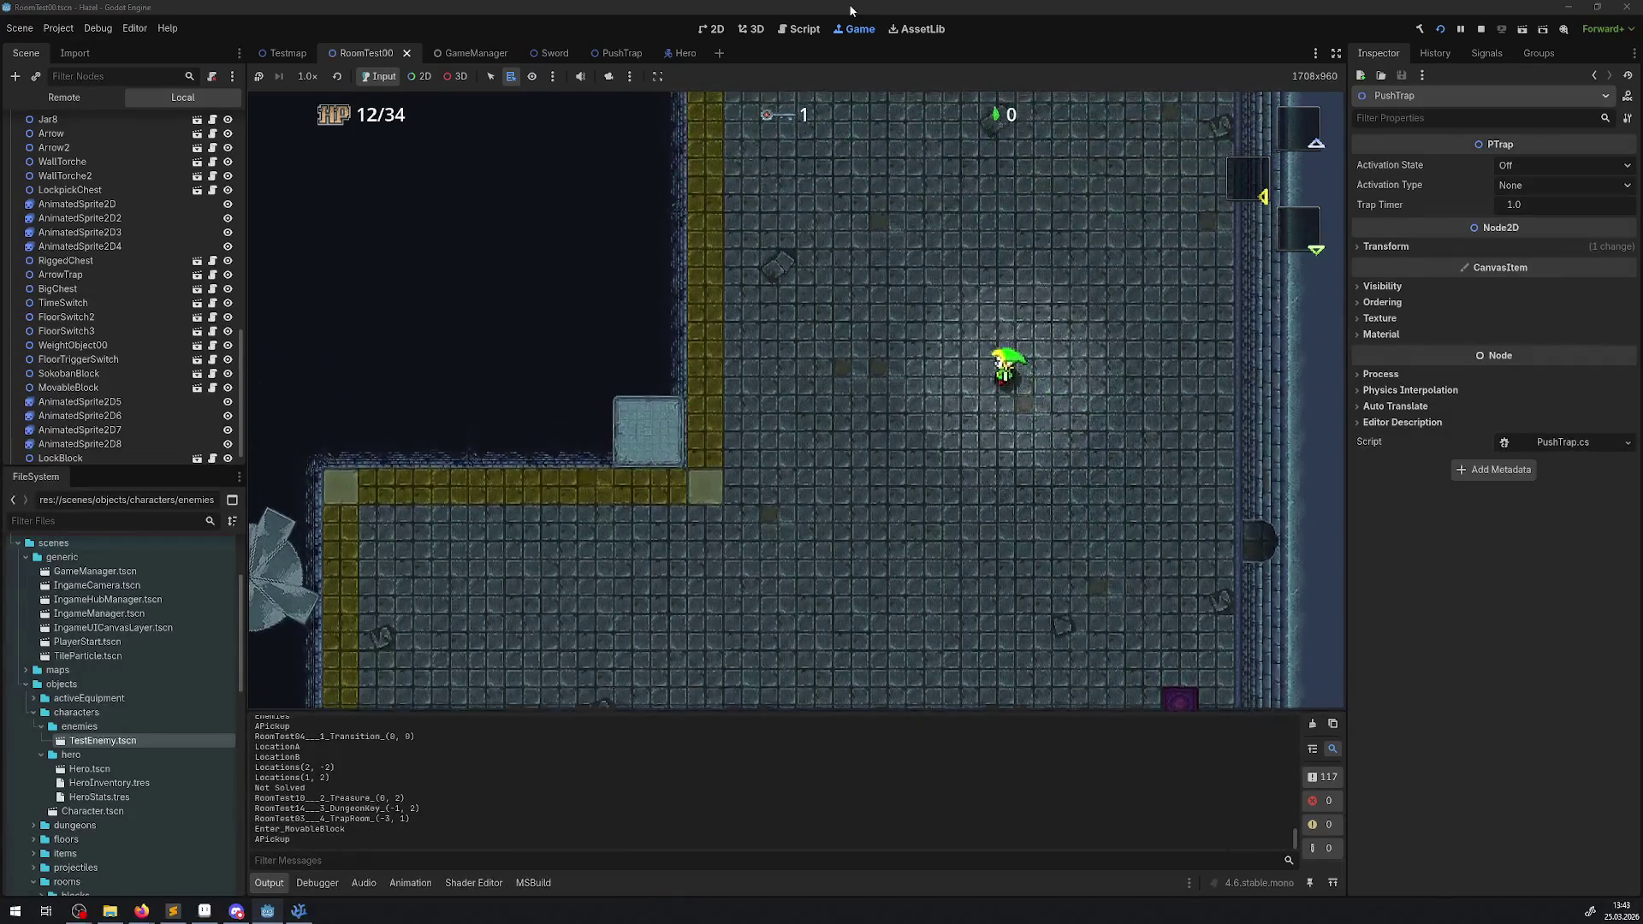
key("Up")
key("Left")
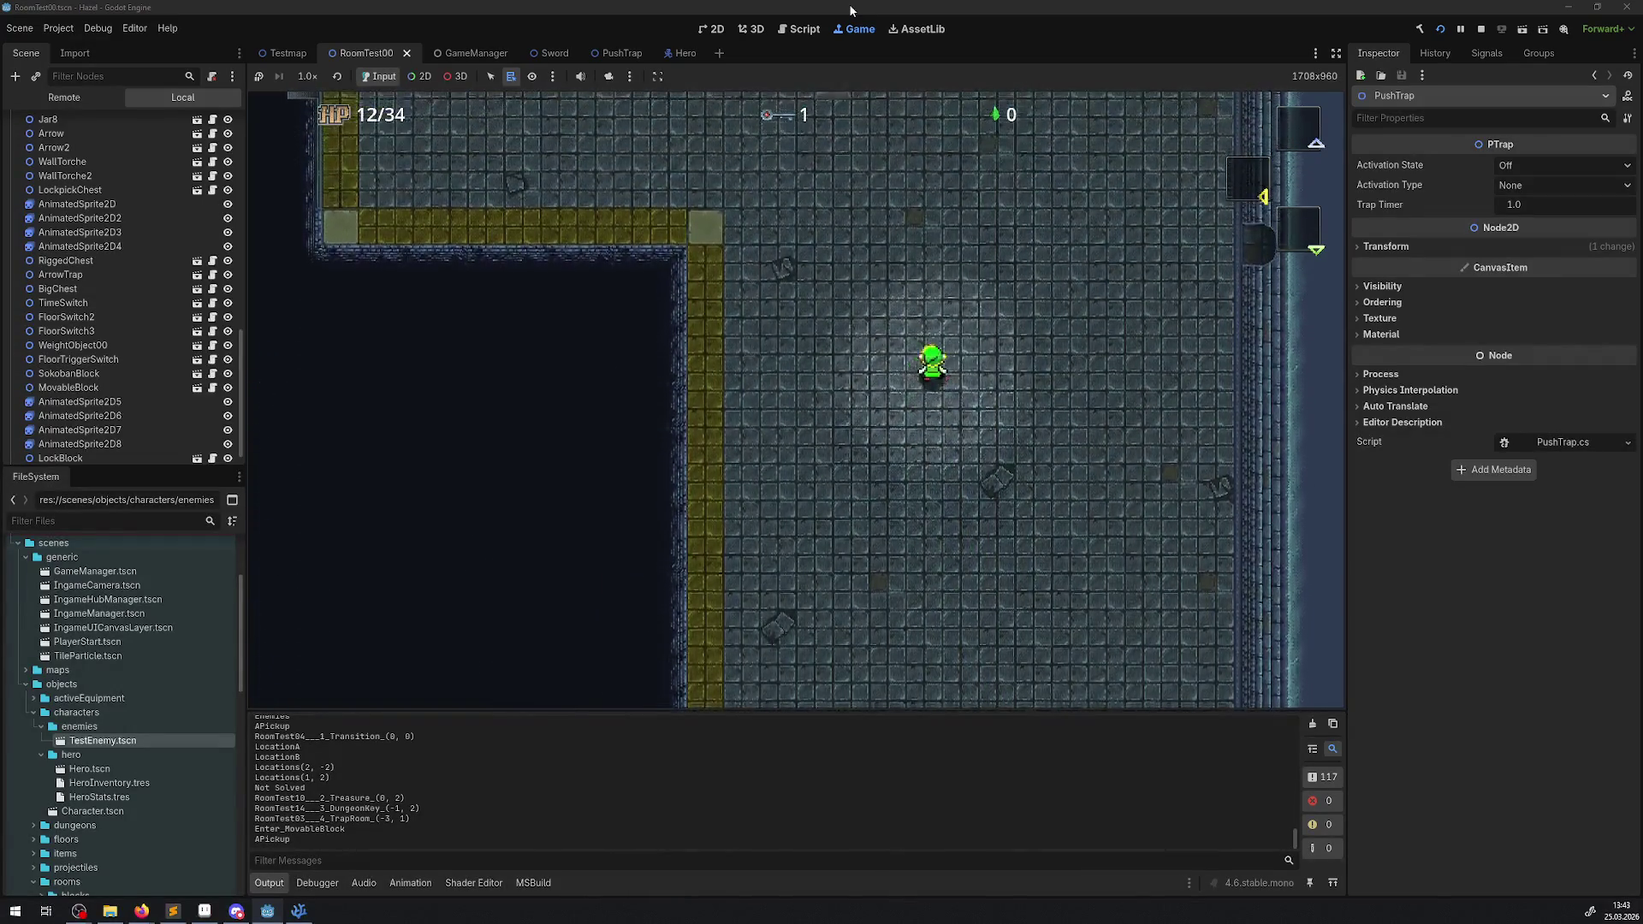
- Walk the hero up beside the grey block, then below the purple block
key("Up")
key("Left")
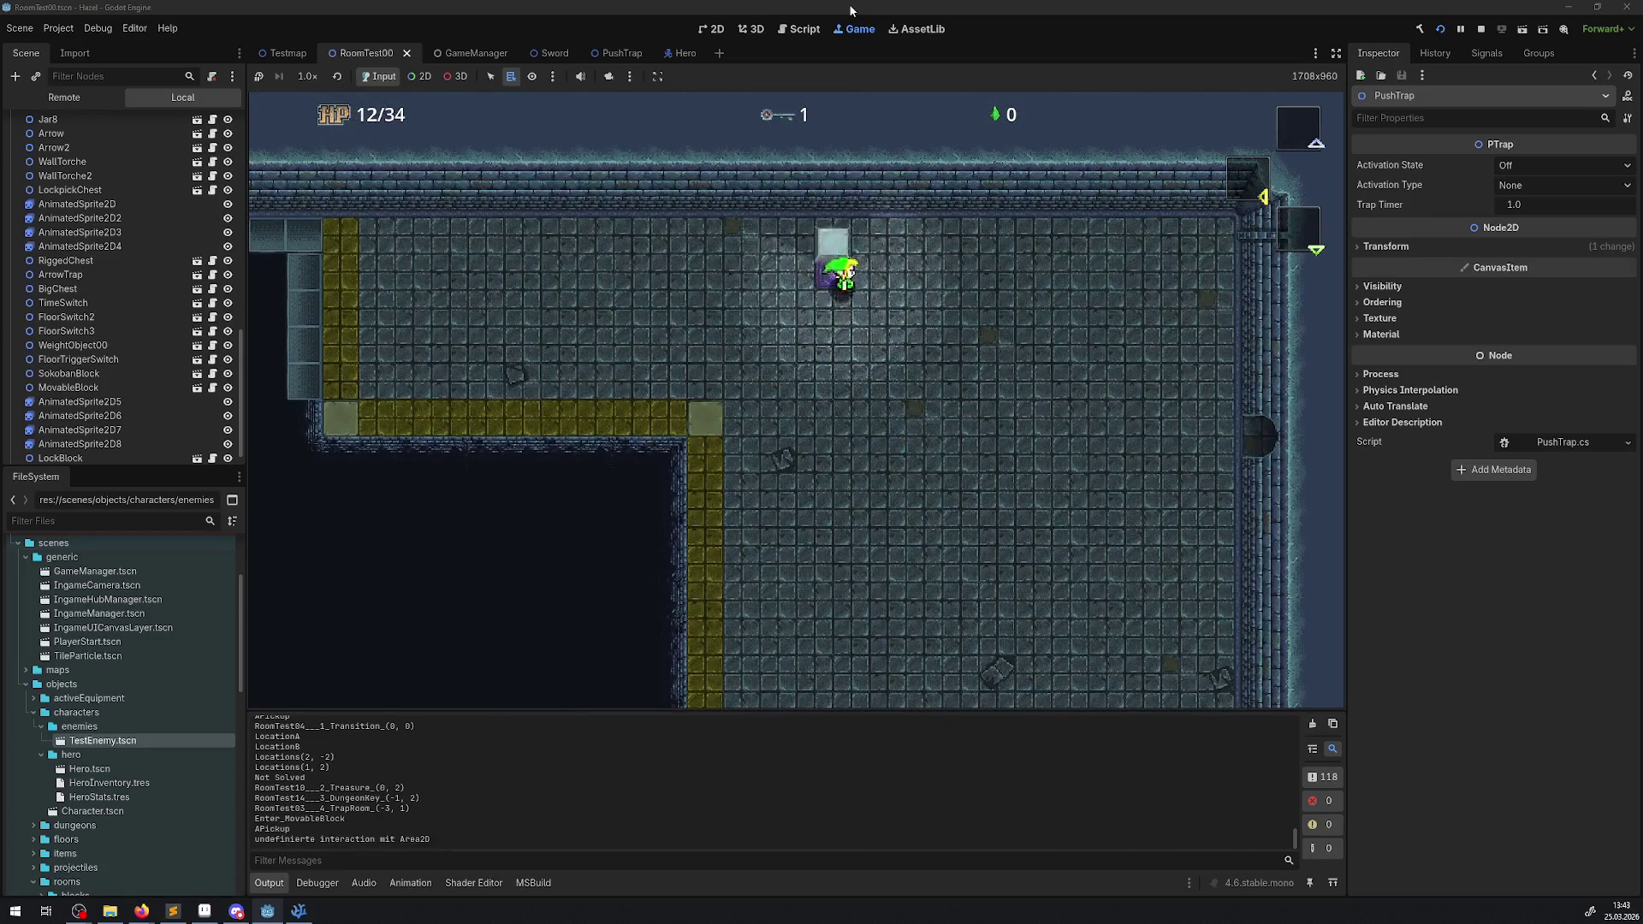
key("Up")
key("Left")
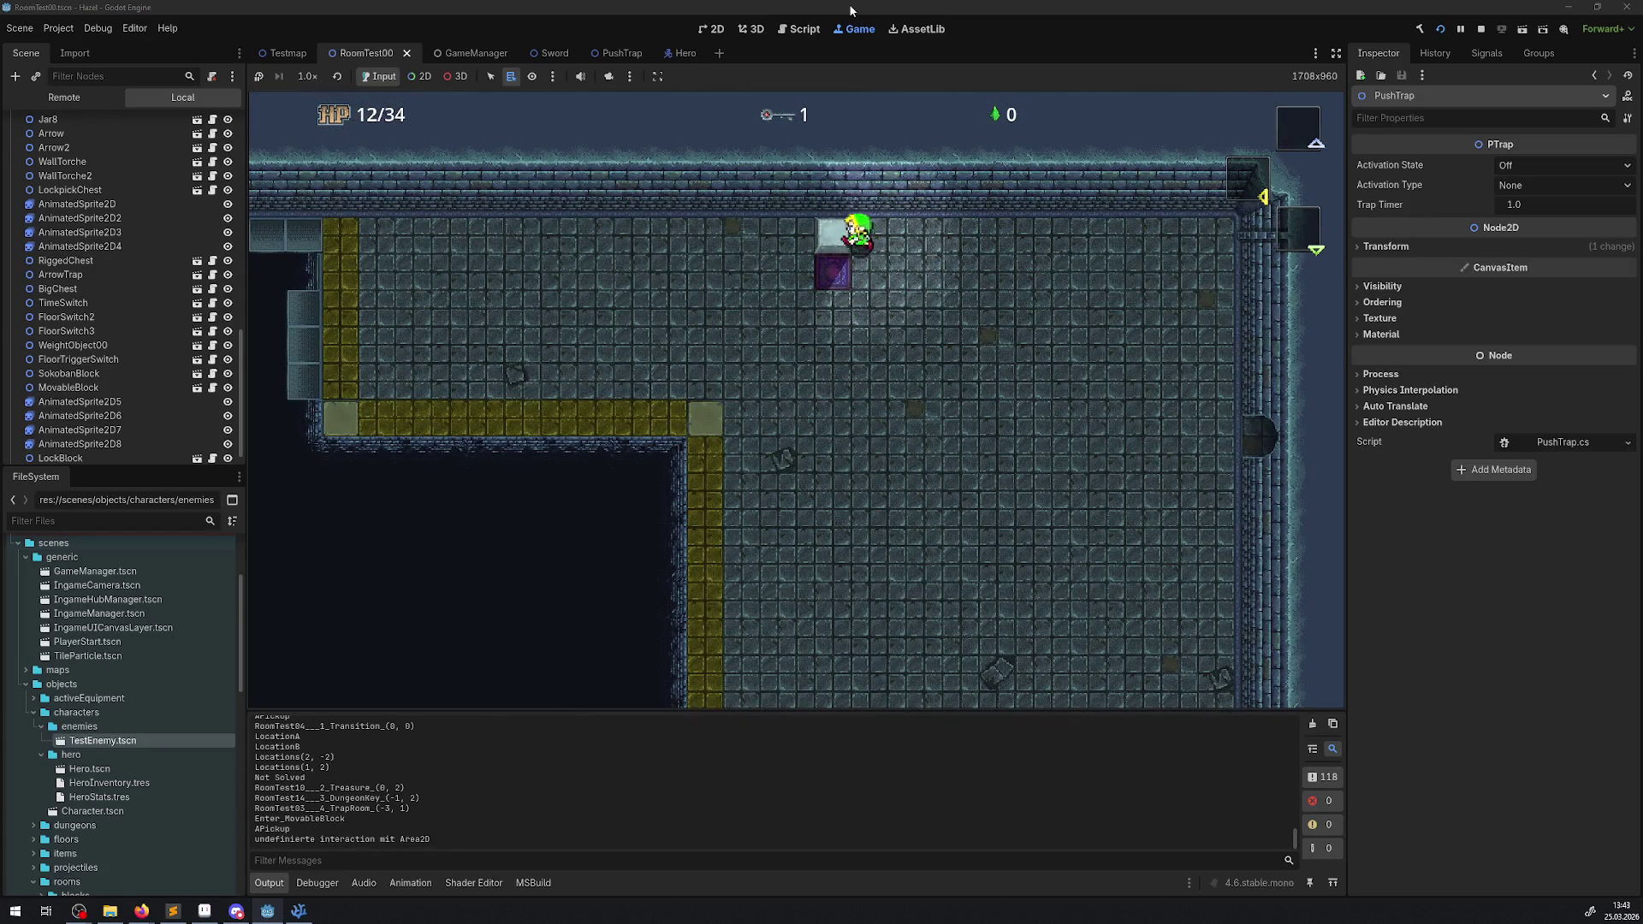
key("Down")
key("Left")
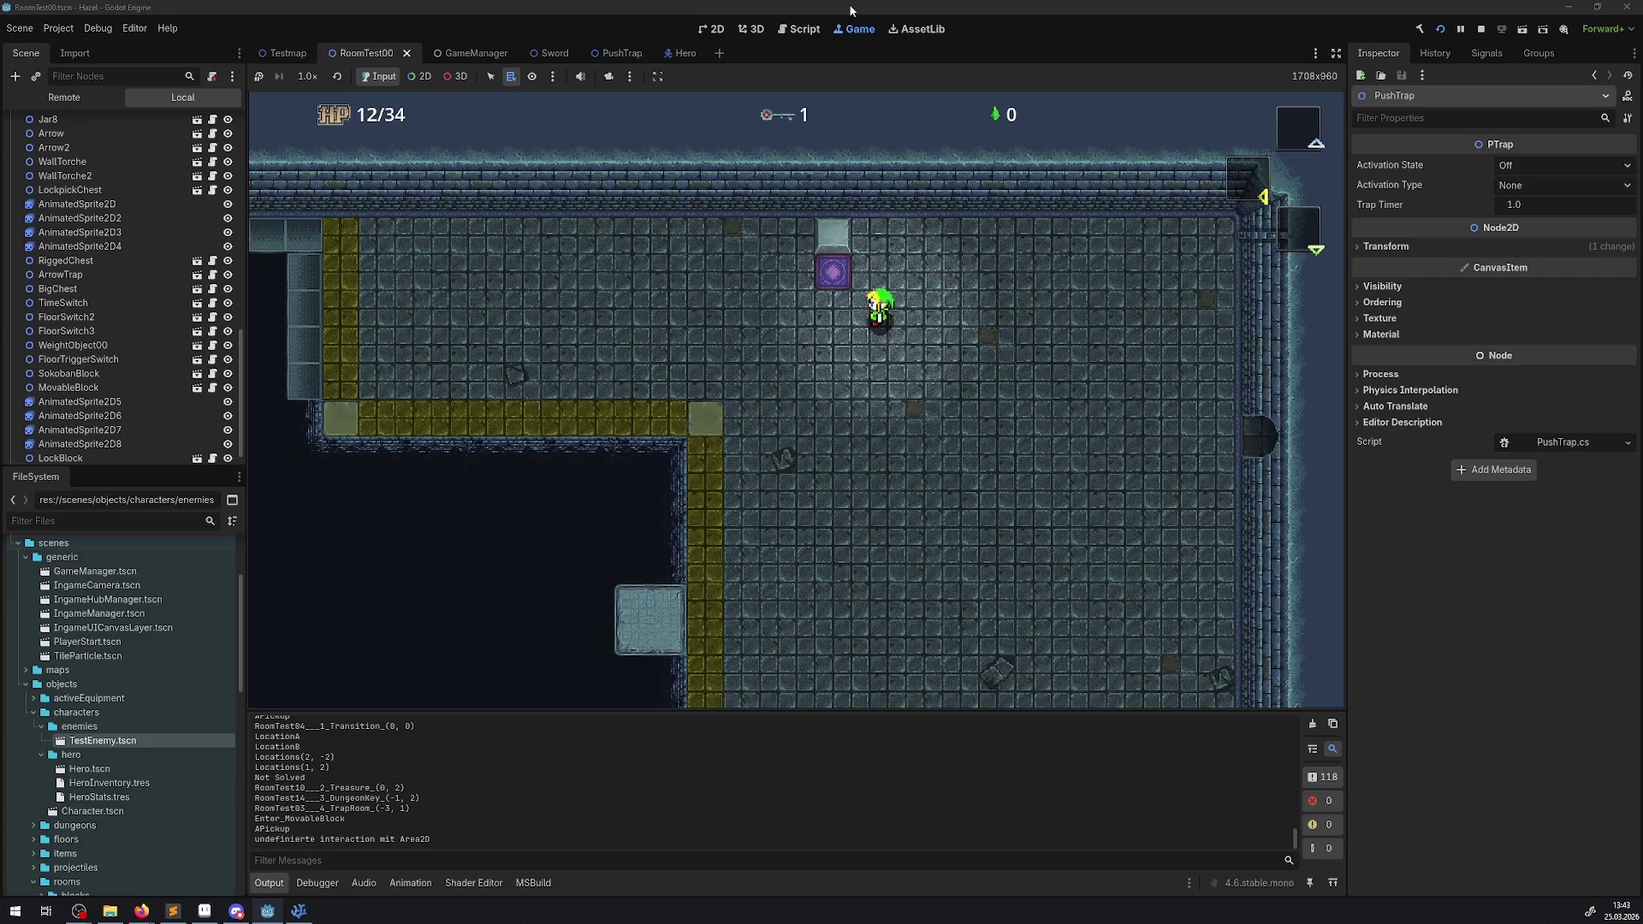
- Maneuver around the purple block and leave through the east exit into RoomTestPreBoss
key("Down")
key("Right")
key("Left")
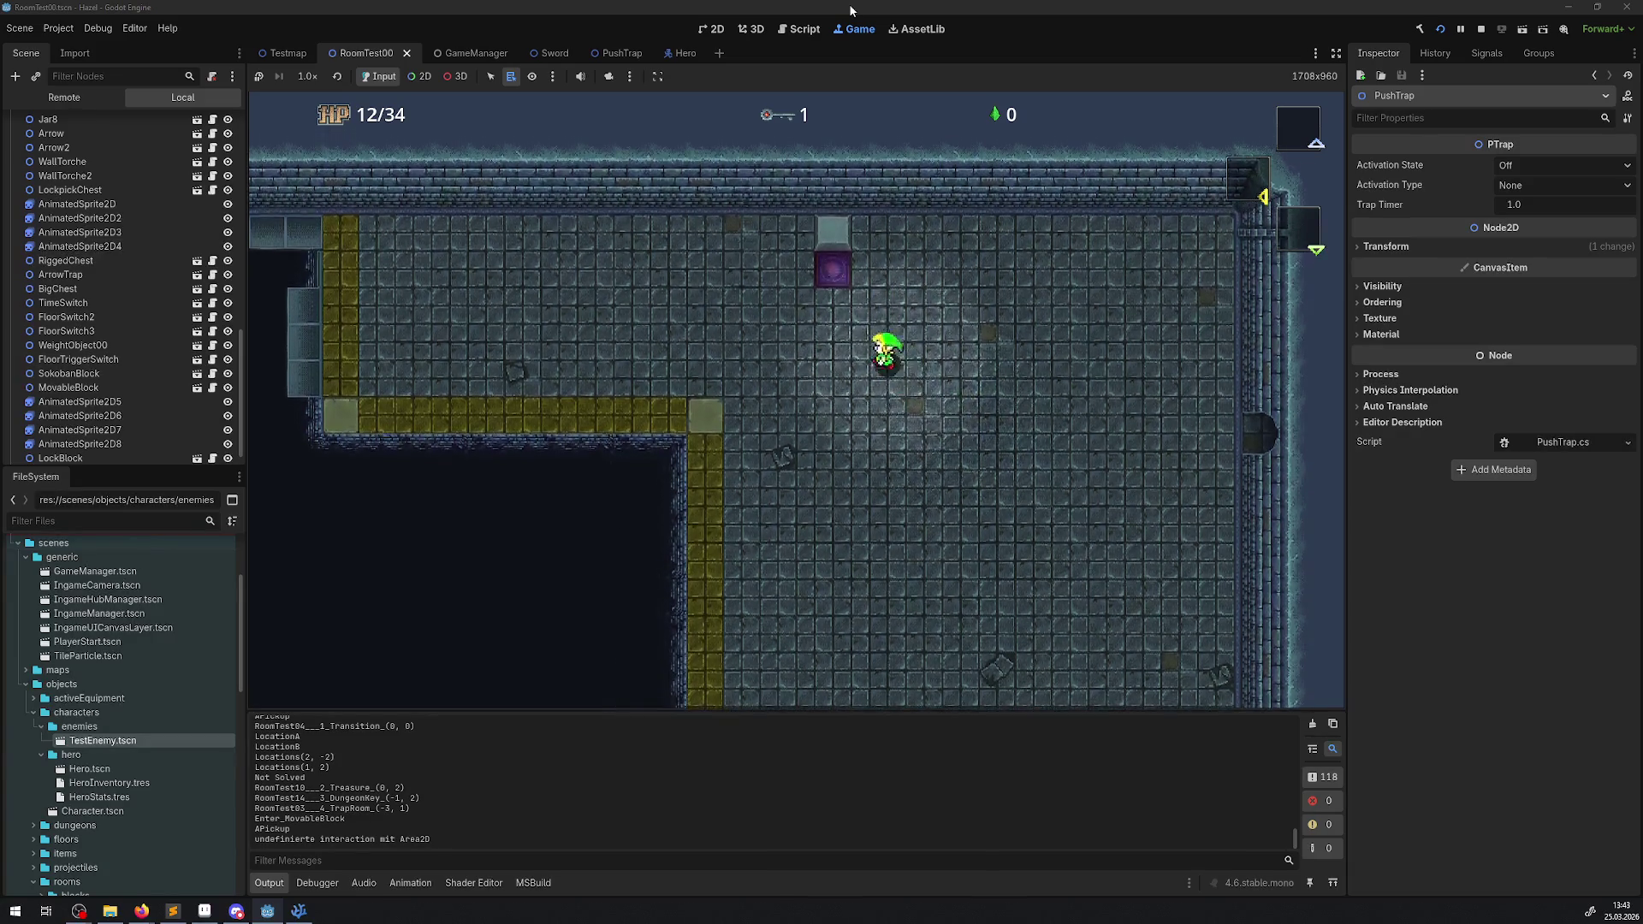
key("Up")
key("Right")
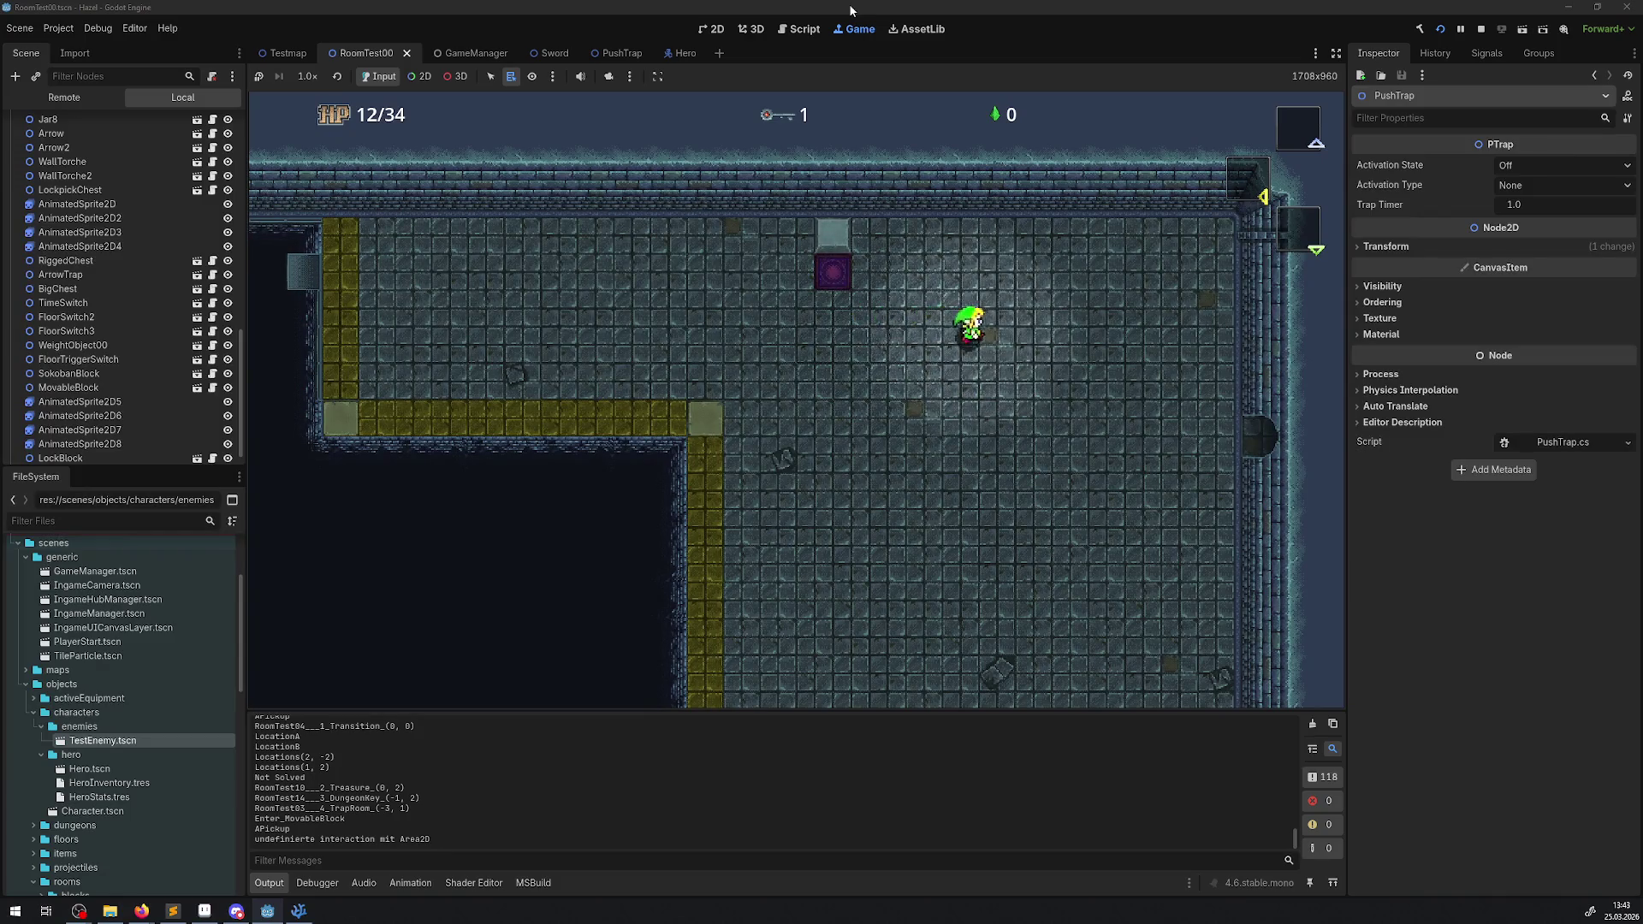
key("Right")
key("Down")
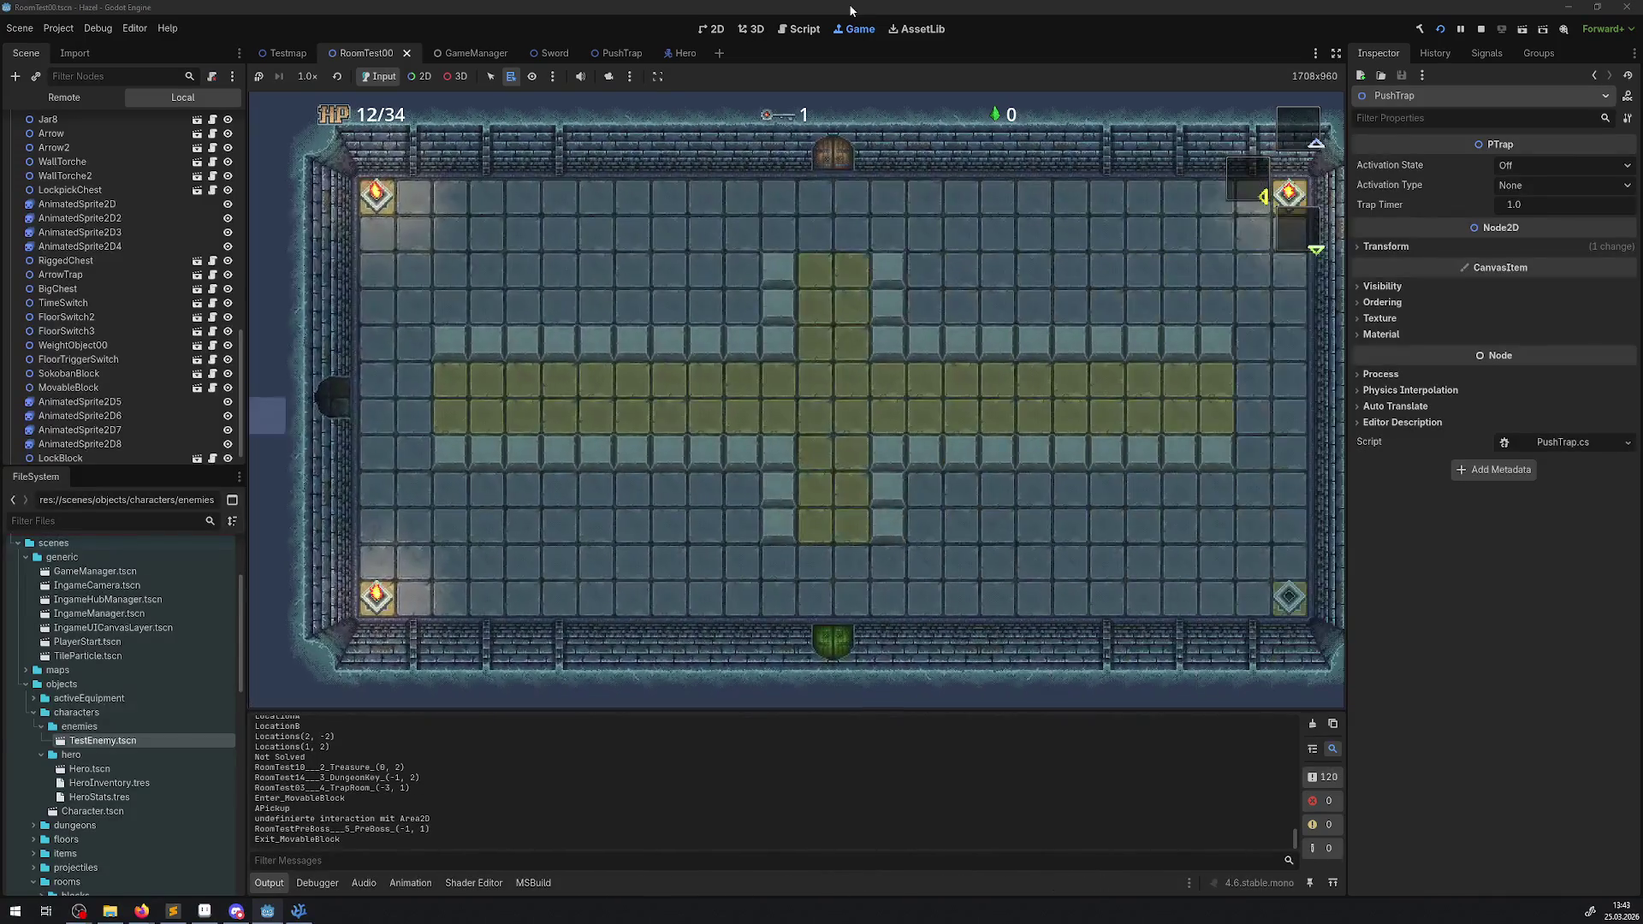
- Walk across the cross room's middle row and toggle the dungeon map with M
key("Right")
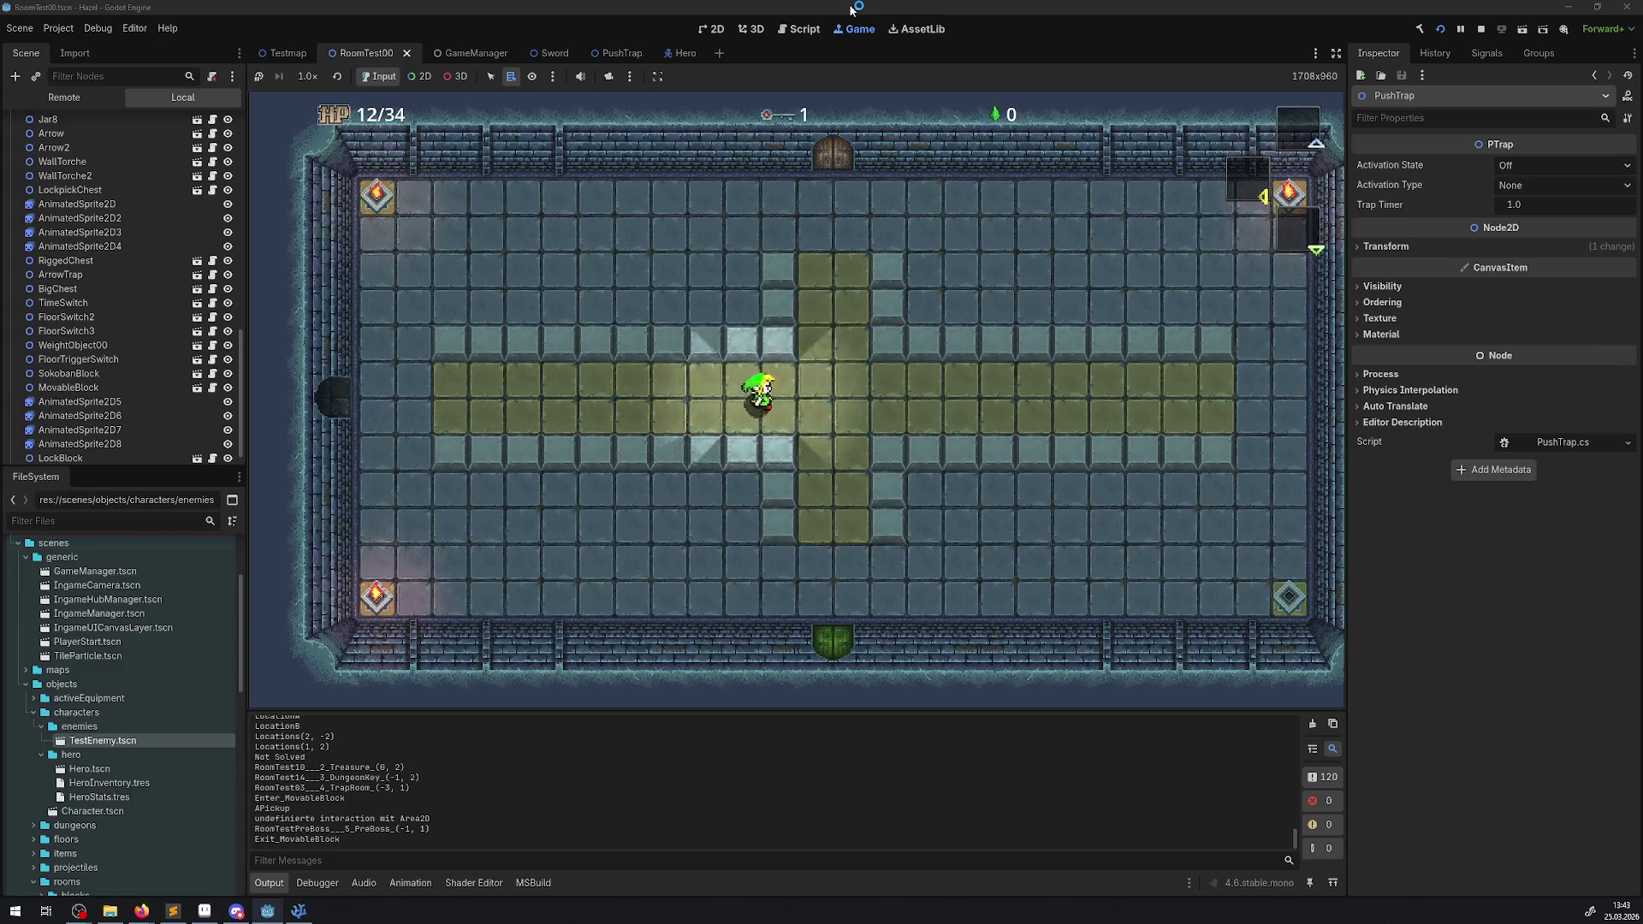
key("Up")
key("Down")
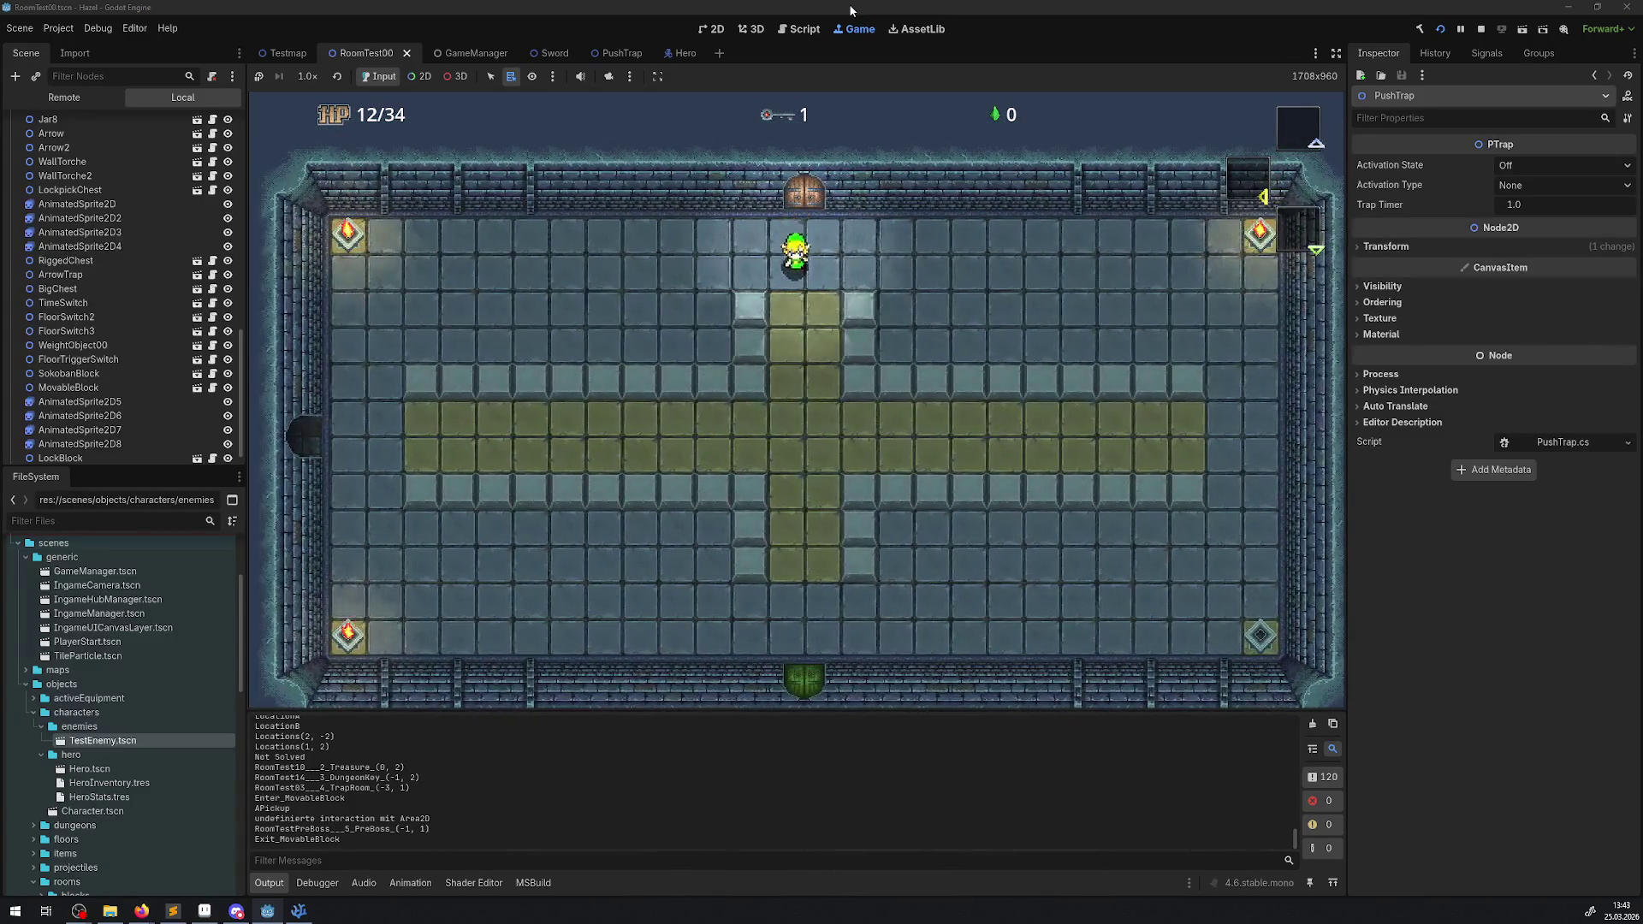
key("m")
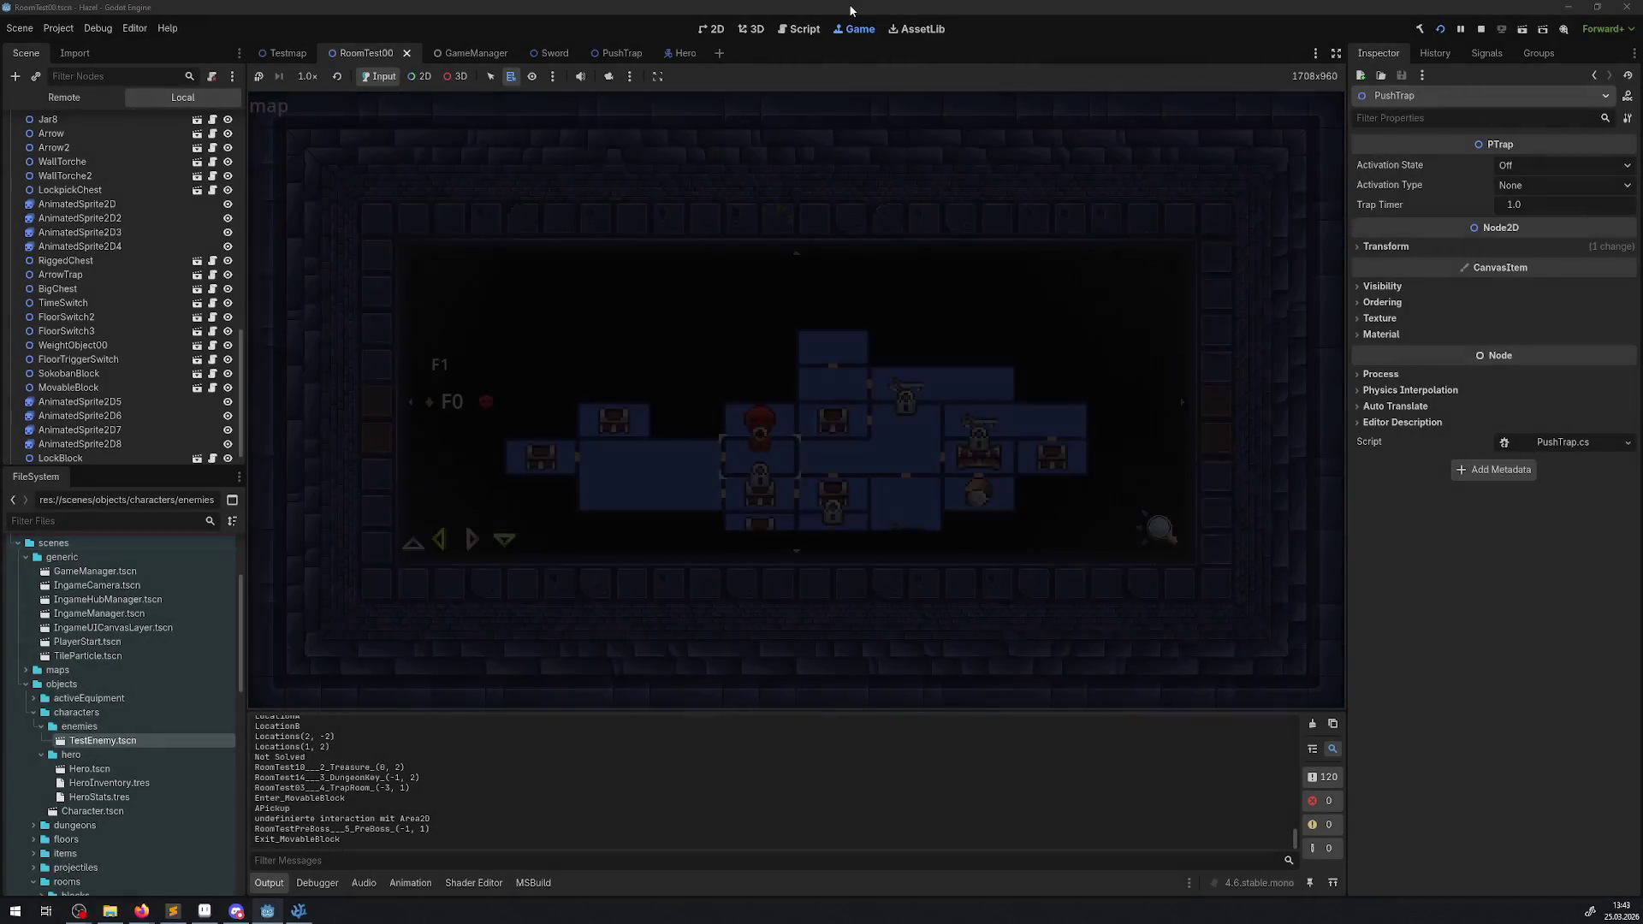
key("m")
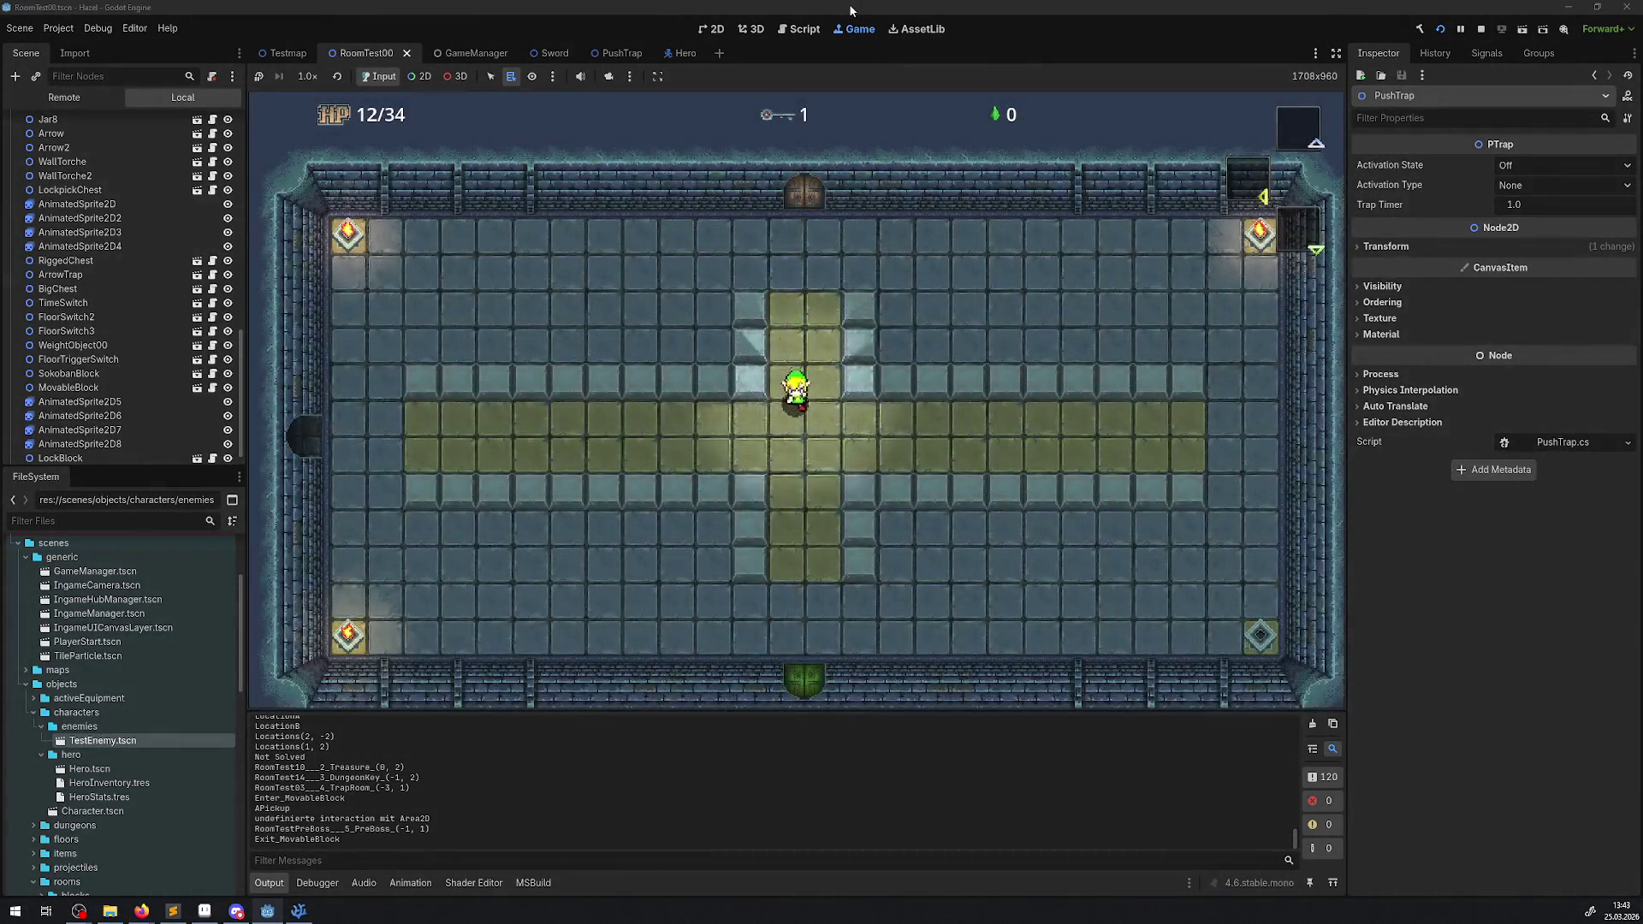
- Walk the hero out the west doorway, back east, and down-right
key("Down")
key("Left")
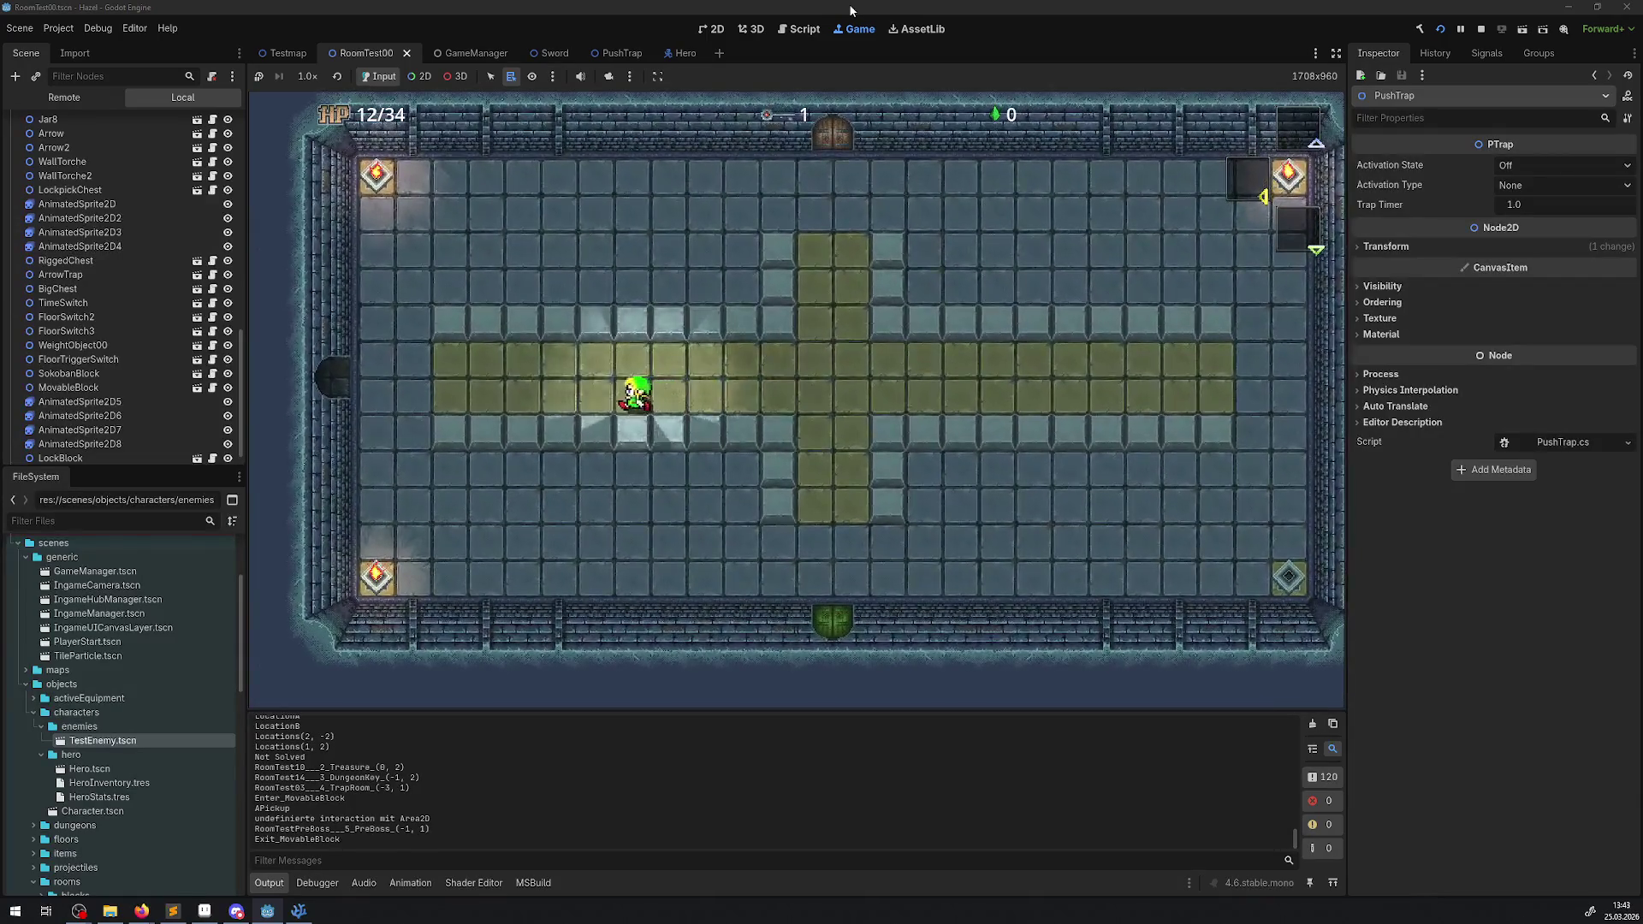
key("Left")
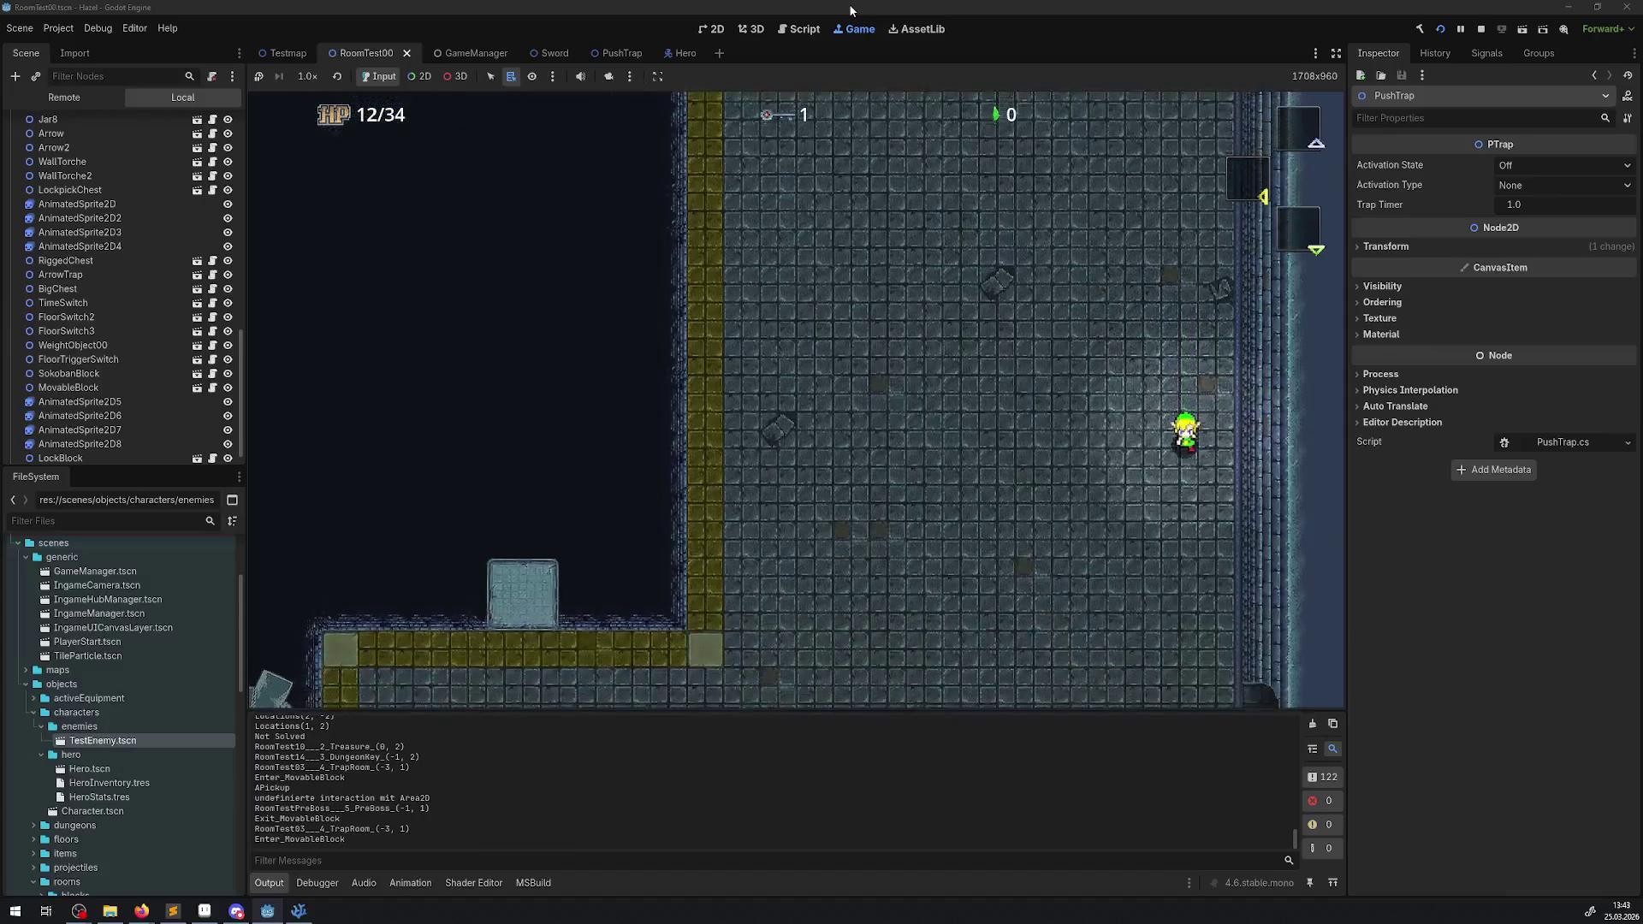
key("Right")
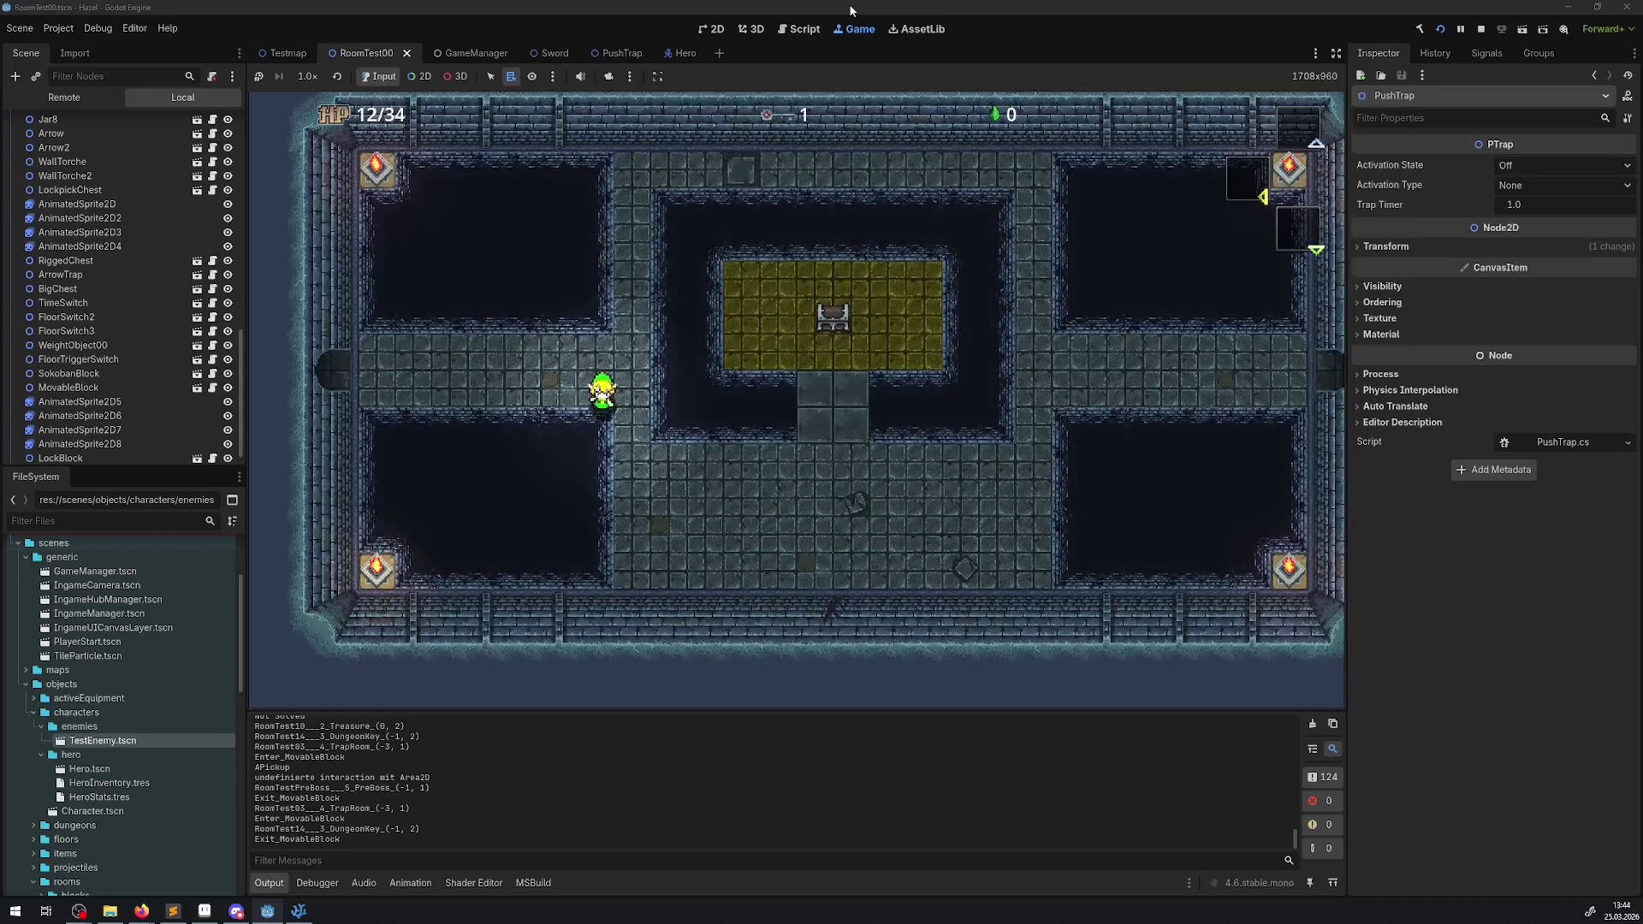
key("Right")
key("Down")
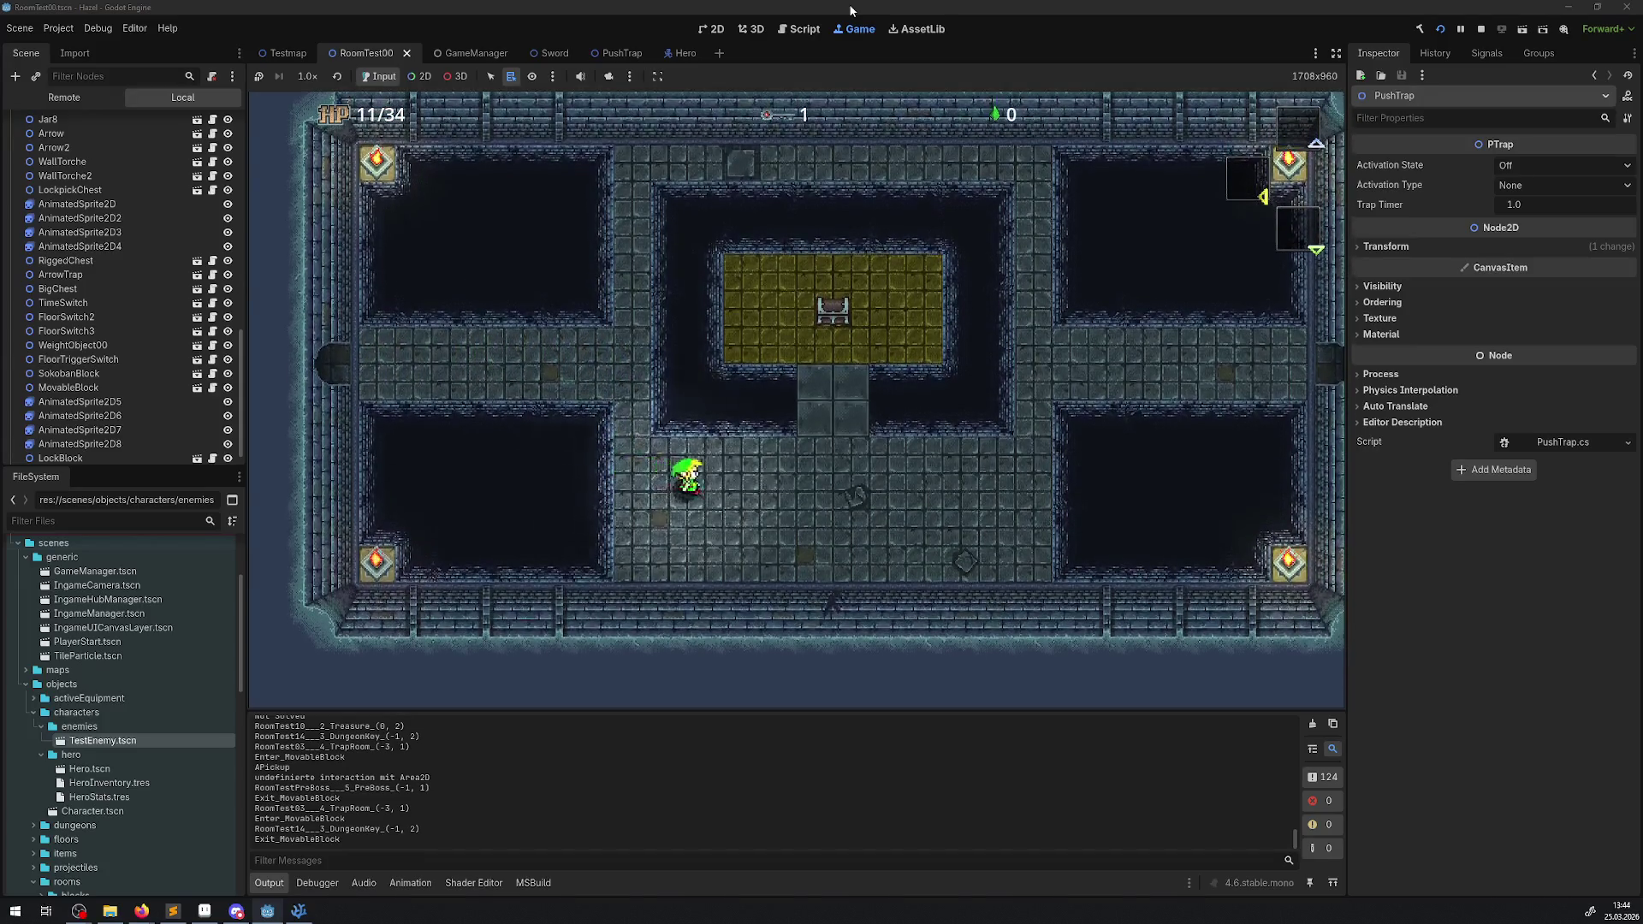
- Walk the hero onto the bridge edge, then stop the game
key("Up")
key("Down")
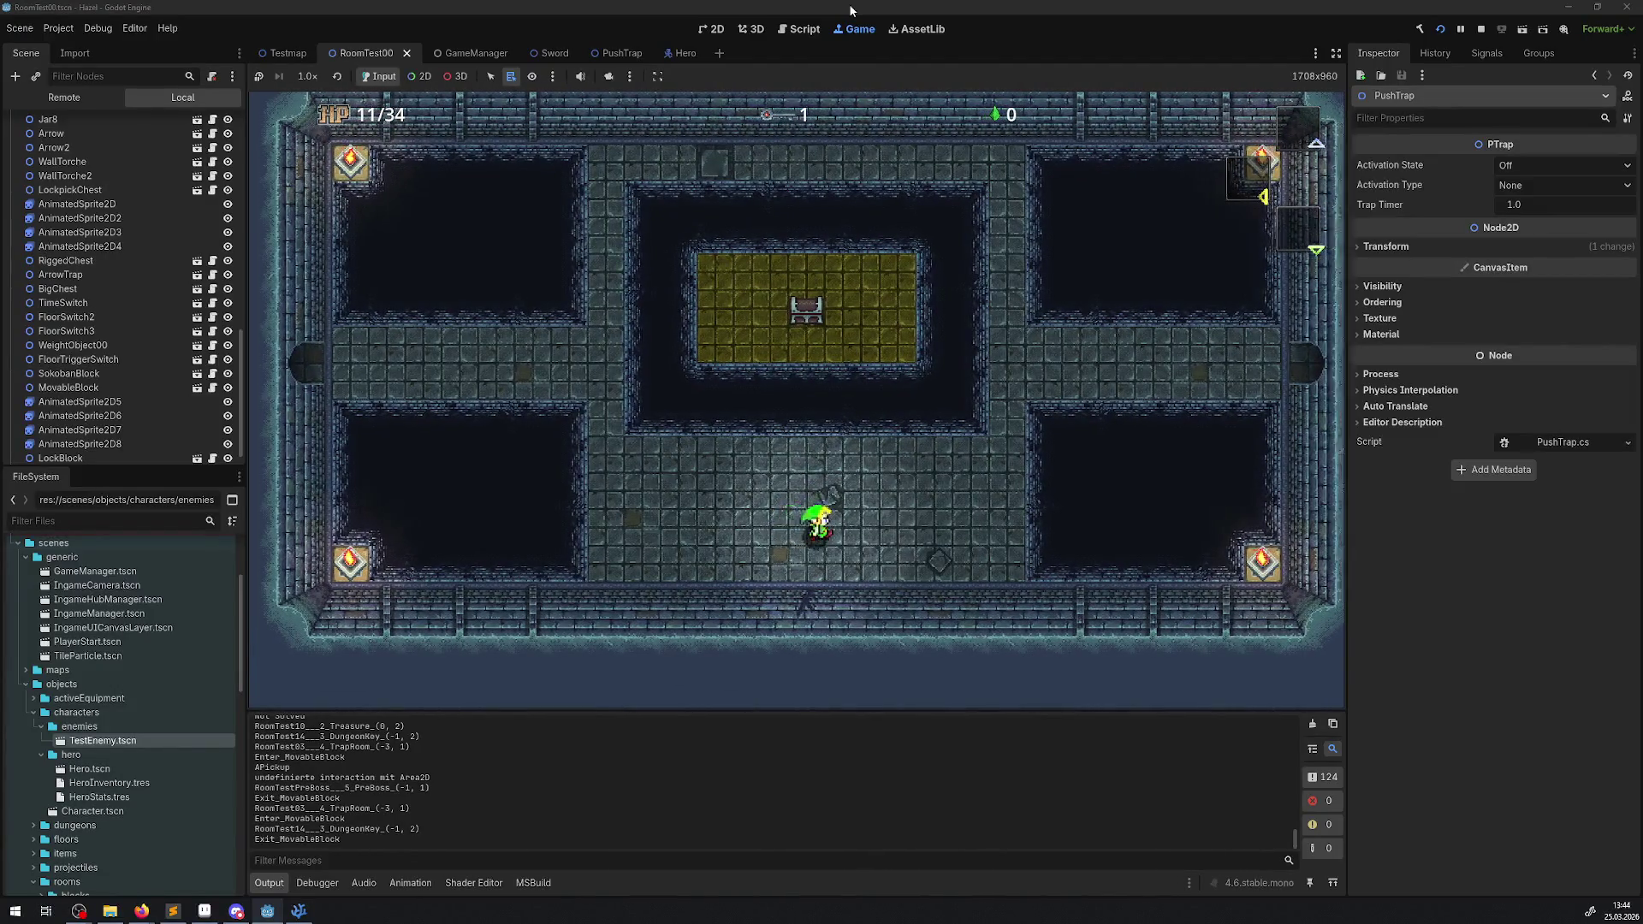
key("Up")
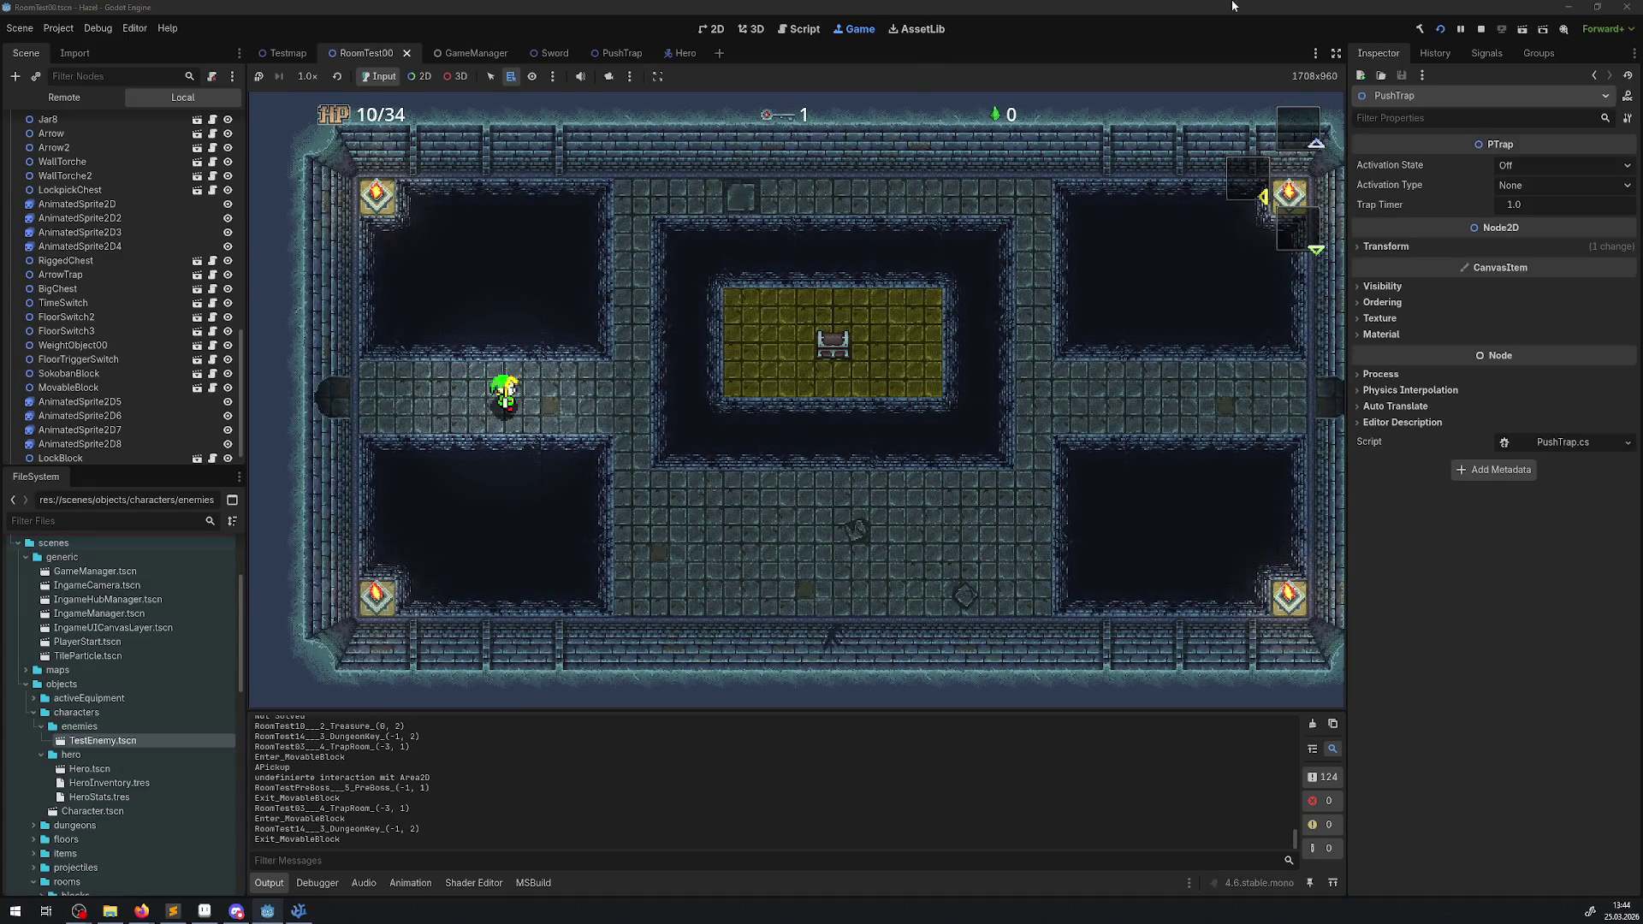
left_click(1478, 33)
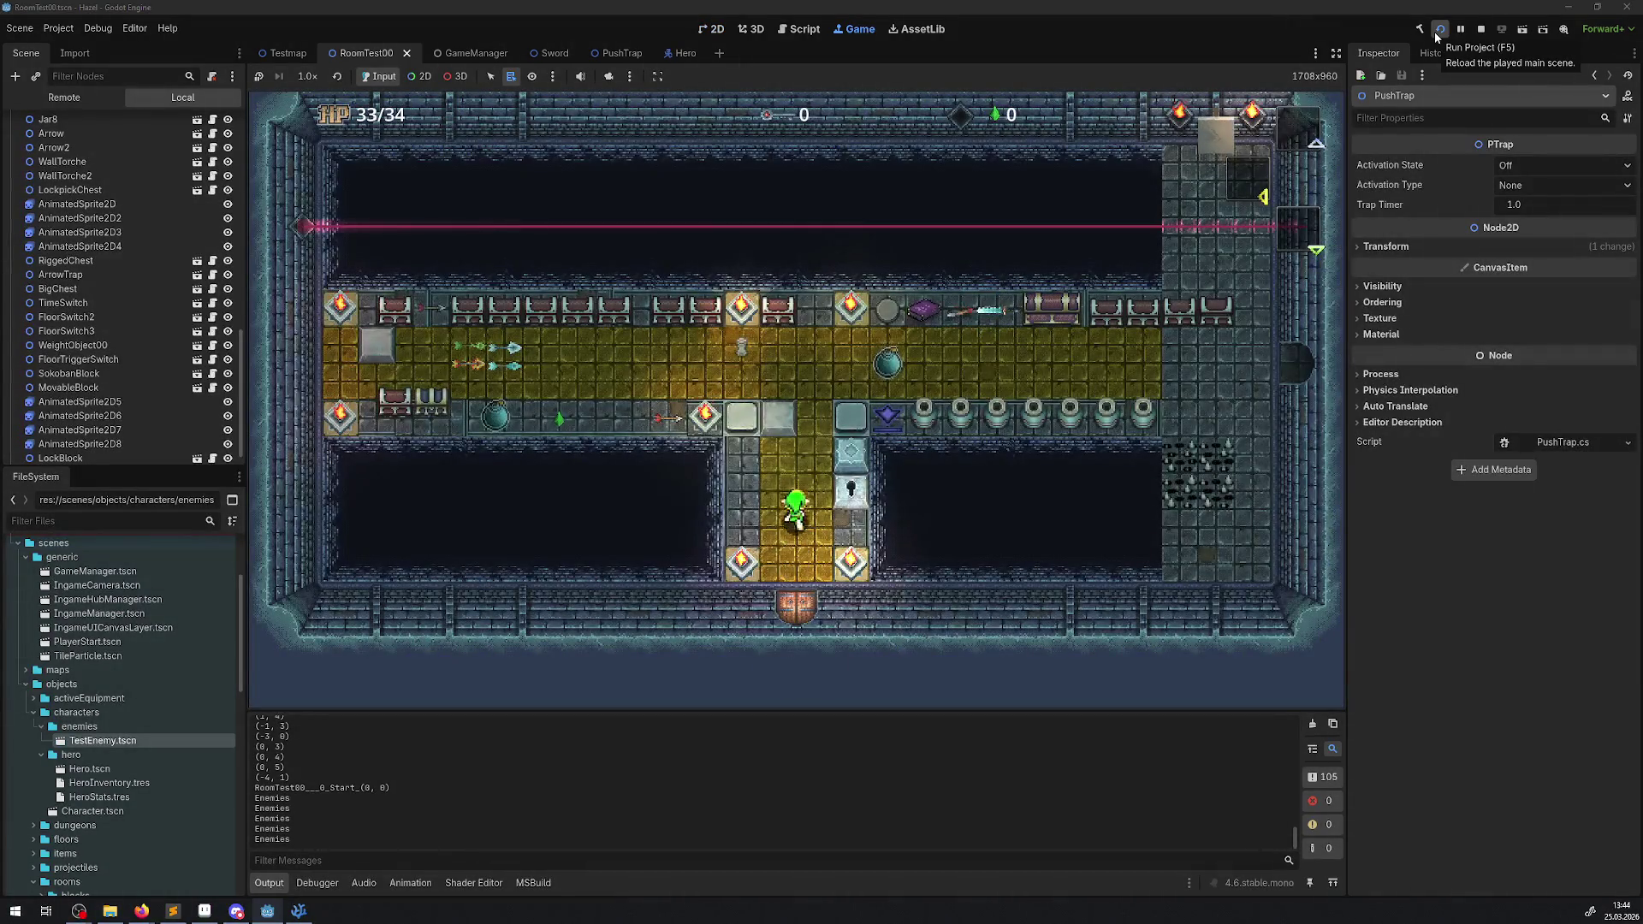
- Walk the hero up into the upper room and along the corridor to the laser
key("Up")
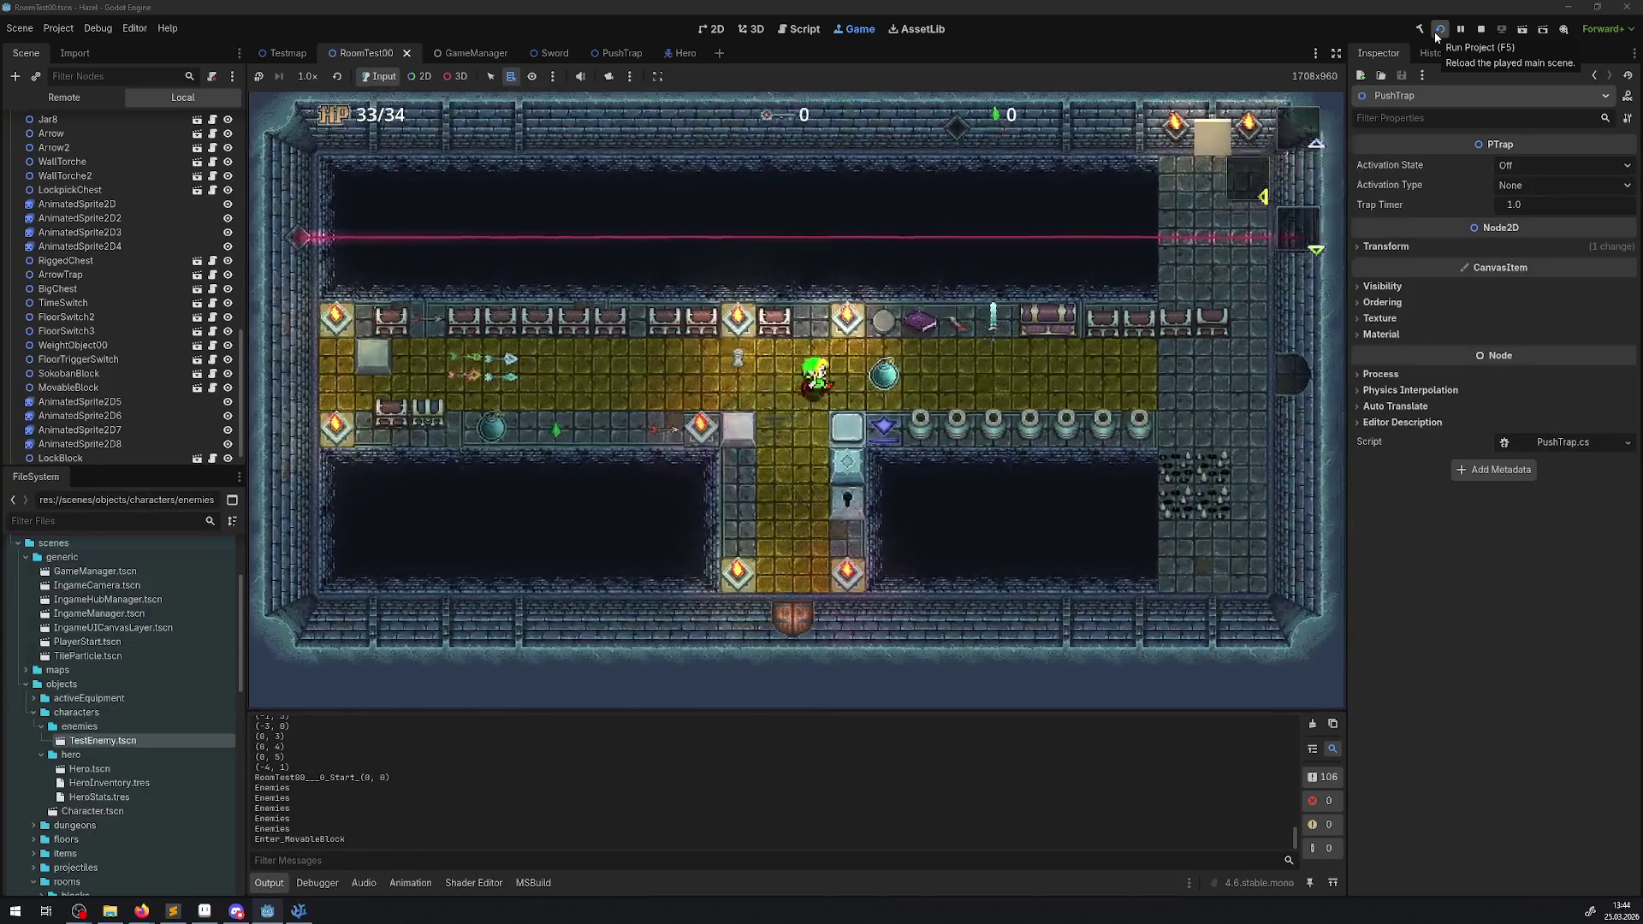
key("Right")
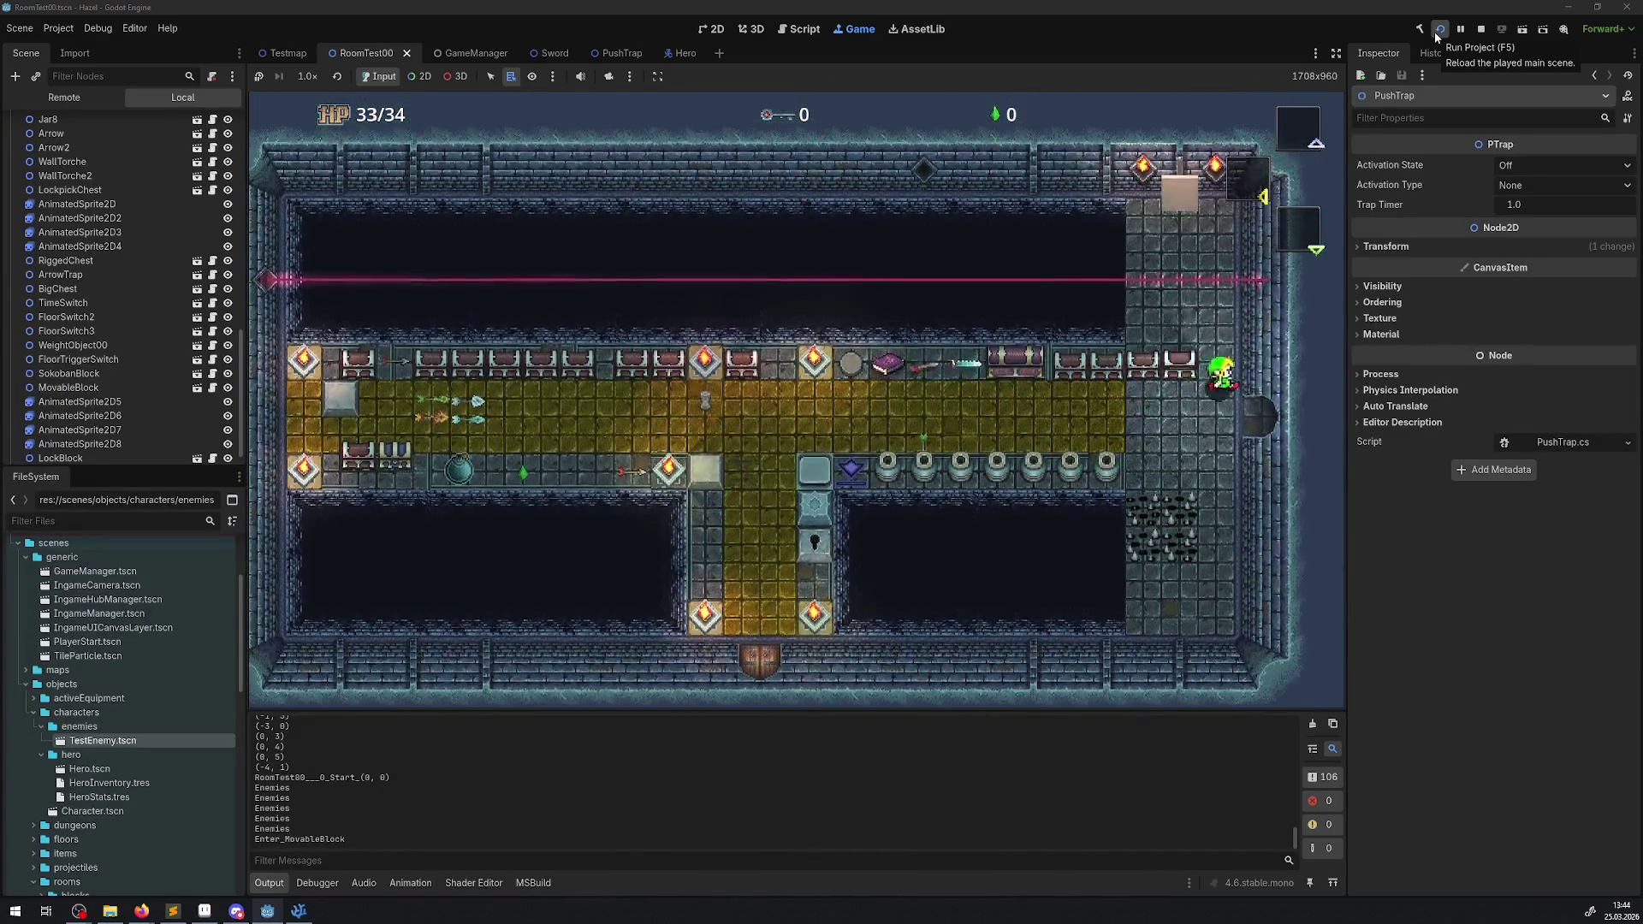
key("Up")
key("Up")
key("Right")
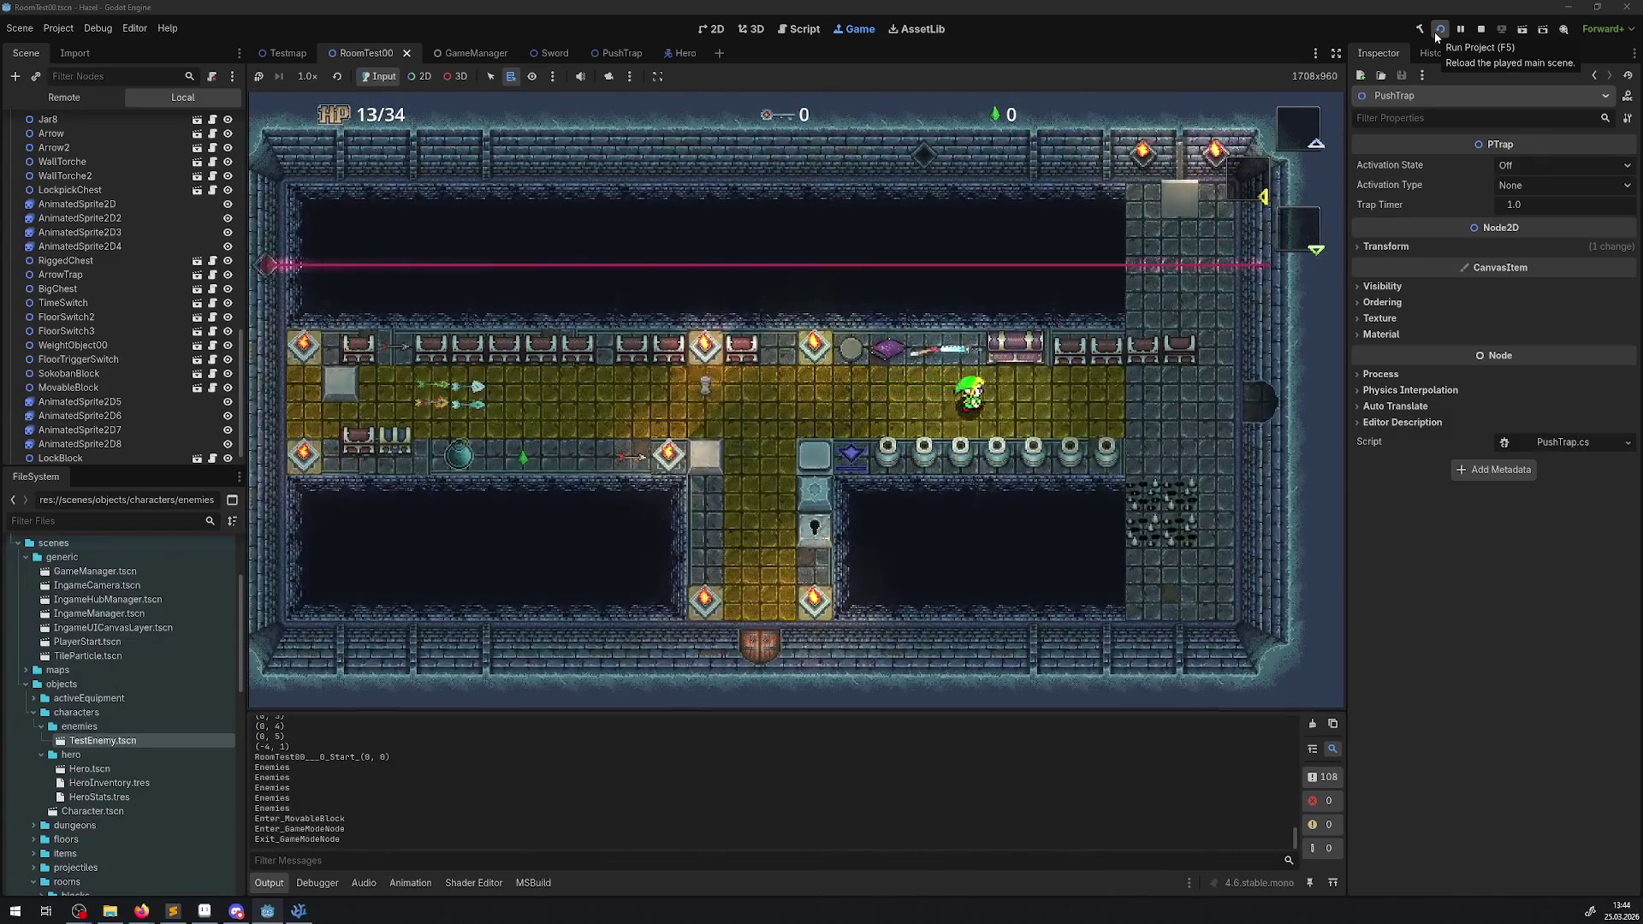
key("Right")
key("Up")
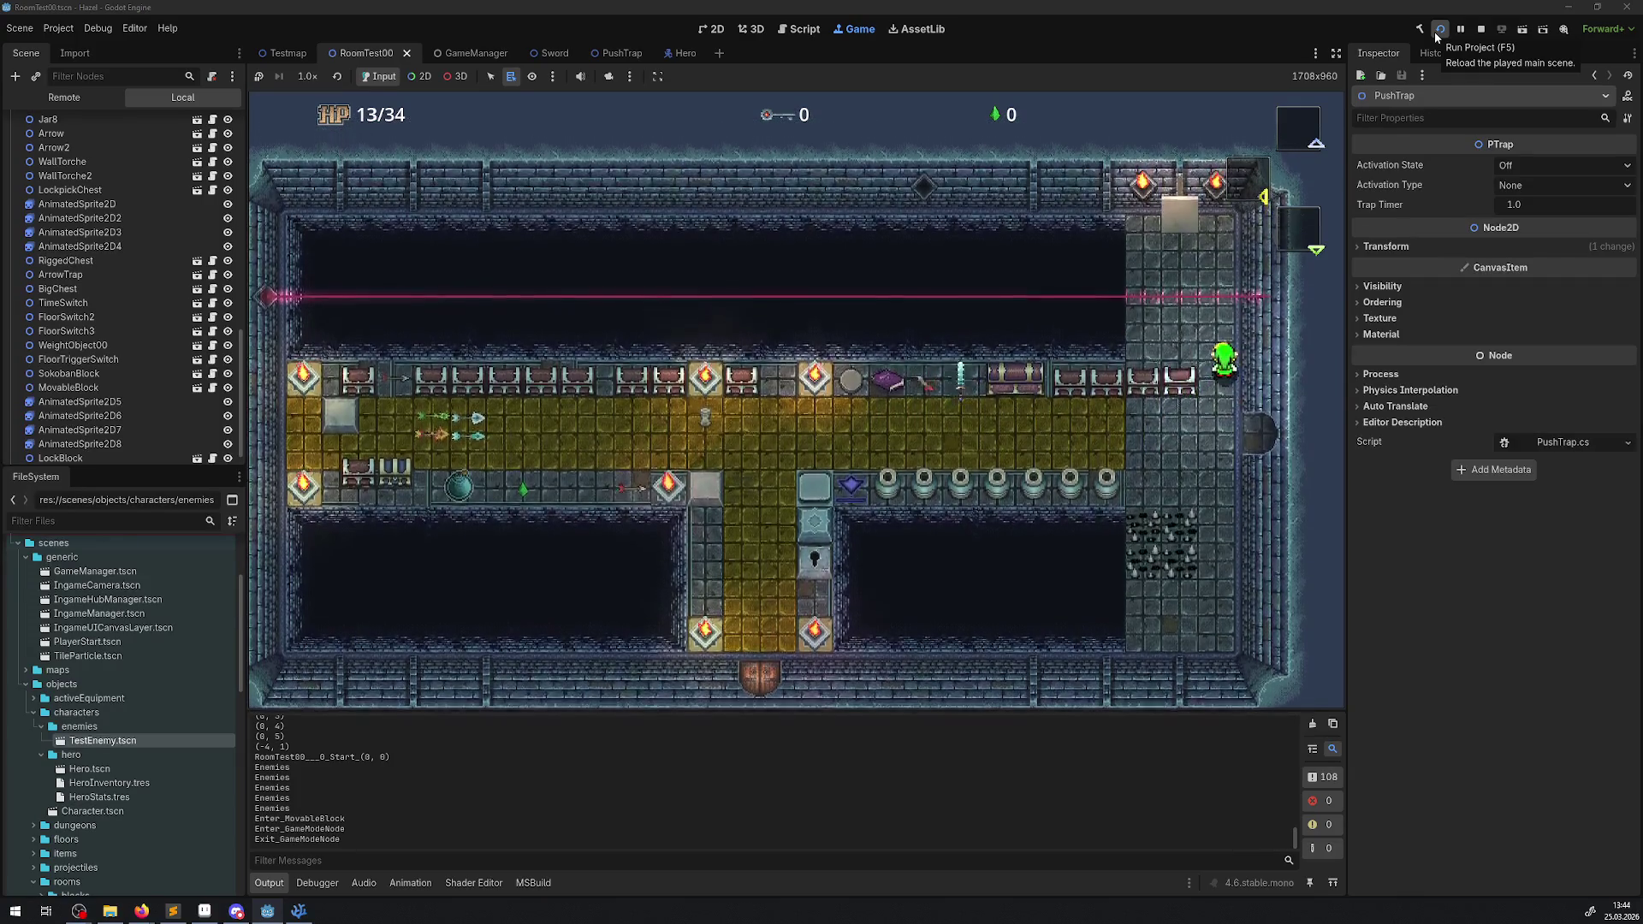
key("Left")
key("Up")
key("Left")
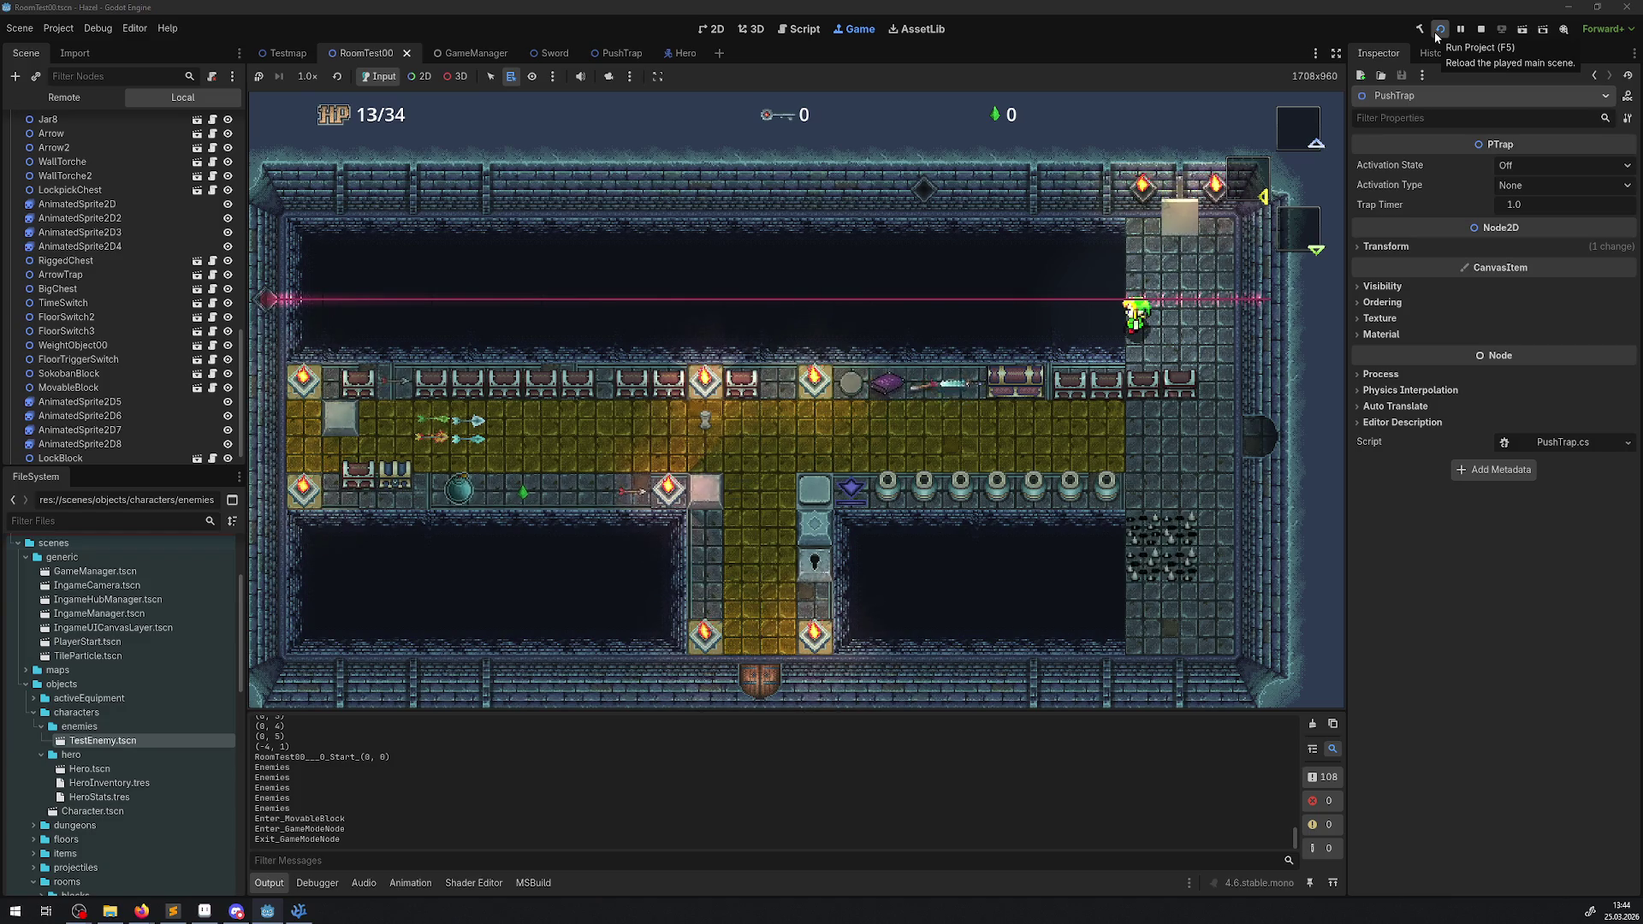
- Move the hero past the laser and push the light block further up
key("Right")
key("Up")
key("Left")
key("Up")
key("Up")
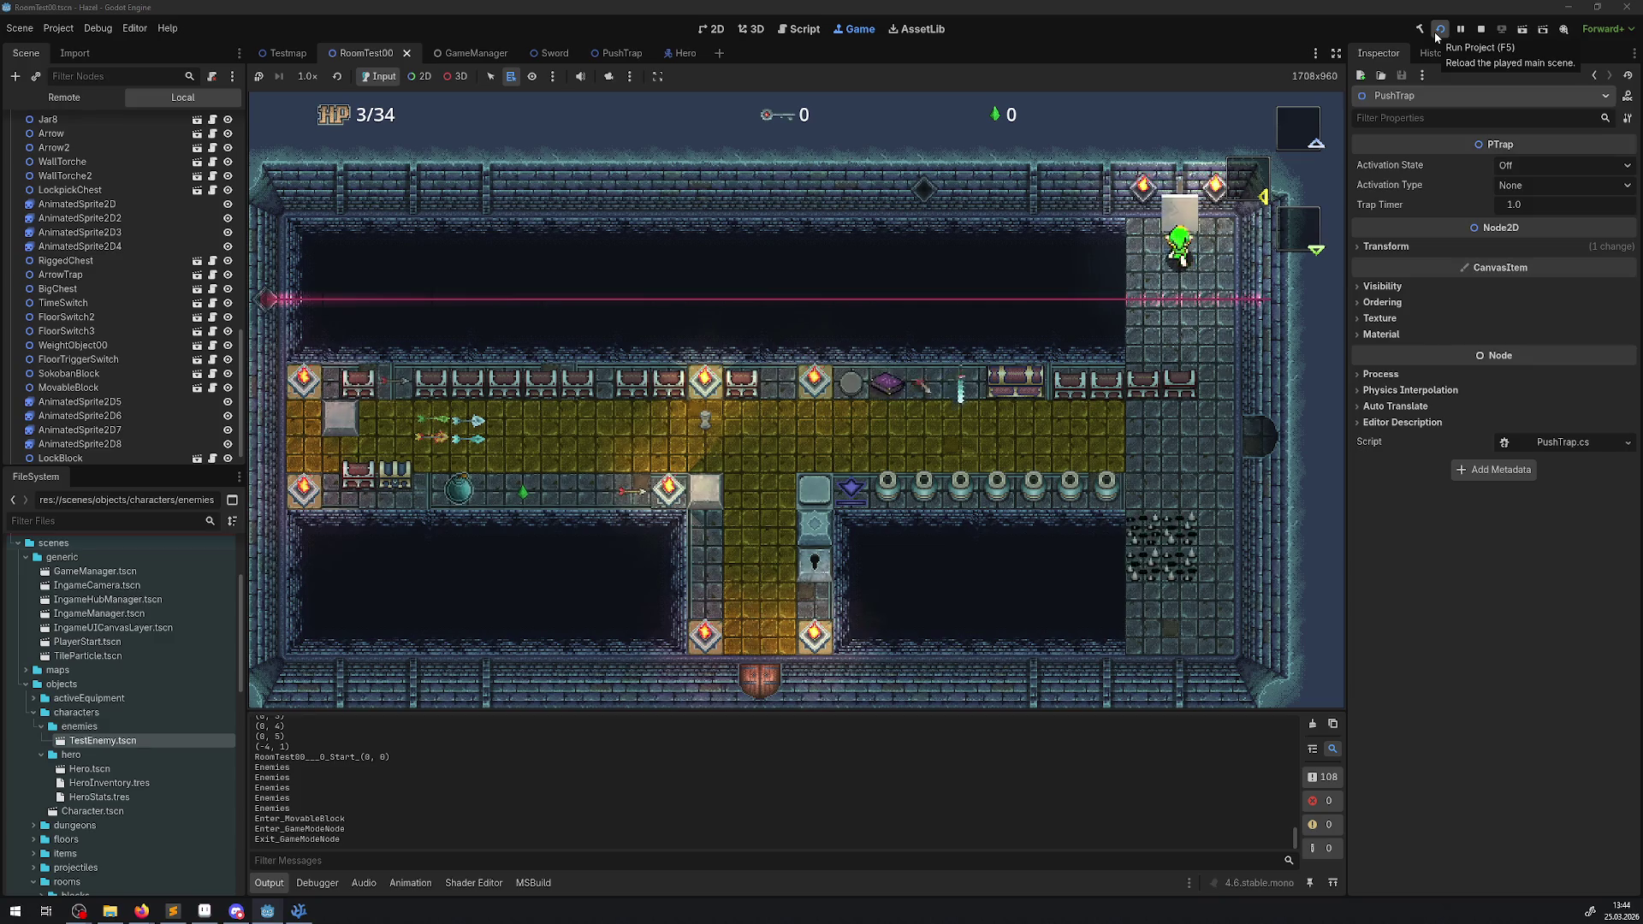
key("Up")
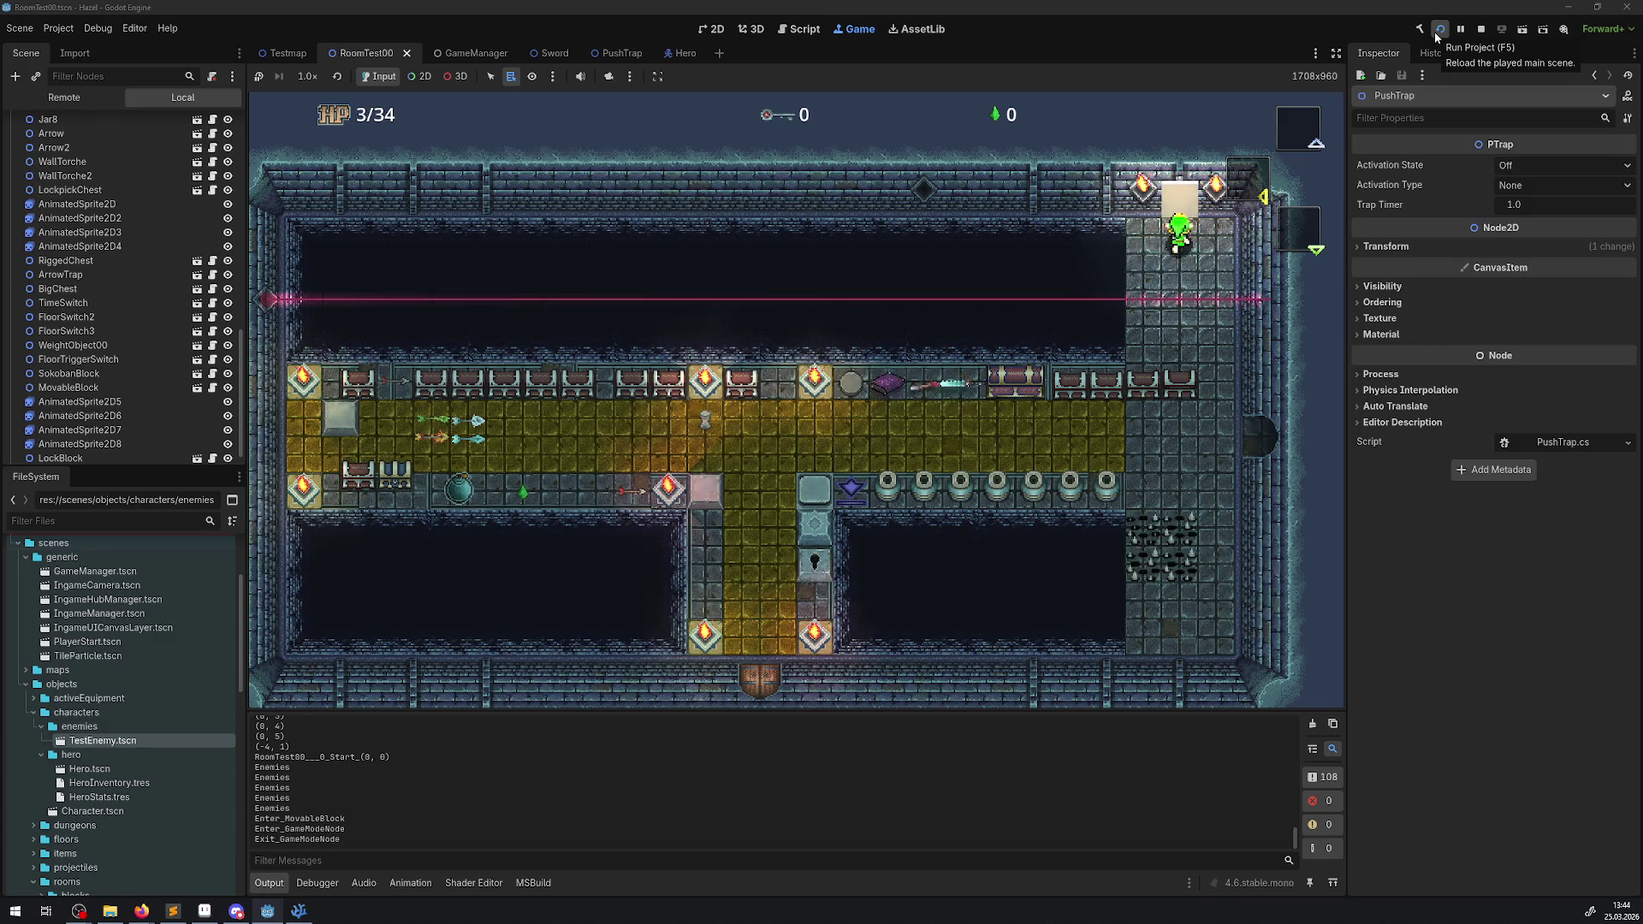
key("Up")
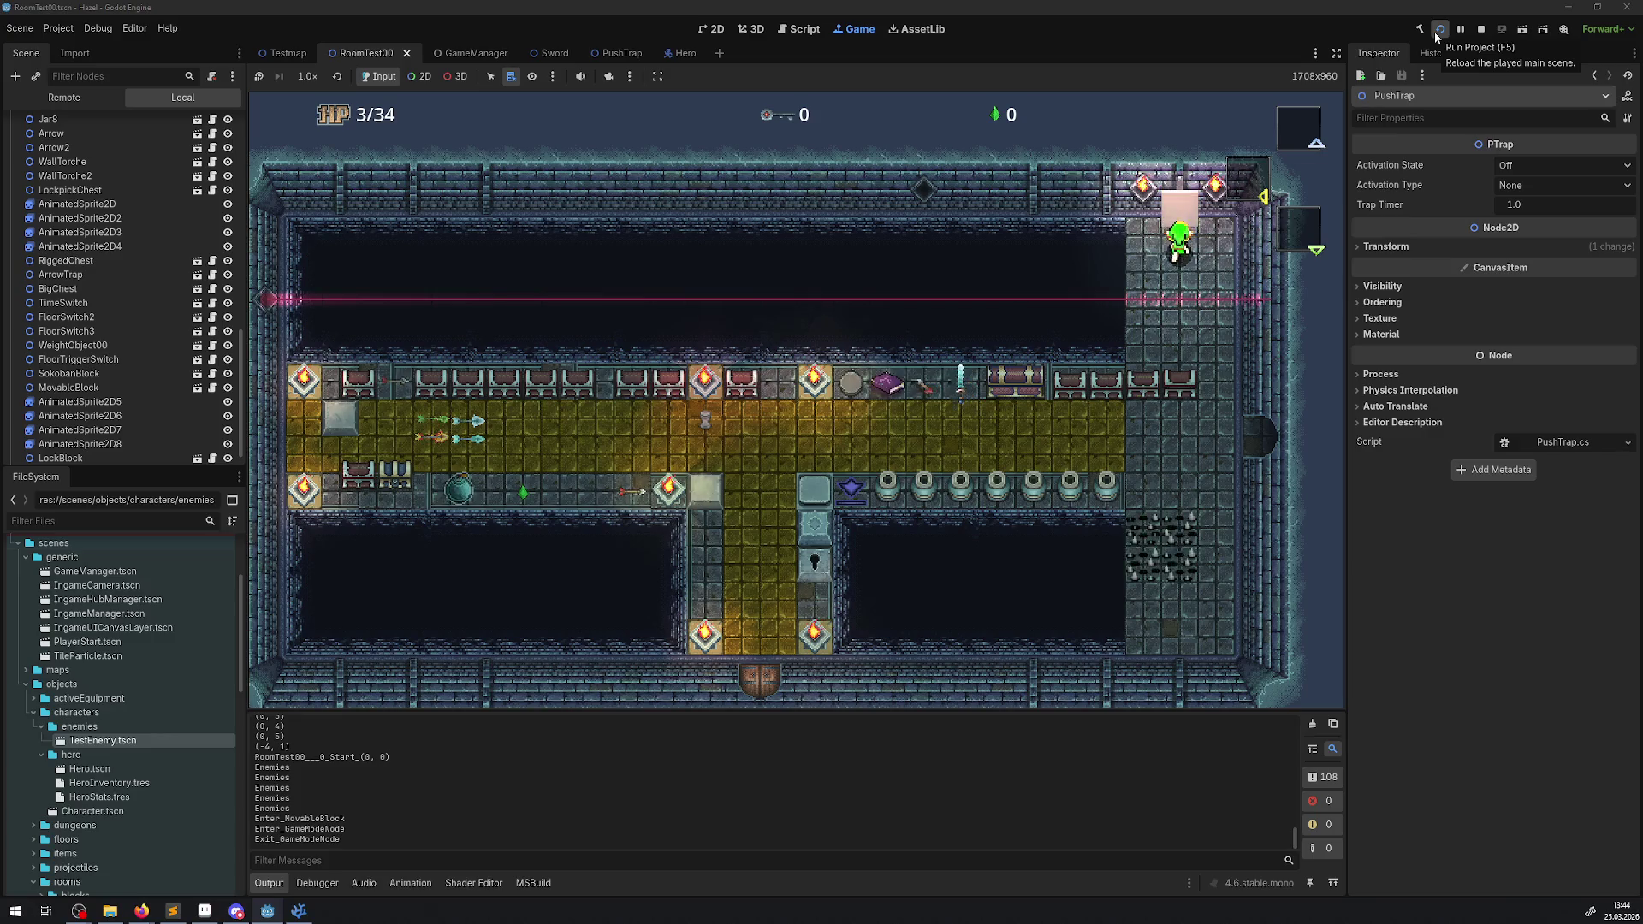
key("Up")
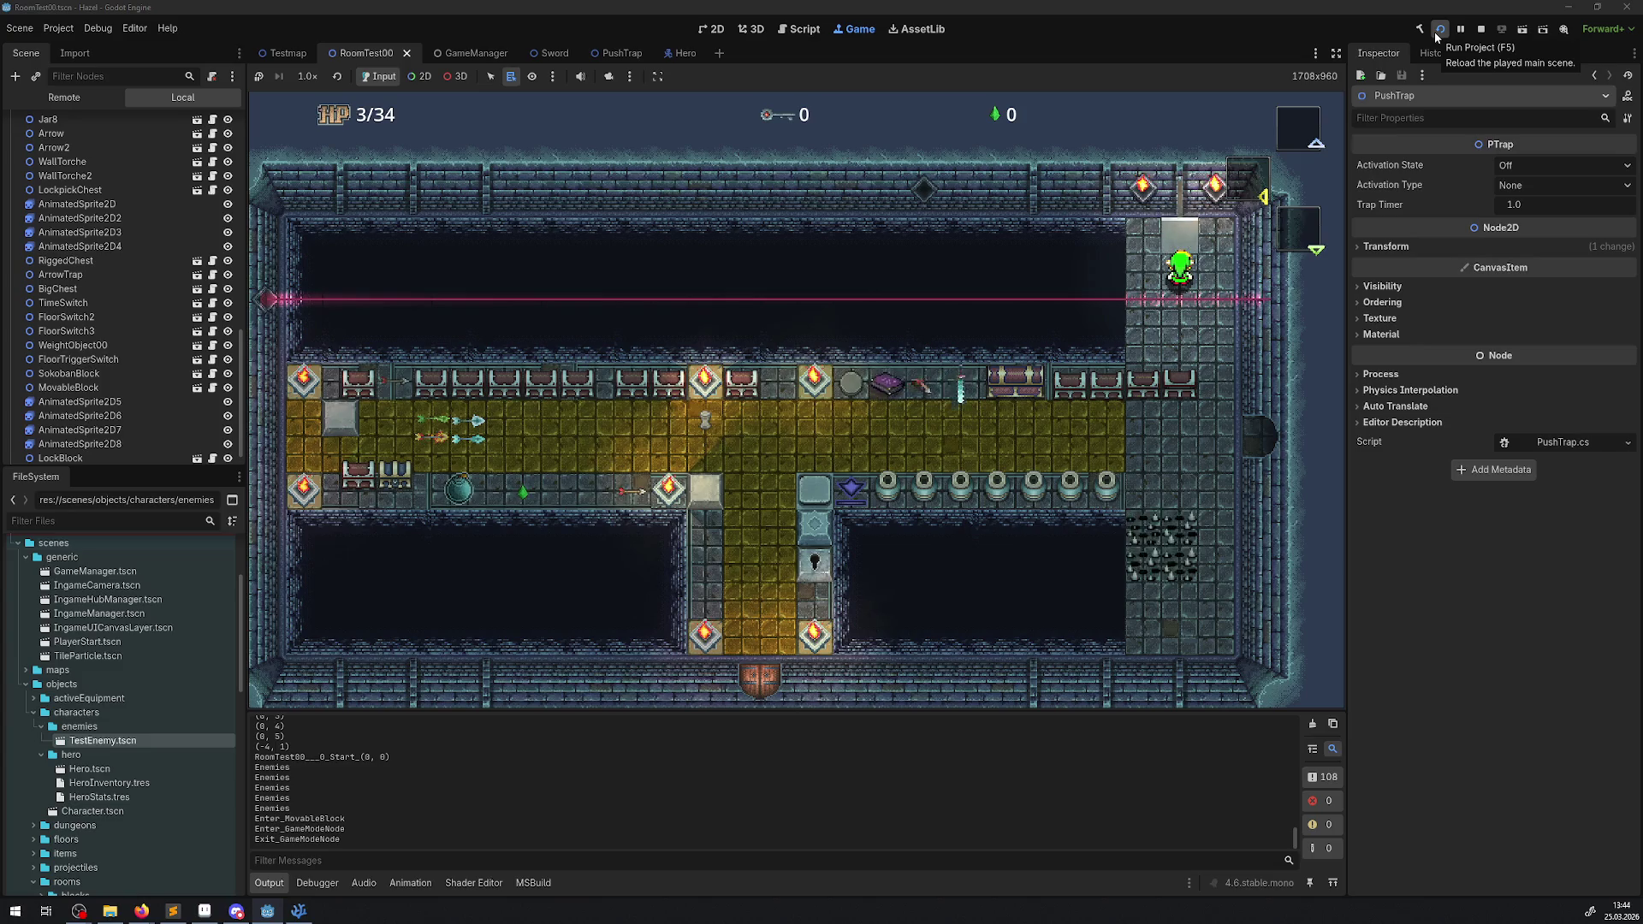
- Return through the laser, lift the ring, carry it down the corridor and throw it
key("Down")
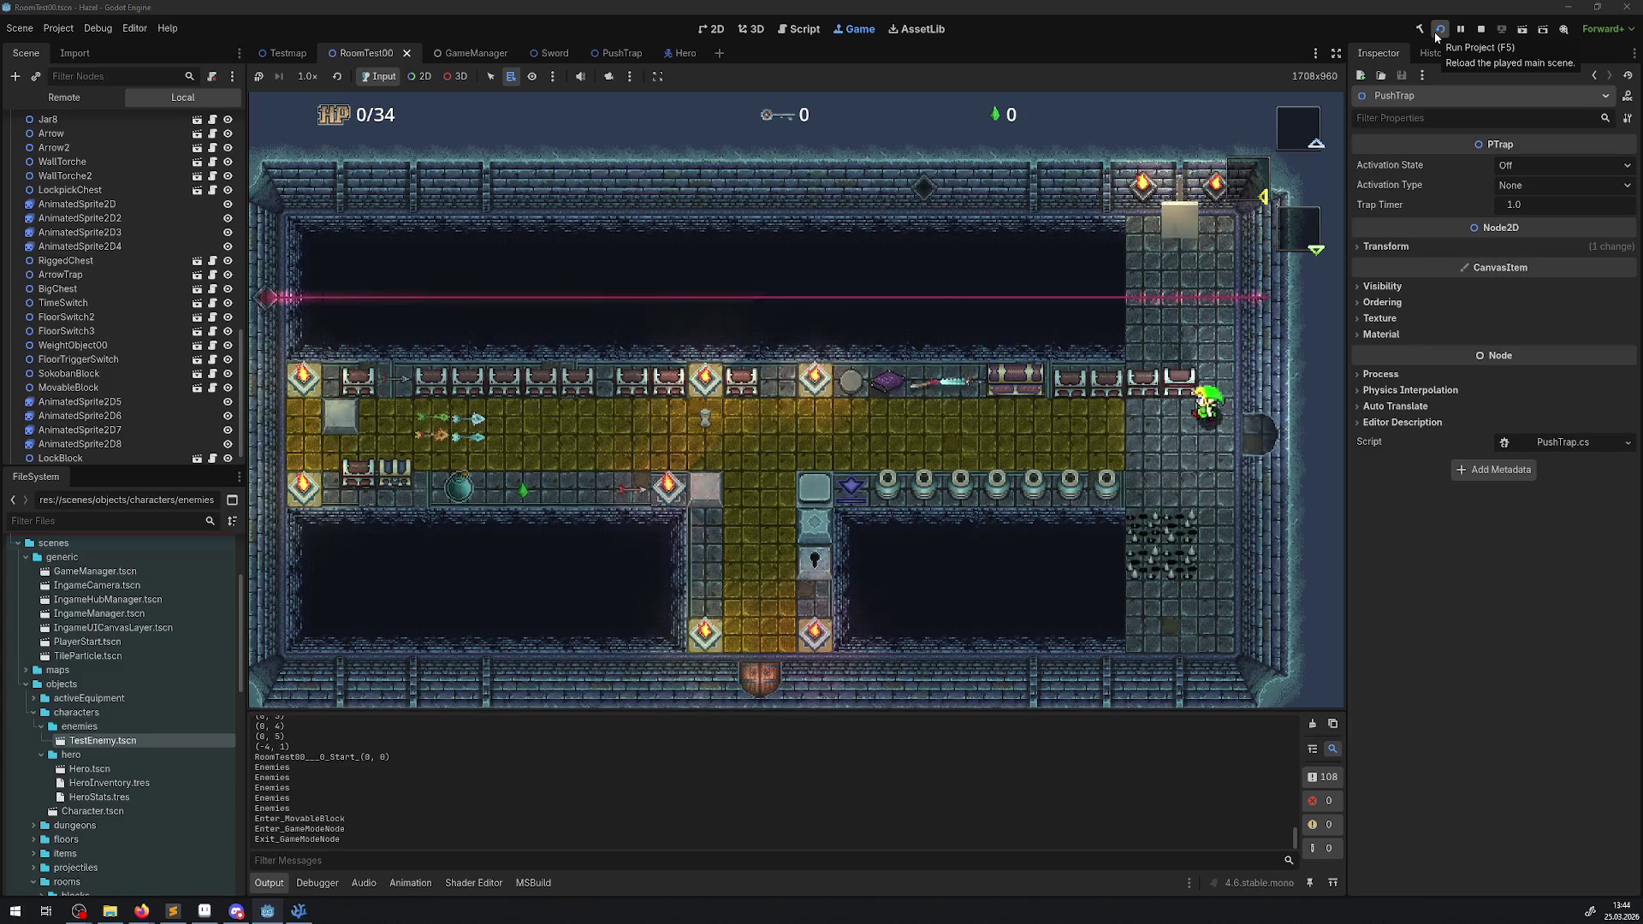
key("Left")
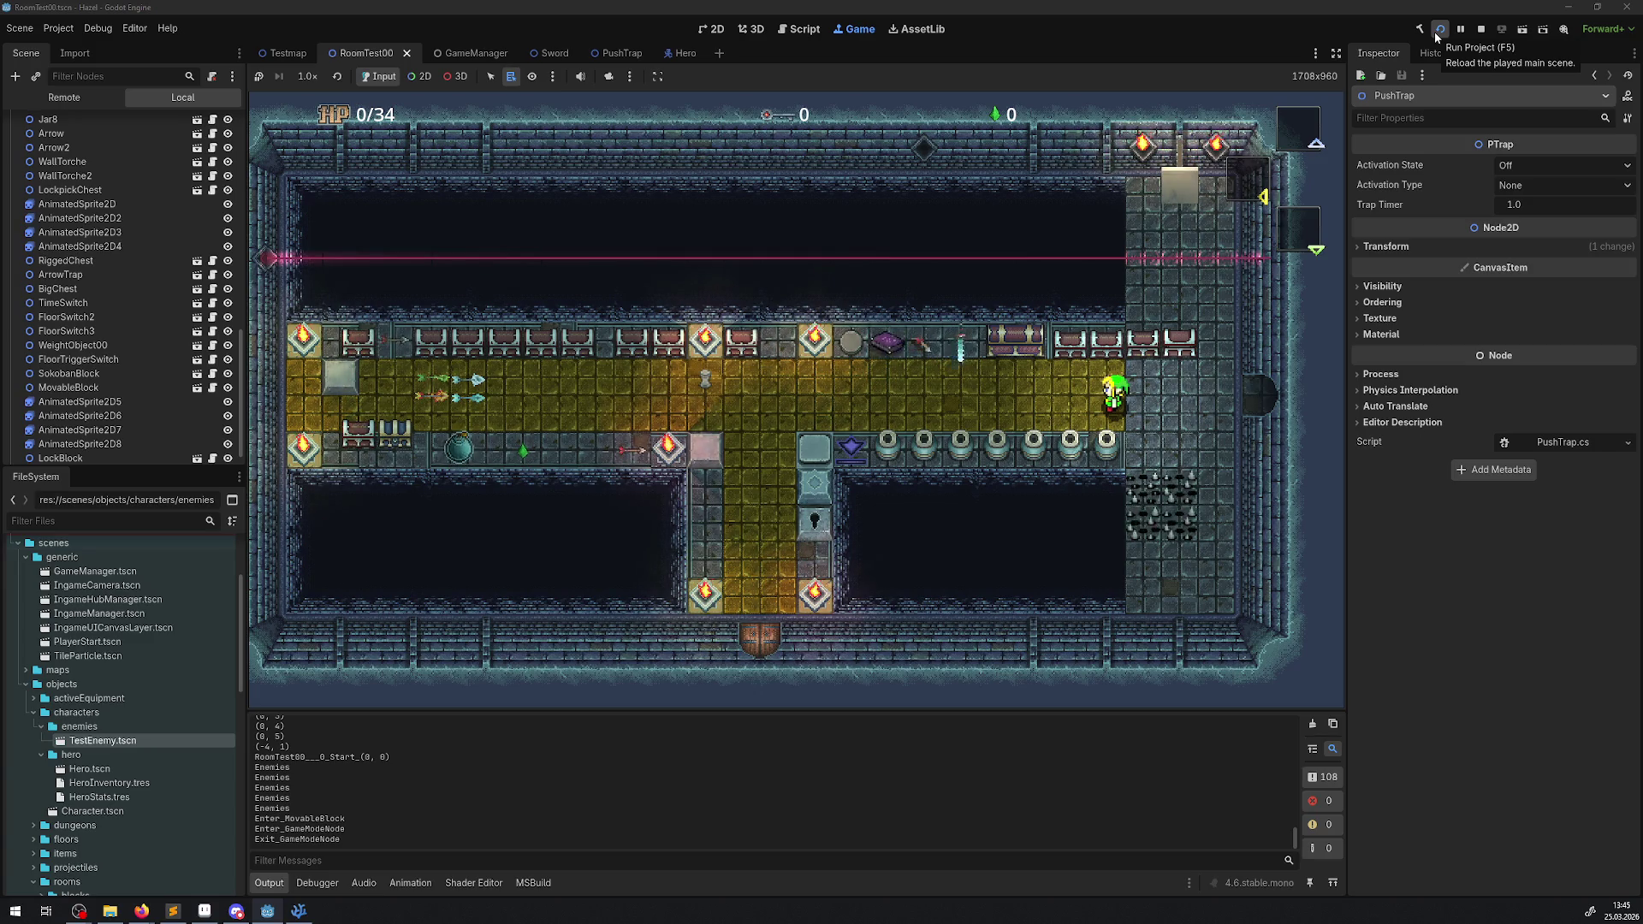
key("Left")
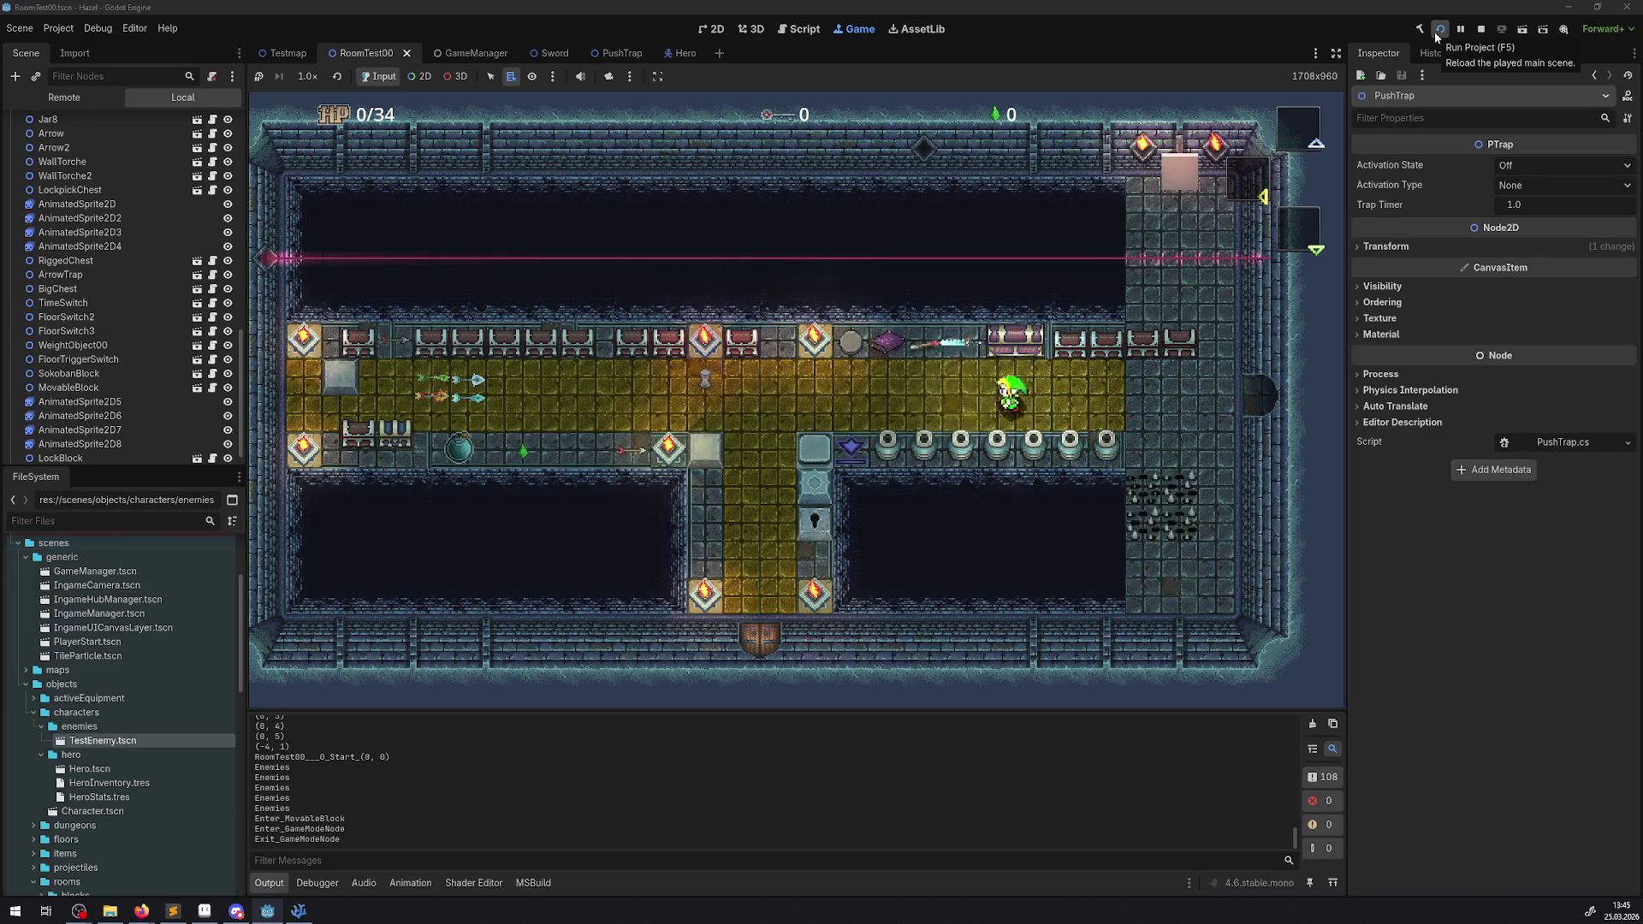
key("space")
key("Left")
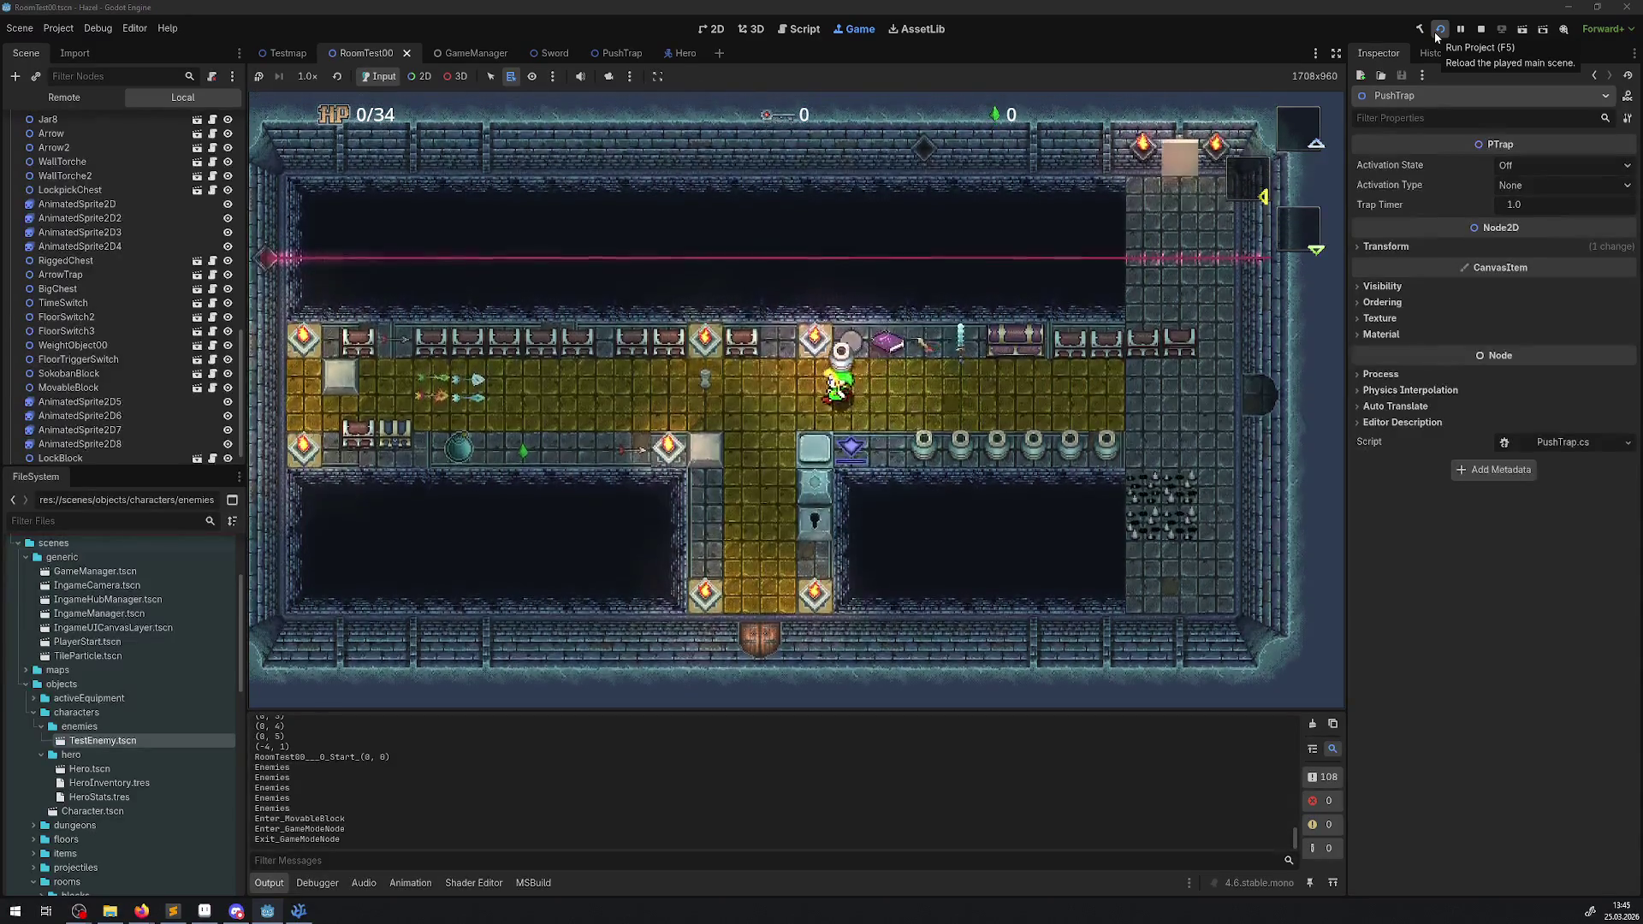
key("Down")
key("Right")
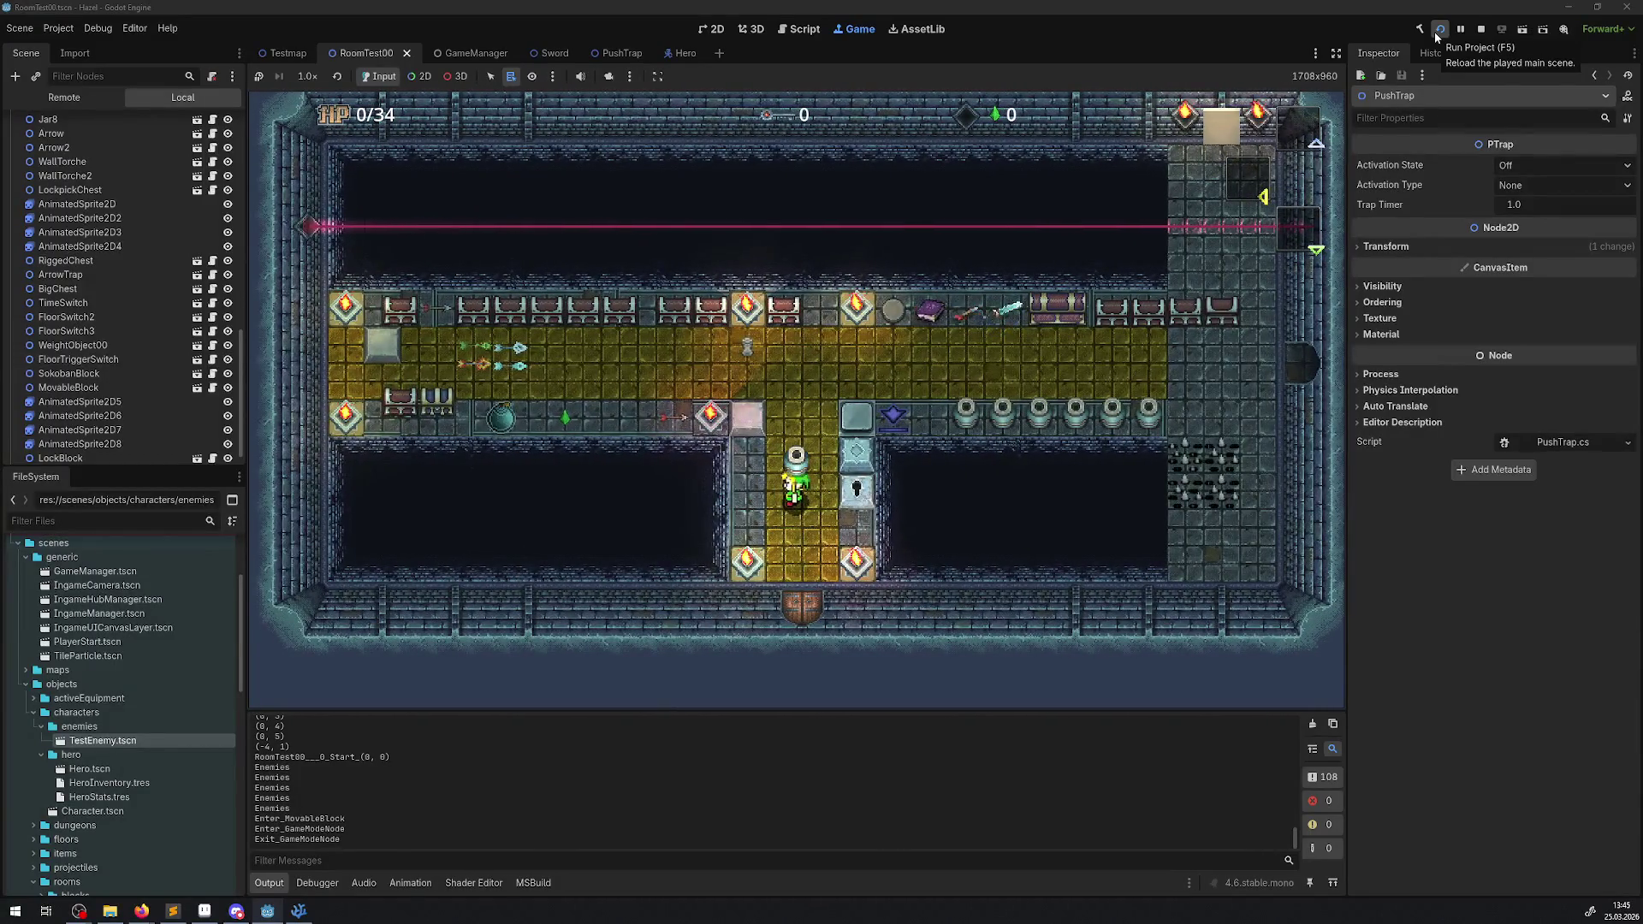
key("space")
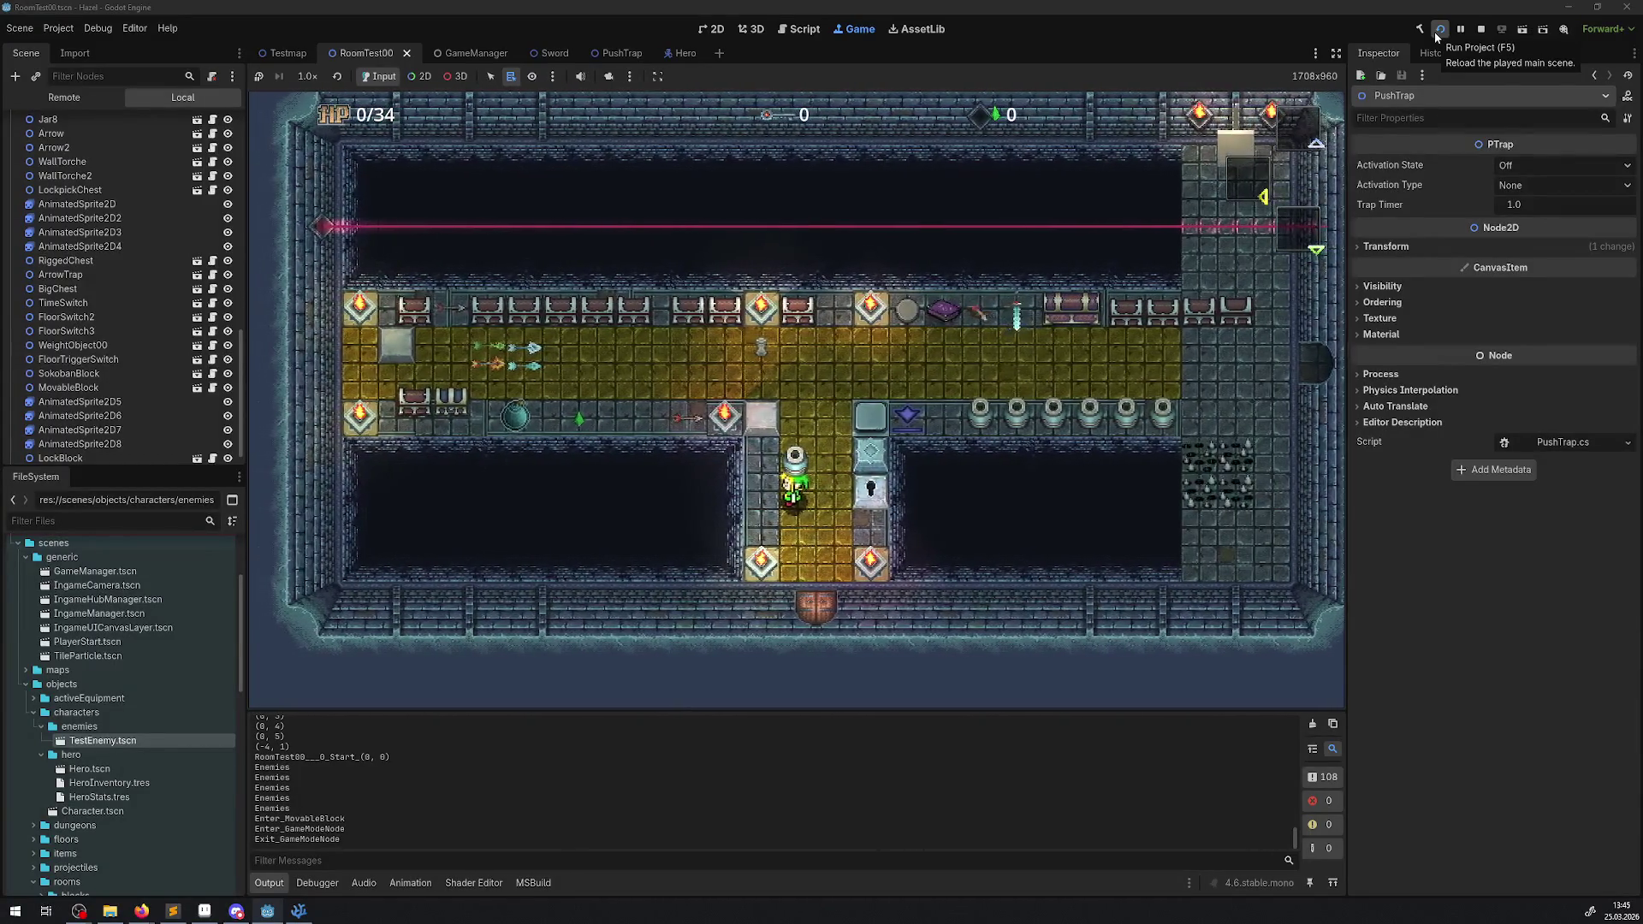
- Walk the hero back along the horizontal corridor and down past the spikes
key("Up")
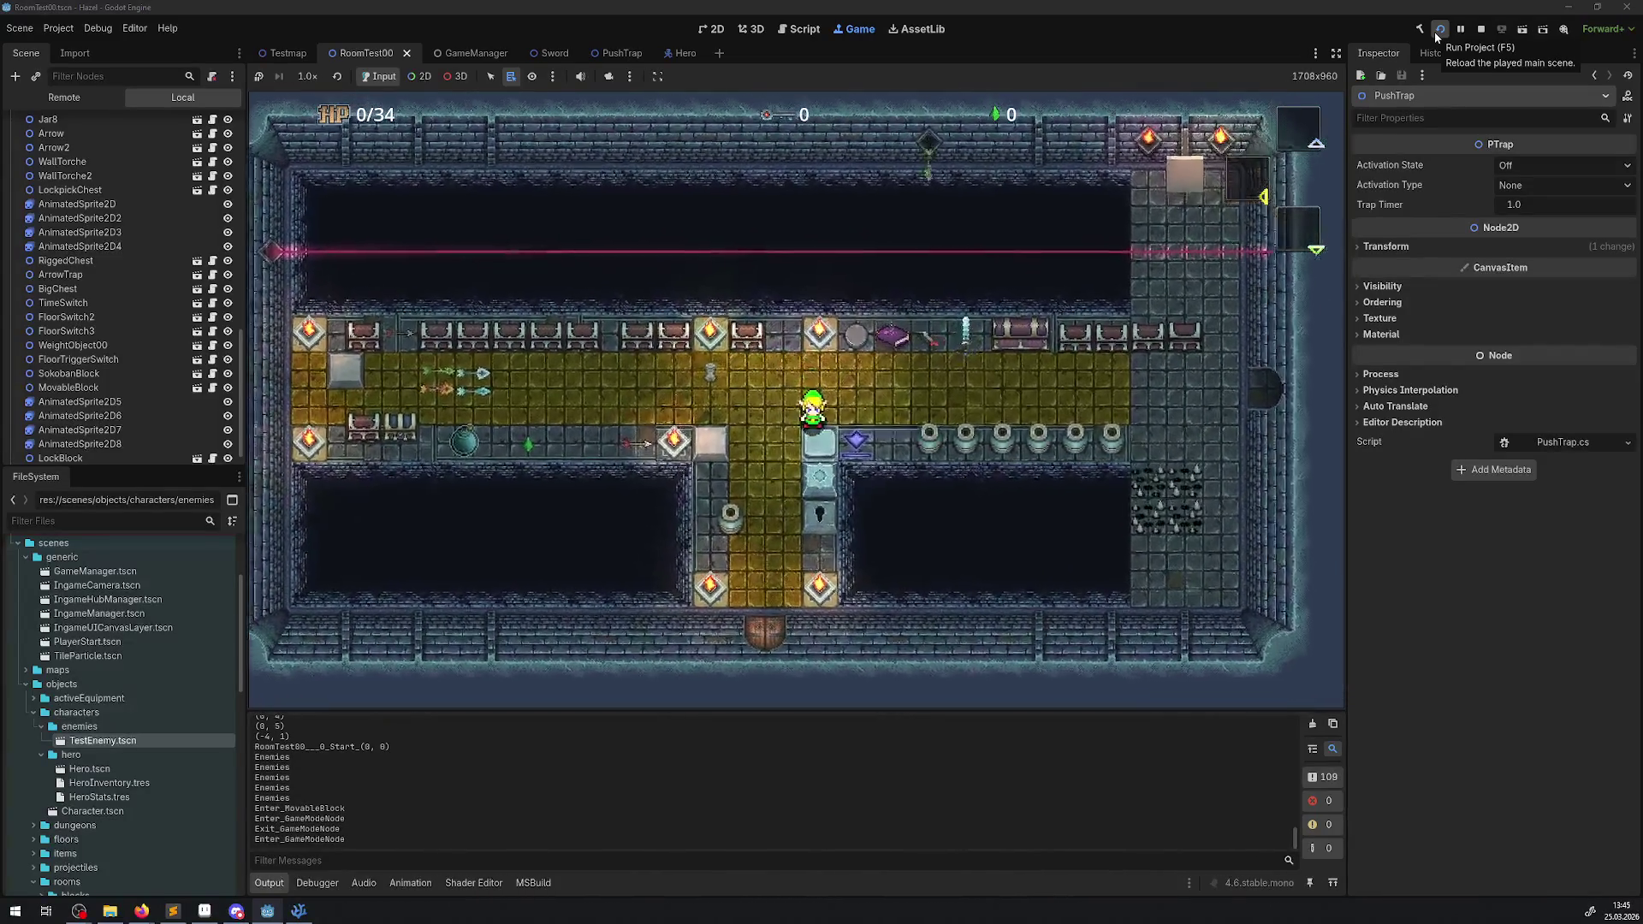
key("Left")
key("Down")
key("Up")
key("Right")
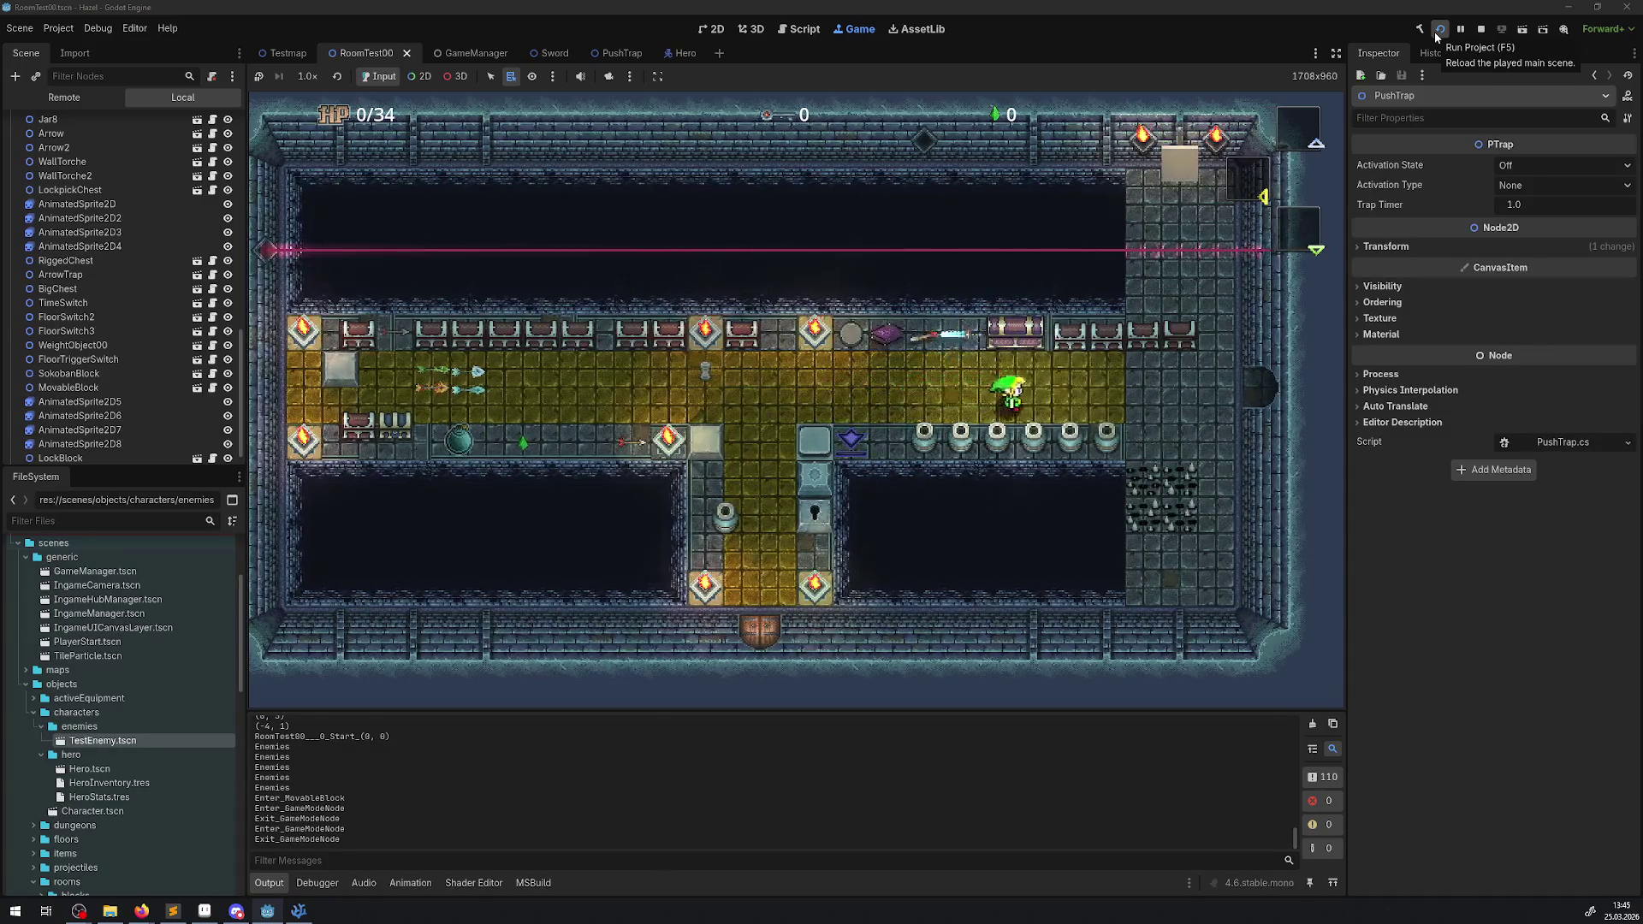
key("Right")
key("Down")
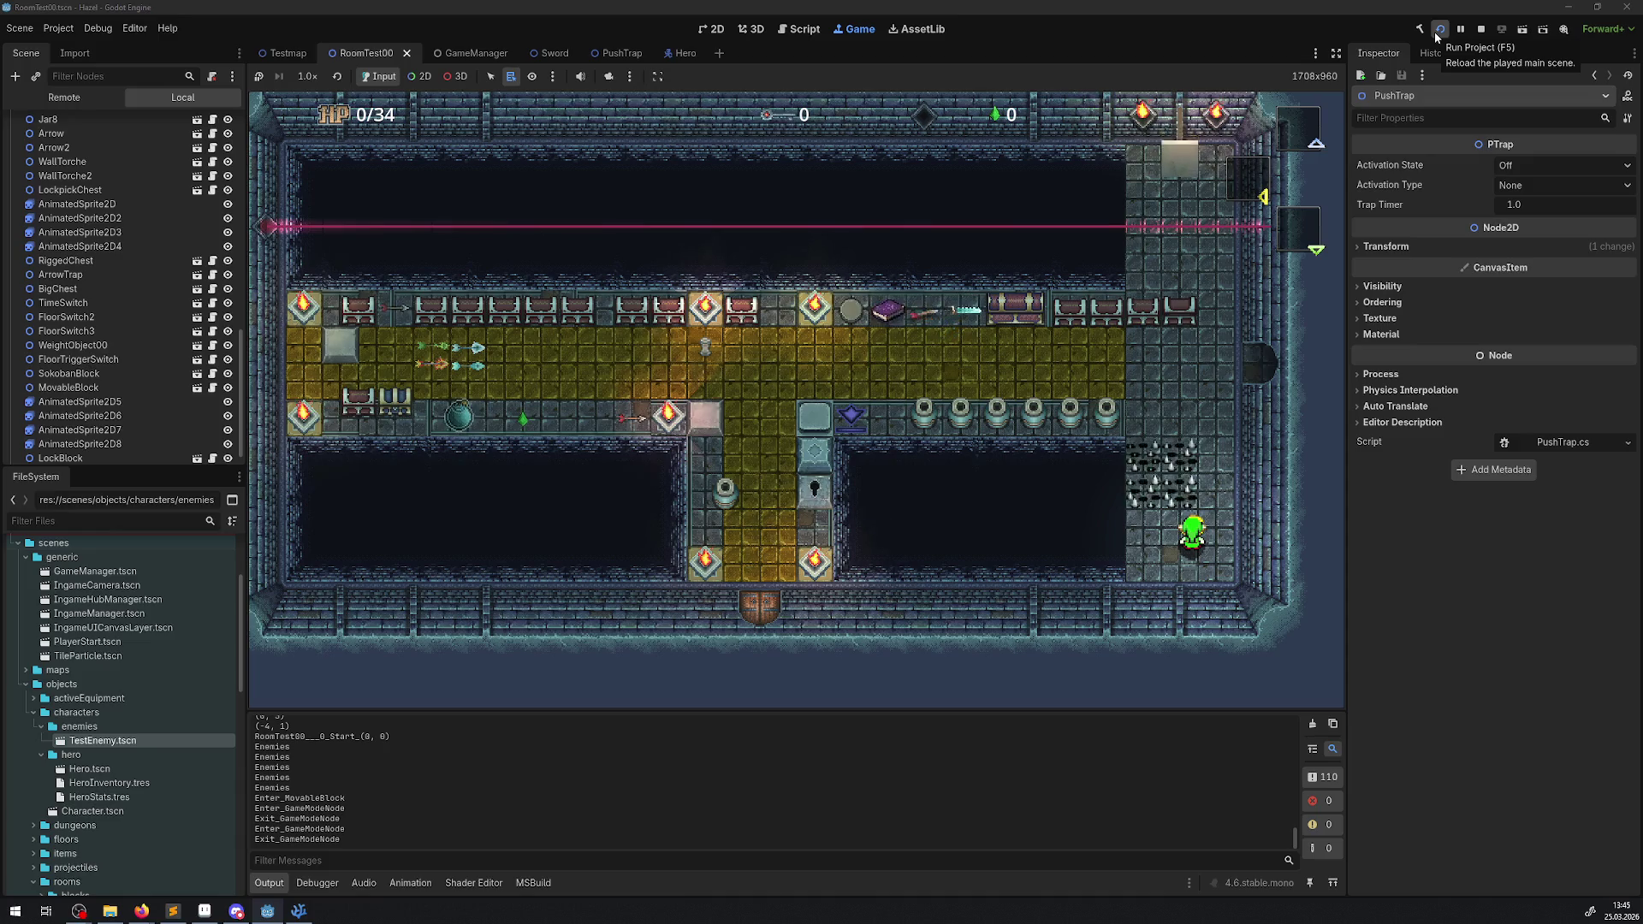
- Walk the hero up into the upper right area against the top-right pushed block
key("Up")
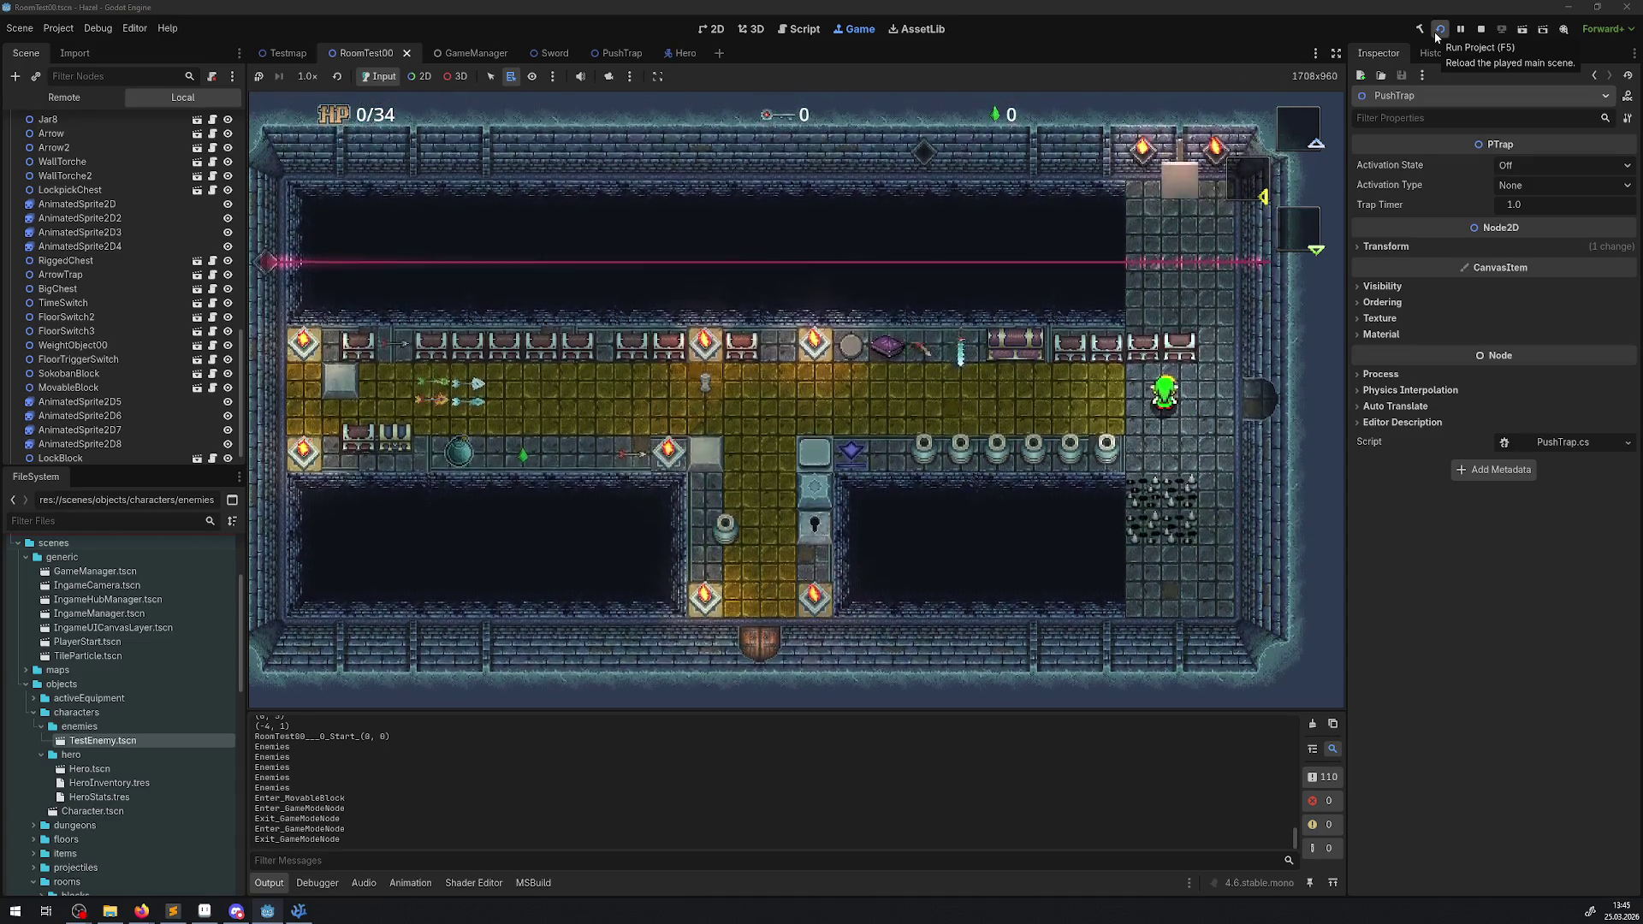
key("Right")
key("Up")
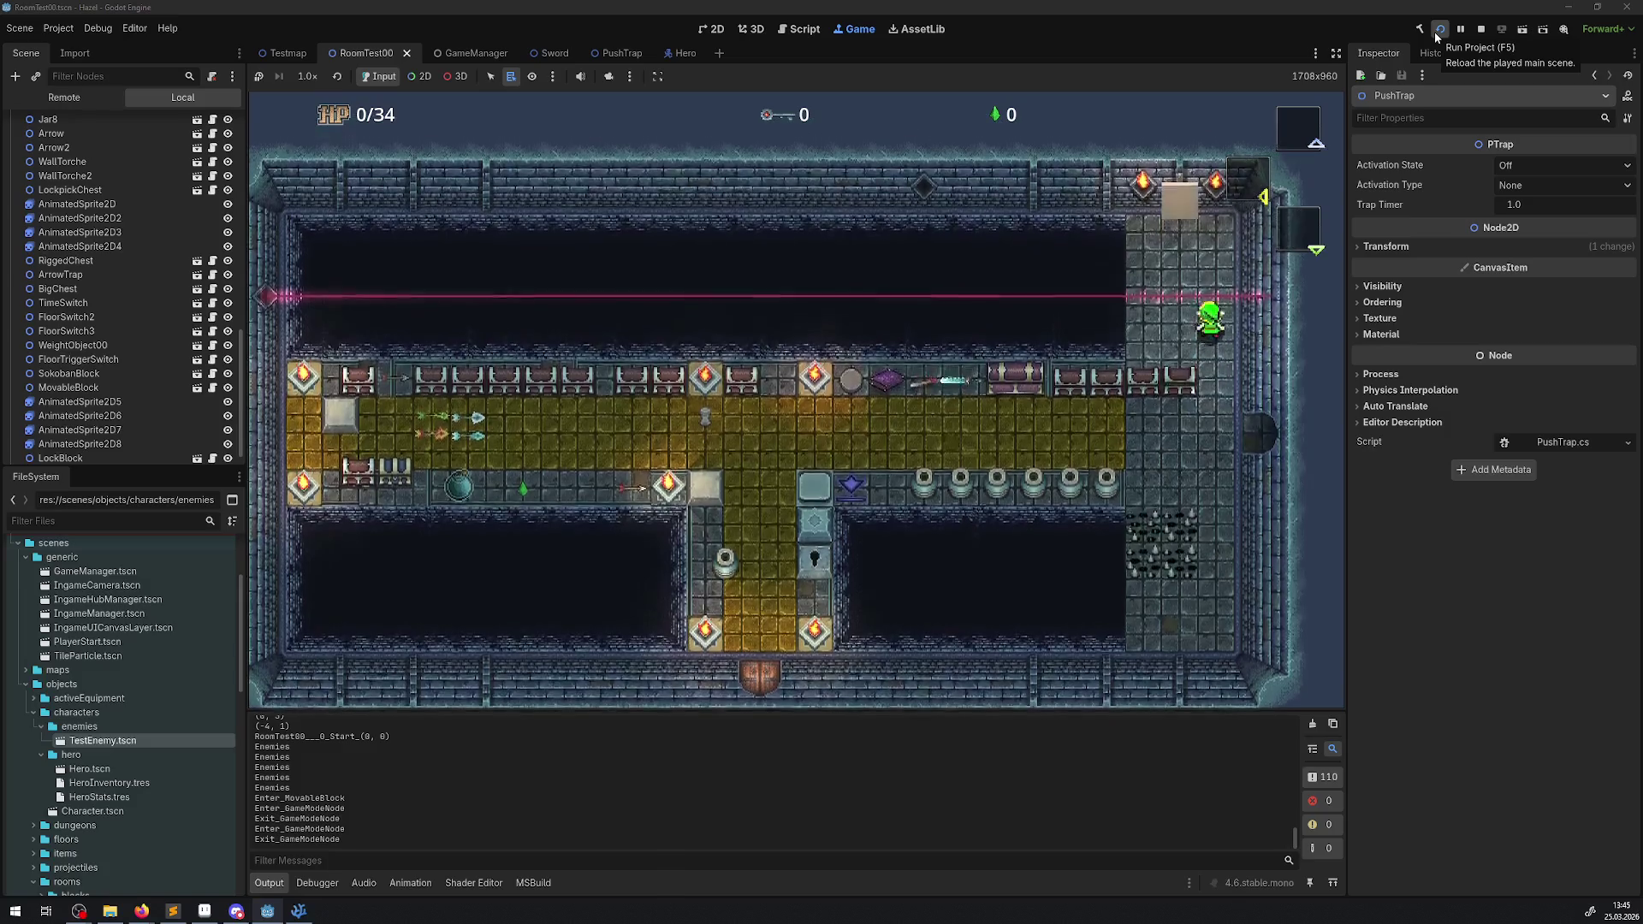
key("Left")
key("Up")
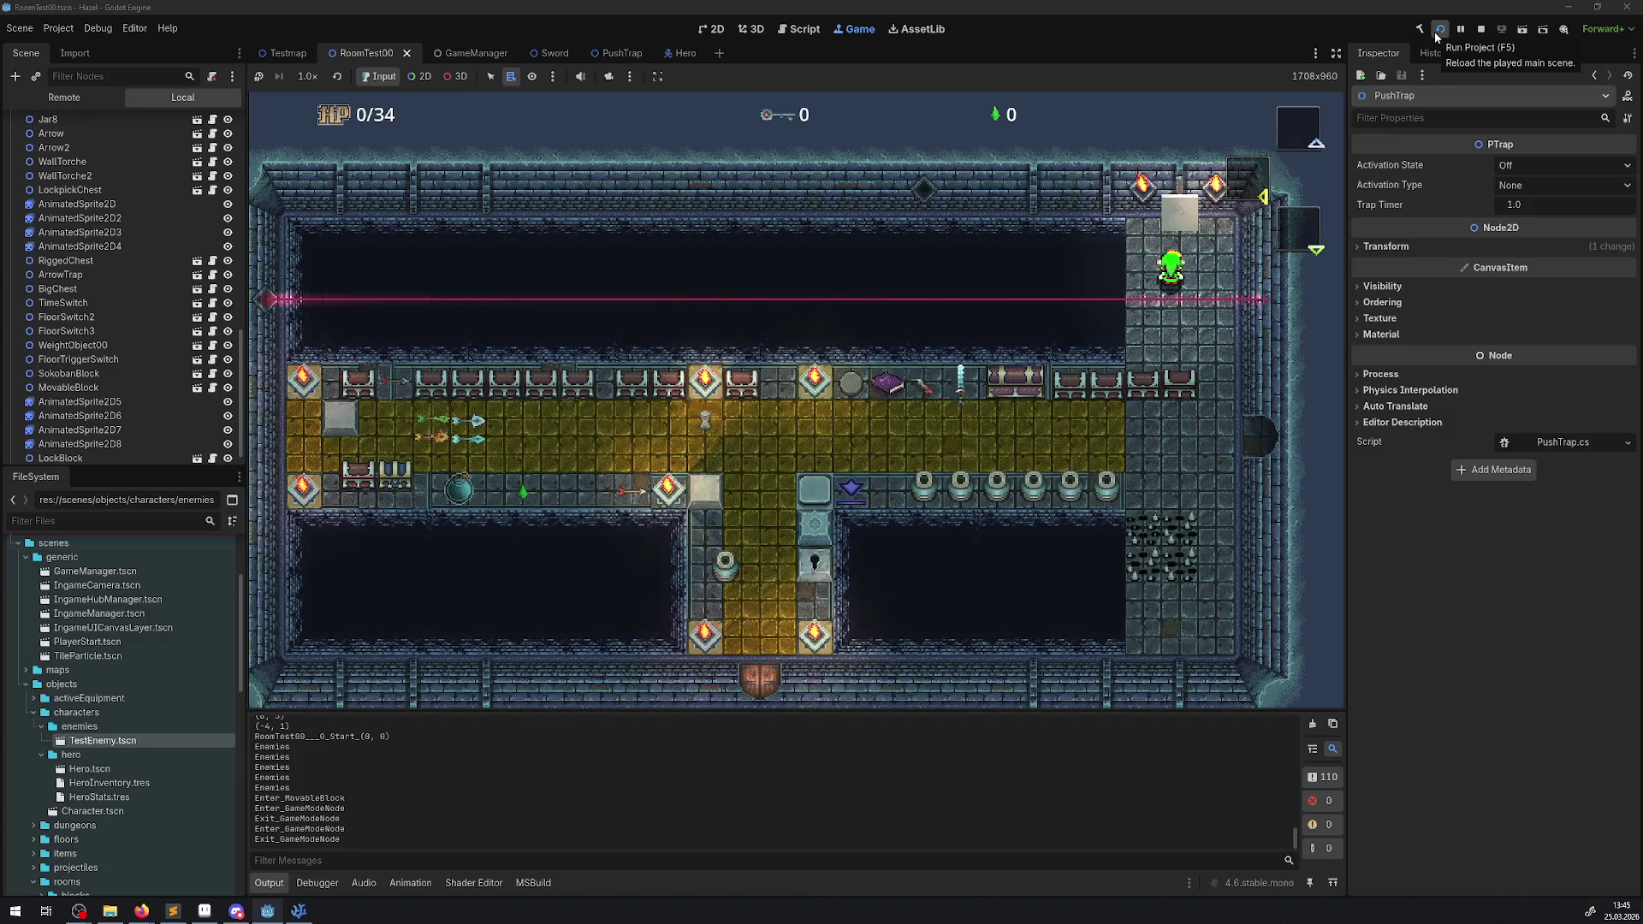
key("Up")
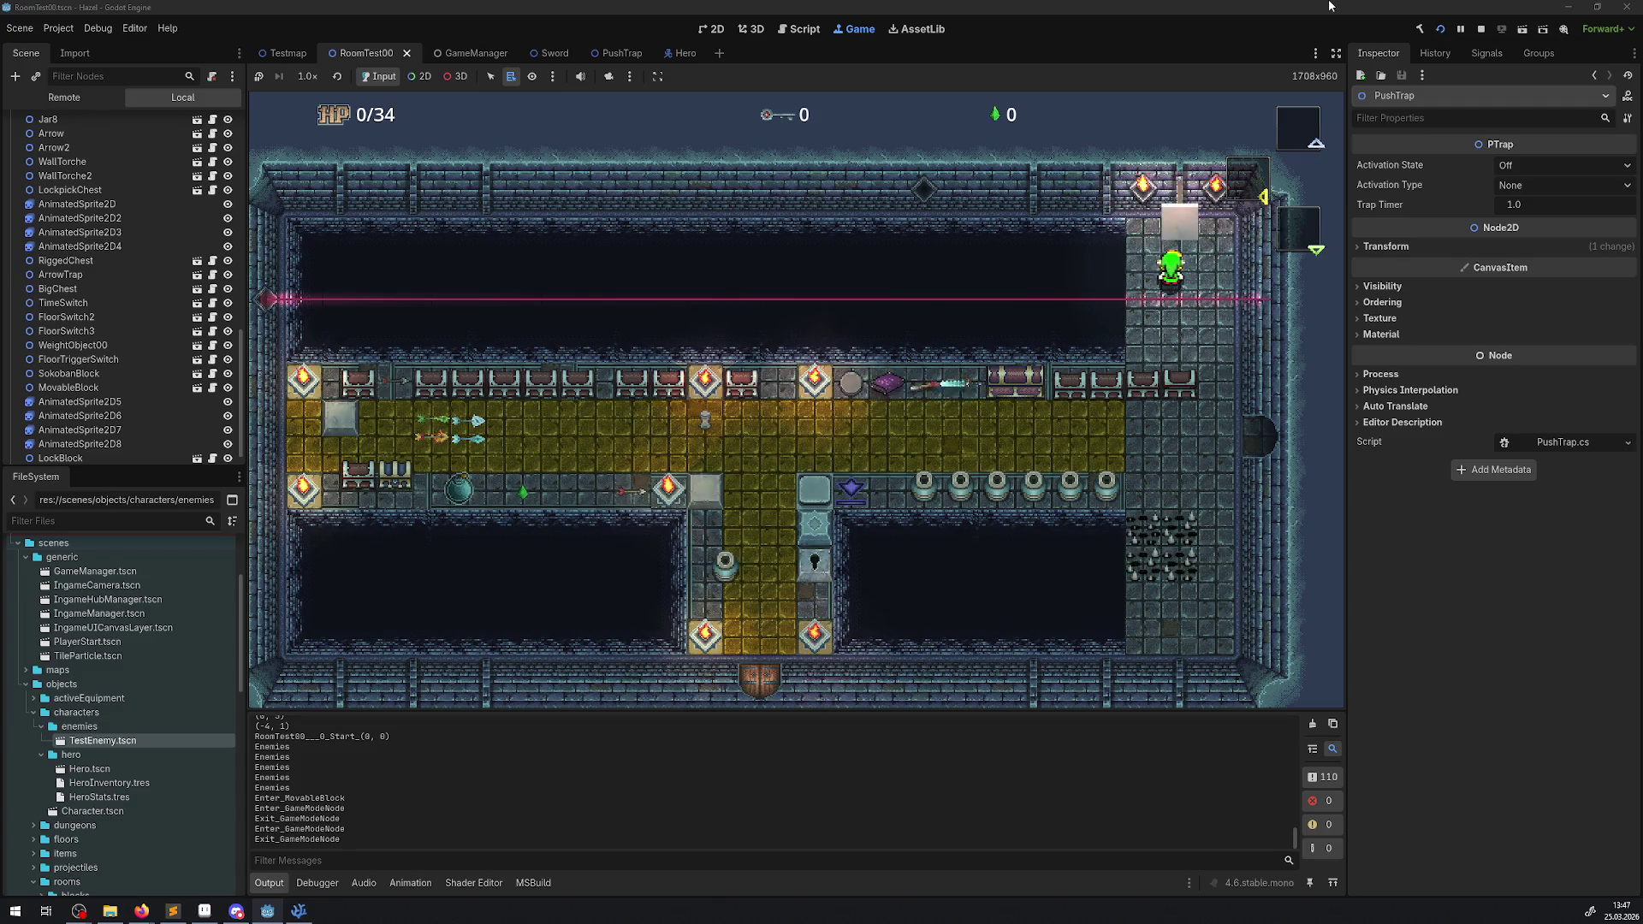
key("Down")
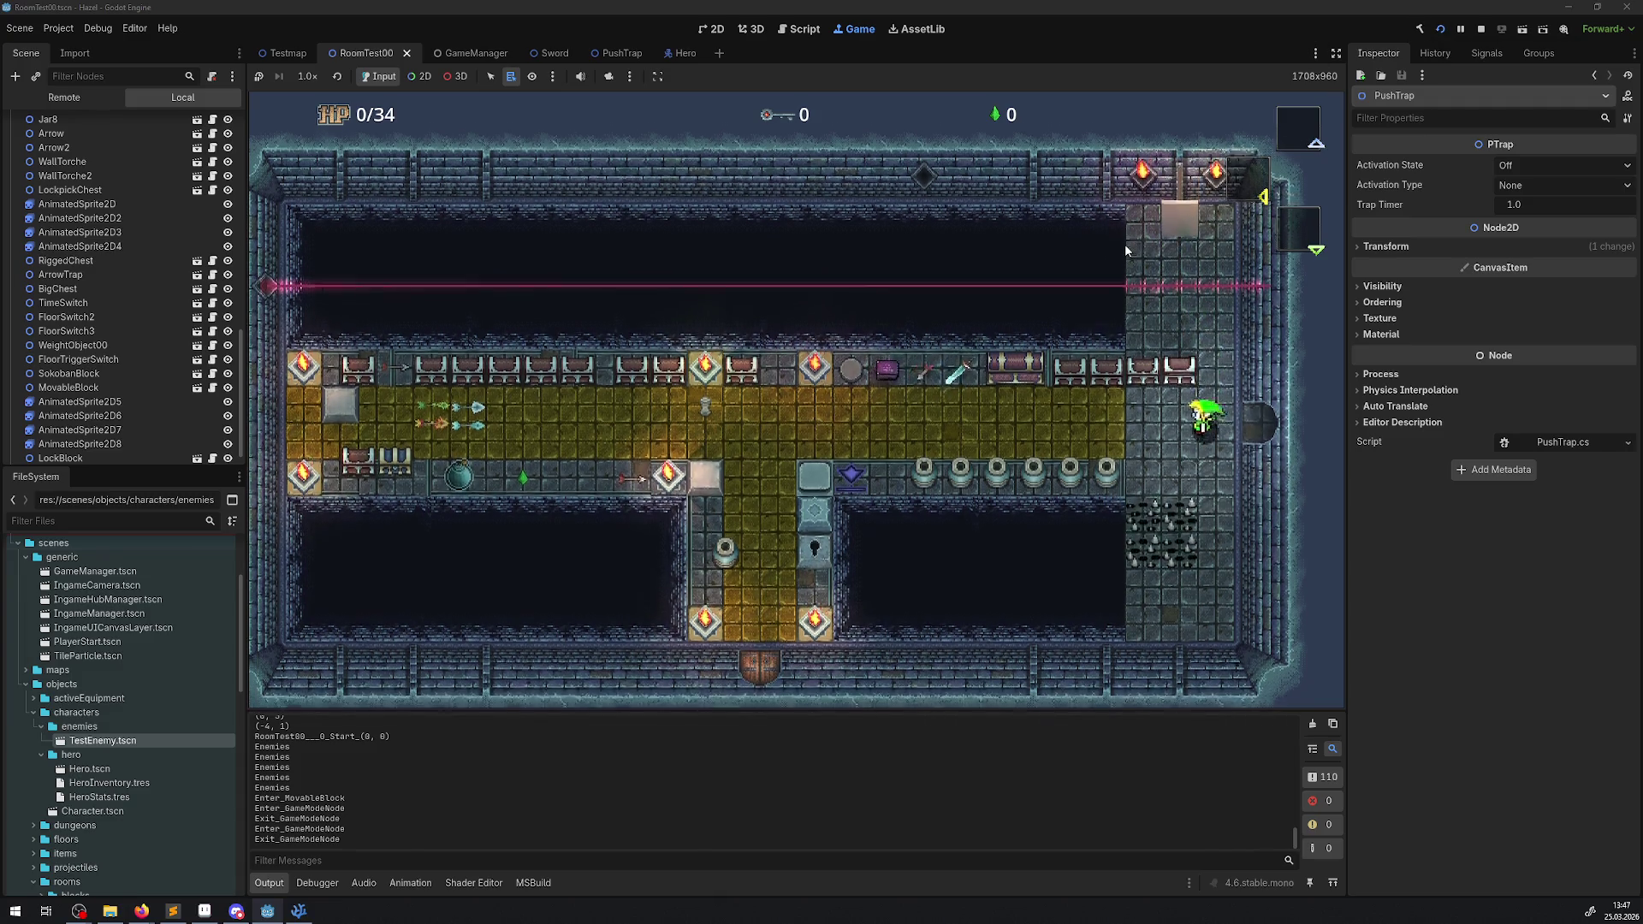
- Walk onto the yellow floor and select the sword in the hero's inventory
key("Left")
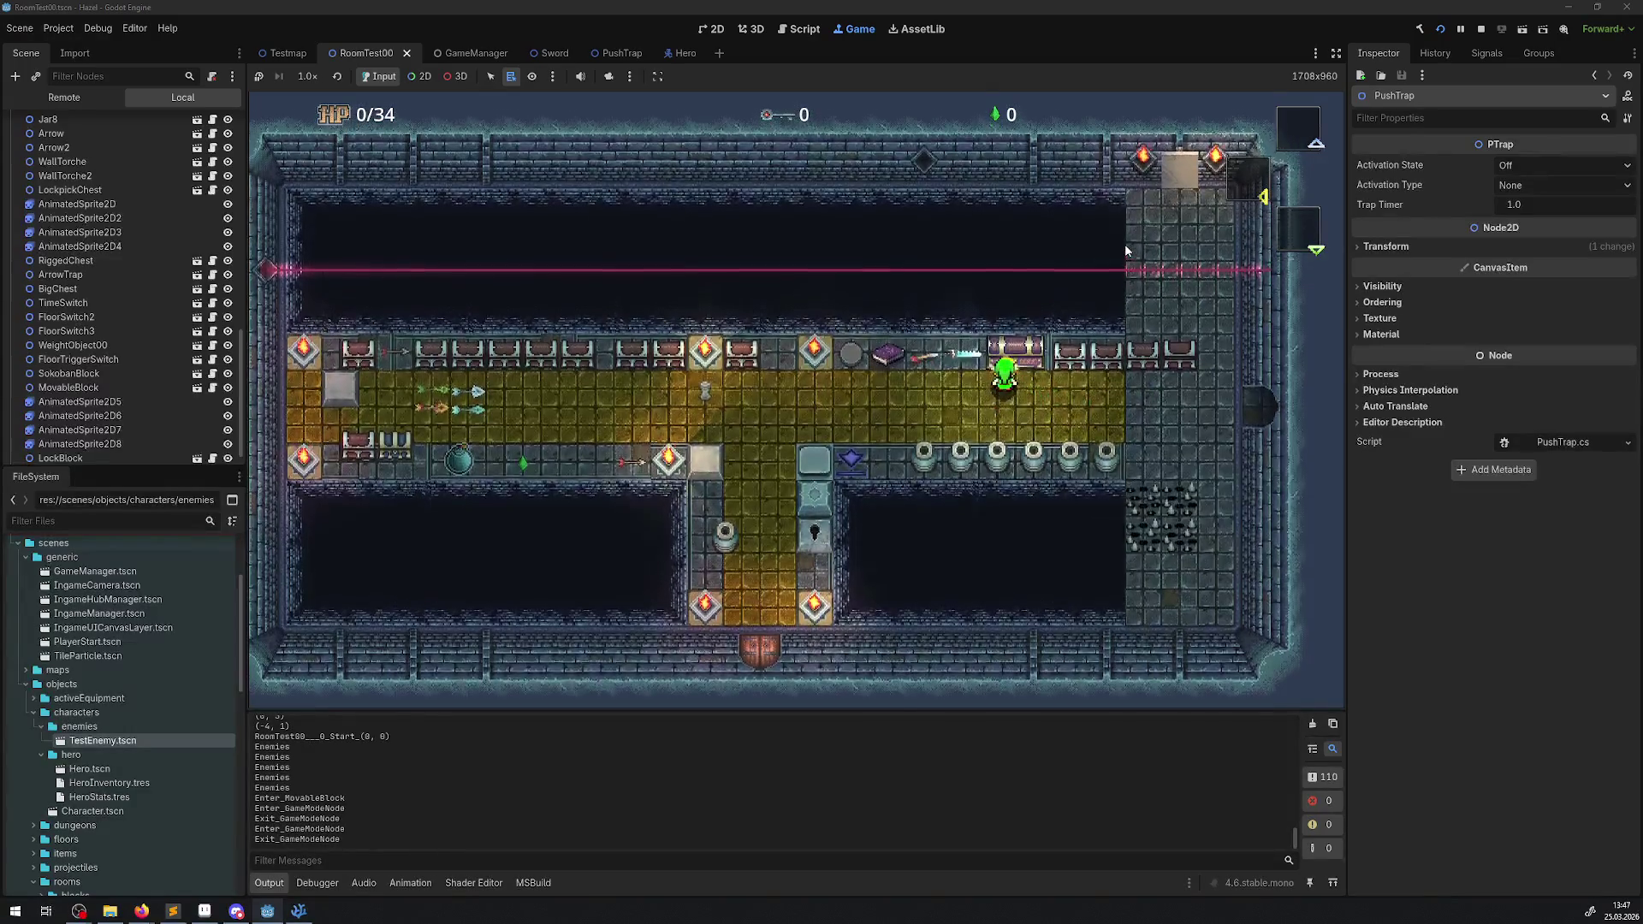
key("Escape")
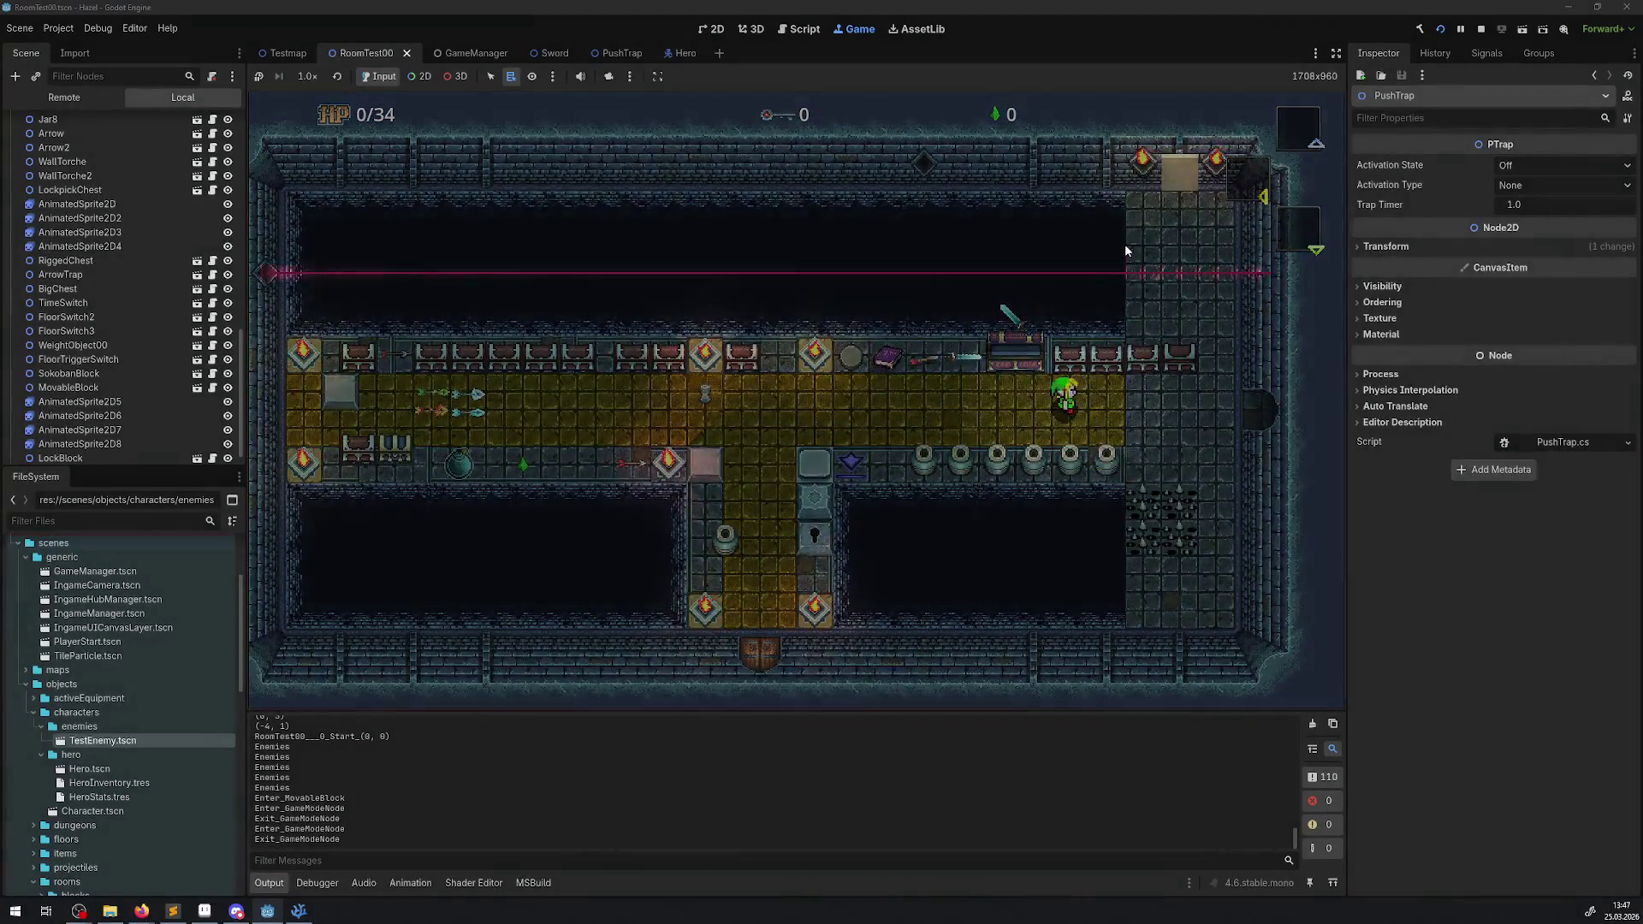
key("Right")
key("Left")
key("Right")
key("Escape")
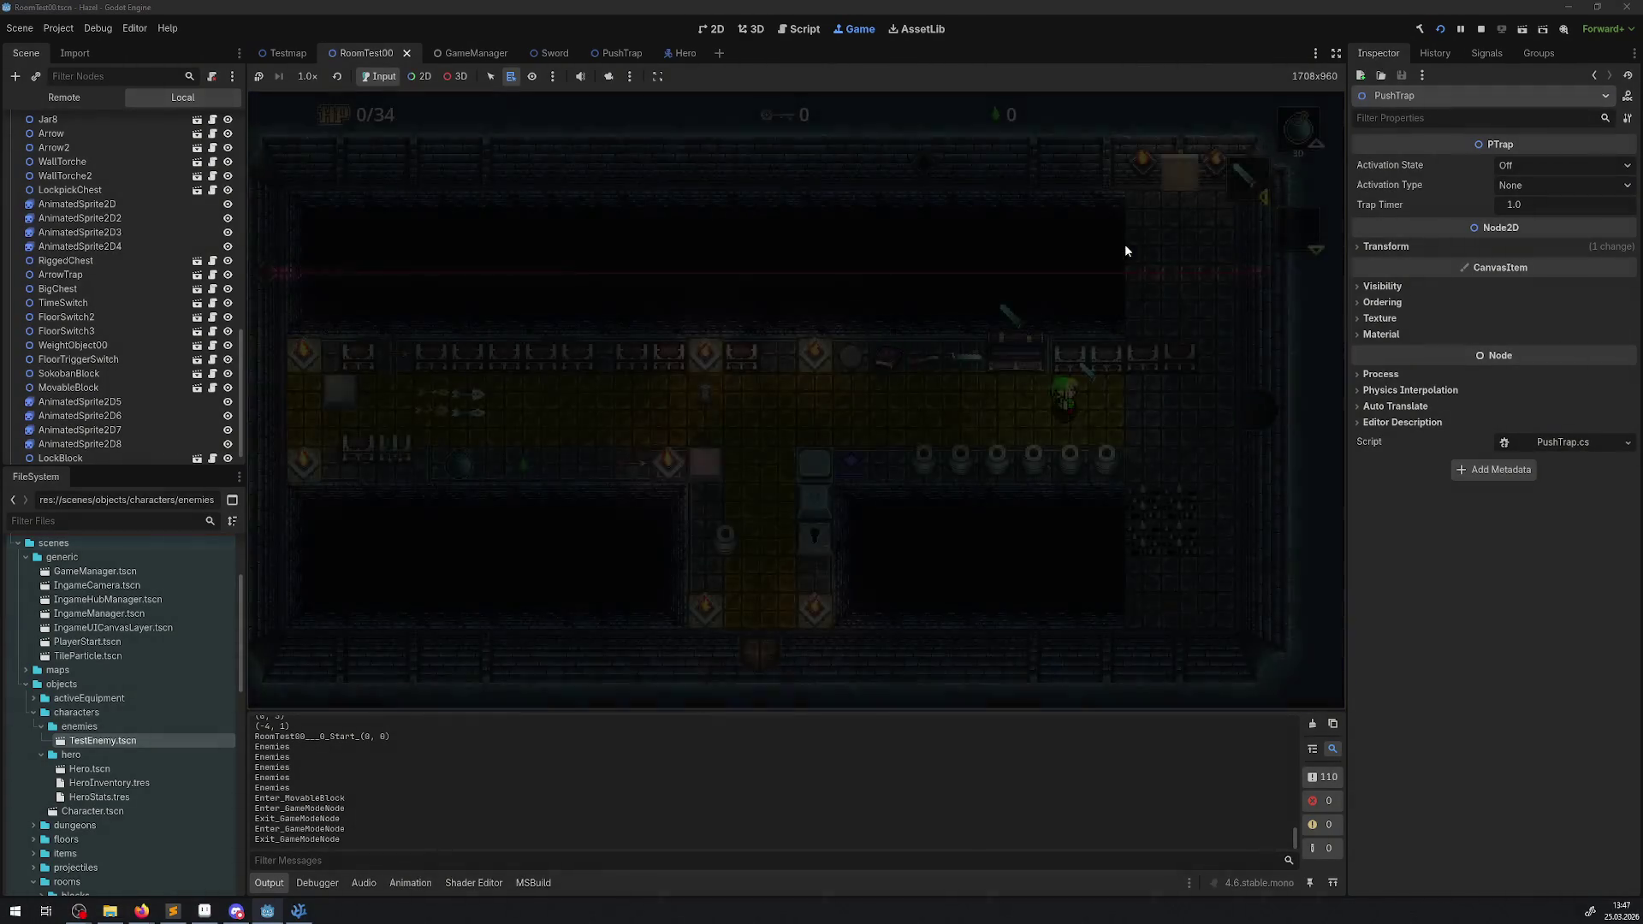
- Walk the hero along the corridor and drop a bomb while heading right
key("Left")
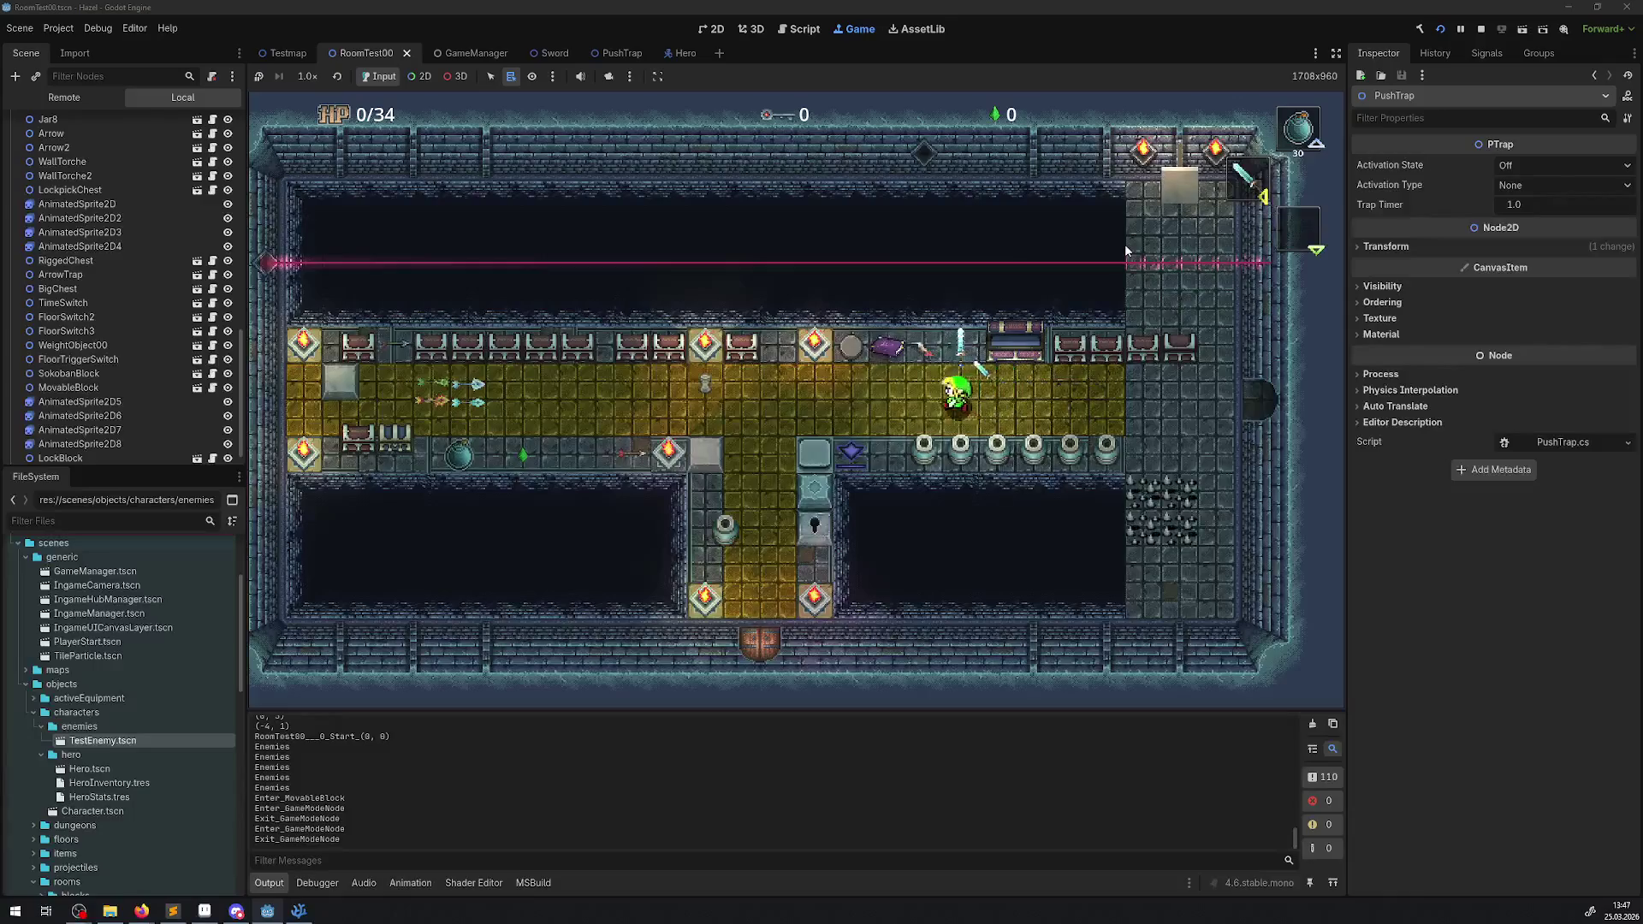
key("Right")
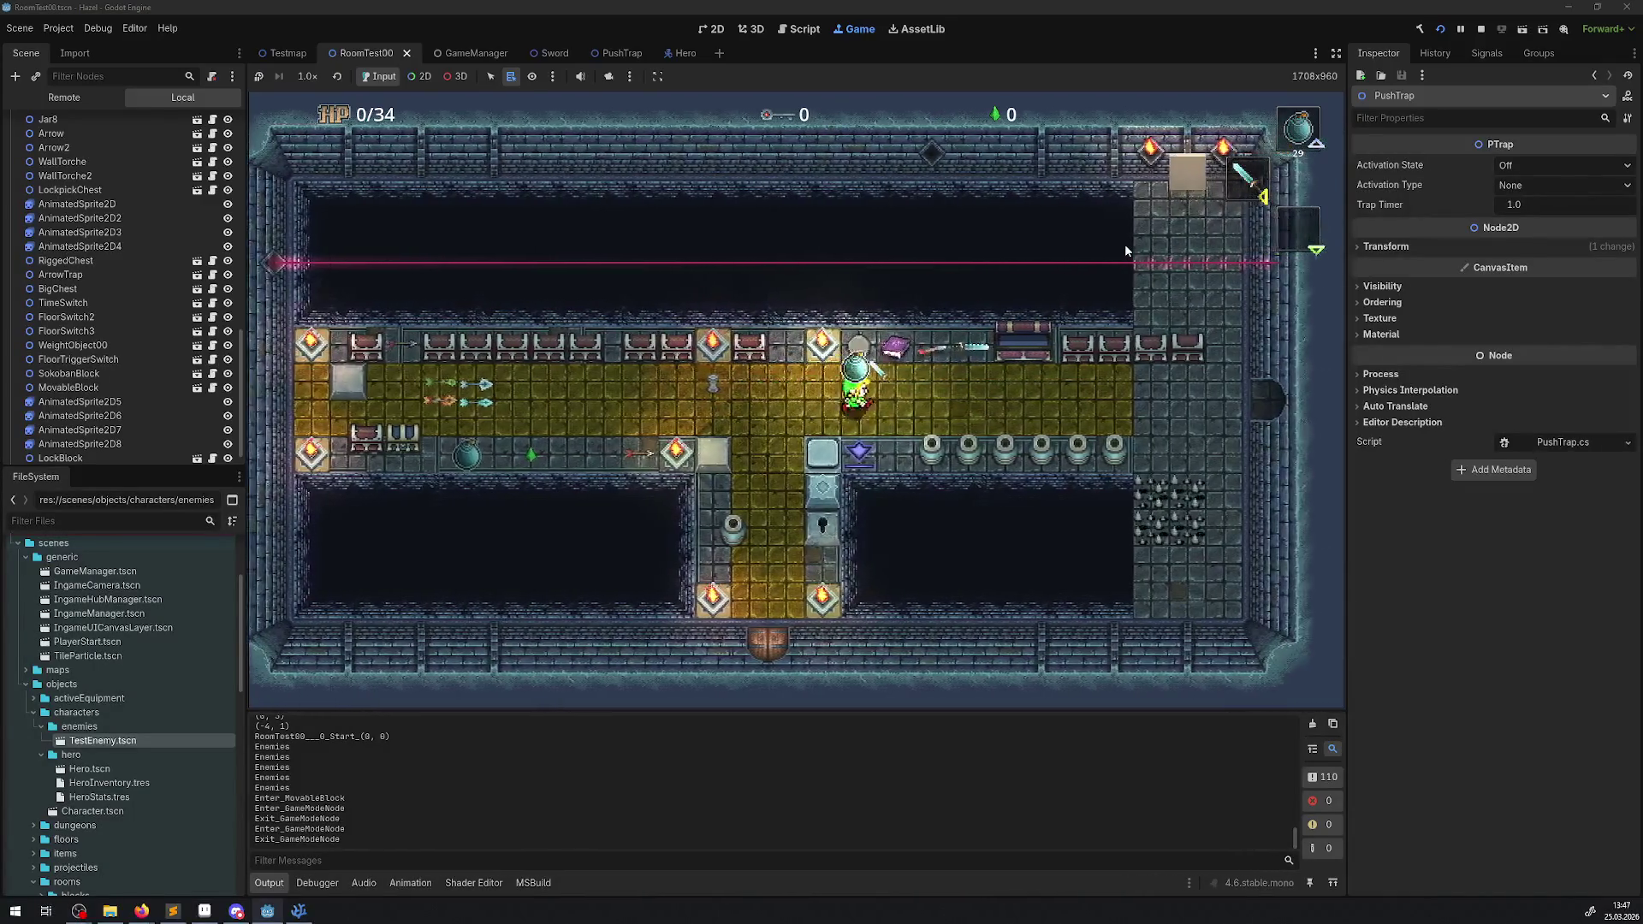
key("space")
key("Right")
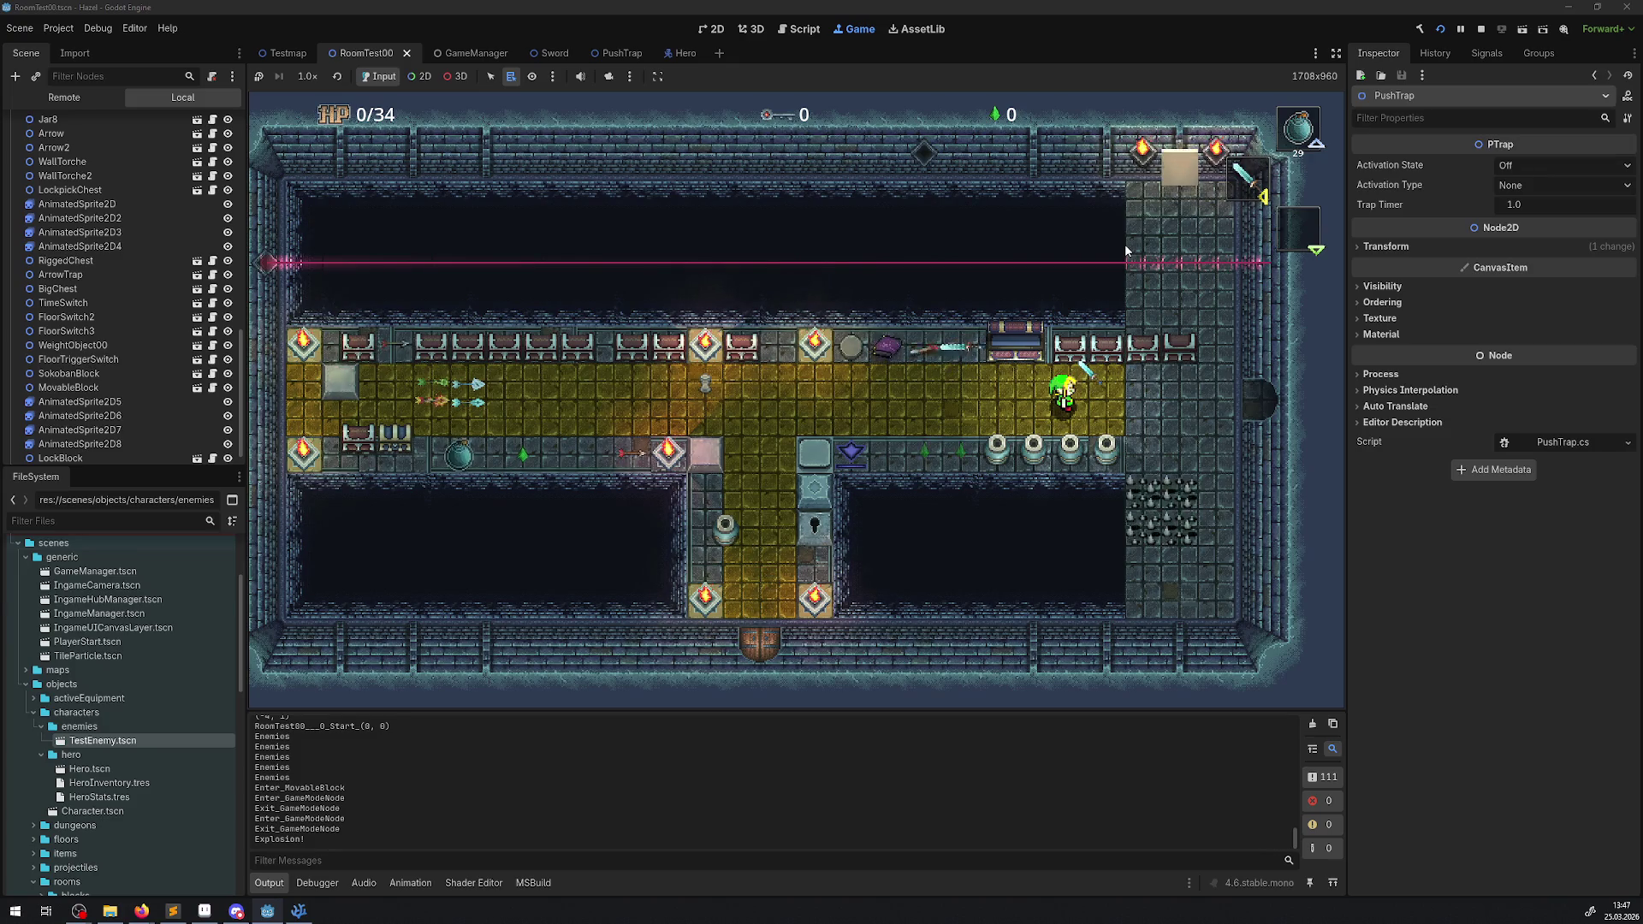
- Swing the sword facing up and while moving down-right in the corridor
key("Right")
key("Left")
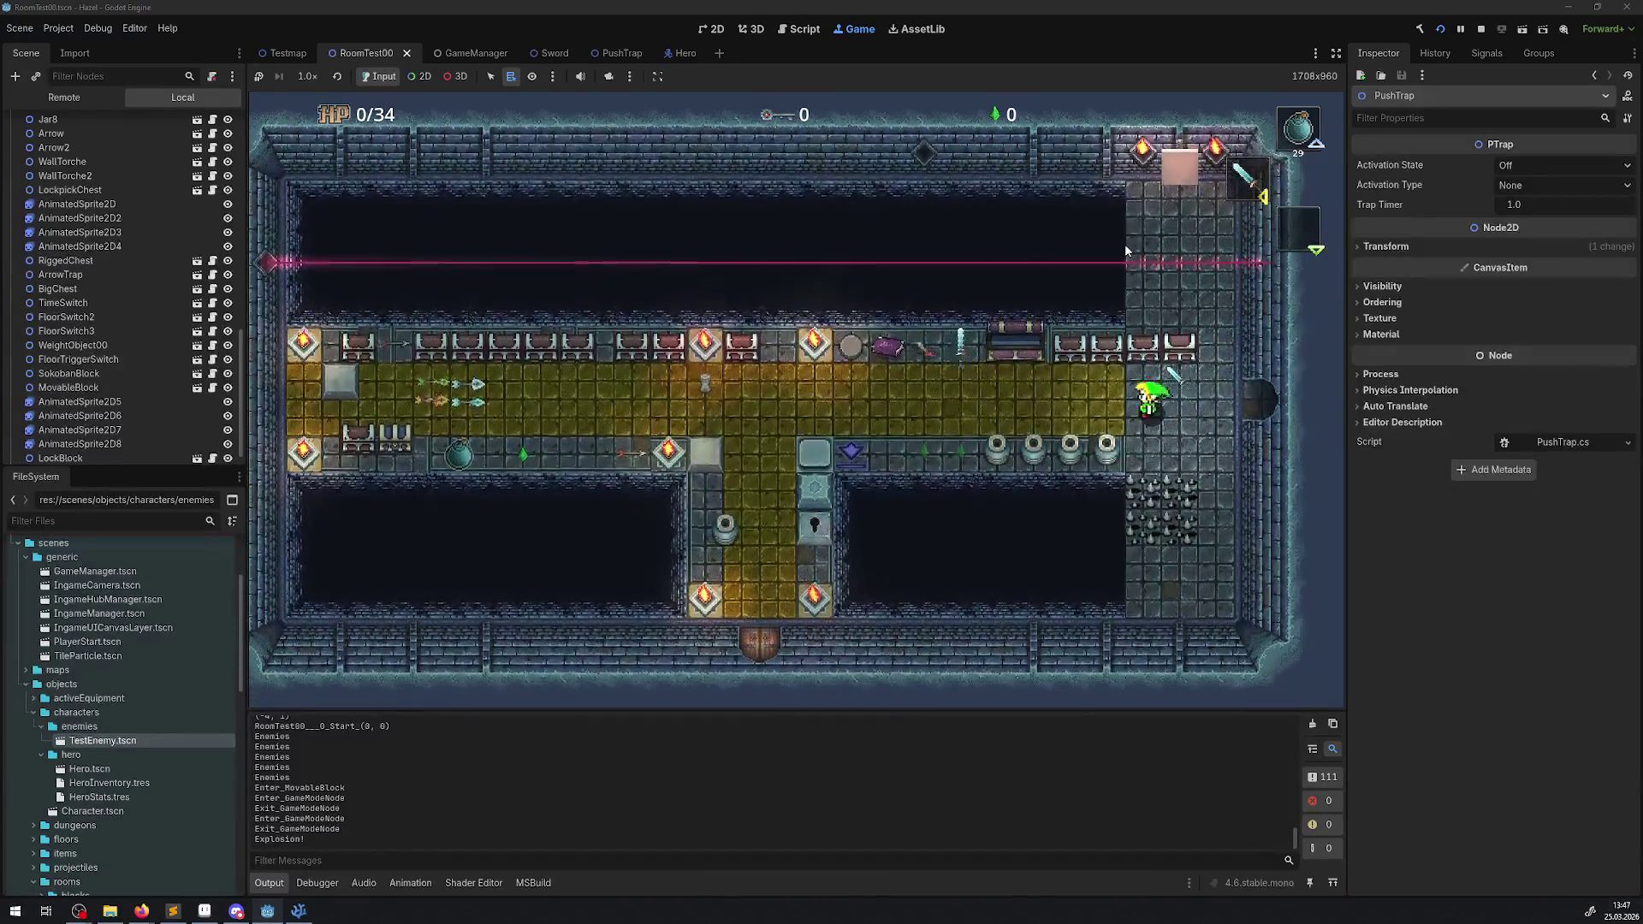
key("Left")
key("Up")
key("Down")
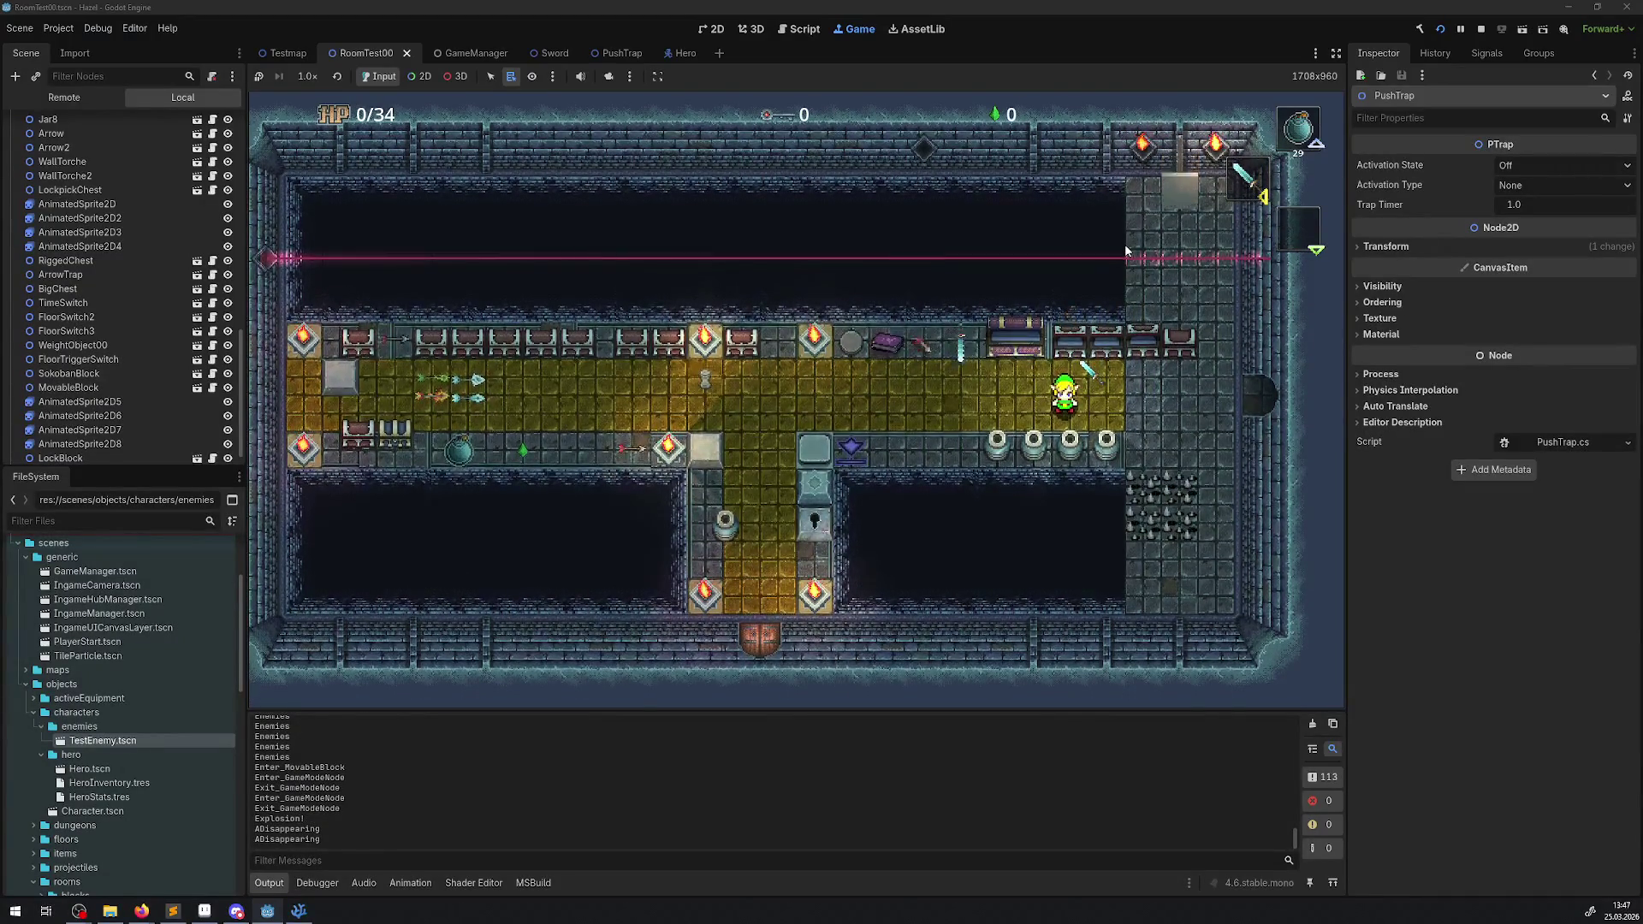
key("Right")
key("Right")
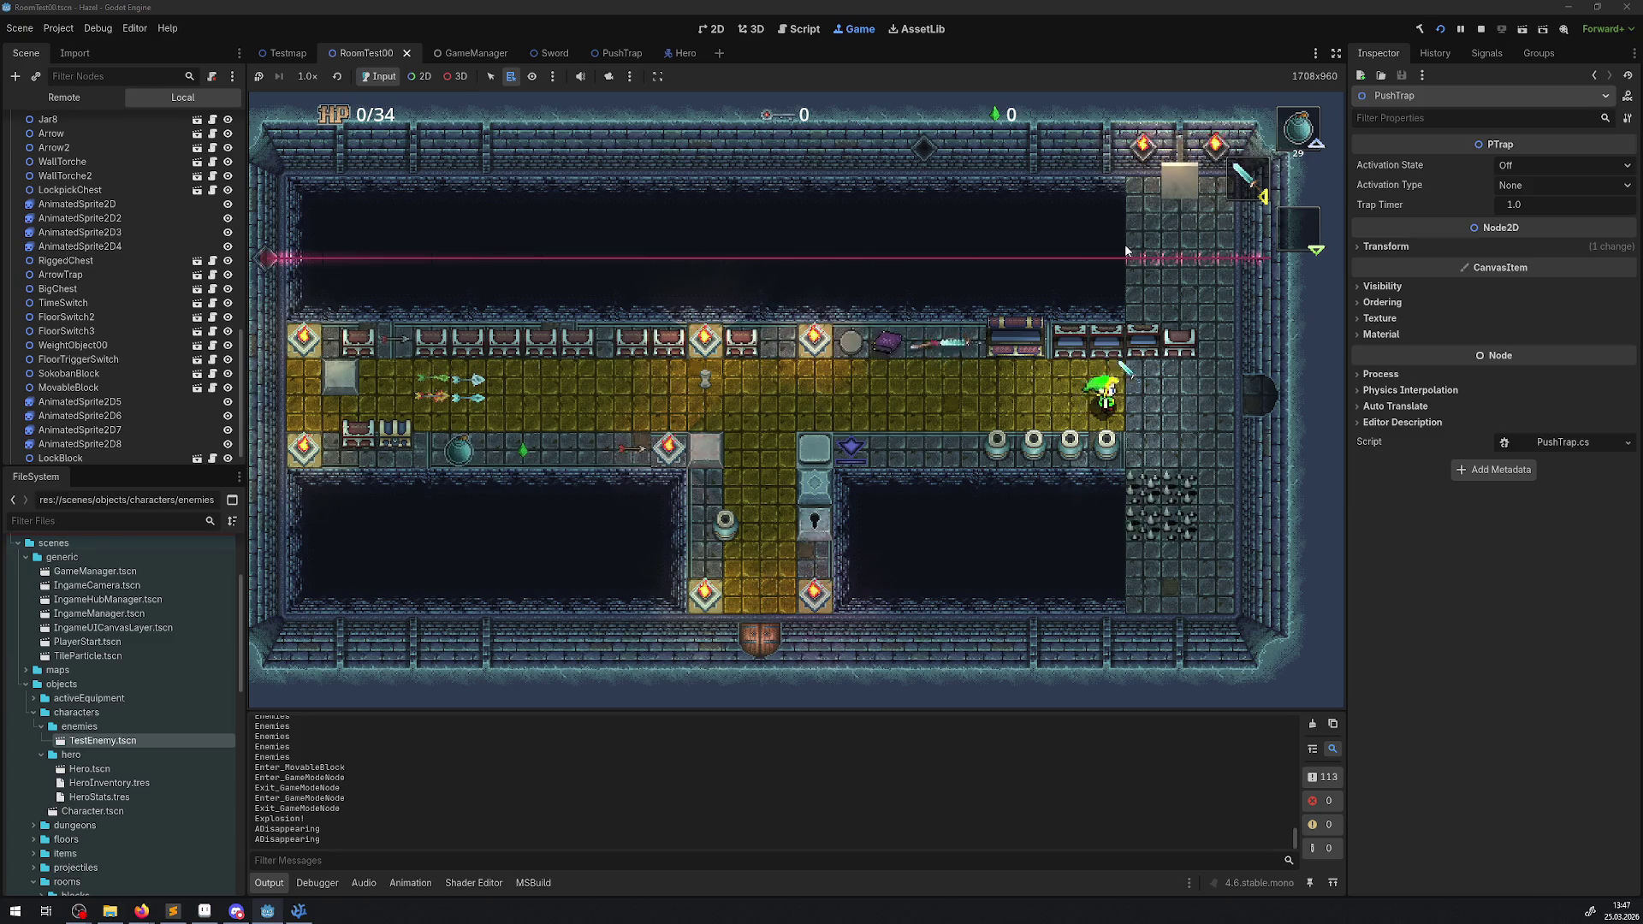
- Walk the hero across the grey-tiled area and yellow floor, then down past the spikes
key("Right")
key("Down")
key("Up")
key("Left")
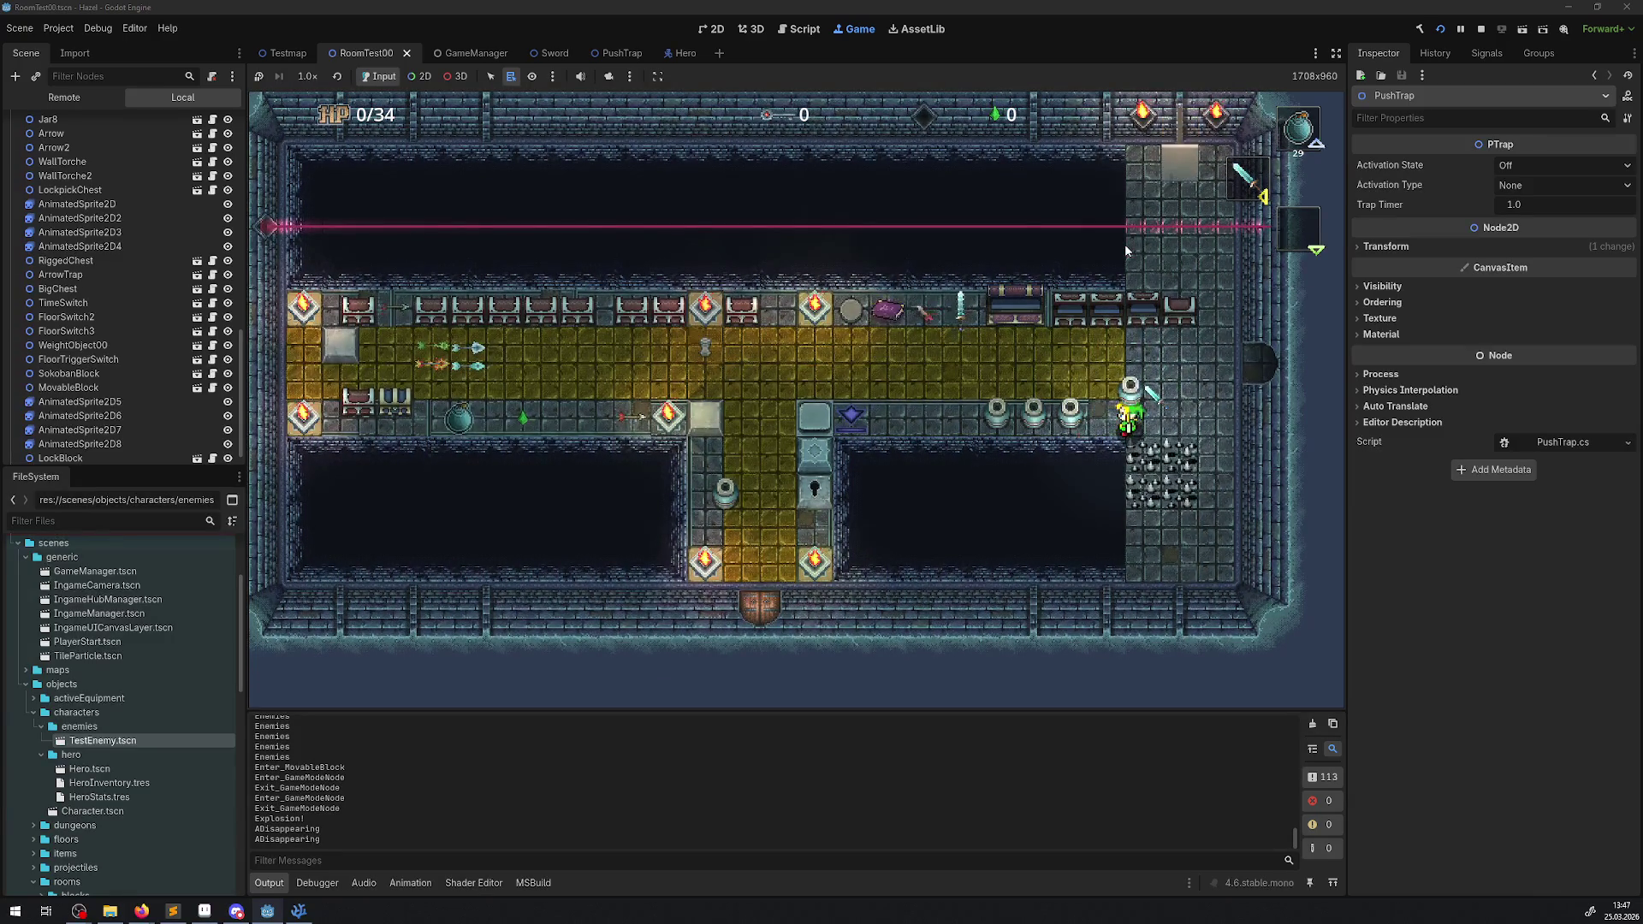
key("Left")
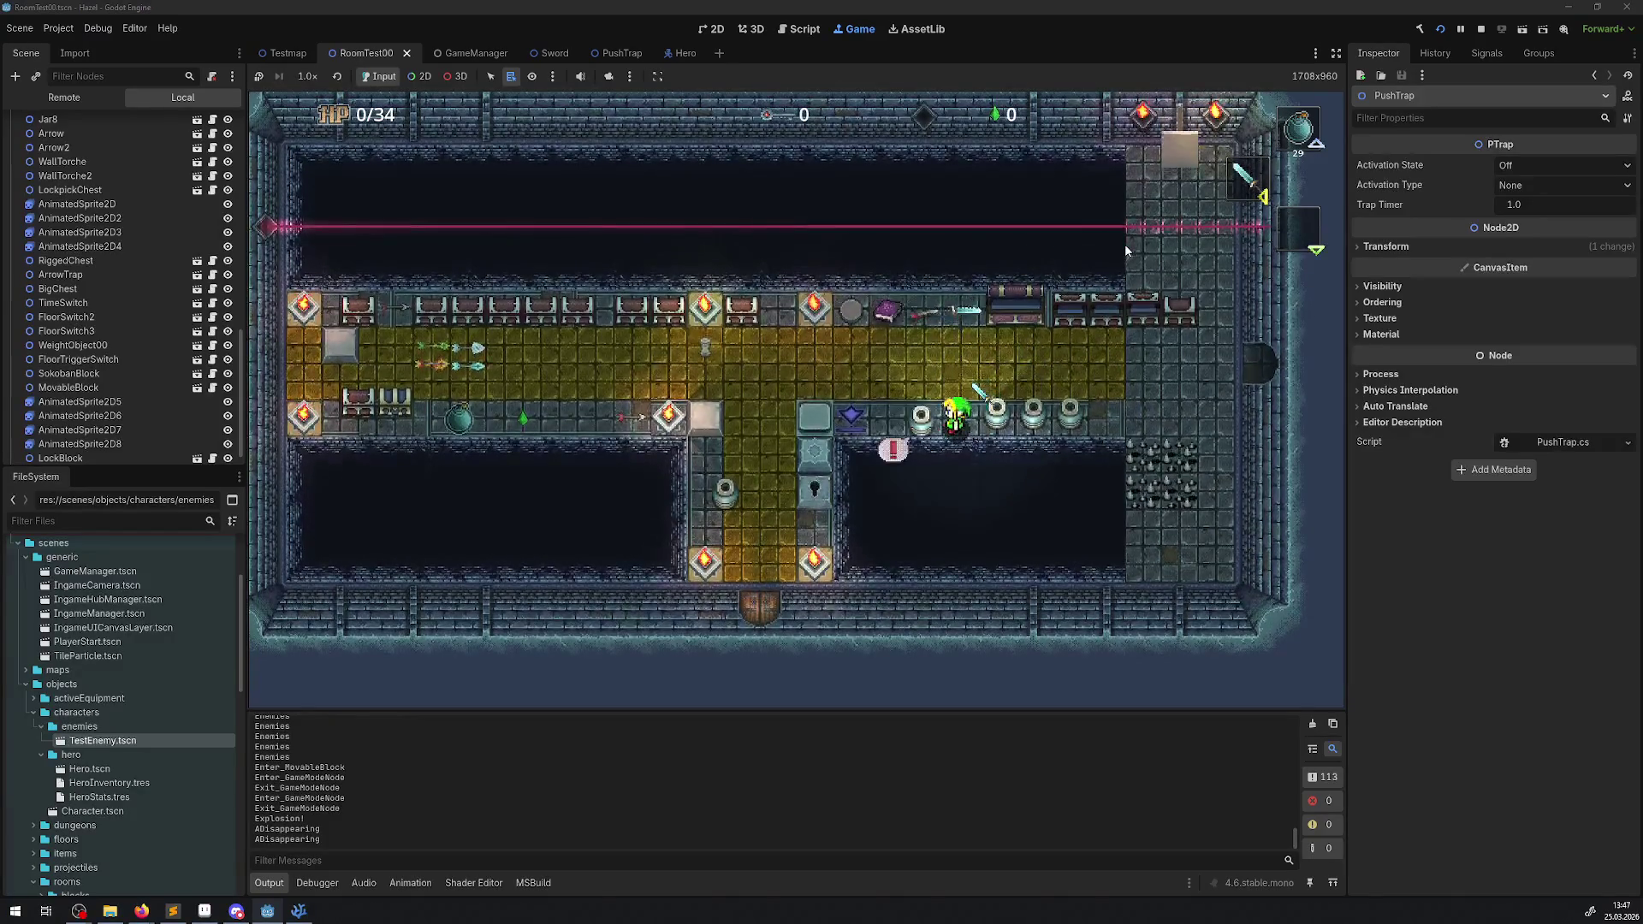
key("Left")
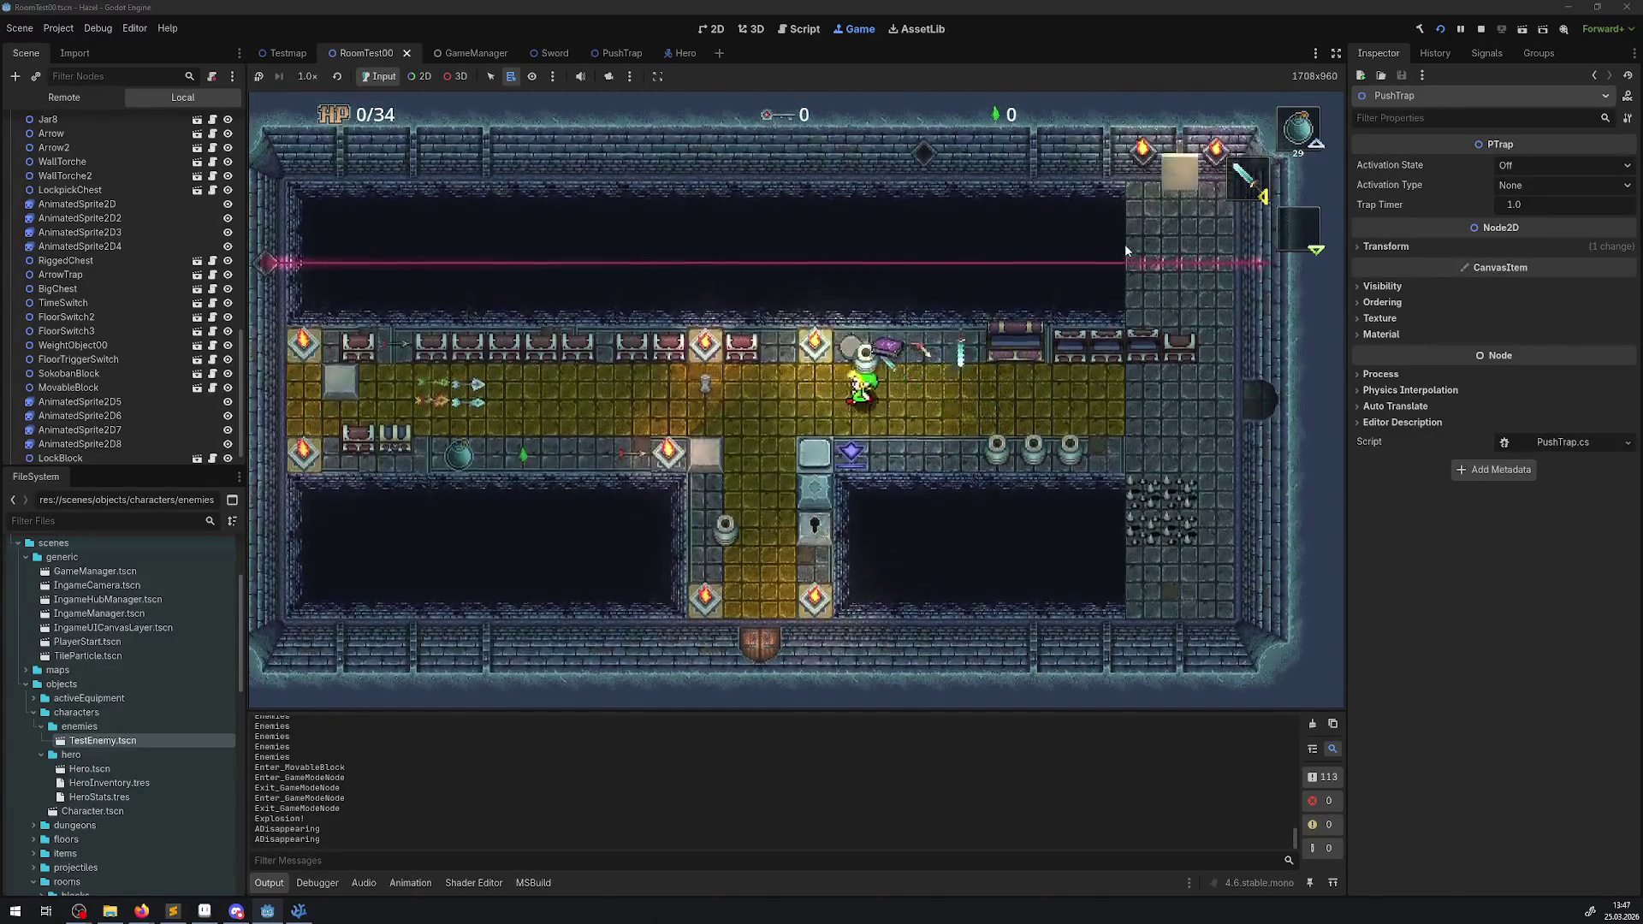
key("Down")
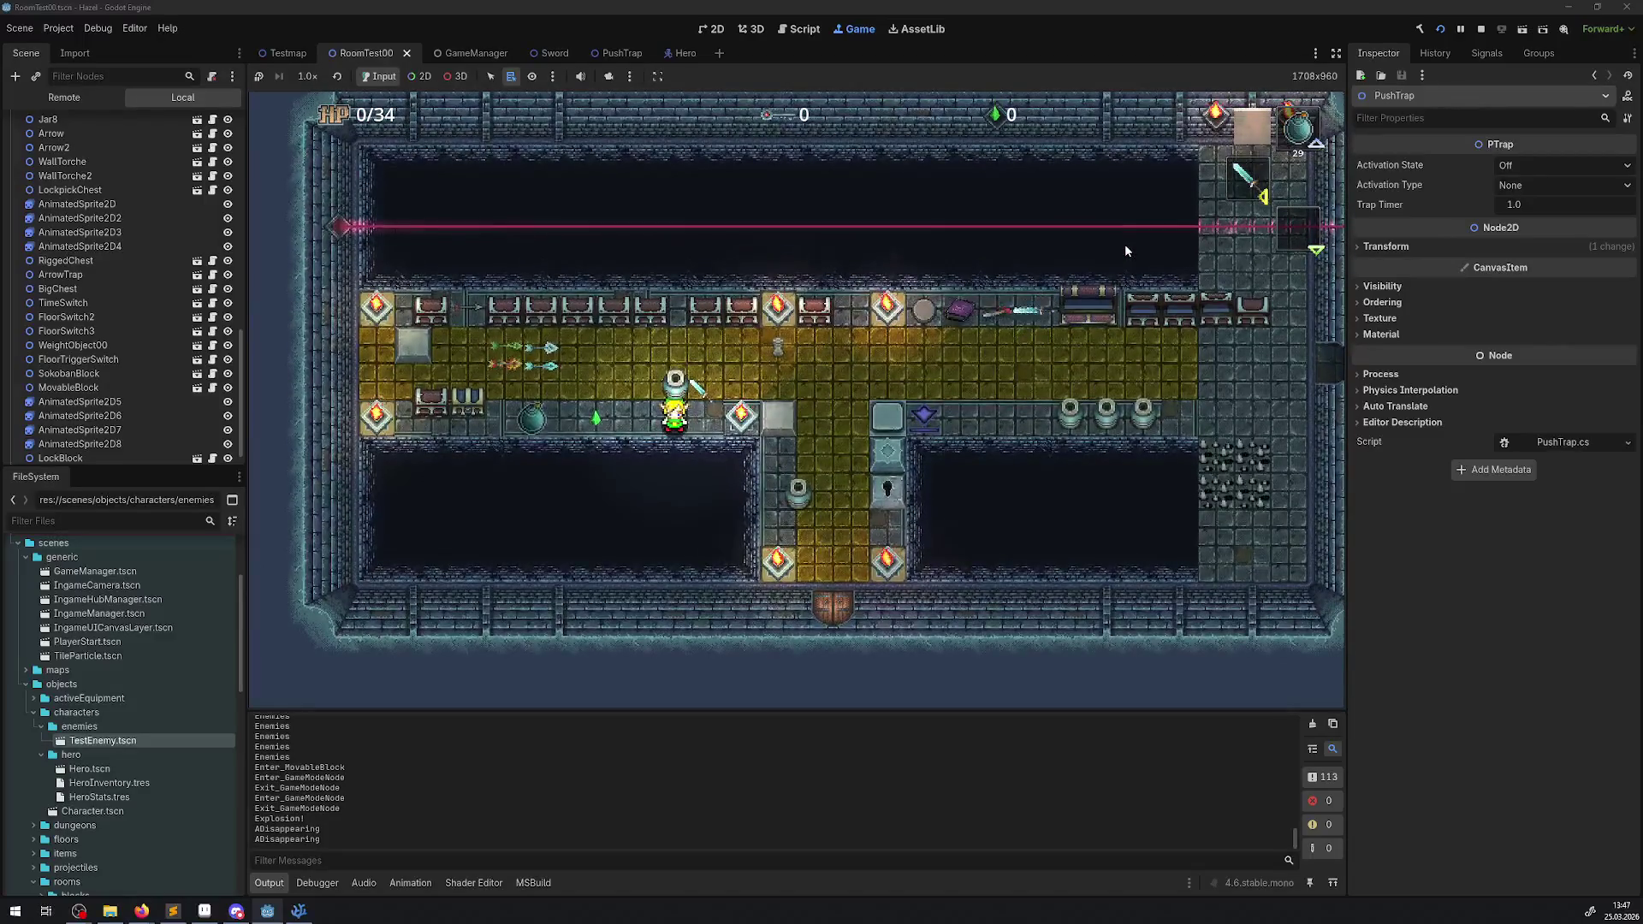
key("Right")
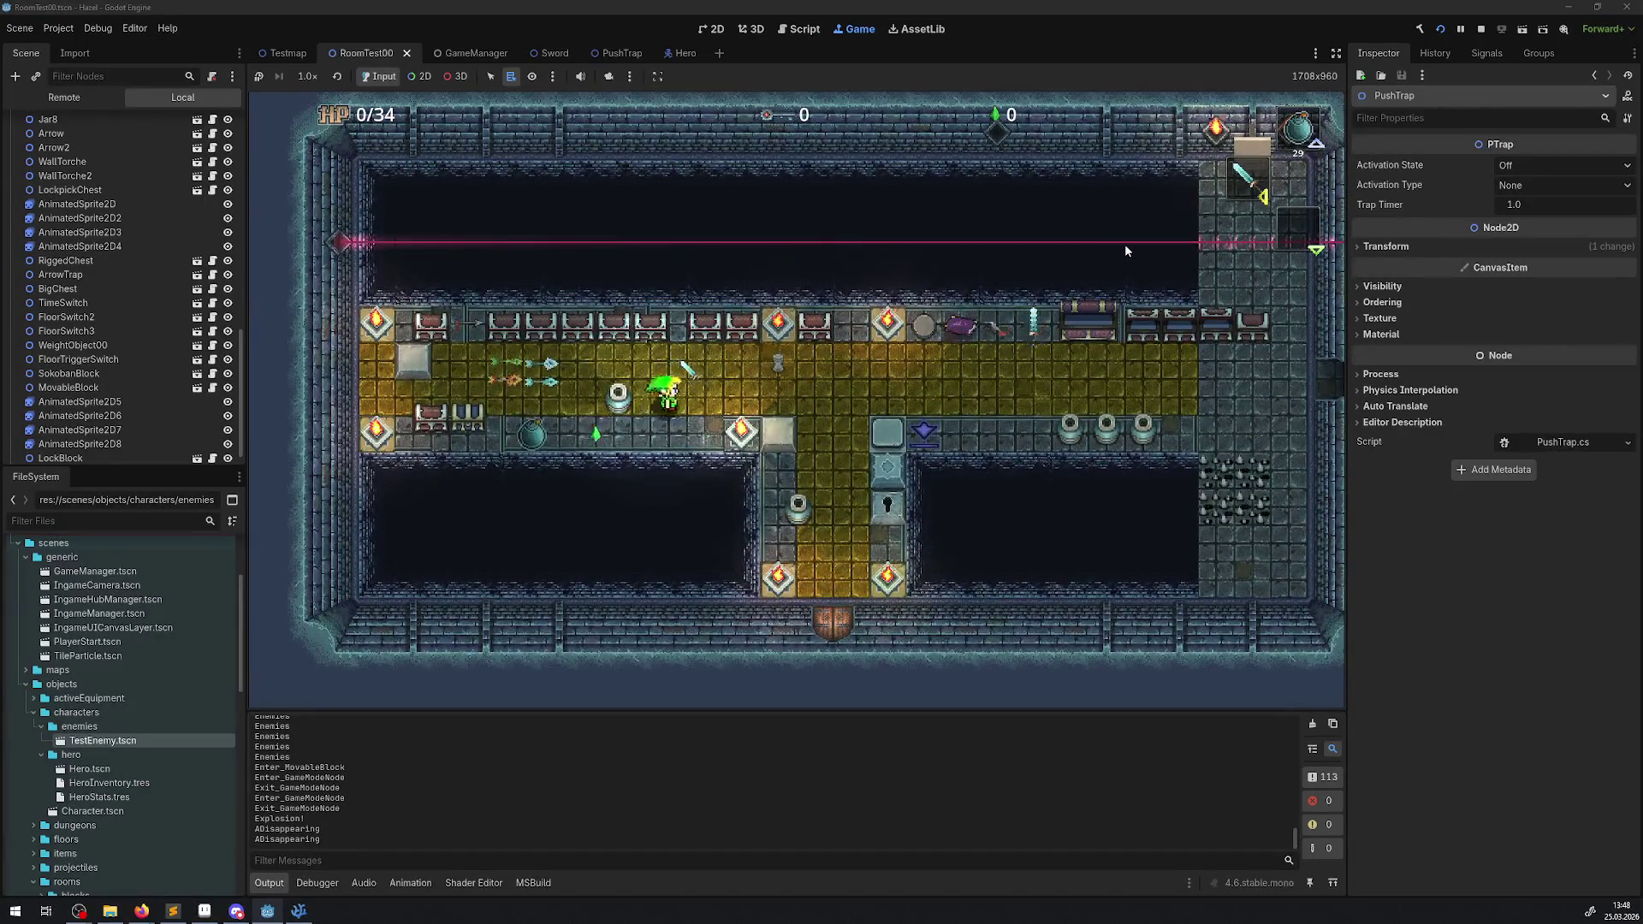
key("Right")
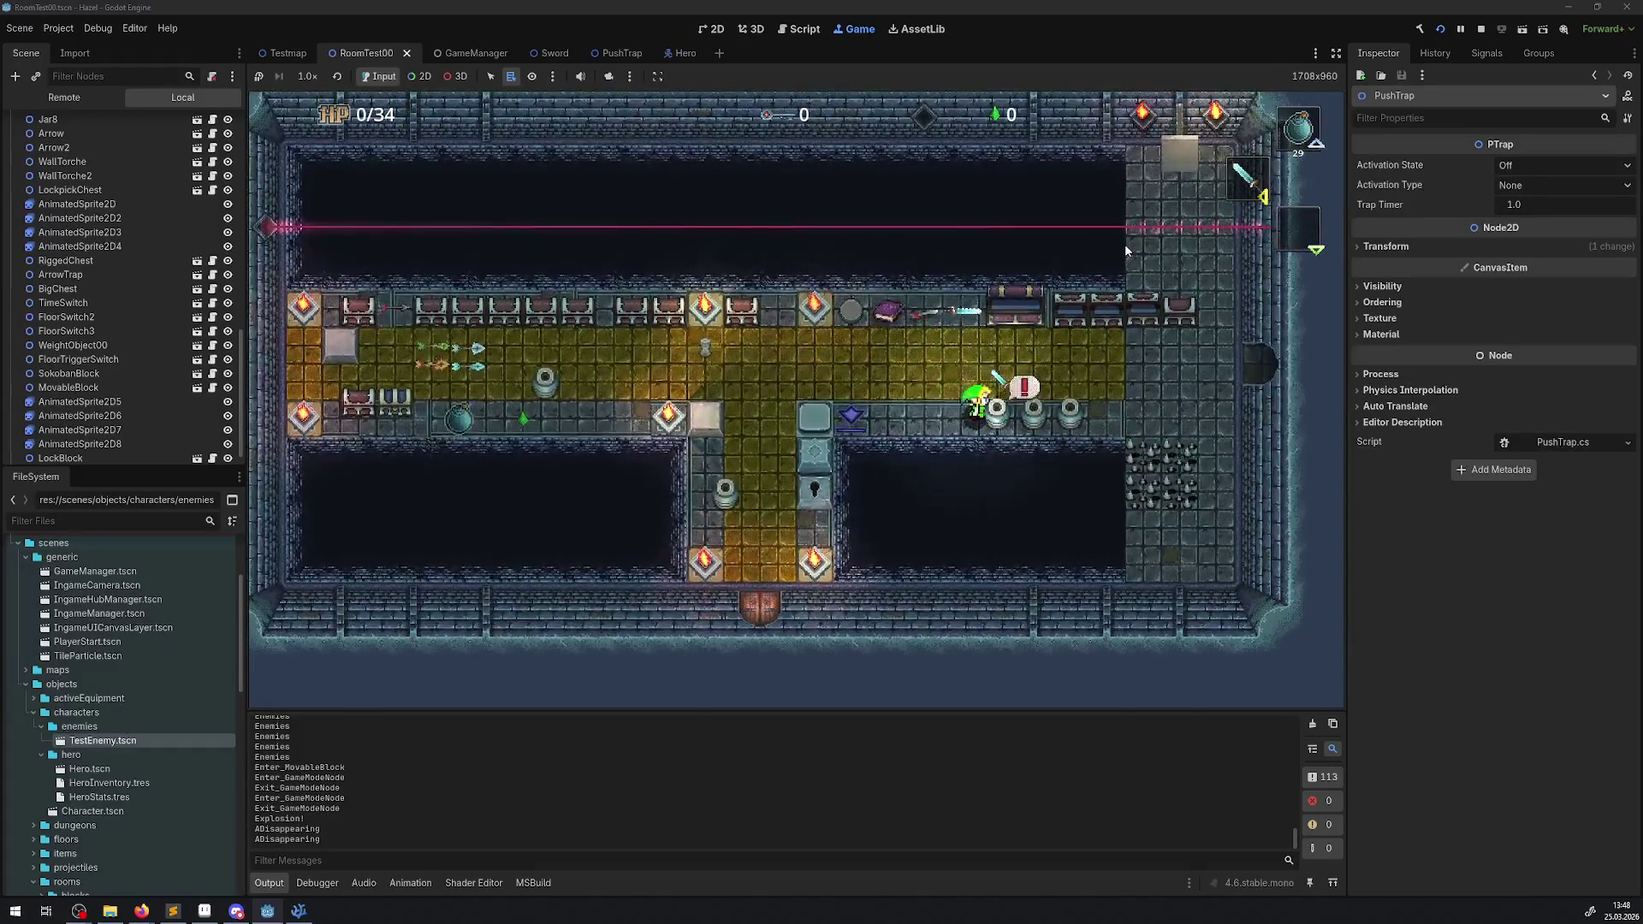
key("Right")
key("Down")
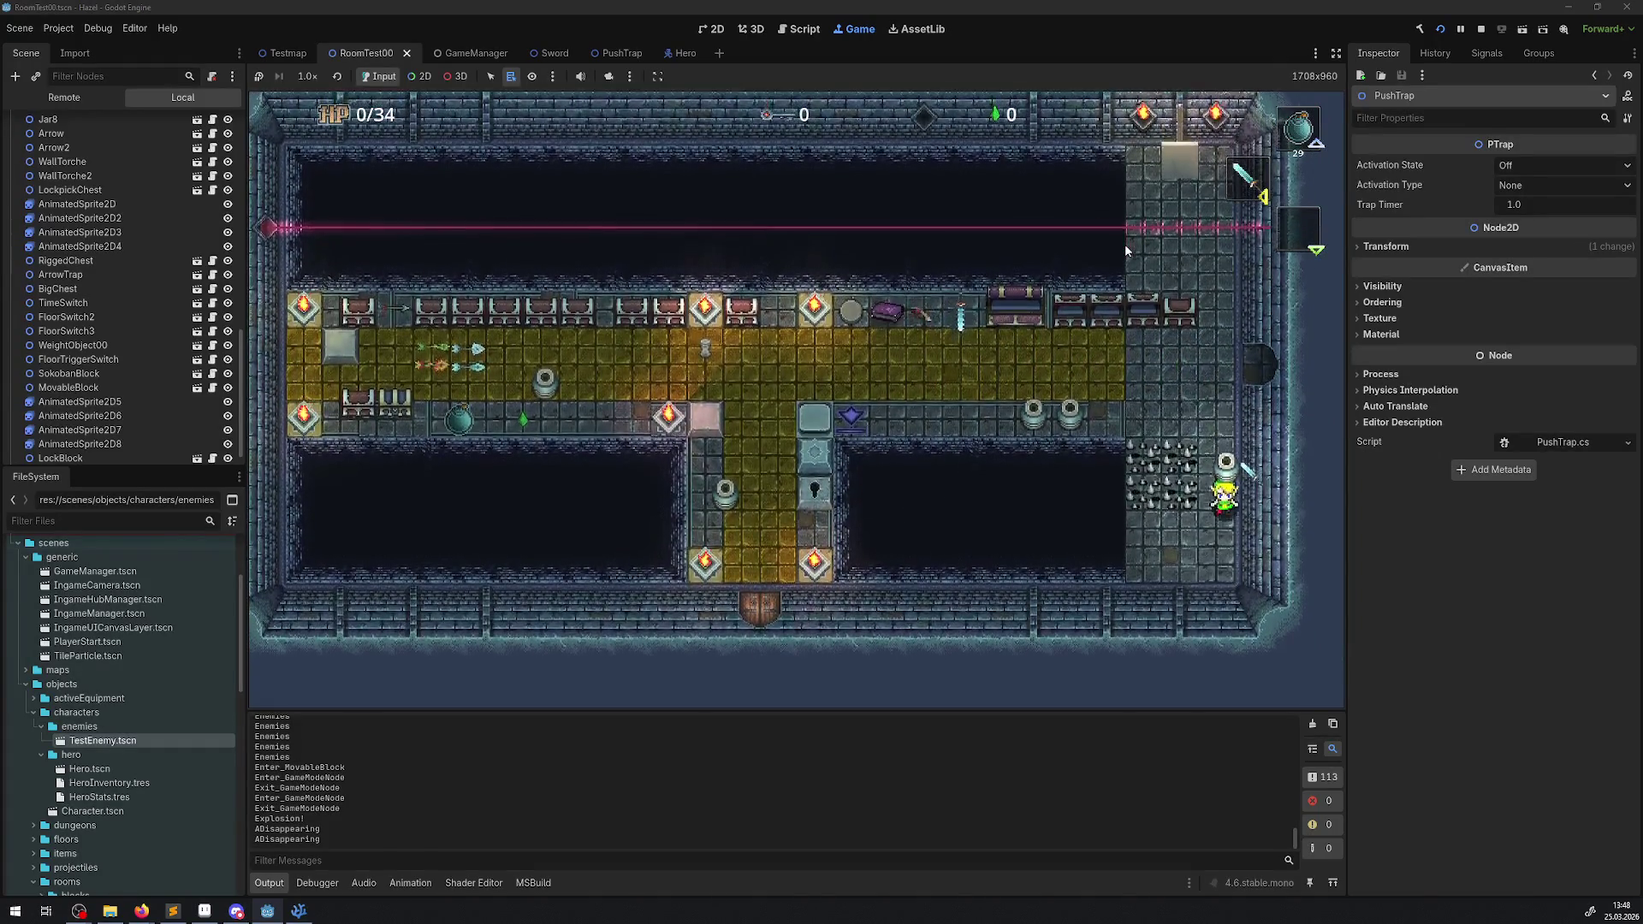
- Lift the jar, carry it below the spikes and set it down
key("Up")
key("Left")
key("Down")
key("Up")
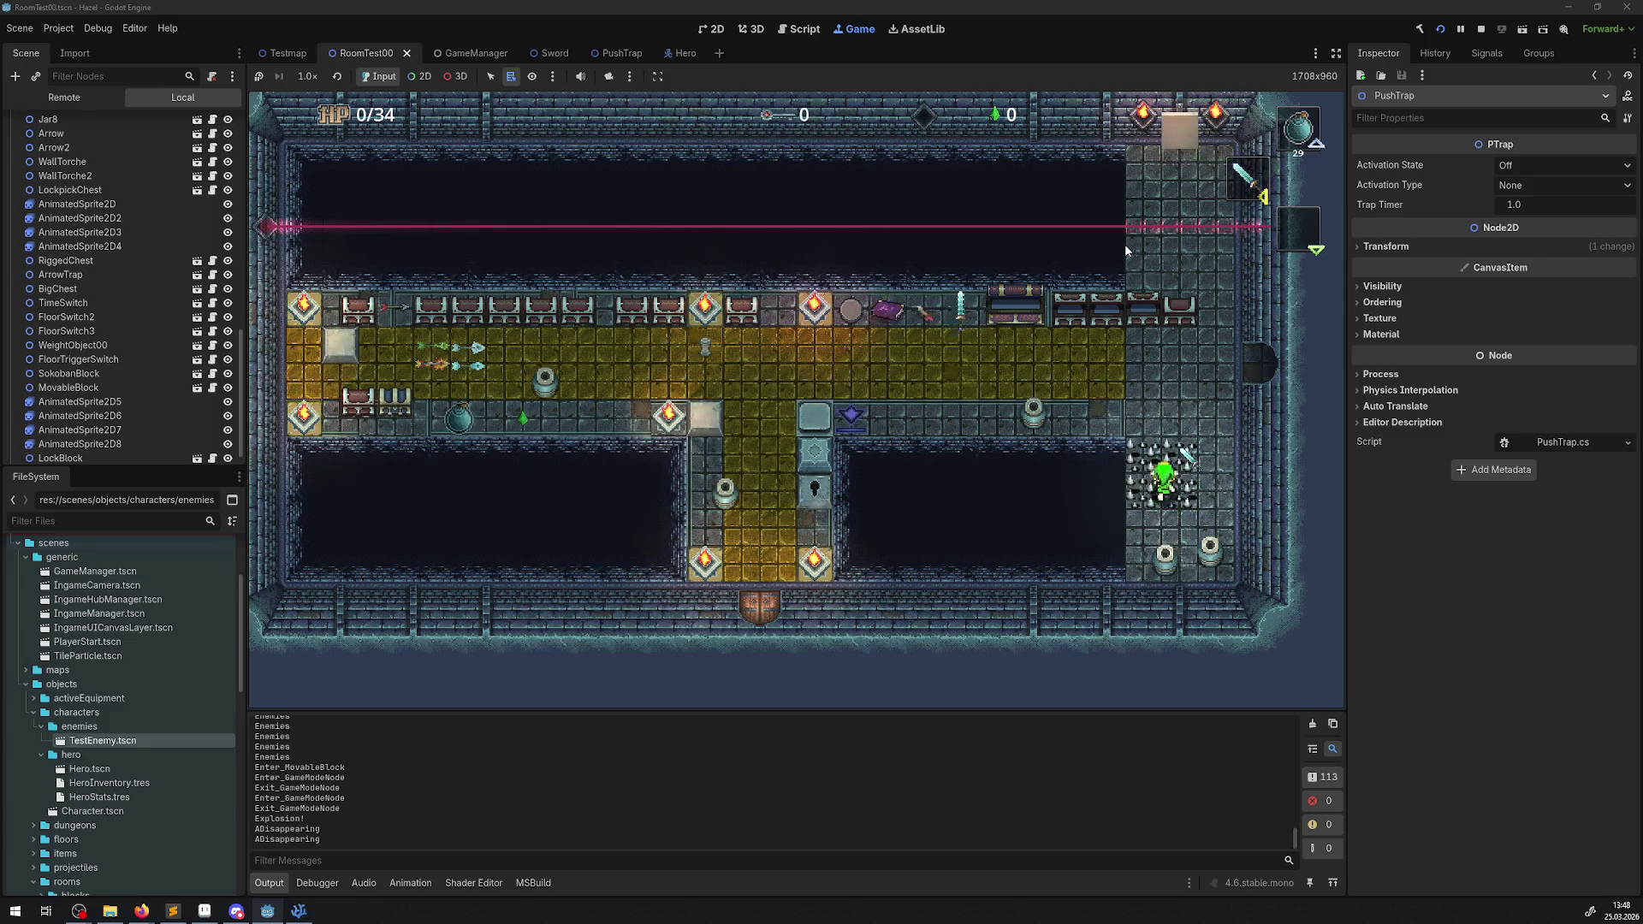
key("Left")
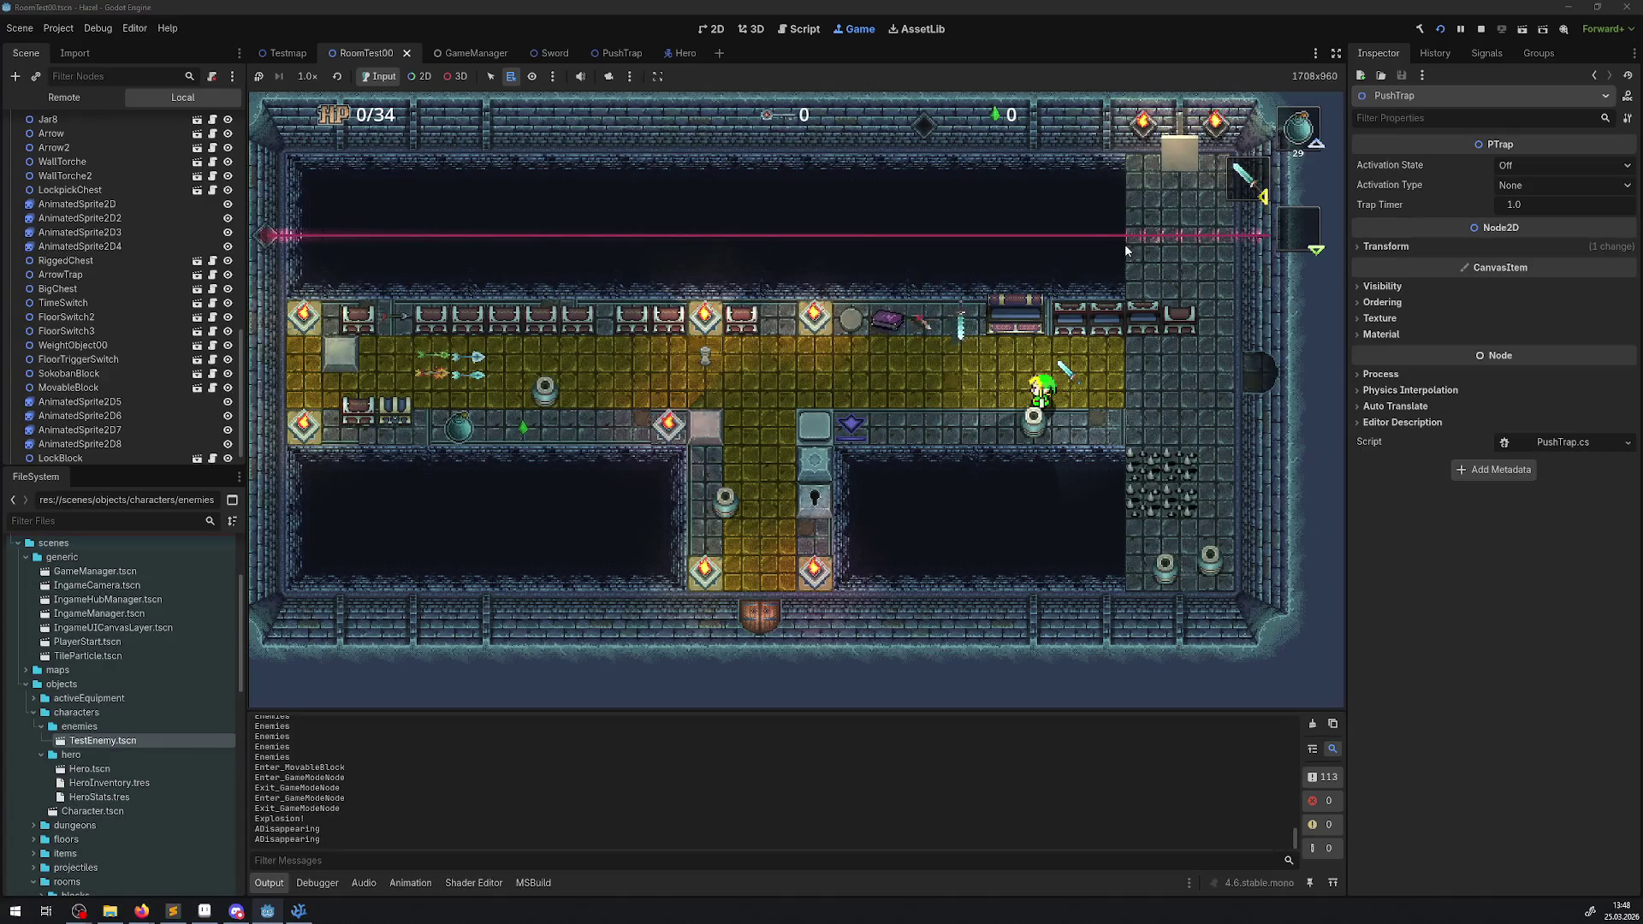
- Lift the pot and carry it left, walking around the yellow floor and lower corridor
key("space")
key("Left")
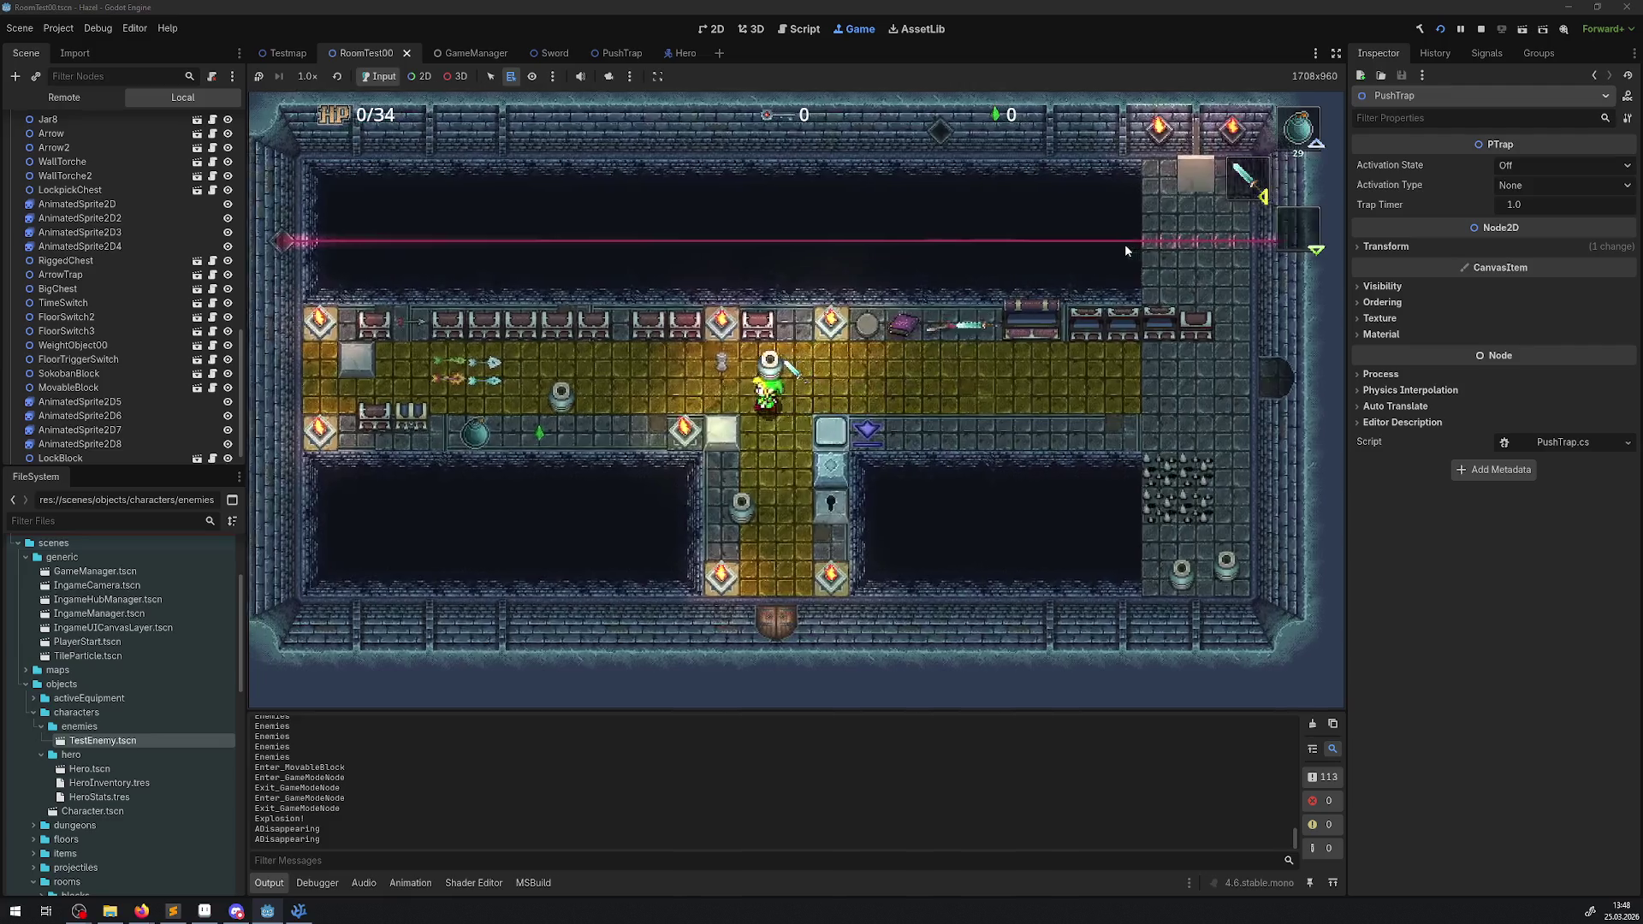
key("Down")
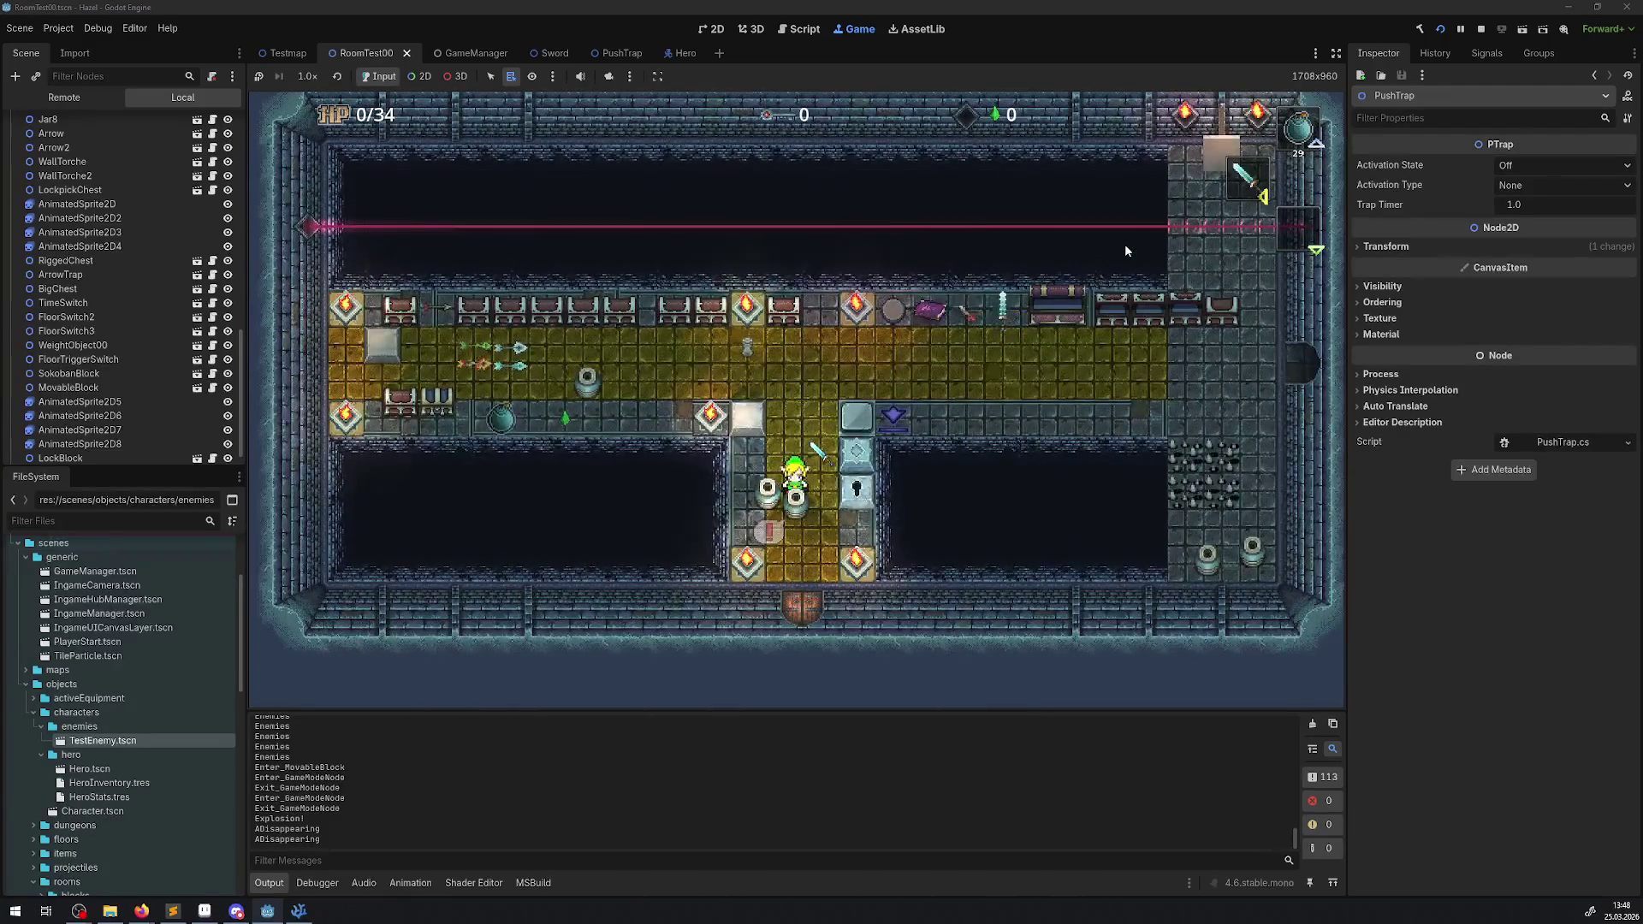
key("Up")
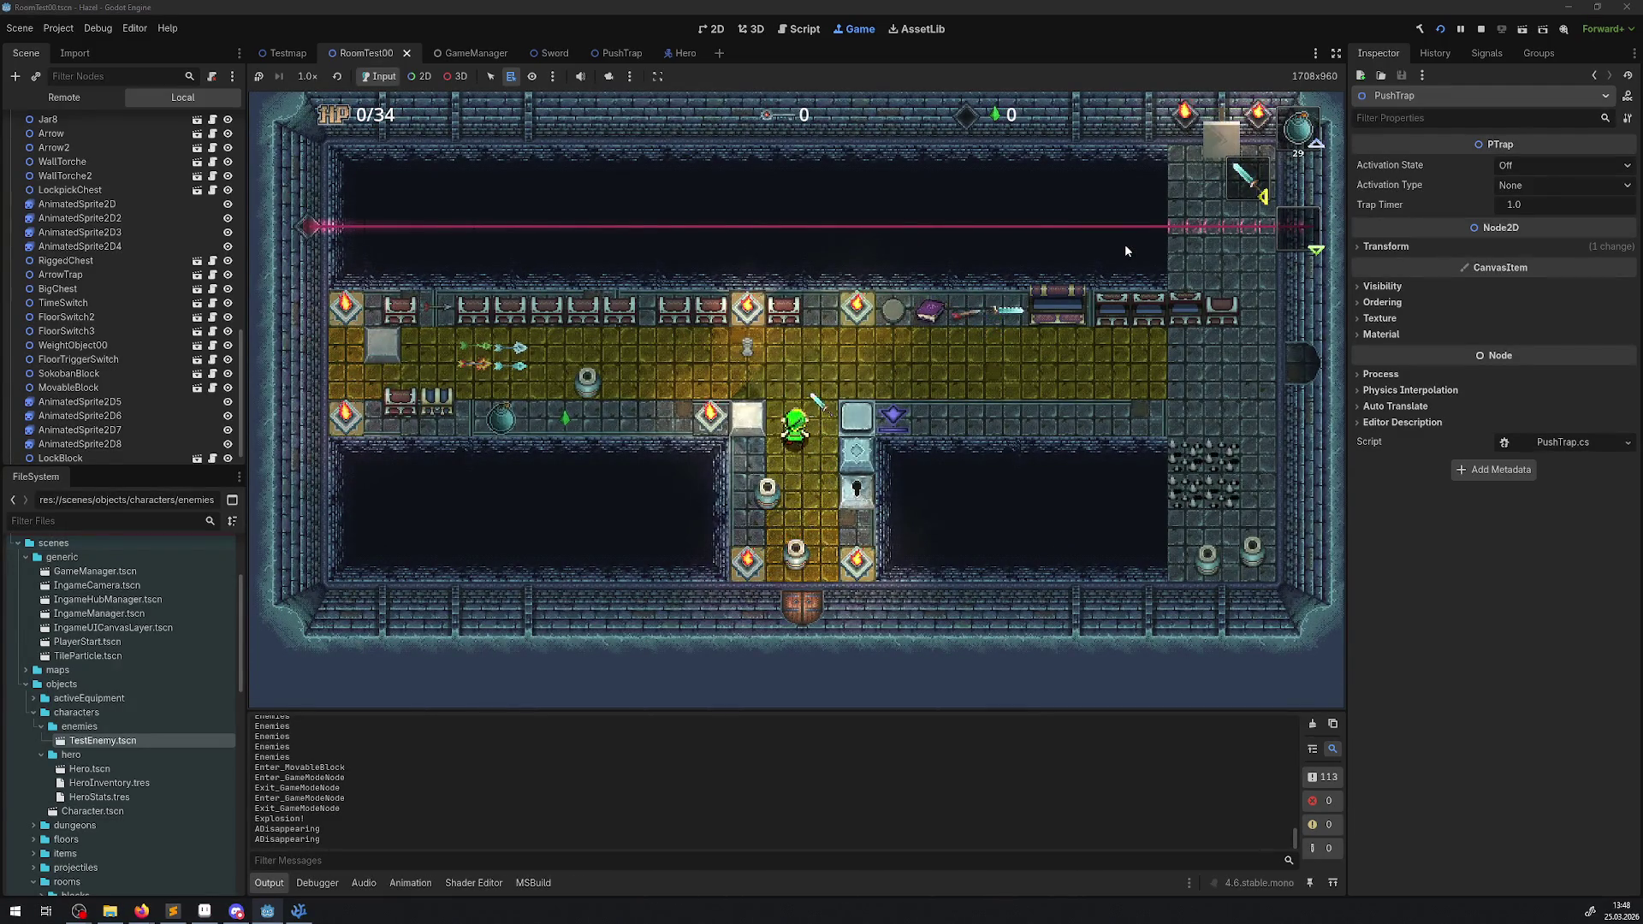
key("Left")
key("Down")
key("Left")
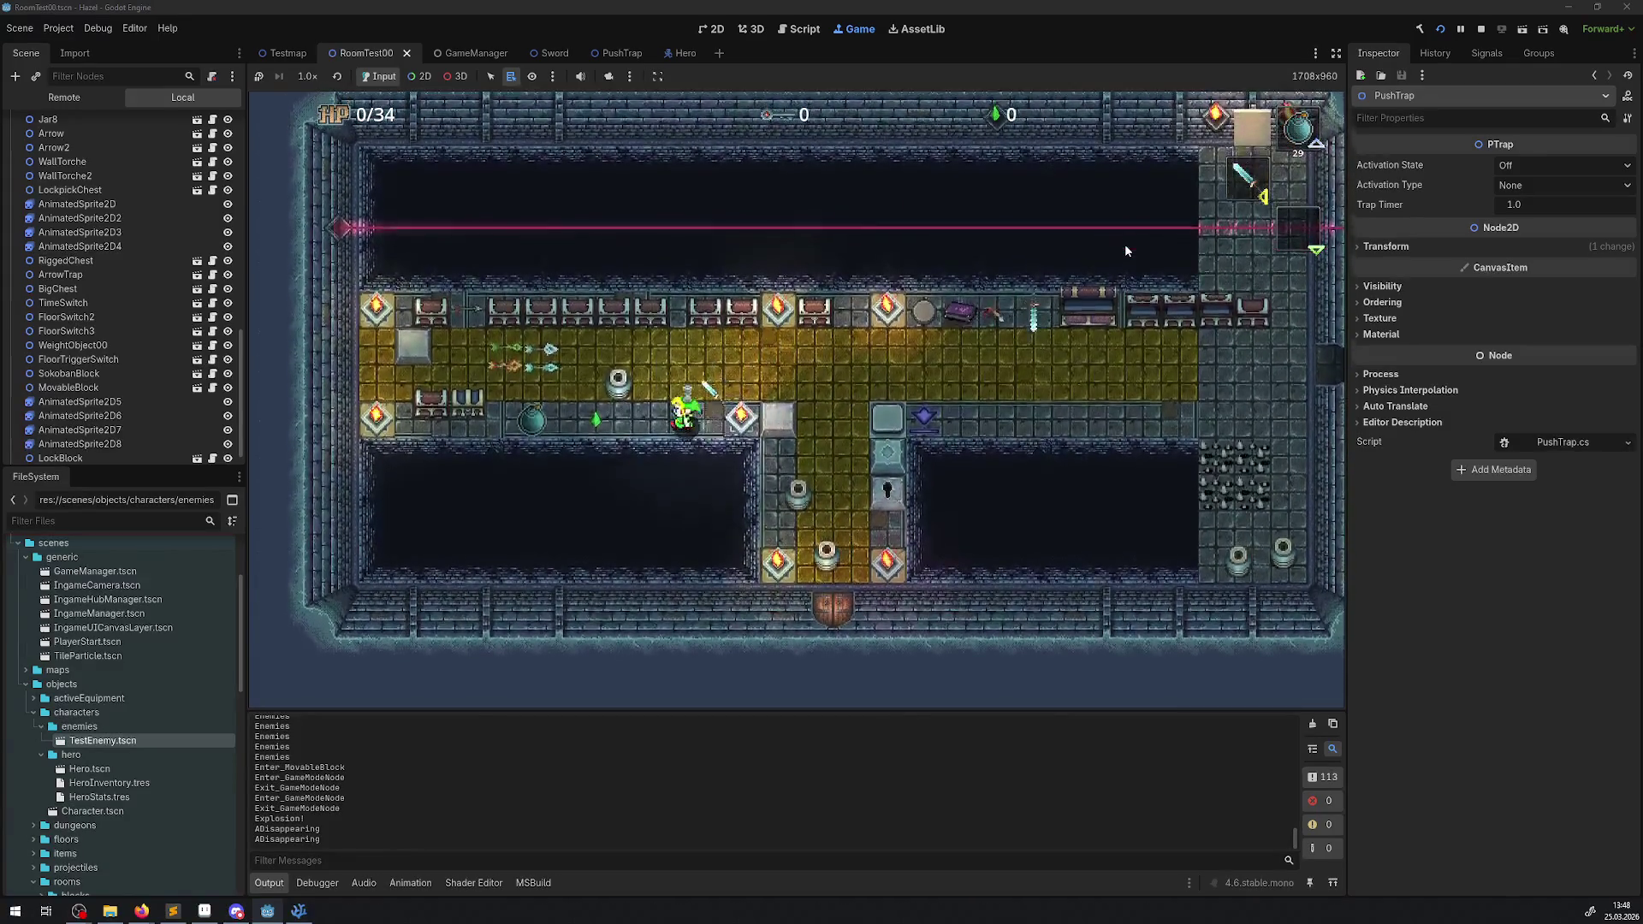
key("Up")
key("Left")
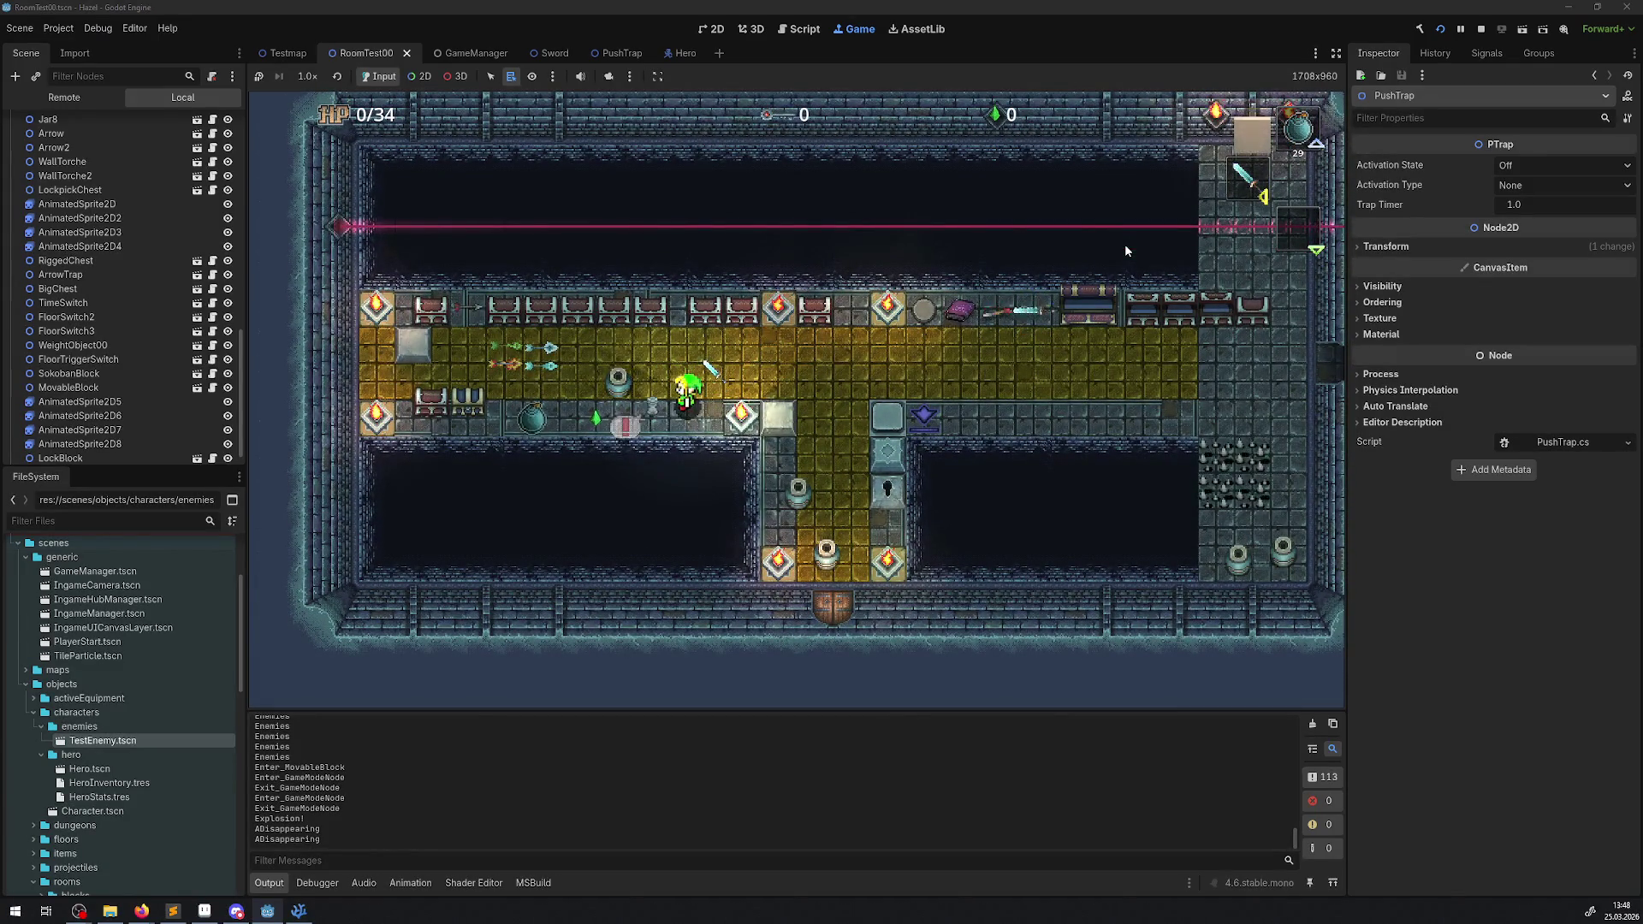
- Walk the hero right along the yellow floor, through the right-side area, up to the top-right block
key("Right")
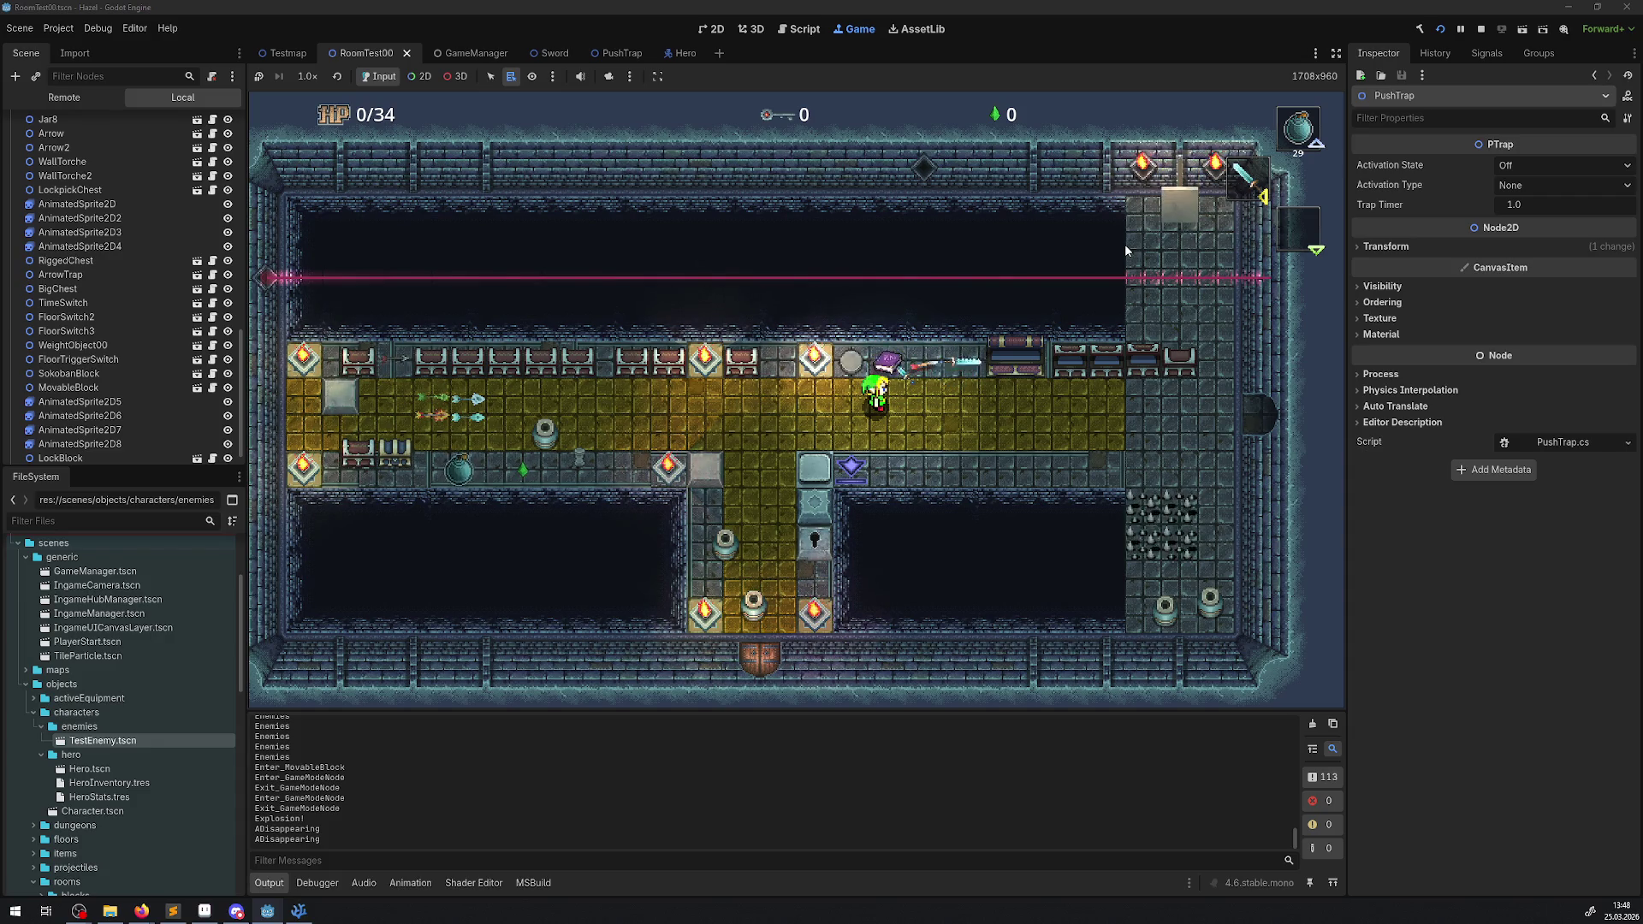
key("Down")
key("Right")
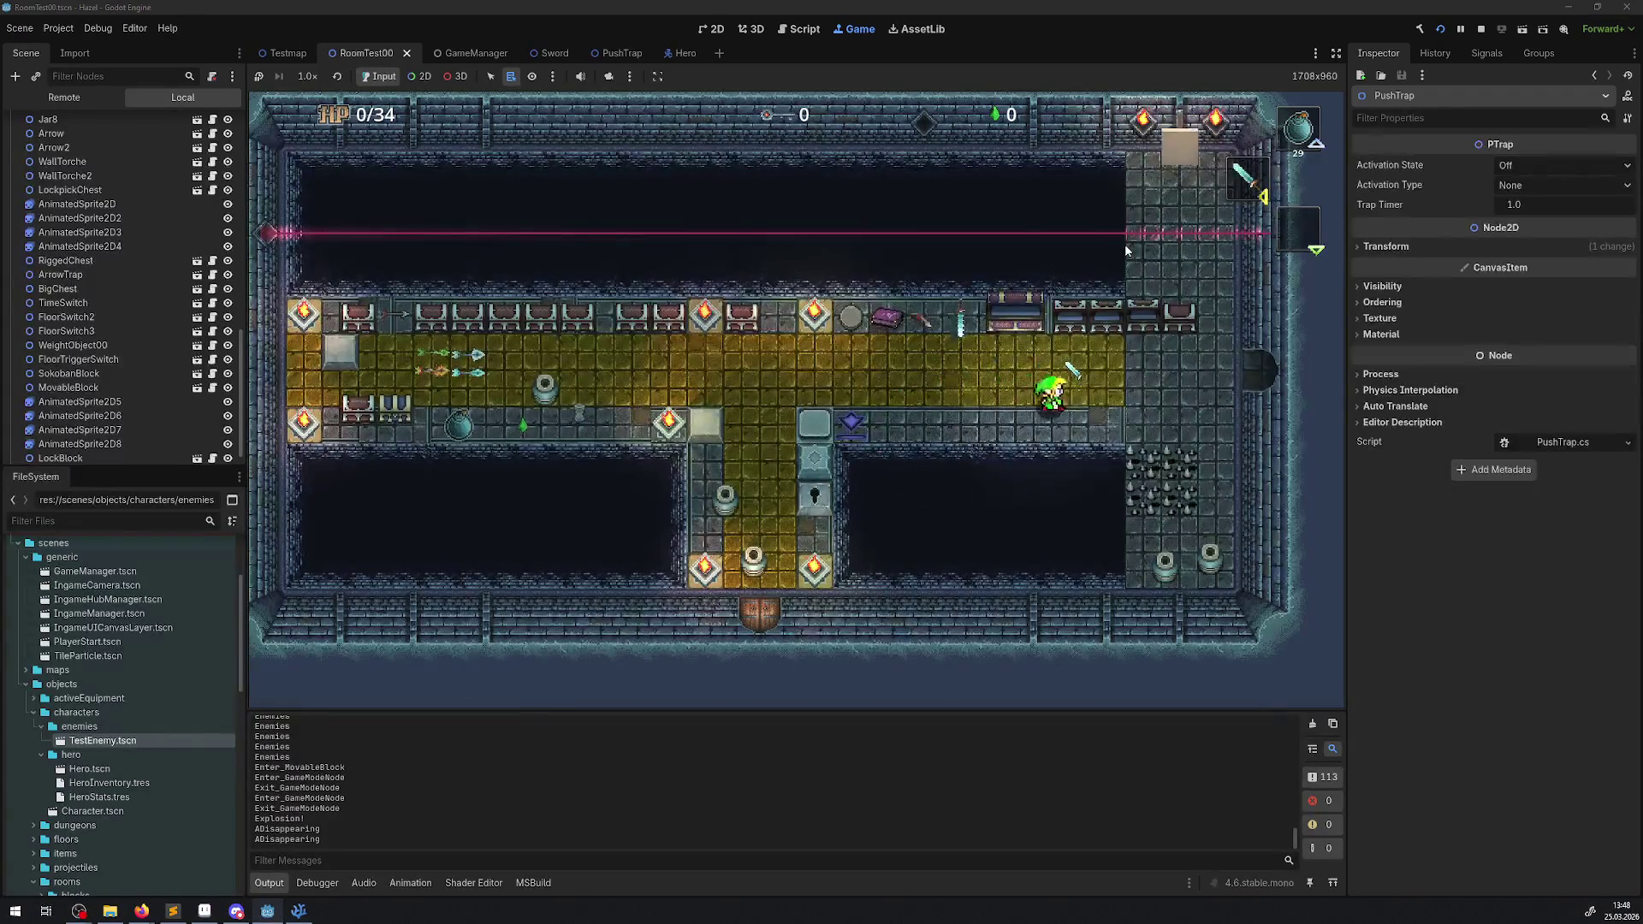
key("Up")
key("Down")
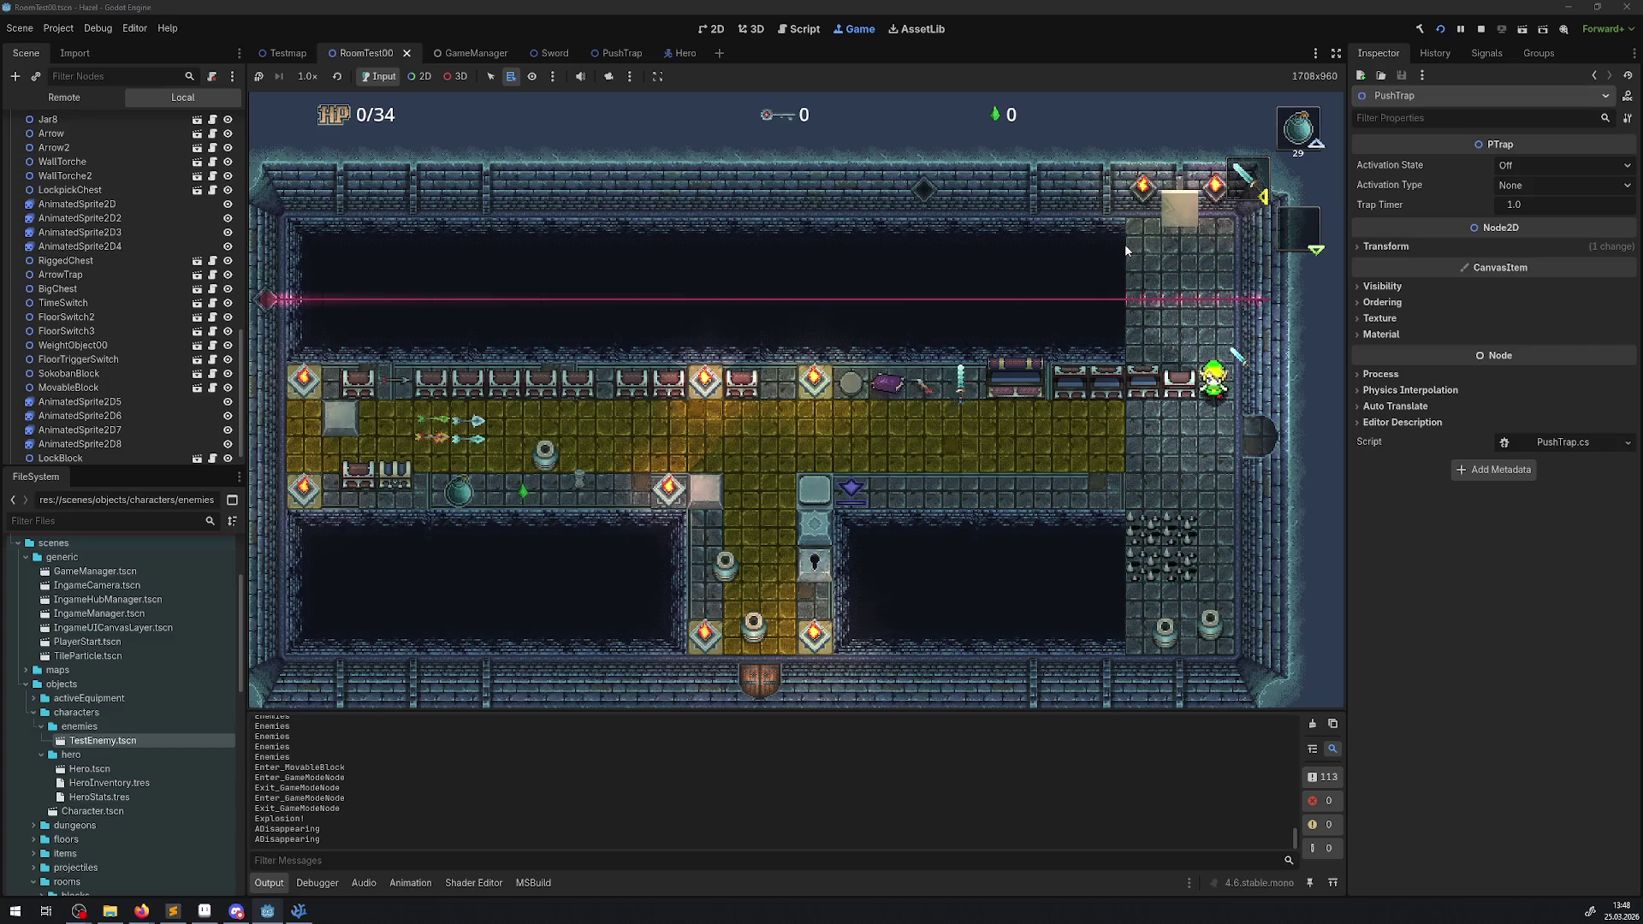
key("Down")
key("Up")
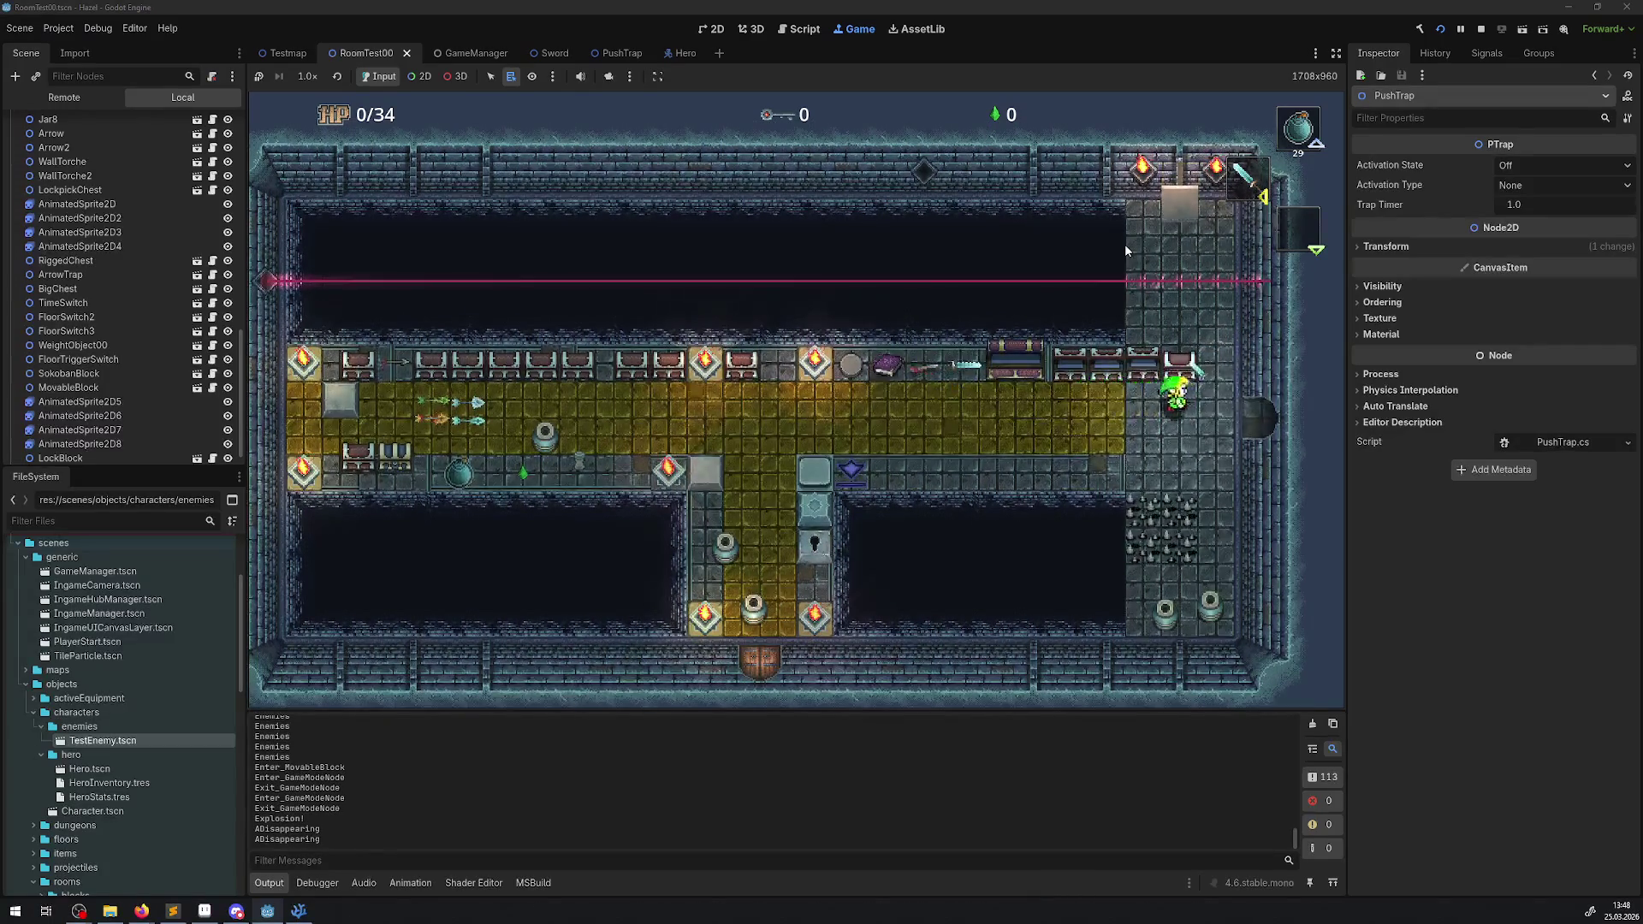
key("Down")
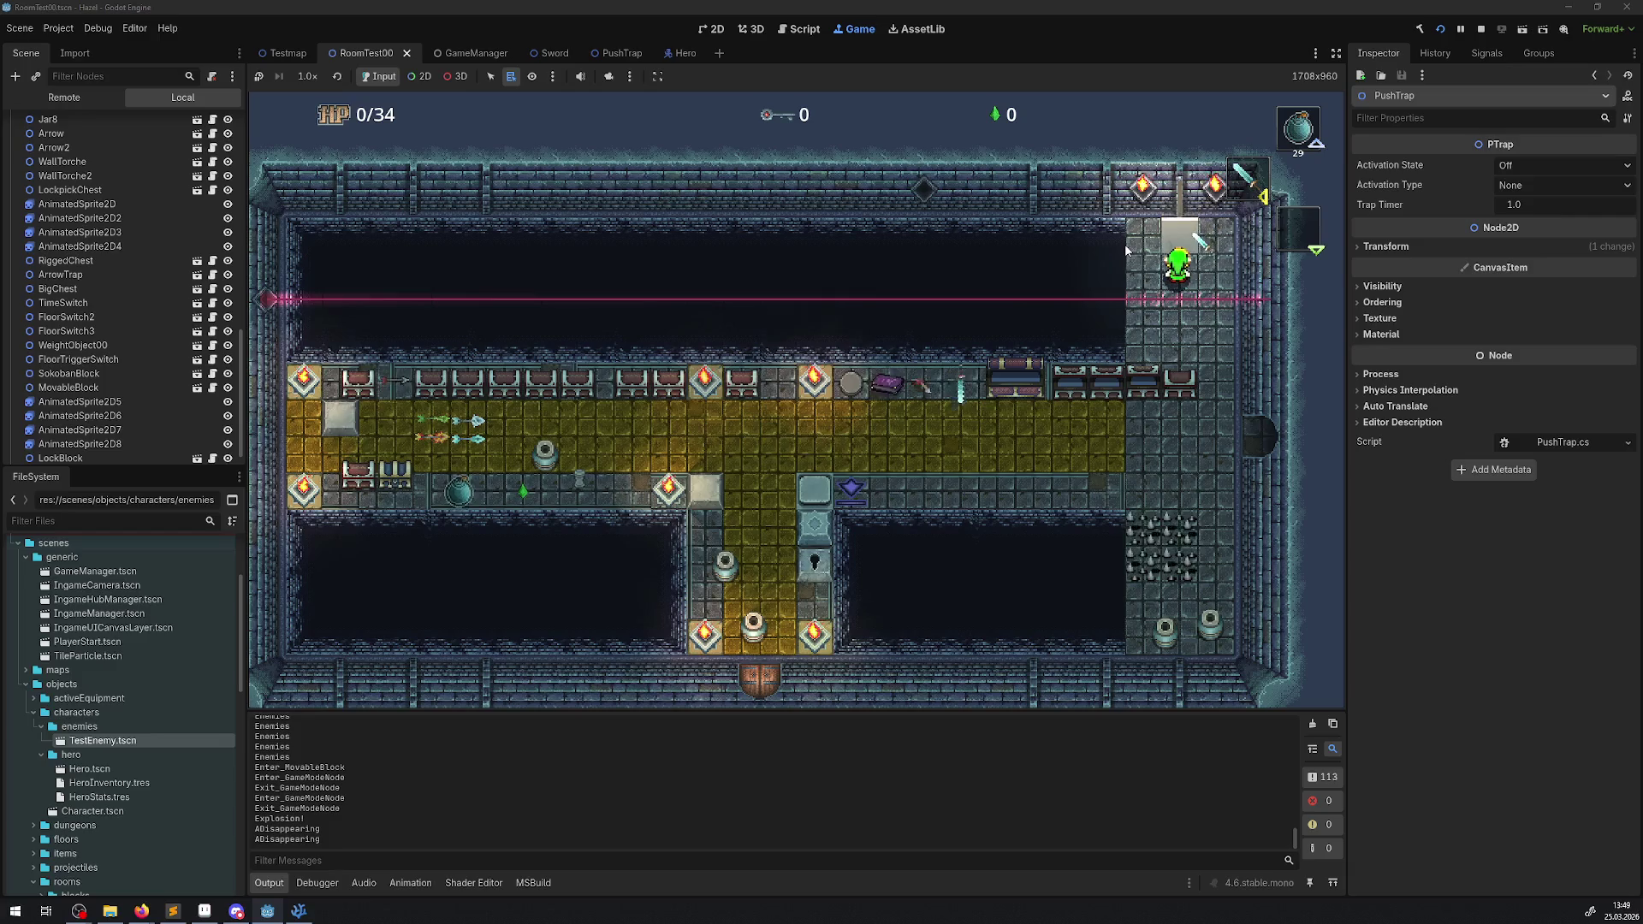